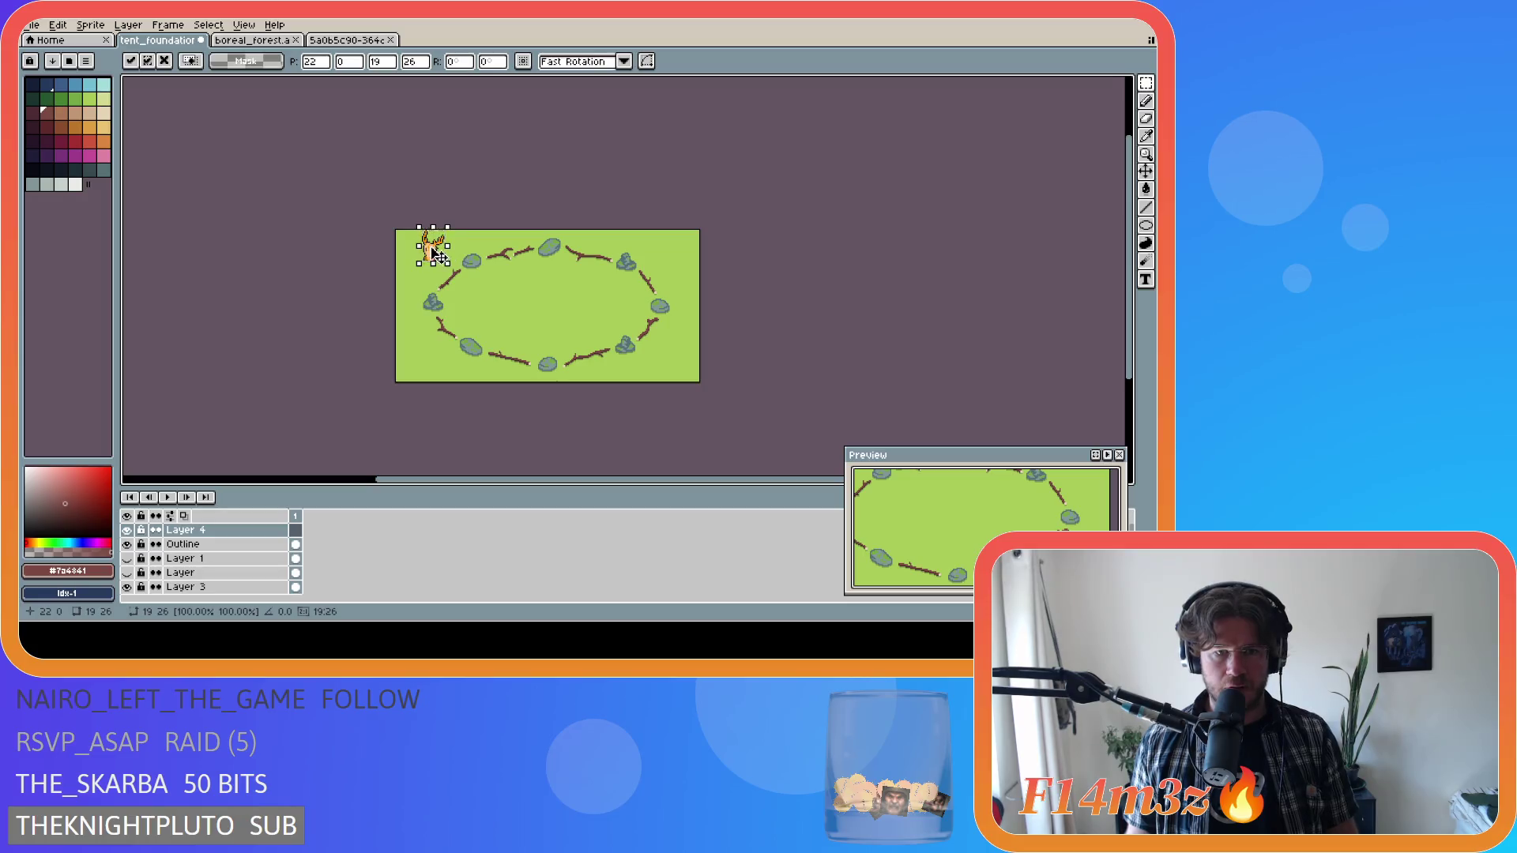
Commit the centred deer skull and paint over the dark outline pixels along its lower rows.
{"action": "scroll", "coordinate": [600, 324], "scroll_direction": "up", "scroll_amount": 4}
{"action": "key", "text": "ctrl+d"}
{"action": "key", "text": "b"}
{"action": "scroll", "coordinate": [593, 360], "scroll_direction": "up", "scroll_amount": 1}
{"action": "mouse_move", "coordinate": [488, 354]}
{"action": "left_mouse_down"}
{"action": "mouse_move", "coordinate": [498, 361]}
{"action": "mouse_move", "coordinate": [495, 331]}
{"action": "mouse_move", "coordinate": [503, 361]}
{"action": "mouse_move", "coordinate": [607, 353]}
{"action": "left_mouse_up"}
{"action": "mouse_move", "coordinate": [538, 346]}
{"action": "left_mouse_down"}
{"action": "mouse_move", "coordinate": [614, 346]}
{"action": "mouse_move", "coordinate": [545, 340]}
{"action": "mouse_move", "coordinate": [593, 339]}
{"action": "mouse_move", "coordinate": [560, 339]}
{"action": "mouse_move", "coordinate": [574, 325]}
{"action": "mouse_move", "coordinate": [560, 317]}
{"action": "mouse_move", "coordinate": [581, 318]}
{"action": "mouse_move", "coordinate": [559, 282]}
{"action": "mouse_move", "coordinate": [567, 304]}
{"action": "mouse_move", "coordinate": [567, 268]}
{"action": "mouse_move", "coordinate": [602, 261]}
{"action": "mouse_move", "coordinate": [609, 210]}
{"action": "mouse_move", "coordinate": [574, 247]}
{"action": "mouse_move", "coordinate": [538, 247]}
{"action": "left_mouse_up"}
Remove the black pixel at the antler base and colour the left antler orange.
{"action": "left_click", "coordinate": [552, 240]}
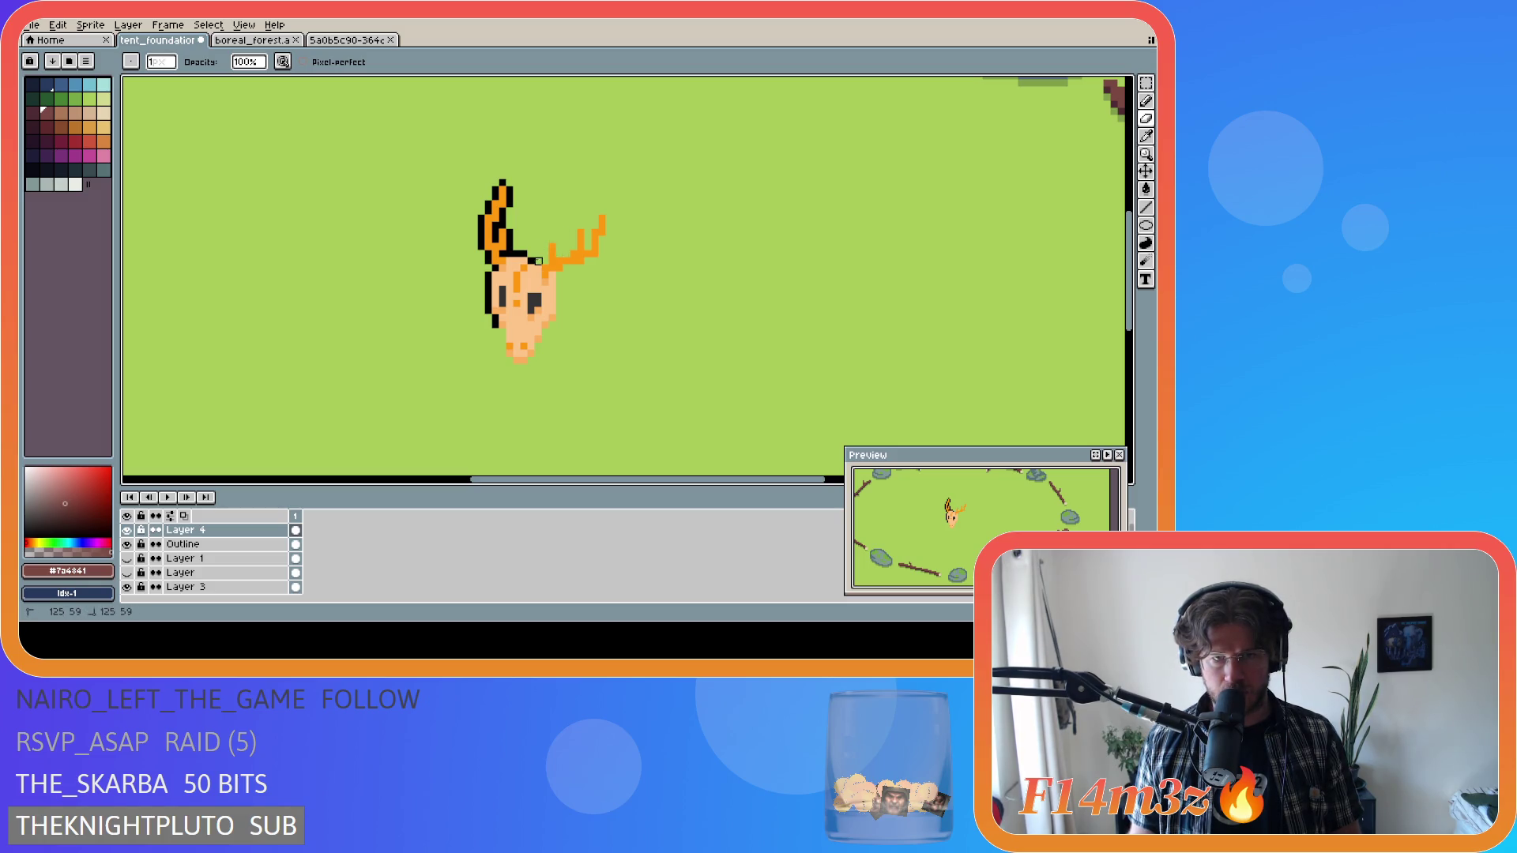
{"action": "mouse_move", "coordinate": [502, 253]}
{"action": "left_mouse_down"}
{"action": "mouse_move", "coordinate": [510, 176]}
{"action": "mouse_move", "coordinate": [481, 197]}
{"action": "mouse_move", "coordinate": [495, 325]}
{"action": "left_mouse_up"}
{"action": "scroll", "coordinate": [559, 339], "scroll_direction": "down", "scroll_amount": 3}
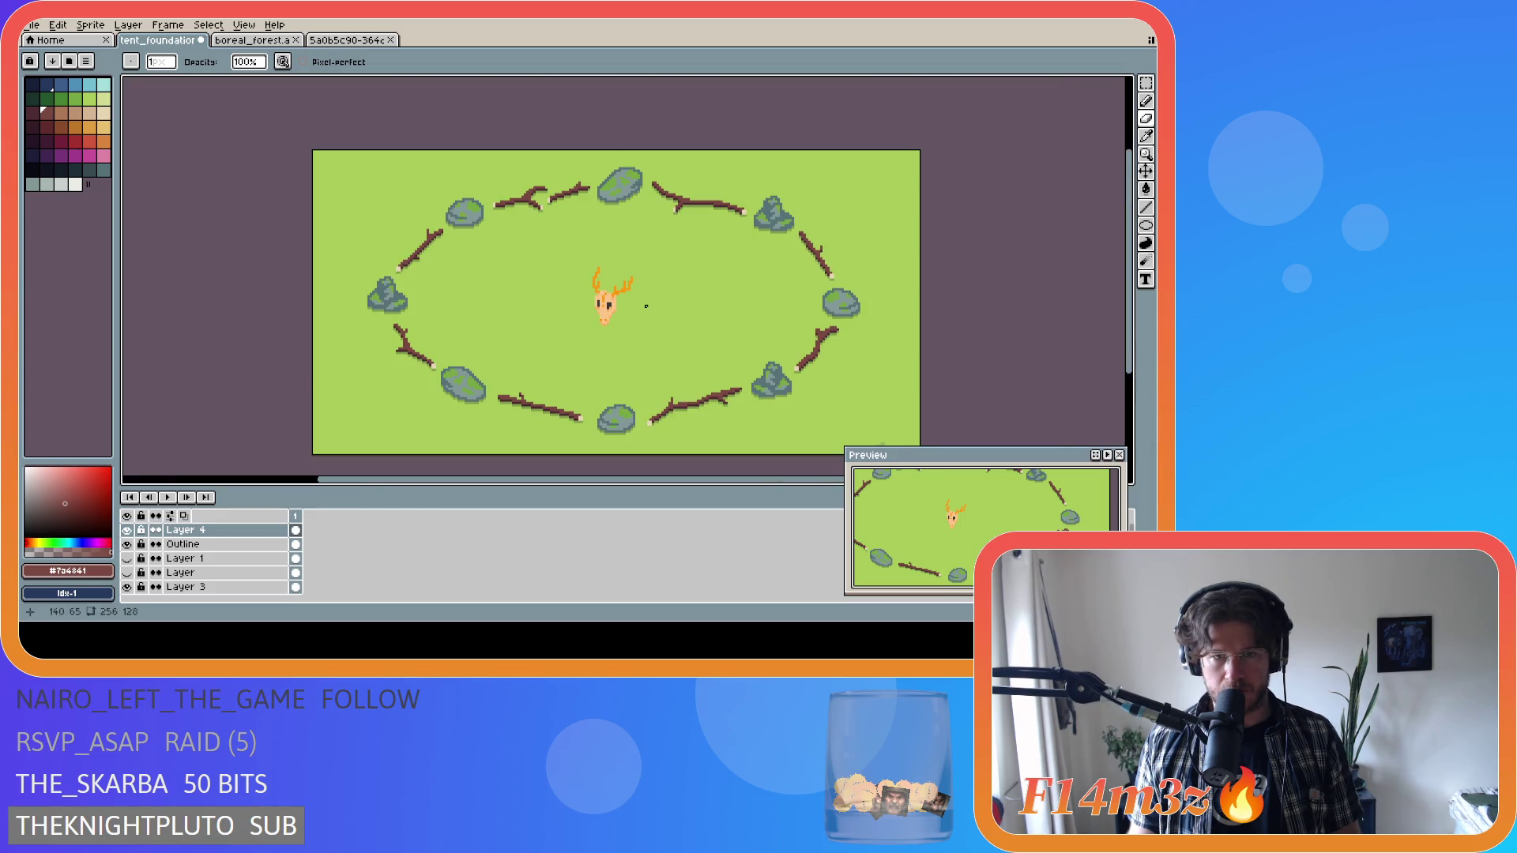
{"action": "key", "text": "m"}
{"action": "scroll", "coordinate": [604, 296], "scroll_direction": "up", "scroll_amount": 1}
{"action": "scroll", "coordinate": [602, 291], "scroll_direction": "down", "scroll_amount": 1}
{"action": "scroll", "coordinate": [602, 291], "scroll_direction": "up", "scroll_amount": 1}
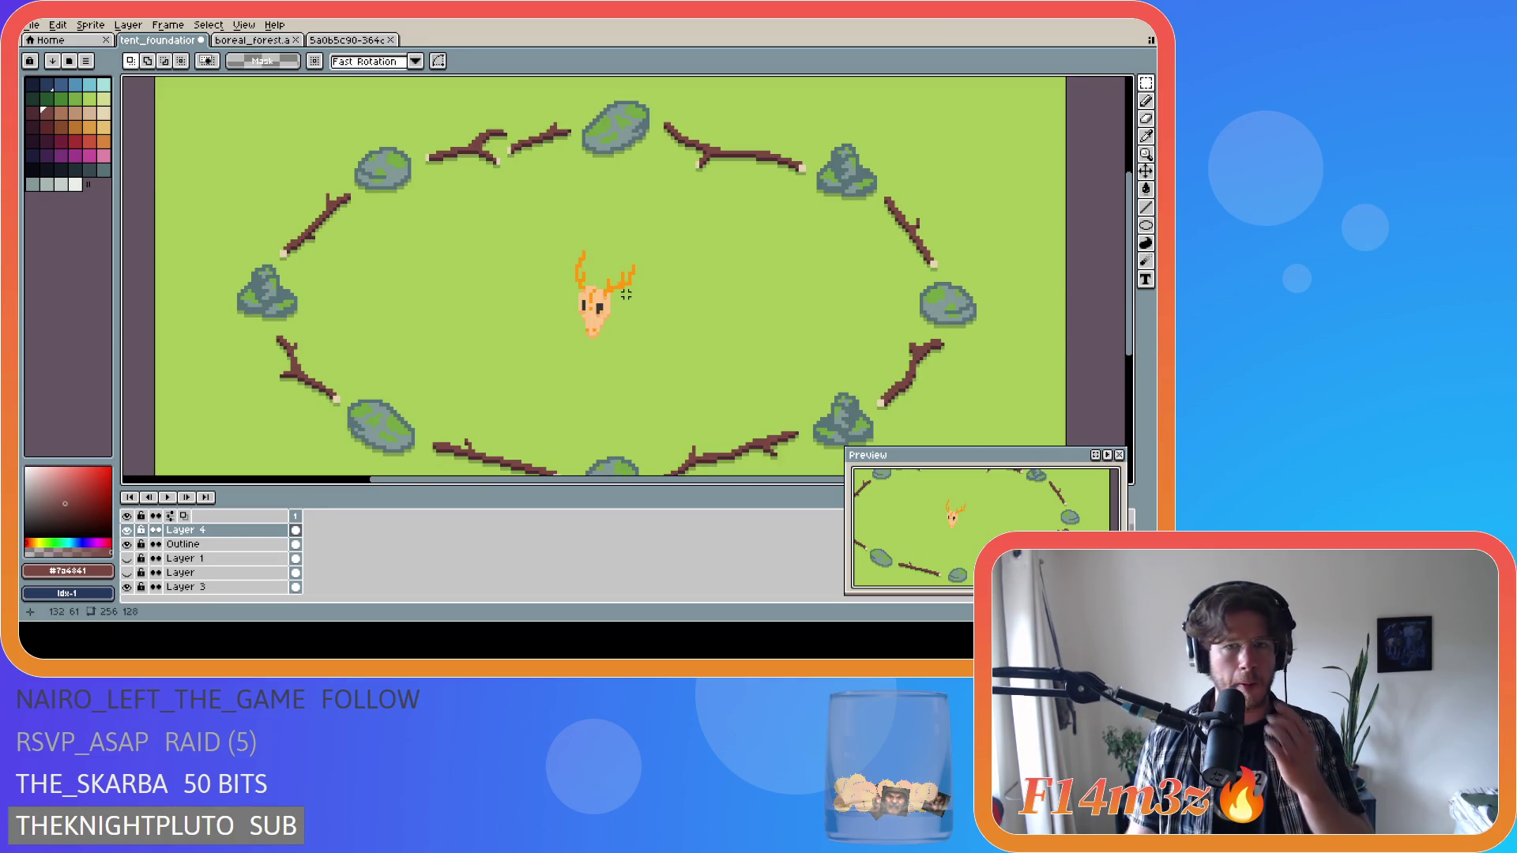
{"action": "left_click_drag", "start_coordinate": [558, 233], "coordinate": [649, 346]}
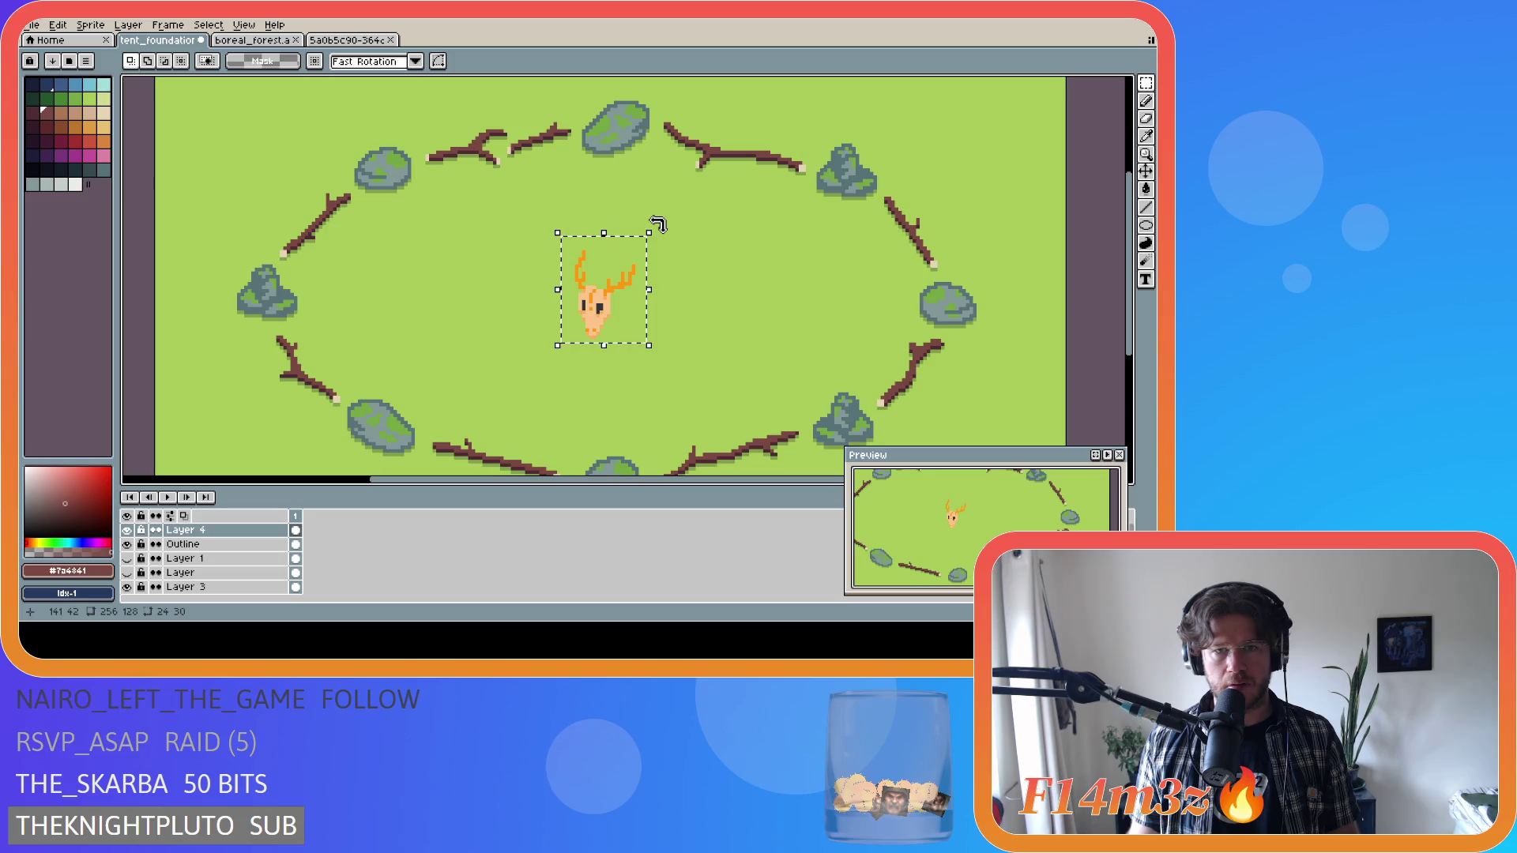
{"action": "left_click", "coordinate": [666, 234]}
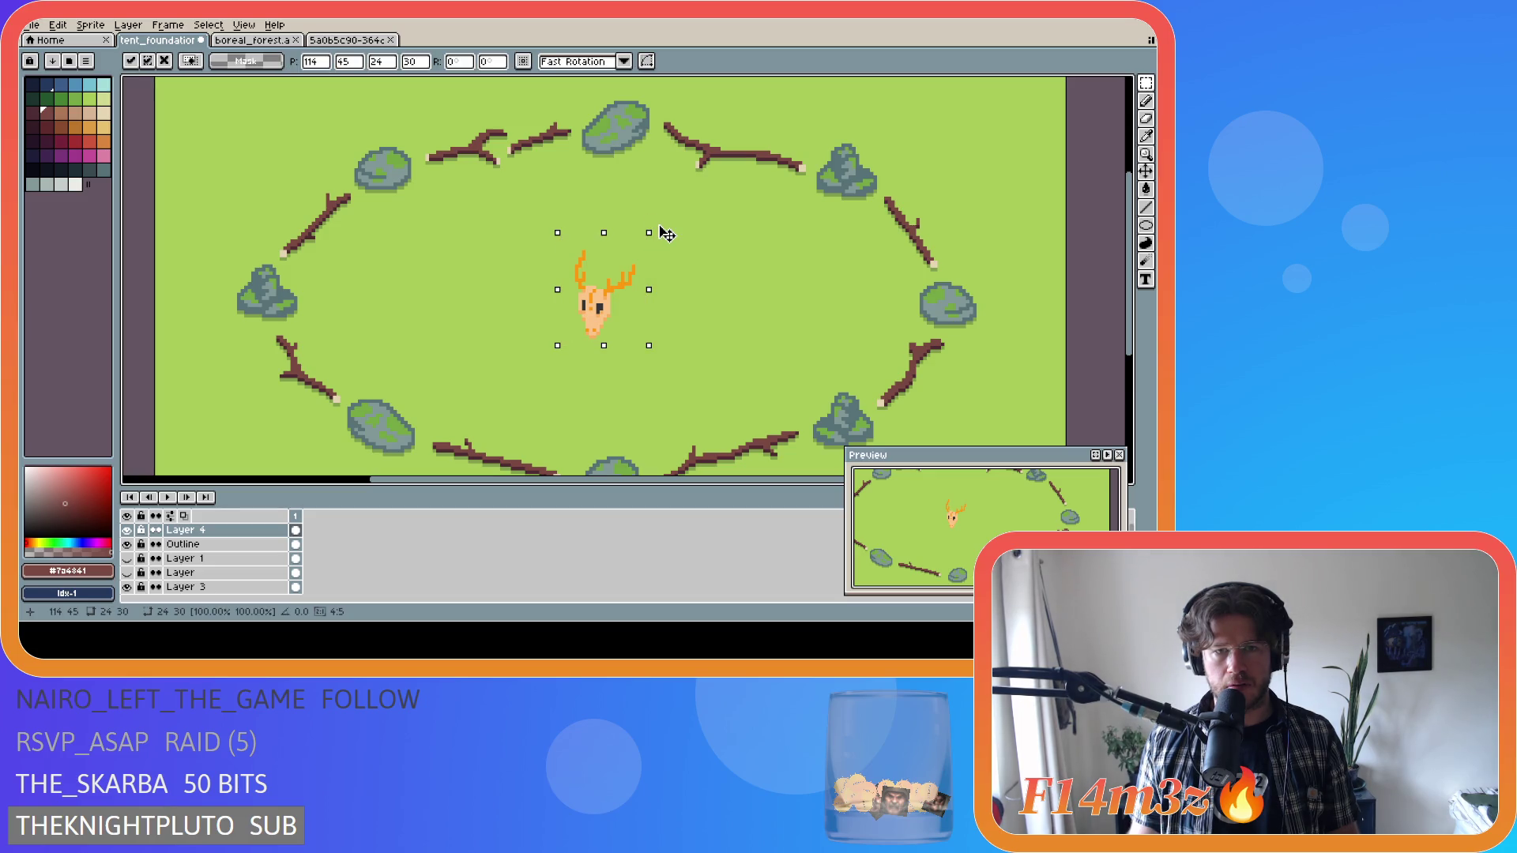
{"action": "mouse_move", "coordinate": [666, 233]}
{"action": "left_mouse_down"}
{"action": "mouse_move", "coordinate": [701, 305]}
{"action": "mouse_move", "coordinate": [695, 355]}
{"action": "left_mouse_up"}
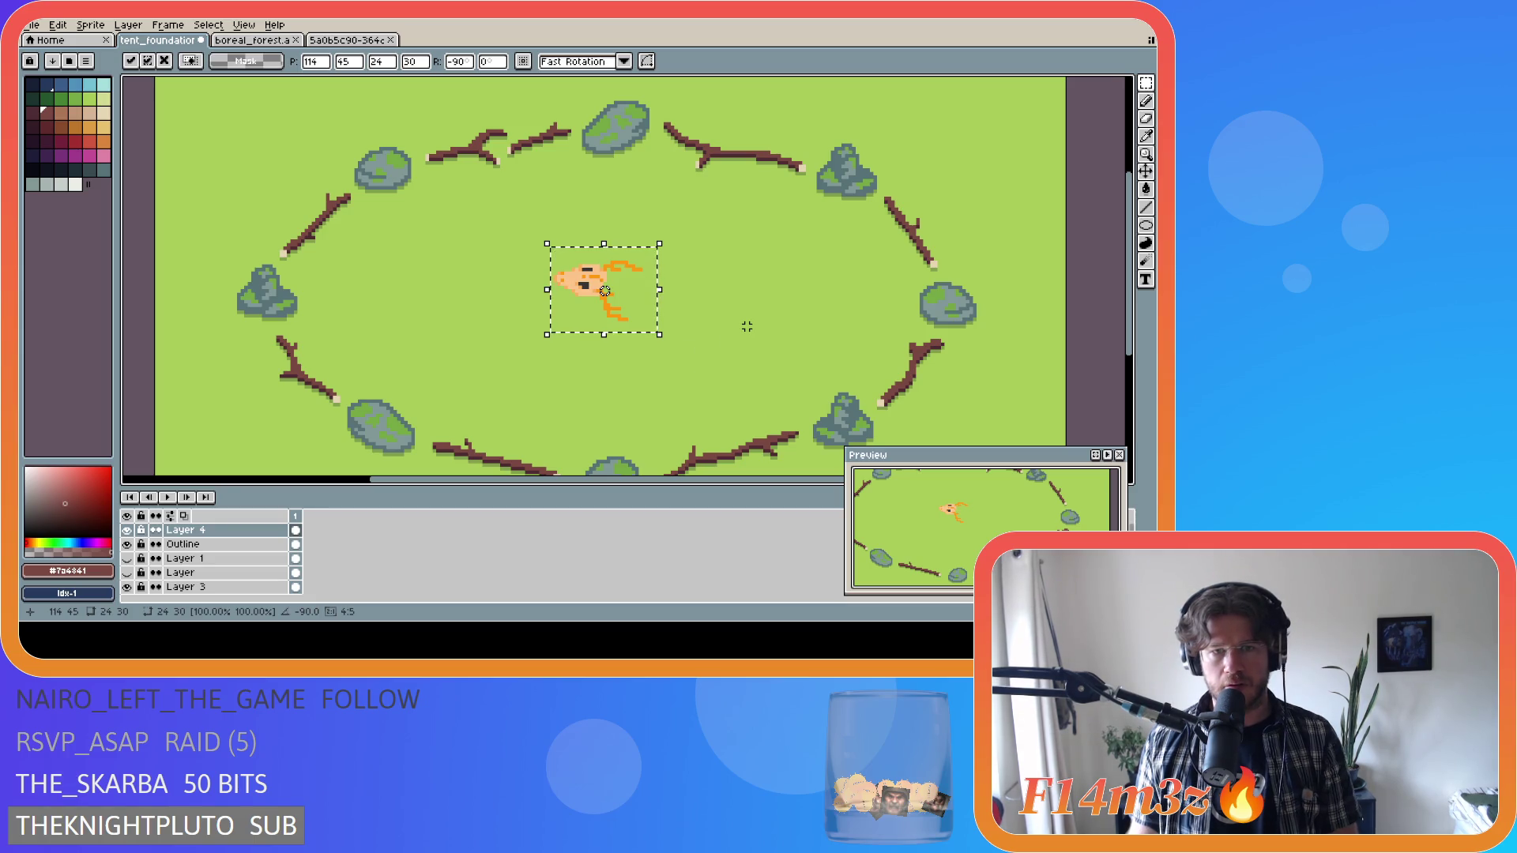
{"action": "key", "text": "Return"}
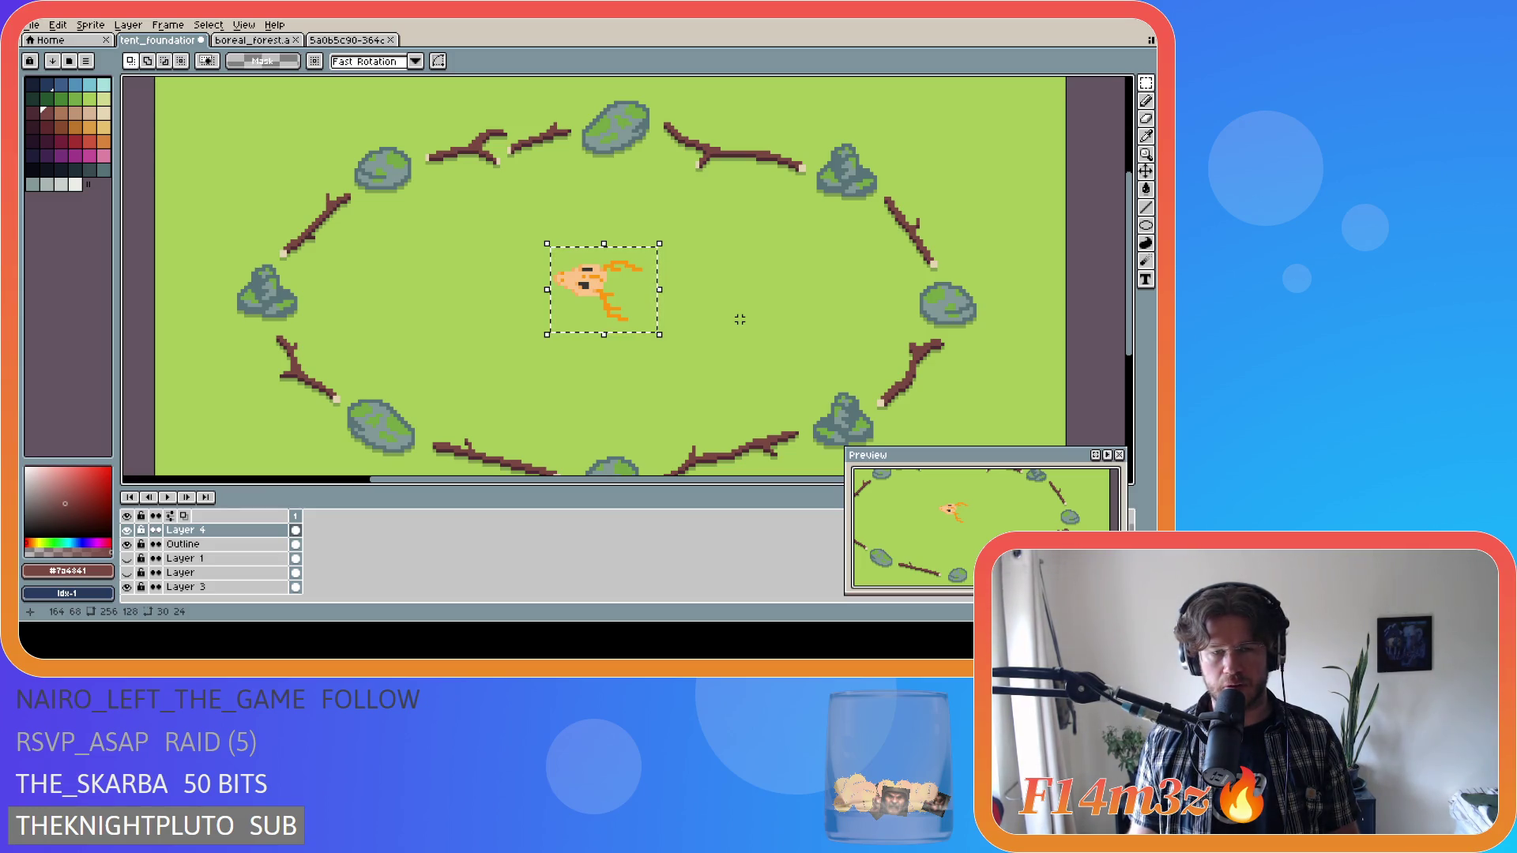
{"action": "key", "text": "ctrl+z"}
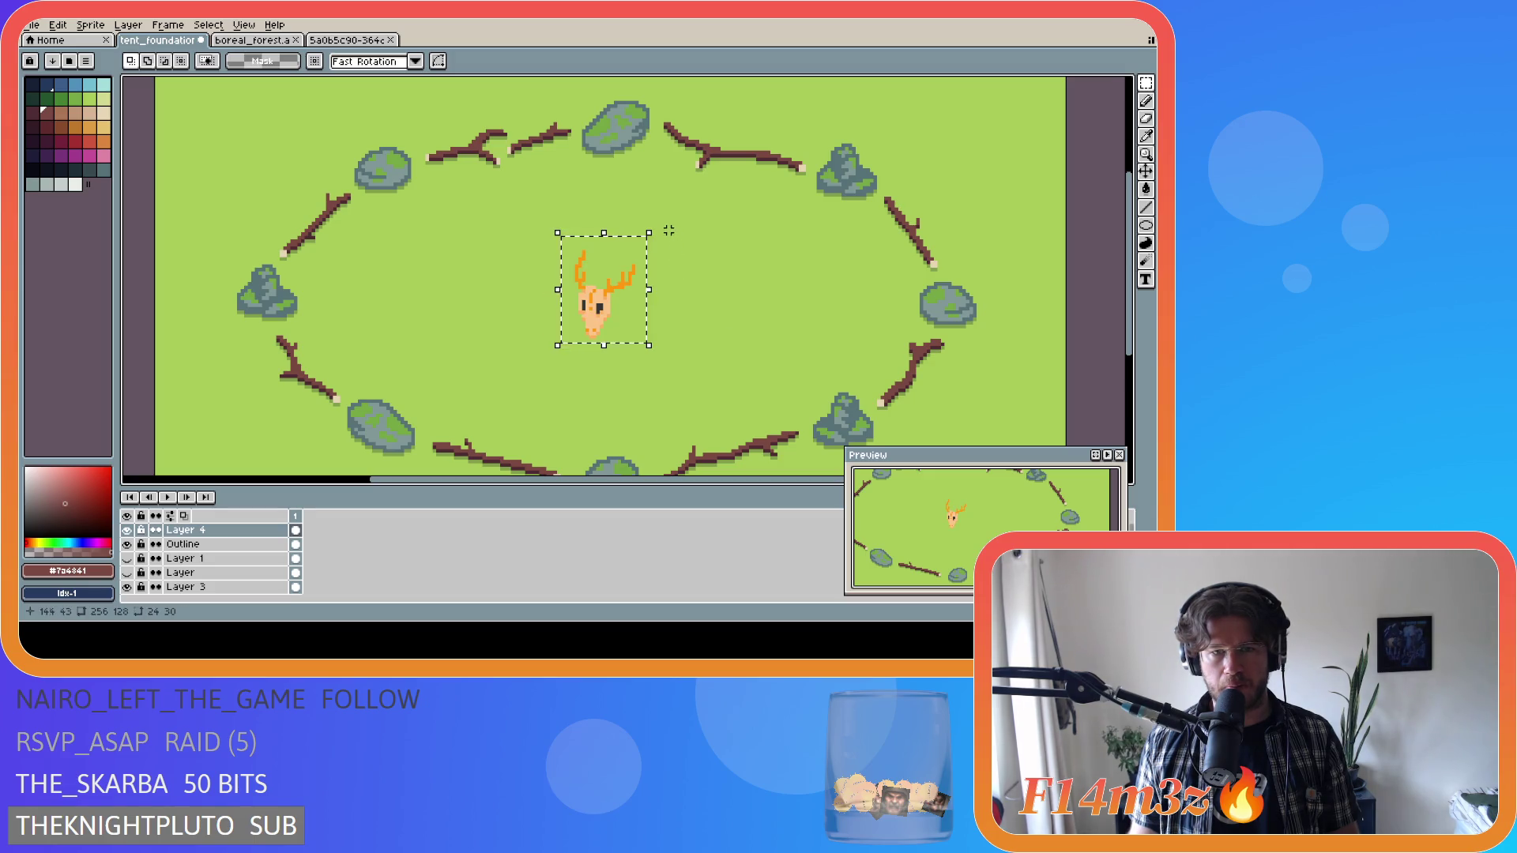
{"action": "left_click_drag", "start_coordinate": [654, 225], "coordinate": [703, 277]}
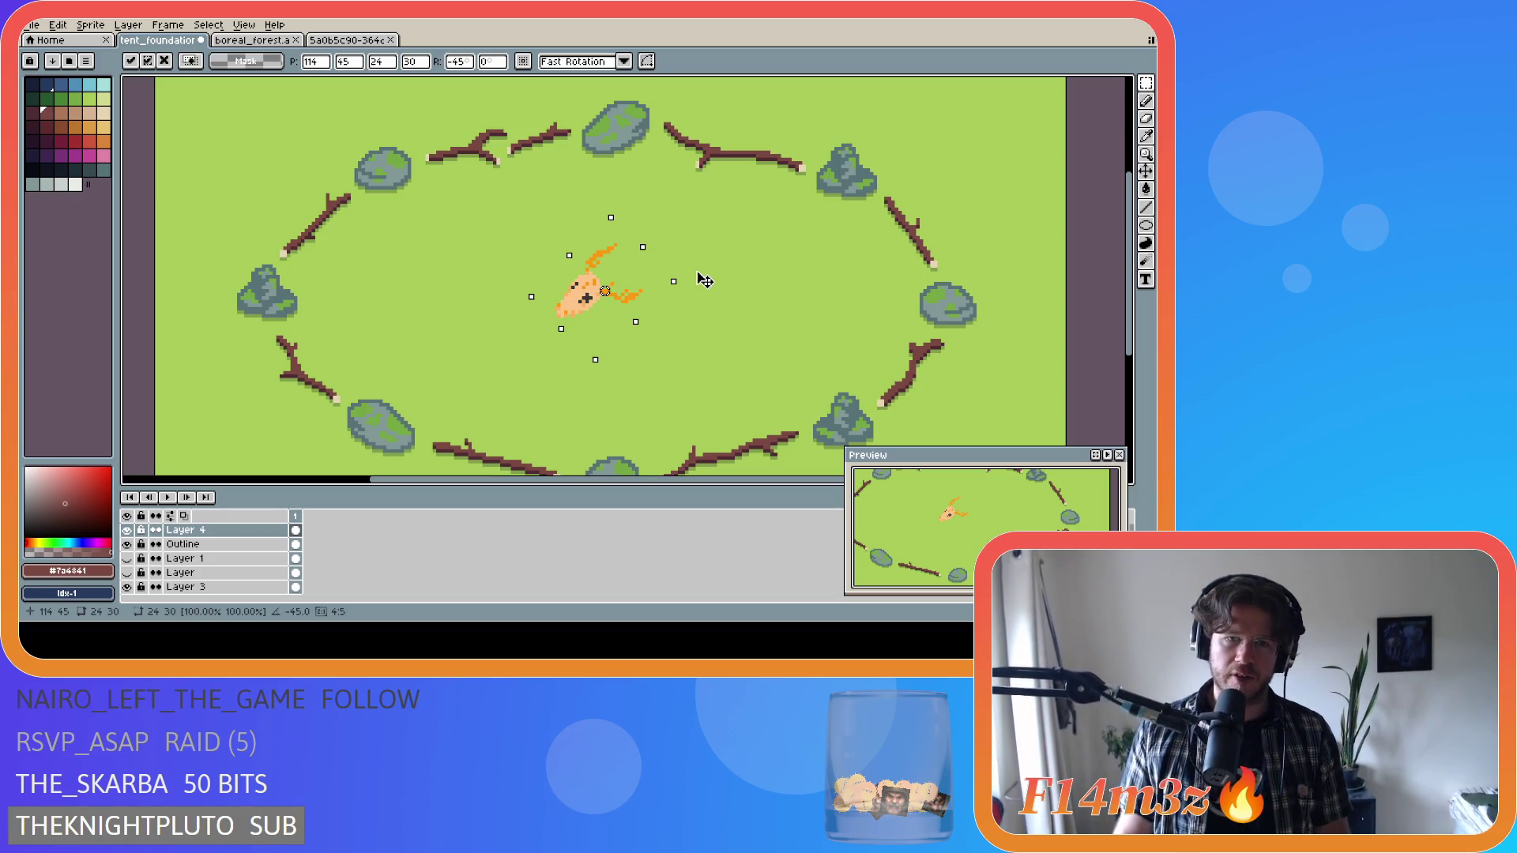
{"action": "key", "text": "Escape"}
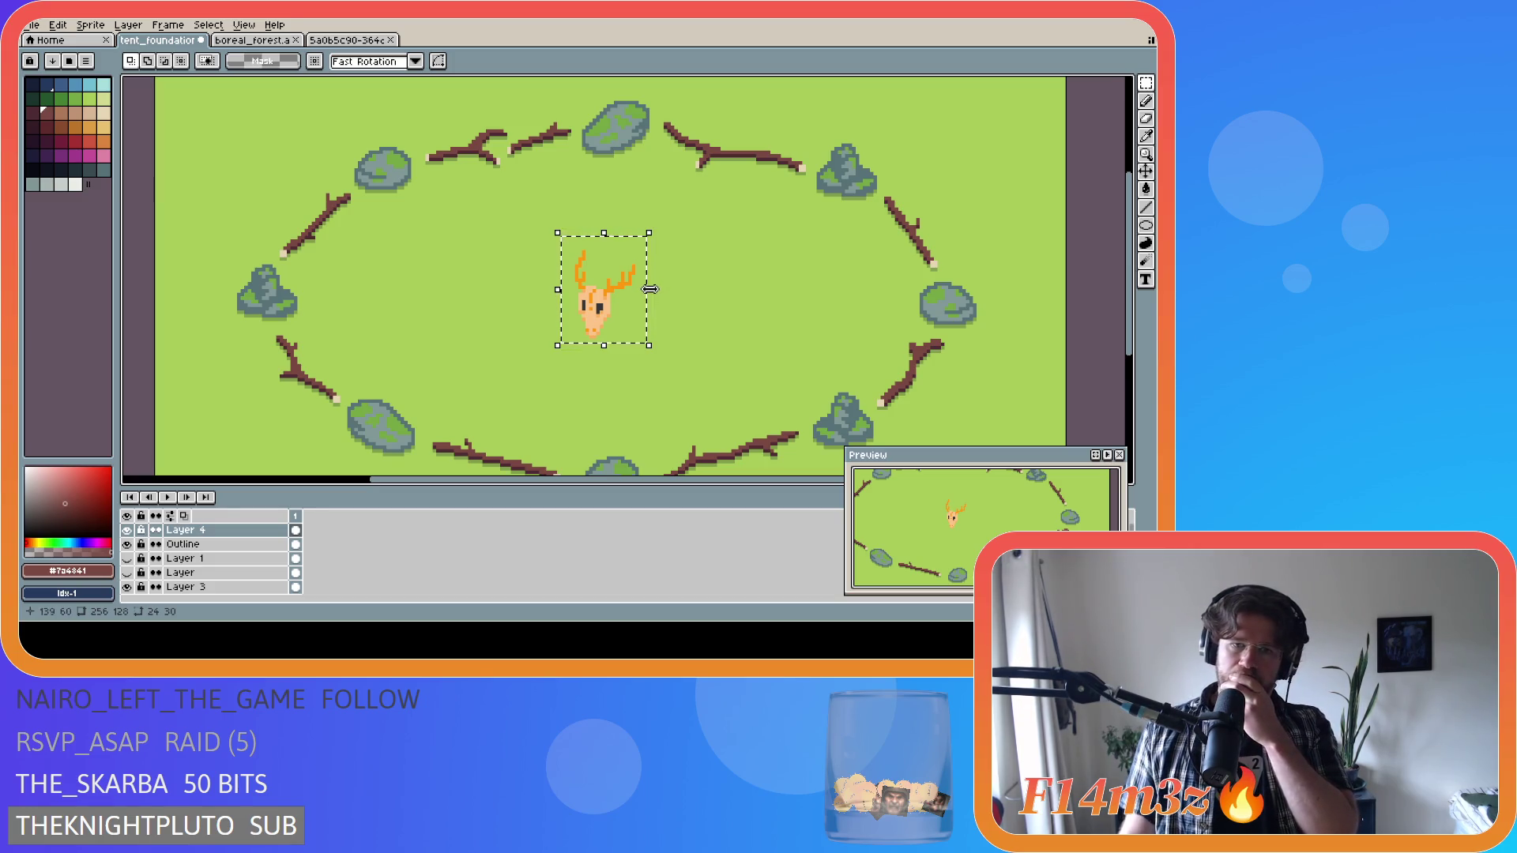
After glancing at the deer-hunter sprite, rotate the deer skull -45° in tent_foundation.
{"action": "left_click", "coordinate": [353, 42]}
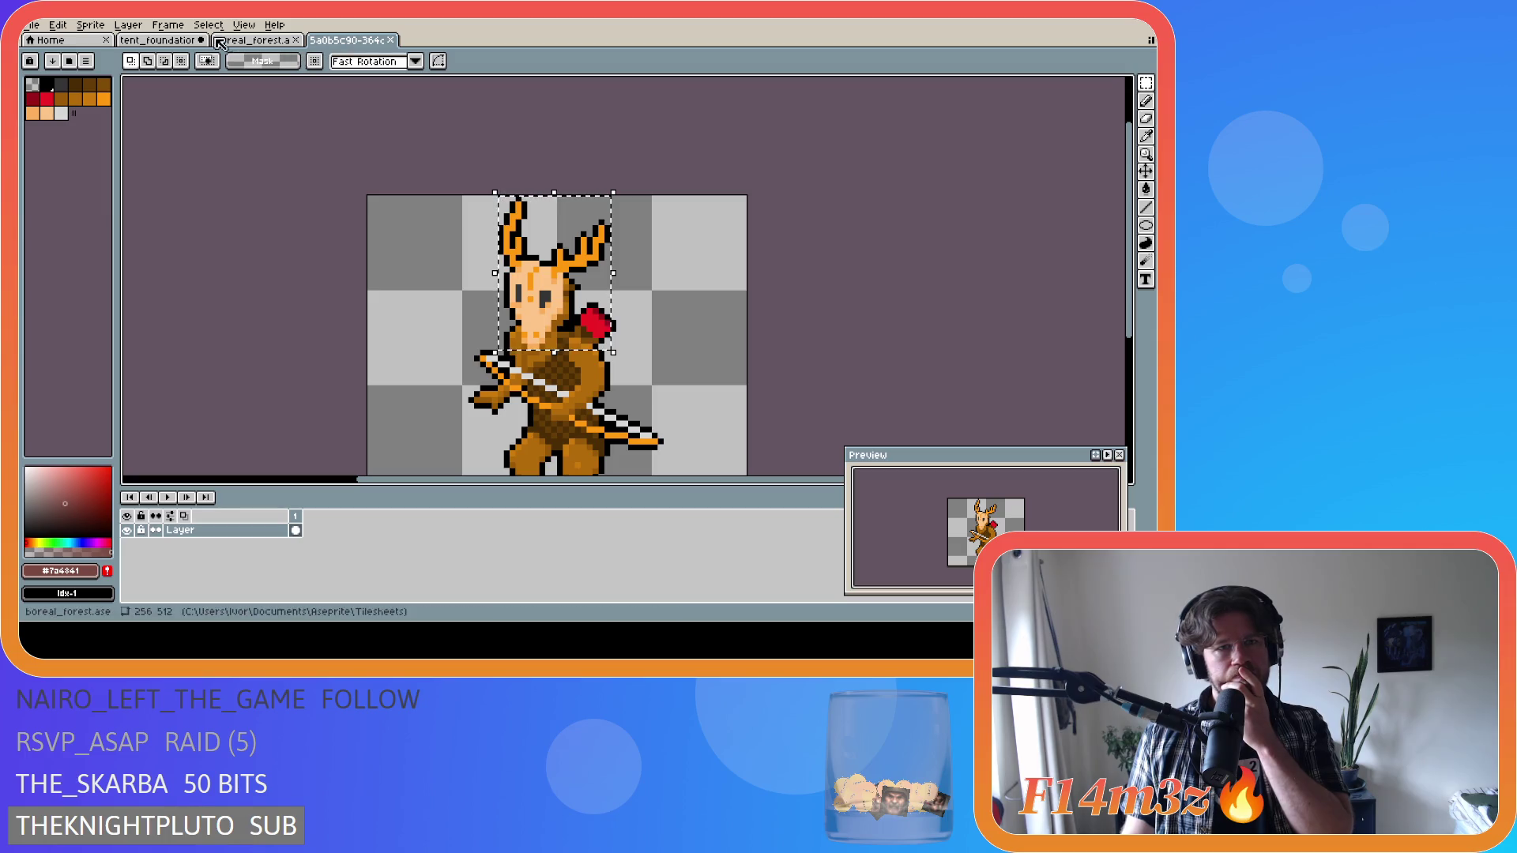
{"action": "left_click", "coordinate": [170, 46]}
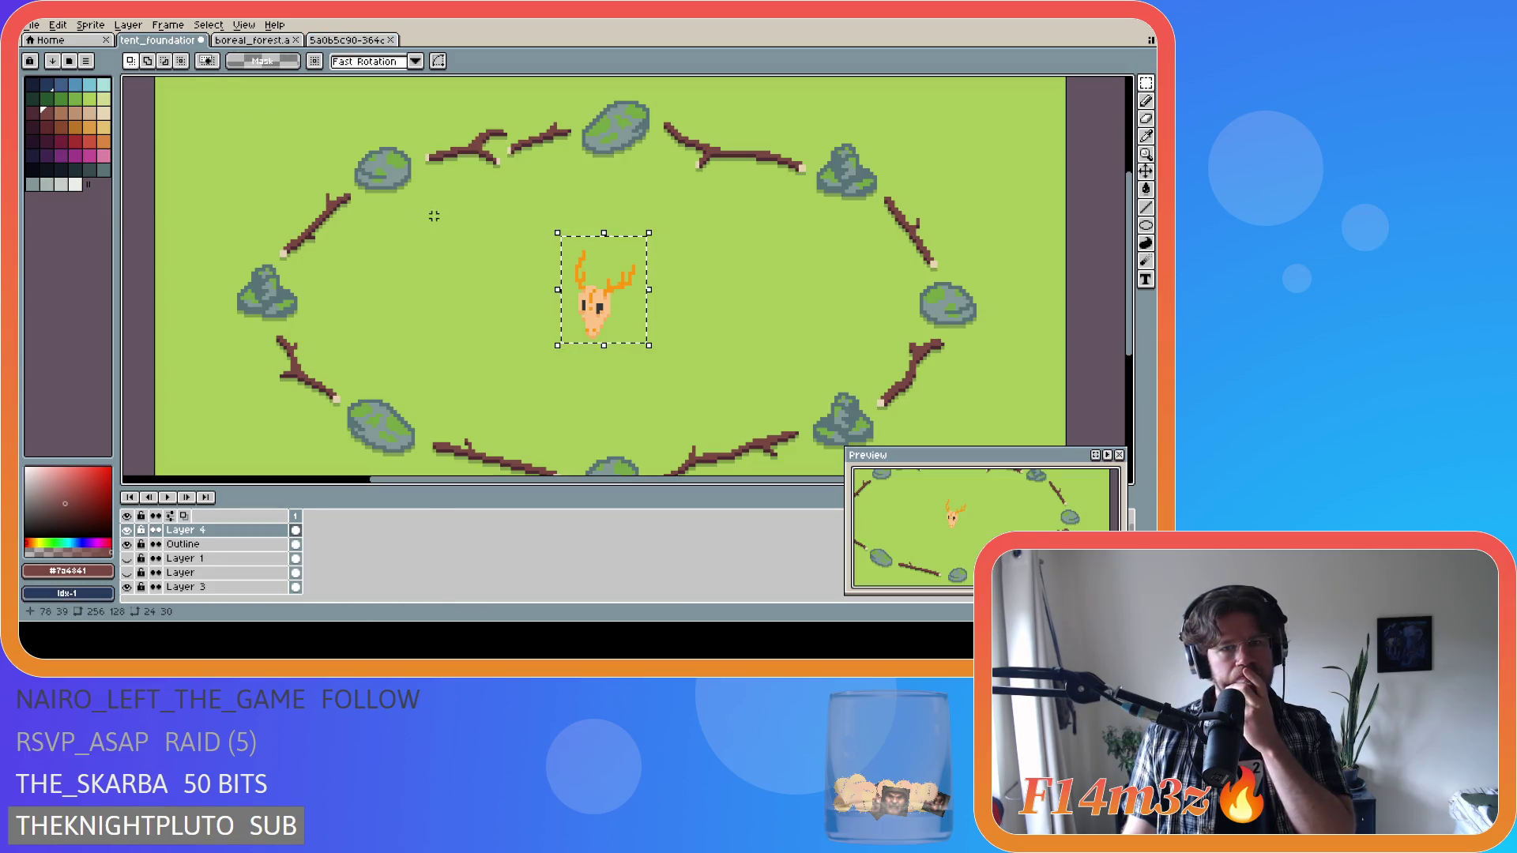
{"action": "left_click_drag", "start_coordinate": [661, 227], "coordinate": [709, 302]}
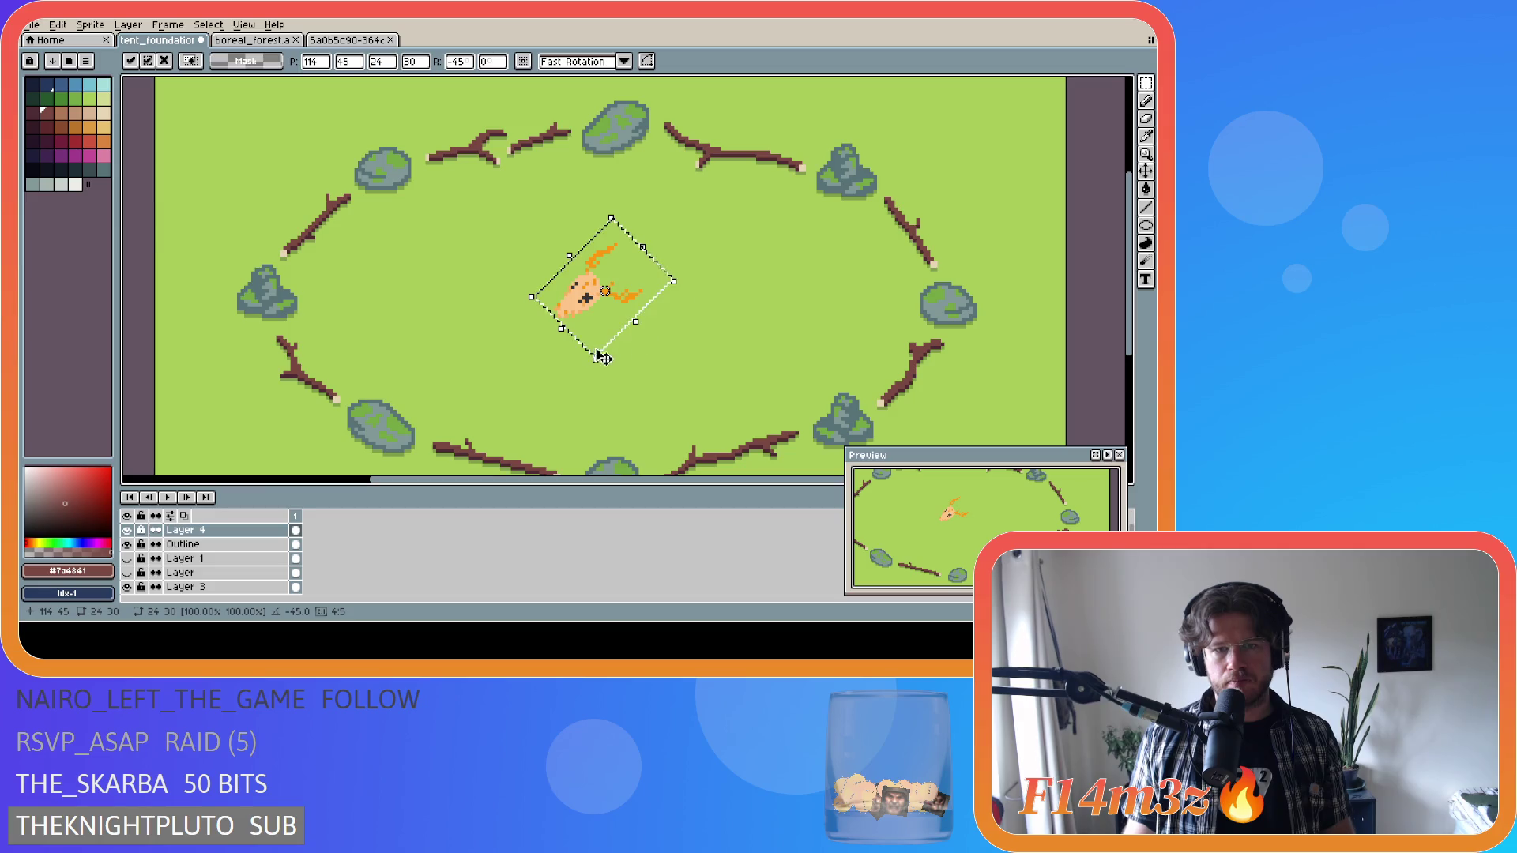
{"action": "key", "text": "Return"}
Deselect the tilted skull and nudge it slightly down-left inside the ring.
{"action": "key", "text": "ctrl+d"}
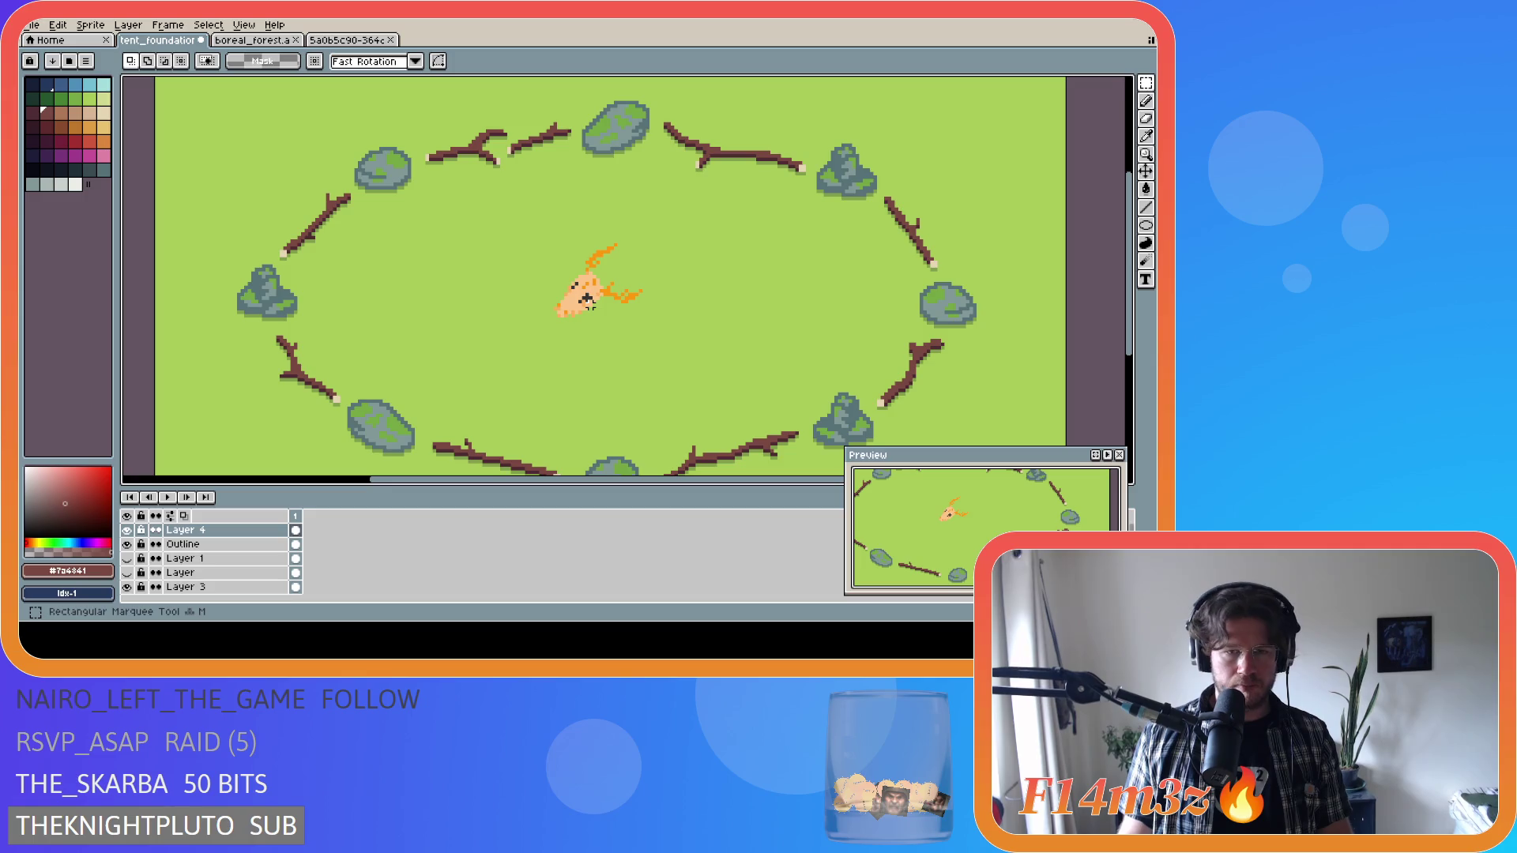
{"action": "left_click", "coordinate": [1146, 172]}
{"action": "mouse_move", "coordinate": [588, 303]}
{"action": "left_mouse_down"}
{"action": "mouse_move", "coordinate": [531, 320]}
{"action": "mouse_move", "coordinate": [552, 338]}
{"action": "mouse_move", "coordinate": [515, 346]}
{"action": "left_mouse_up"}
Undo the 45° tilt so the deer skull stands upright again.
{"action": "scroll", "coordinate": [659, 364], "scroll_direction": "down", "scroll_amount": 2}
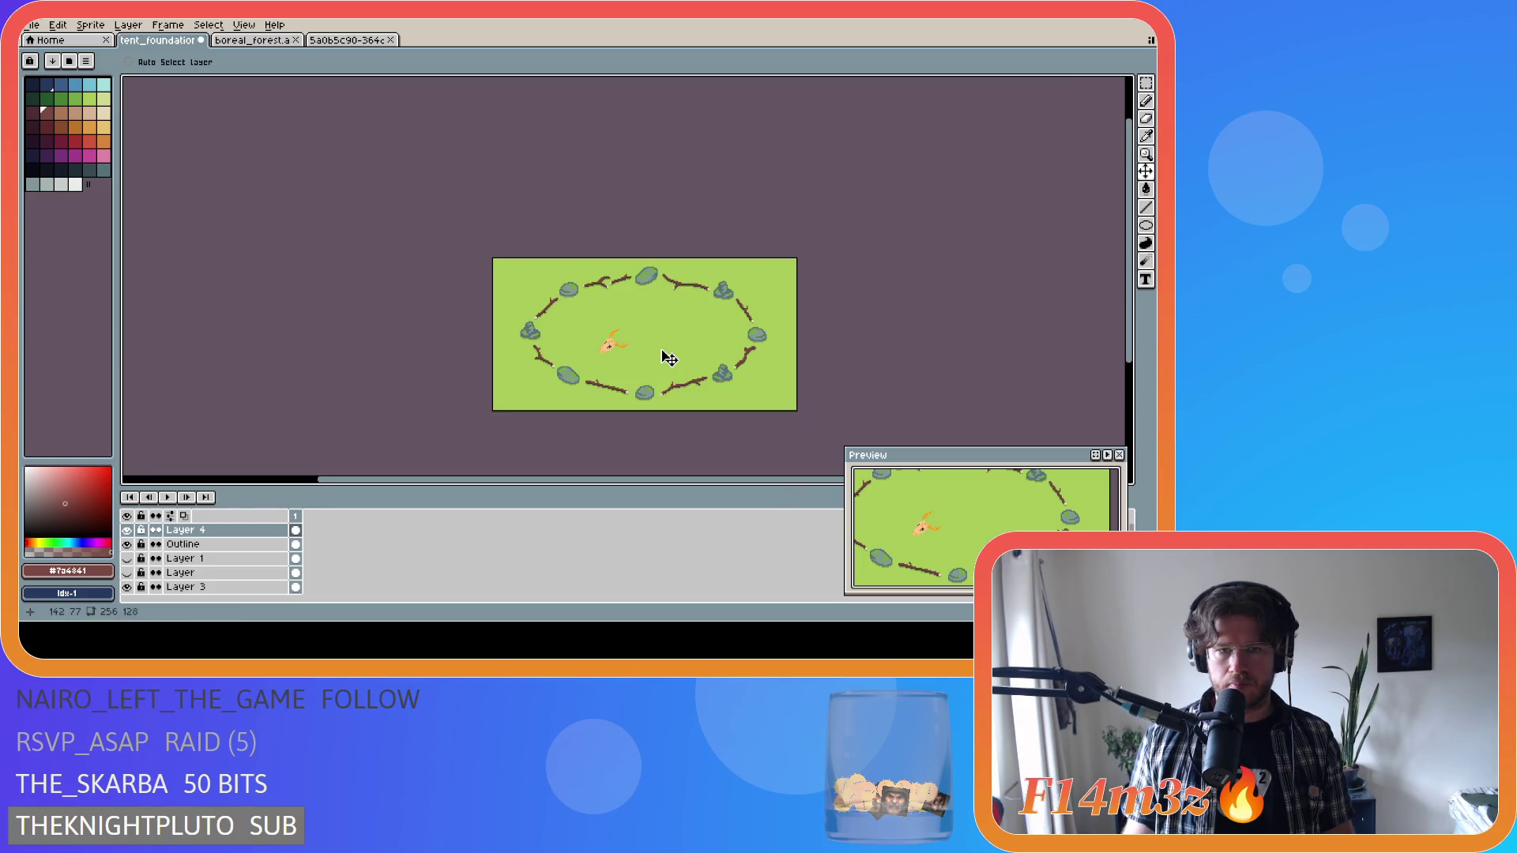
{"action": "scroll", "coordinate": [659, 373], "scroll_direction": "up", "scroll_amount": 1}
{"action": "scroll", "coordinate": [566, 352], "scroll_direction": "up", "scroll_amount": 1}
{"action": "scroll", "coordinate": [568, 357], "scroll_direction": "down", "scroll_amount": 1}
{"action": "scroll", "coordinate": [568, 357], "scroll_direction": "up", "scroll_amount": 2}
{"action": "scroll", "coordinate": [569, 357], "scroll_direction": "down", "scroll_amount": 2}
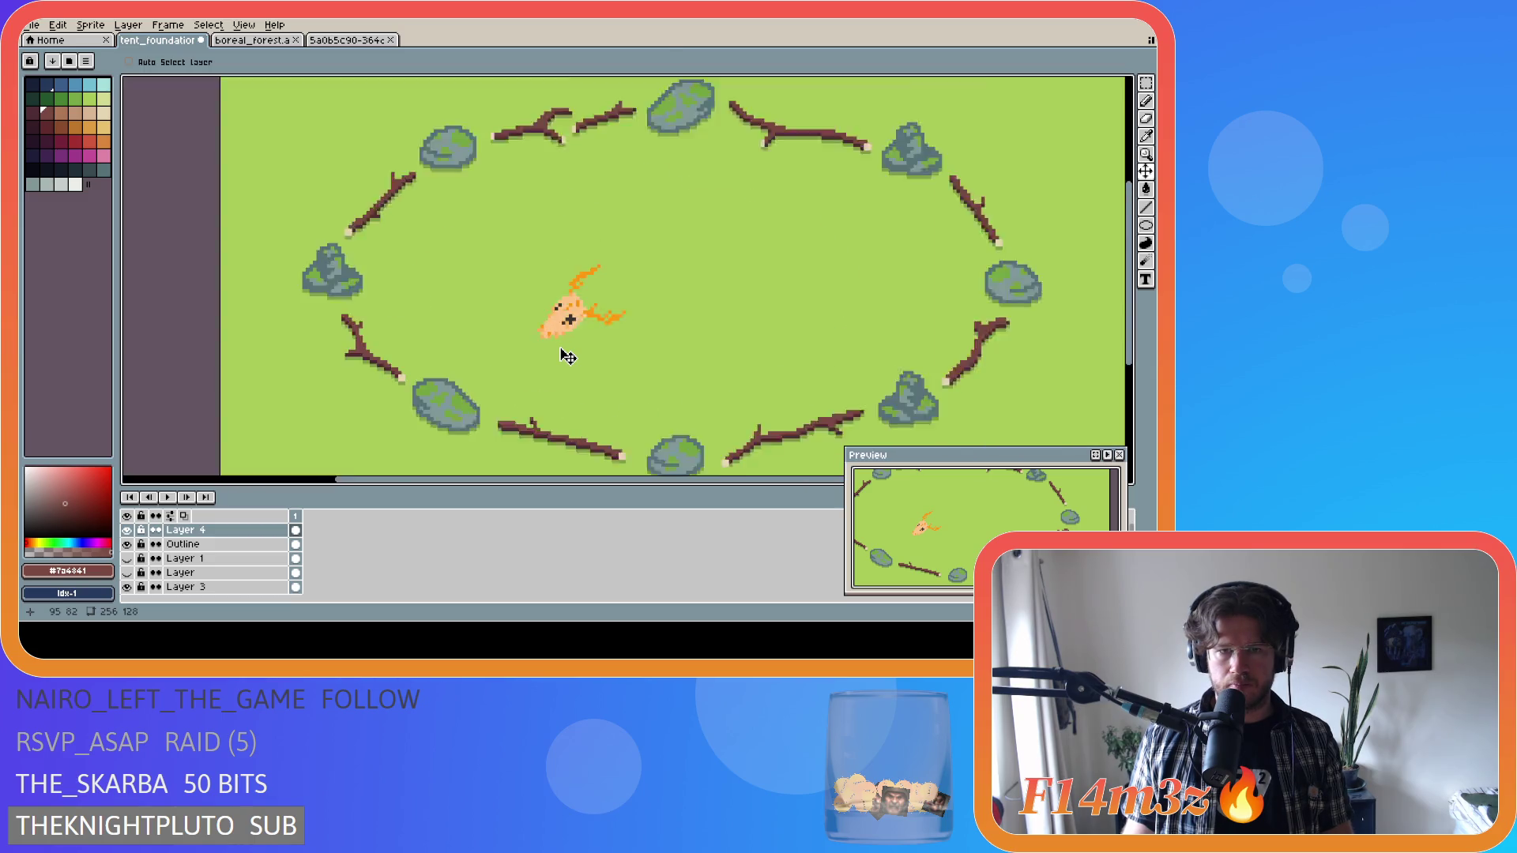
{"action": "scroll", "coordinate": [568, 357], "scroll_direction": "up", "scroll_amount": 1}
{"action": "scroll", "coordinate": [568, 357], "scroll_direction": "down", "scroll_amount": 4}
{"action": "scroll", "coordinate": [569, 357], "scroll_direction": "up", "scroll_amount": 5}
{"action": "scroll", "coordinate": [568, 357], "scroll_direction": "up", "scroll_amount": 1}
{"action": "scroll", "coordinate": [568, 357], "scroll_direction": "down", "scroll_amount": 3}
{"action": "scroll", "coordinate": [568, 357], "scroll_direction": "up", "scroll_amount": 1}
{"action": "scroll", "coordinate": [568, 357], "scroll_direction": "down", "scroll_amount": 1}
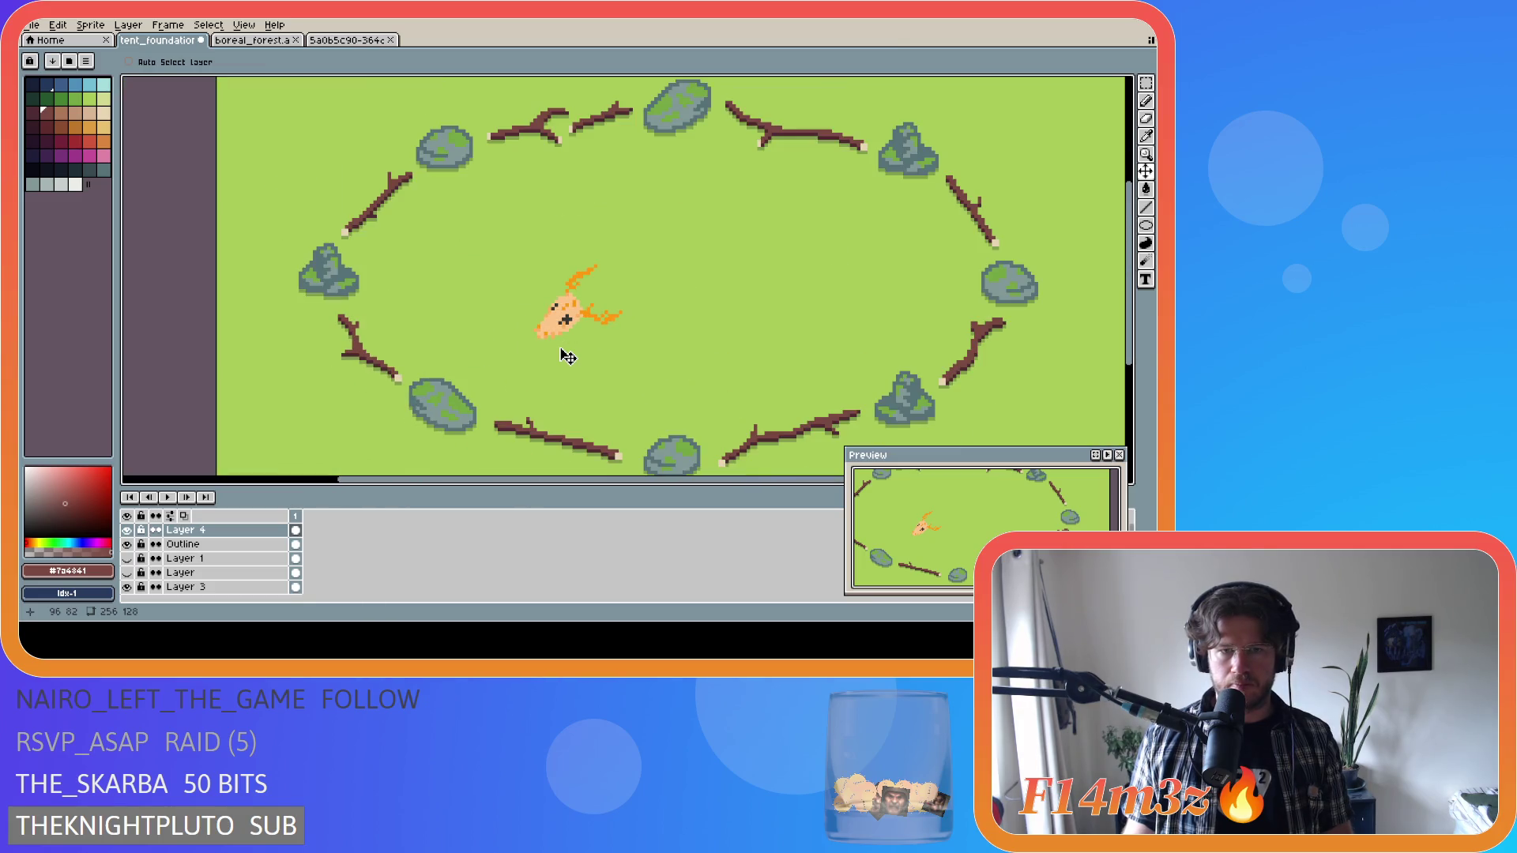
{"action": "key", "text": "ctrl+z"}
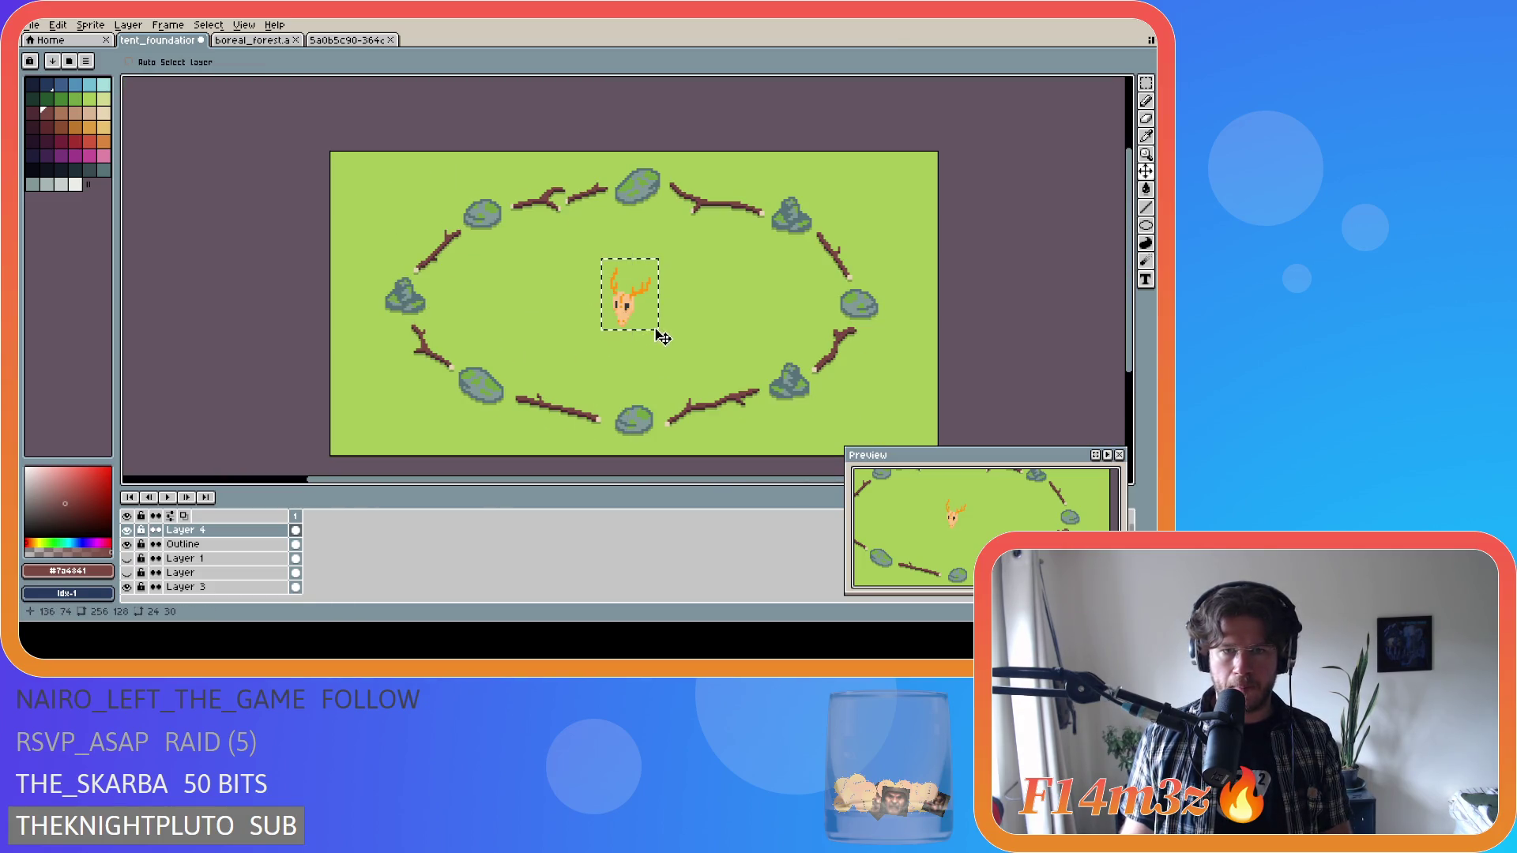
Shift the skull slightly right of the ring's centre and deselect it.
{"action": "left_click_drag", "start_coordinate": [636, 315], "coordinate": [700, 308]}
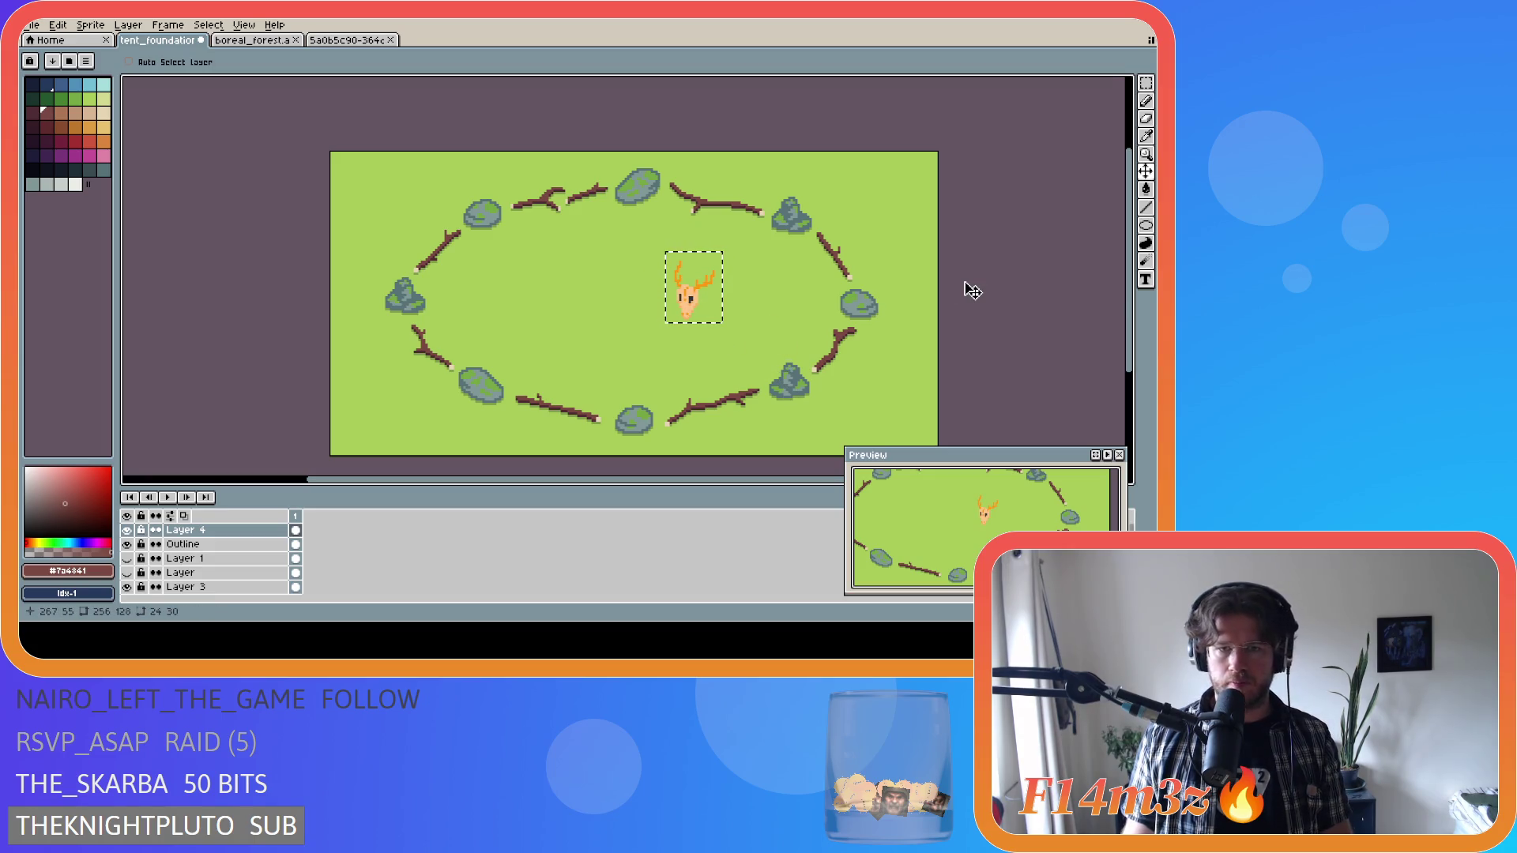
{"action": "key", "text": "m"}
{"action": "key", "text": "ctrl+d"}
{"action": "scroll", "coordinate": [715, 299], "scroll_direction": "up", "scroll_amount": 3}
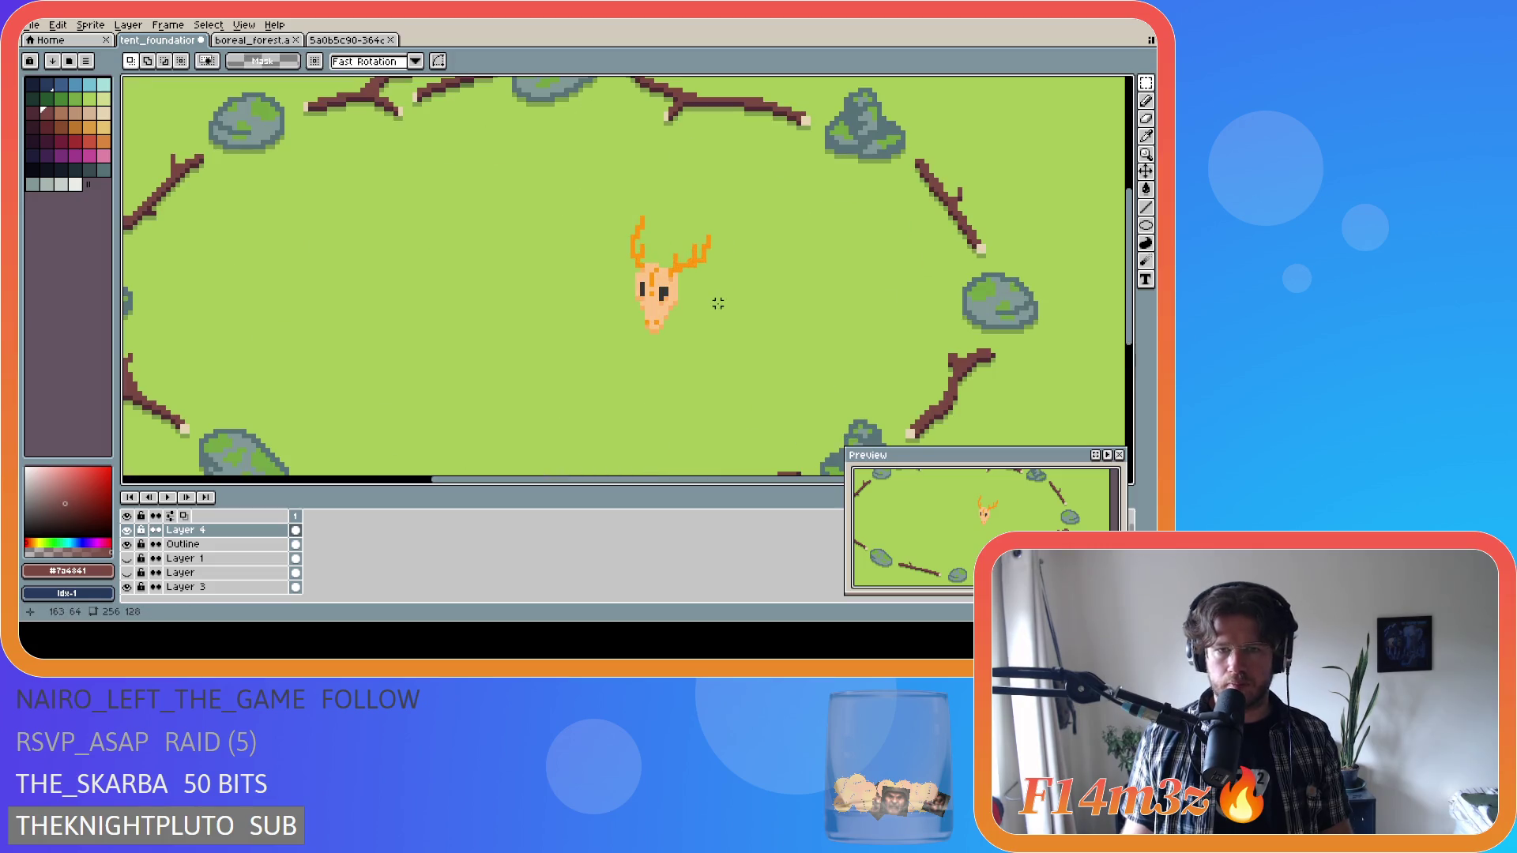
Sample the skull's peach and sketch a peach outline on the grass left of it.
{"action": "left_click", "coordinate": [639, 289], "text": "alt"}
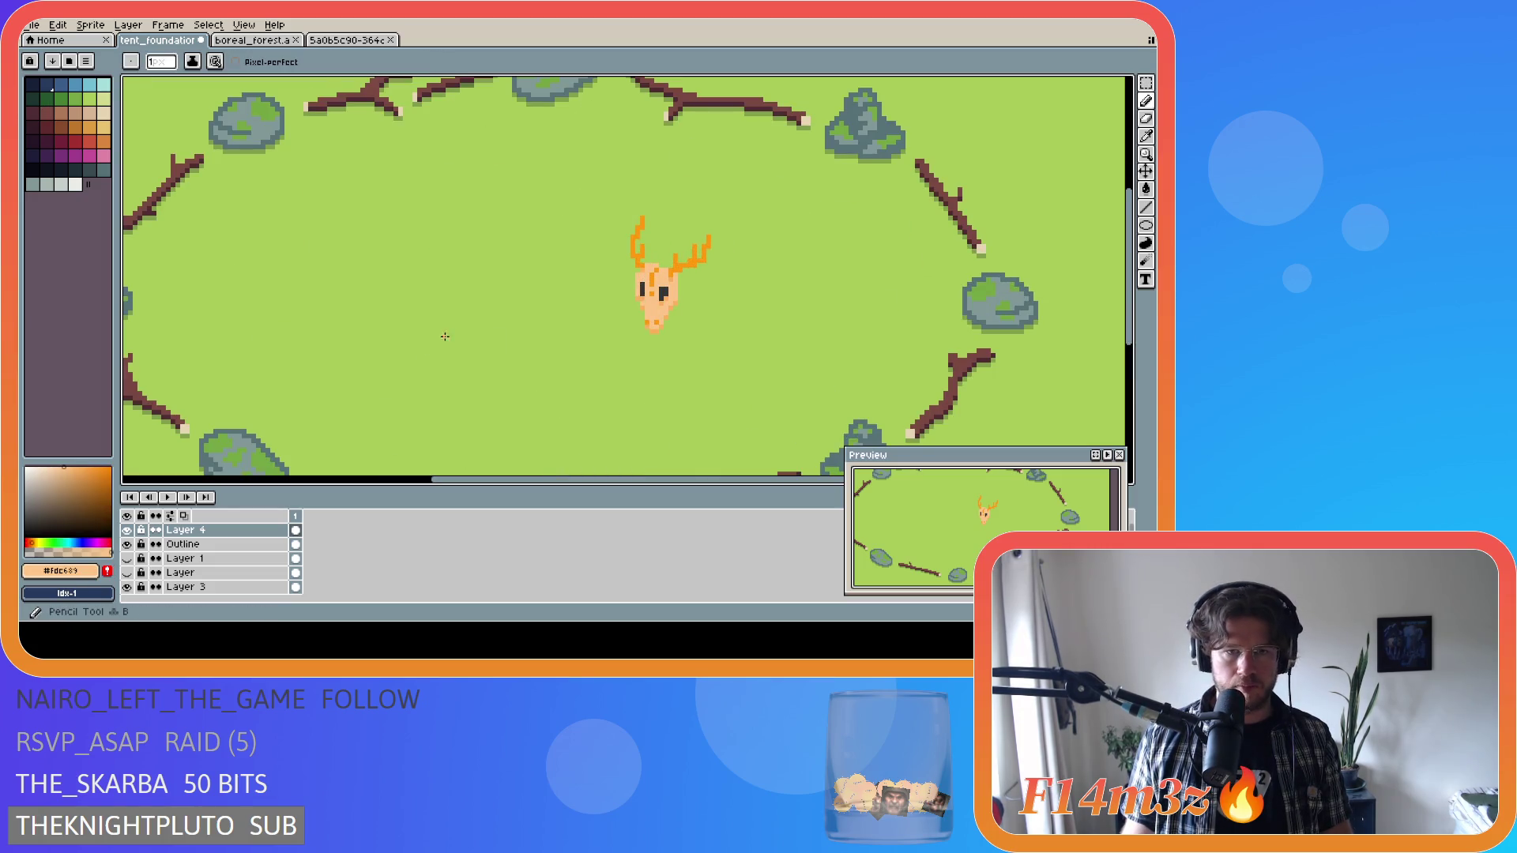
{"action": "key", "text": "b"}
{"action": "scroll", "coordinate": [433, 336], "scroll_direction": "down", "scroll_amount": 1}
{"action": "left_click_drag", "start_coordinate": [428, 312], "coordinate": [411, 342]}
{"action": "key", "text": "ctrl+z"}
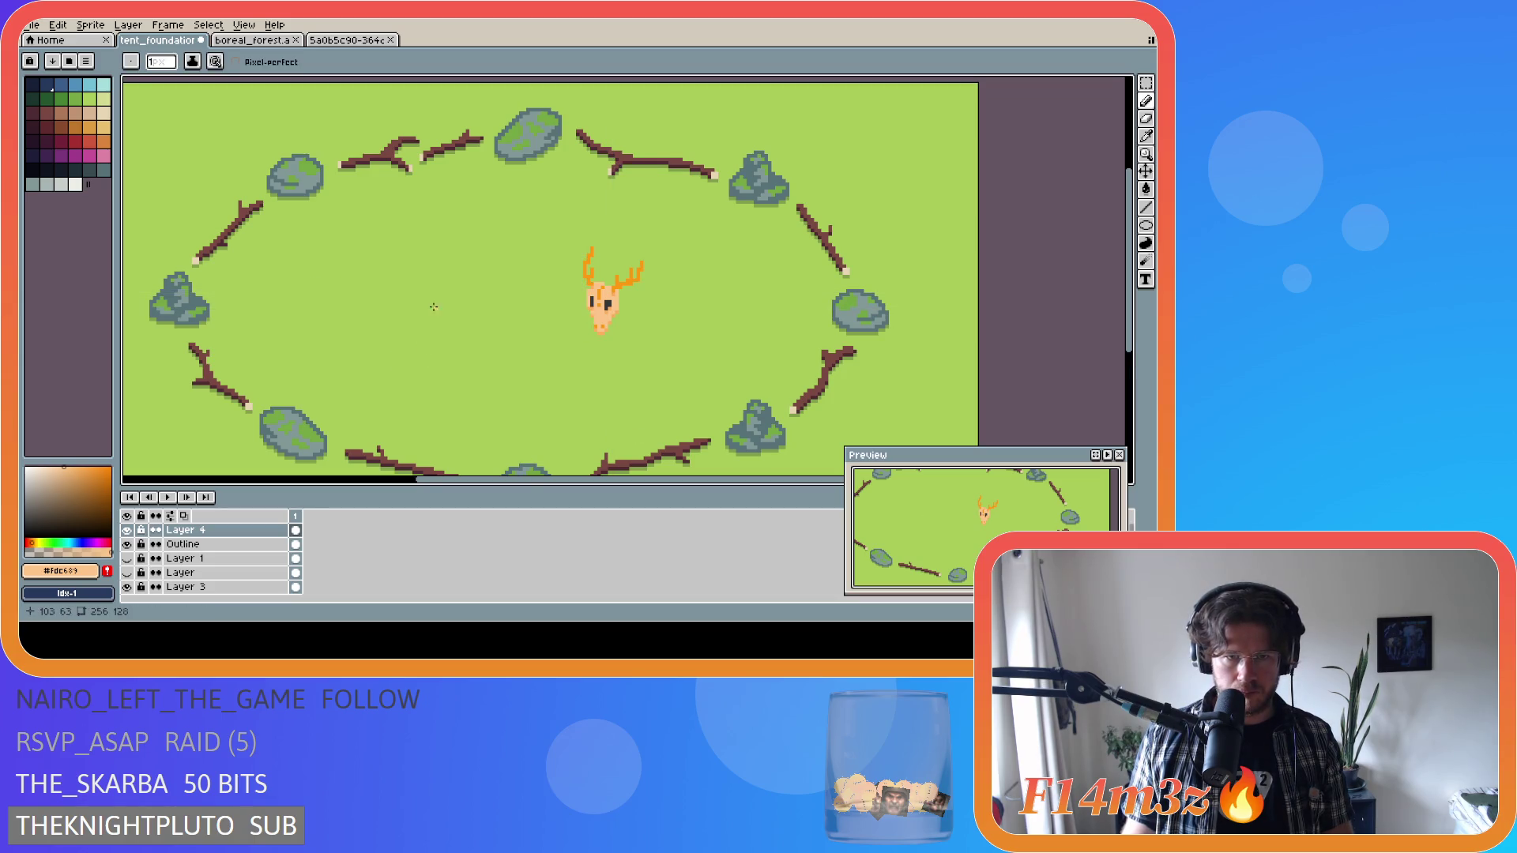
{"action": "key", "text": "ctrl+y"}
{"action": "key", "text": "ctrl+z"}
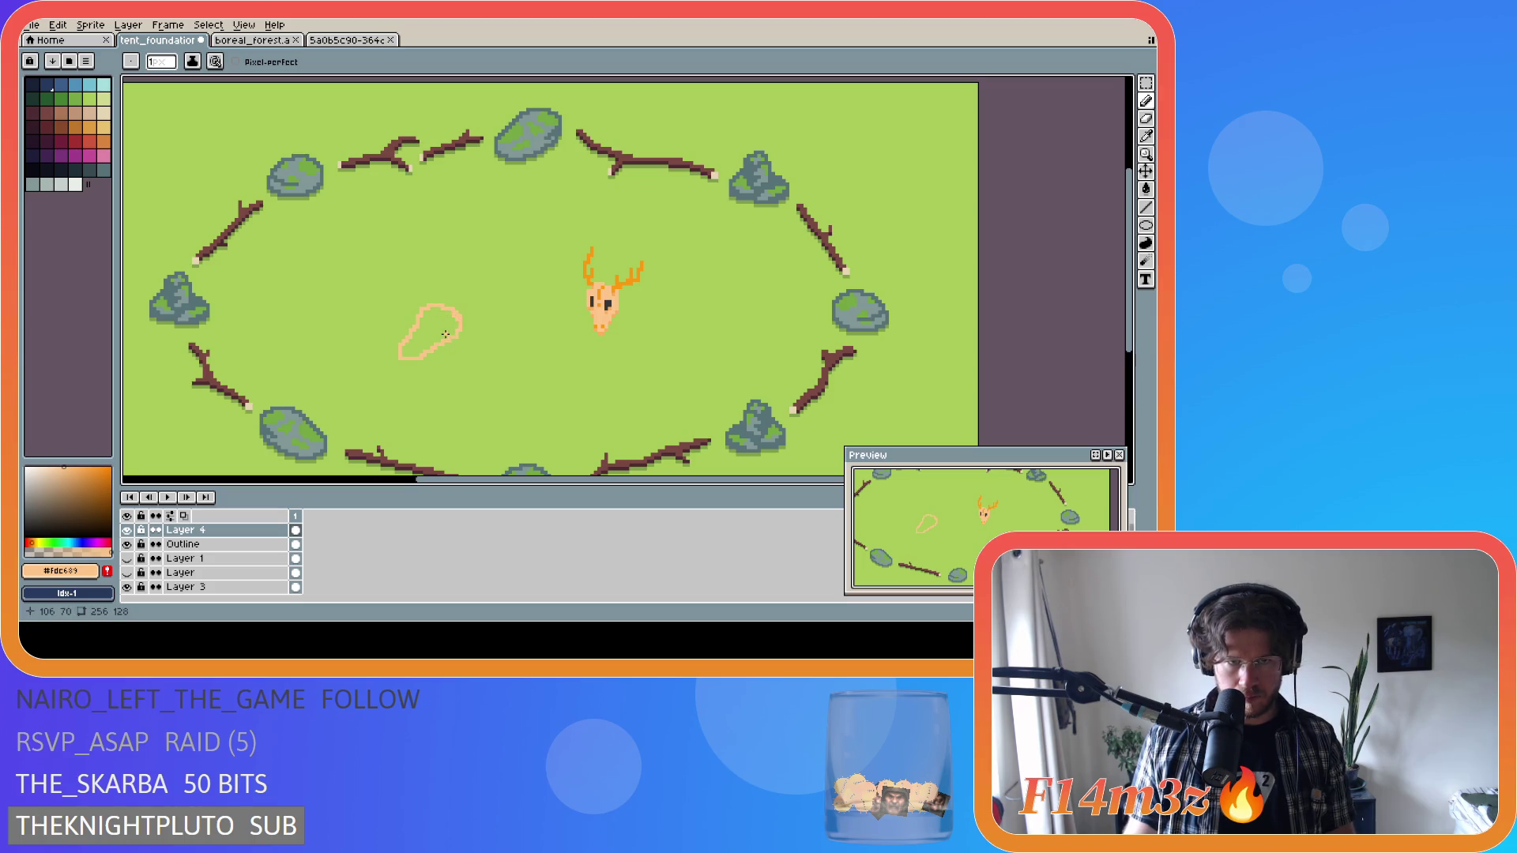
Bucket-fill the peach outline solid.
{"action": "key", "text": "g"}
{"action": "left_click", "coordinate": [435, 336]}
{"action": "scroll", "coordinate": [404, 354], "scroll_direction": "up", "scroll_amount": 1}
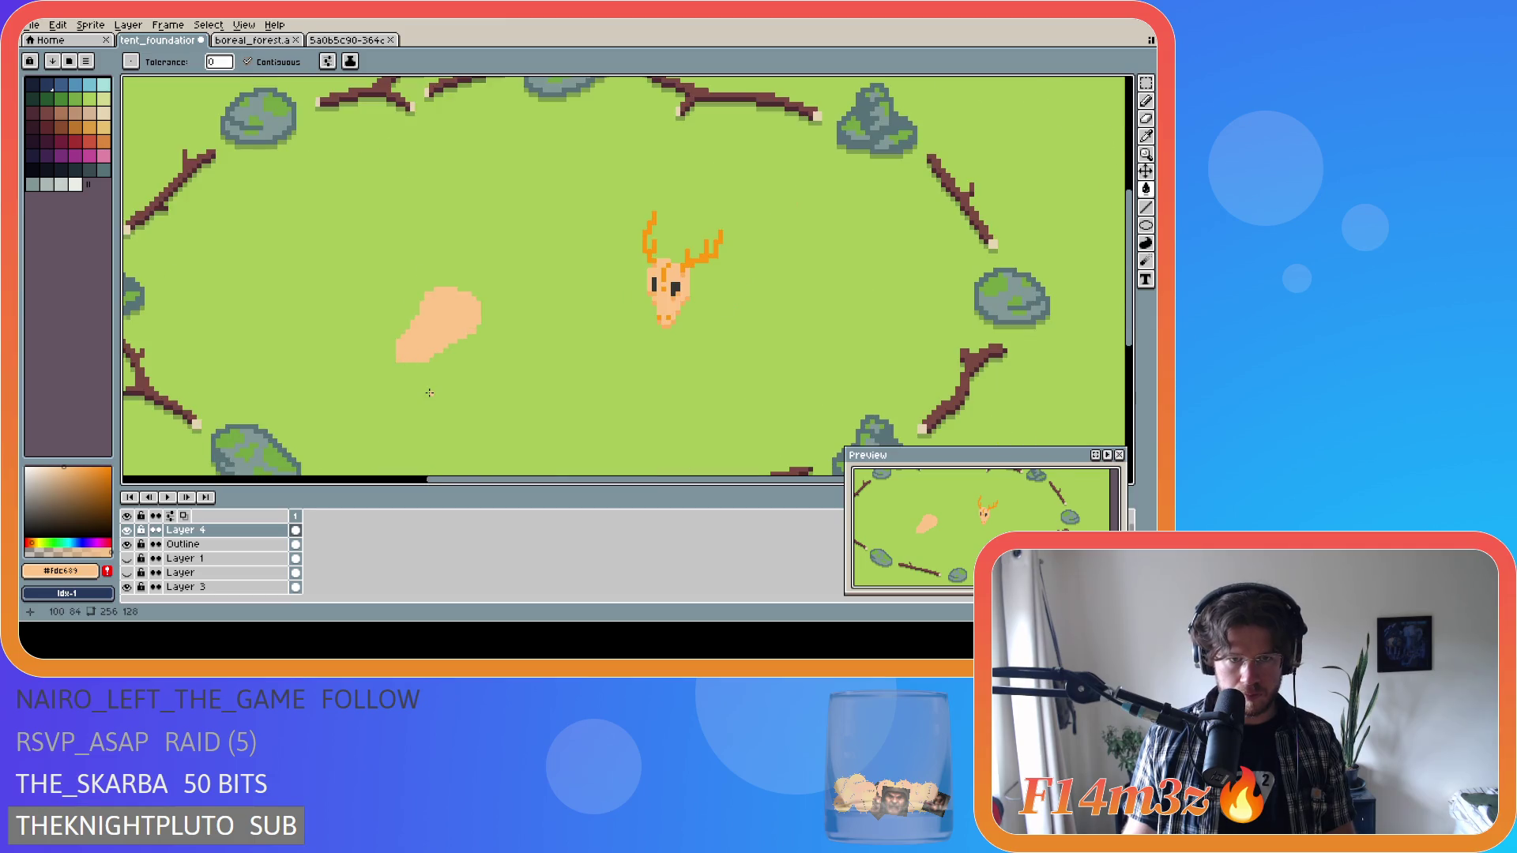
{"action": "scroll", "coordinate": [429, 392], "scroll_direction": "up", "scroll_amount": 1}
Refine the blob's lower-left edge and pick the skull's dark grey eye colour.
{"action": "key", "text": "b"}
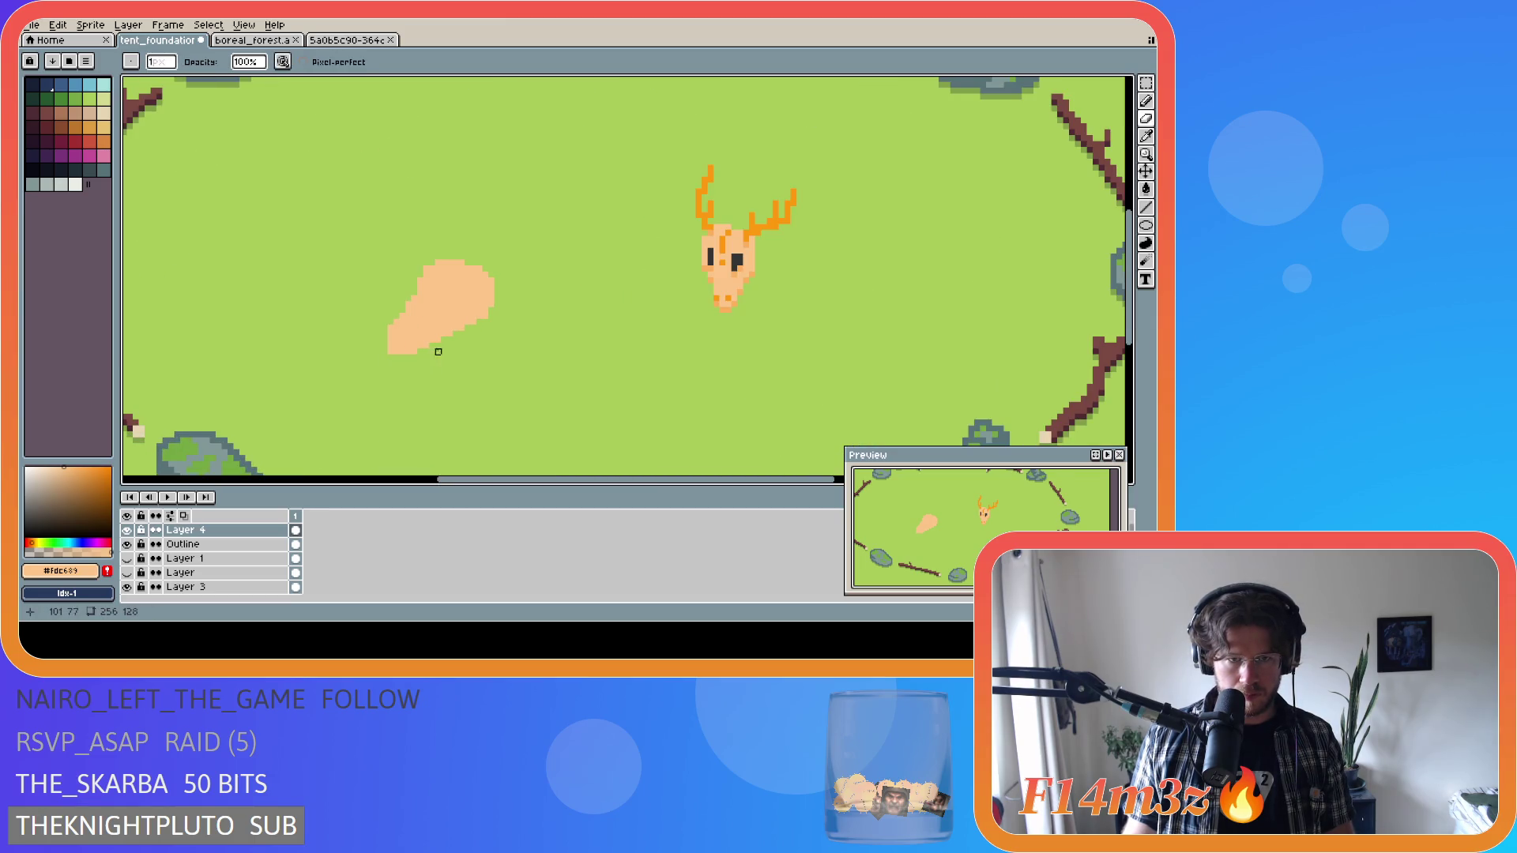
{"action": "key", "text": "ctrl"}
{"action": "key", "text": "ctrl"}
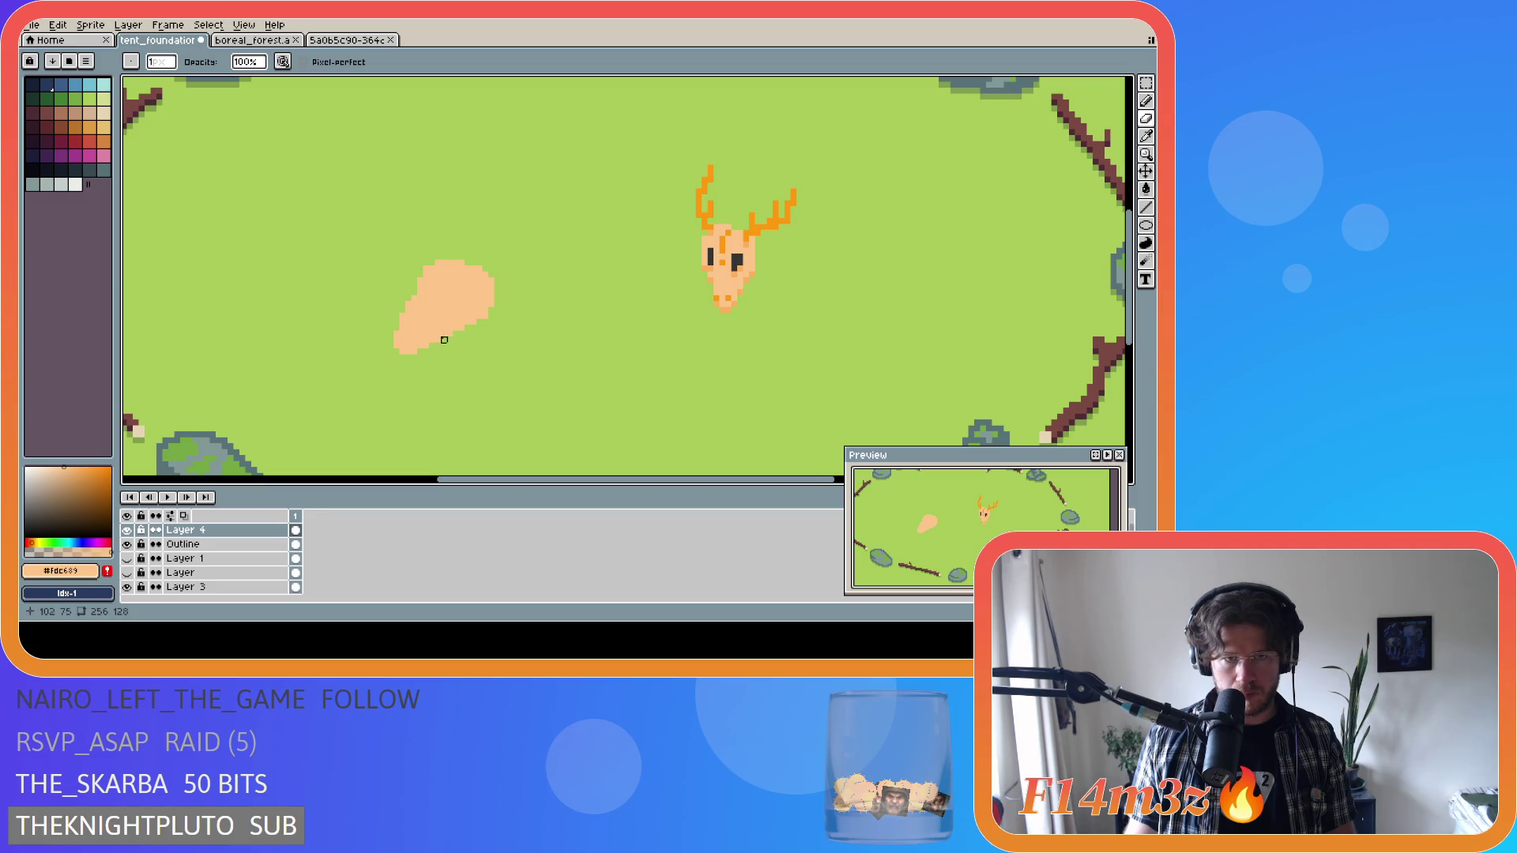
{"action": "left_click_drag", "start_coordinate": [415, 292], "coordinate": [397, 321]}
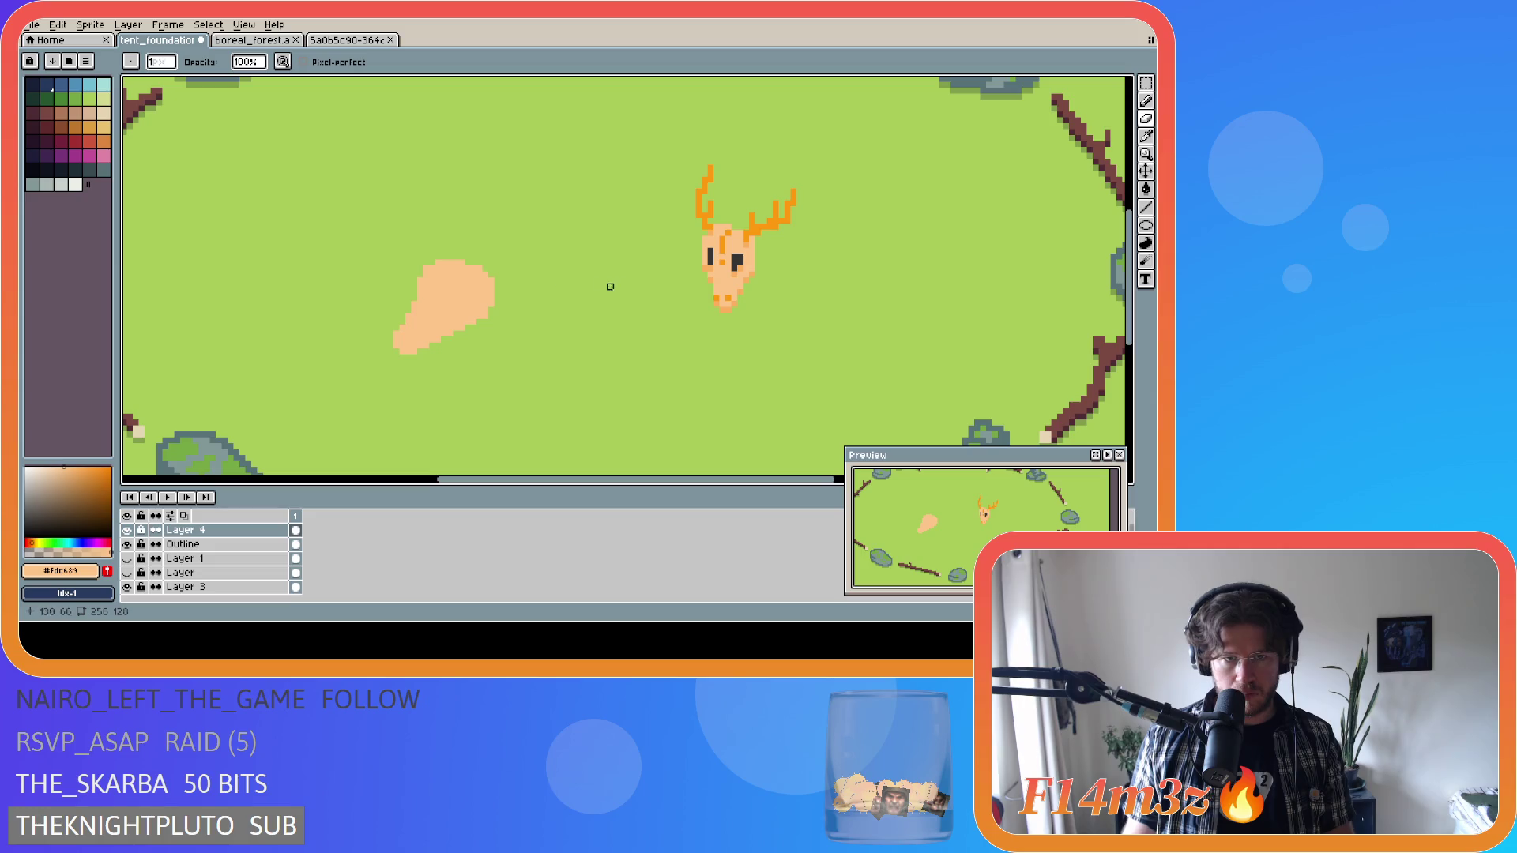
{"action": "left_click", "coordinate": [716, 252], "text": "alt"}
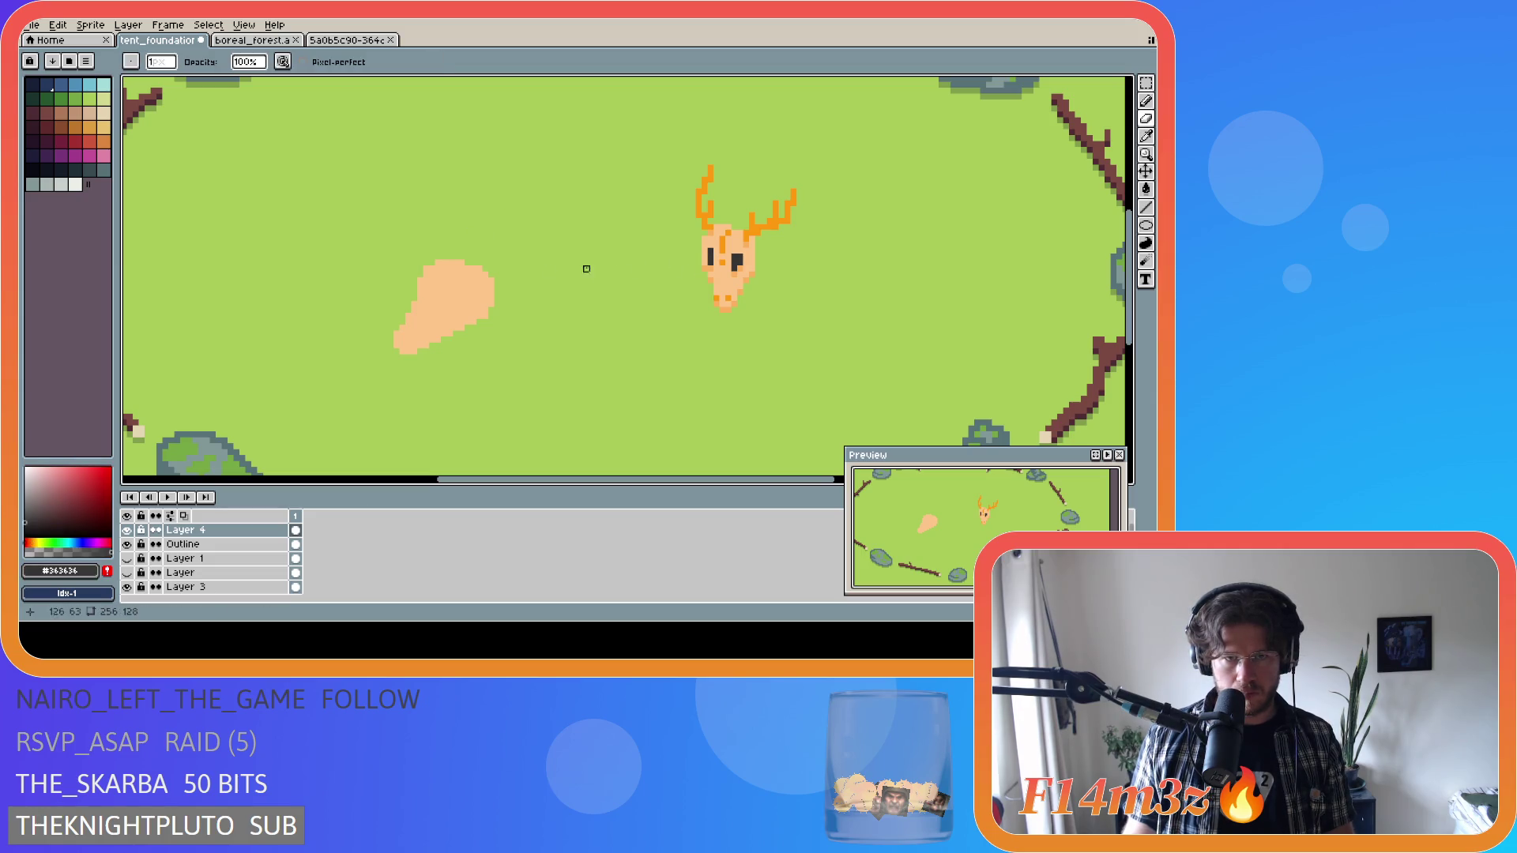
Draw dark grey eye marks on the peach blob, undoing a stray extension.
{"action": "left_click_drag", "start_coordinate": [424, 286], "coordinate": [435, 301]}
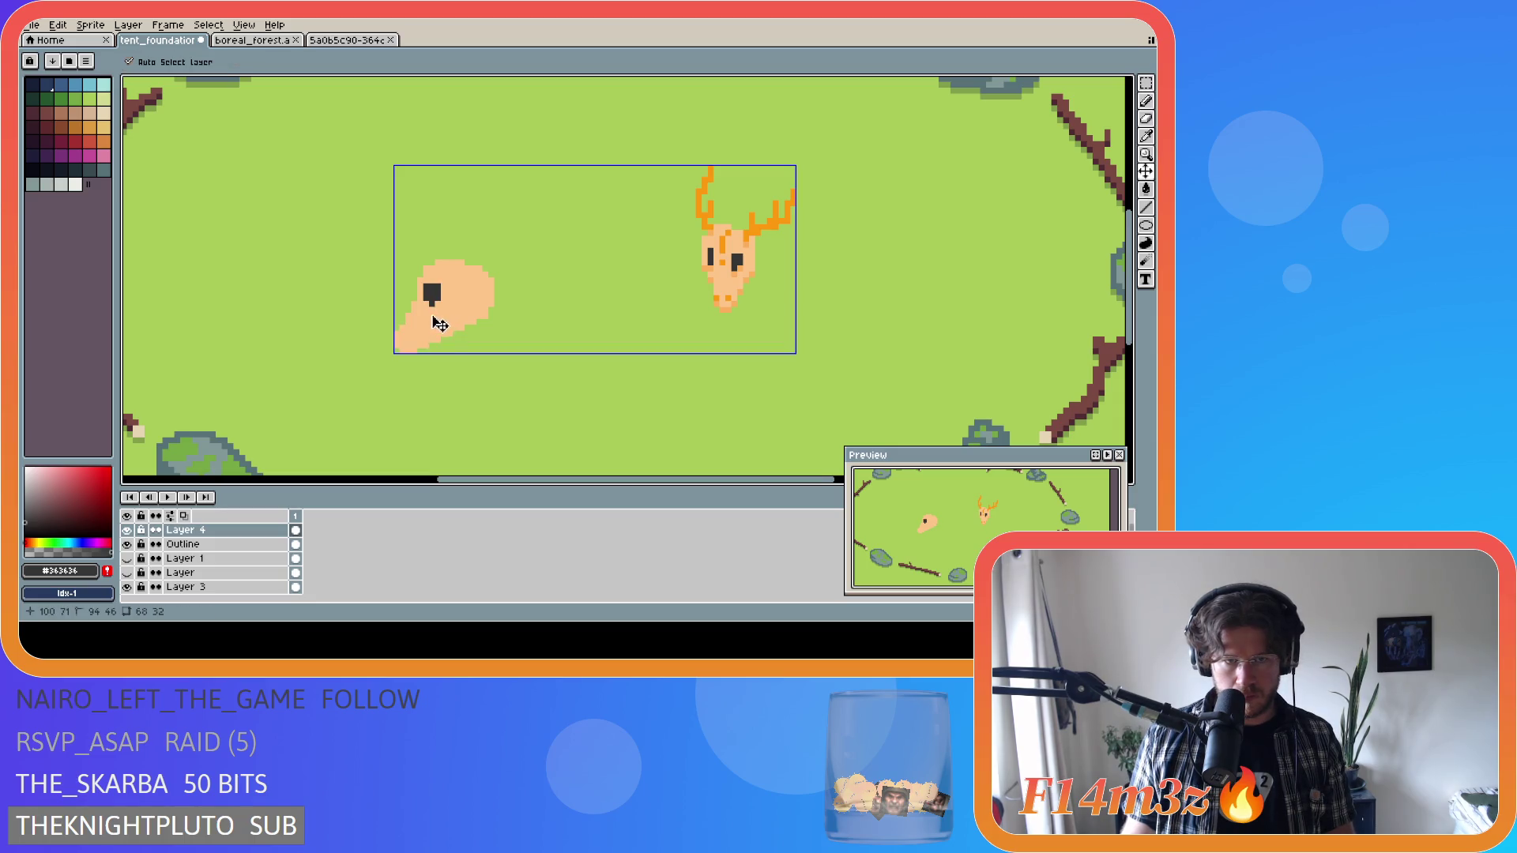
{"action": "key", "text": "ctrl+z"}
{"action": "key", "text": "b"}
{"action": "left_click", "coordinate": [433, 294]}
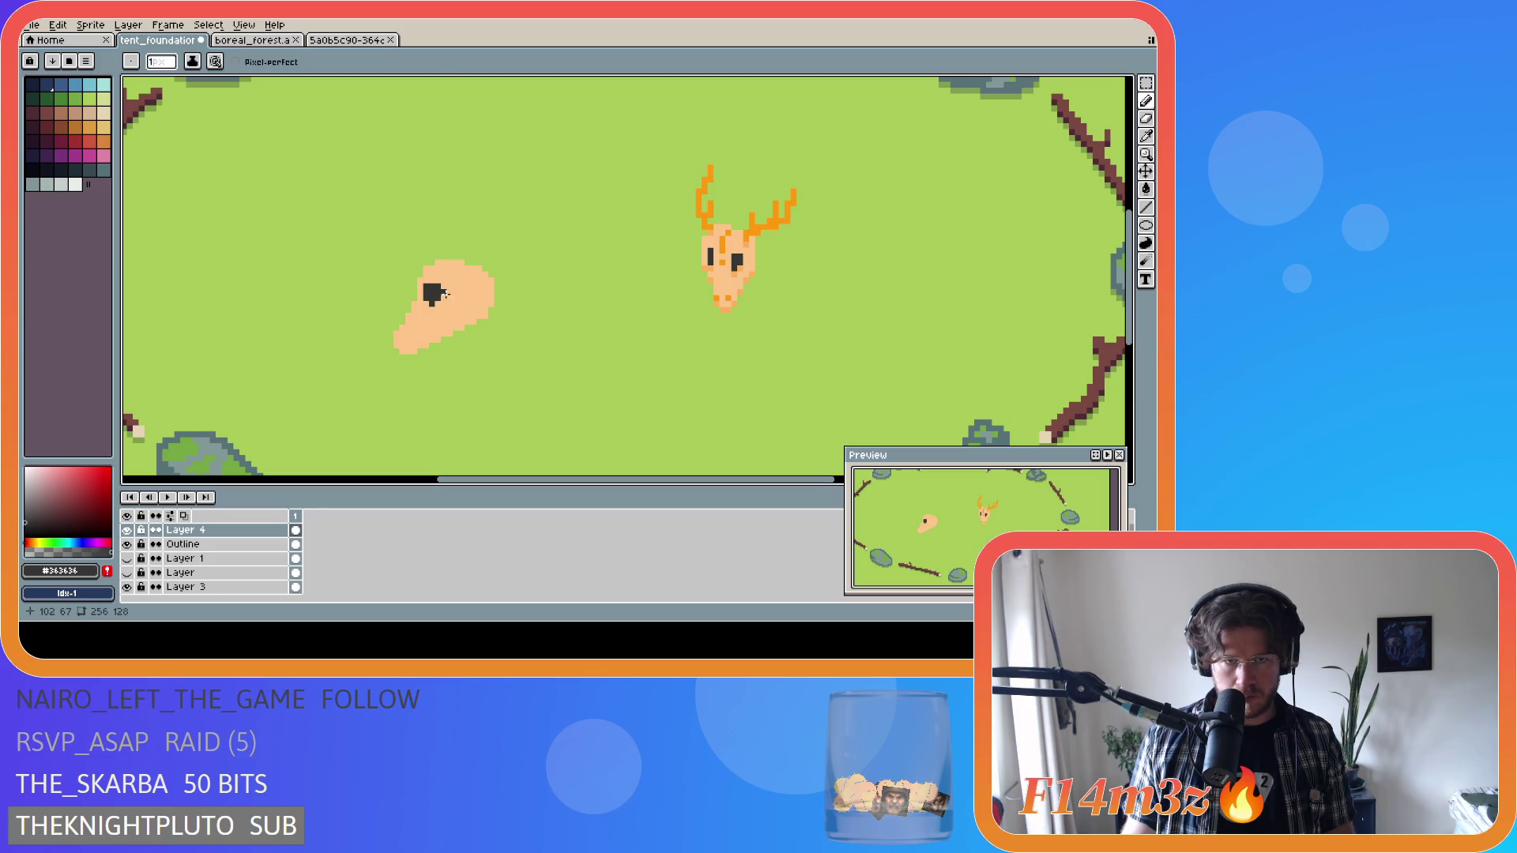
{"action": "left_click", "coordinate": [456, 308], "text": "alt"}
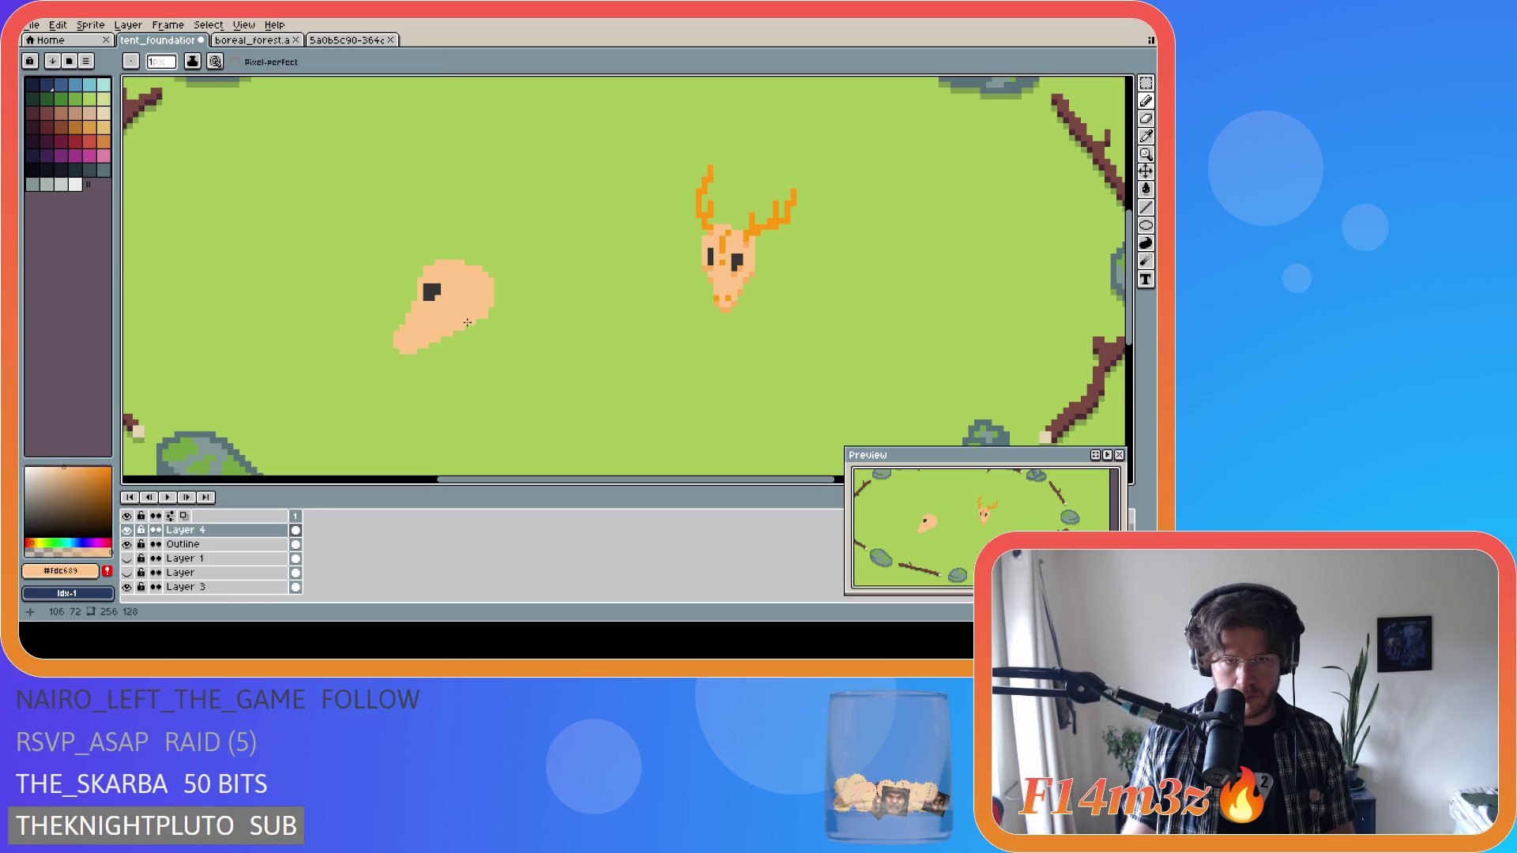
{"action": "left_click", "coordinate": [439, 298], "text": "alt"}
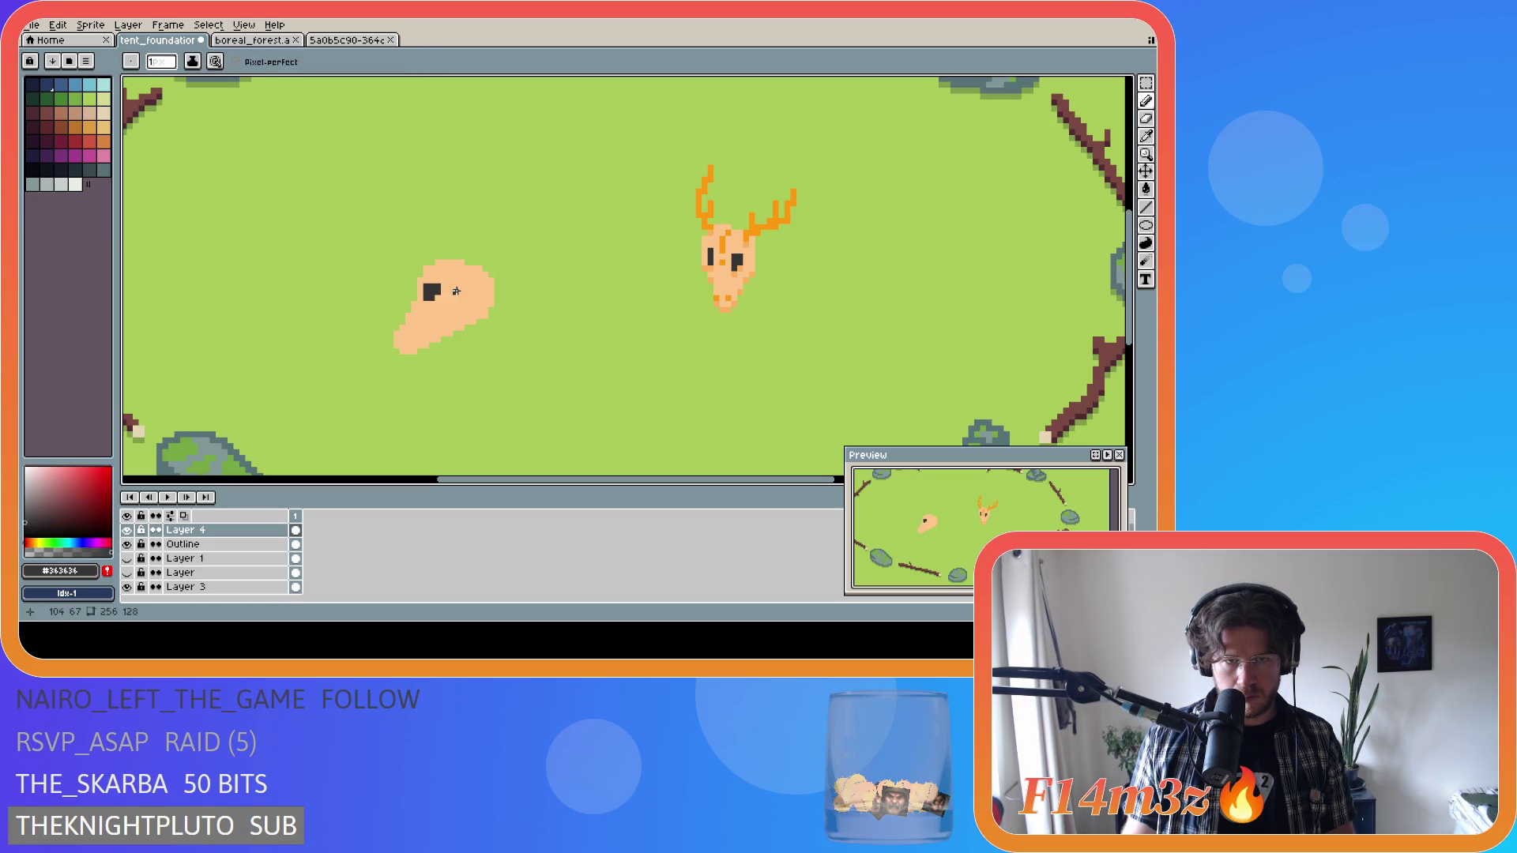
{"action": "left_click_drag", "start_coordinate": [456, 292], "coordinate": [458, 300]}
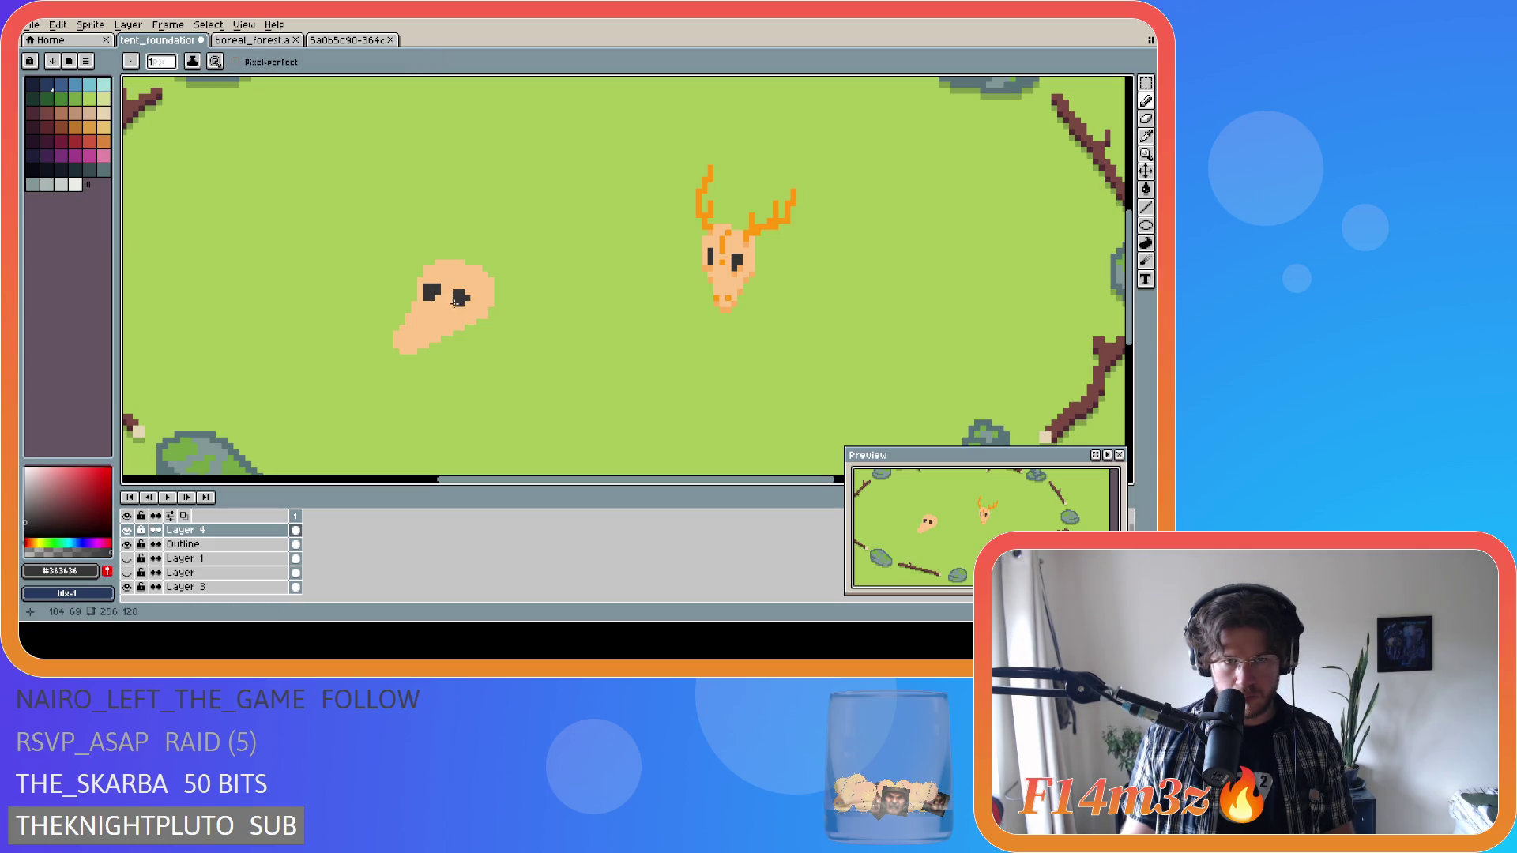
{"action": "left_click_drag", "start_coordinate": [454, 300], "coordinate": [450, 305]}
{"action": "key", "text": "ctrl+z"}
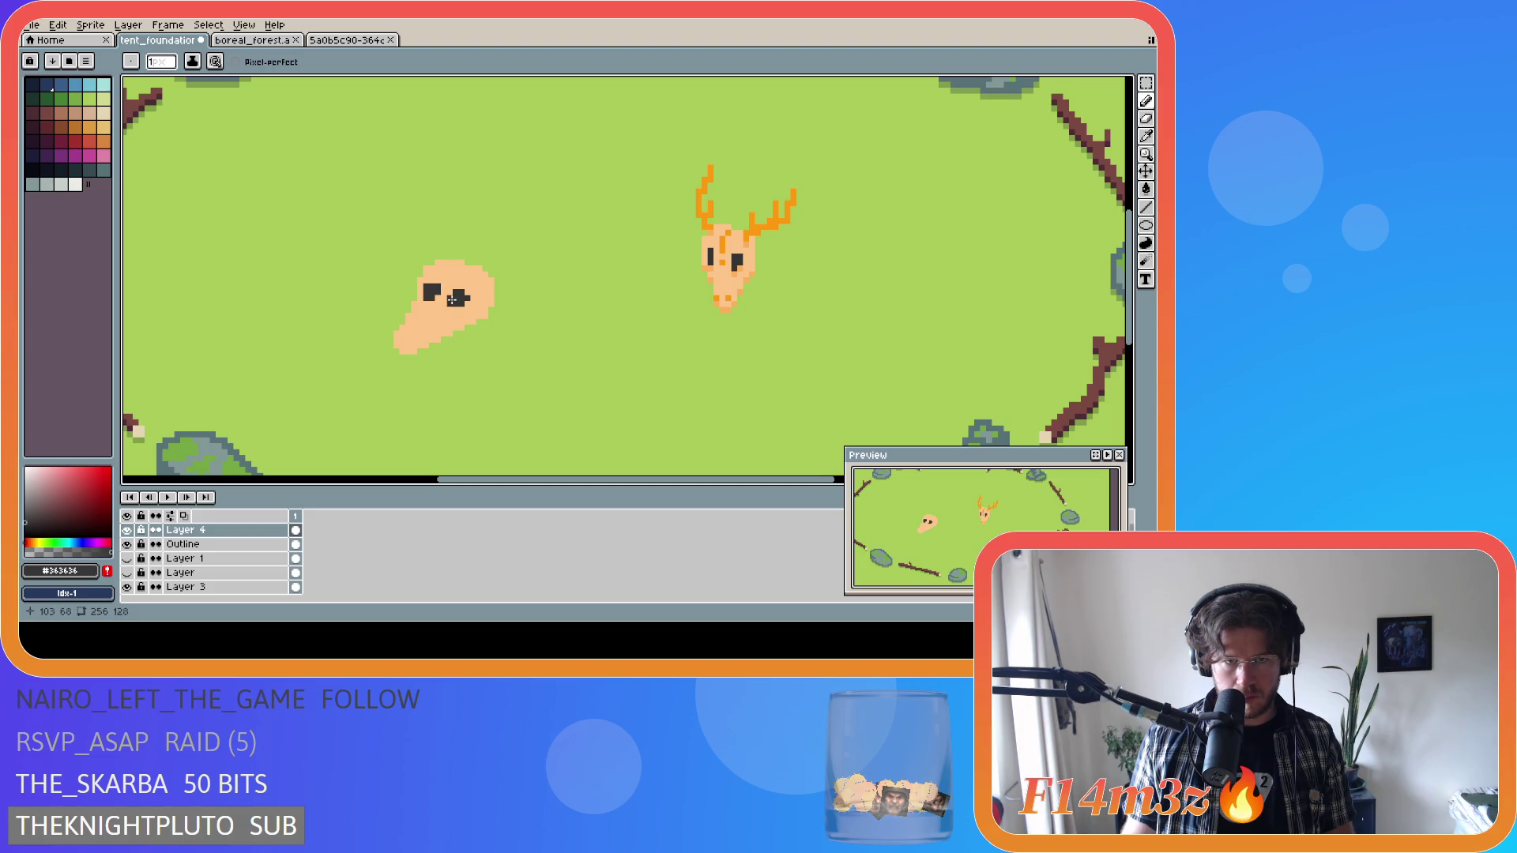
Undo the latest eye stroke and touch up the blob's upper-left edge.
{"action": "left_click", "coordinate": [474, 312], "text": "alt"}
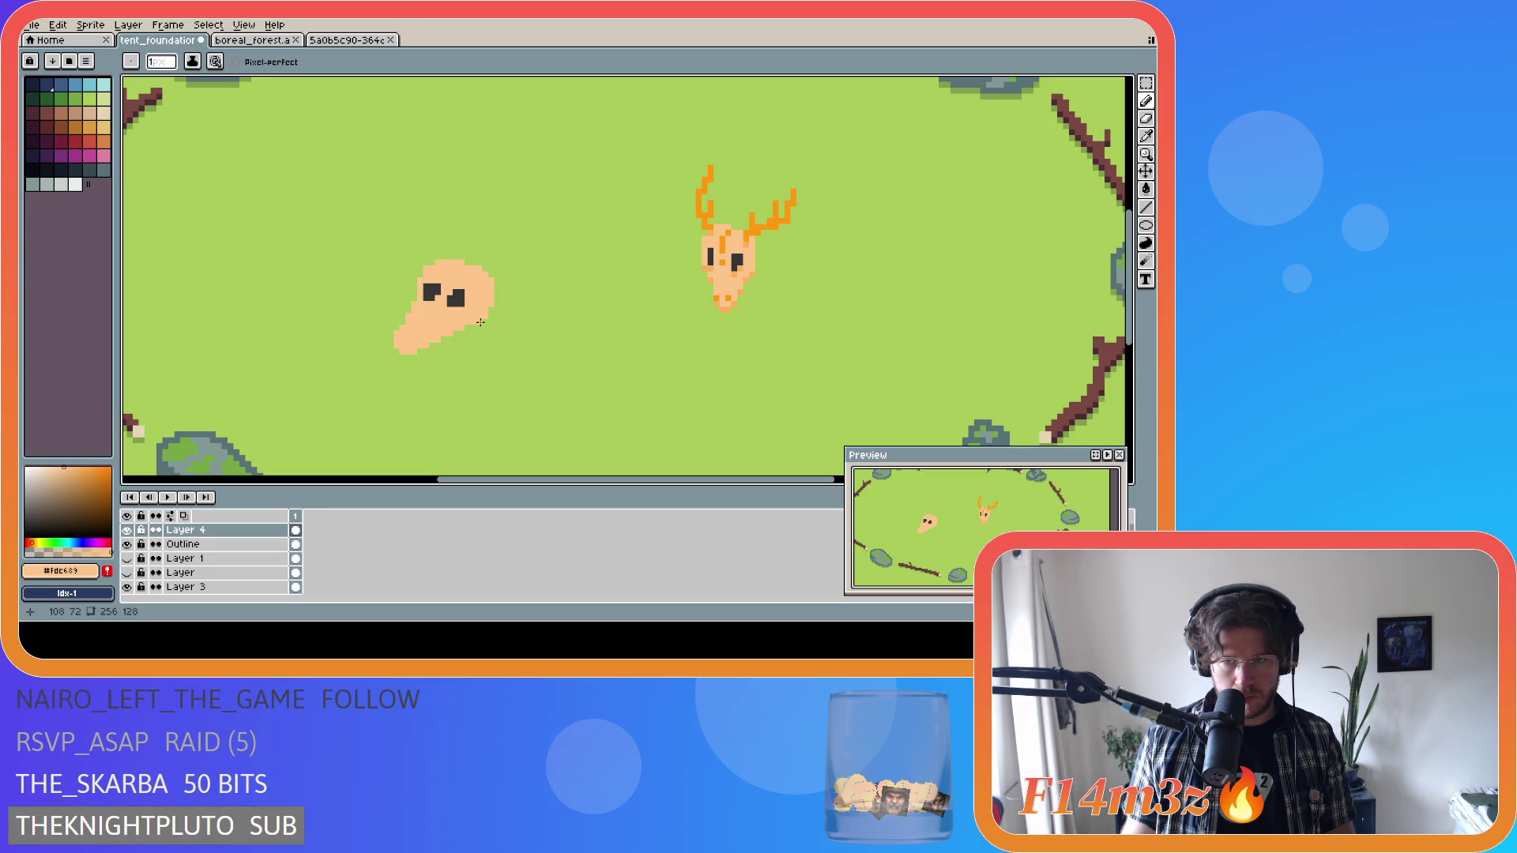
{"action": "left_click", "coordinate": [456, 305], "text": "alt"}
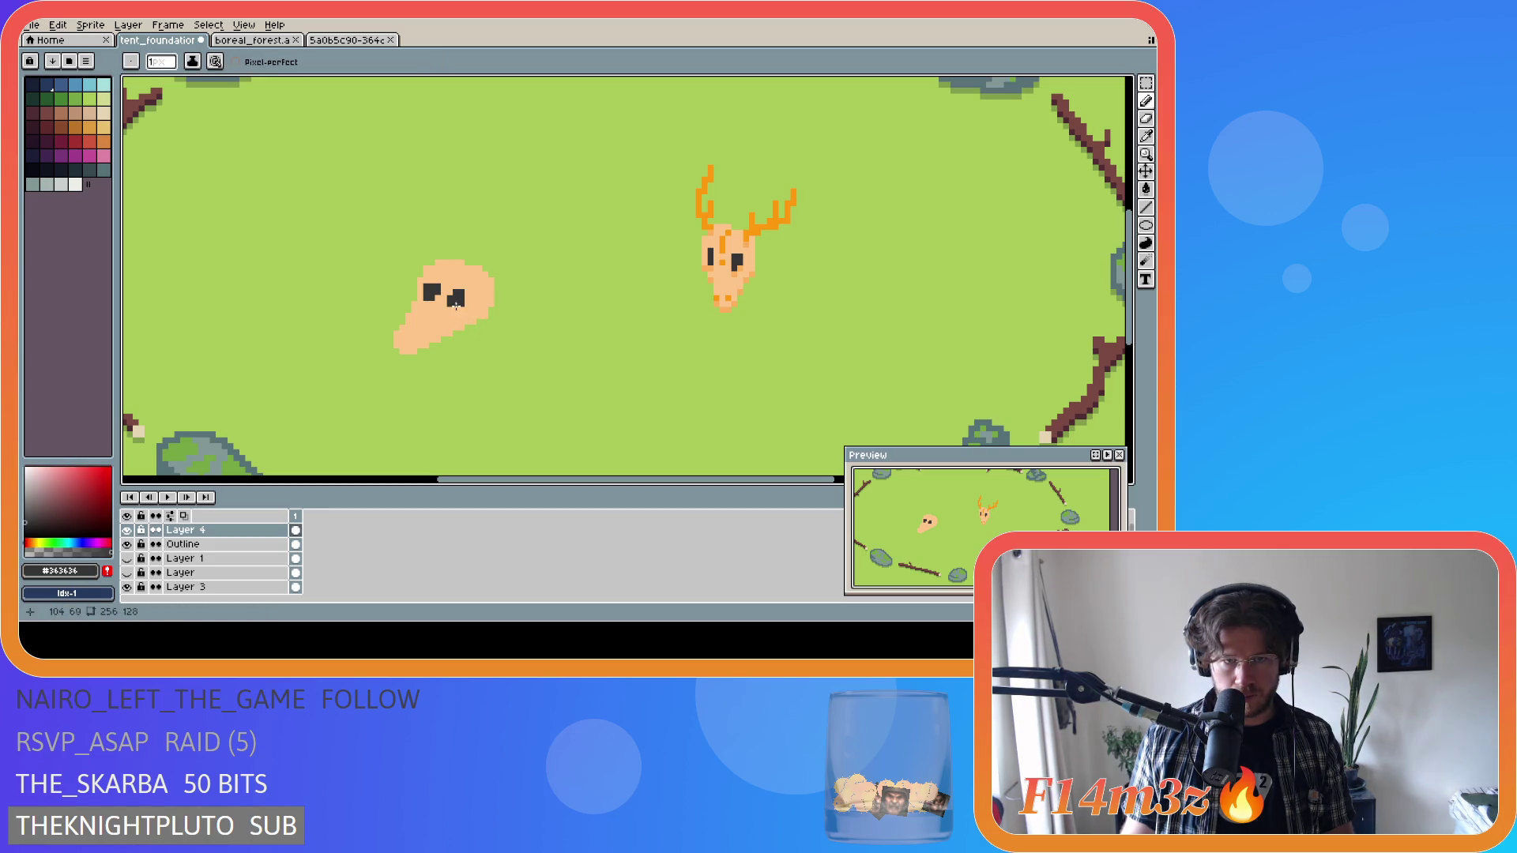
{"action": "key", "text": "ctrl"}
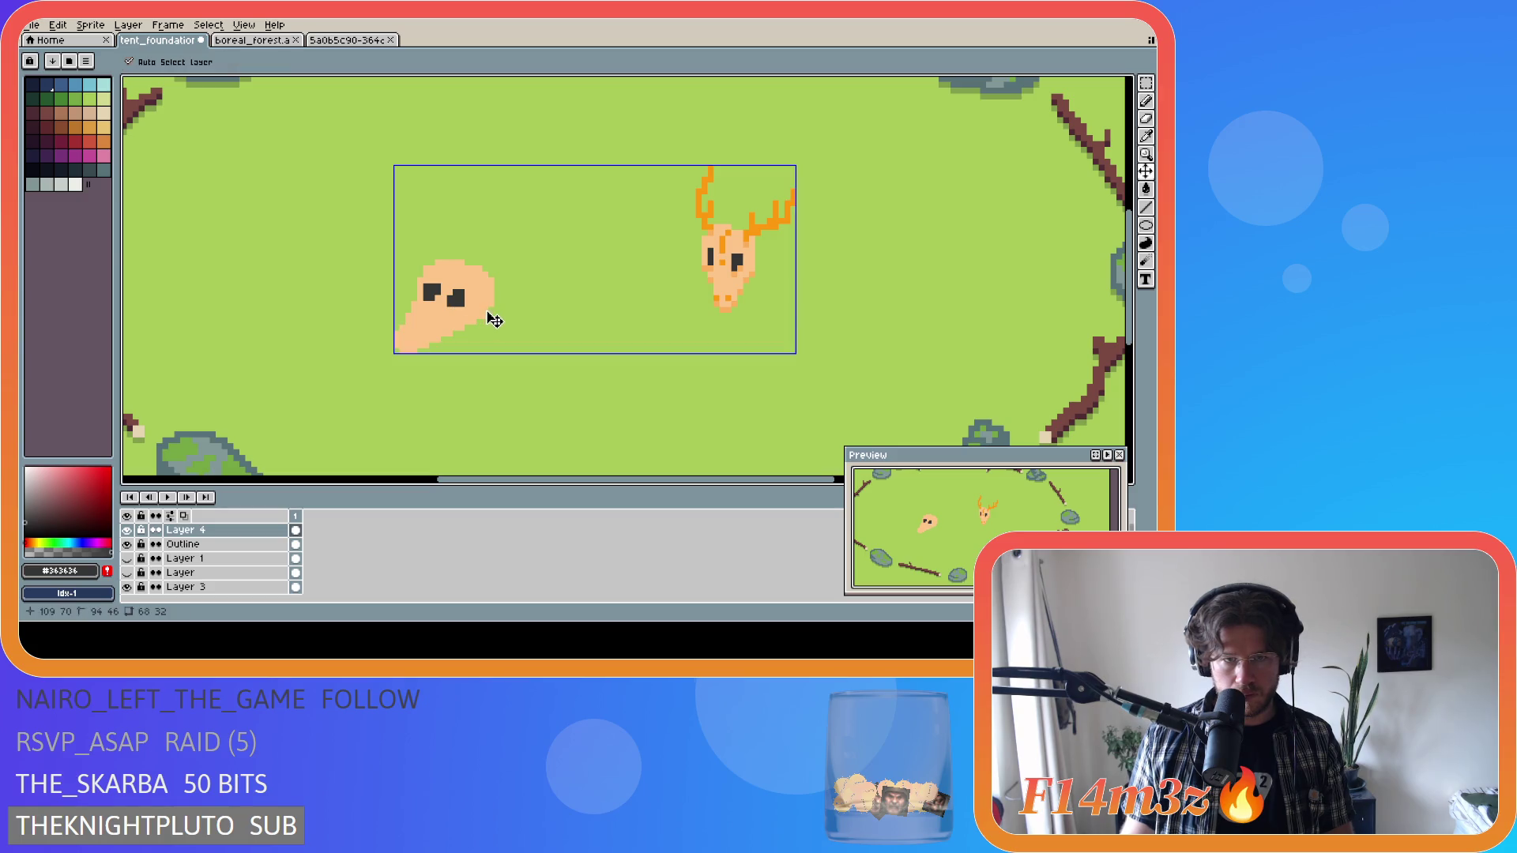
{"action": "key", "text": "ctrl+z"}
{"action": "key", "text": "ctrl+z"}
{"action": "key", "text": "ctrl+z"}
{"action": "key", "text": "ctrl+z"}
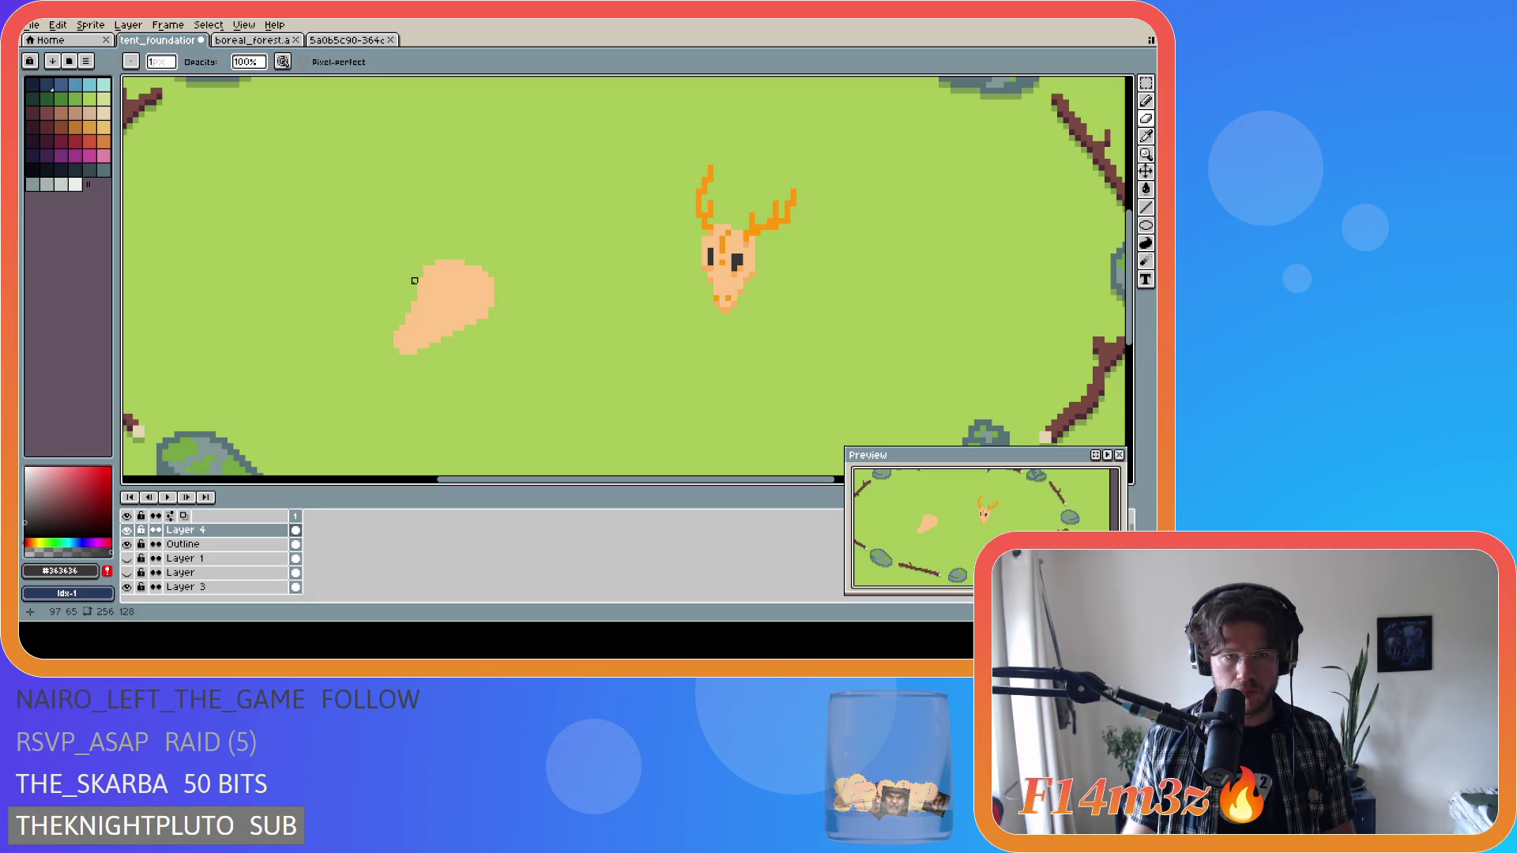
{"action": "key", "text": "v"}
{"action": "key", "text": "b"}
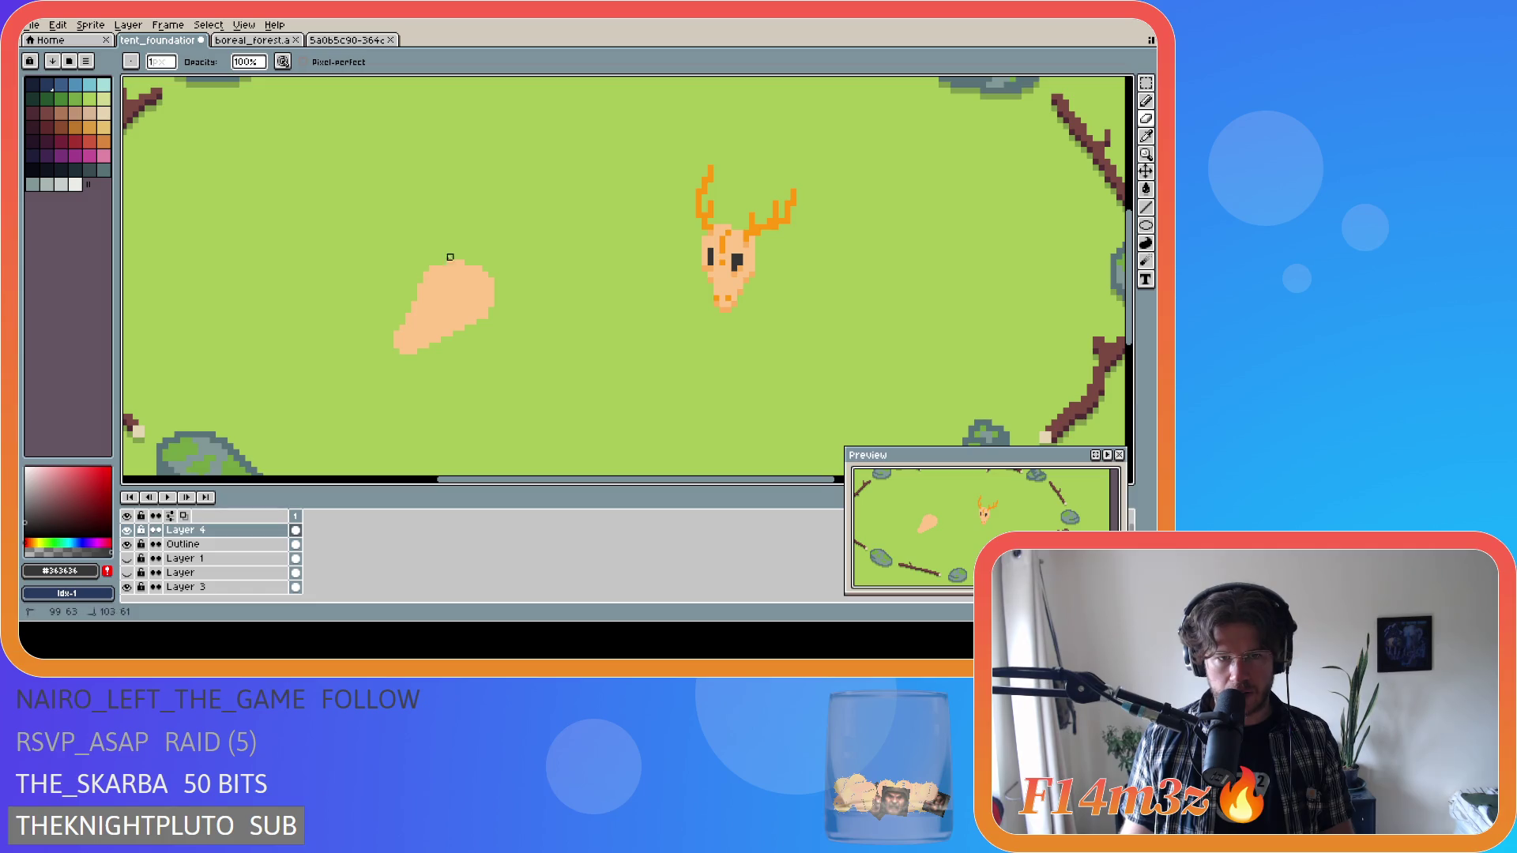
{"action": "key", "text": "ctrl"}
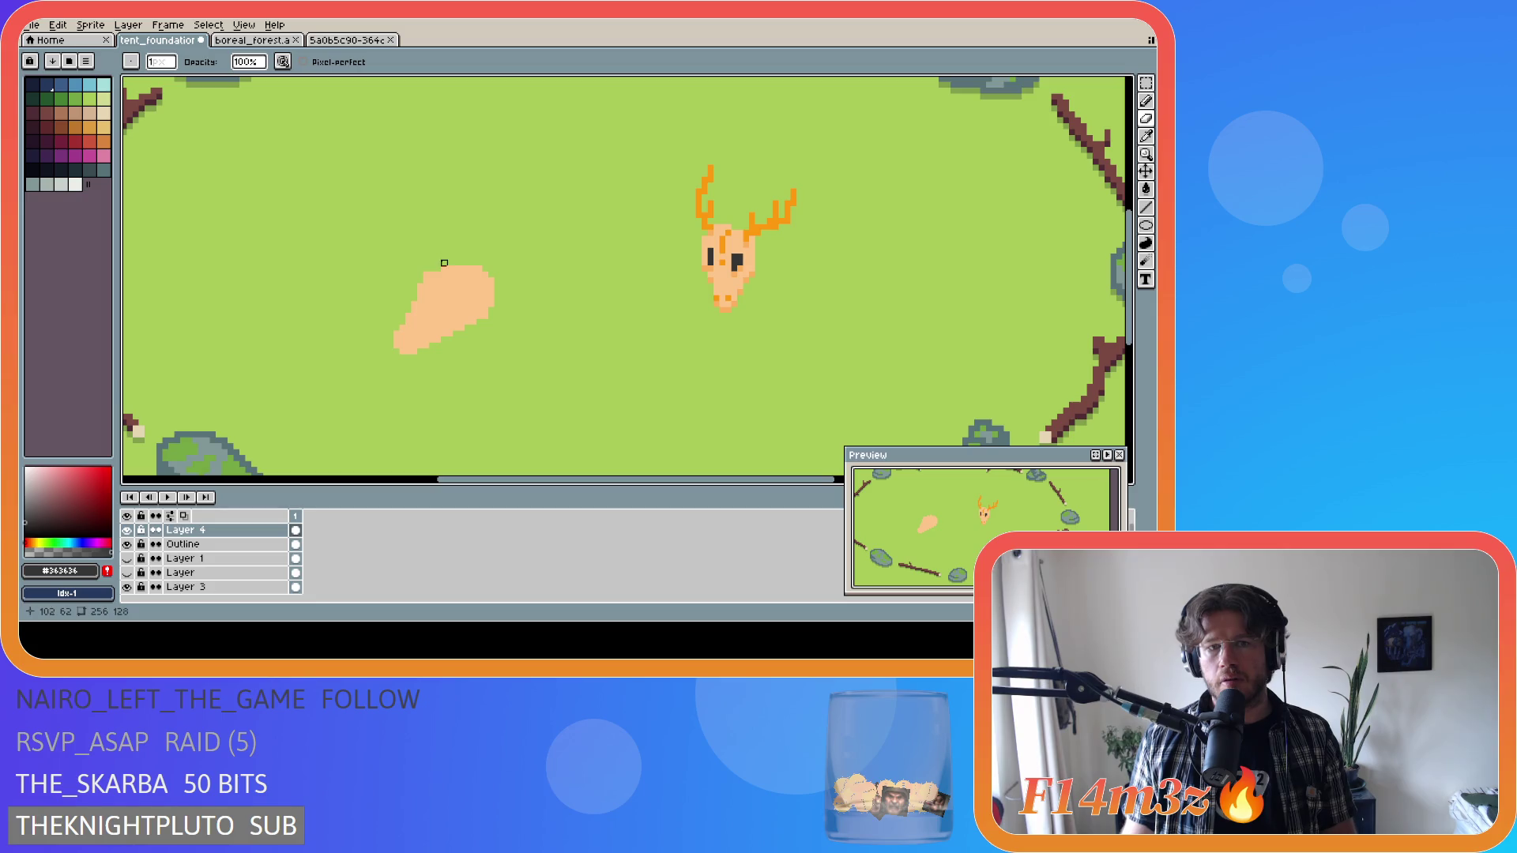
{"action": "left_click", "coordinate": [415, 287]}
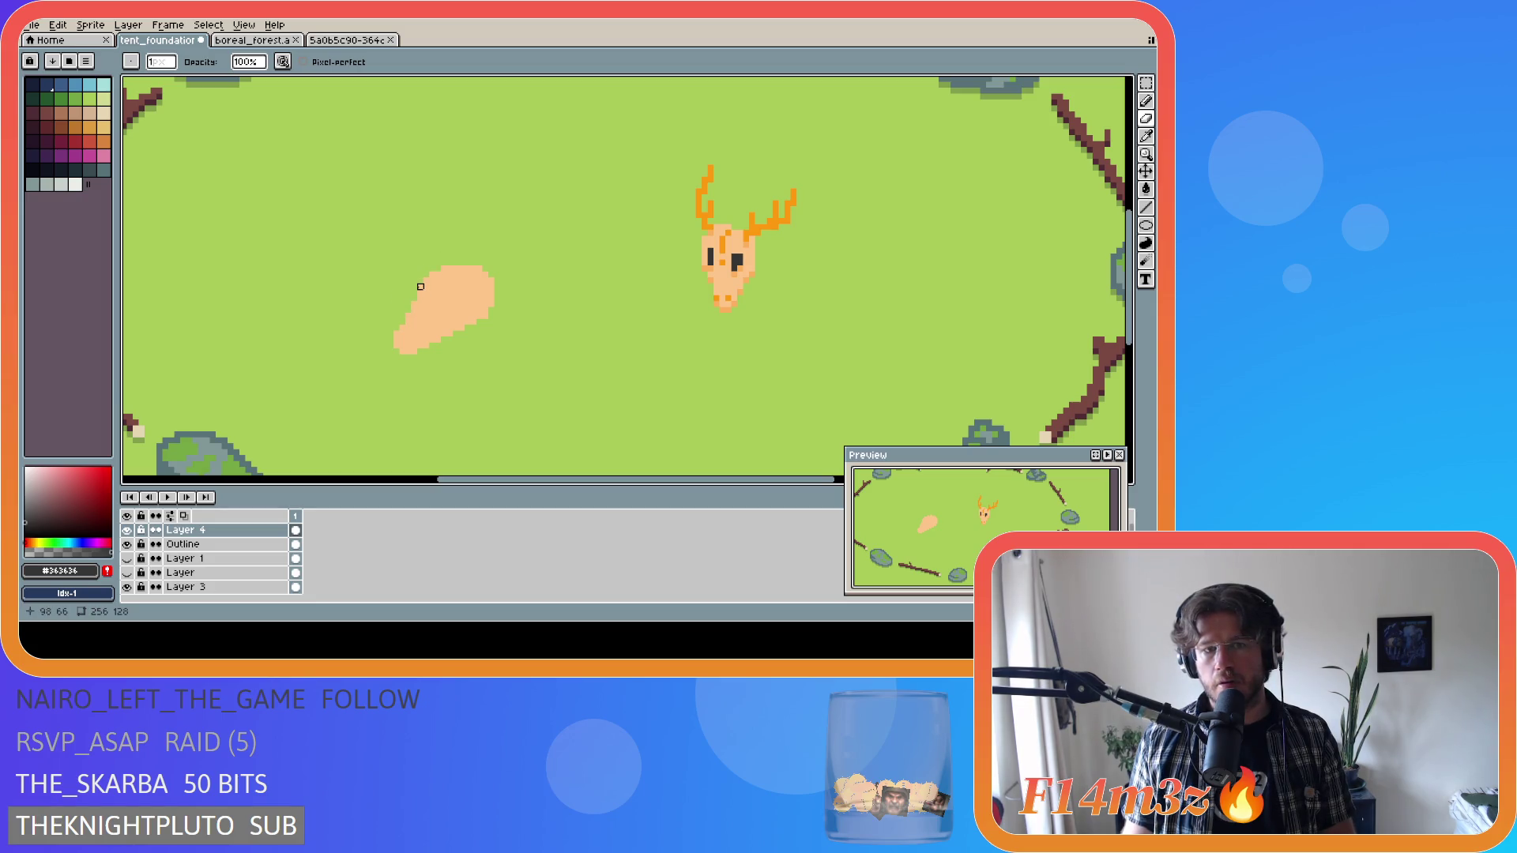
{"action": "key", "text": "ctrl"}
{"action": "key", "text": "ctrl+z"}
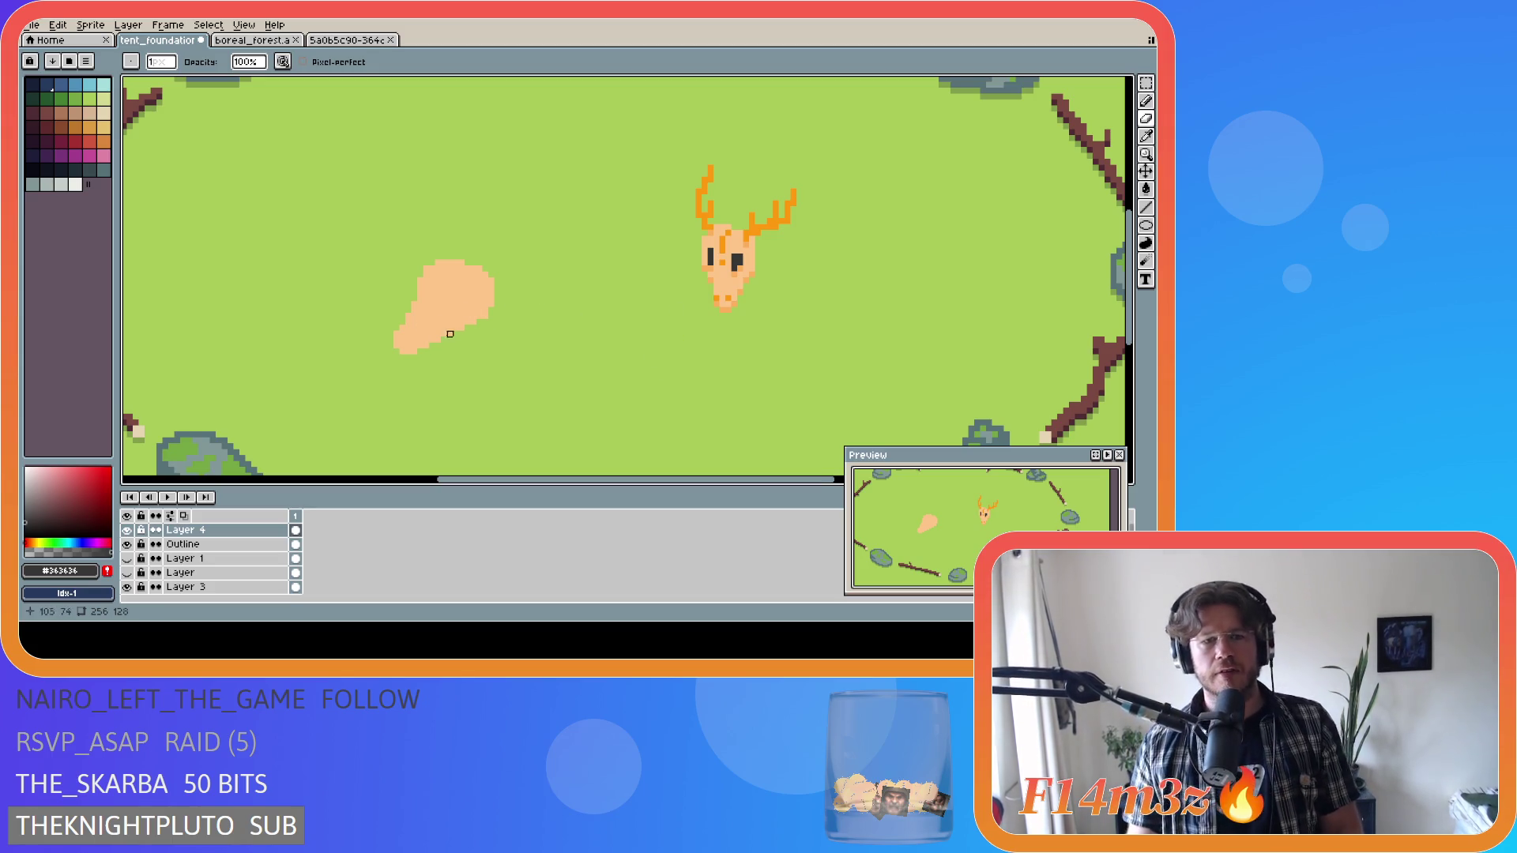
Undo repeatedly until the peach blob and its eyes are completely gone.
{"action": "key", "text": "v"}
{"action": "key", "text": "ctrl"}
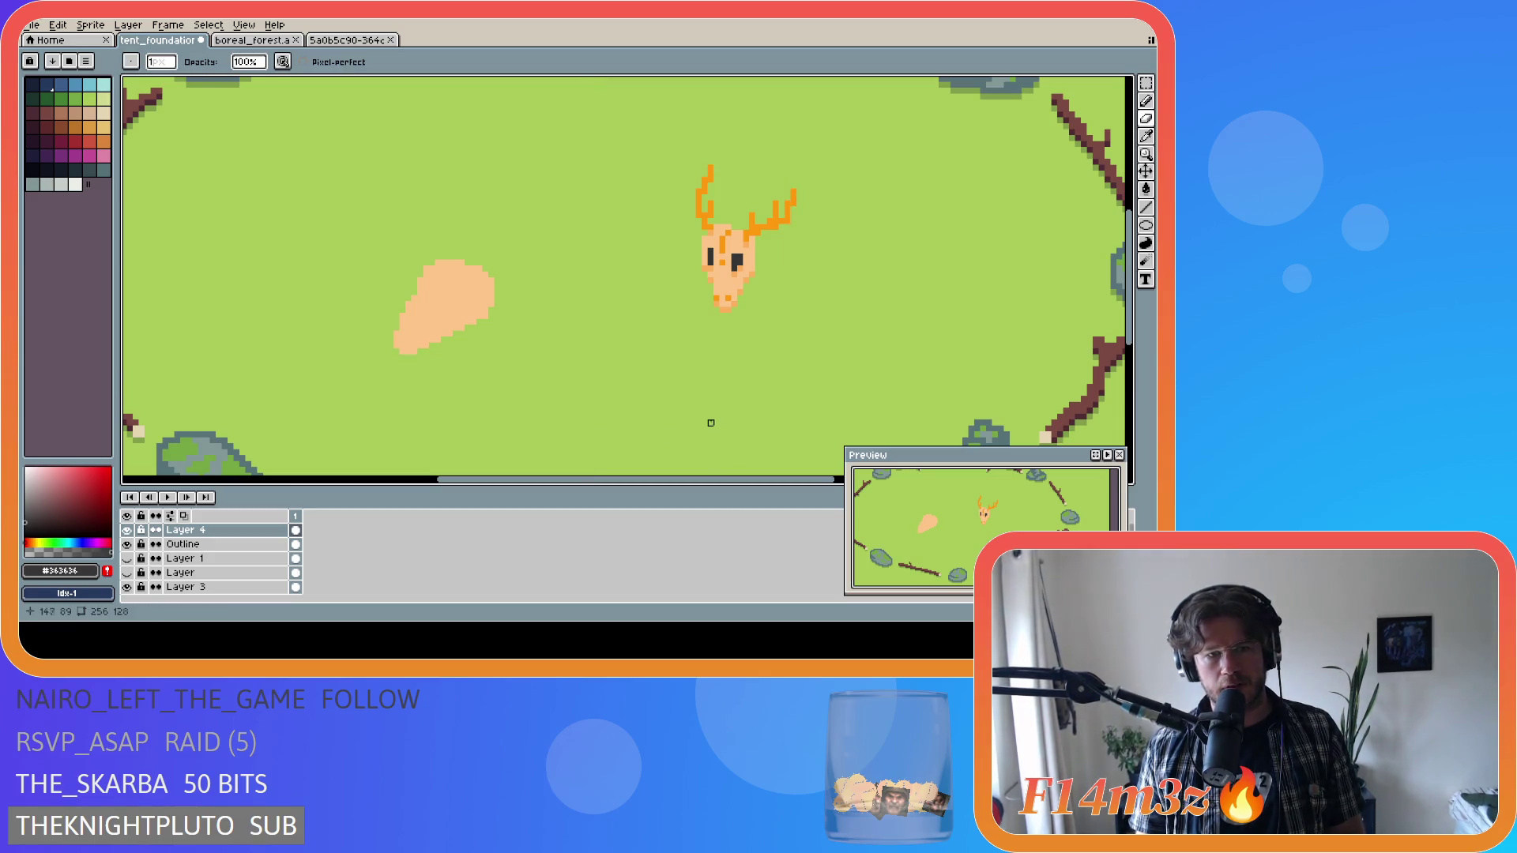
{"action": "key", "text": "ctrl+y"}
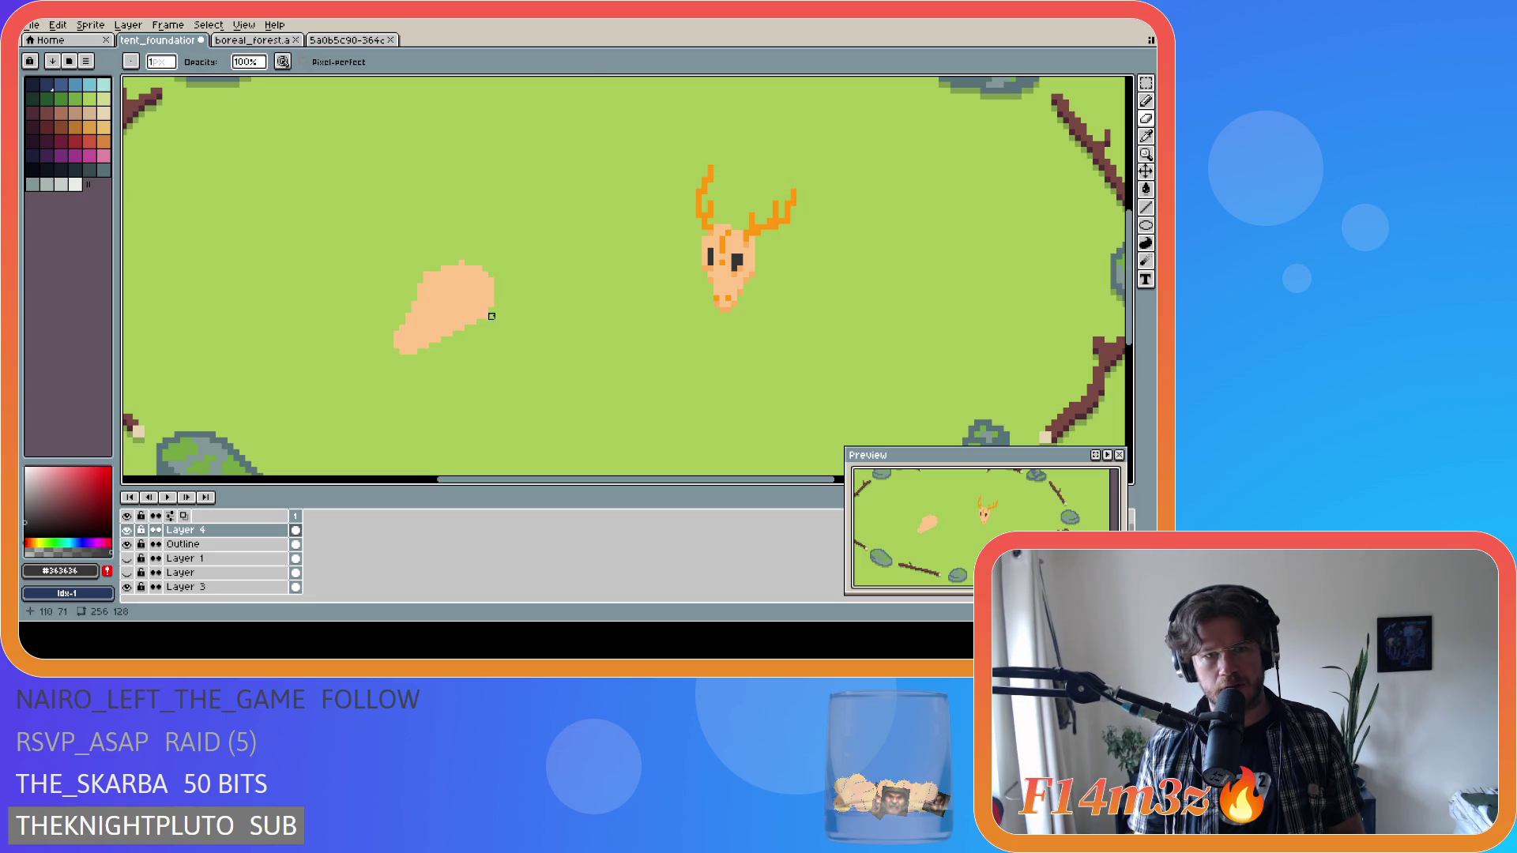
{"action": "key", "text": "ctrl+z"}
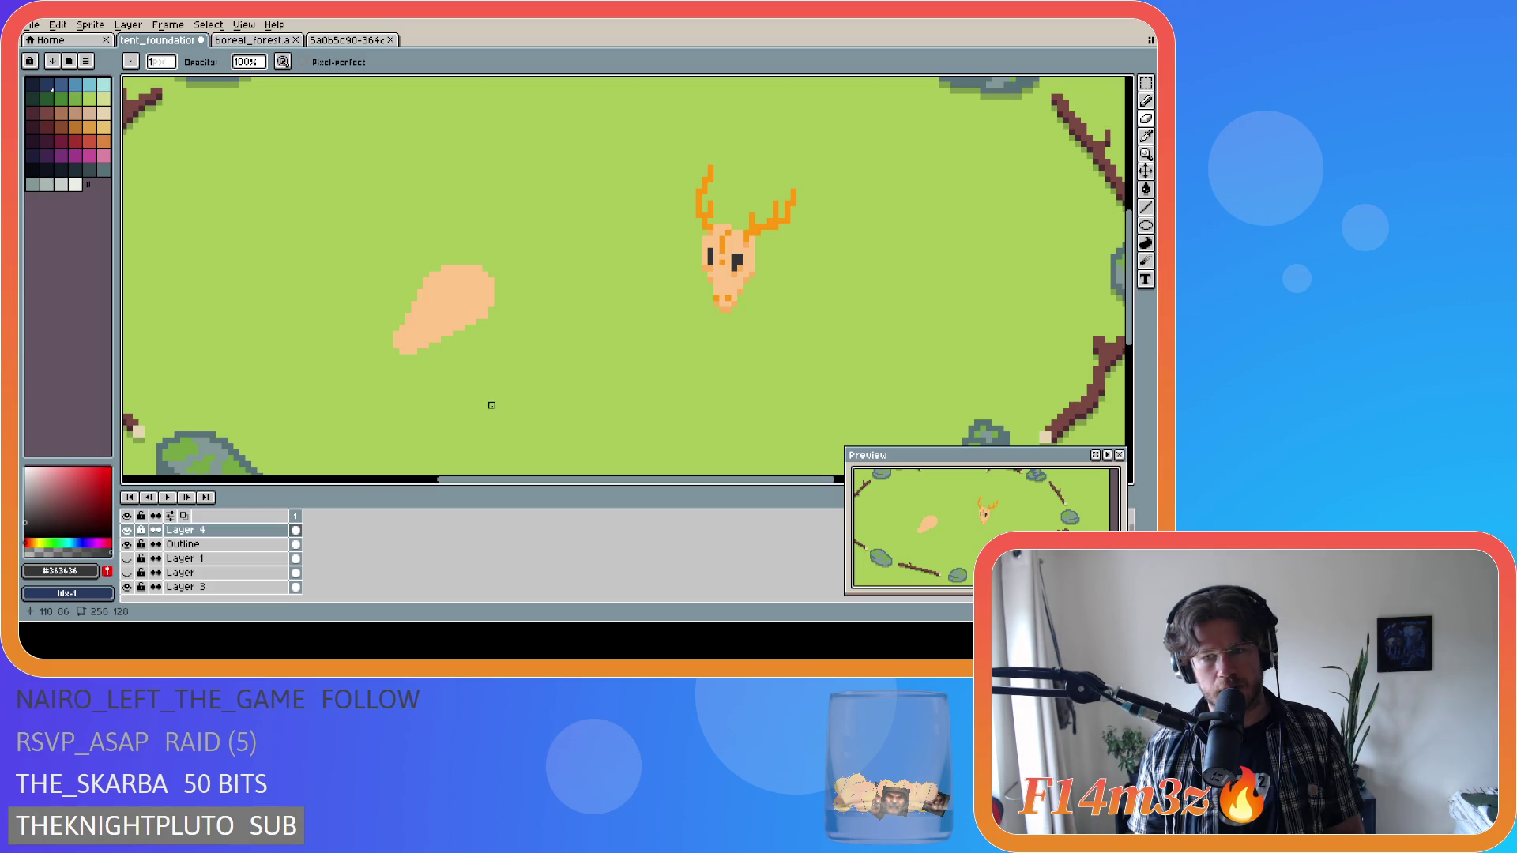
{"action": "key", "text": "ctrl+z"}
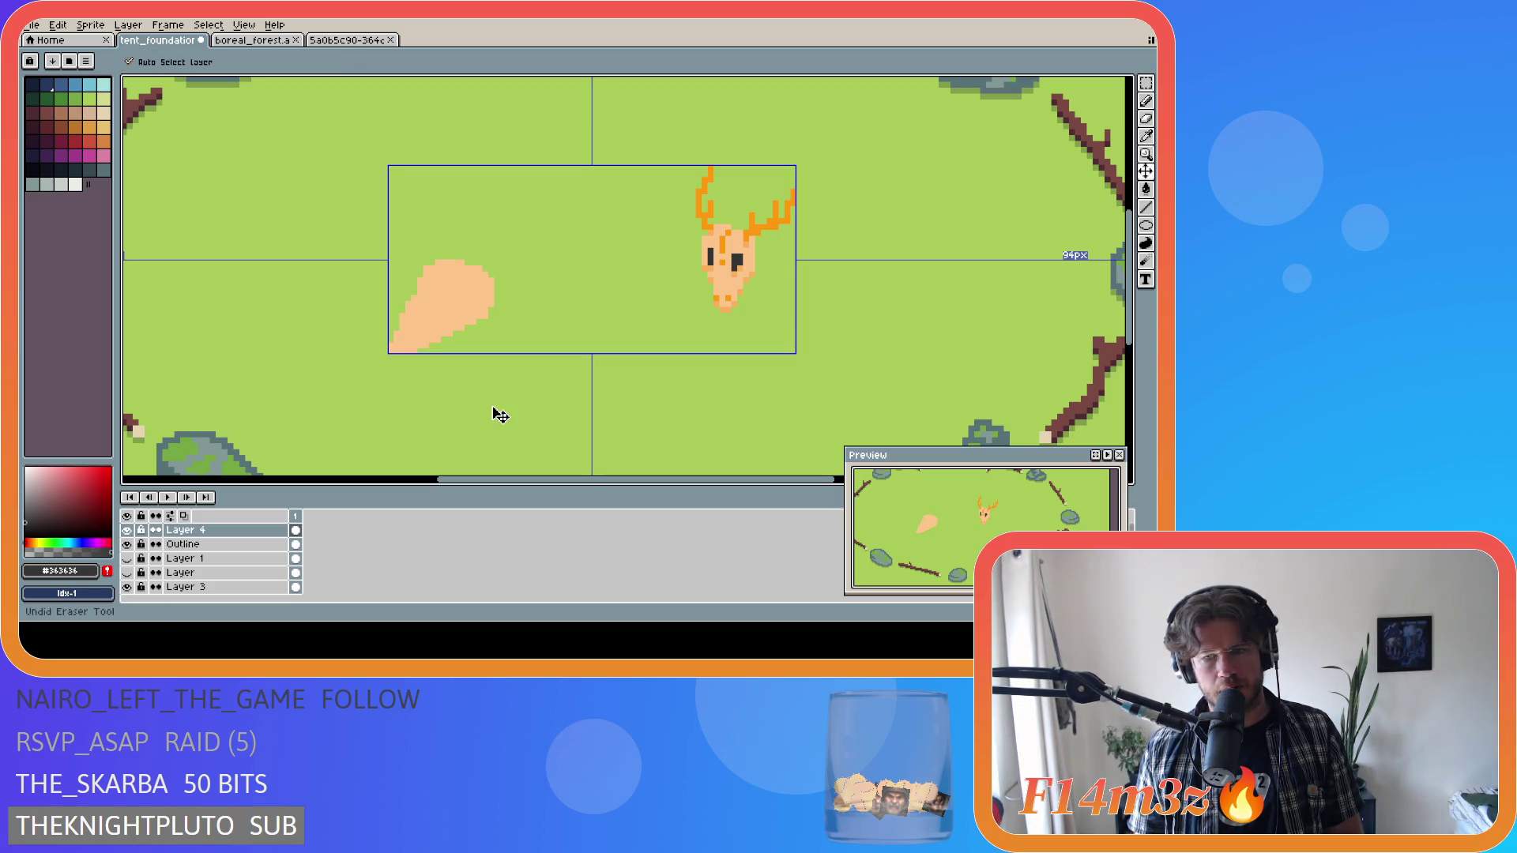
{"action": "key", "text": "ctrl+z"}
{"action": "key", "text": "ctrl+z"}
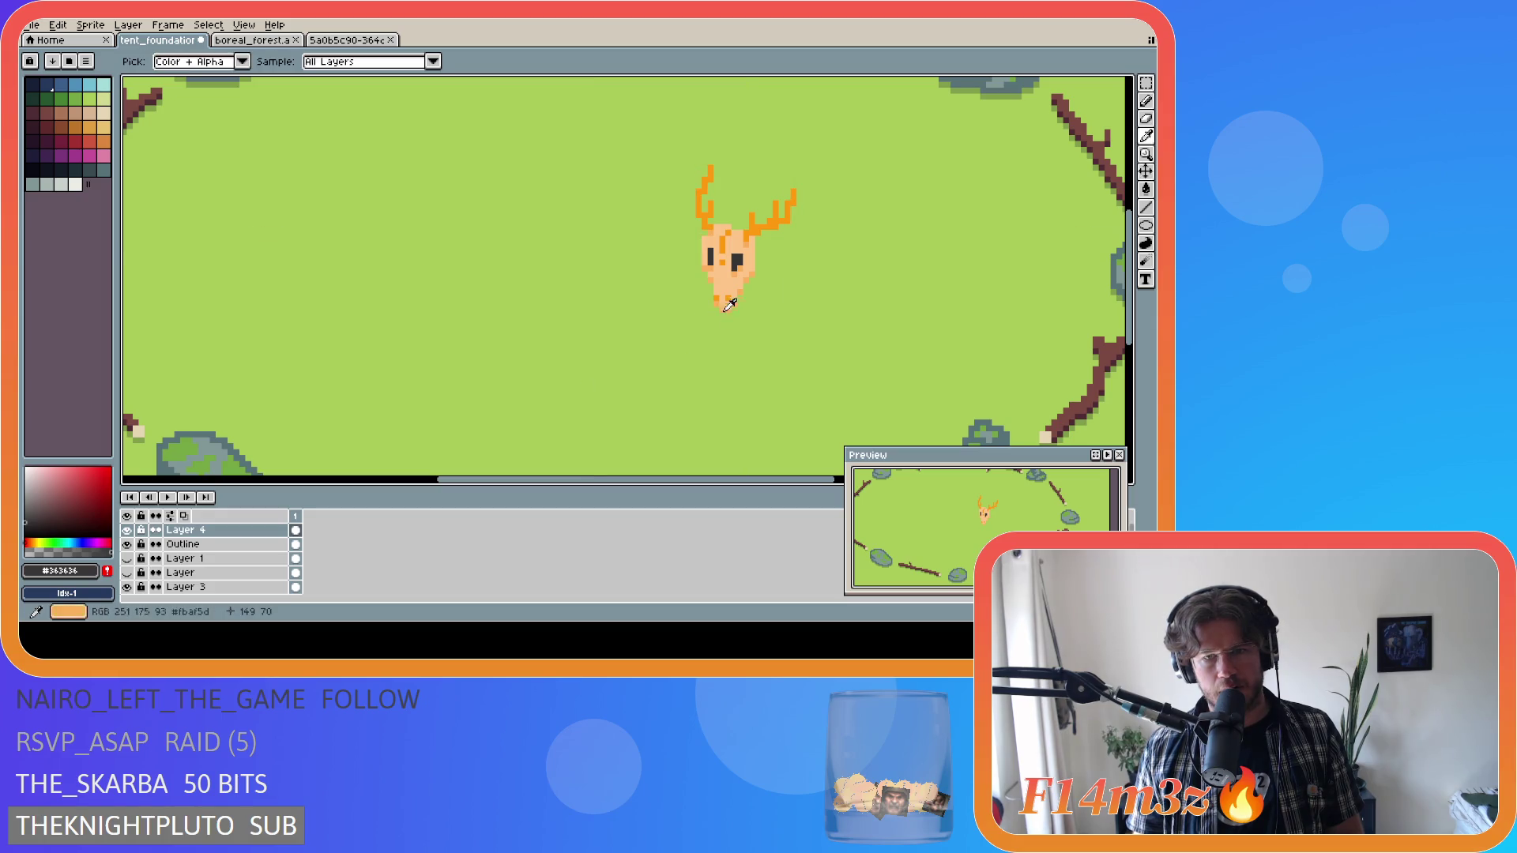
Sample the skull's peach and draw a leaf-shaped blob outline left of the skull.
{"action": "left_click", "coordinate": [724, 310], "text": "alt"}
{"action": "key", "text": "e"}
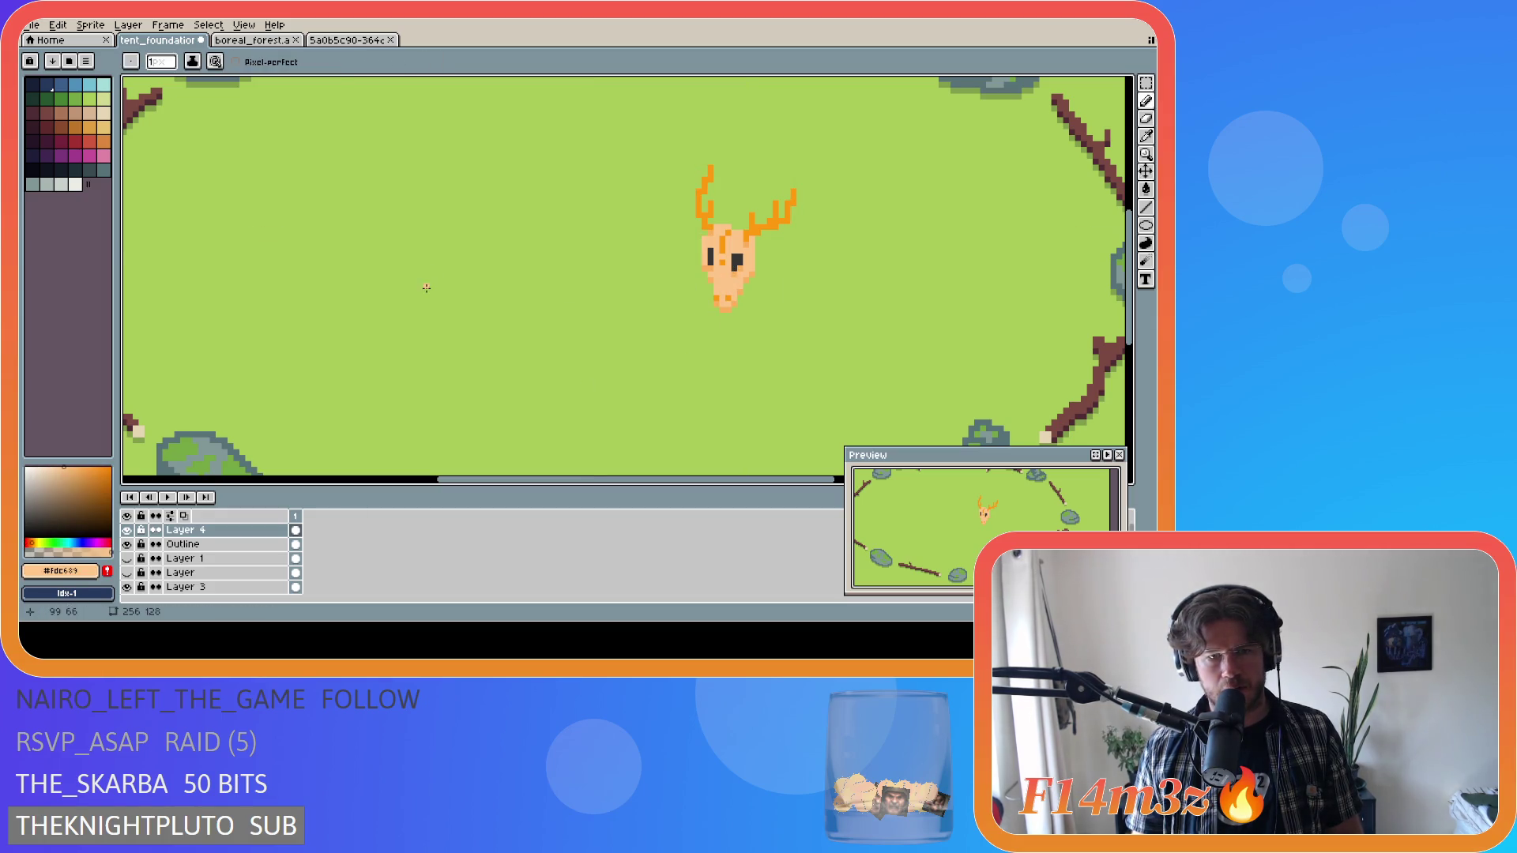
{"action": "mouse_move", "coordinate": [459, 266]}
{"action": "left_mouse_down"}
{"action": "mouse_move", "coordinate": [432, 292]}
{"action": "mouse_move", "coordinate": [424, 356]}
{"action": "mouse_move", "coordinate": [467, 264]}
{"action": "mouse_move", "coordinate": [432, 297]}
{"action": "mouse_move", "coordinate": [411, 350]}
{"action": "left_mouse_up"}
{"action": "key", "text": "ctrl+z"}
{"action": "key", "text": "ctrl+z"}
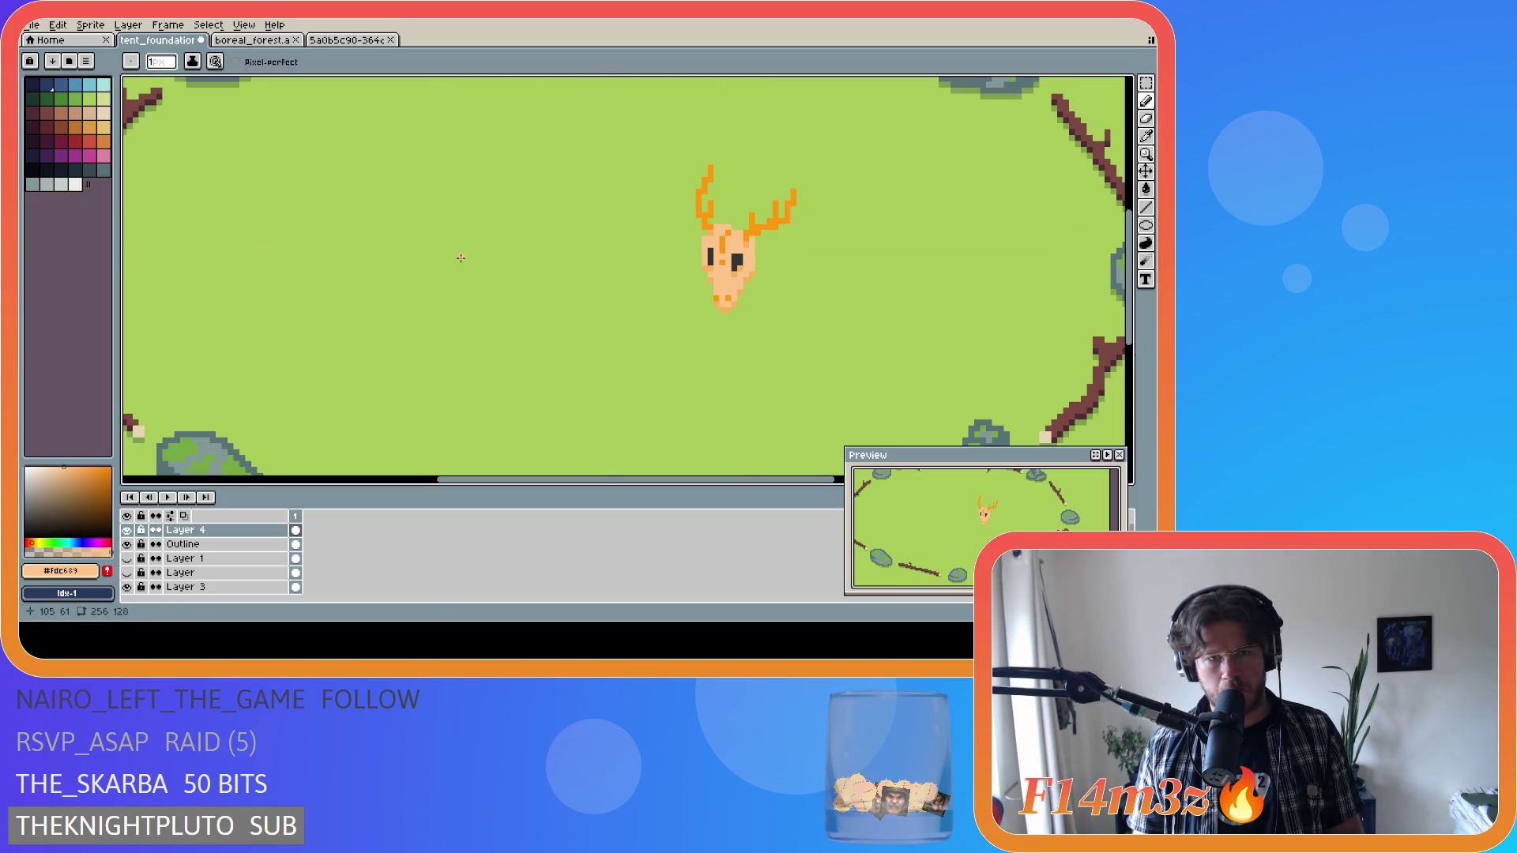
{"action": "left_click_drag", "start_coordinate": [448, 262], "coordinate": [416, 341]}
{"action": "key", "text": "ctrl+z"}
{"action": "left_click_drag", "start_coordinate": [471, 256], "coordinate": [414, 322]}
{"action": "key", "text": "ctrl+z"}
{"action": "mouse_move", "coordinate": [455, 259]}
{"action": "left_mouse_down"}
{"action": "mouse_move", "coordinate": [419, 350]}
{"action": "mouse_move", "coordinate": [434, 358]}
{"action": "mouse_move", "coordinate": [501, 305]}
{"action": "mouse_move", "coordinate": [479, 260]}
{"action": "left_mouse_up"}
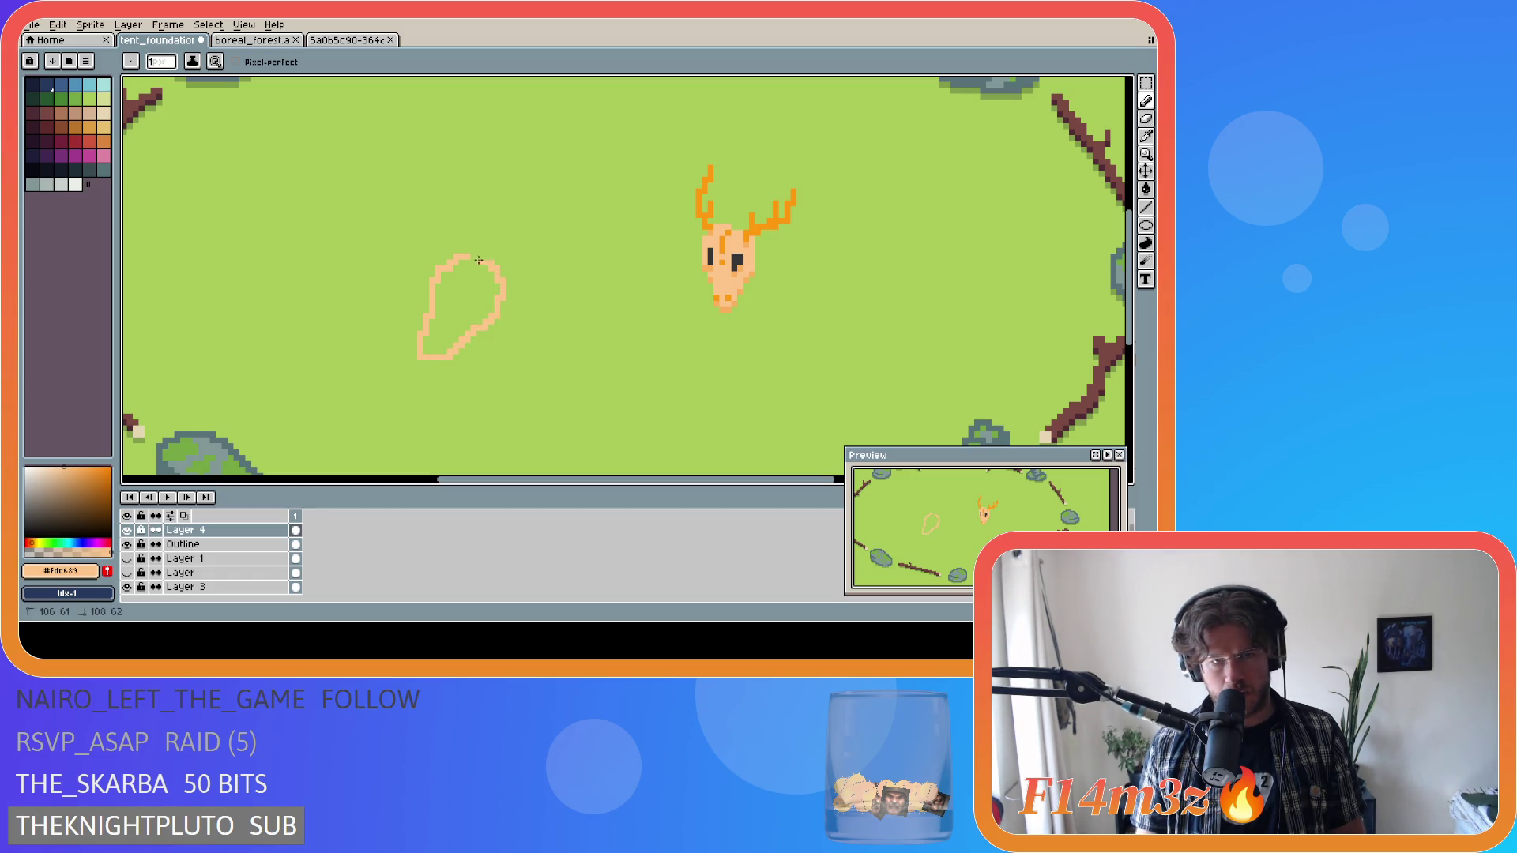
Bucket-fill the new blob outline solid peach.
{"action": "key", "text": "g"}
{"action": "left_click", "coordinate": [456, 308]}
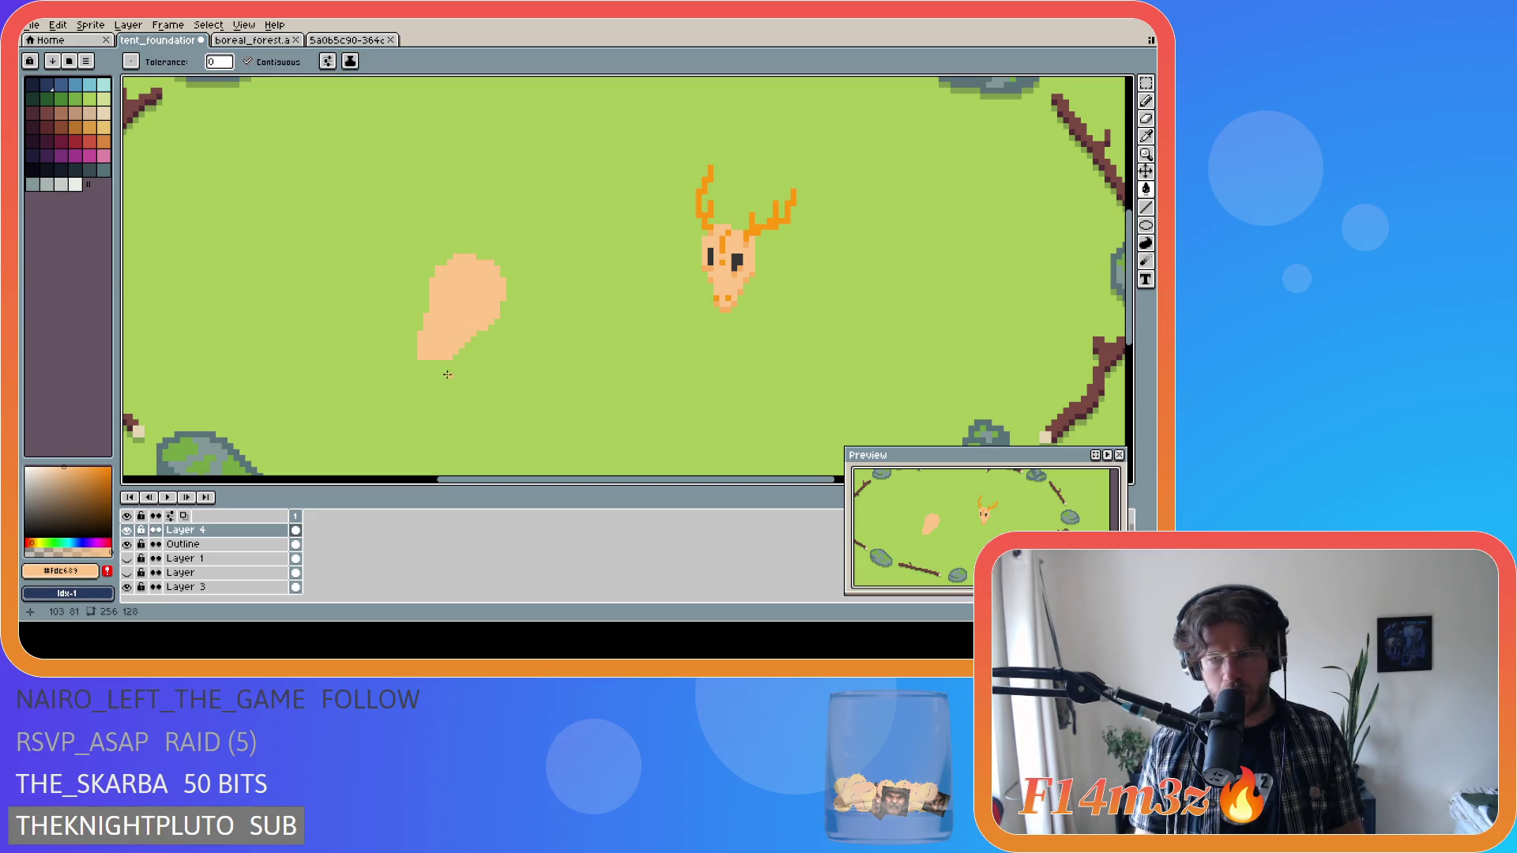
{"action": "key", "text": "b"}
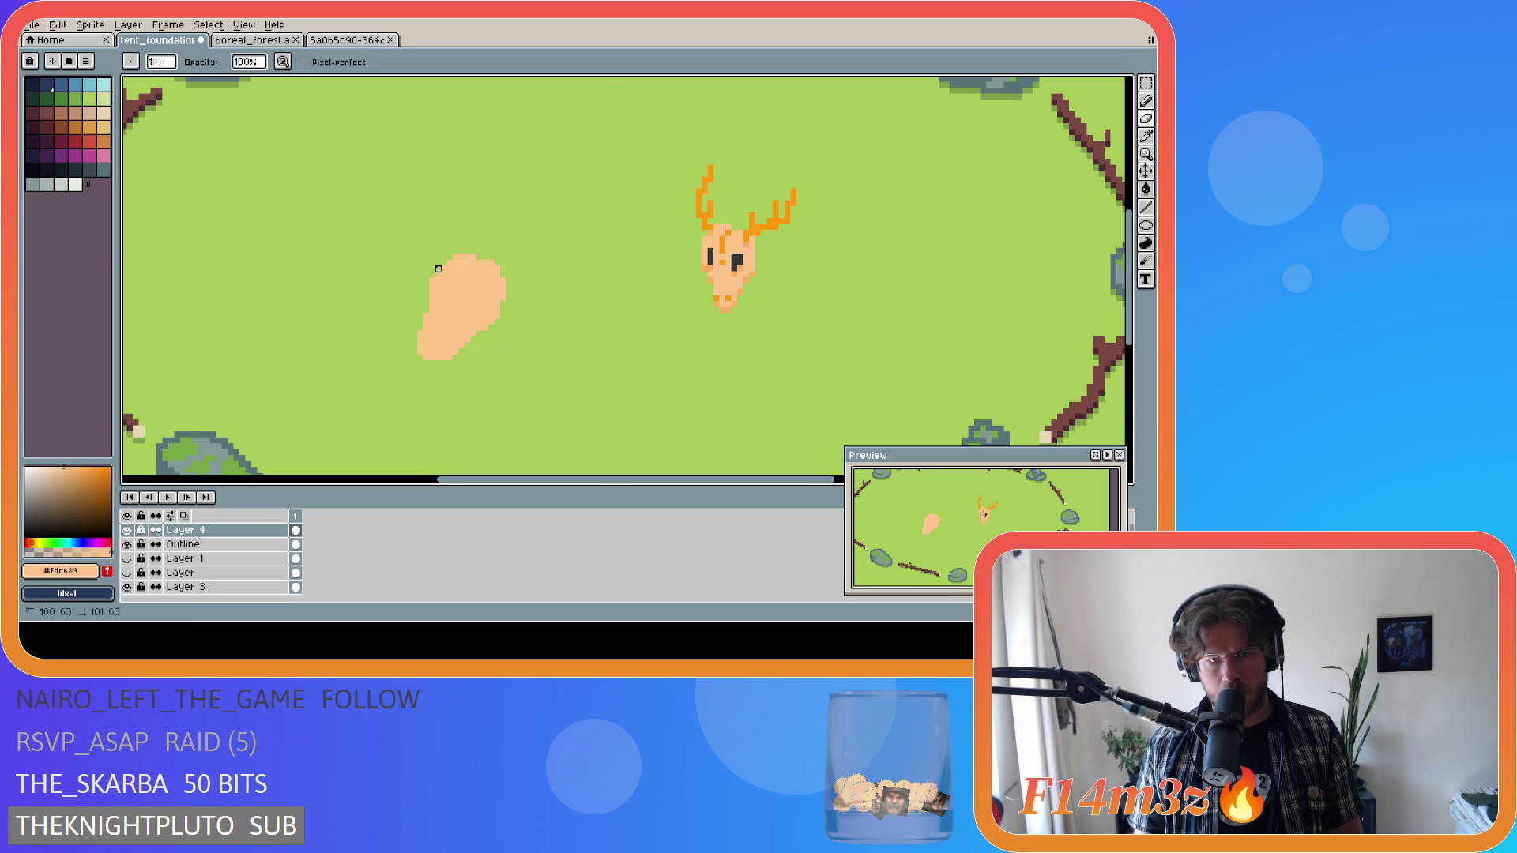
Try darker orange shading marks on the blob, then undo the diagonal lines.
{"action": "key", "text": "v"}
{"action": "key", "text": "b"}
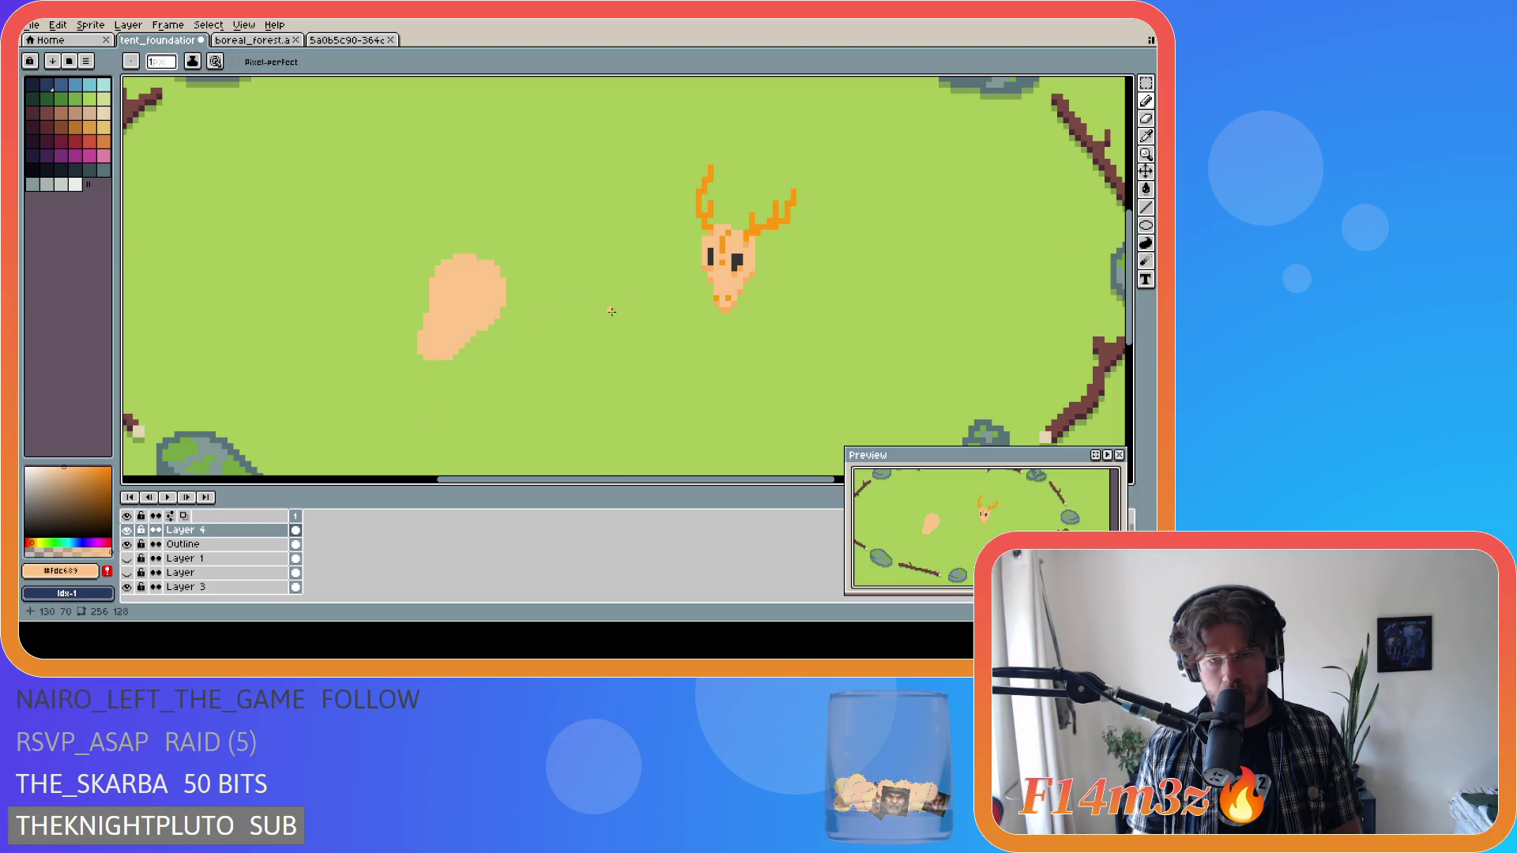
{"action": "left_click", "coordinate": [711, 299], "text": "alt"}
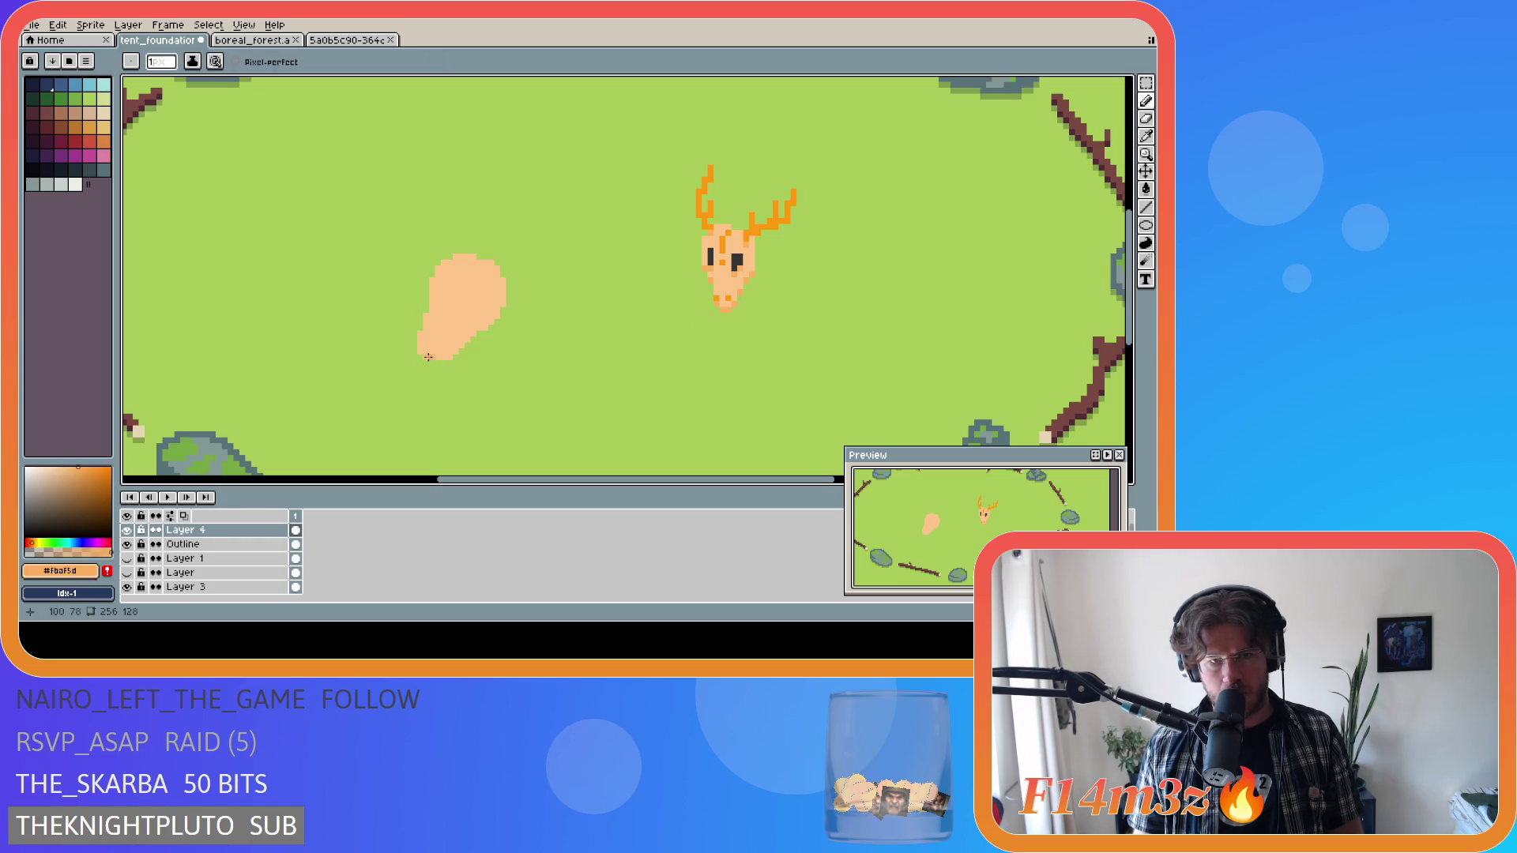
{"action": "left_click_drag", "start_coordinate": [467, 322], "coordinate": [465, 329]}
{"action": "left_click", "coordinate": [442, 353], "text": "shift"}
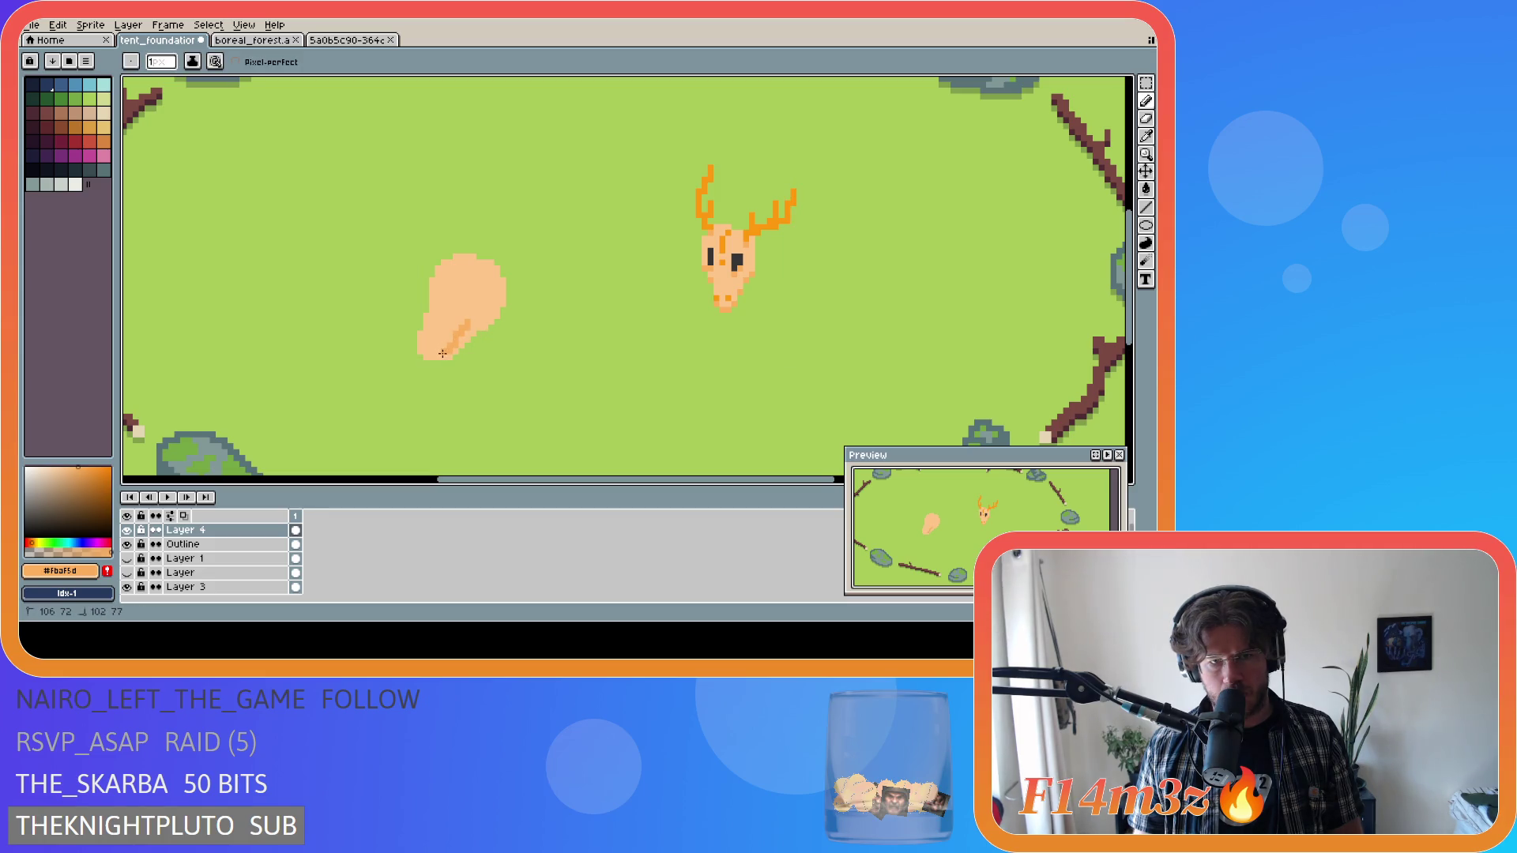
{"action": "key", "text": "ctrl+z"}
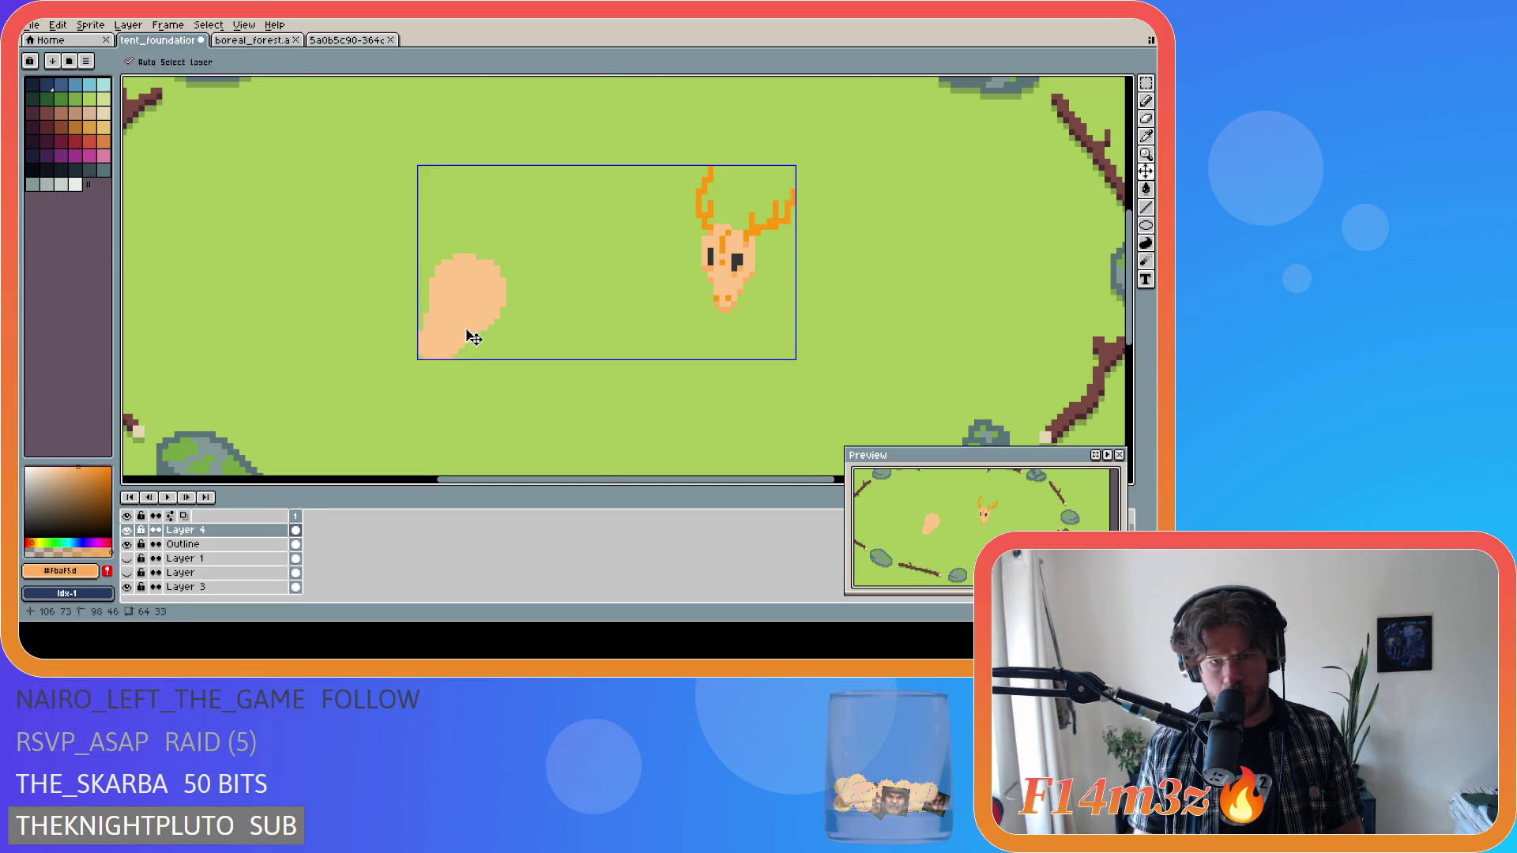
{"action": "left_click", "coordinate": [453, 346], "text": "shift"}
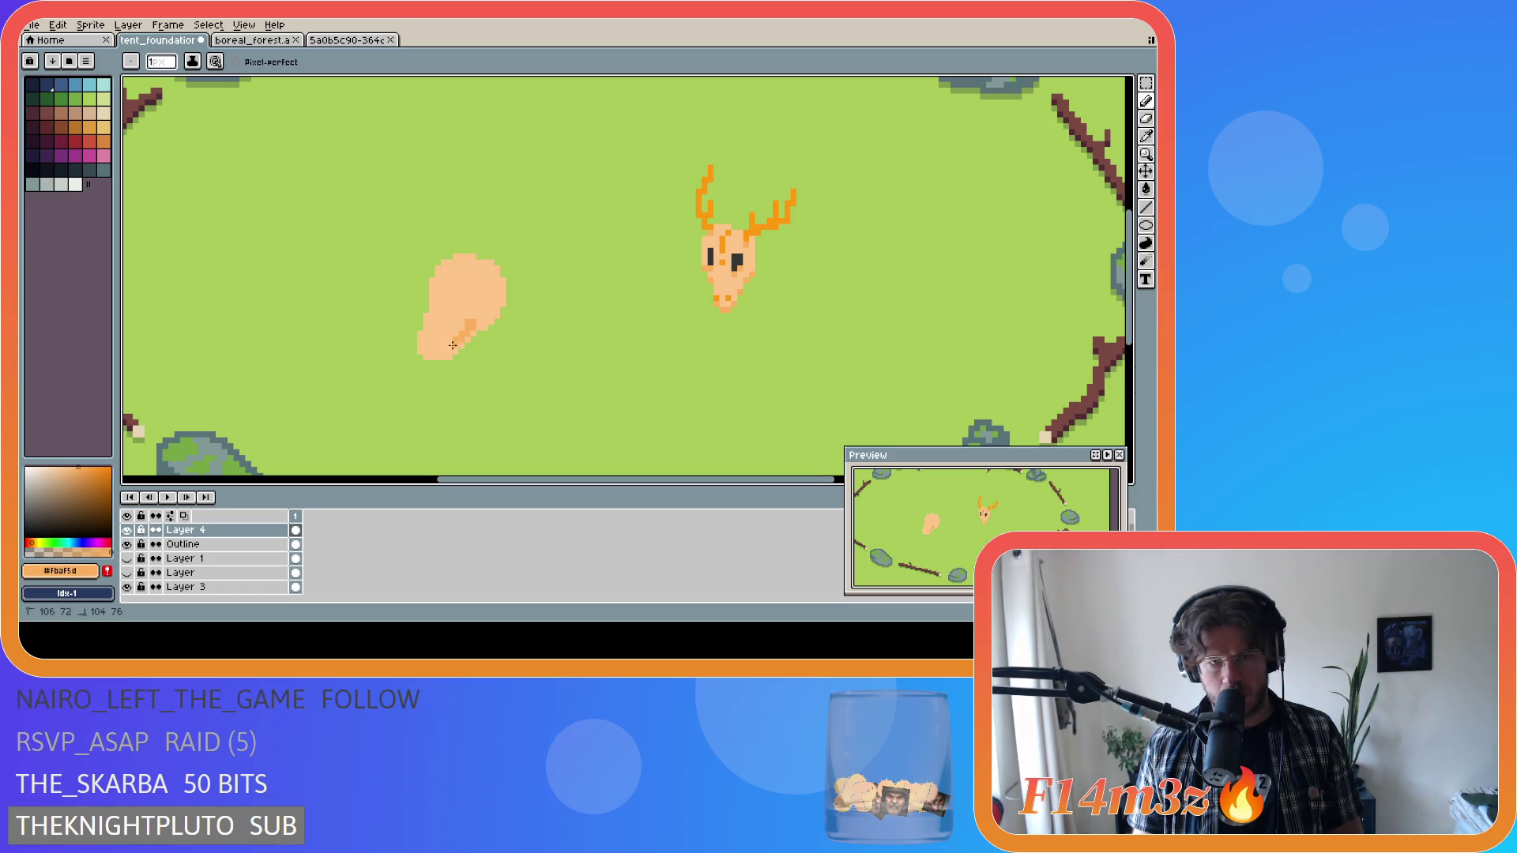
{"action": "key", "text": "ctrl+z"}
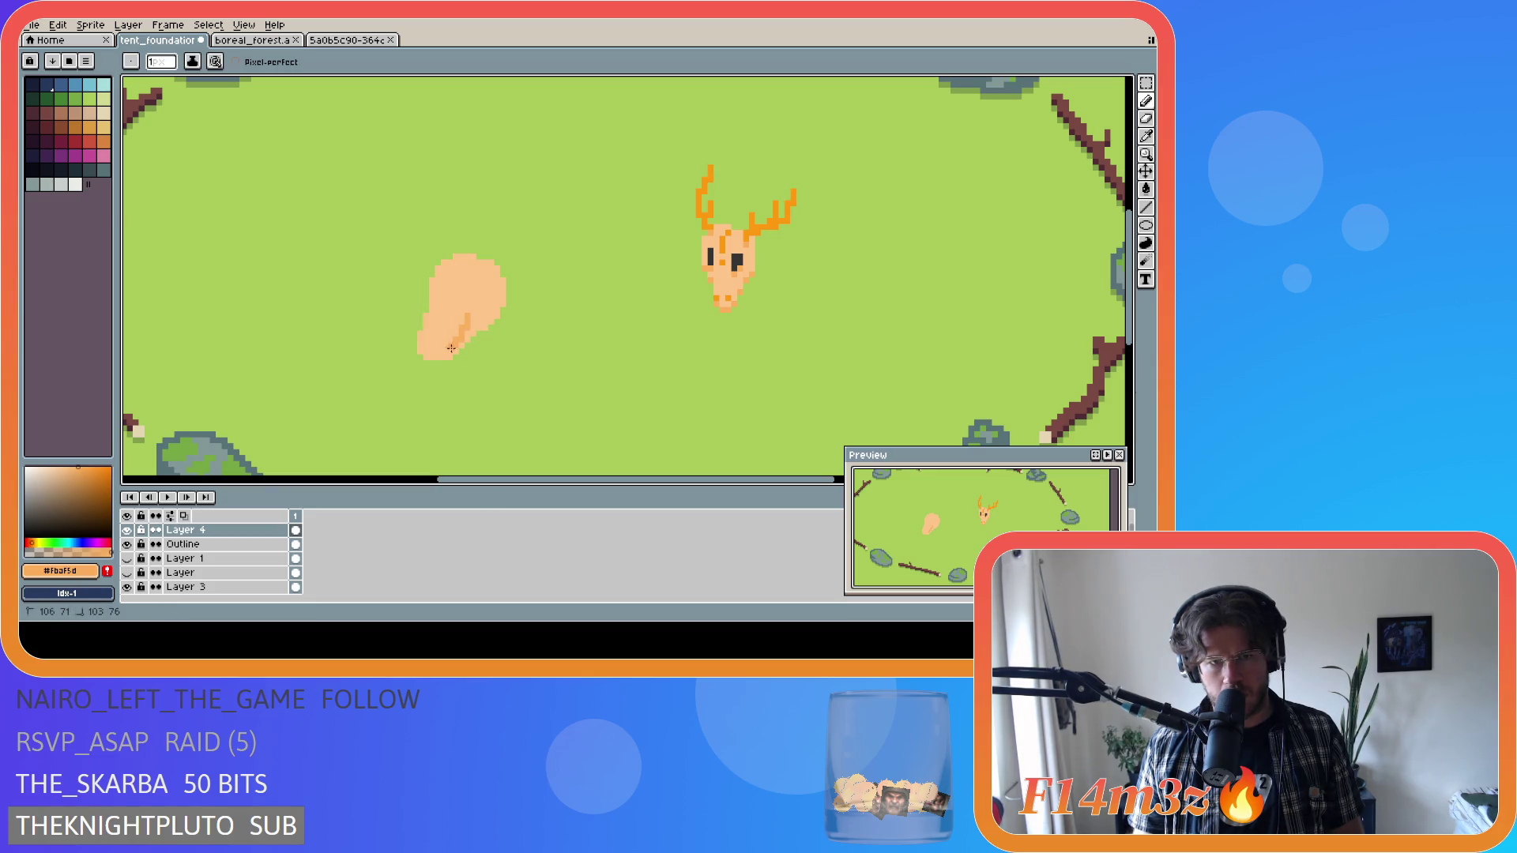
Sample the tail's peach and paint over the blob's darker lower edge in solid peach.
{"action": "key", "text": "ctrl"}
{"action": "key", "text": "ctrl"}
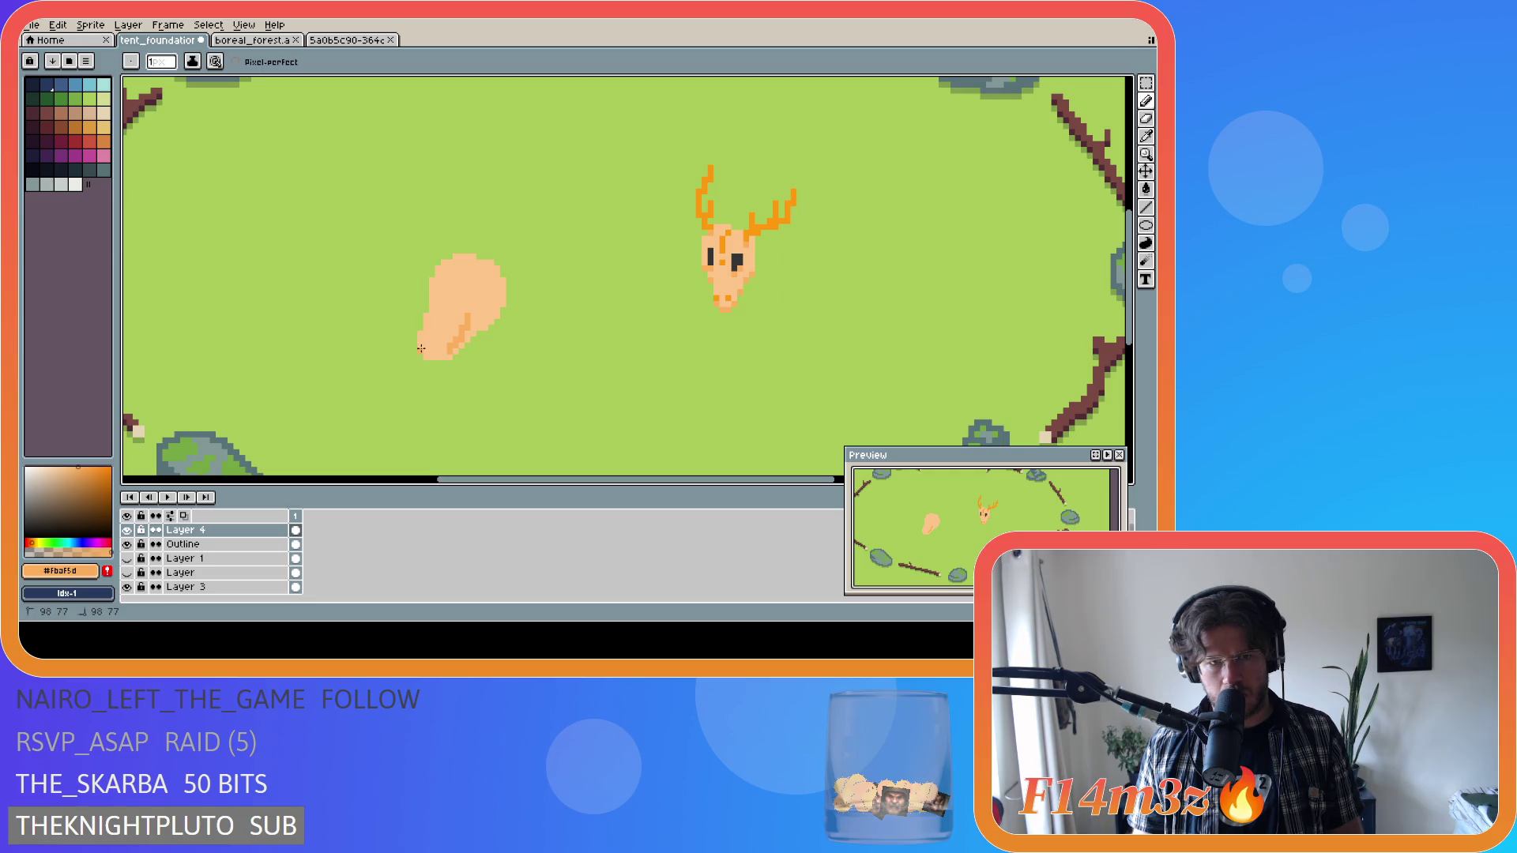
{"action": "key", "text": "ctrl"}
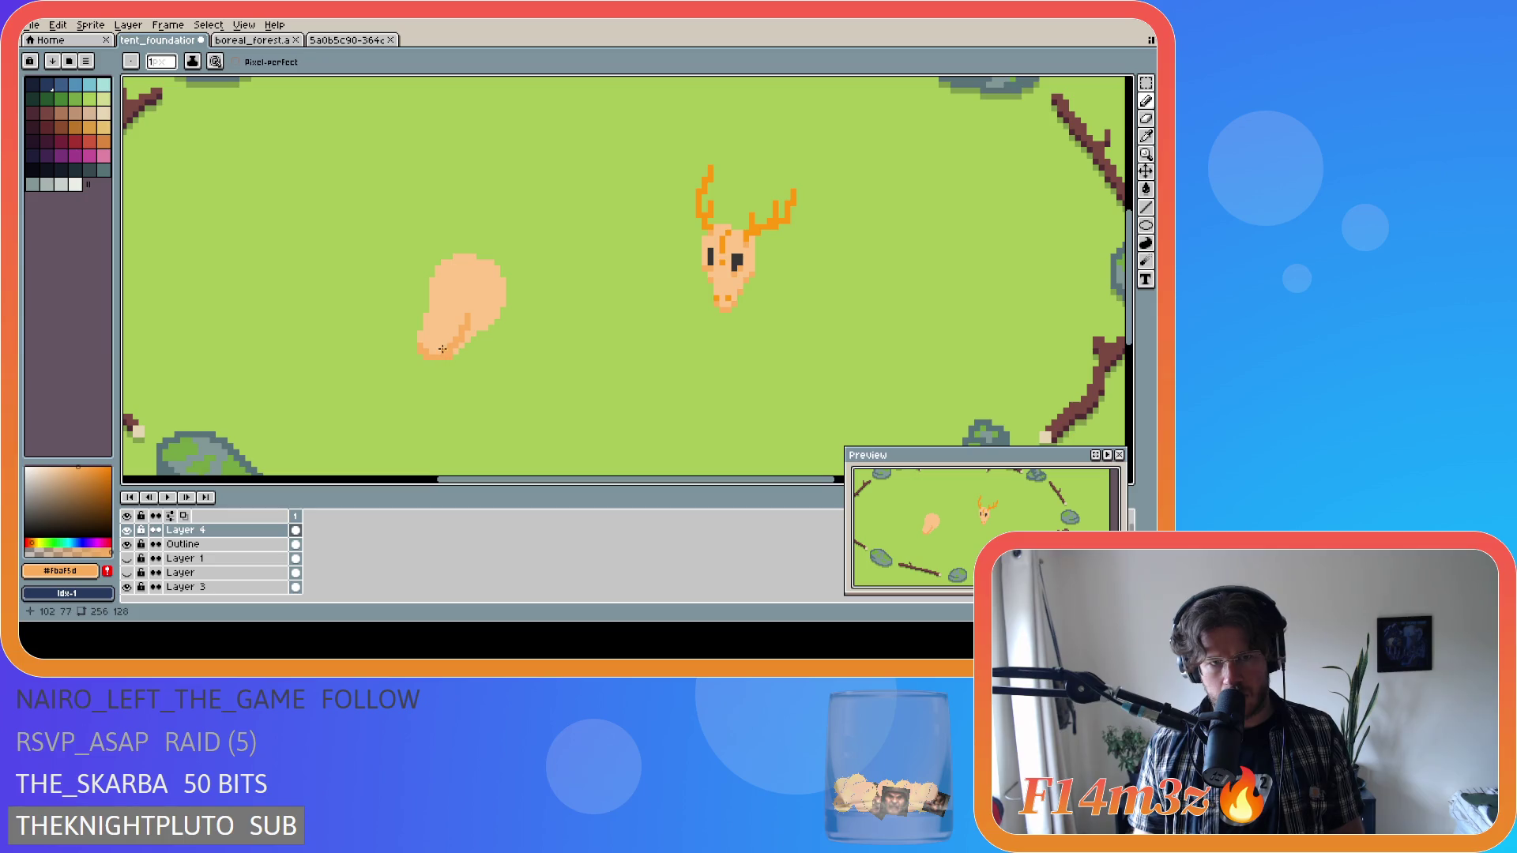
{"action": "left_click", "coordinate": [443, 351], "text": "alt"}
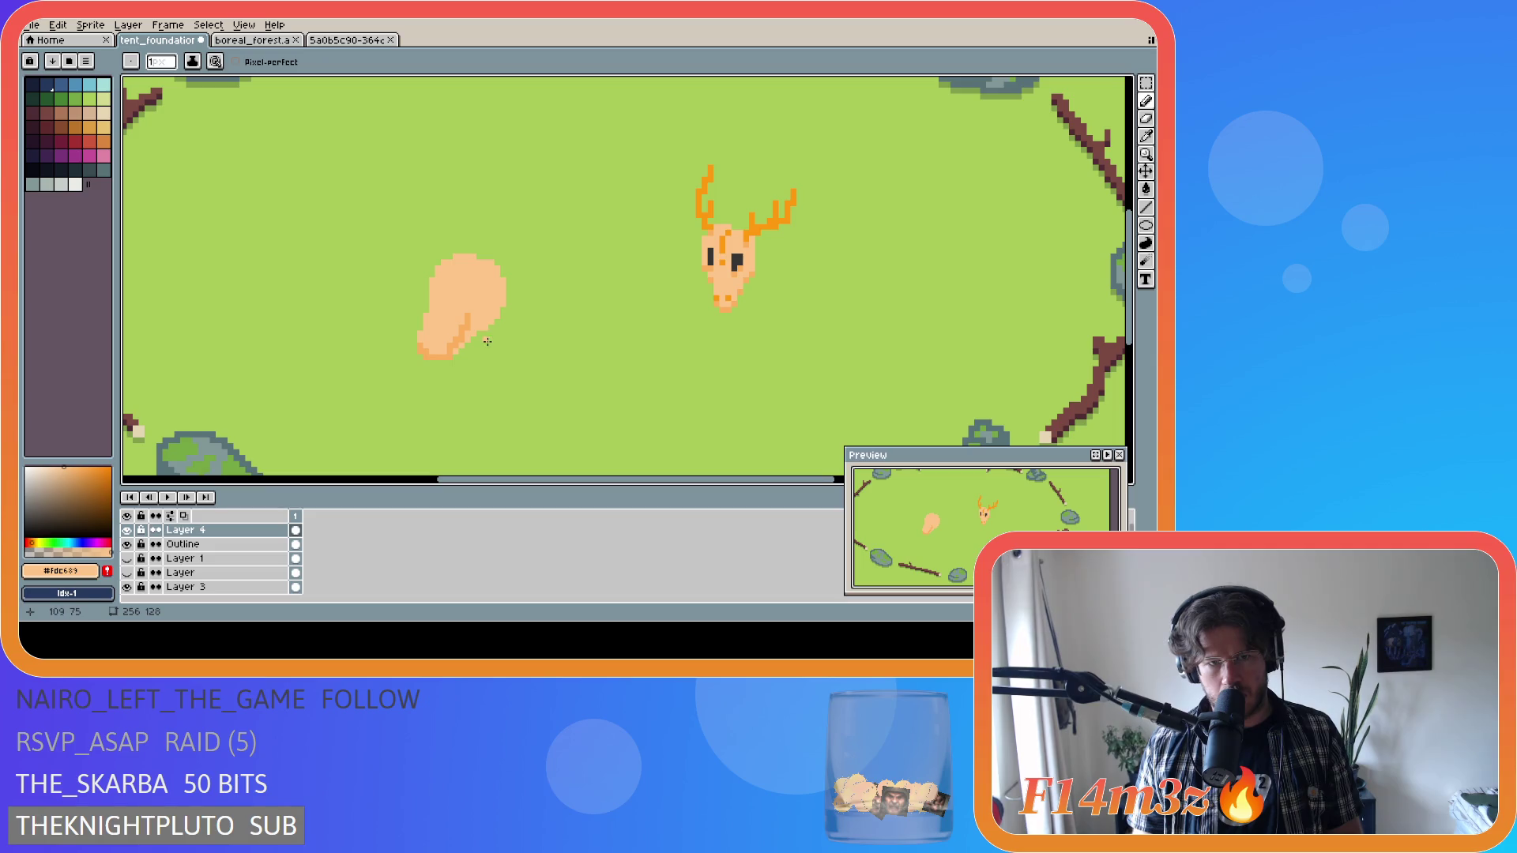
{"action": "left_click", "coordinate": [464, 347], "text": "alt"}
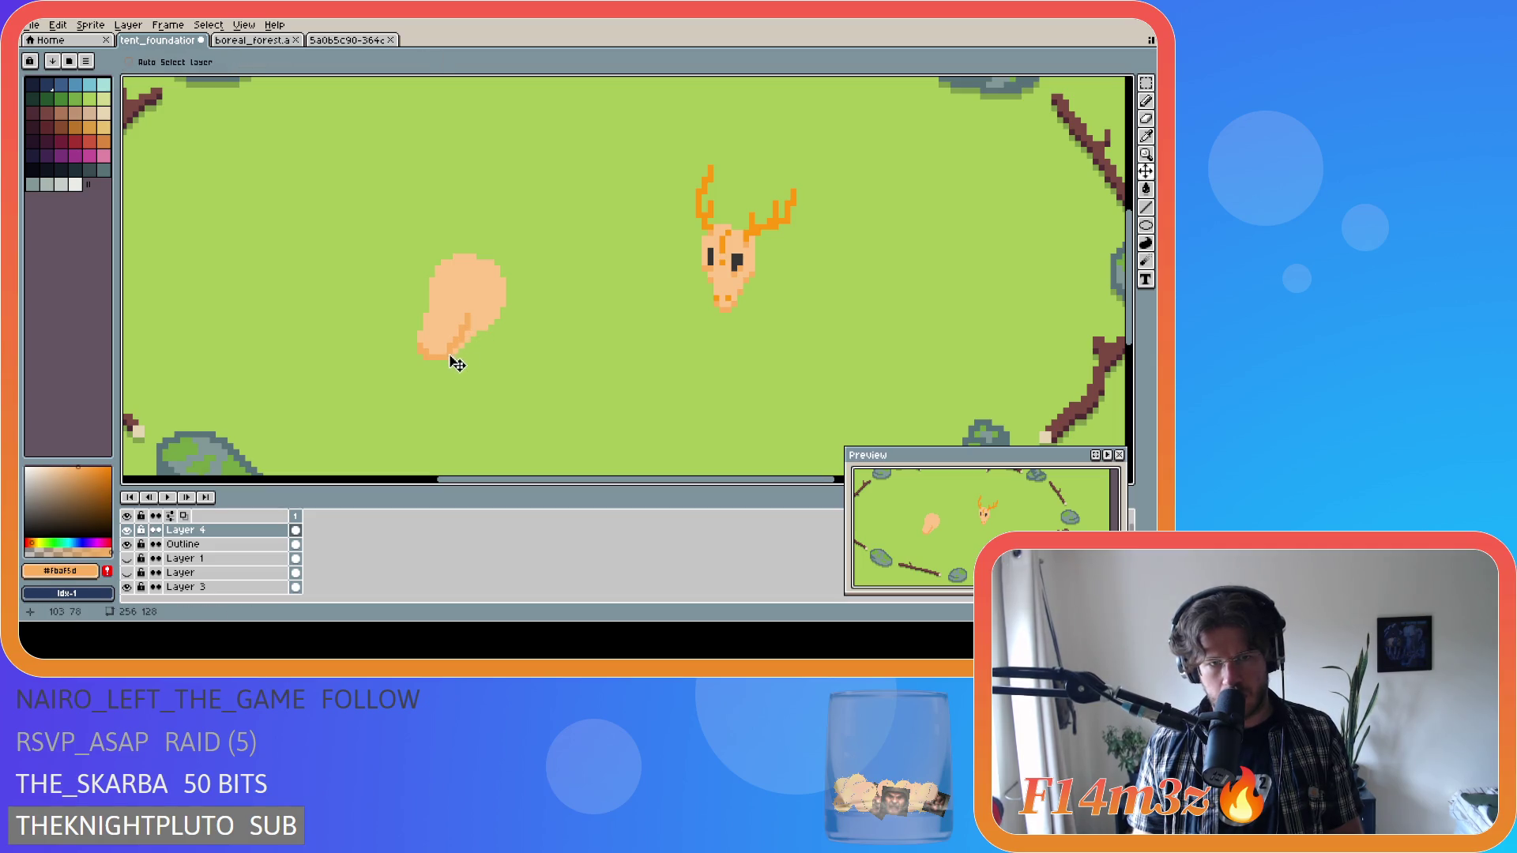
{"action": "key", "text": "ctrl"}
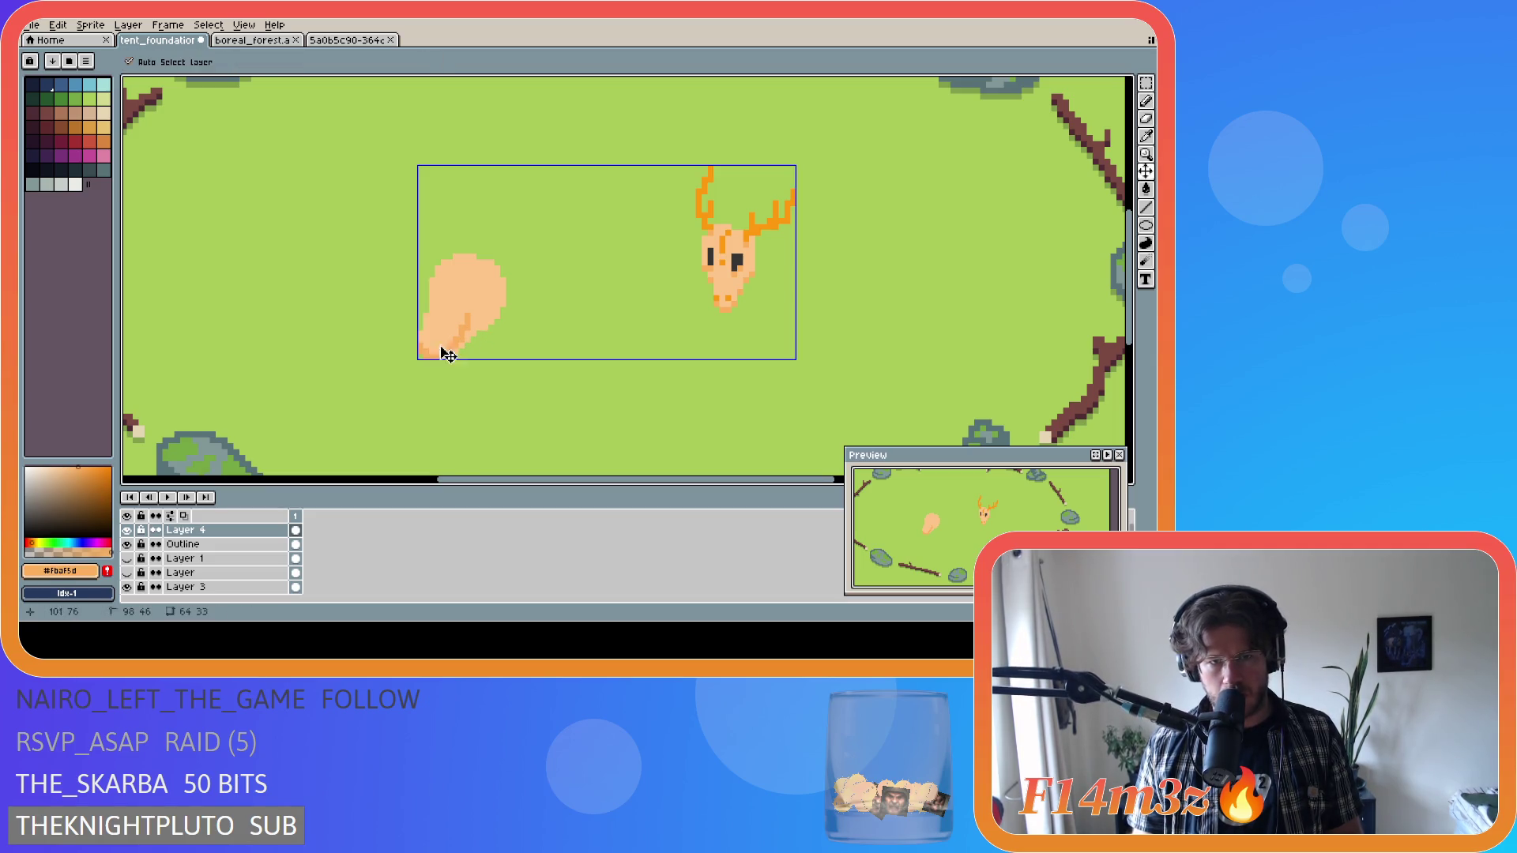
{"action": "left_click_drag", "start_coordinate": [491, 335], "coordinate": [447, 329]}
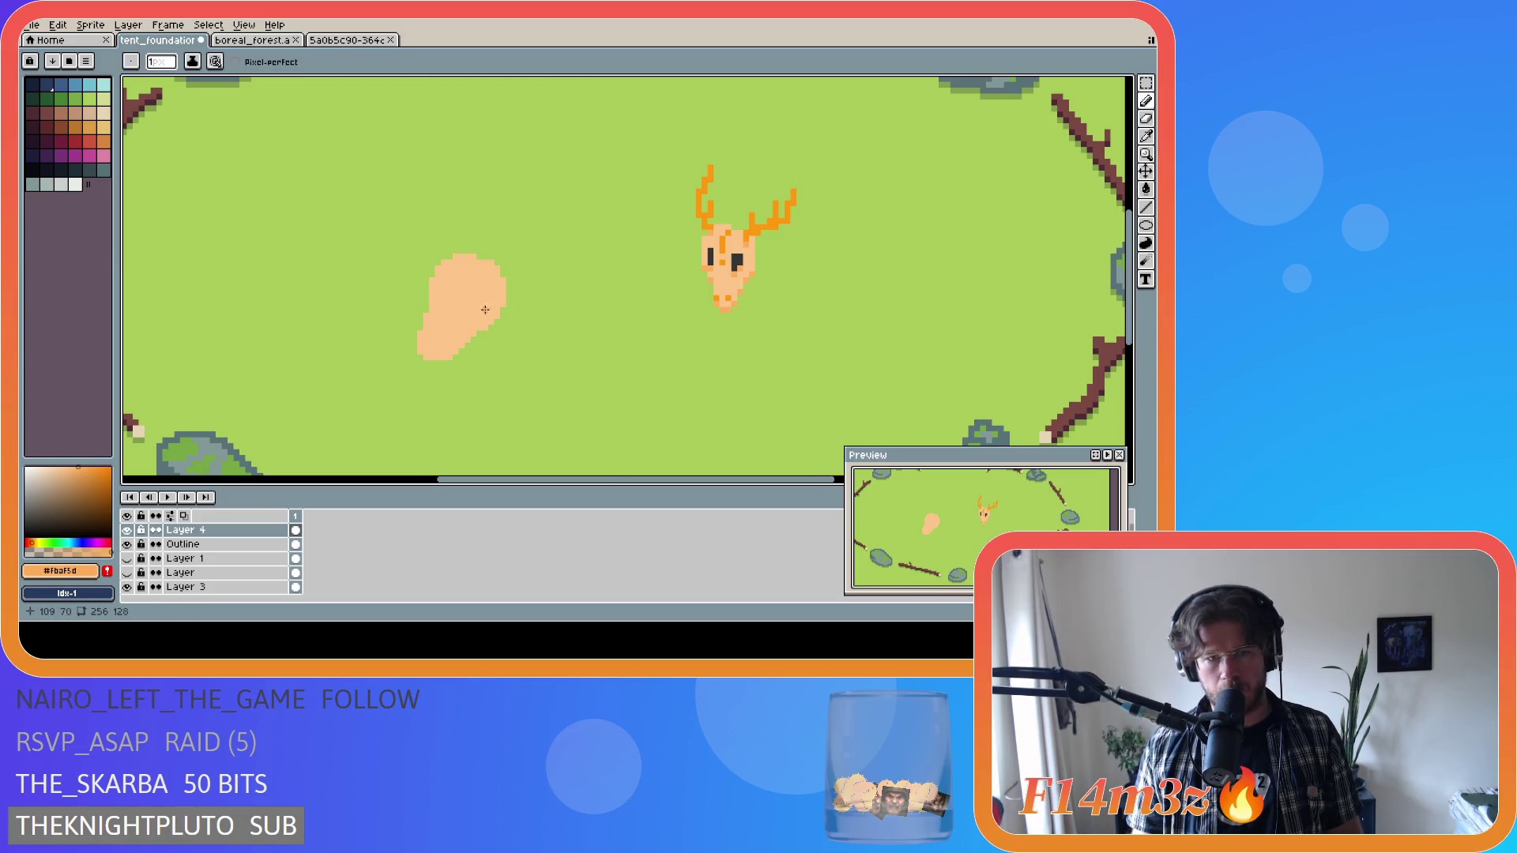
{"action": "key", "text": "e"}
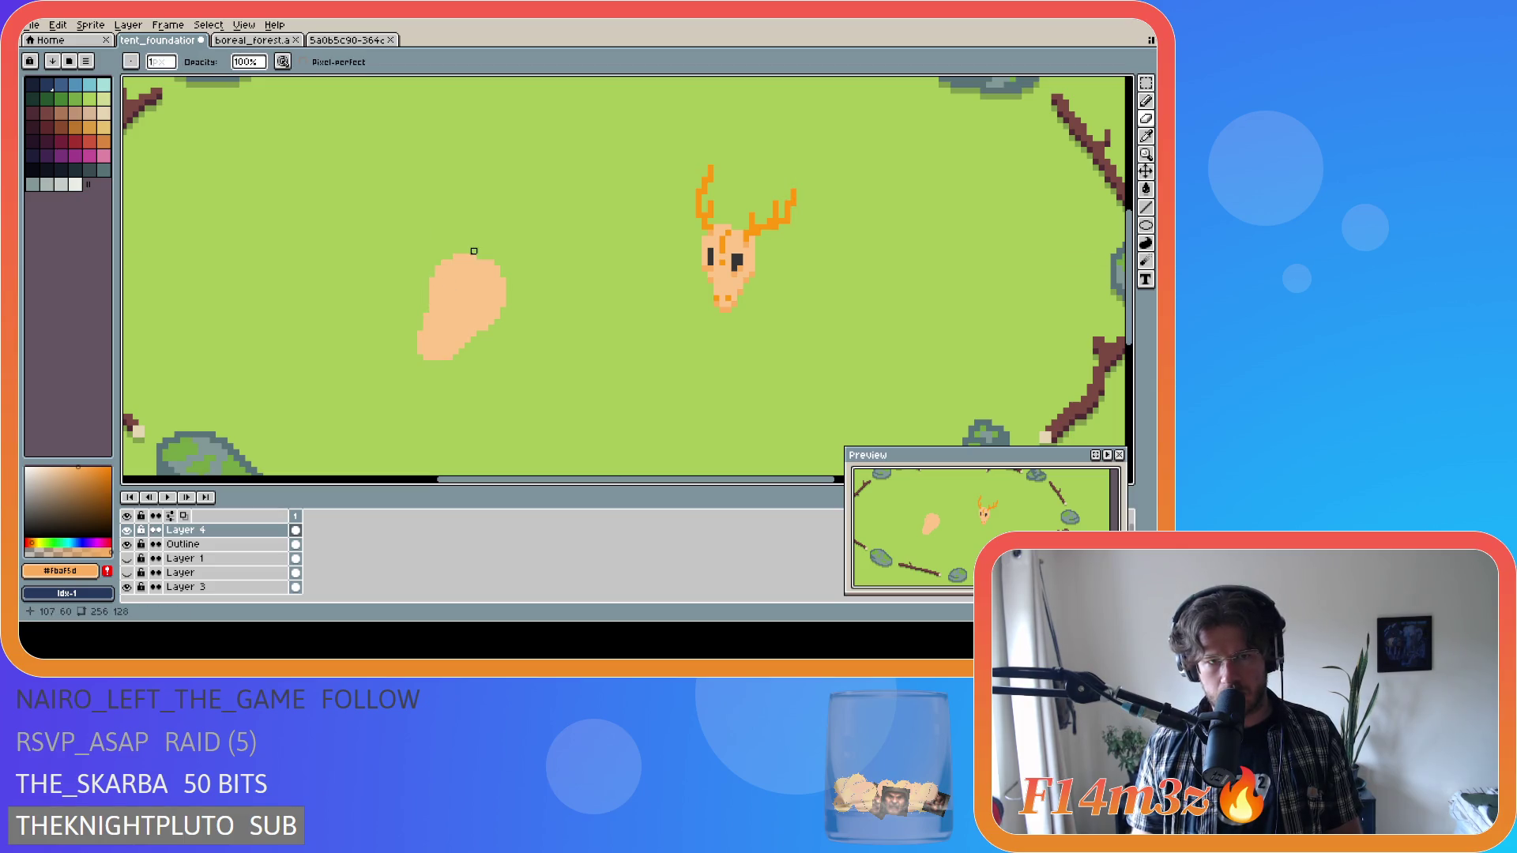
Erase the top rows of the peach blob.
{"action": "key", "text": "ctrl"}
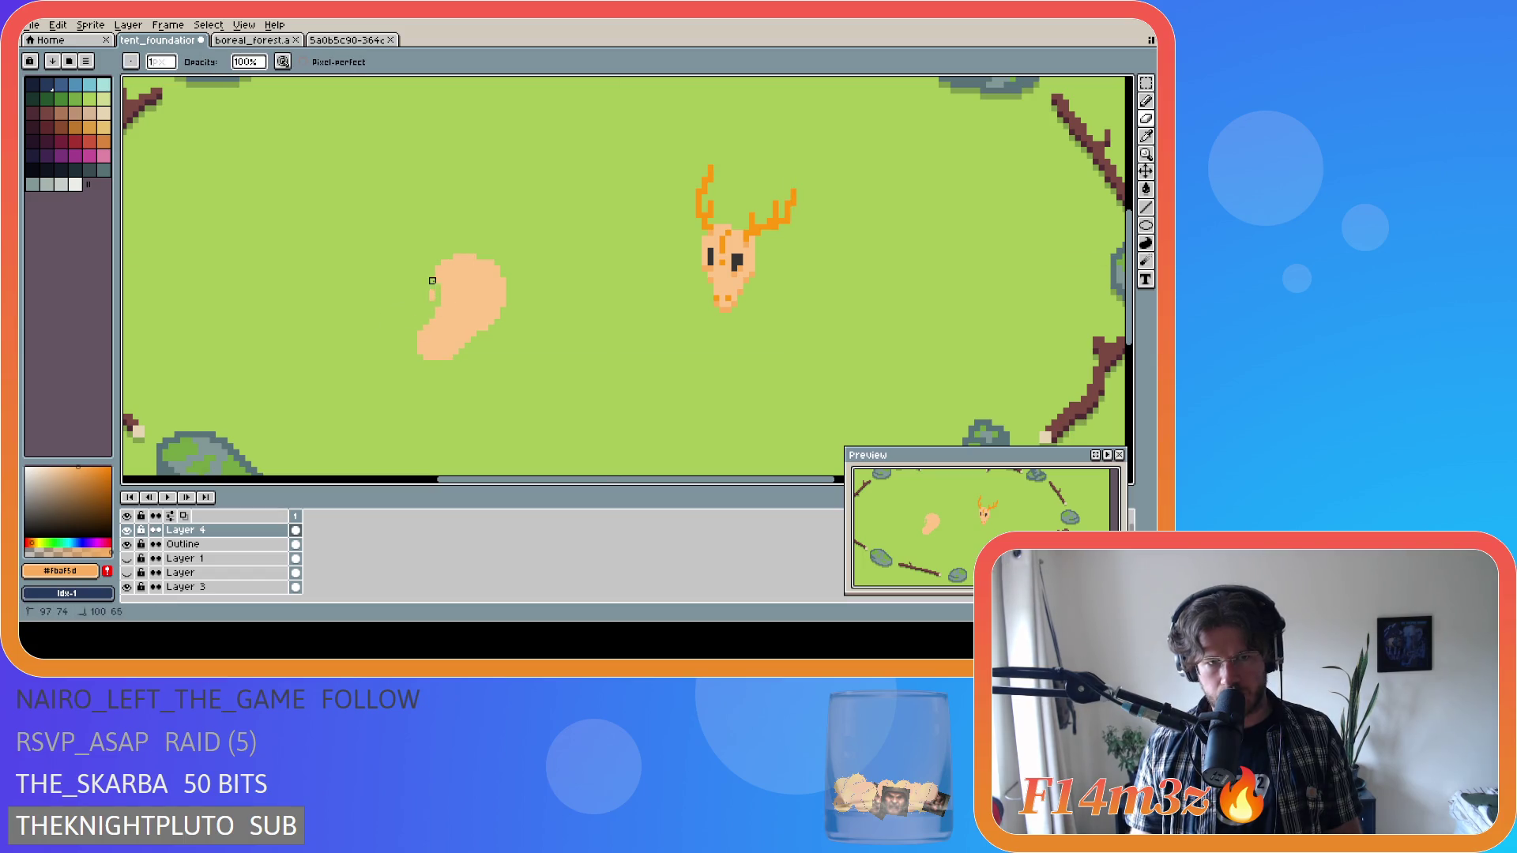
{"action": "mouse_move", "coordinate": [427, 299]}
{"action": "left_mouse_down"}
{"action": "mouse_move", "coordinate": [442, 263]}
{"action": "mouse_move", "coordinate": [515, 299]}
{"action": "left_mouse_up"}
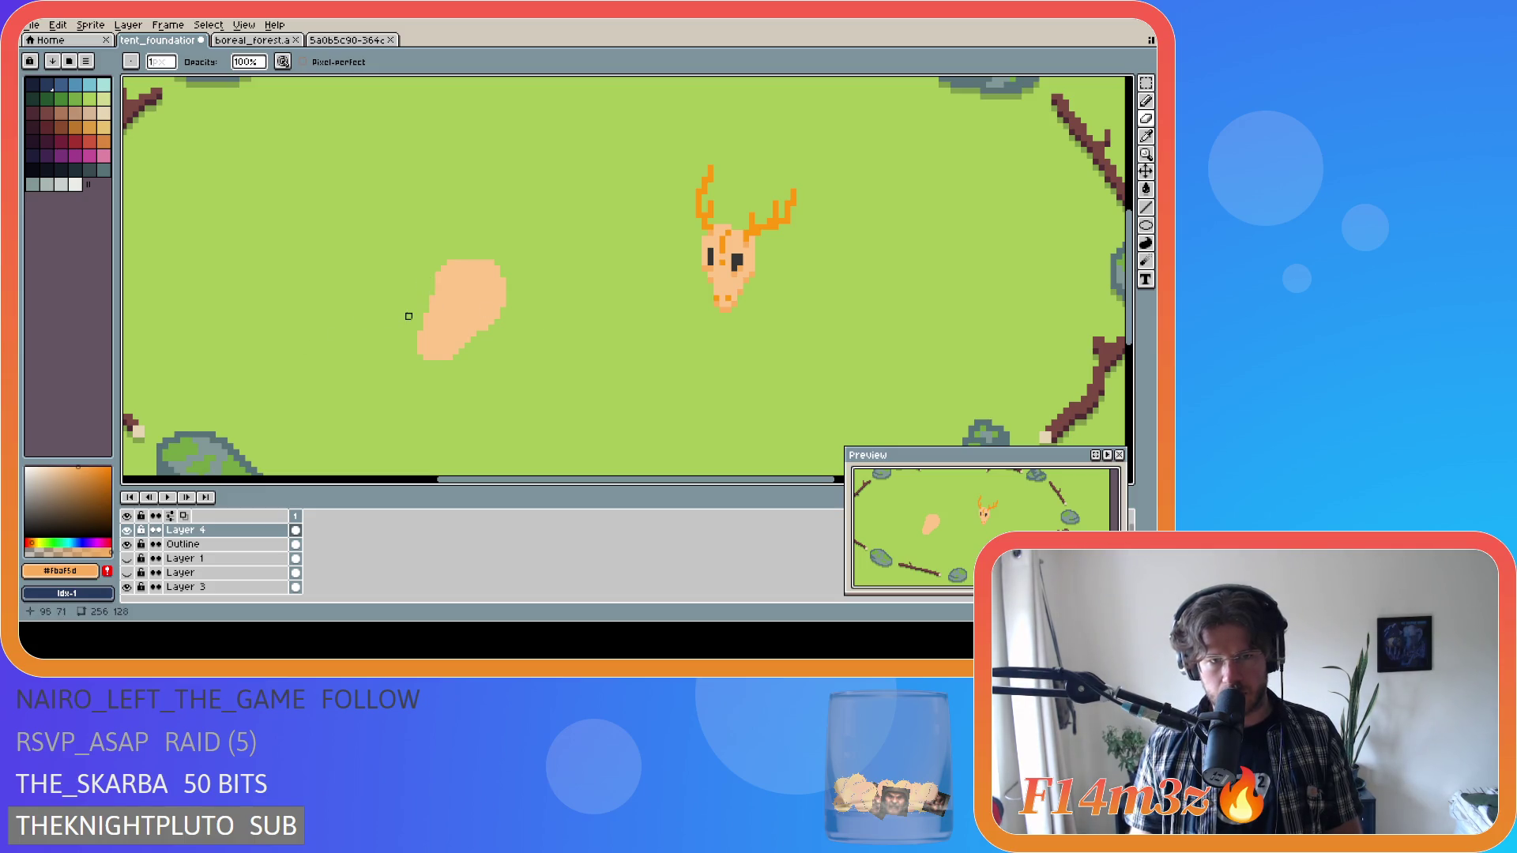
{"action": "left_click_drag", "start_coordinate": [424, 317], "coordinate": [426, 310]}
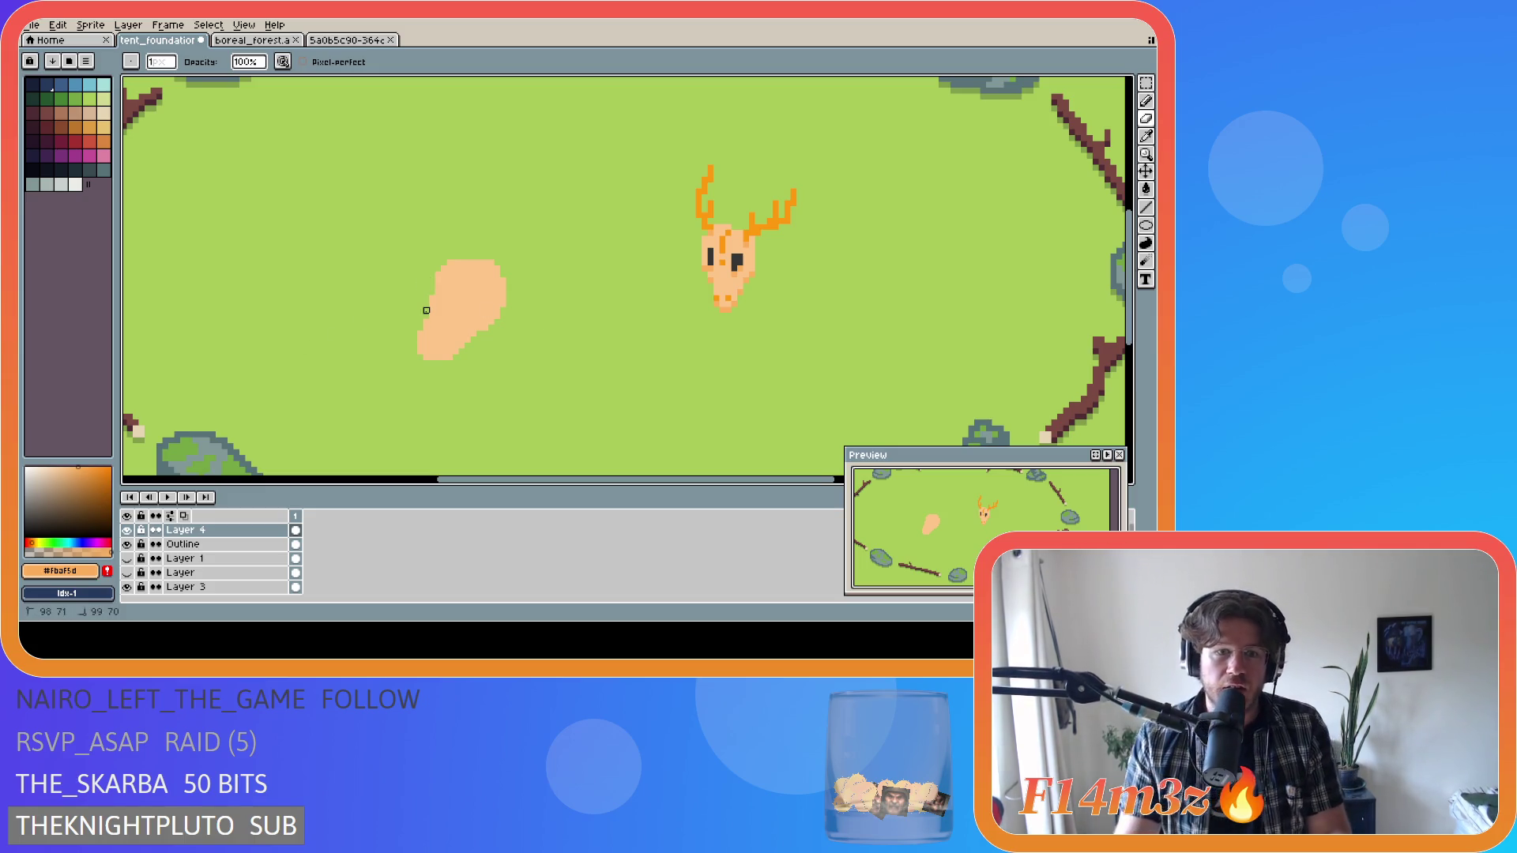
Restore the blob's top and sample the deer's dark grey eye colour #363636.
{"action": "key", "text": "ctrl+z"}
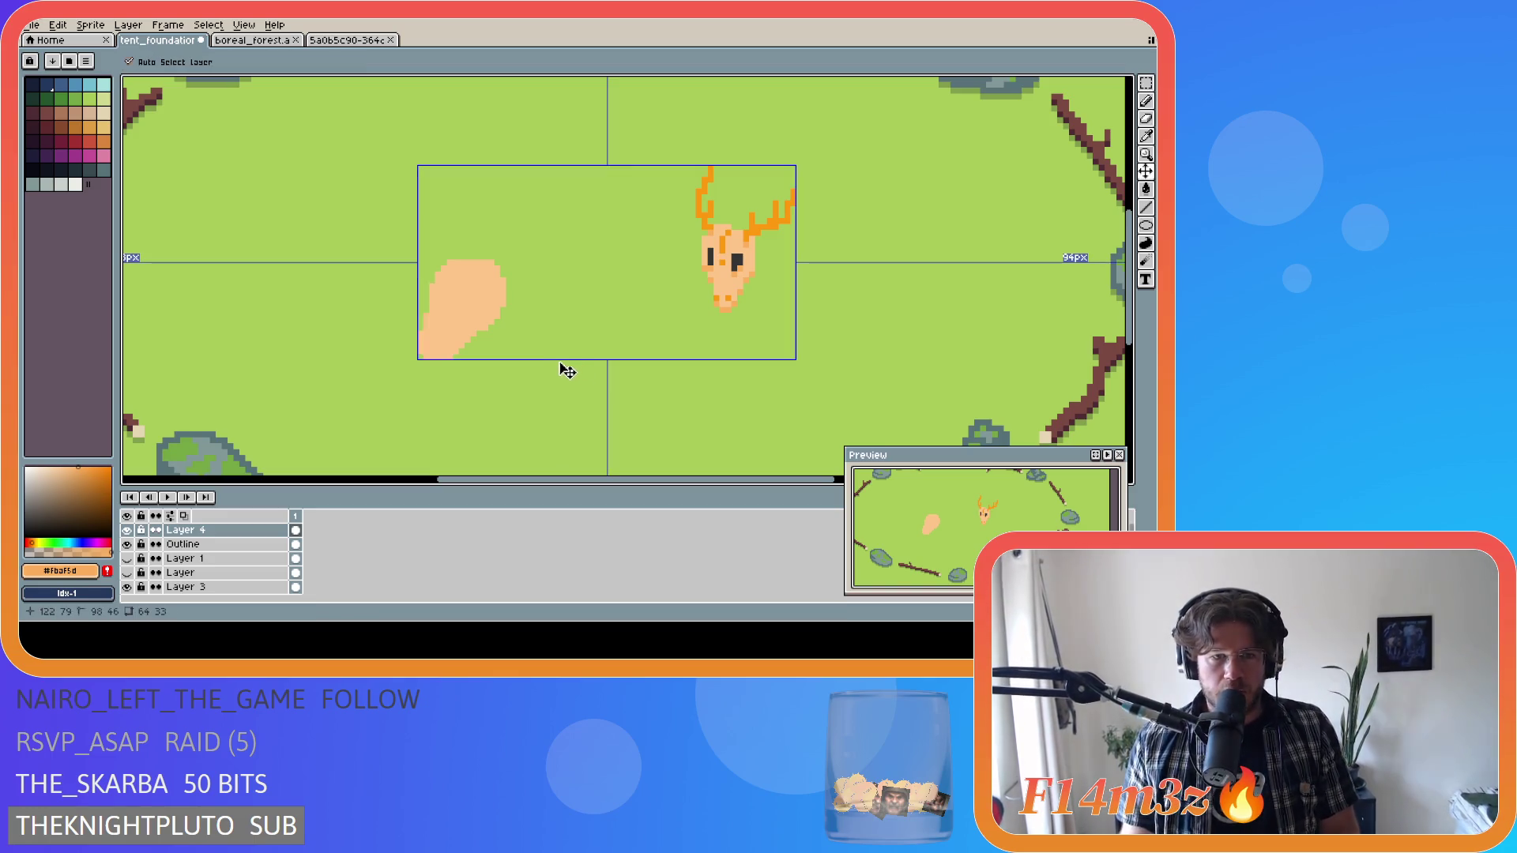
{"action": "key", "text": "ctrl+z"}
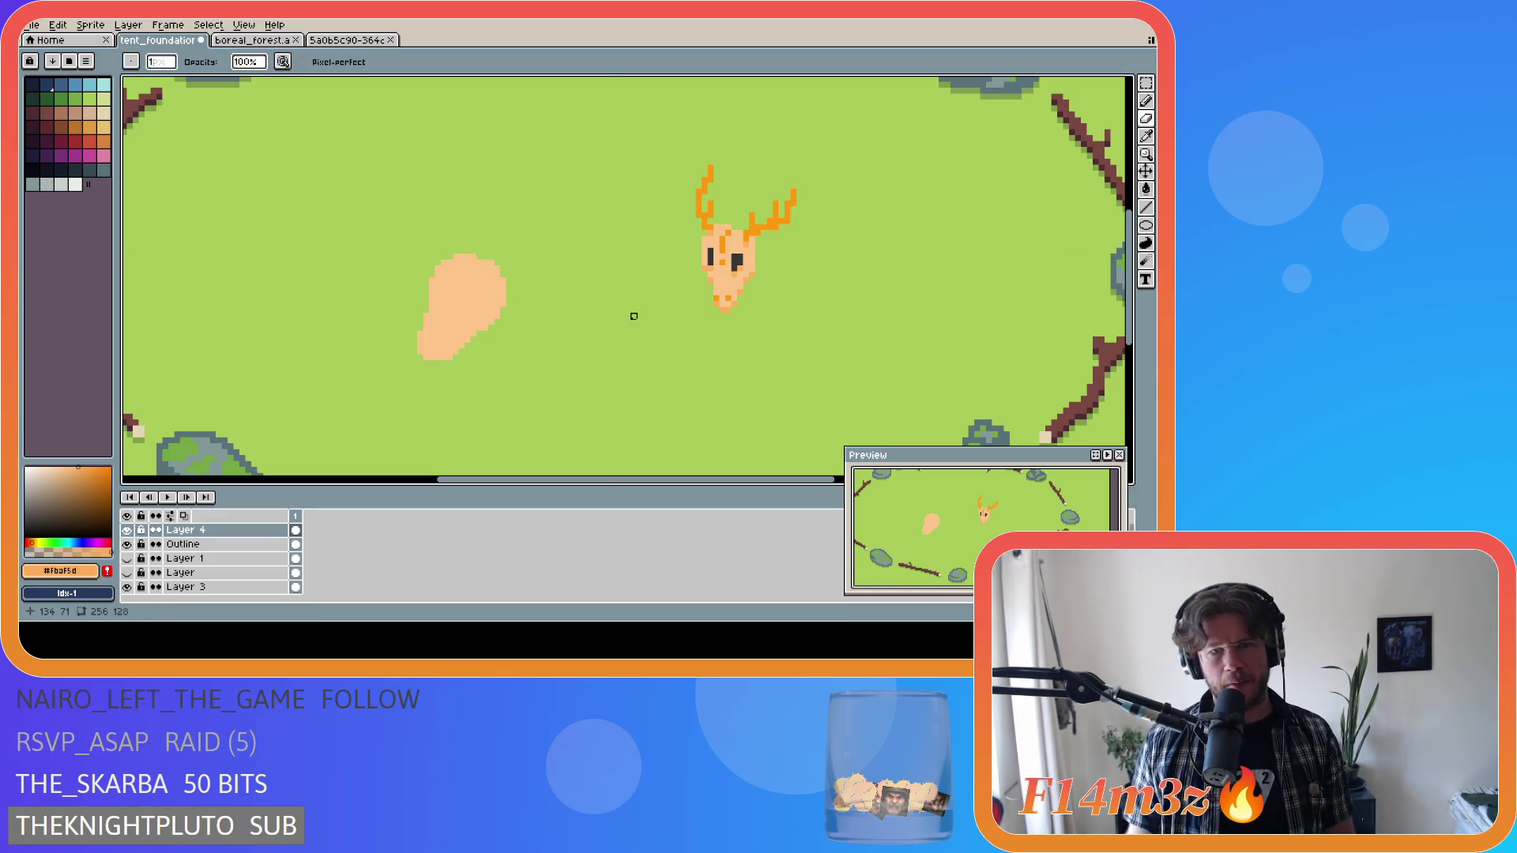
{"action": "key", "text": "i"}
{"action": "left_click", "coordinate": [711, 255]}
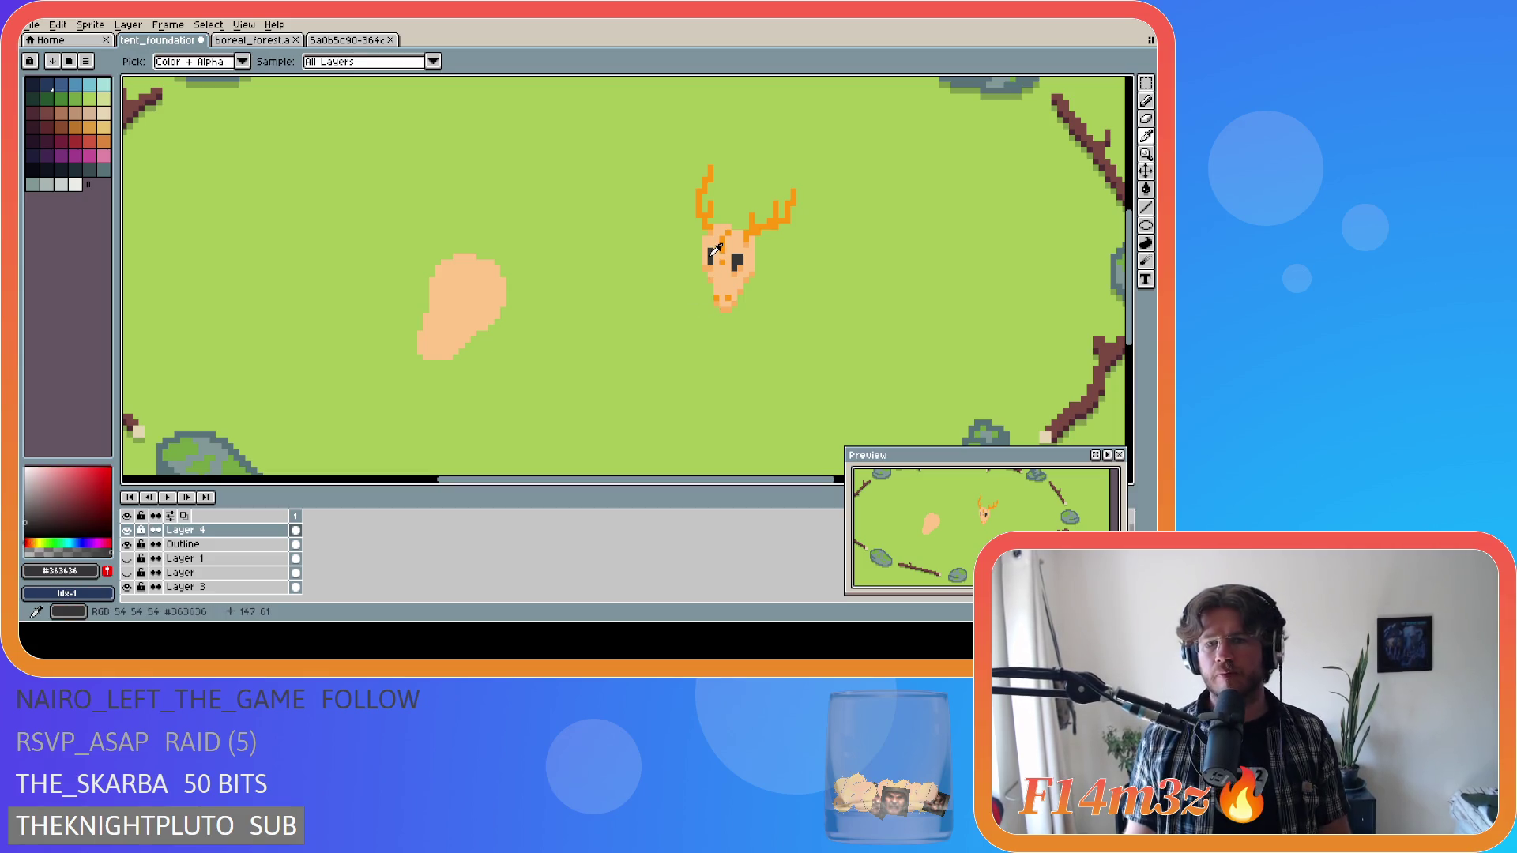
Paint two dark grey eyes on the peach blob.
{"action": "key", "text": "b"}
{"action": "left_click_drag", "start_coordinate": [446, 283], "coordinate": [448, 290]}
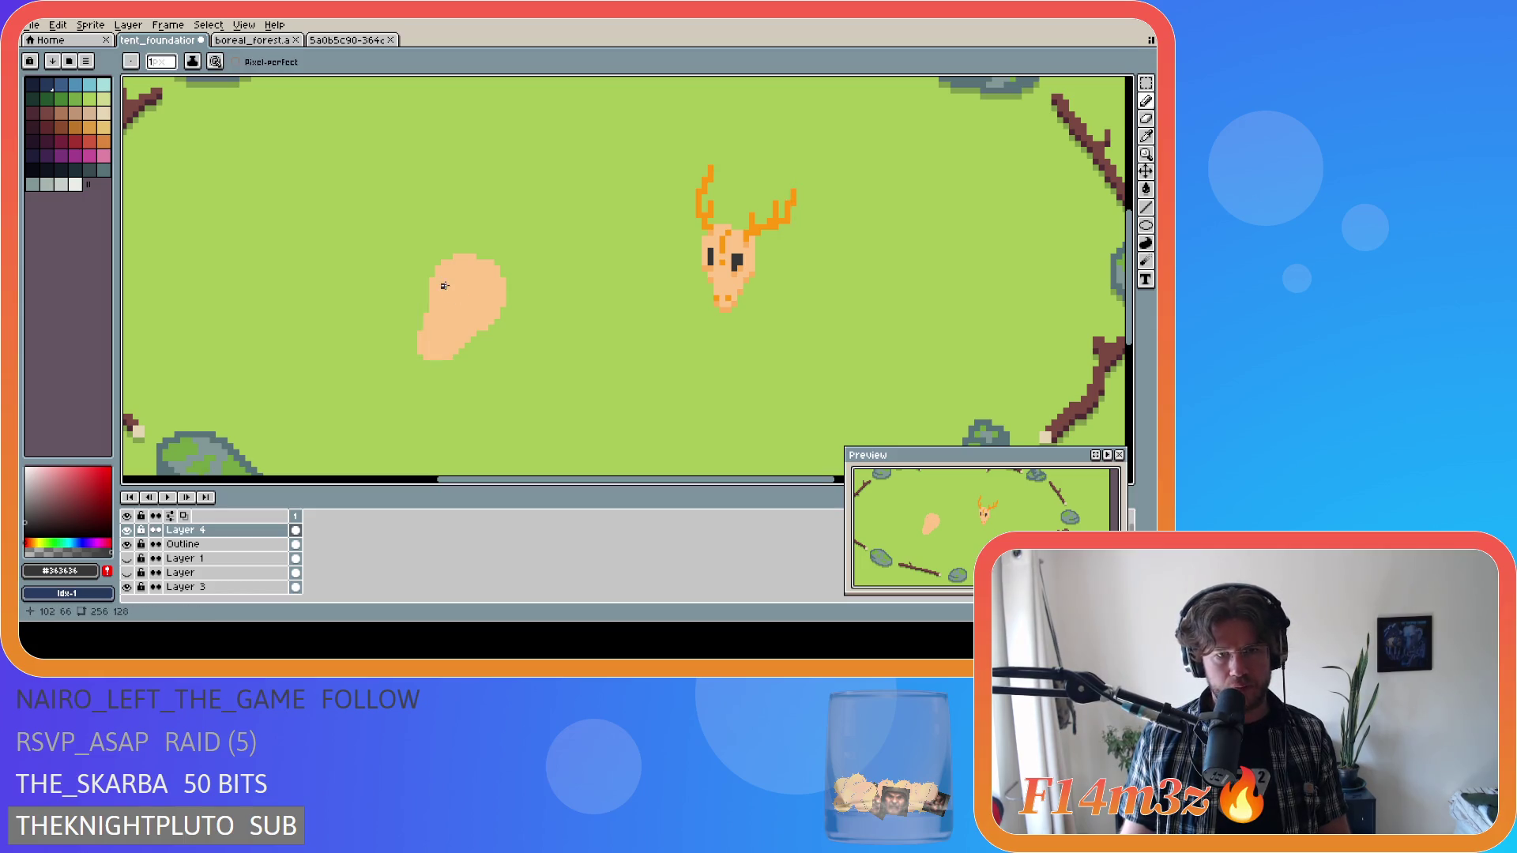
{"action": "key", "text": "ctrl"}
{"action": "key", "text": "ctrl"}
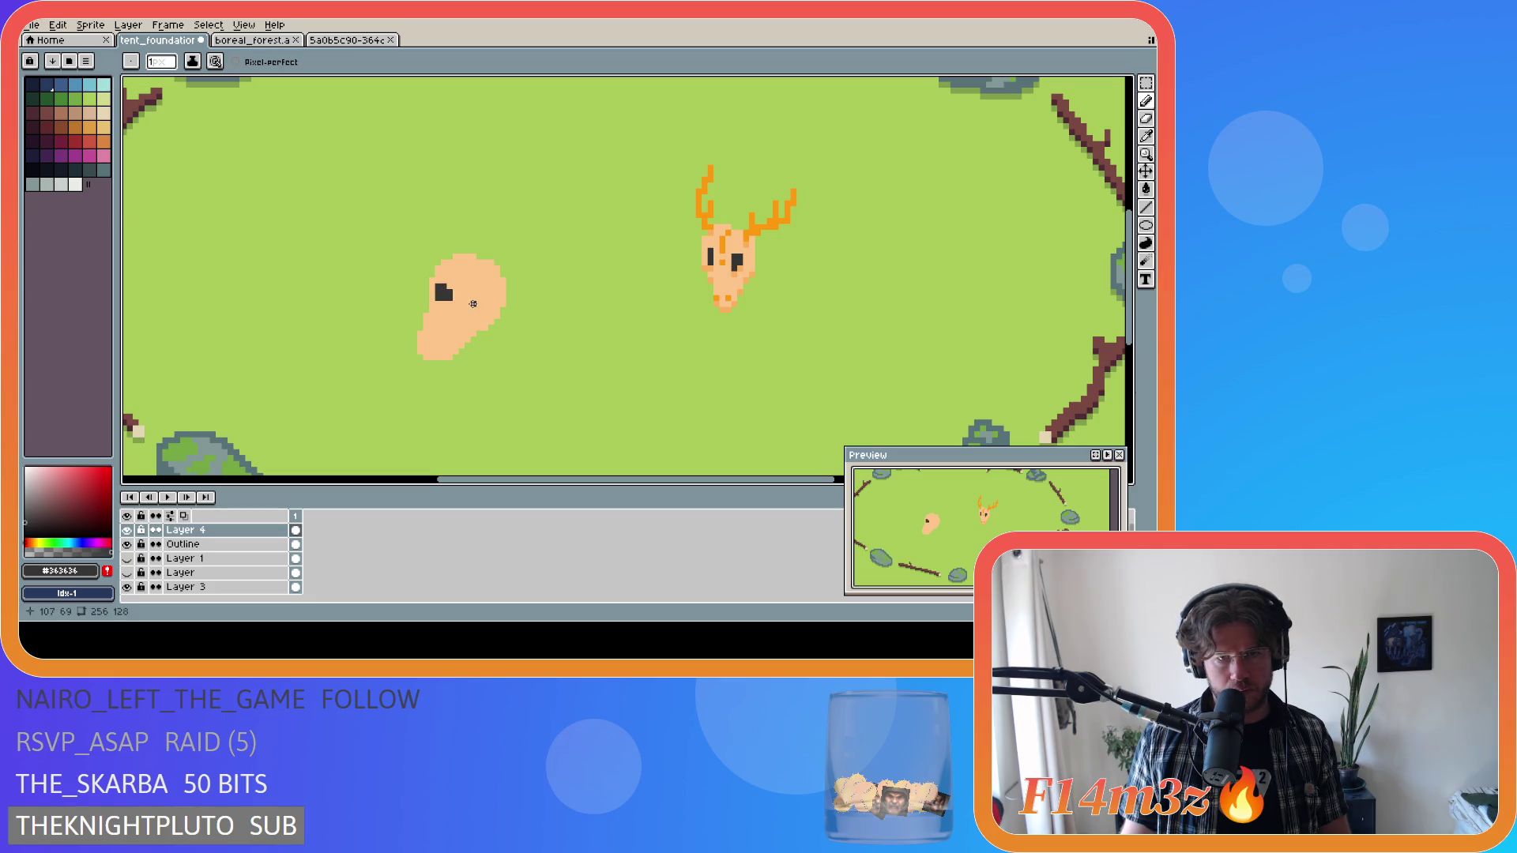
{"action": "left_click_drag", "start_coordinate": [467, 302], "coordinate": [476, 297]}
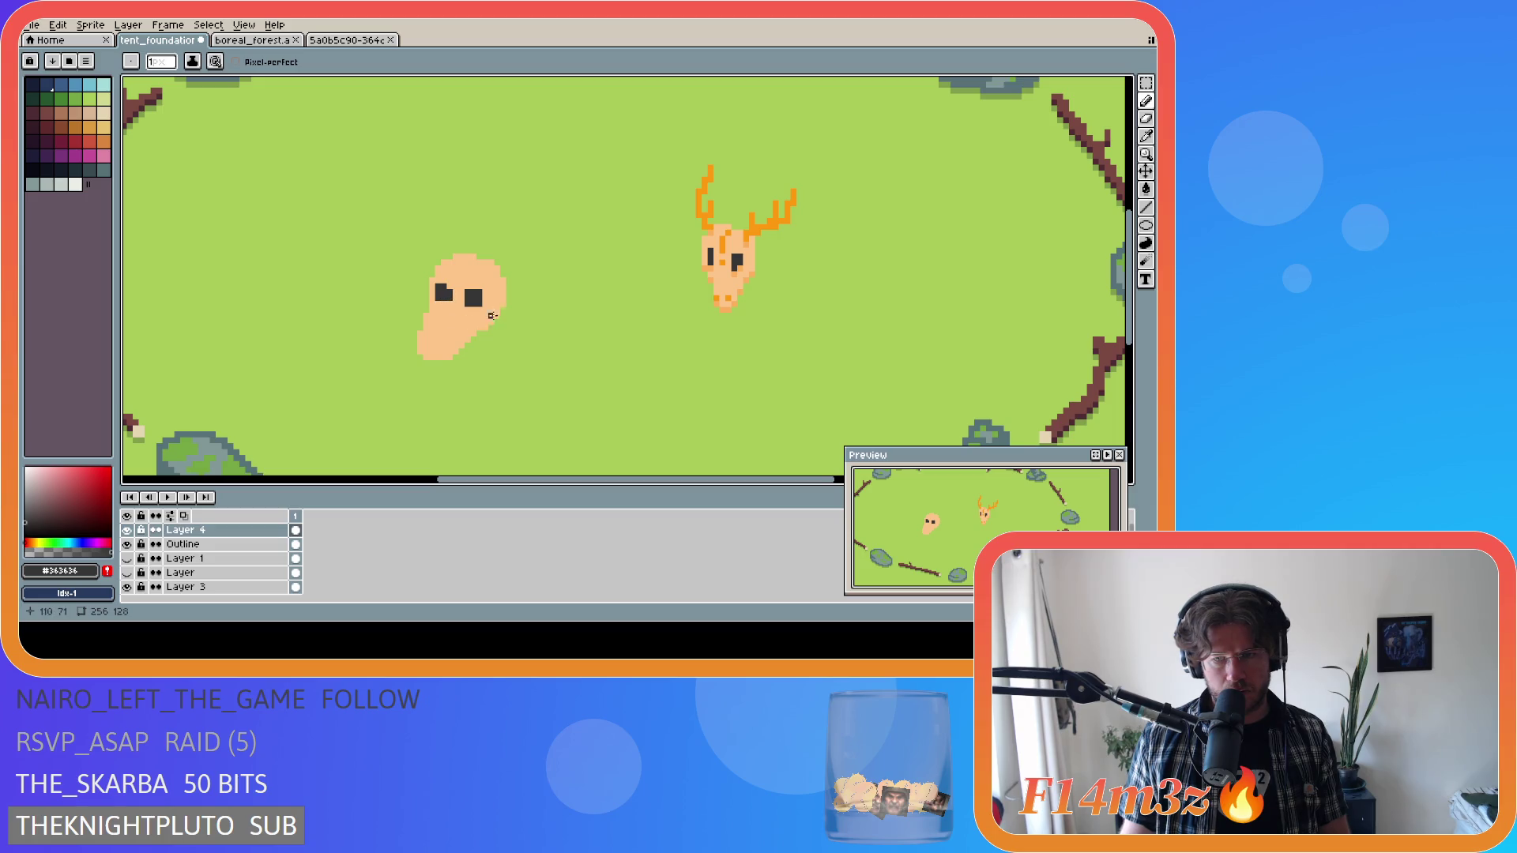
Undo the eyes and the blob, then sample the skull face's peach colour.
{"action": "key", "text": "e"}
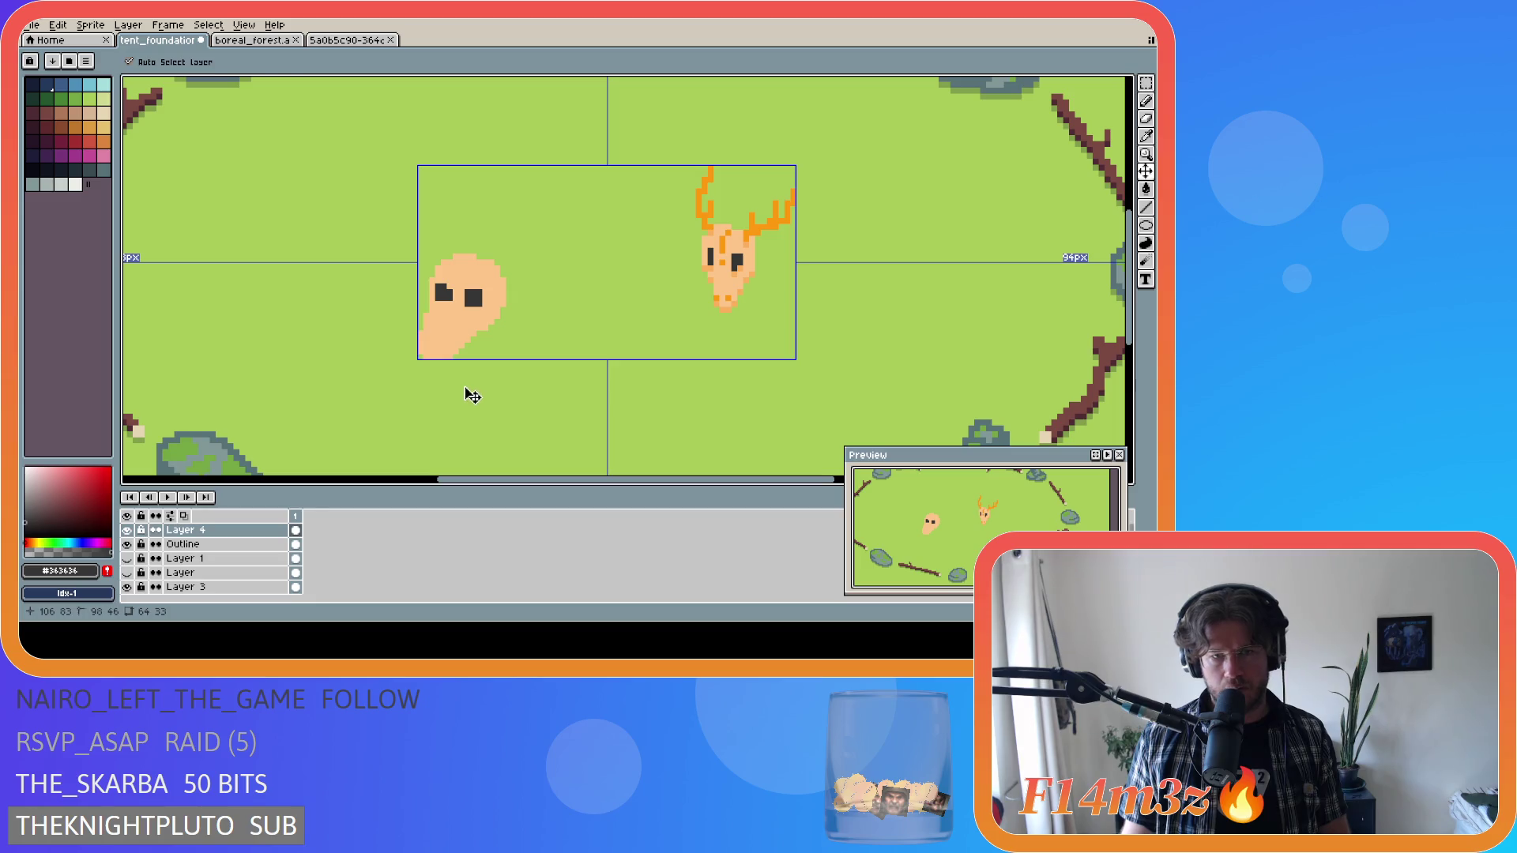
{"action": "key", "text": "ctrl+z"}
{"action": "key", "text": "ctrl+z"}
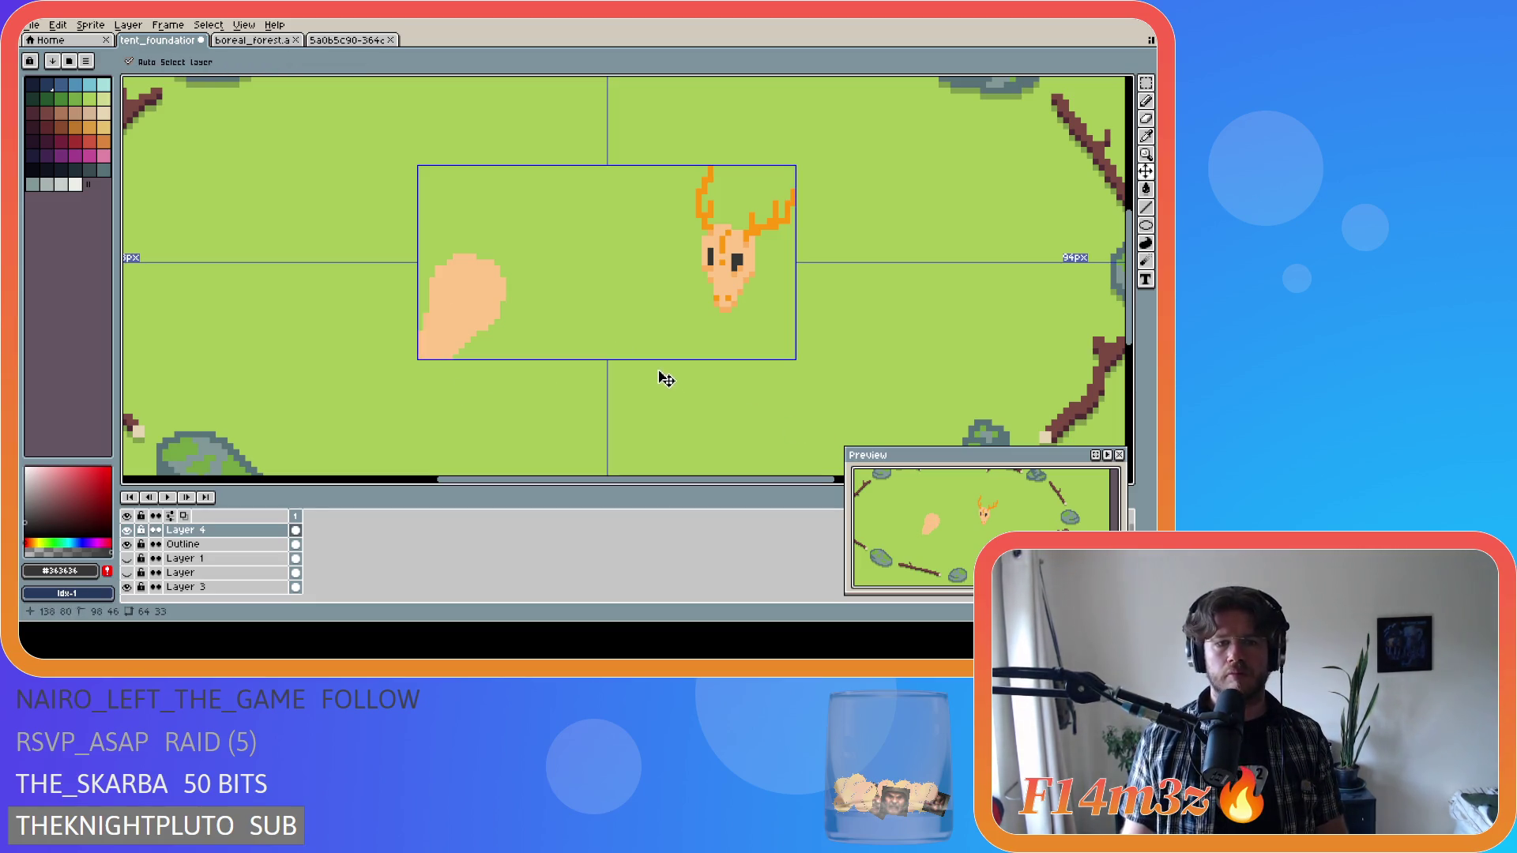
{"action": "key", "text": "ctrl+z"}
{"action": "left_click", "coordinate": [727, 300], "text": "alt"}
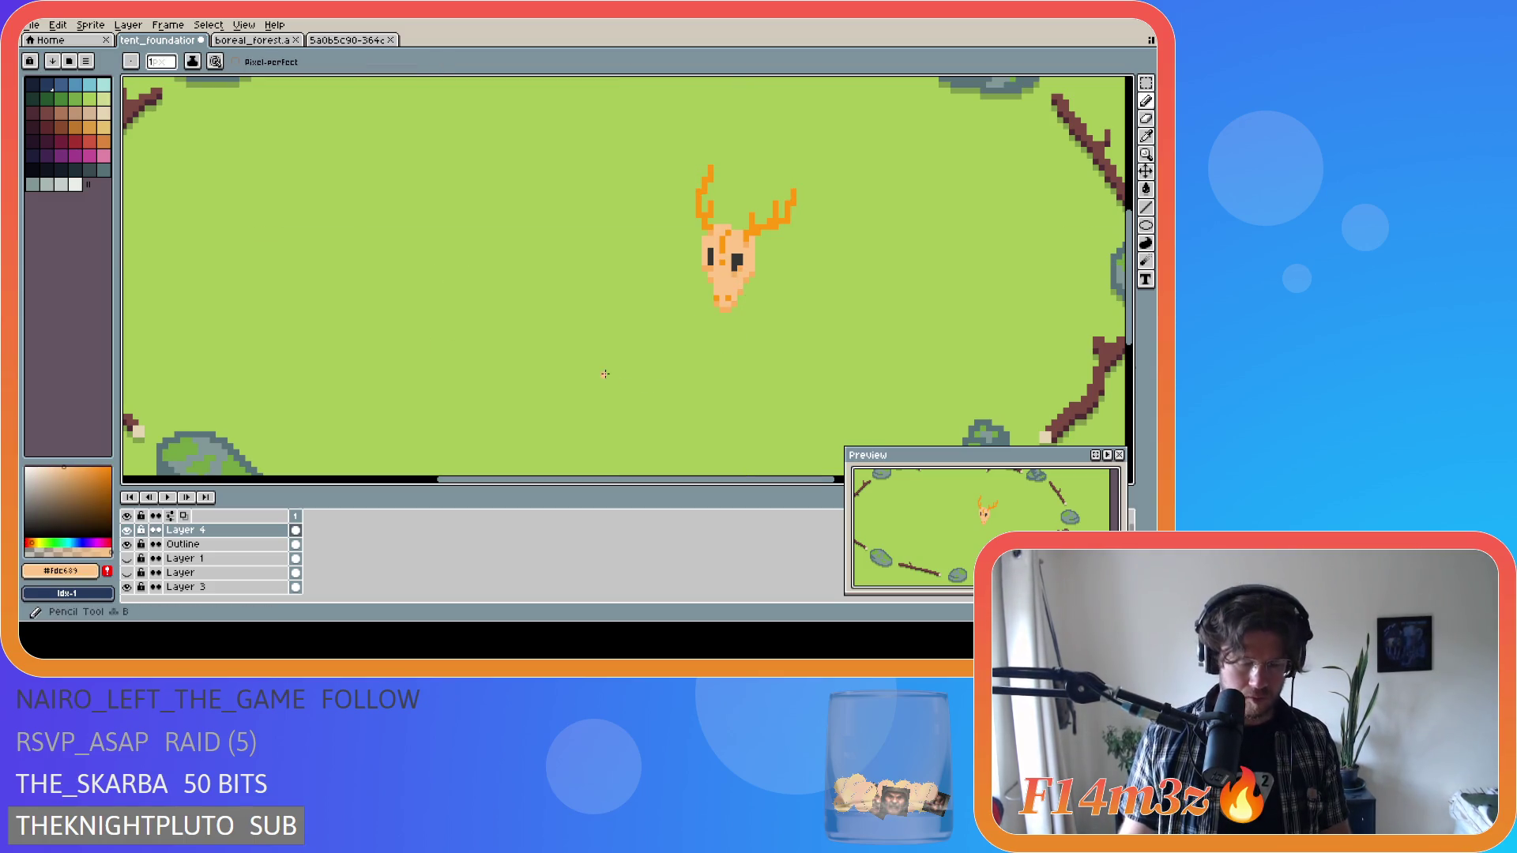
Zoom out and back in over the campsite, then sketch a curved peach stroke left of the skull.
{"action": "scroll", "coordinate": [506, 292], "scroll_direction": "down", "scroll_amount": 4}
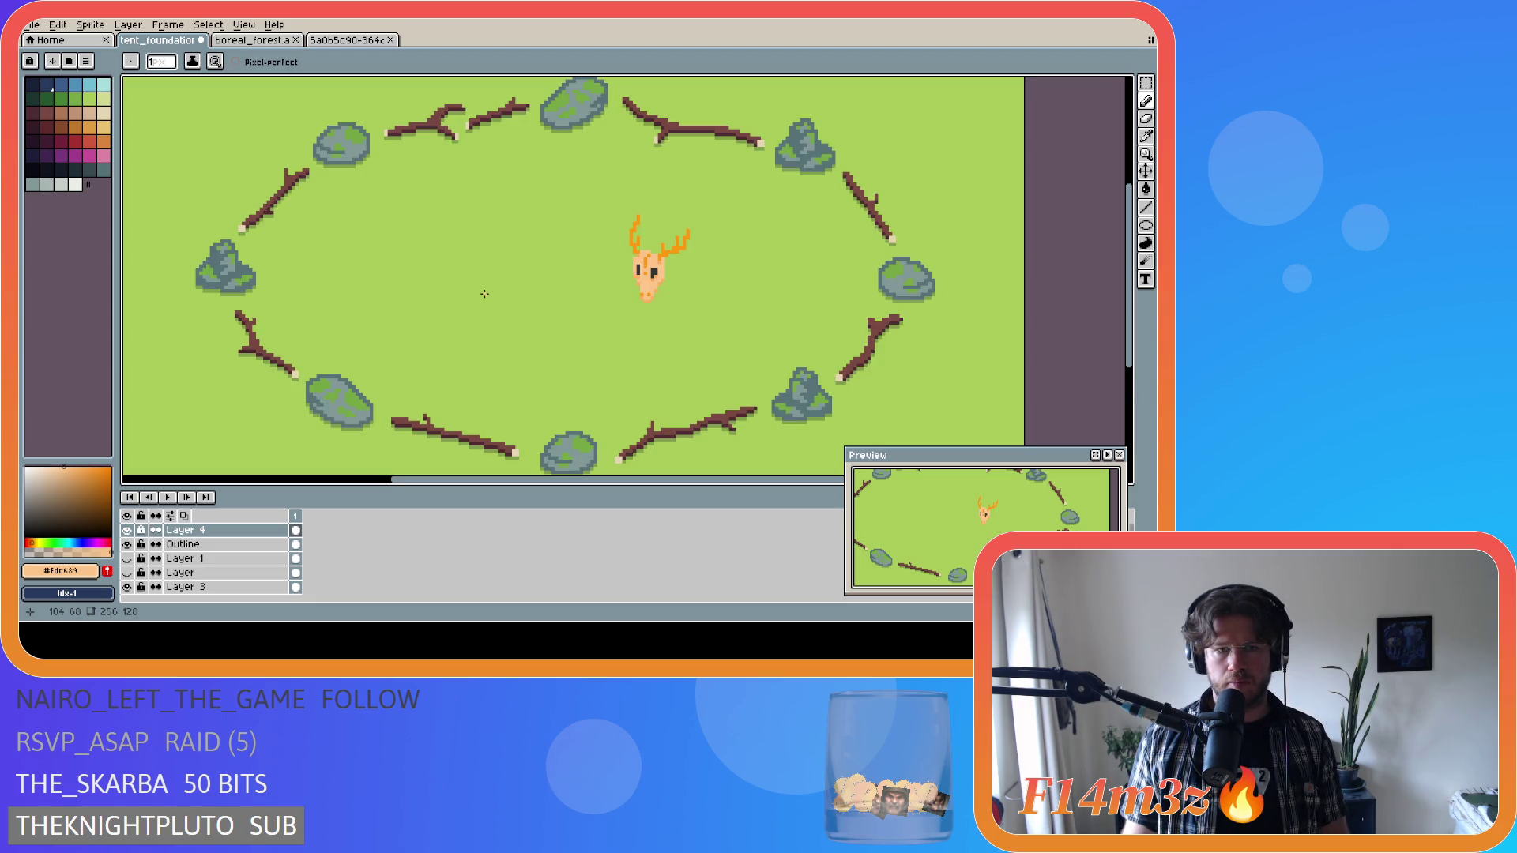
{"action": "scroll", "coordinate": [484, 293], "scroll_direction": "up", "scroll_amount": 1}
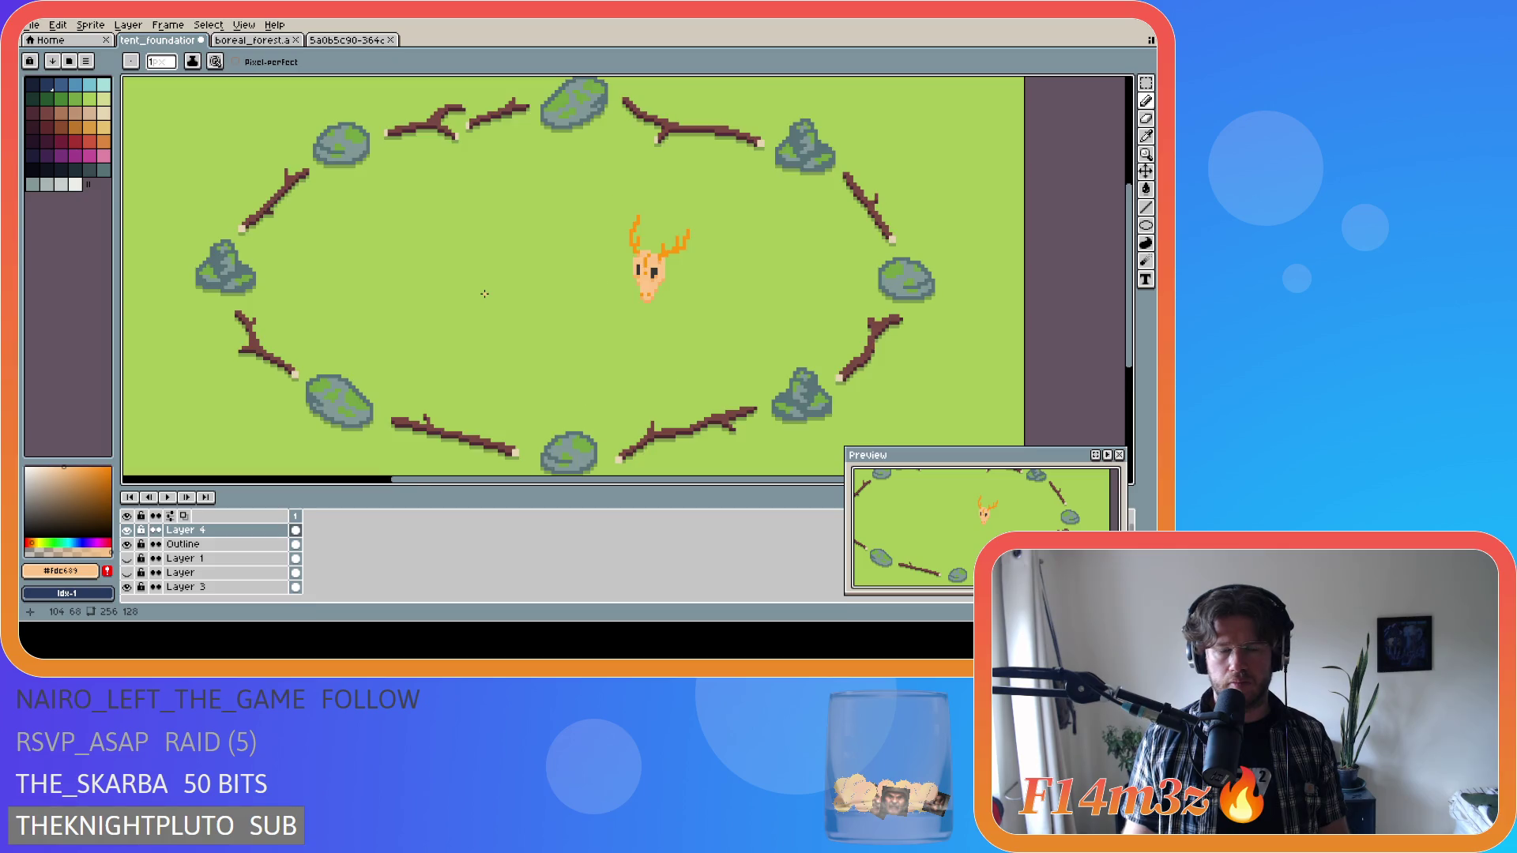
{"action": "scroll", "coordinate": [484, 294], "scroll_direction": "down", "scroll_amount": 2}
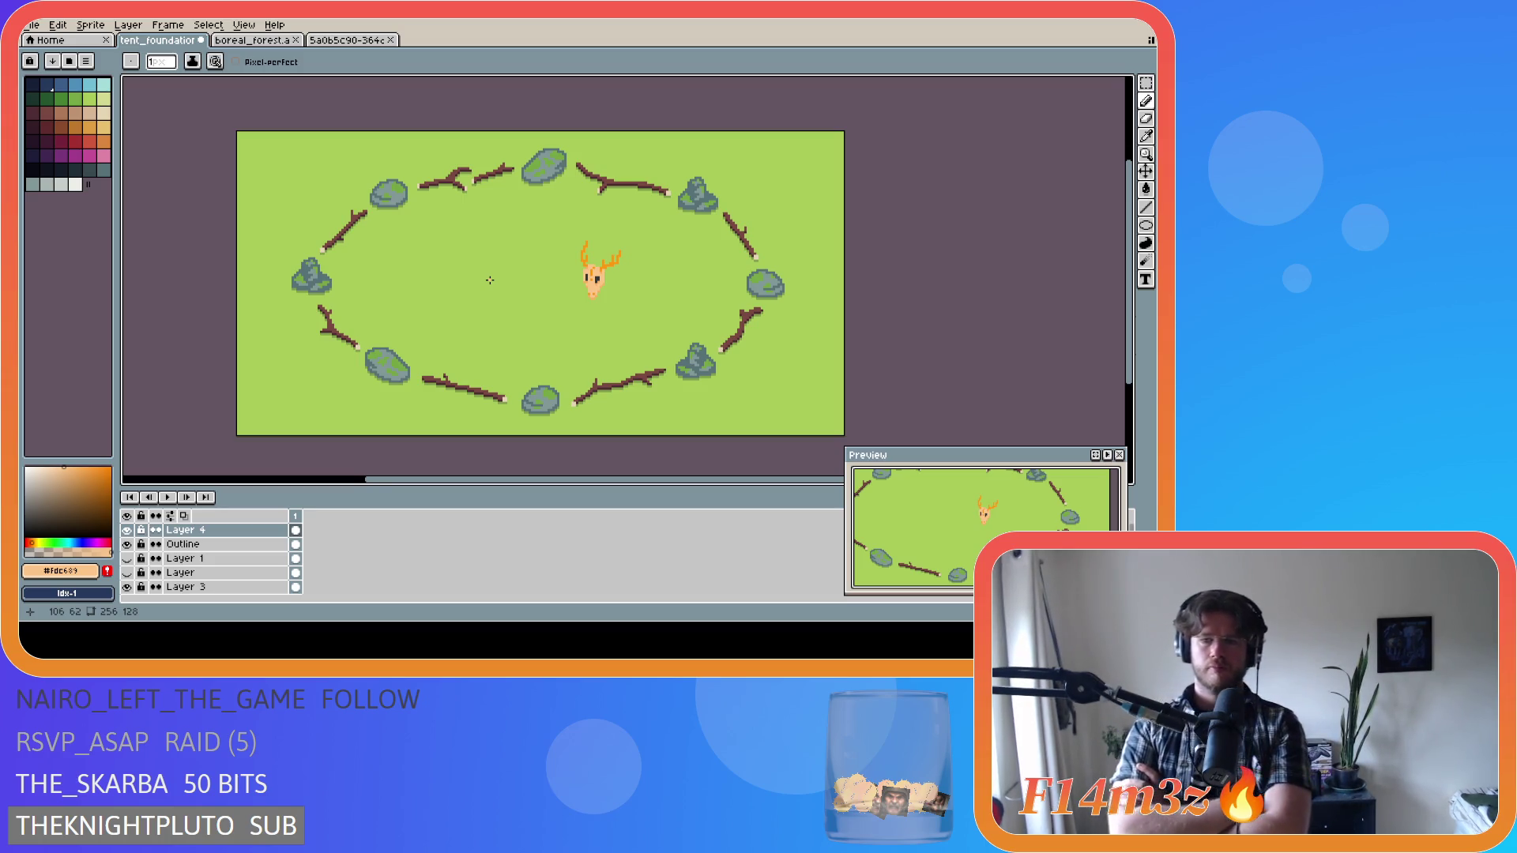
{"action": "scroll", "coordinate": [490, 280], "scroll_direction": "down", "scroll_amount": 2}
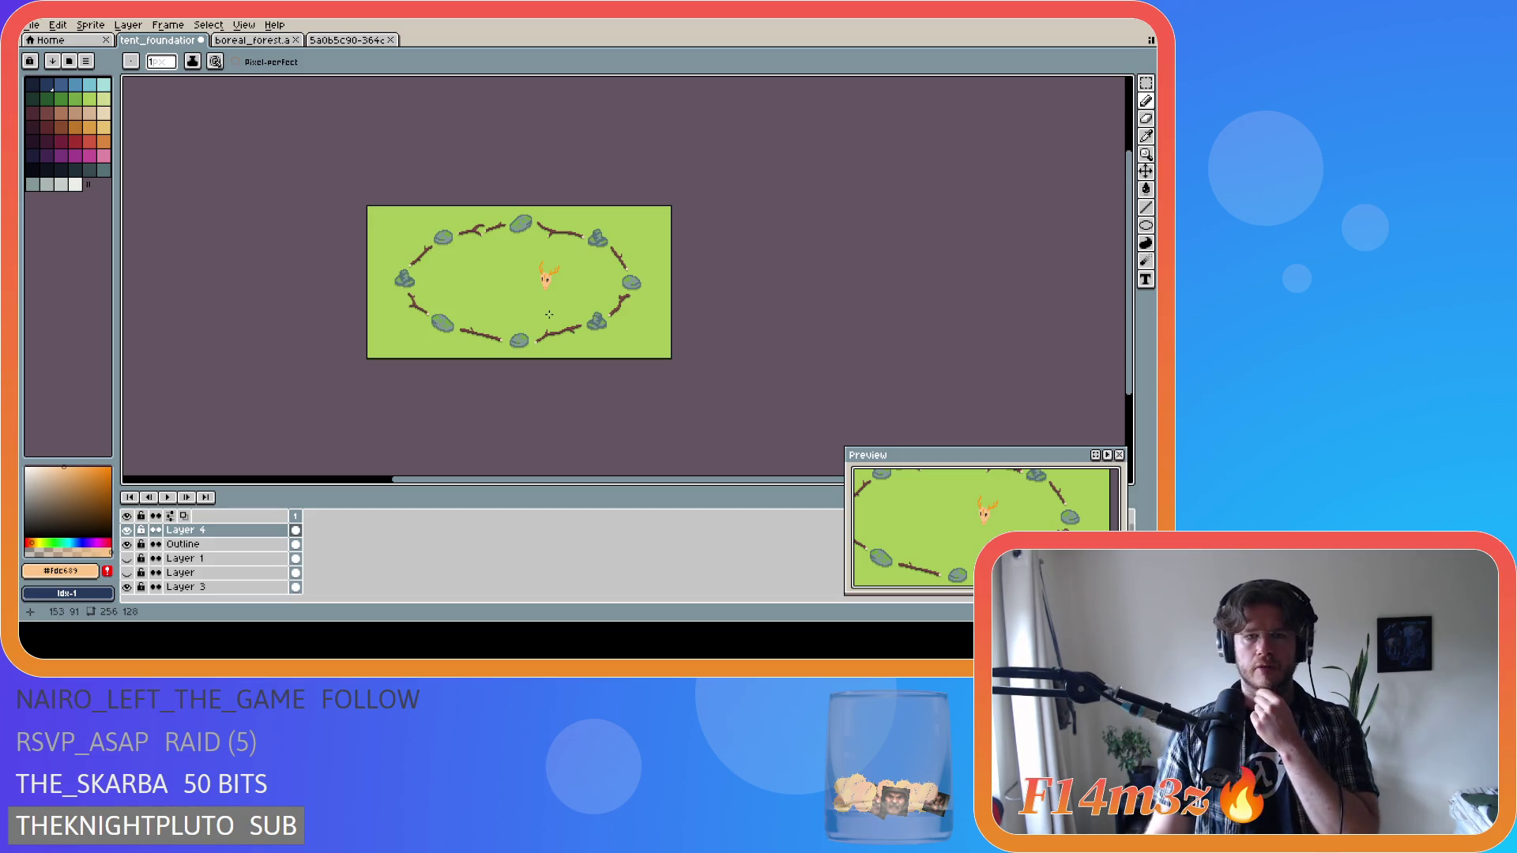
{"action": "scroll", "coordinate": [544, 319], "scroll_direction": "up", "scroll_amount": 2}
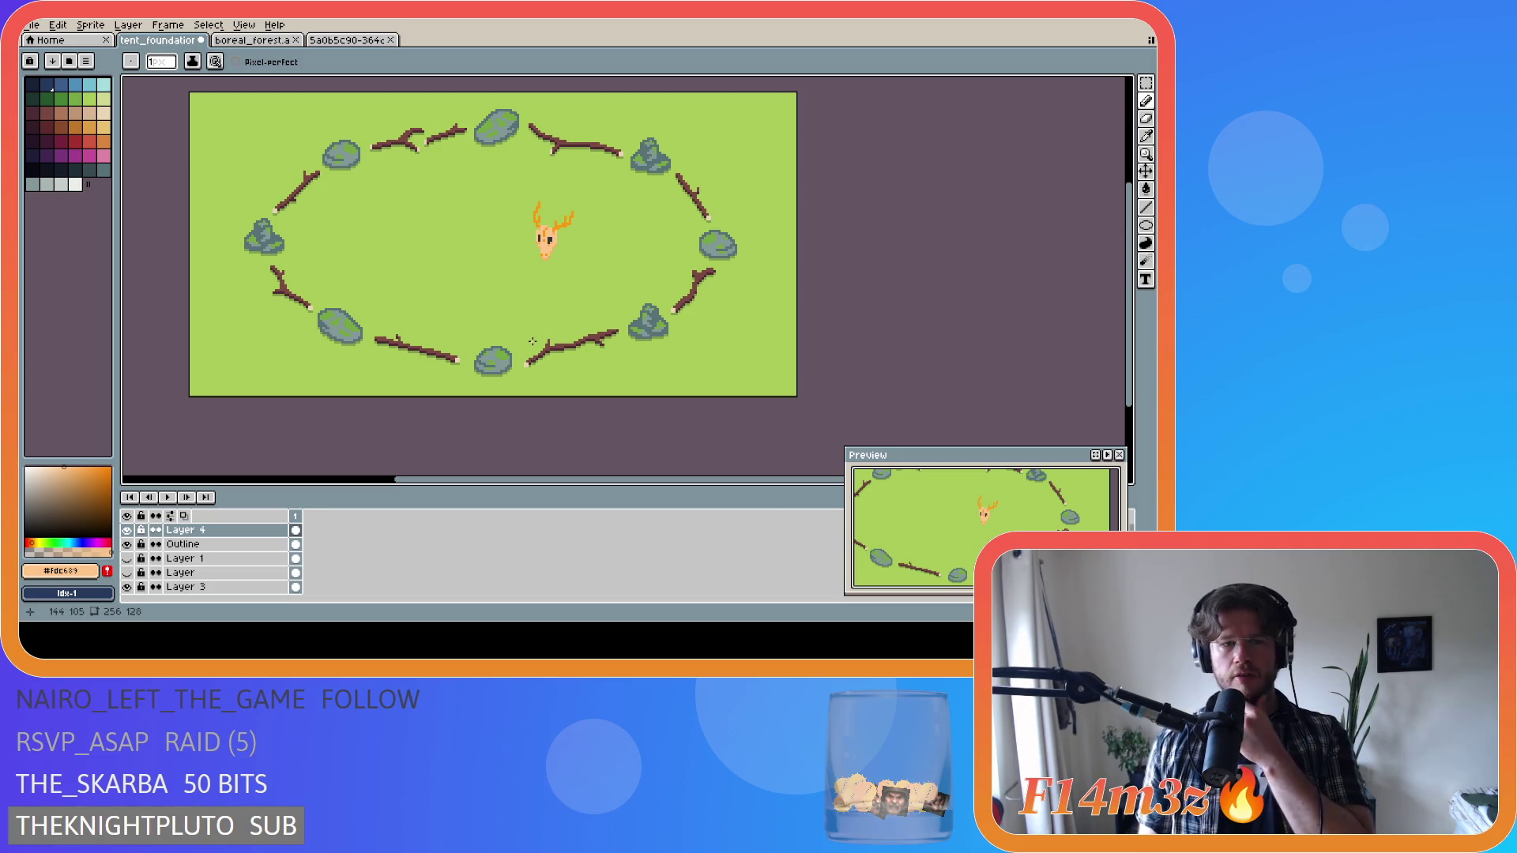
{"action": "scroll", "coordinate": [524, 321], "scroll_direction": "down", "scroll_amount": 2}
{"action": "scroll", "coordinate": [524, 321], "scroll_direction": "up", "scroll_amount": 2}
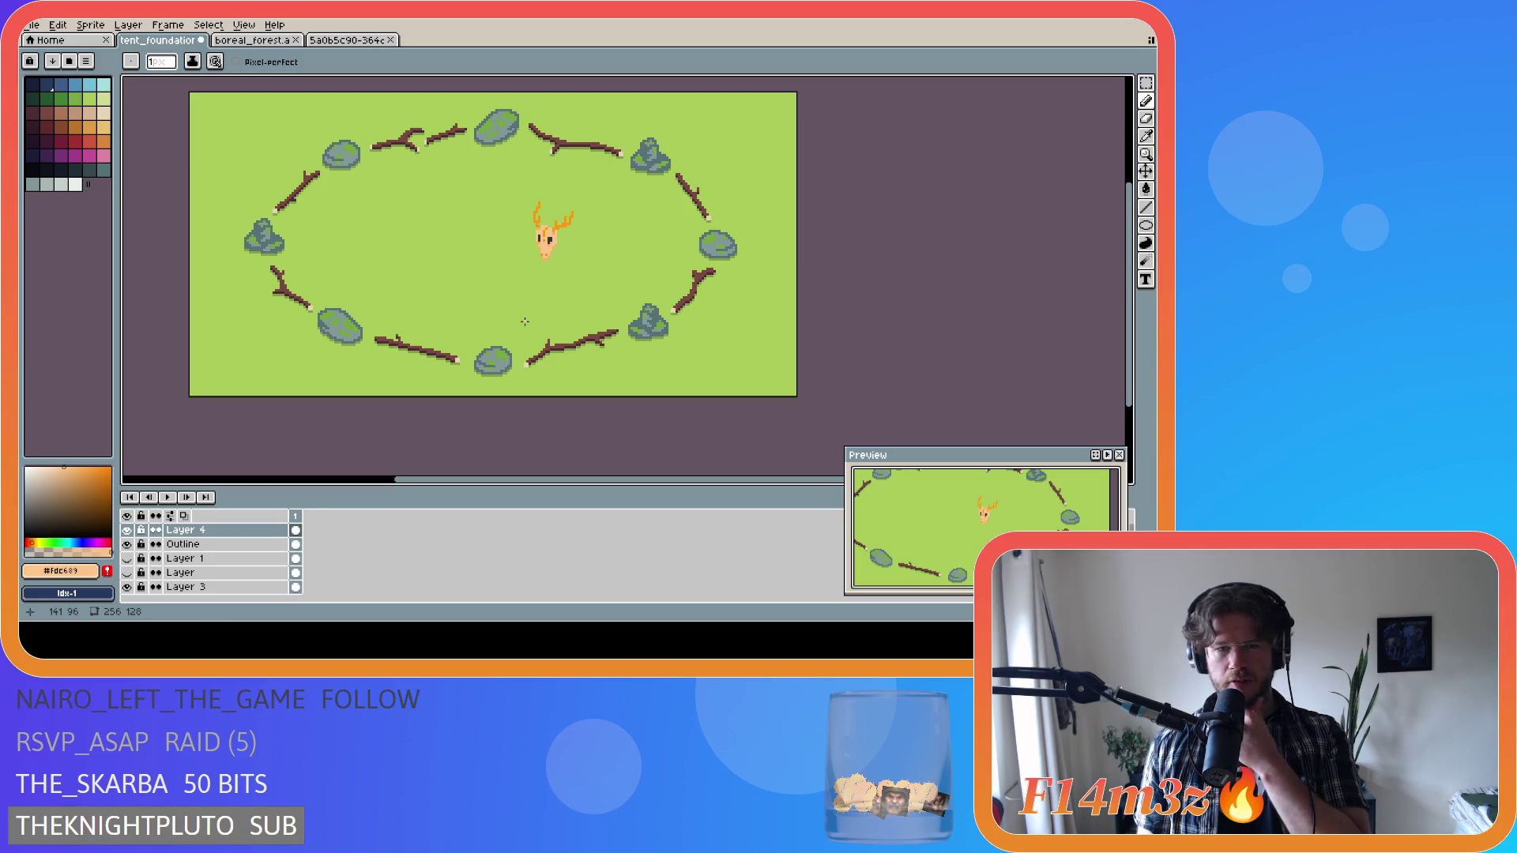
{"action": "scroll", "coordinate": [525, 320], "scroll_direction": "down", "scroll_amount": 2}
{"action": "scroll", "coordinate": [525, 321], "scroll_direction": "up", "scroll_amount": 2}
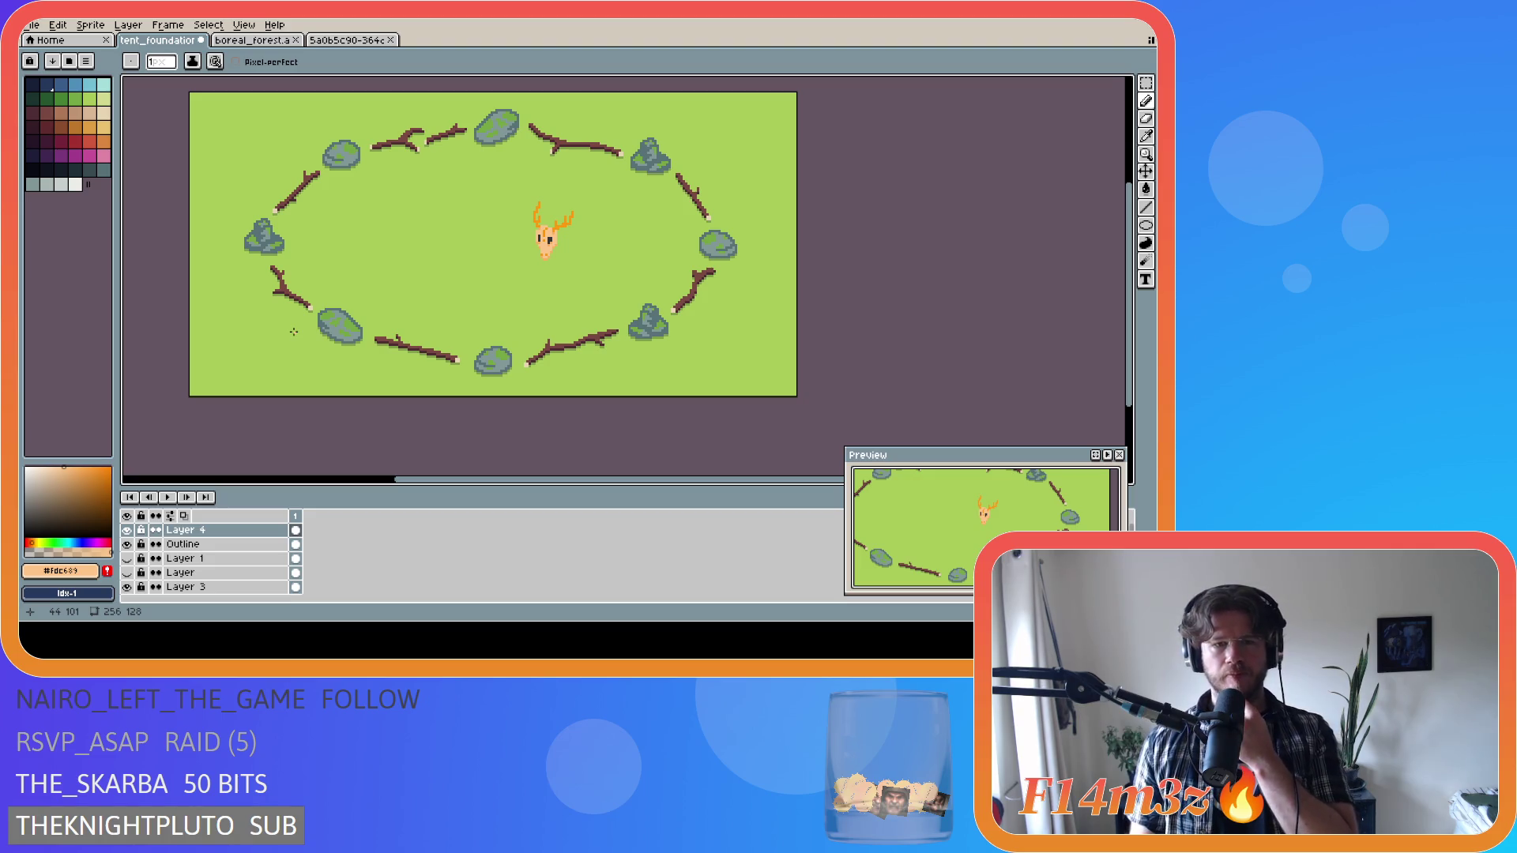
{"action": "scroll", "coordinate": [294, 332], "scroll_direction": "down", "scroll_amount": 2}
{"action": "scroll", "coordinate": [293, 332], "scroll_direction": "up", "scroll_amount": 2}
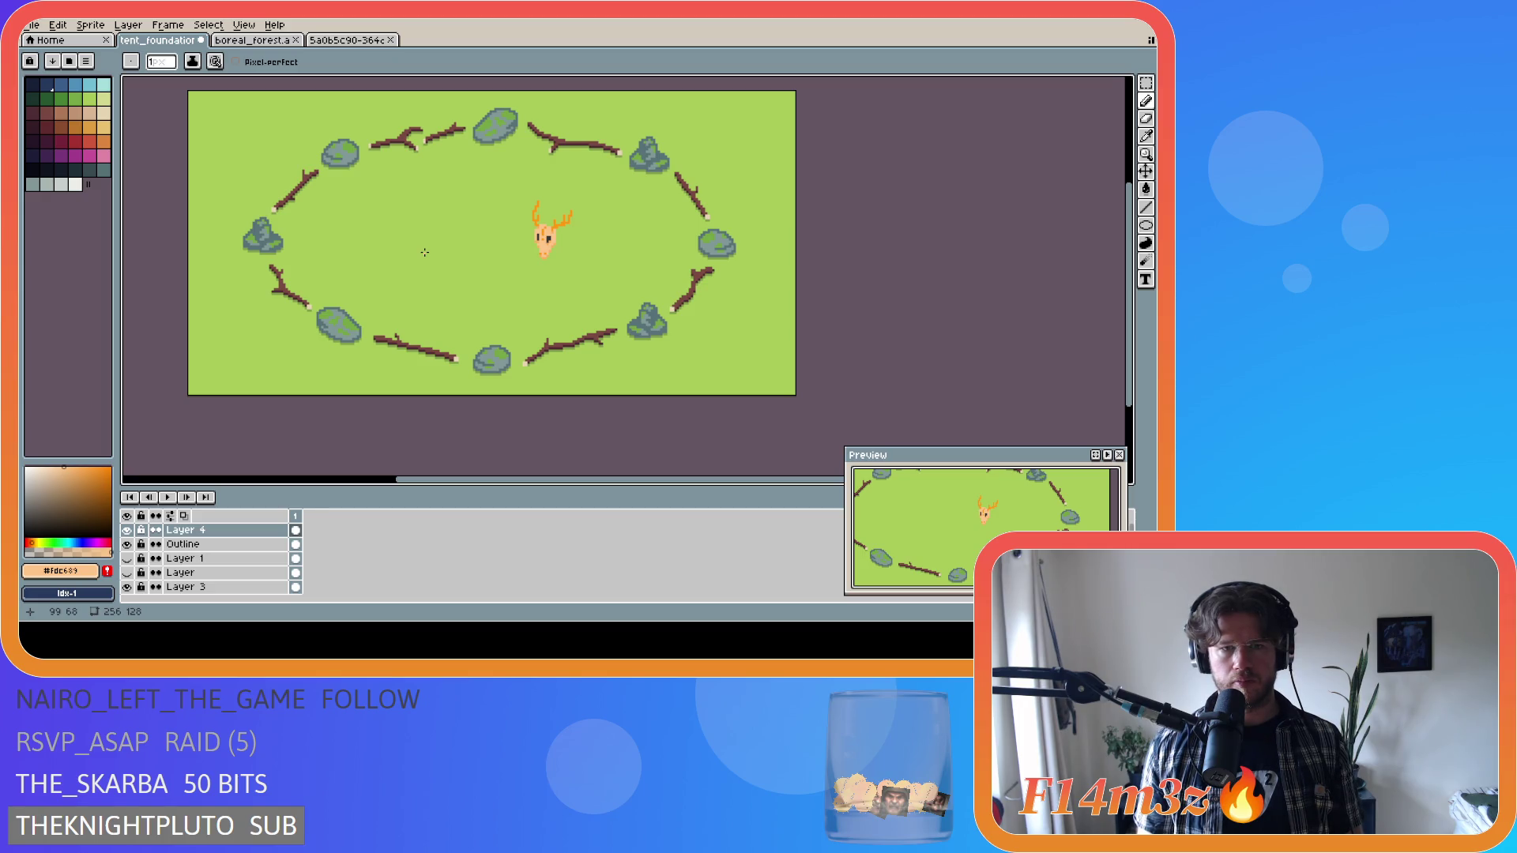
{"action": "scroll", "coordinate": [424, 252], "scroll_direction": "up", "scroll_amount": 1}
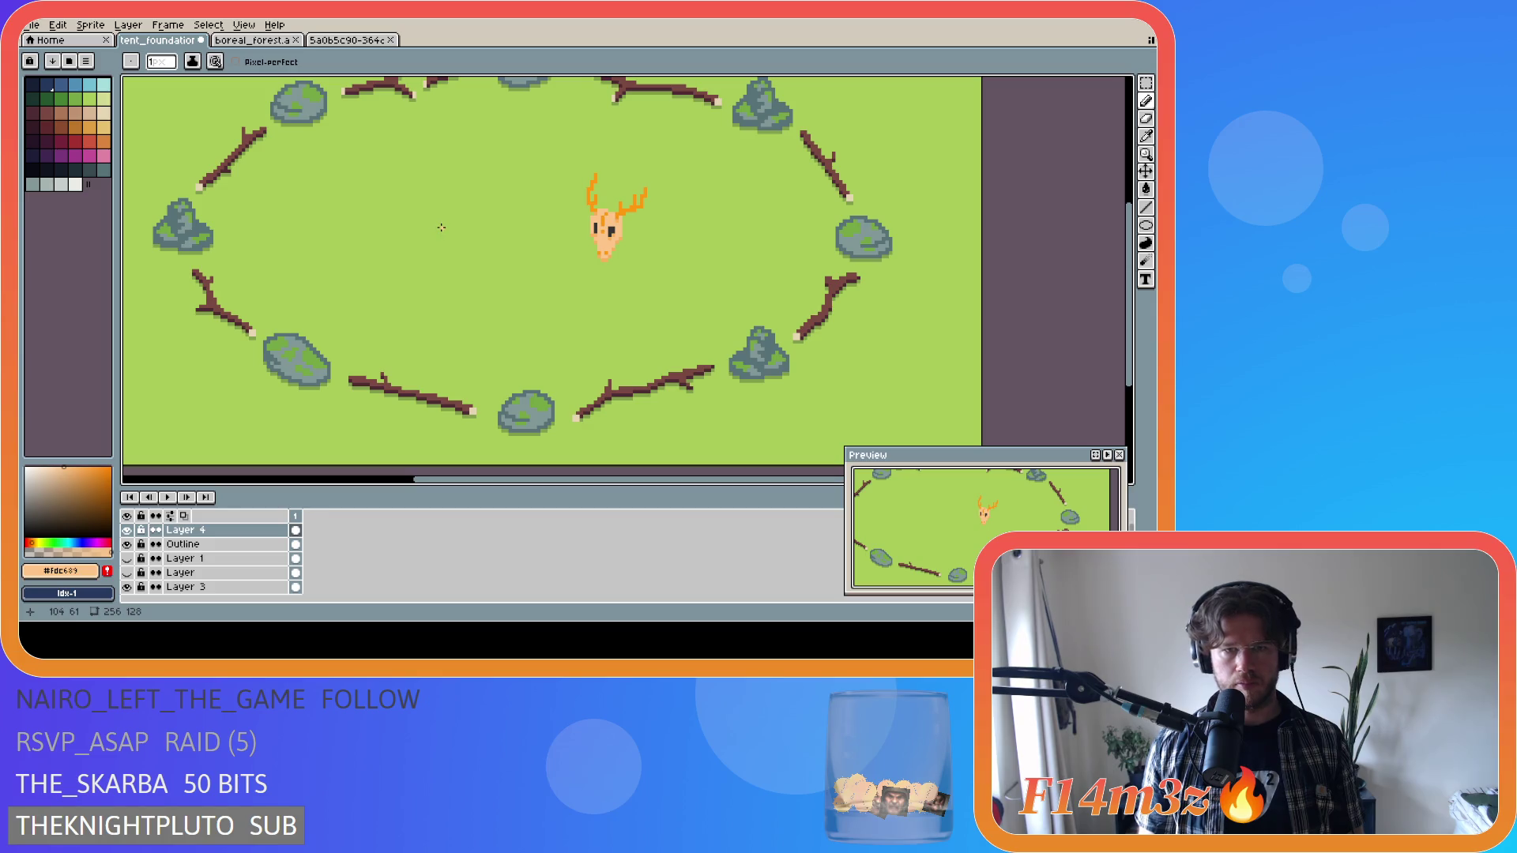
{"action": "left_click_drag", "start_coordinate": [440, 228], "coordinate": [434, 252]}
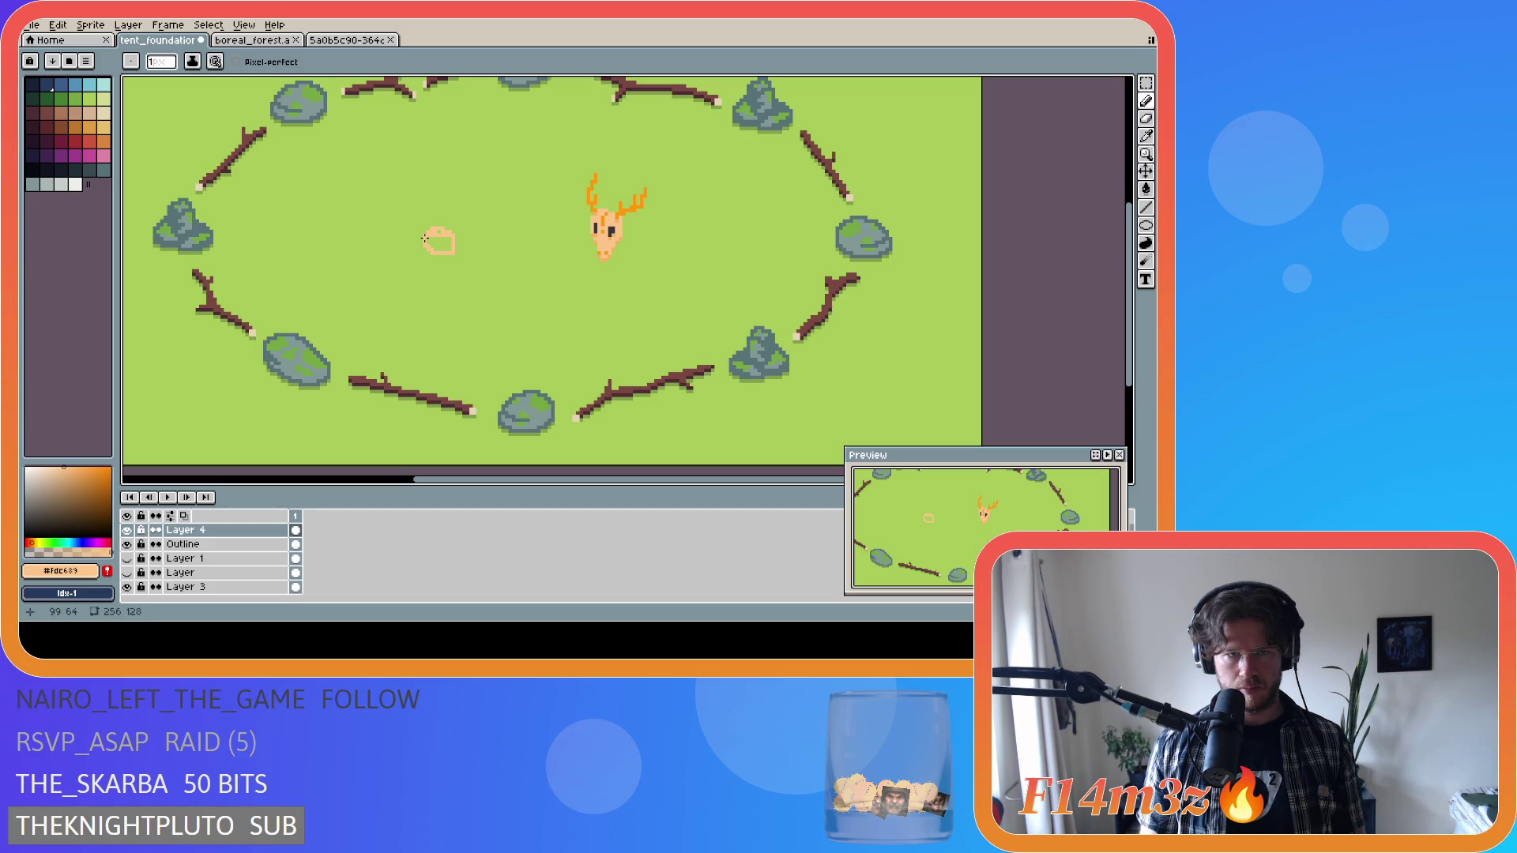
Trim back the peach outline's extra strokes, then bucket-fill the outline solid peach.
{"action": "key", "text": "ctrl+z"}
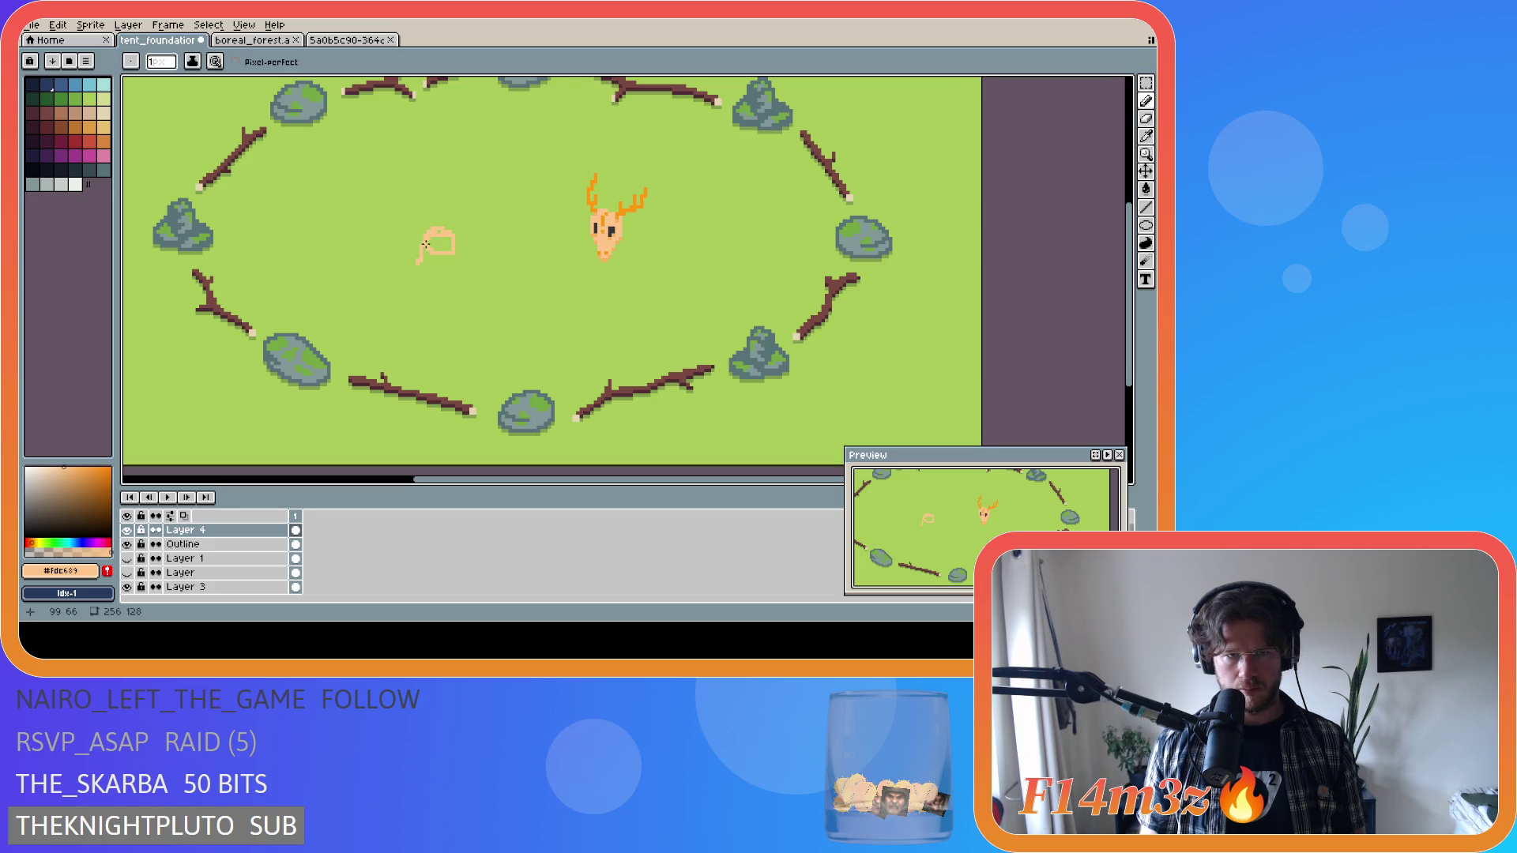
{"action": "left_click_drag", "start_coordinate": [423, 275], "coordinate": [437, 268]}
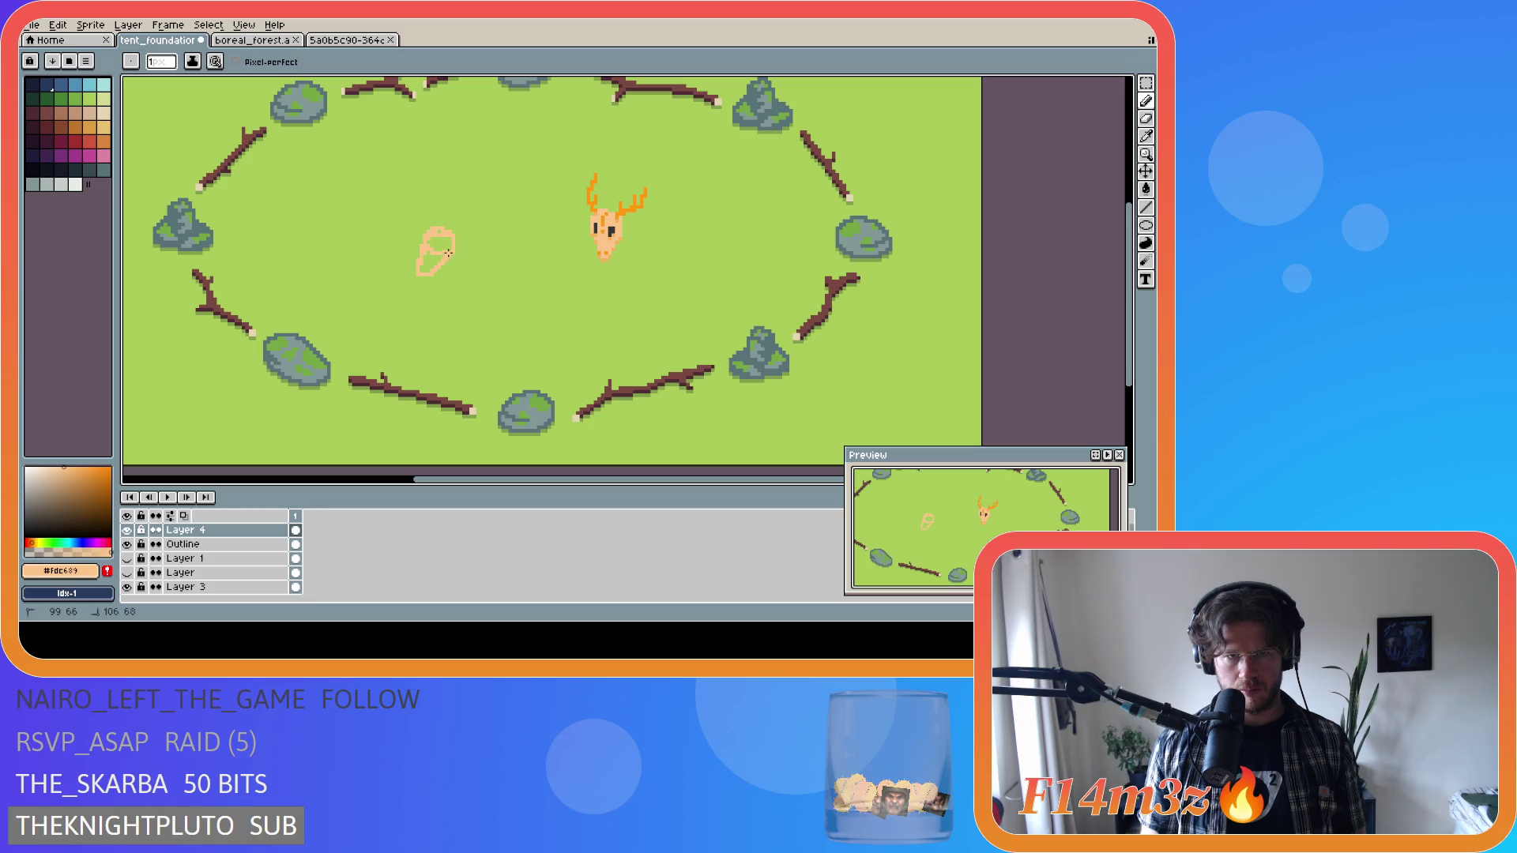
{"action": "key", "text": "ctrl+z"}
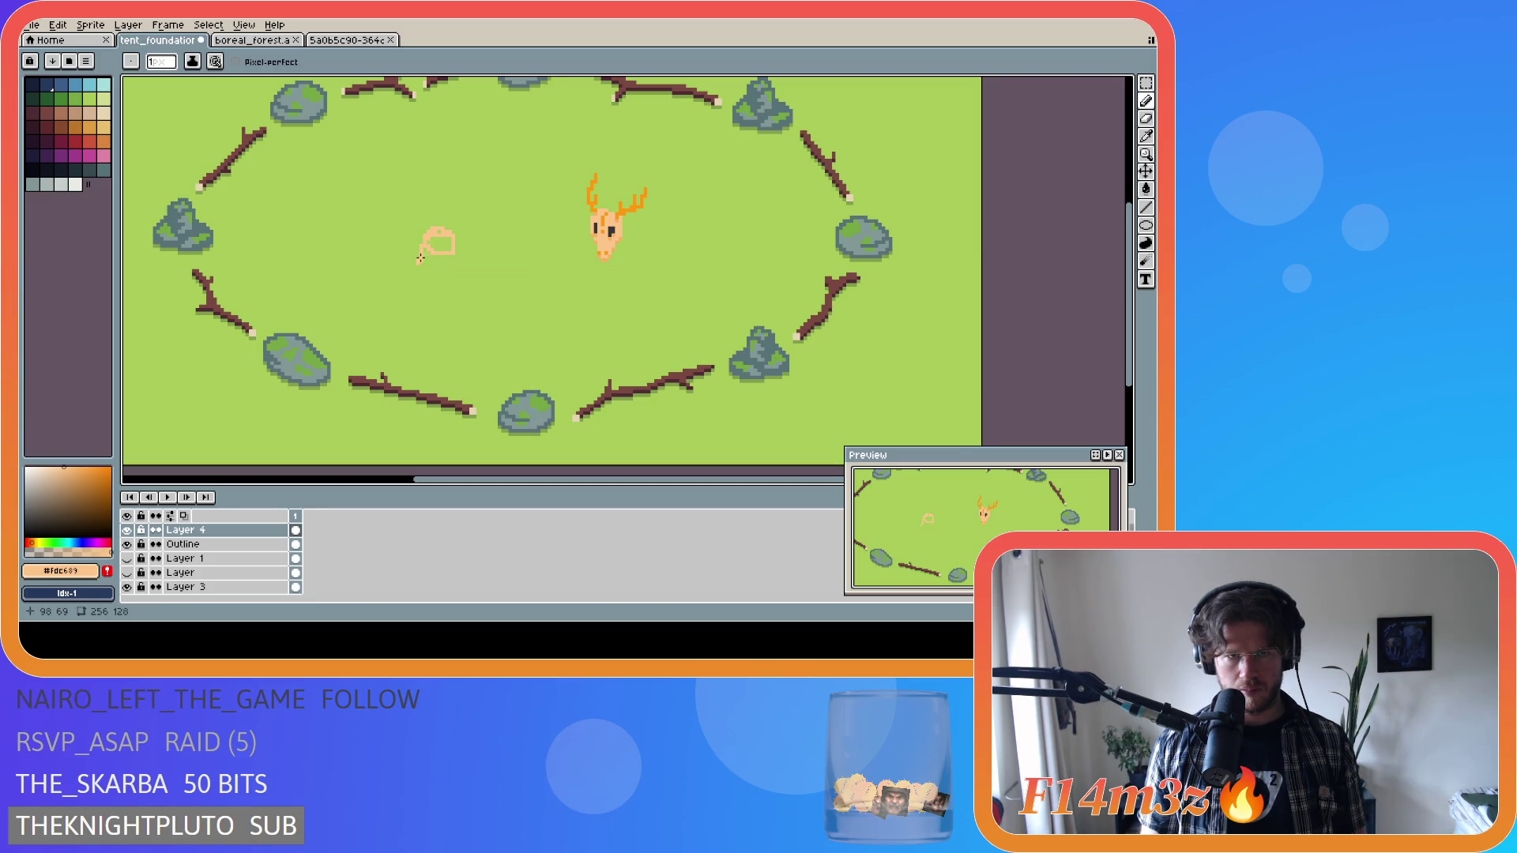
{"action": "key", "text": "ctrl+z"}
{"action": "key", "text": "ctrl+z"}
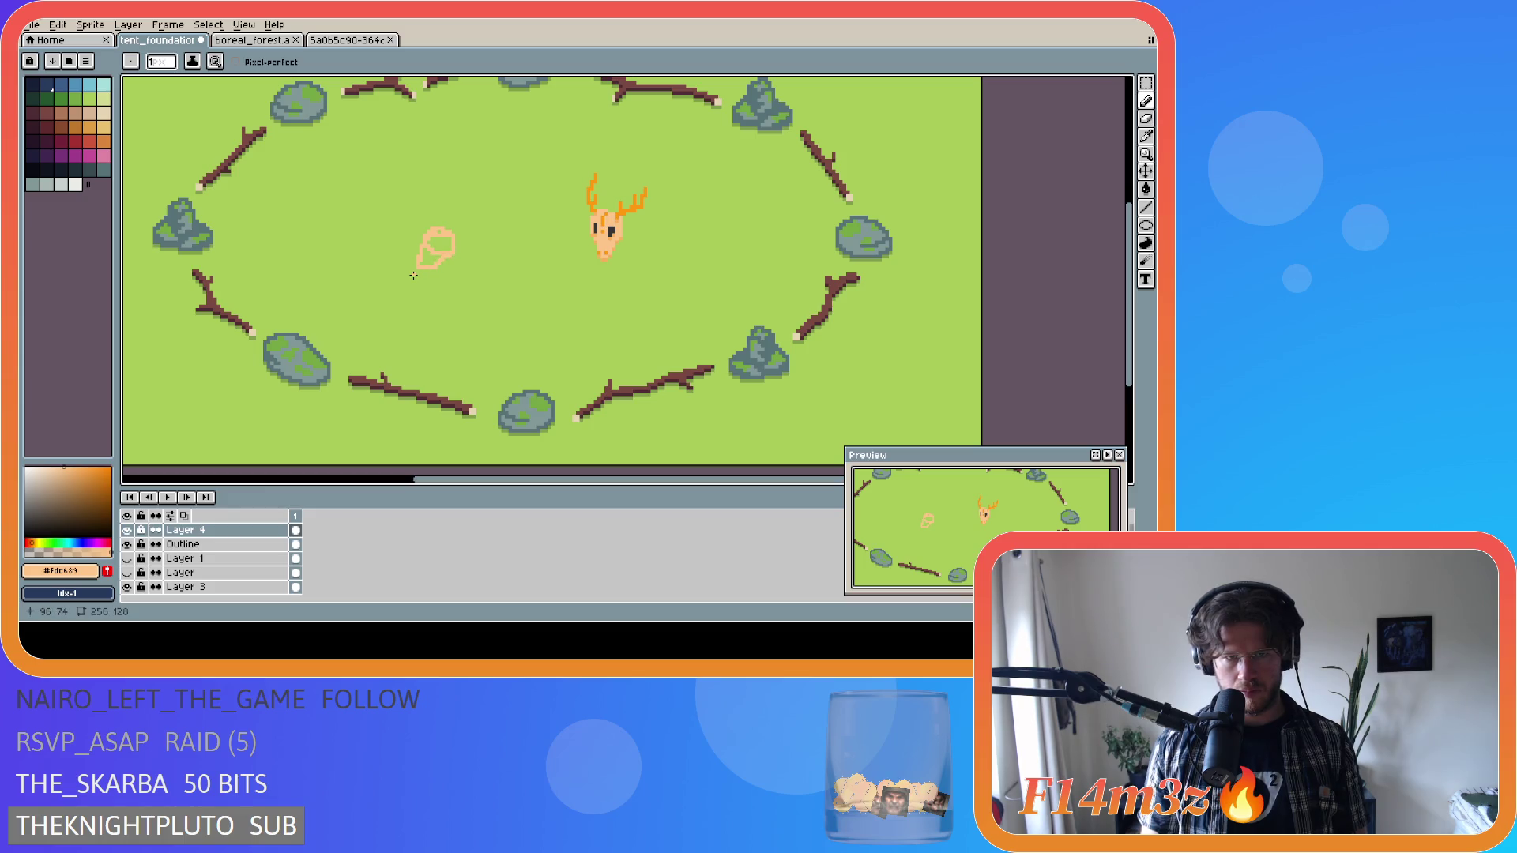
{"action": "key", "text": "g"}
{"action": "left_click", "coordinate": [440, 242]}
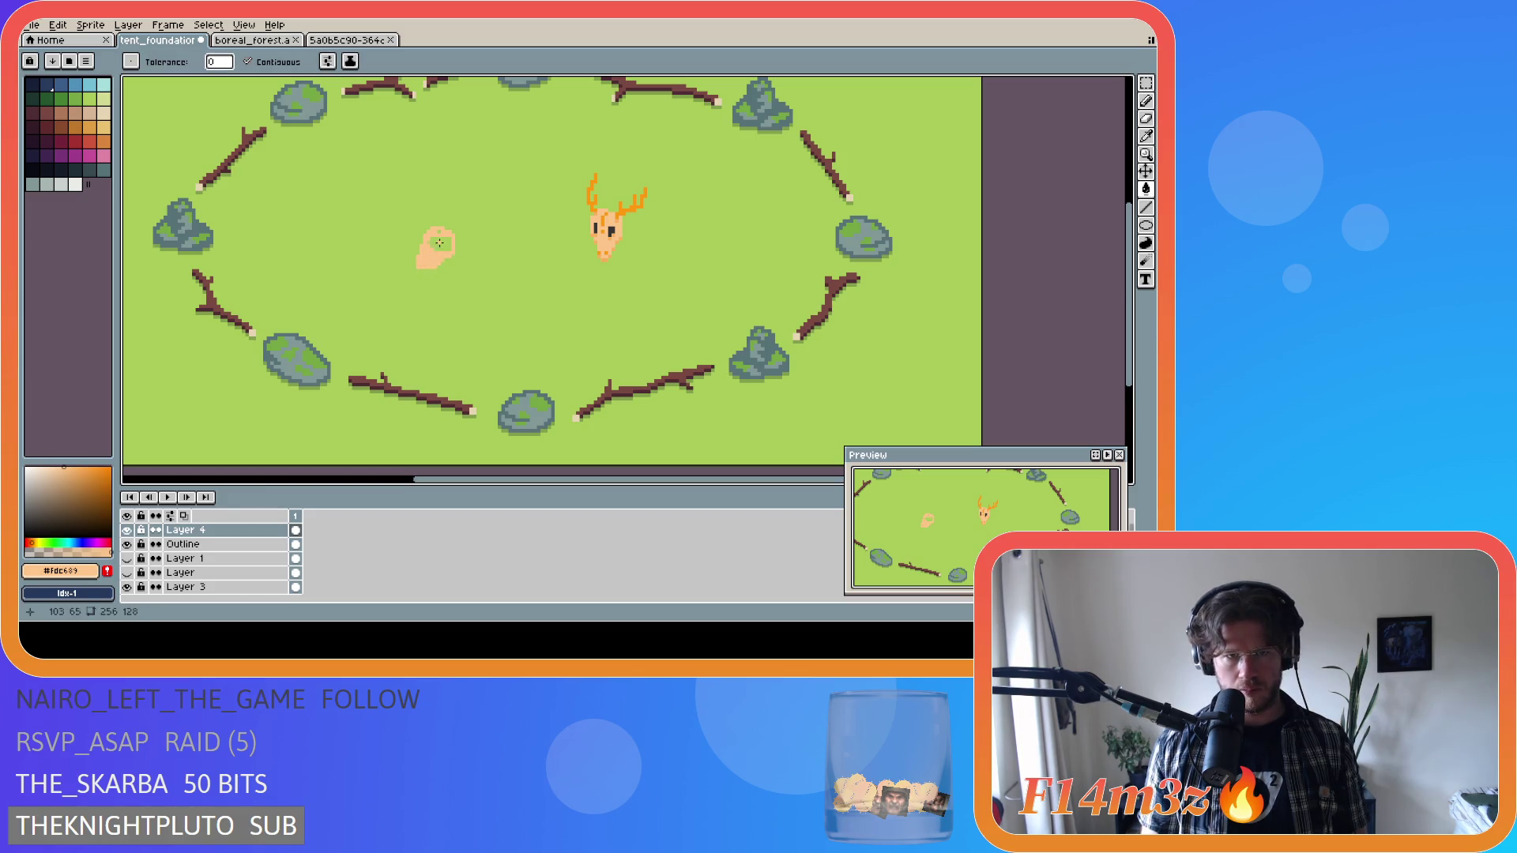
Fill out the peach blob's lower edge with pencil pixels.
{"action": "scroll", "coordinate": [444, 259], "scroll_direction": "up", "scroll_amount": 1}
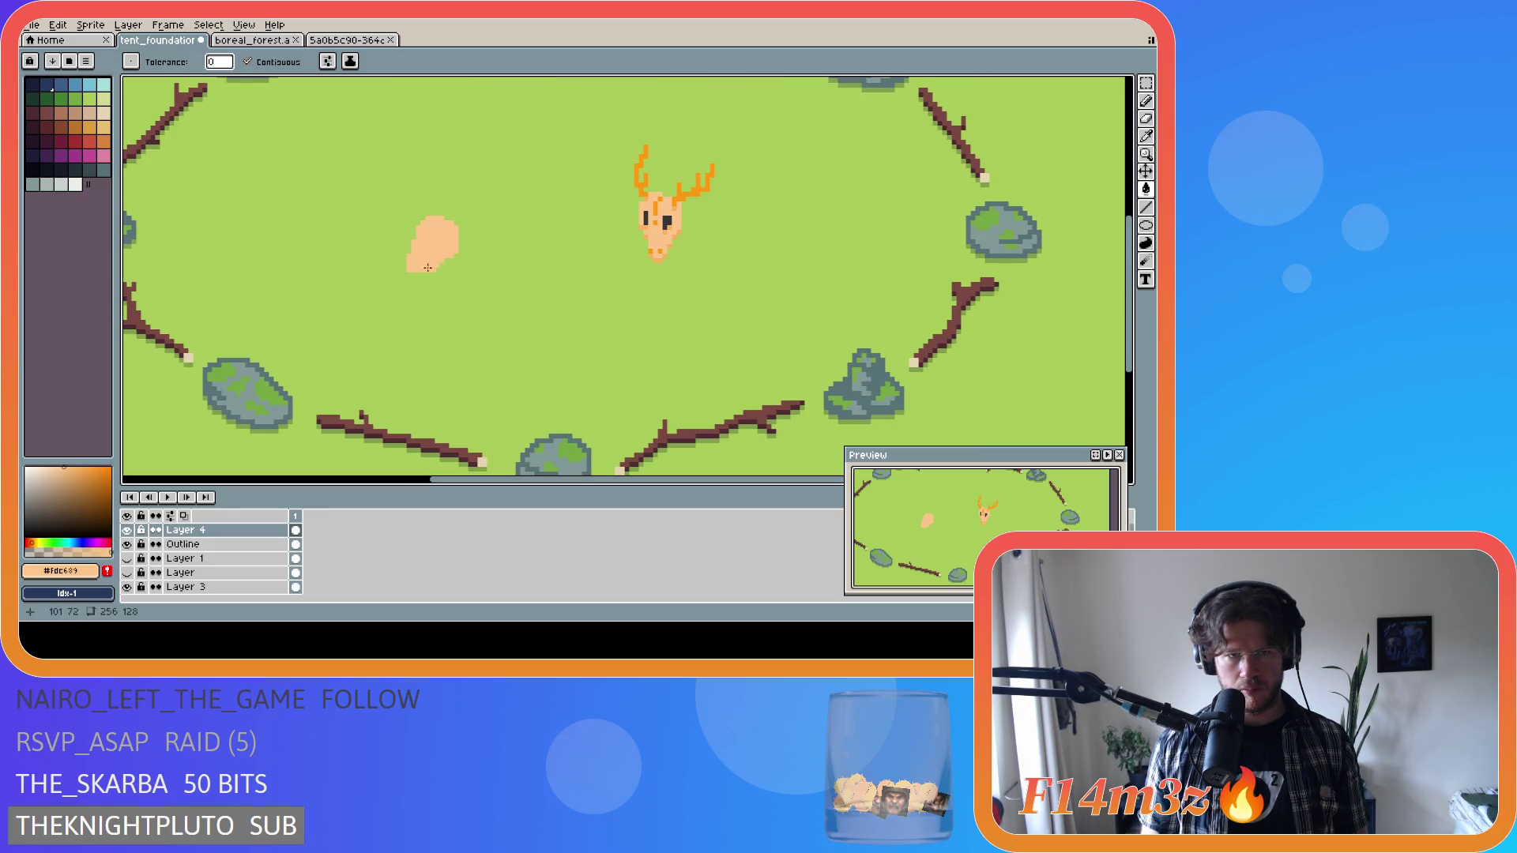
{"action": "key", "text": "b"}
{"action": "left_click_drag", "start_coordinate": [408, 274], "coordinate": [427, 276]}
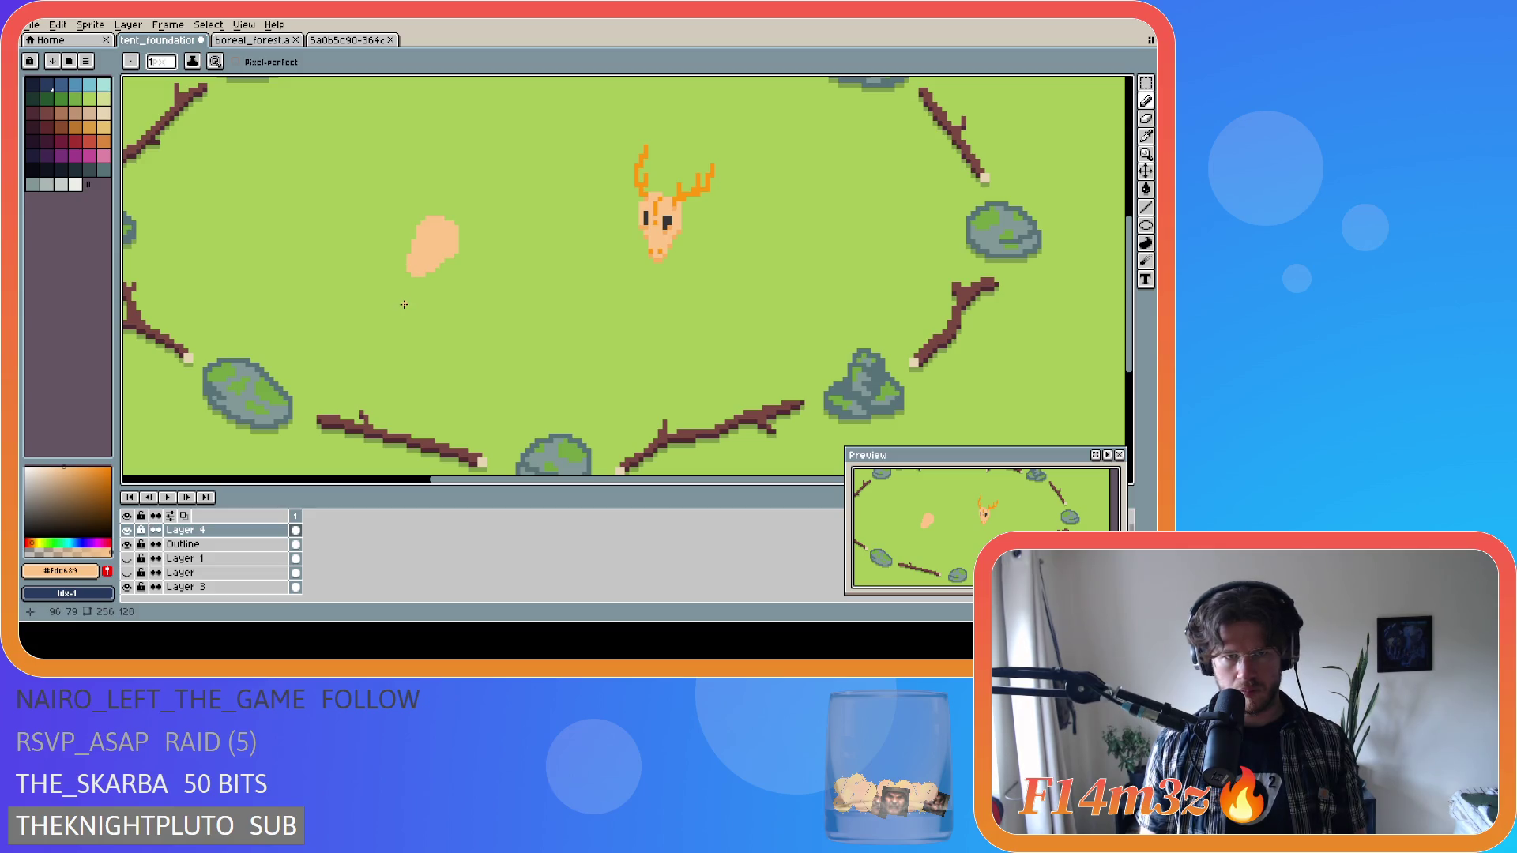
Pick the deer's dark #363636 eye colour and draw two eyes on the blob, then re-pick peach.
{"action": "scroll", "coordinate": [436, 235], "scroll_direction": "up", "scroll_amount": 1}
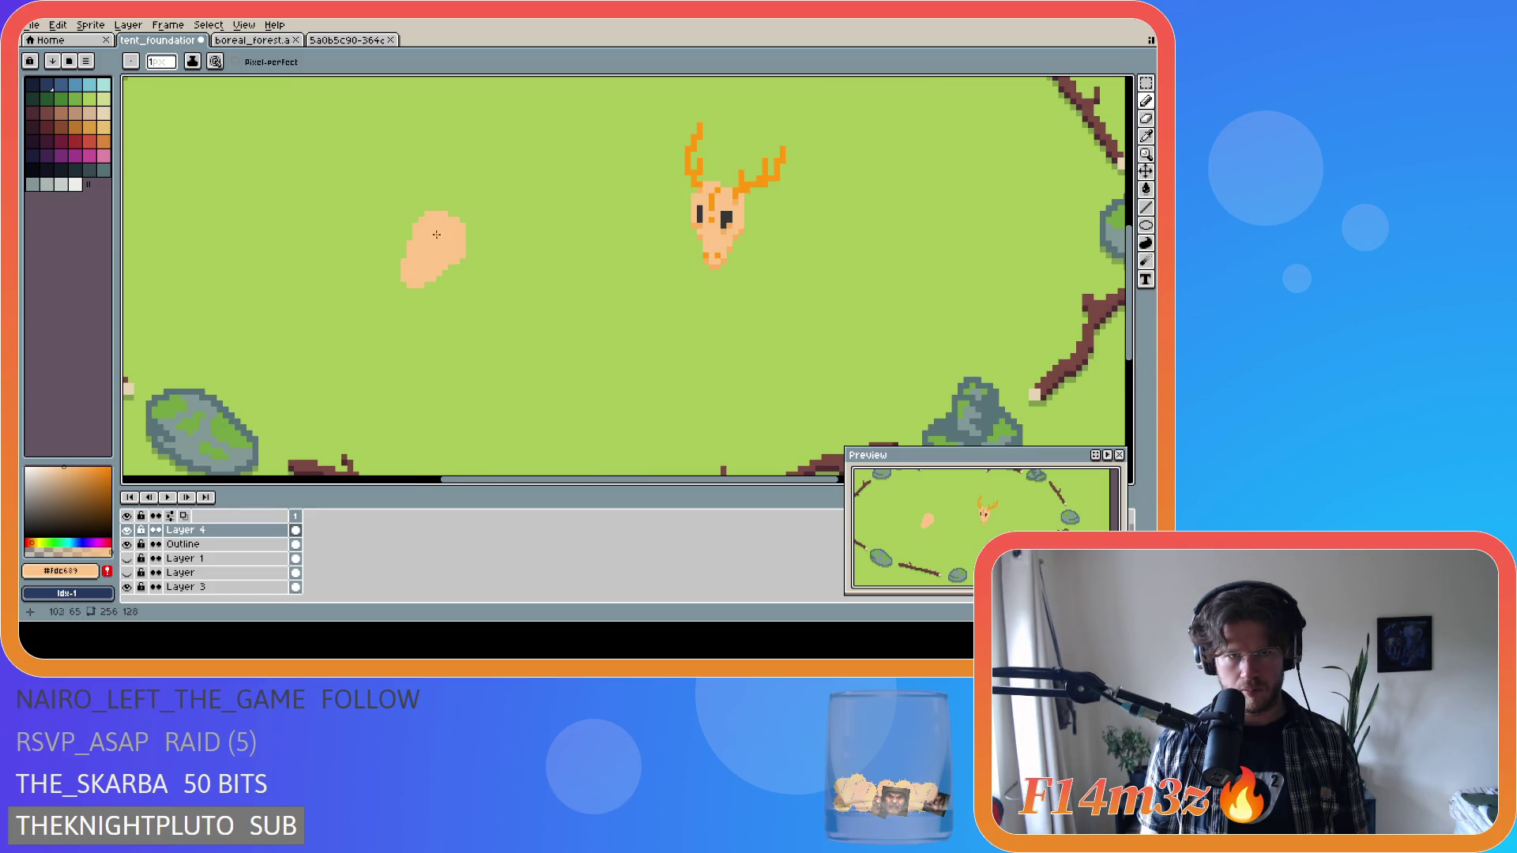
{"action": "key", "text": "i"}
{"action": "left_click", "coordinate": [700, 215]}
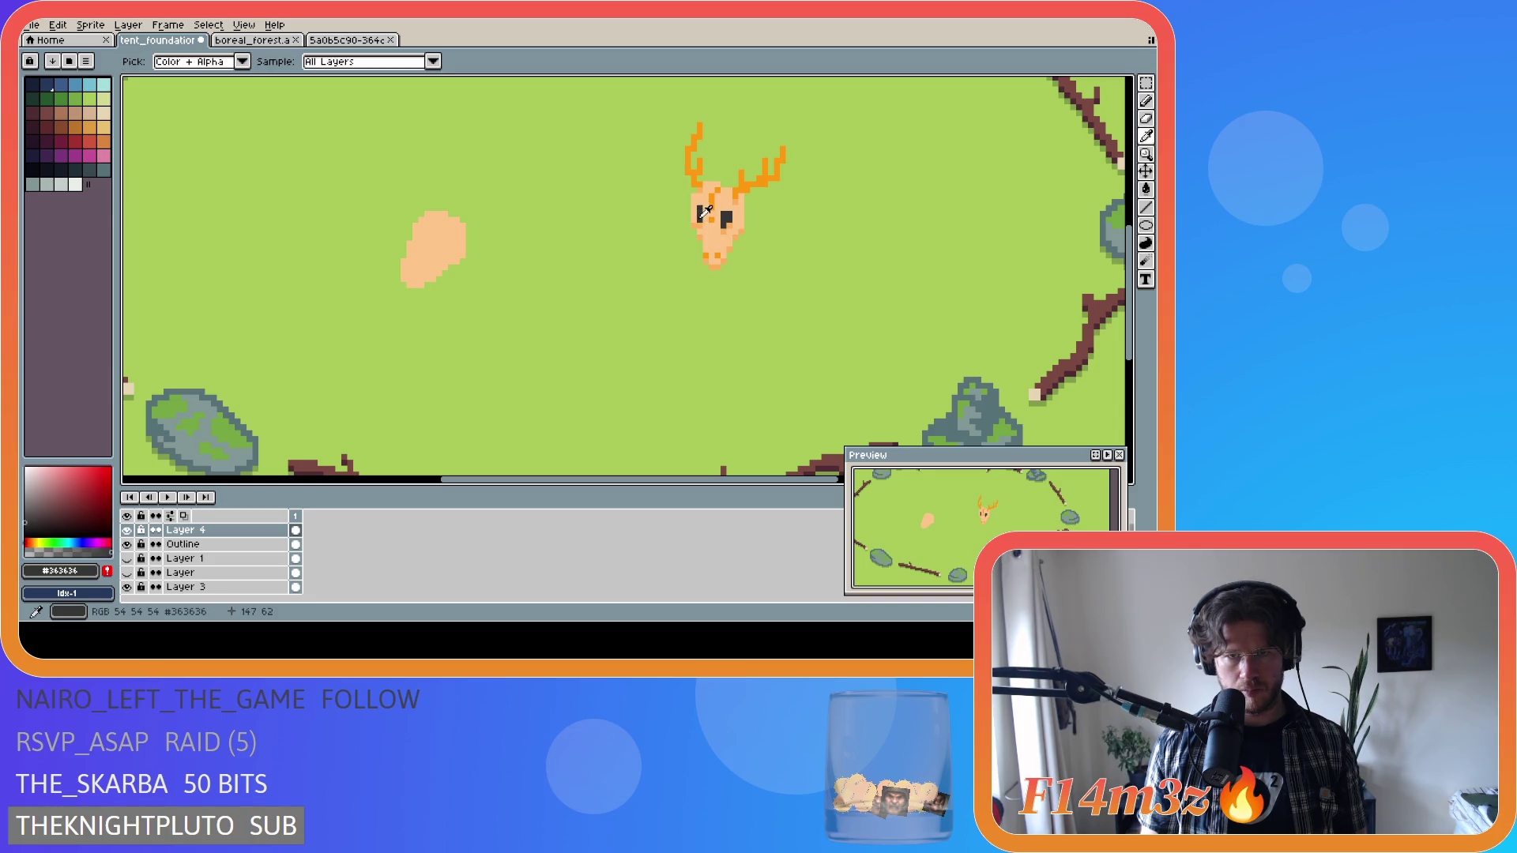
{"action": "key", "text": "b"}
{"action": "left_click", "coordinate": [421, 238]}
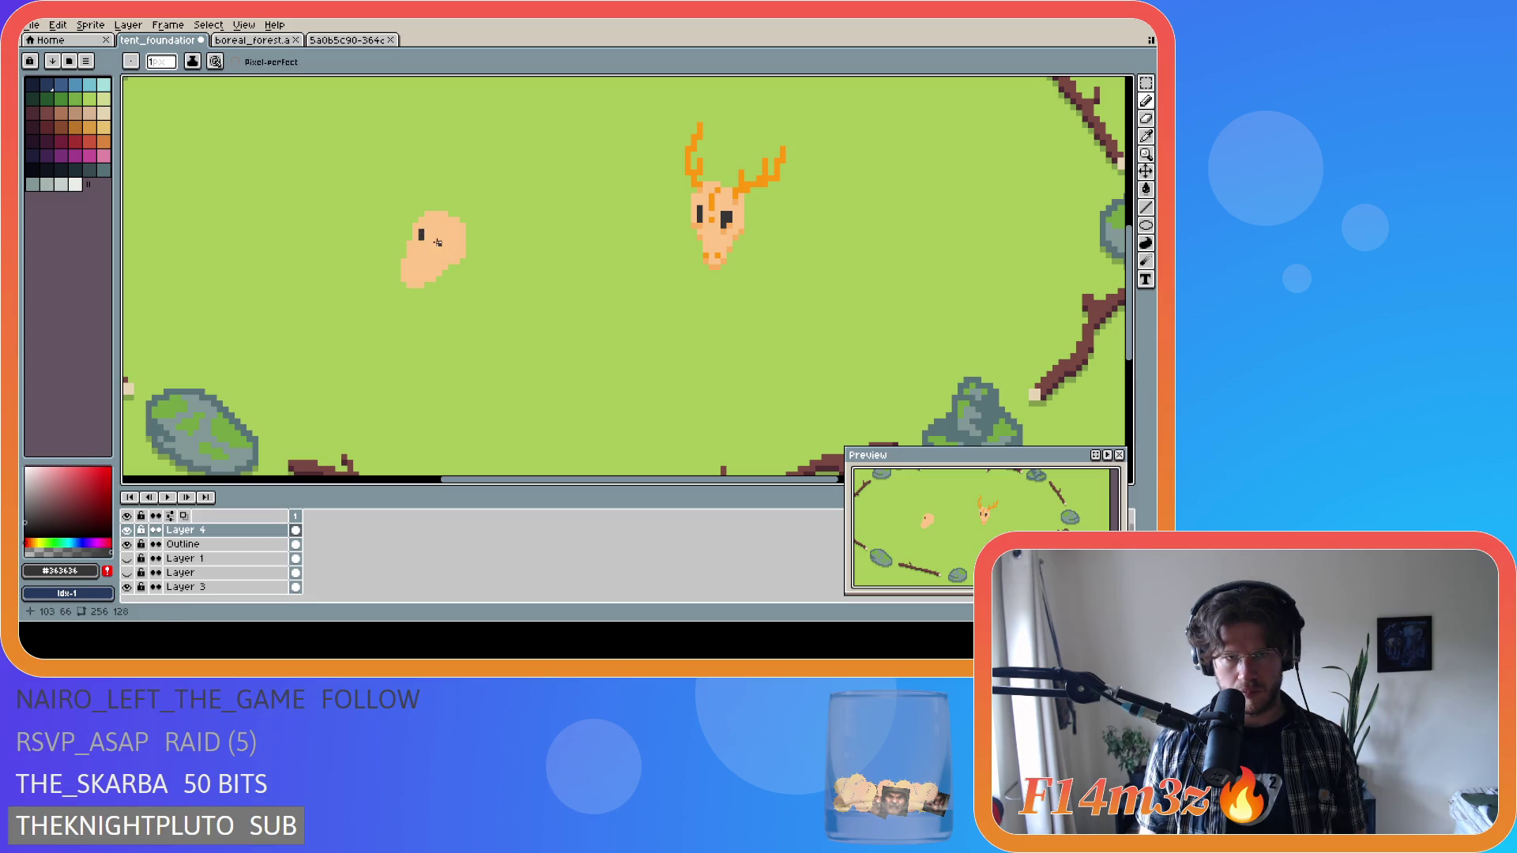
{"action": "left_click", "coordinate": [421, 243]}
{"action": "left_click", "coordinate": [439, 244]}
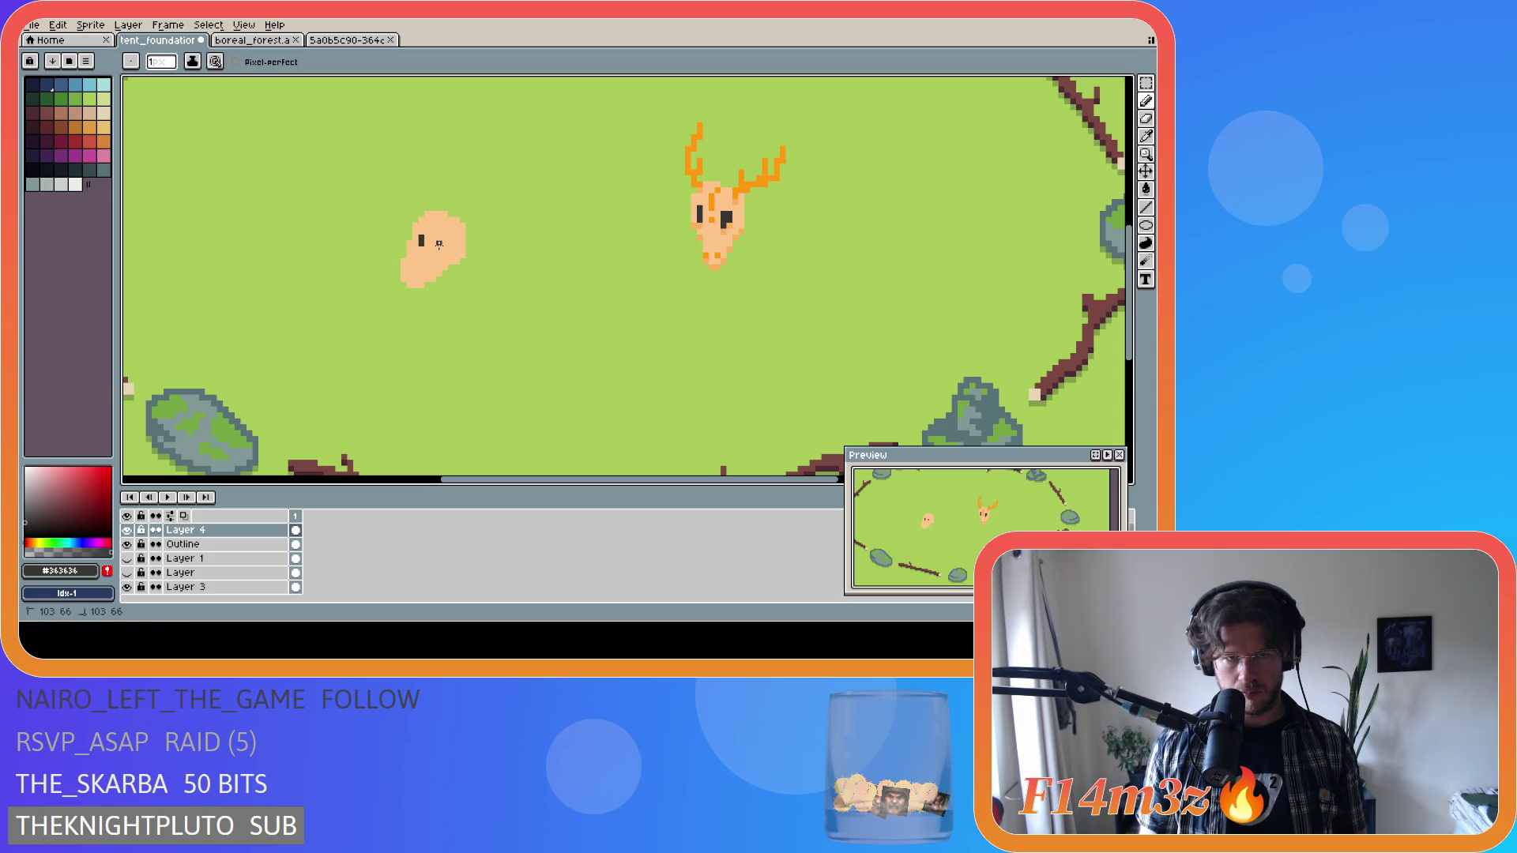
{"action": "left_click_drag", "start_coordinate": [440, 245], "coordinate": [443, 248]}
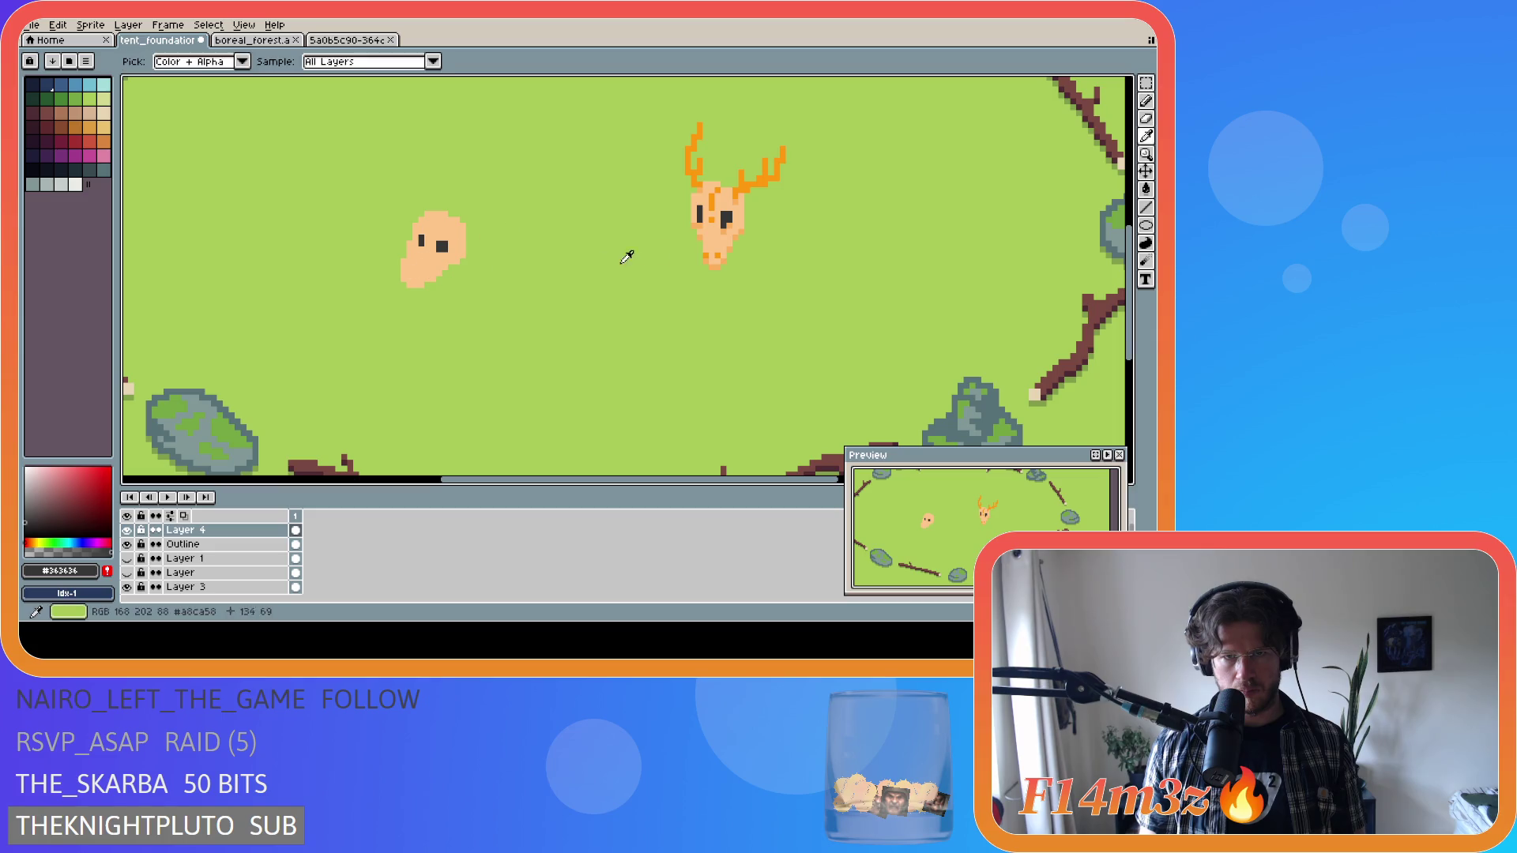
{"action": "key", "text": "alt"}
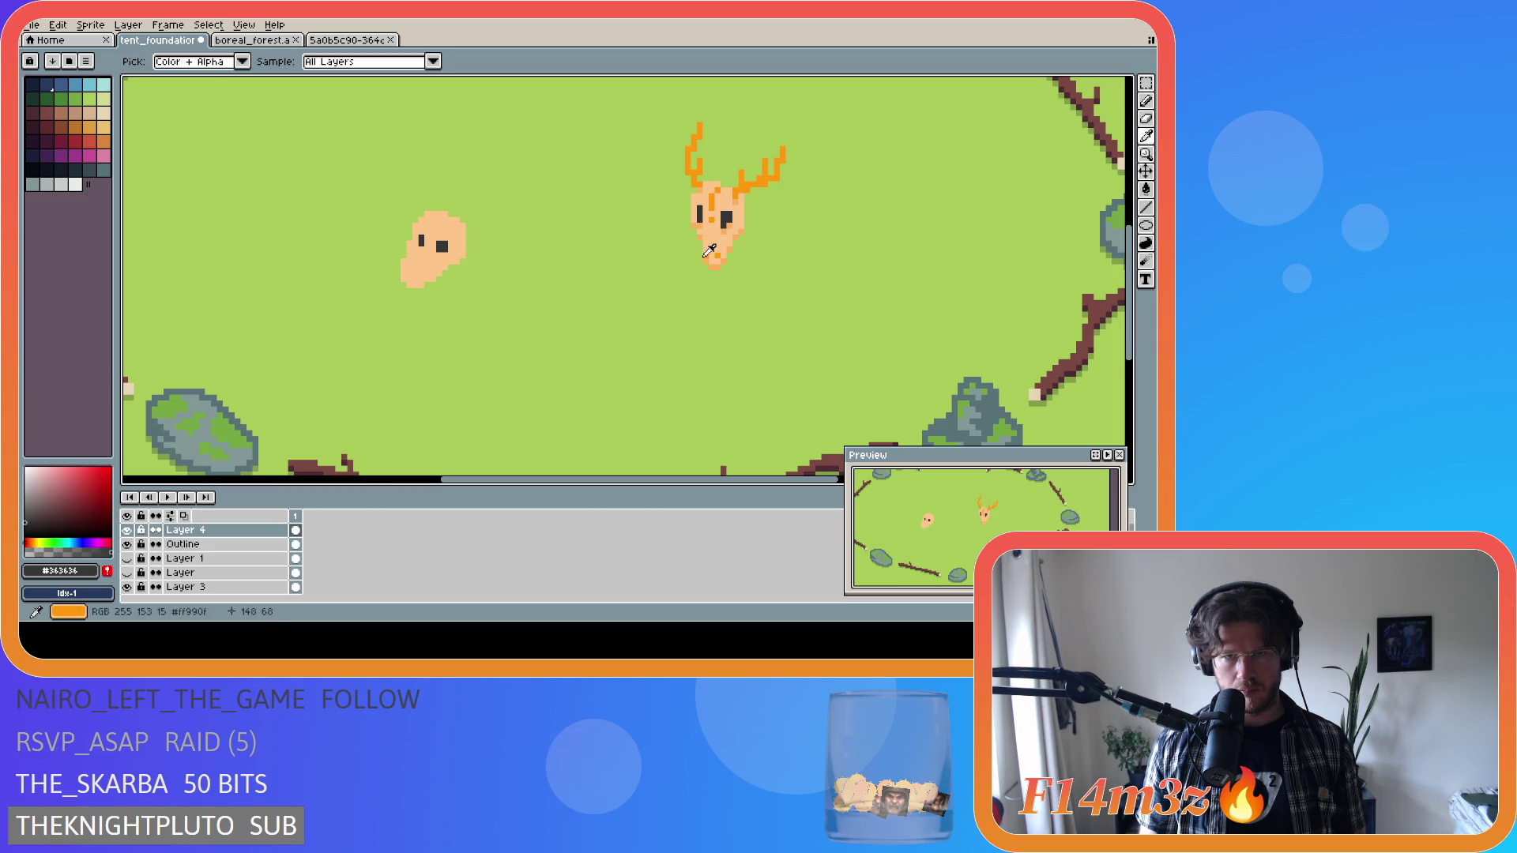
{"action": "left_click", "coordinate": [710, 255], "text": "alt"}
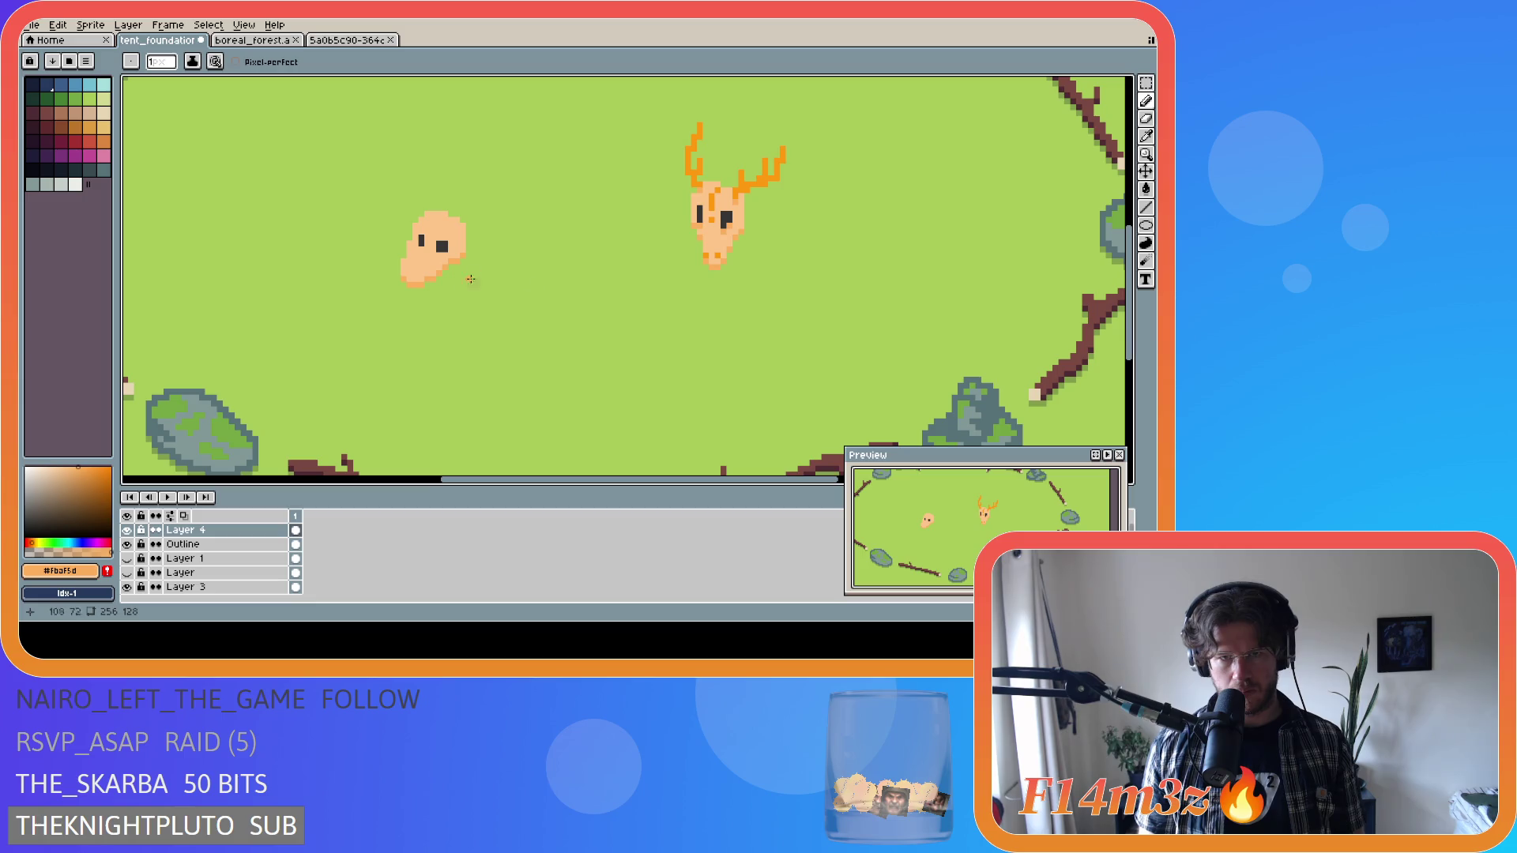
Pick the antler orange #ff990f and paint orange pixels on the blob's lower-left and top-left edges.
{"action": "left_click", "coordinate": [707, 259], "text": "alt"}
{"action": "left_click", "coordinate": [403, 274]}
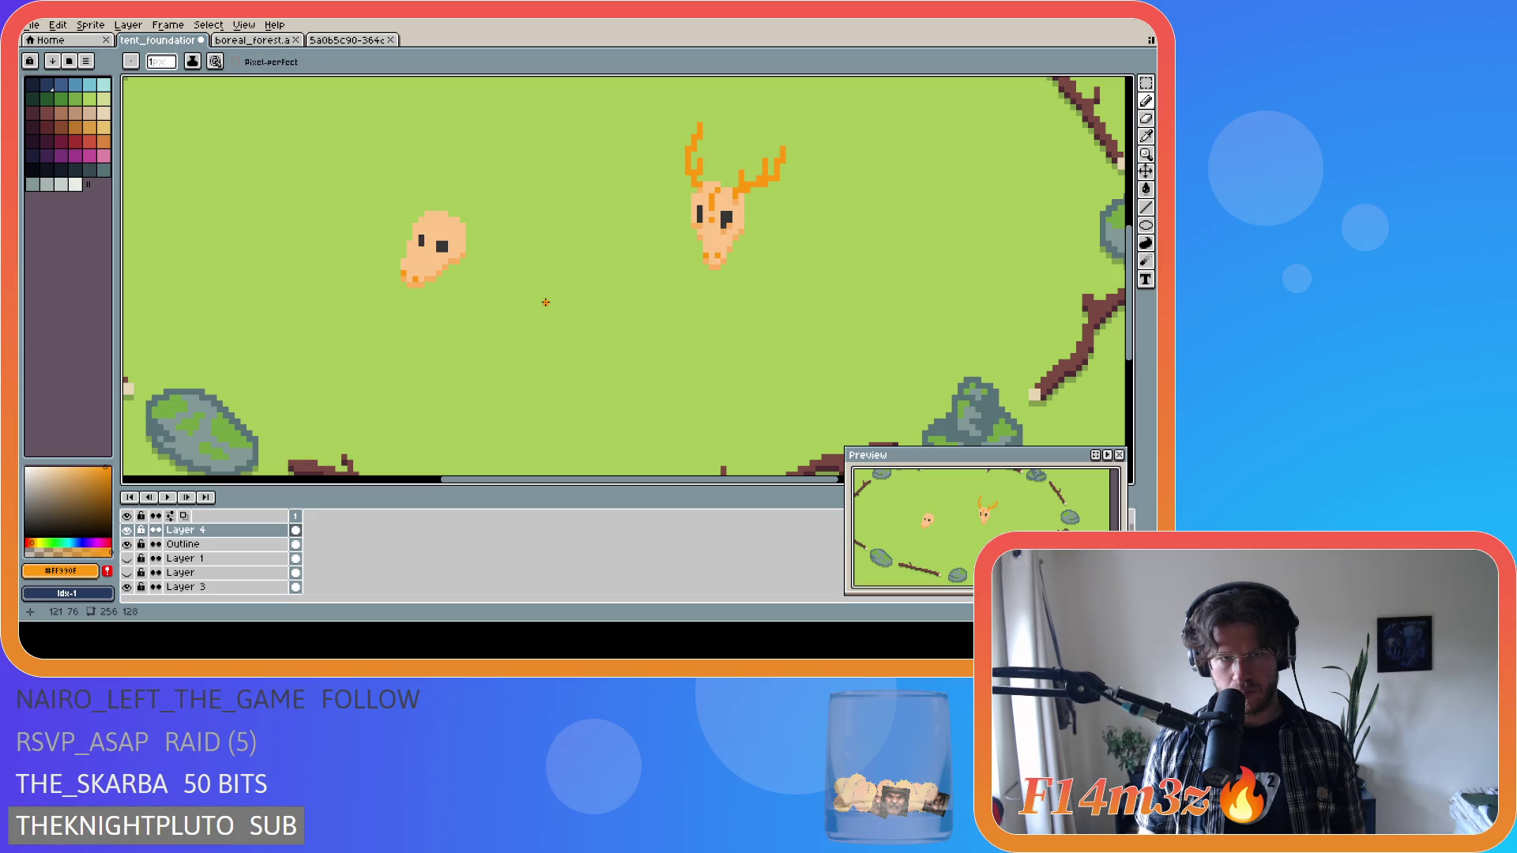
{"action": "left_click_drag", "start_coordinate": [433, 230], "coordinate": [447, 218]}
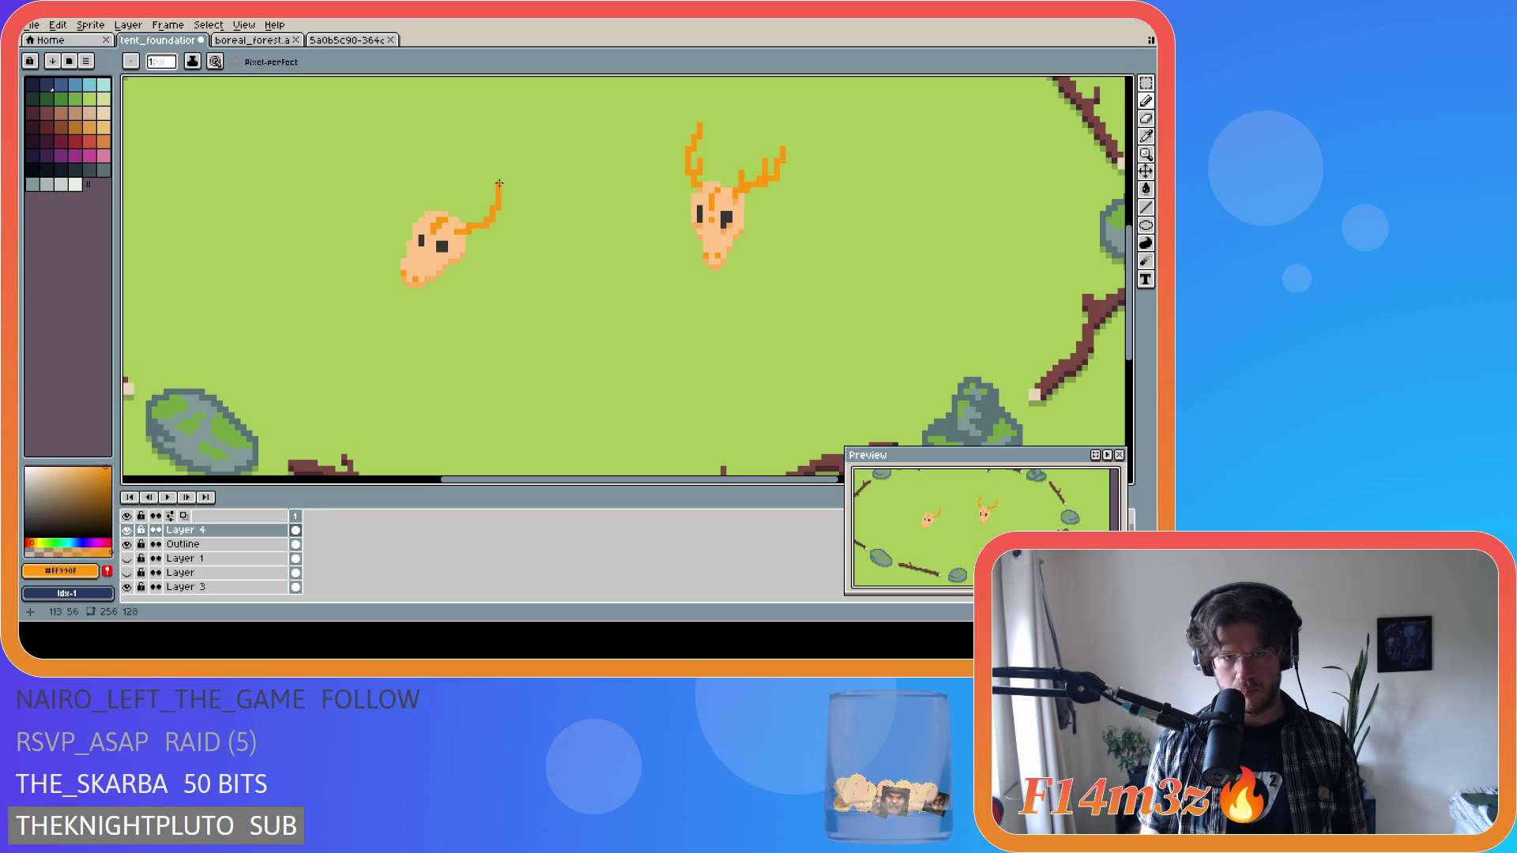
Draw an orange antler rising up-right from the head, redrawing it after an undo.
{"action": "mouse_move", "coordinate": [456, 226]}
{"action": "left_mouse_down"}
{"action": "mouse_move", "coordinate": [483, 217]}
{"action": "mouse_move", "coordinate": [504, 177]}
{"action": "mouse_move", "coordinate": [494, 212]}
{"action": "left_mouse_up"}
{"action": "mouse_move", "coordinate": [493, 212]}
{"action": "left_mouse_down"}
{"action": "mouse_move", "coordinate": [535, 177]}
{"action": "mouse_move", "coordinate": [537, 218]}
{"action": "left_mouse_up"}
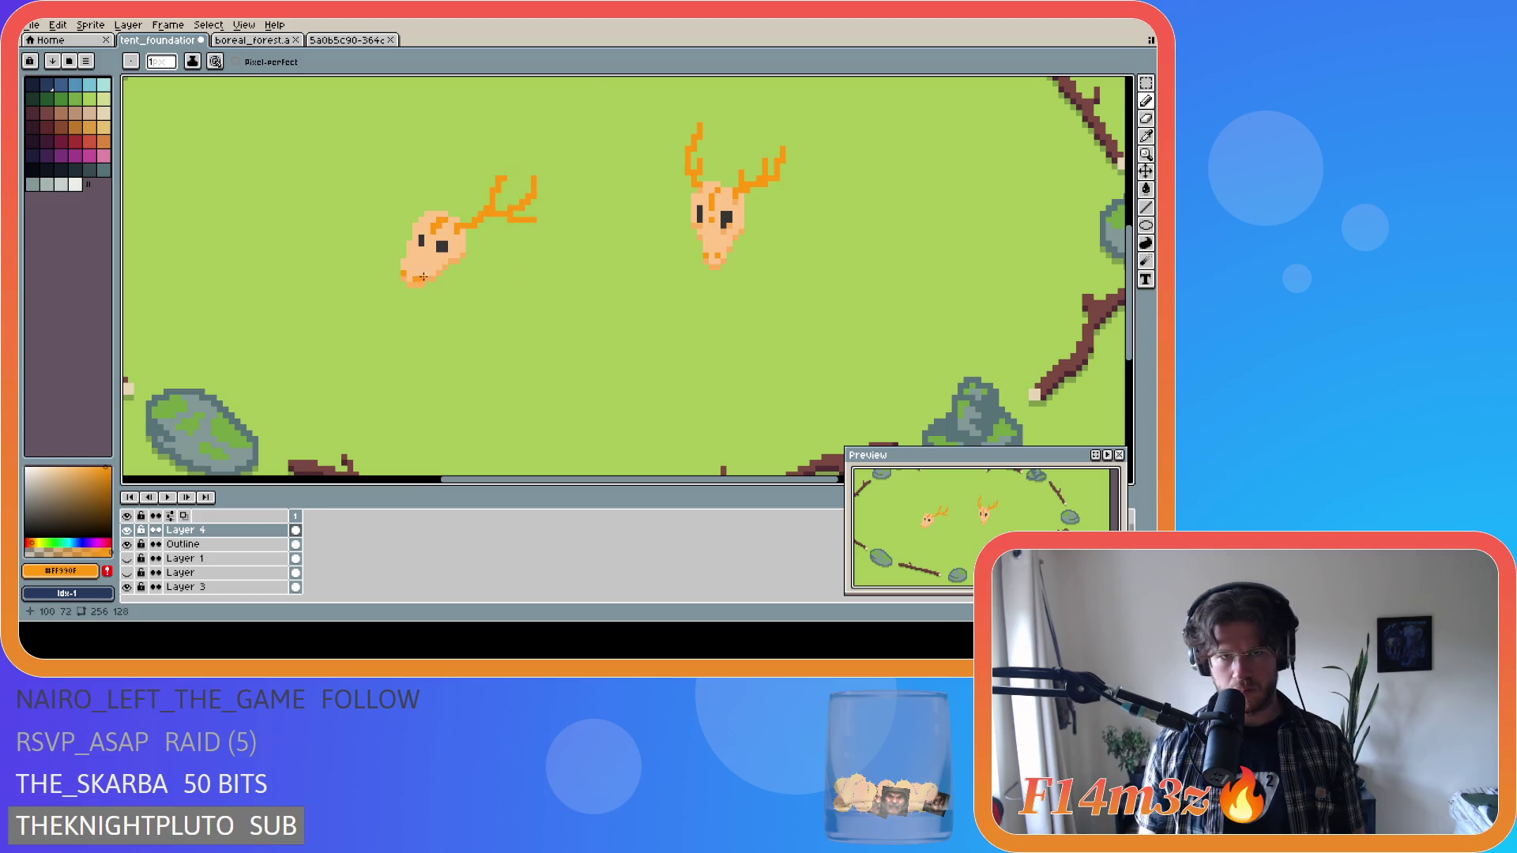
{"action": "key", "text": "ctrl+z"}
{"action": "key", "text": "ctrl+z"}
{"action": "key", "text": "ctrl+z"}
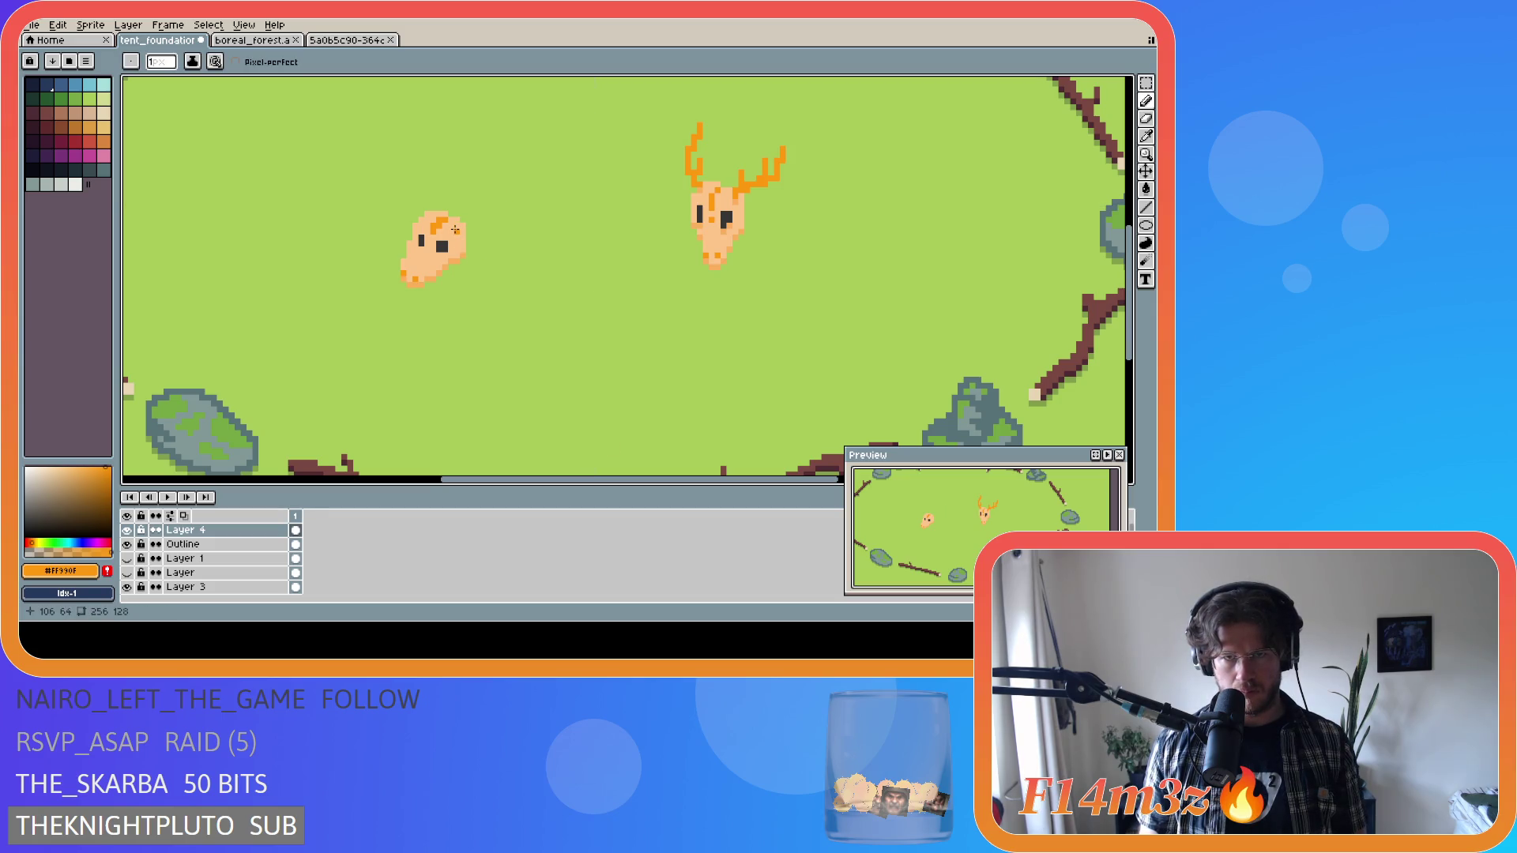
{"action": "mouse_move", "coordinate": [457, 231]}
{"action": "left_mouse_down"}
{"action": "mouse_move", "coordinate": [505, 213]}
{"action": "mouse_move", "coordinate": [523, 188]}
{"action": "mouse_move", "coordinate": [481, 212]}
{"action": "mouse_move", "coordinate": [522, 182]}
{"action": "left_mouse_up"}
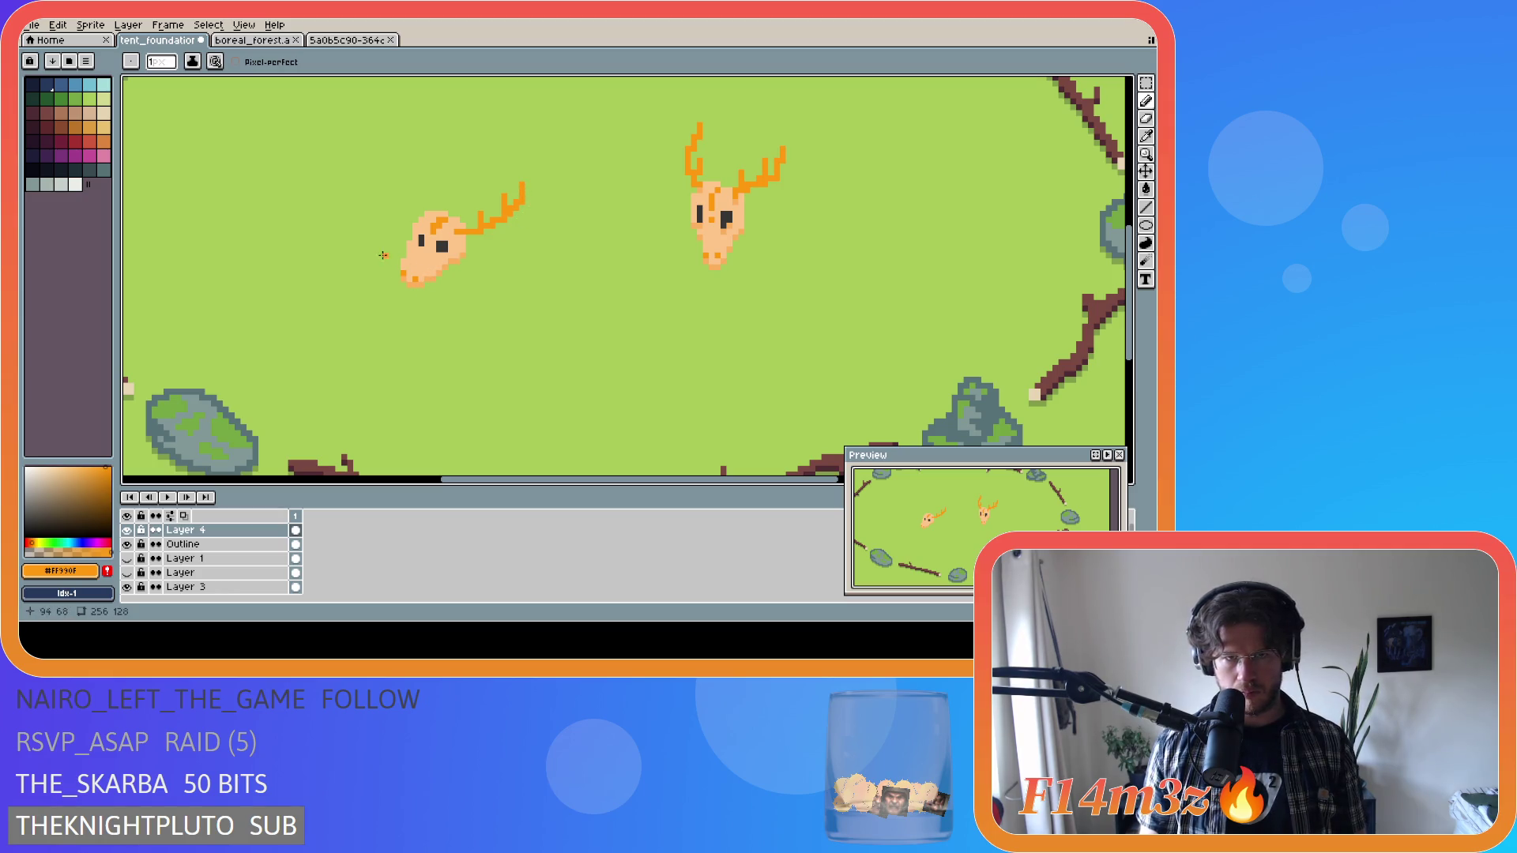
Redraw the right orange antler toward the upper right, retrying strokes and a tine.
{"action": "key", "text": "v"}
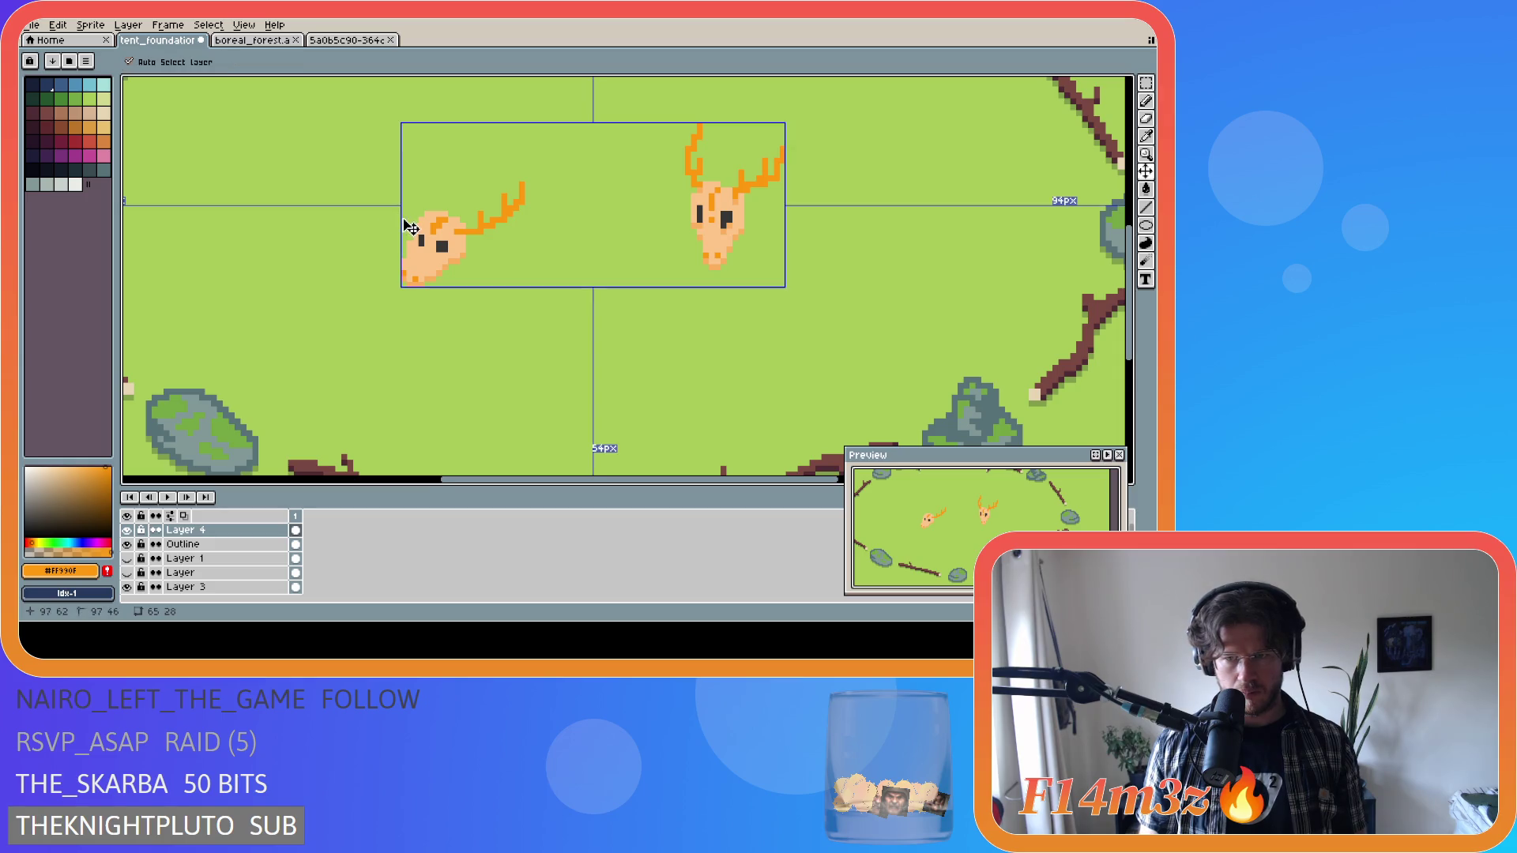
{"action": "key", "text": "b"}
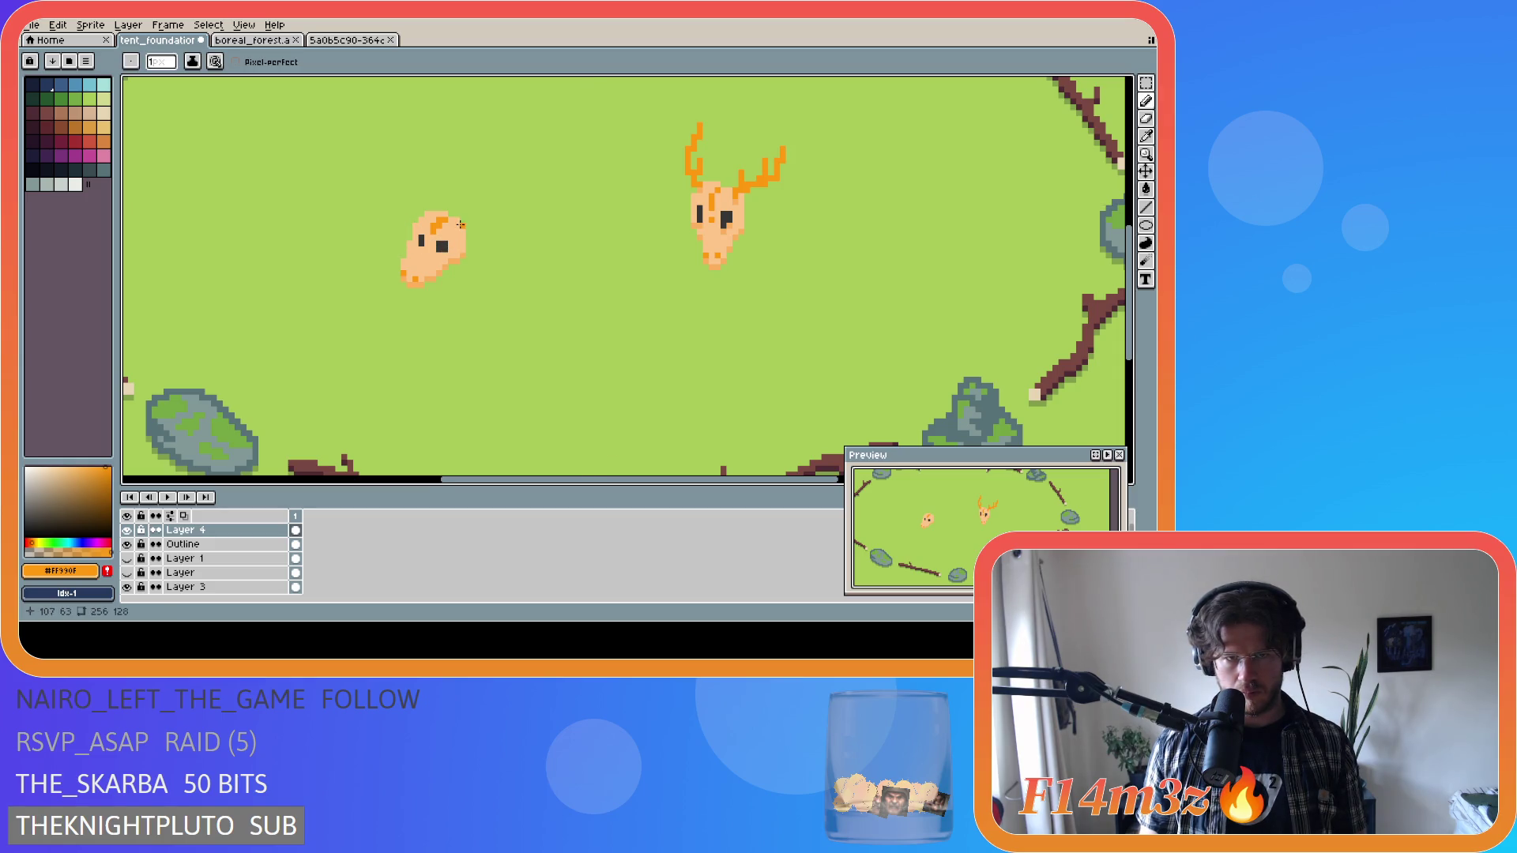
{"action": "left_click_drag", "start_coordinate": [457, 227], "coordinate": [505, 207]}
{"action": "key", "text": "ctrl+z"}
{"action": "key", "text": "ctrl+z"}
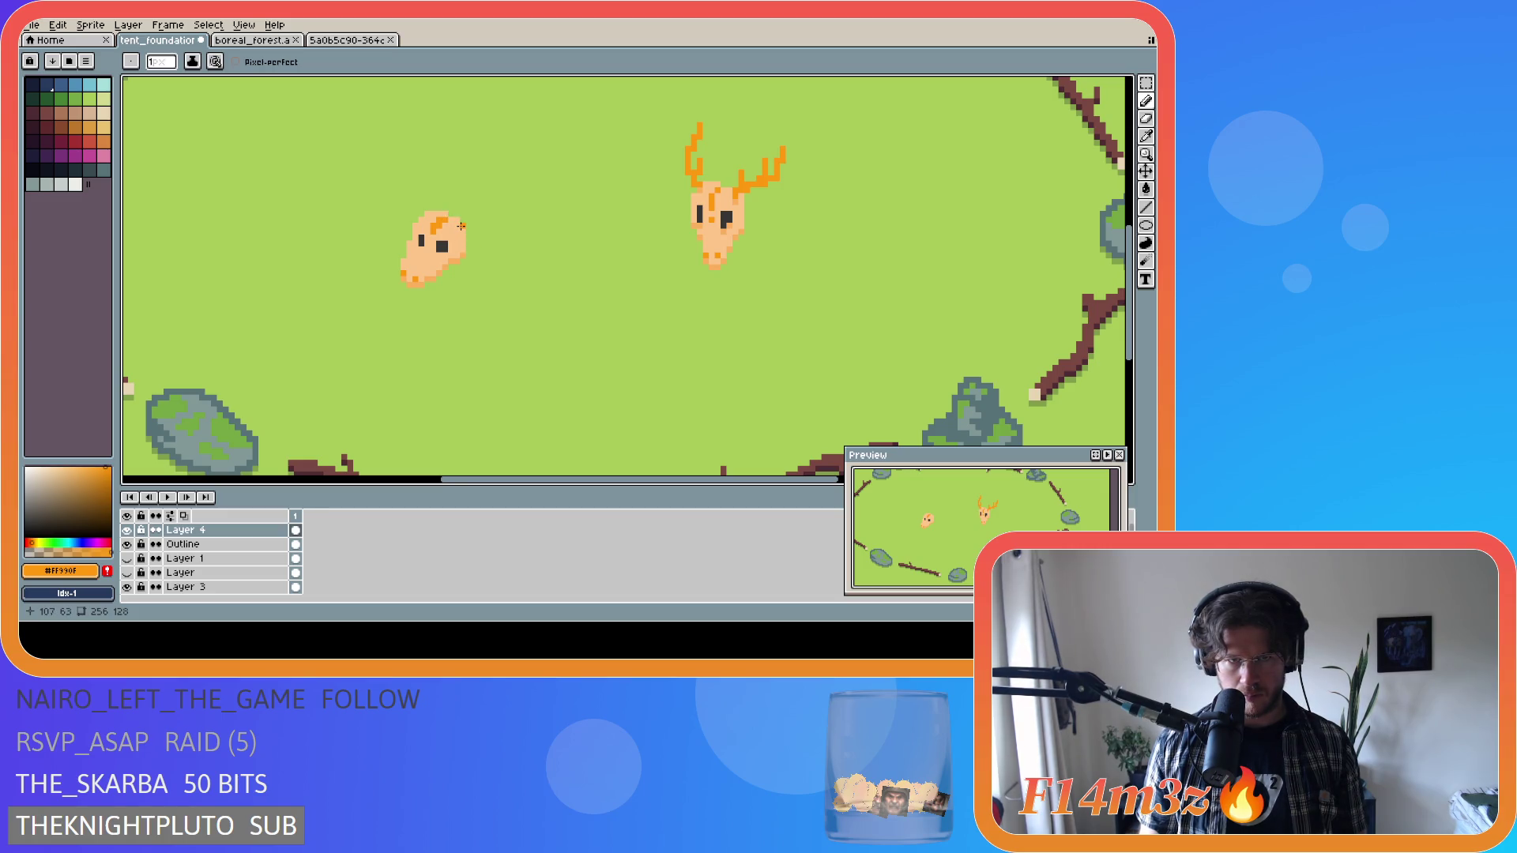
{"action": "left_click_drag", "start_coordinate": [455, 226], "coordinate": [498, 199]}
{"action": "key", "text": "ctrl+z"}
{"action": "left_click_drag", "start_coordinate": [458, 226], "coordinate": [499, 183]}
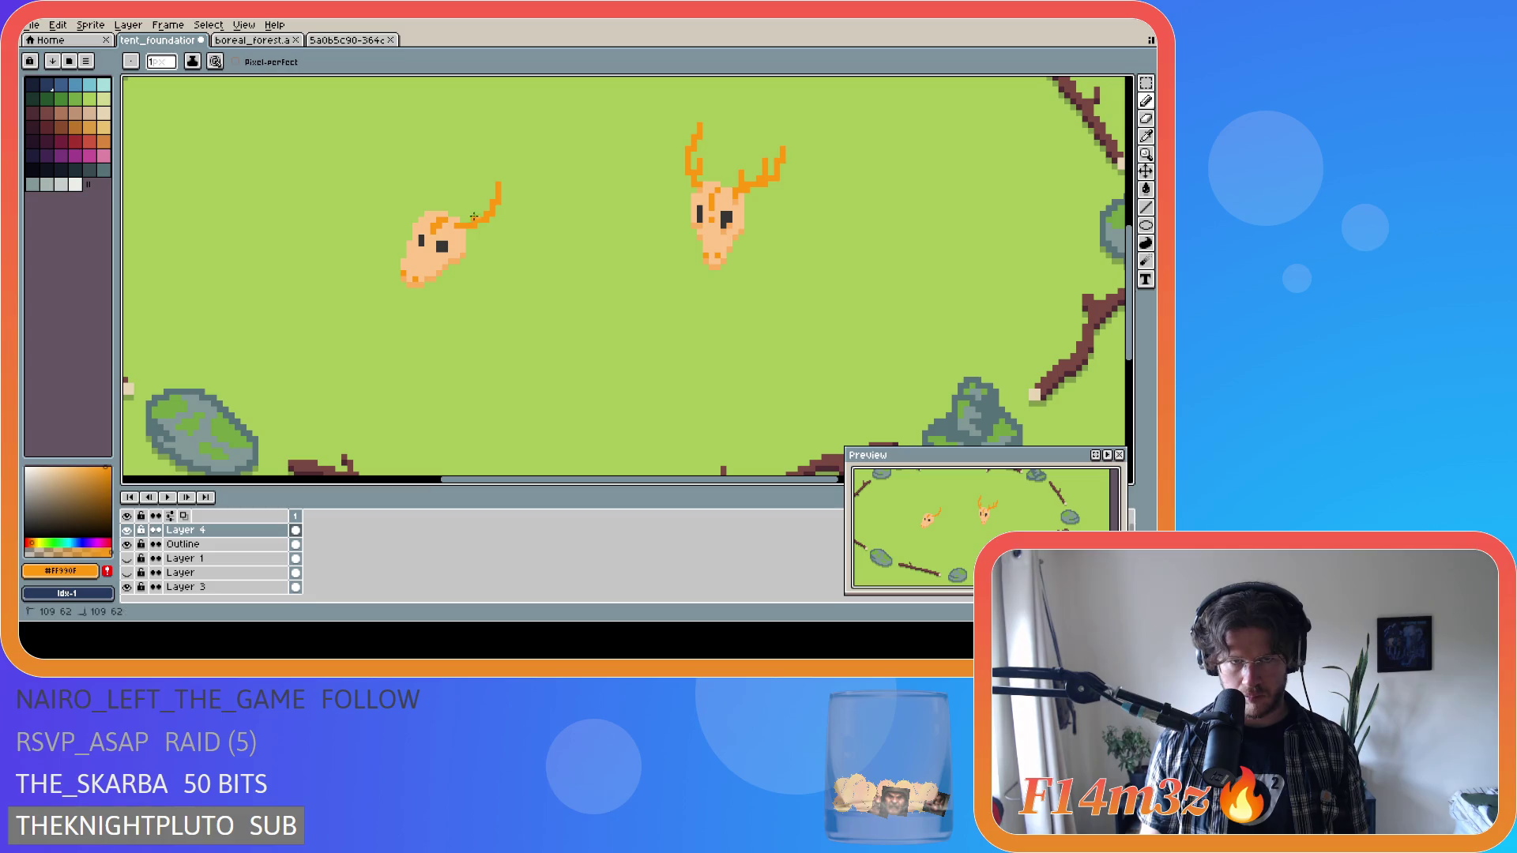
{"action": "left_click_drag", "start_coordinate": [477, 210], "coordinate": [524, 184]}
{"action": "key", "text": "ctrl+z"}
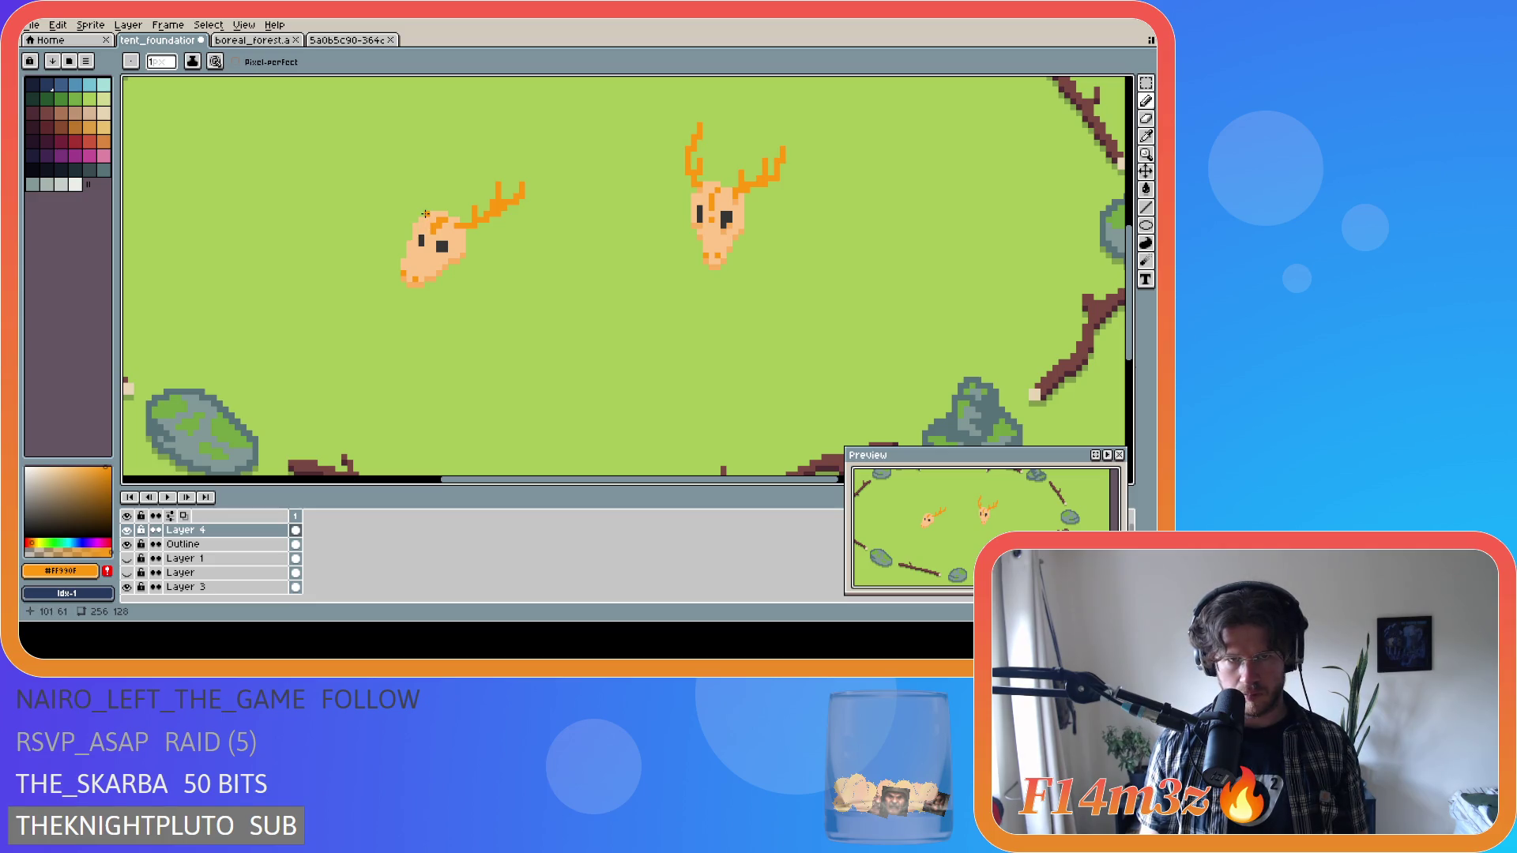
Draw a second vertical antler rising from the head's top-left.
{"action": "mouse_move", "coordinate": [425, 215]}
{"action": "left_mouse_down"}
{"action": "mouse_move", "coordinate": [409, 169]}
{"action": "mouse_move", "coordinate": [431, 200]}
{"action": "left_mouse_up"}
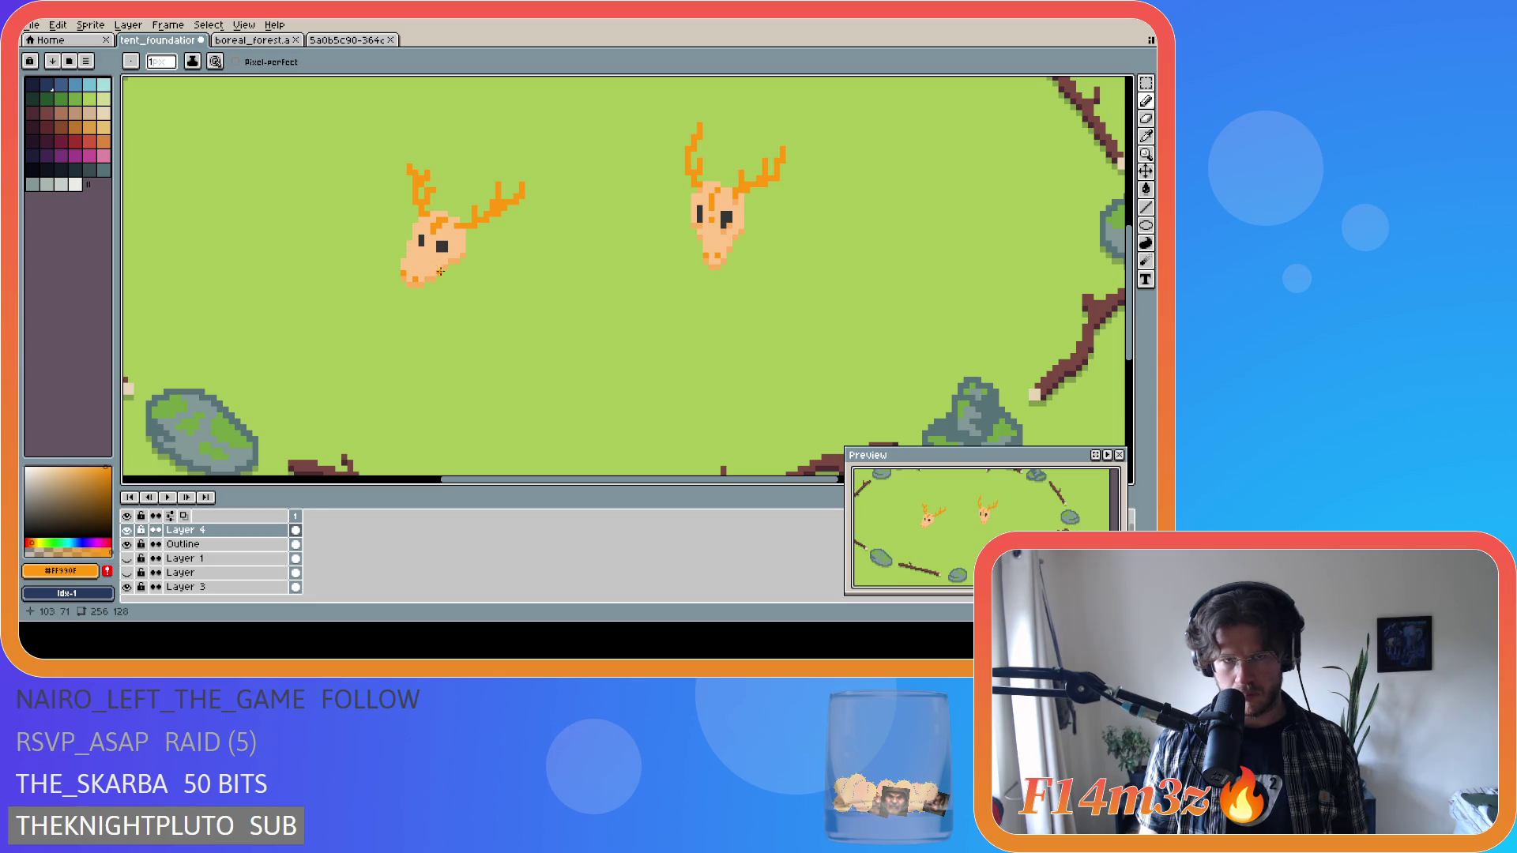
{"action": "scroll", "coordinate": [439, 268], "scroll_direction": "down", "scroll_amount": 2}
{"action": "scroll", "coordinate": [450, 315], "scroll_direction": "up", "scroll_amount": 1}
{"action": "scroll", "coordinate": [451, 315], "scroll_direction": "up", "scroll_amount": 1}
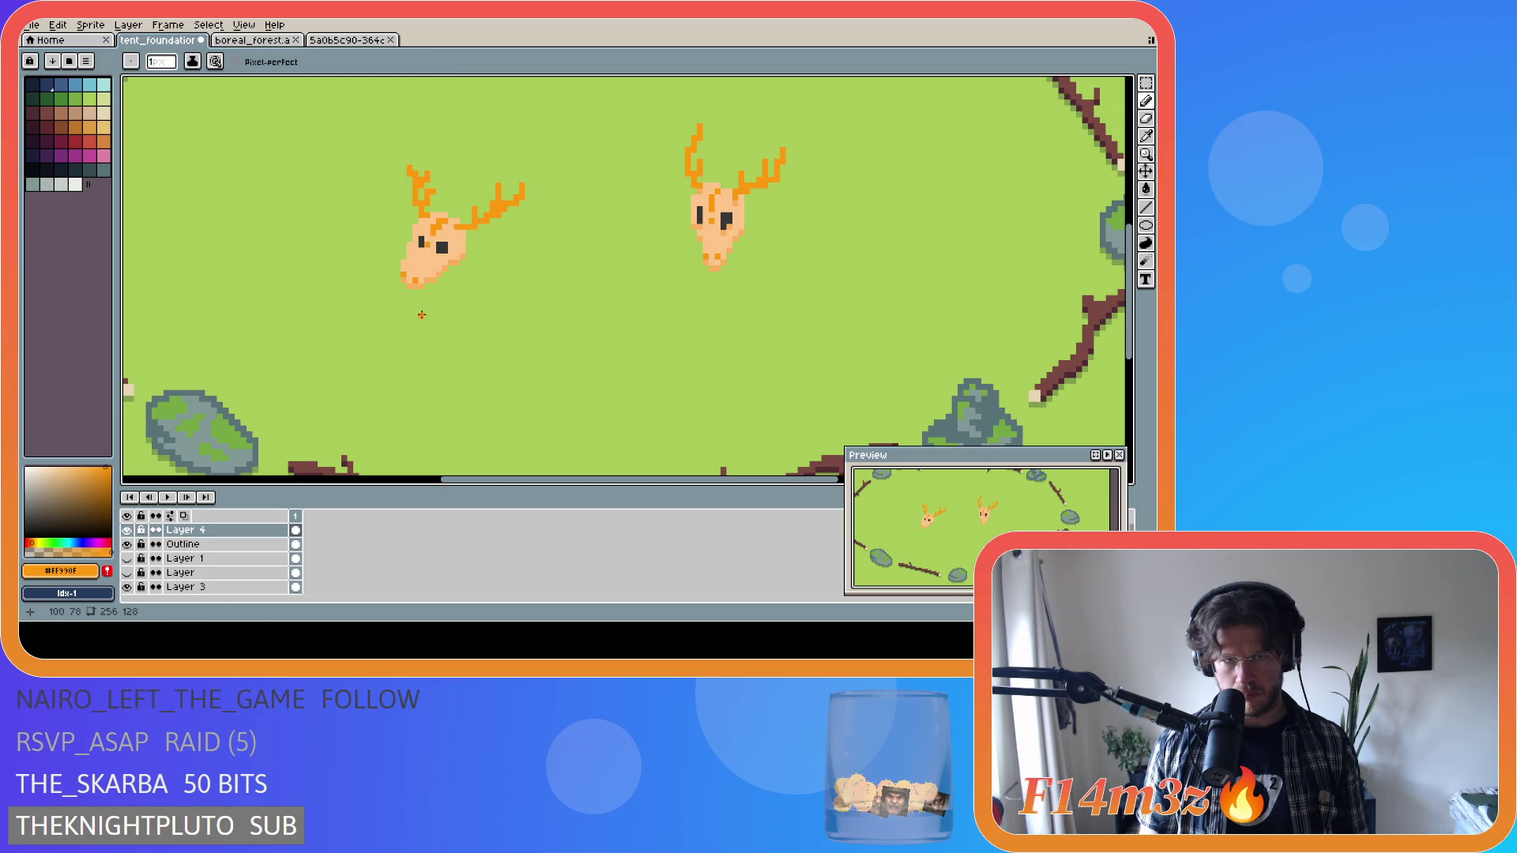
{"action": "scroll", "coordinate": [410, 297], "scroll_direction": "up", "scroll_amount": 1}
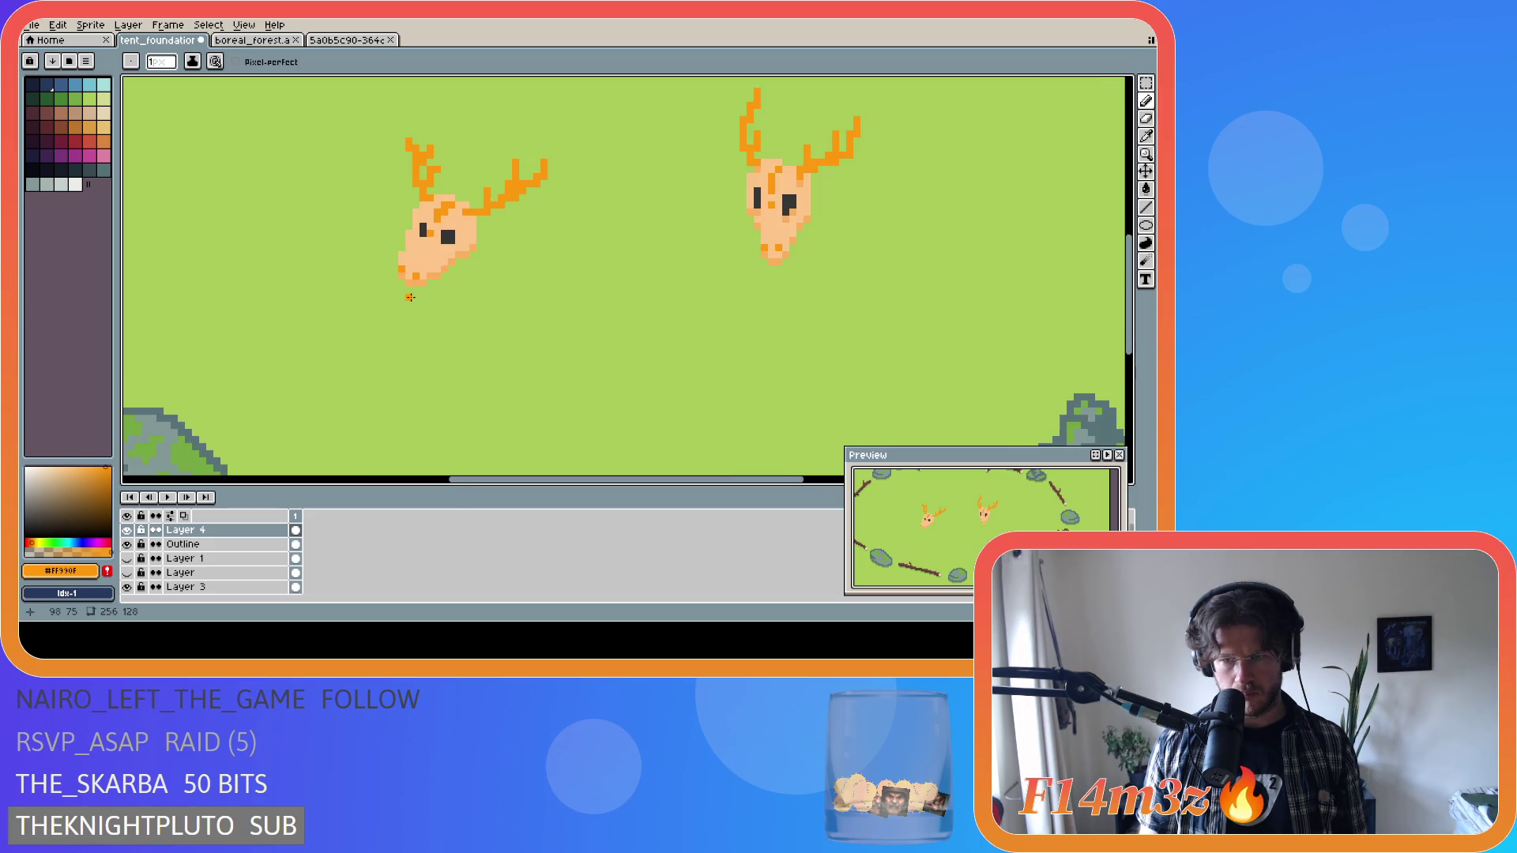
Add an orange stroke on the left skull's face and paint the pixel under its right eye peach.
{"action": "left_click_drag", "start_coordinate": [414, 261], "coordinate": [429, 246]}
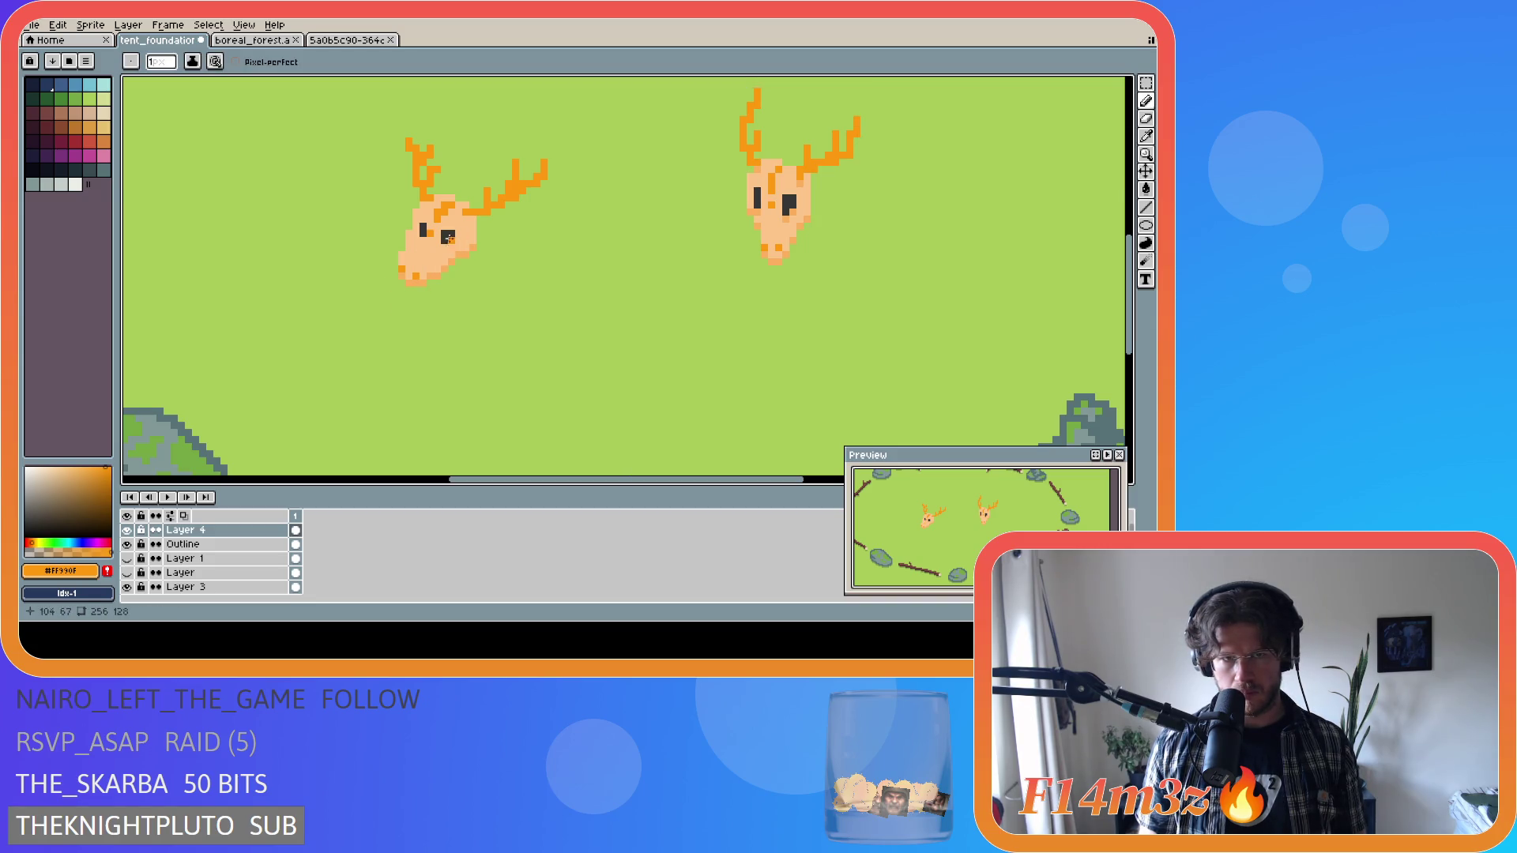
{"action": "scroll", "coordinate": [423, 250], "scroll_direction": "up", "scroll_amount": 1}
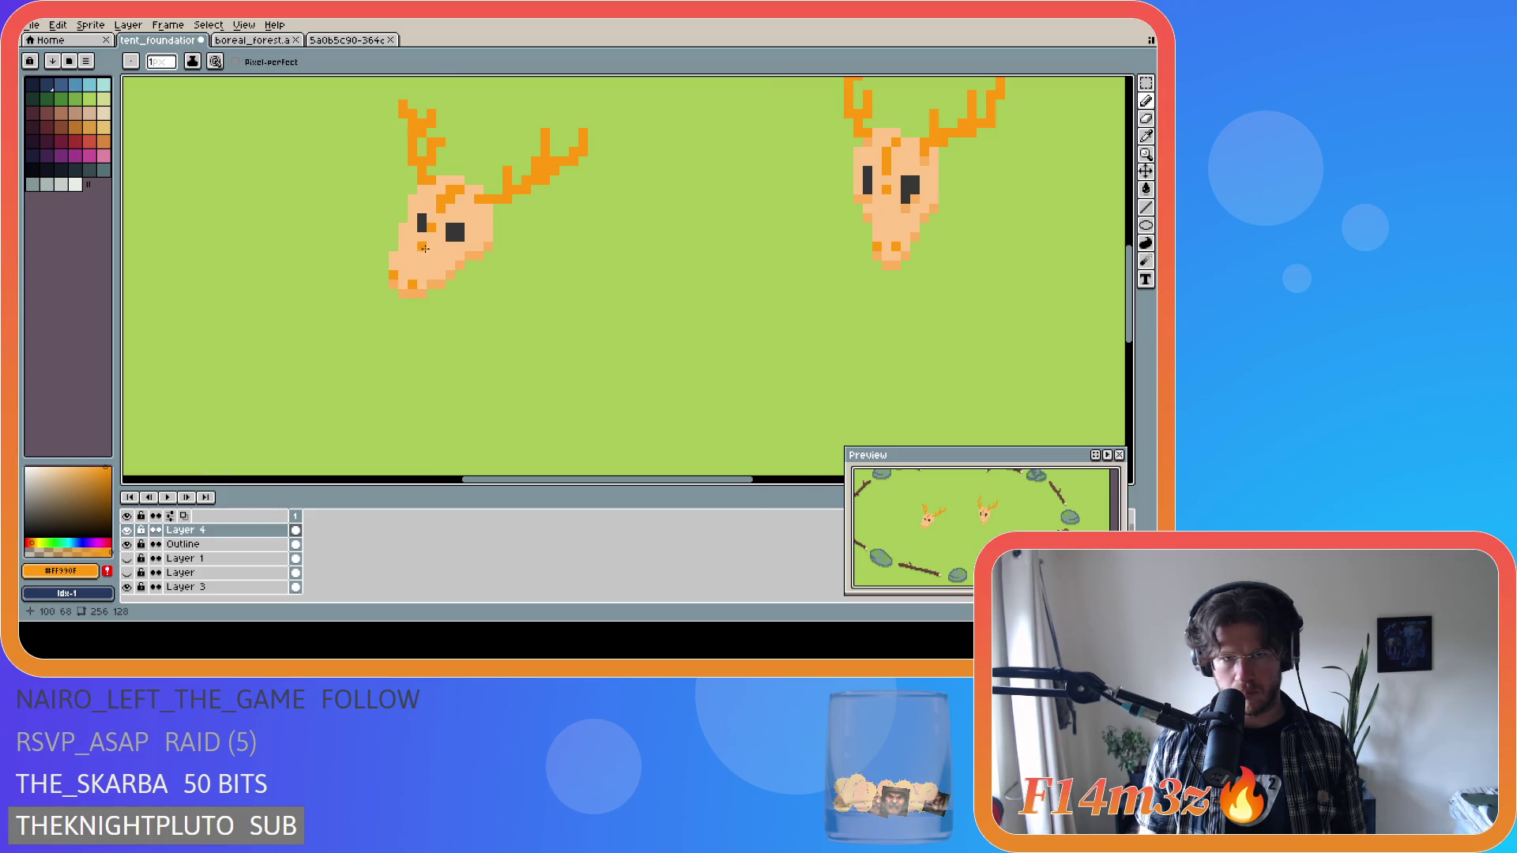
{"action": "left_click", "coordinate": [477, 244], "text": "alt"}
{"action": "left_click", "coordinate": [456, 246]}
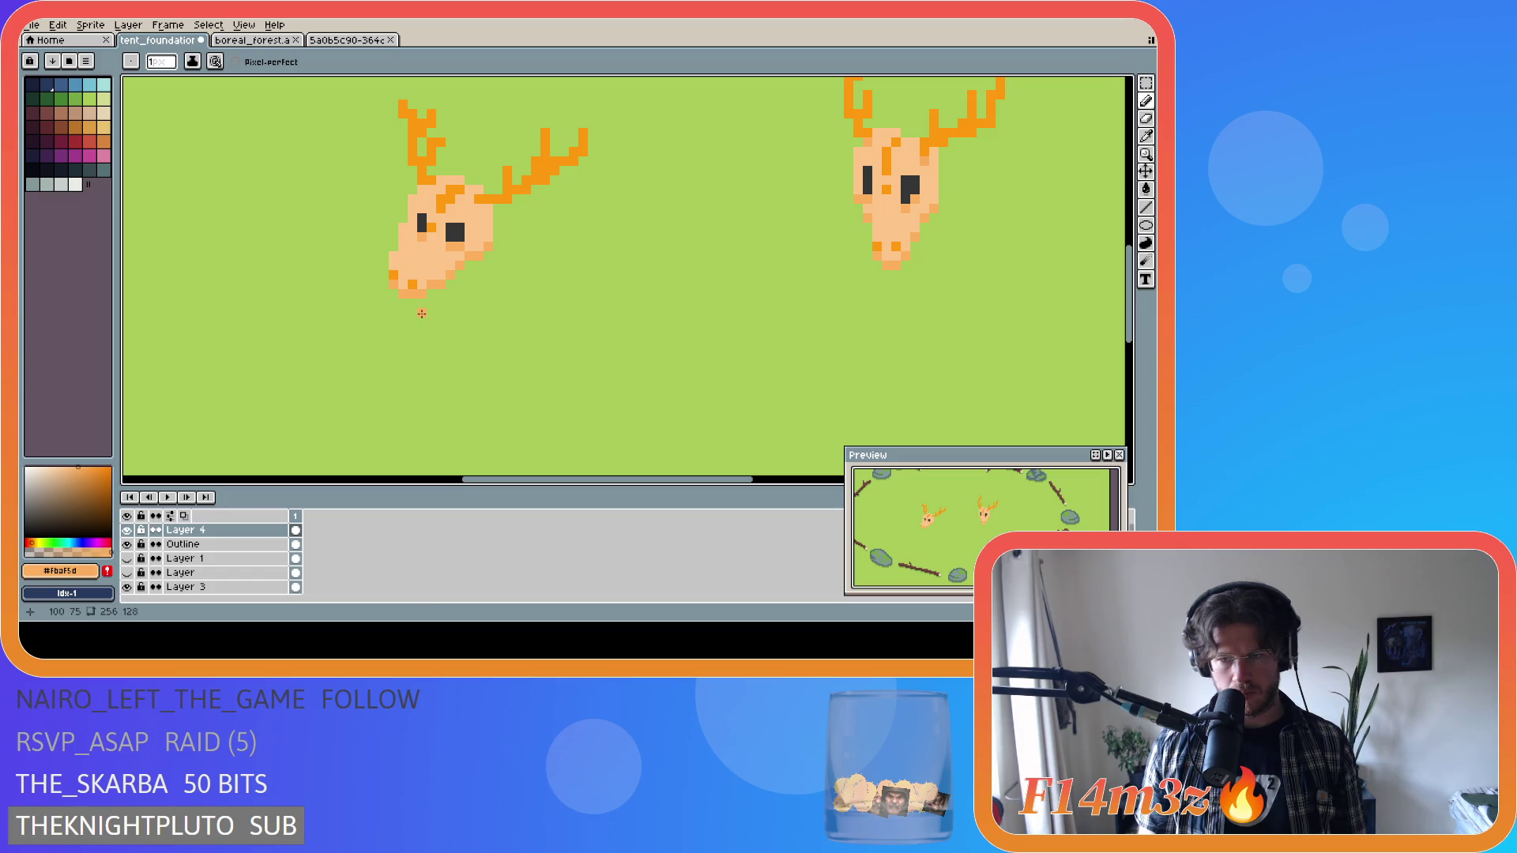
{"action": "scroll", "coordinate": [418, 300], "scroll_direction": "up", "scroll_amount": 1}
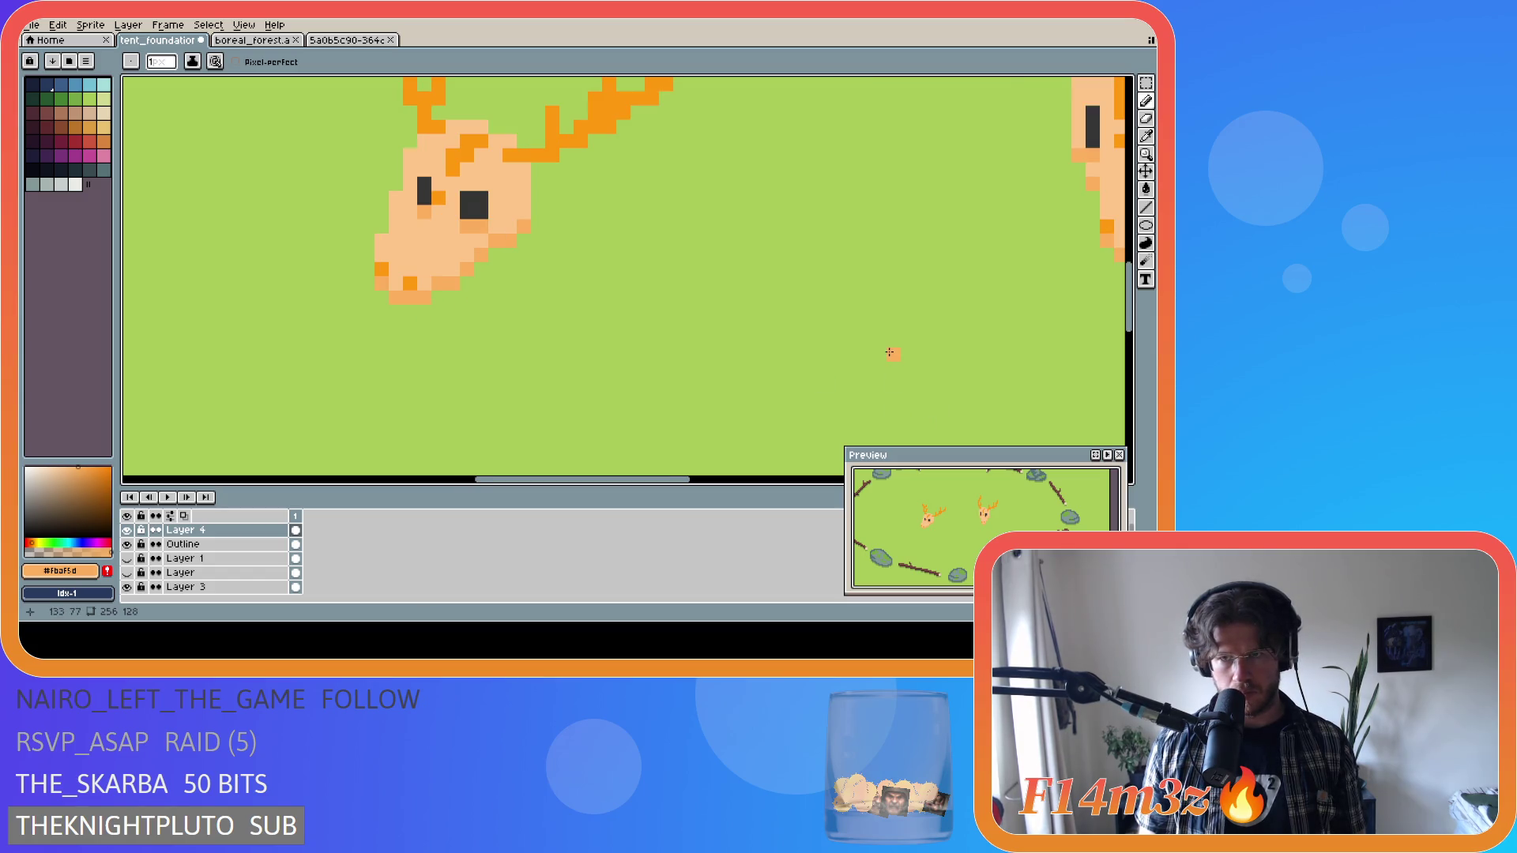
{"action": "scroll", "coordinate": [890, 352], "scroll_direction": "down", "scroll_amount": 1}
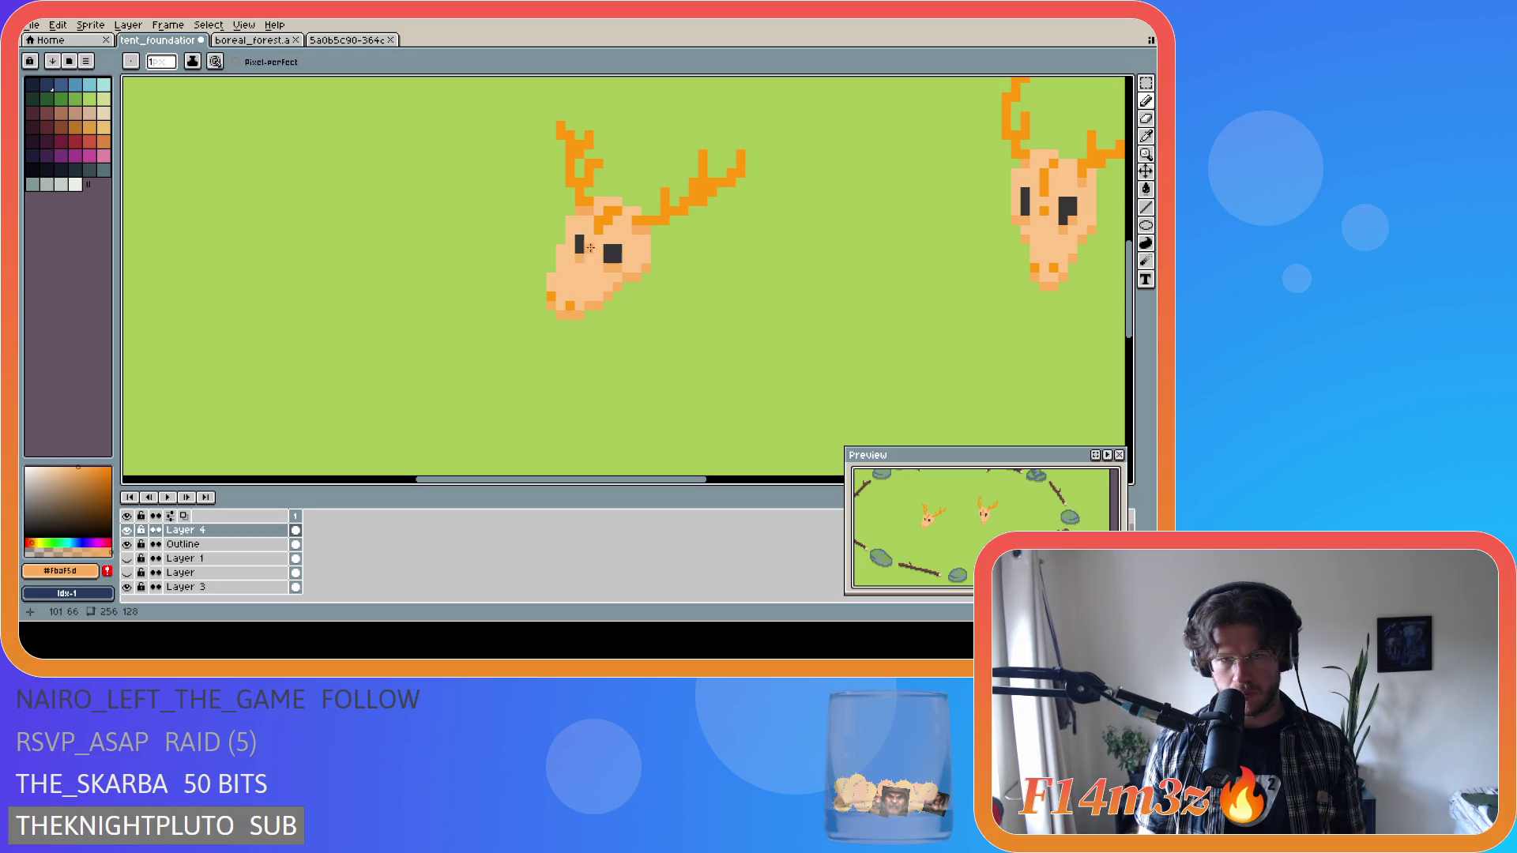
Paint a few orange highlight pixels down the skull's snout, undoing one misplaced pixel.
{"action": "left_click", "coordinate": [600, 230], "text": "alt"}
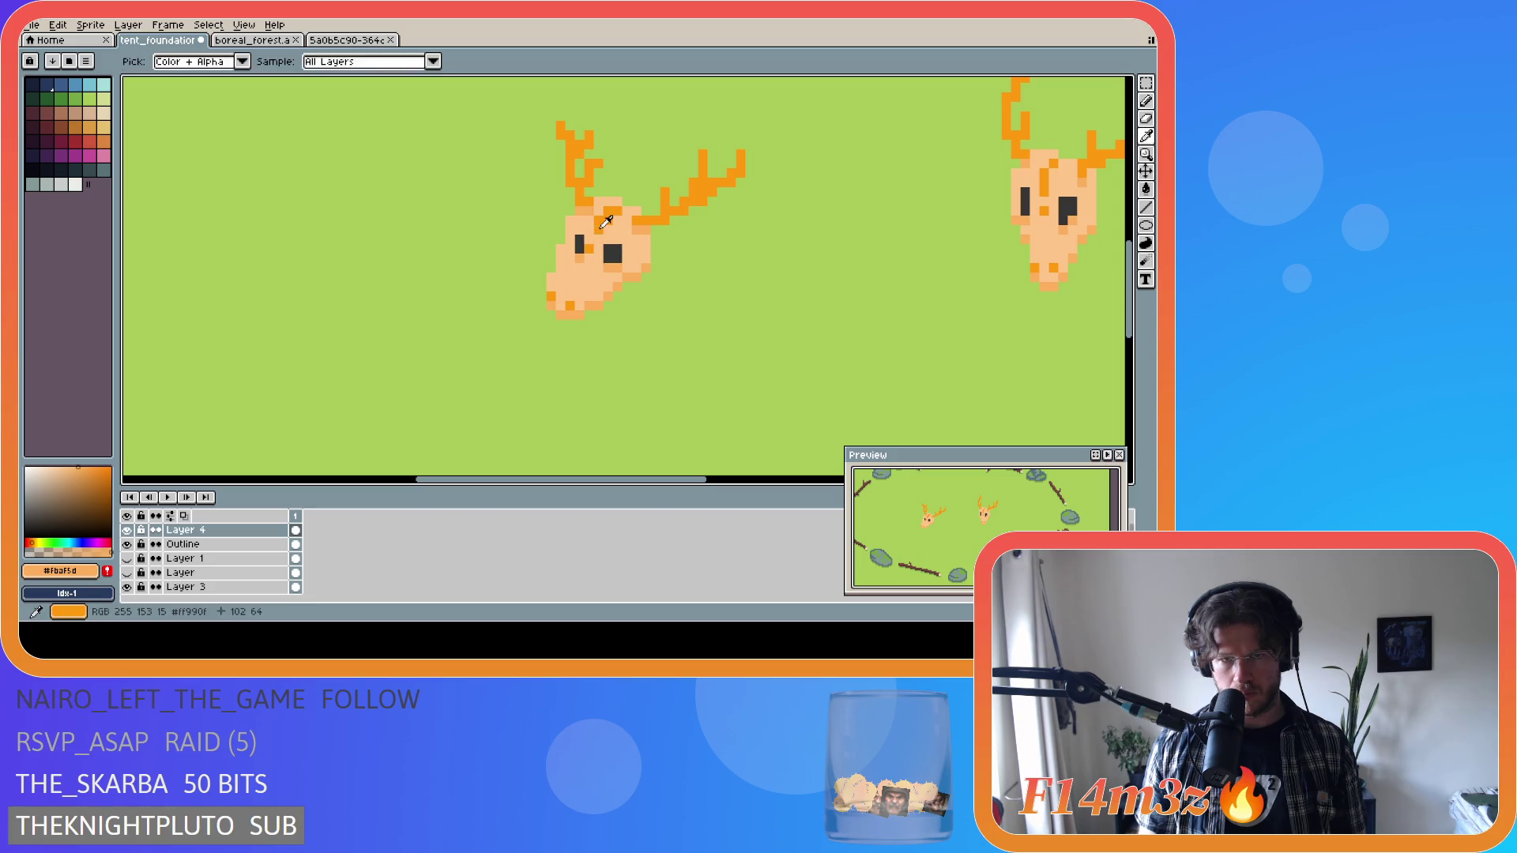
{"action": "left_click", "coordinate": [581, 270]}
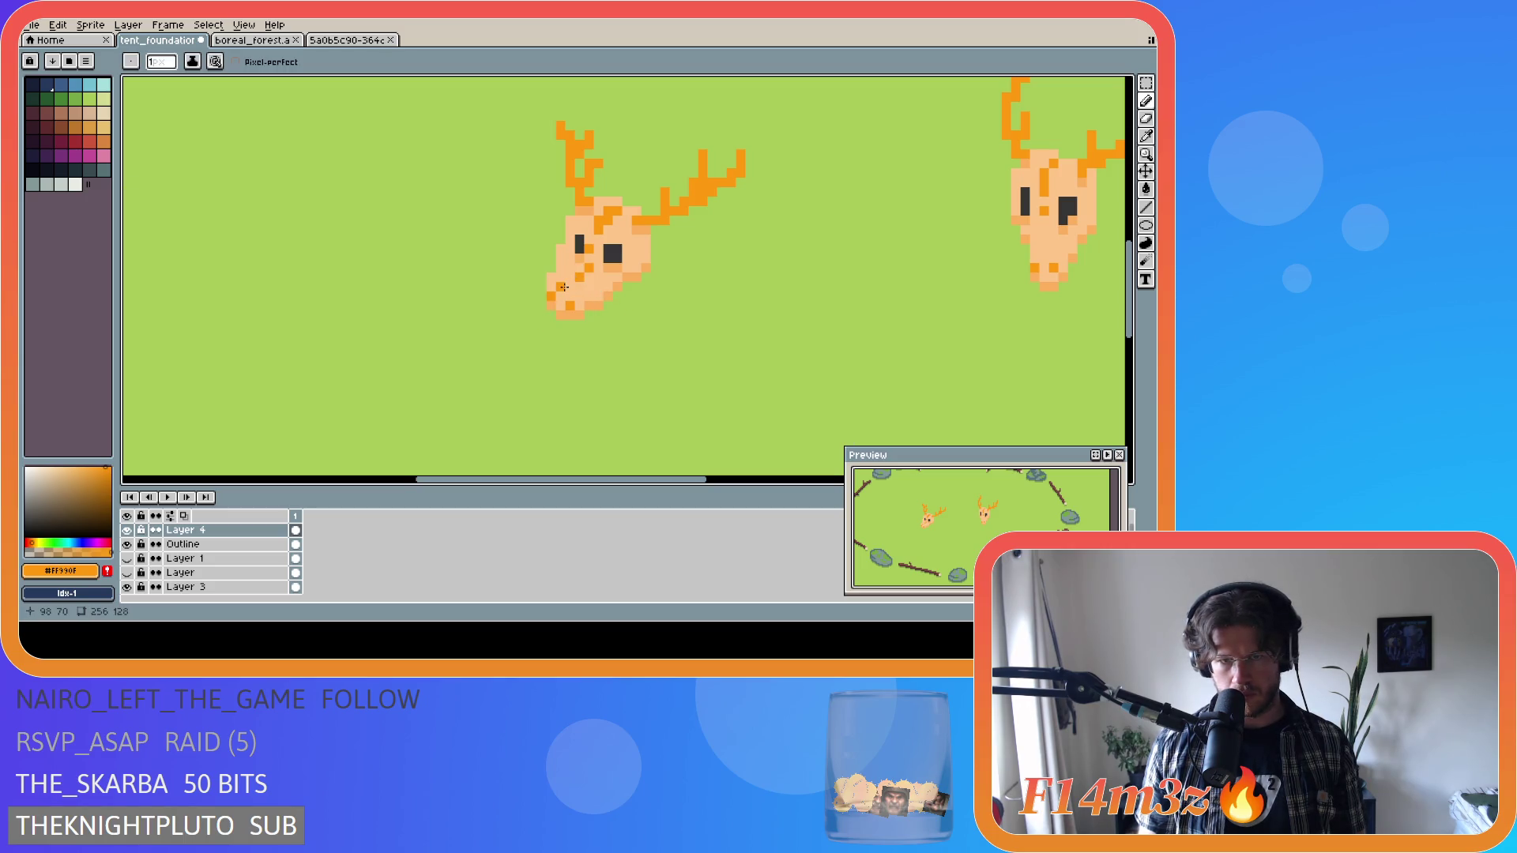
{"action": "left_click", "coordinate": [567, 287]}
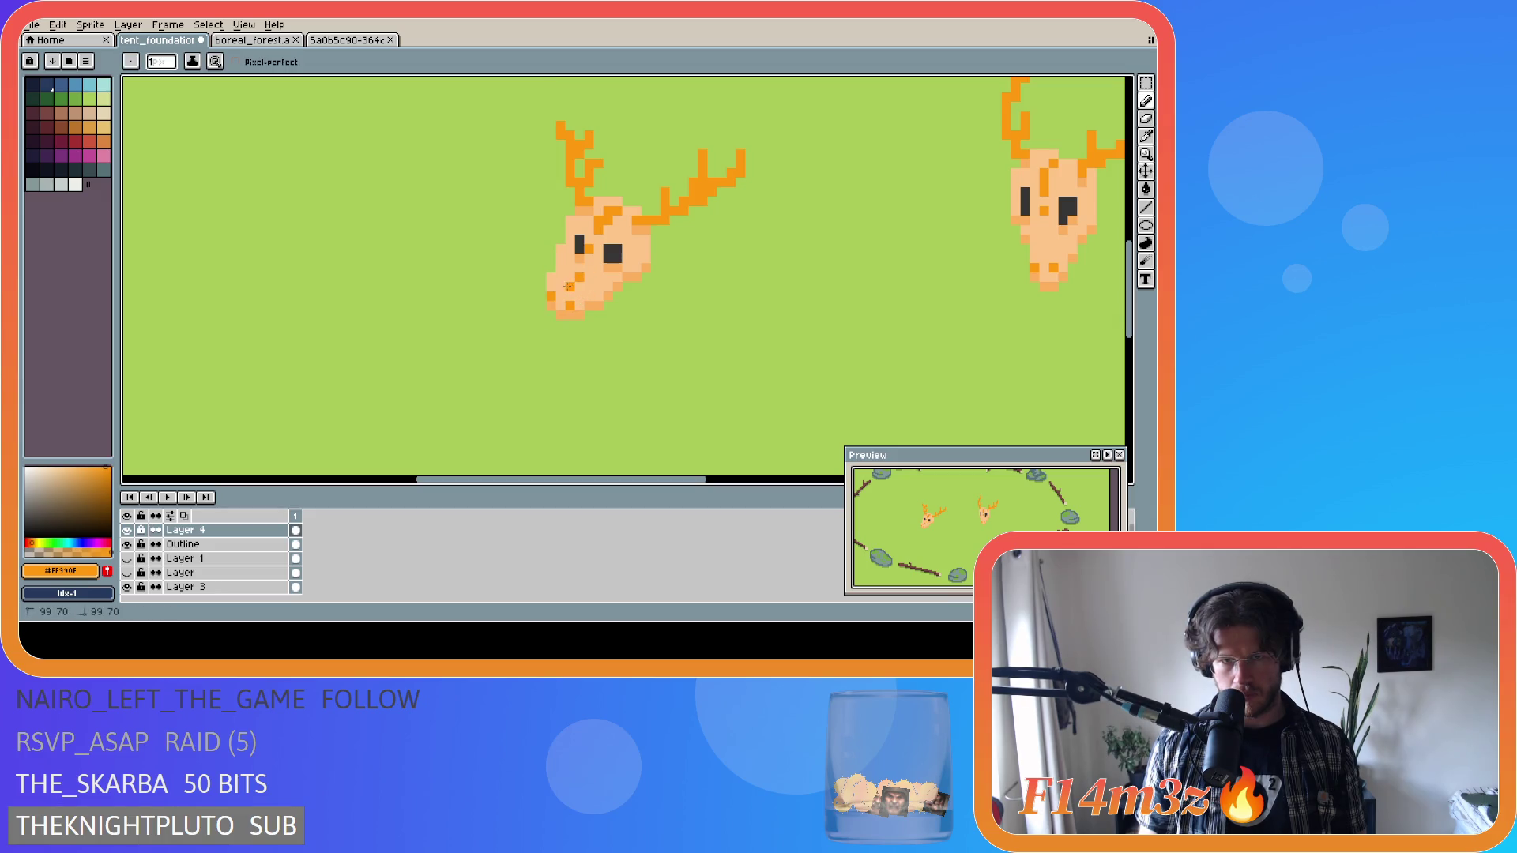
{"action": "key", "text": "ctrl+z"}
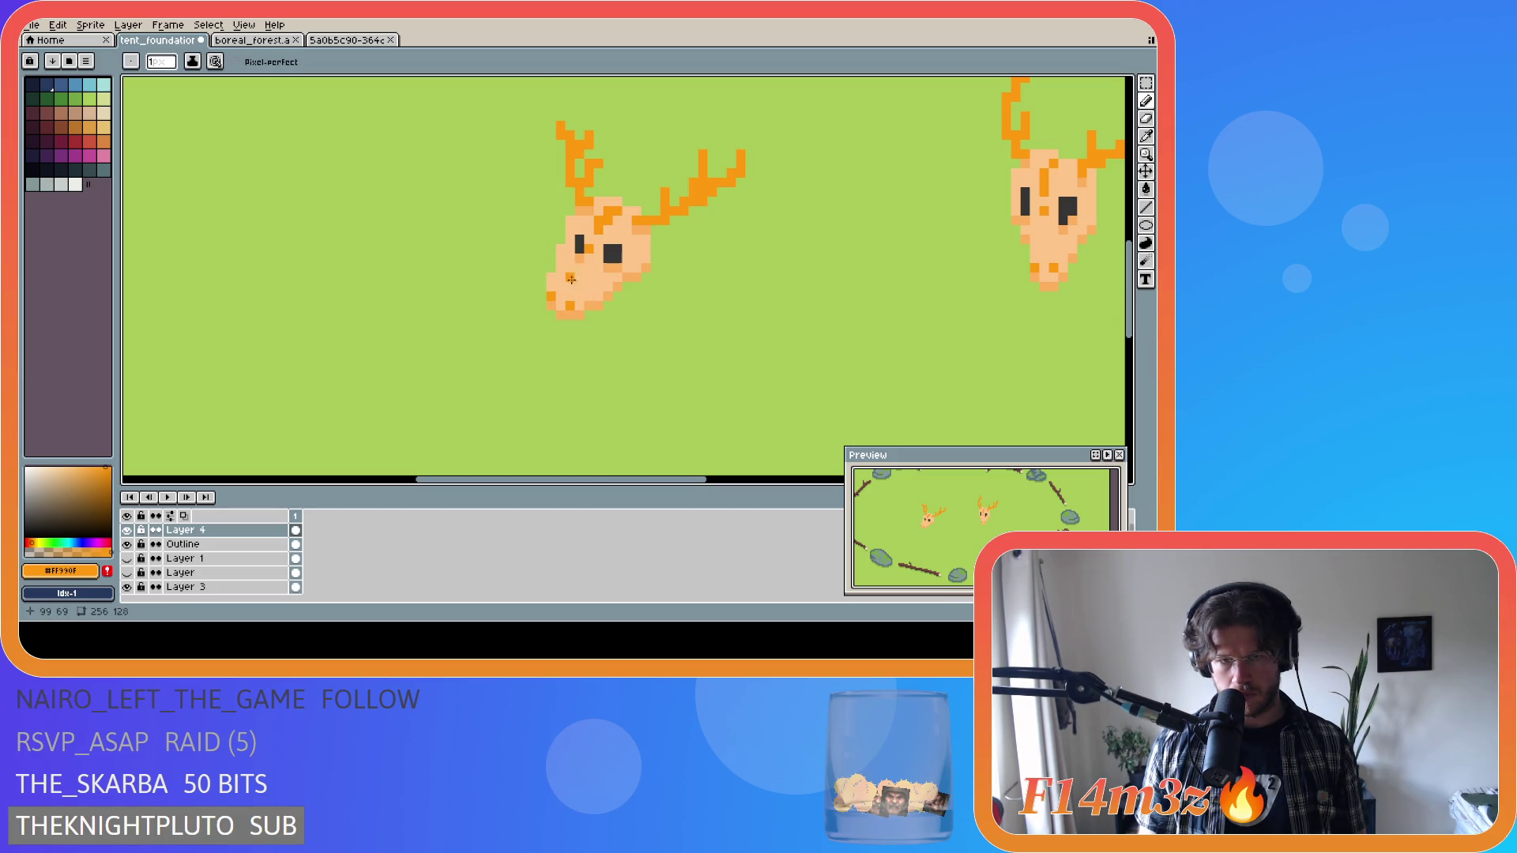
{"action": "left_click", "coordinate": [551, 311]}
{"action": "scroll", "coordinate": [567, 306], "scroll_direction": "down", "scroll_amount": 2}
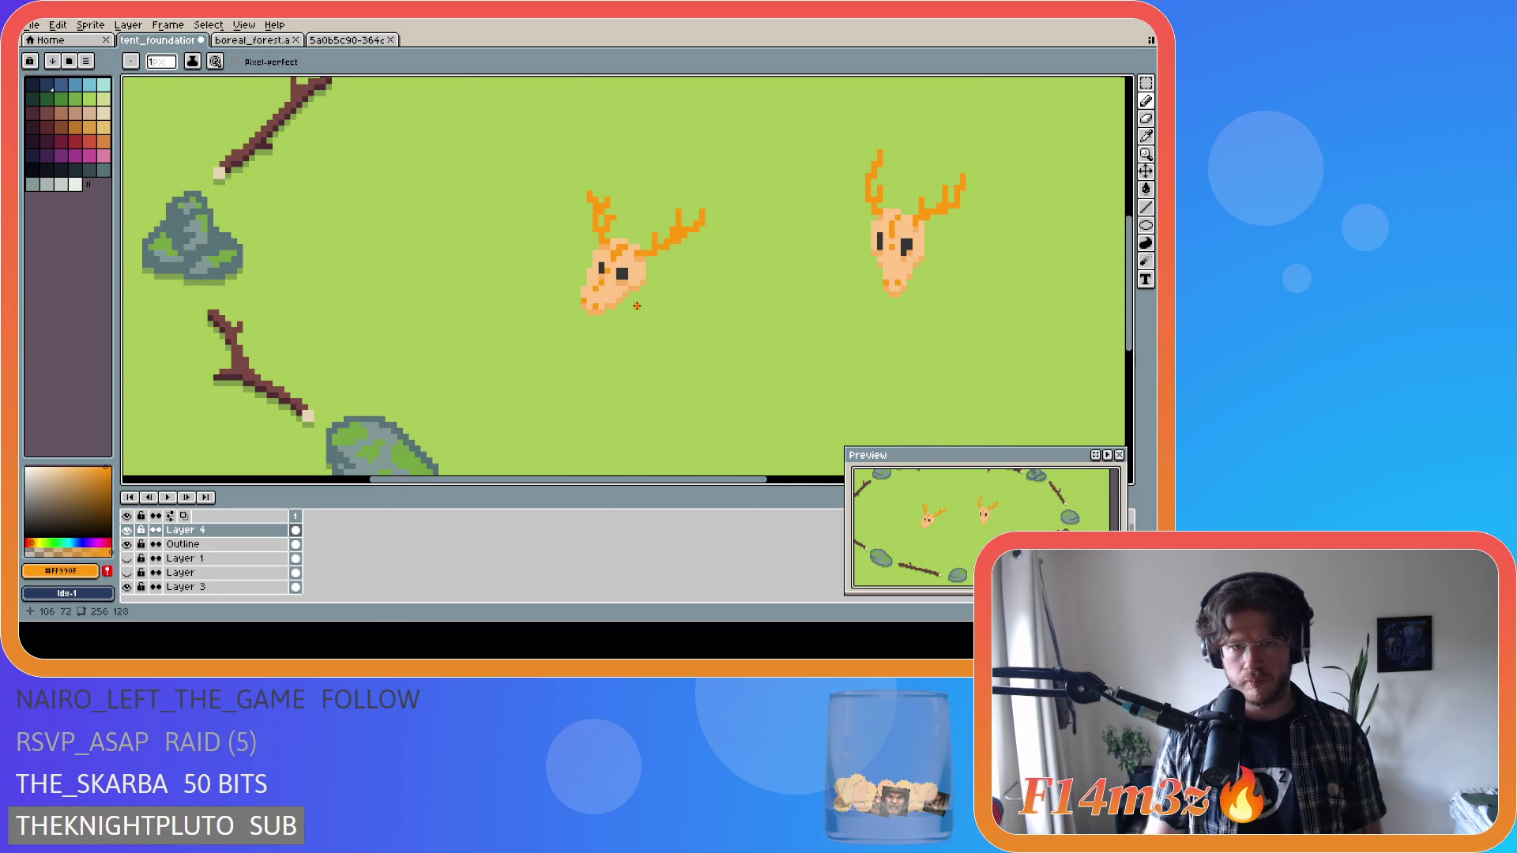
Hide Layer 3 and draw a dark shadow line along the skull's lower-right edge.
{"action": "left_click", "coordinate": [126, 587]}
{"action": "scroll", "coordinate": [358, 394], "scroll_direction": "up", "scroll_amount": 1}
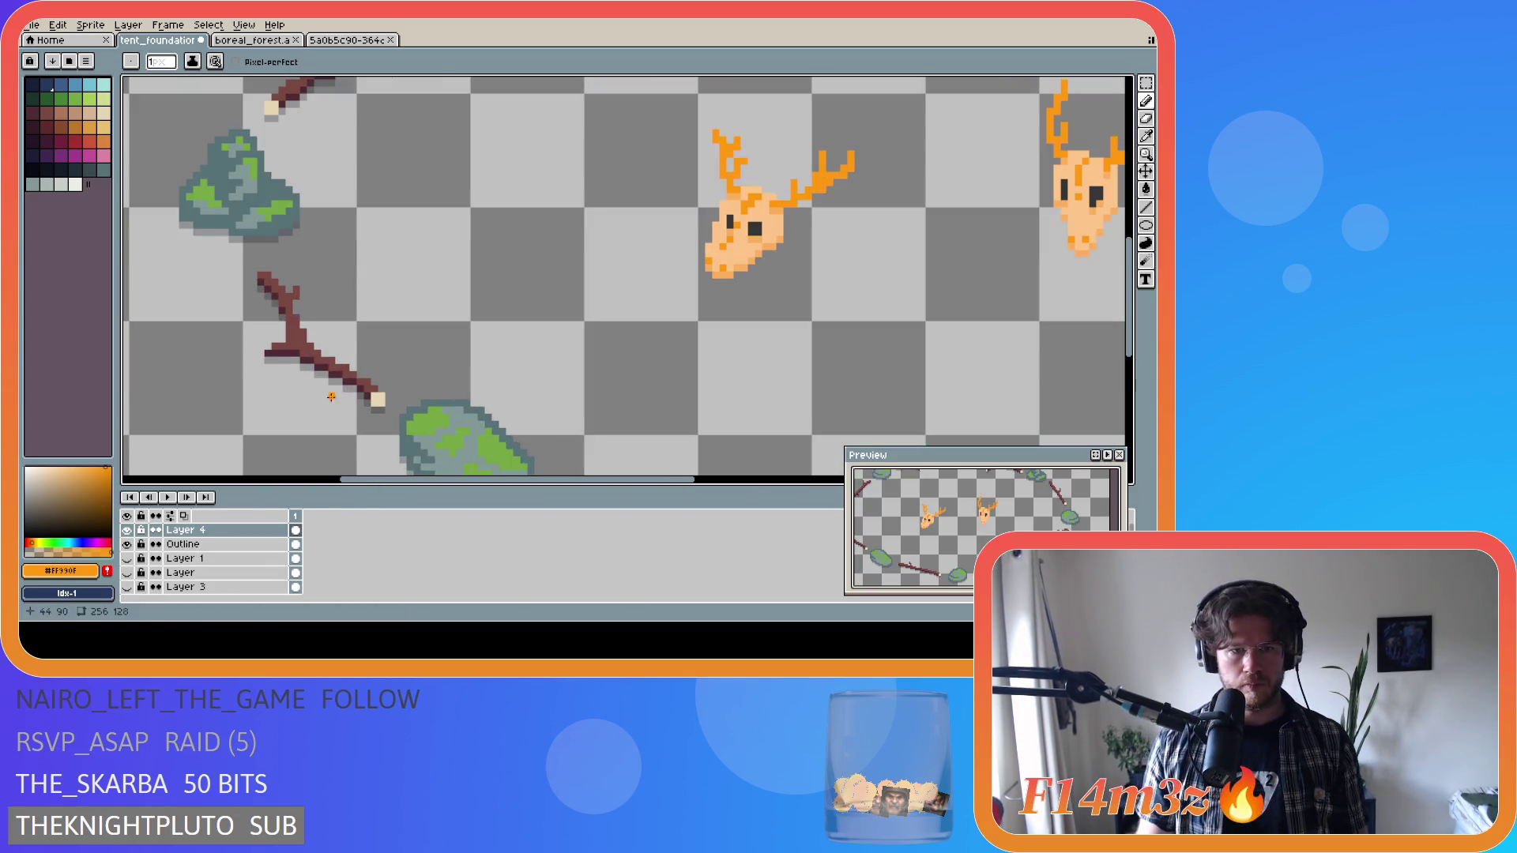
{"action": "left_click", "coordinate": [553, 382], "text": "alt"}
{"action": "scroll", "coordinate": [553, 382], "scroll_direction": "up", "scroll_amount": 1}
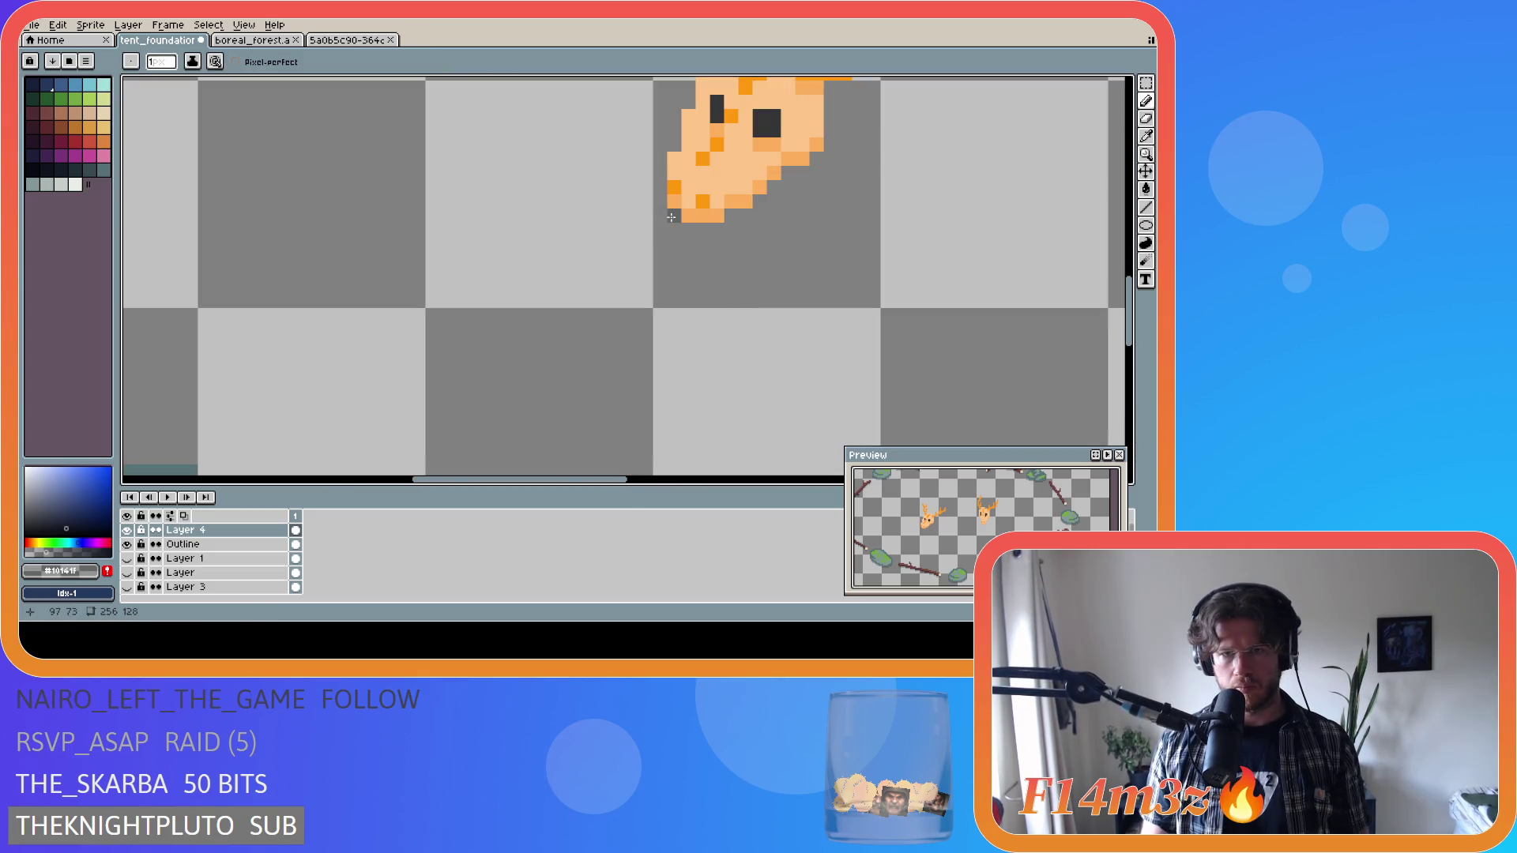
{"action": "mouse_move", "coordinate": [692, 229]}
{"action": "left_mouse_down"}
{"action": "mouse_move", "coordinate": [752, 212]}
{"action": "mouse_move", "coordinate": [819, 158]}
{"action": "left_mouse_up"}
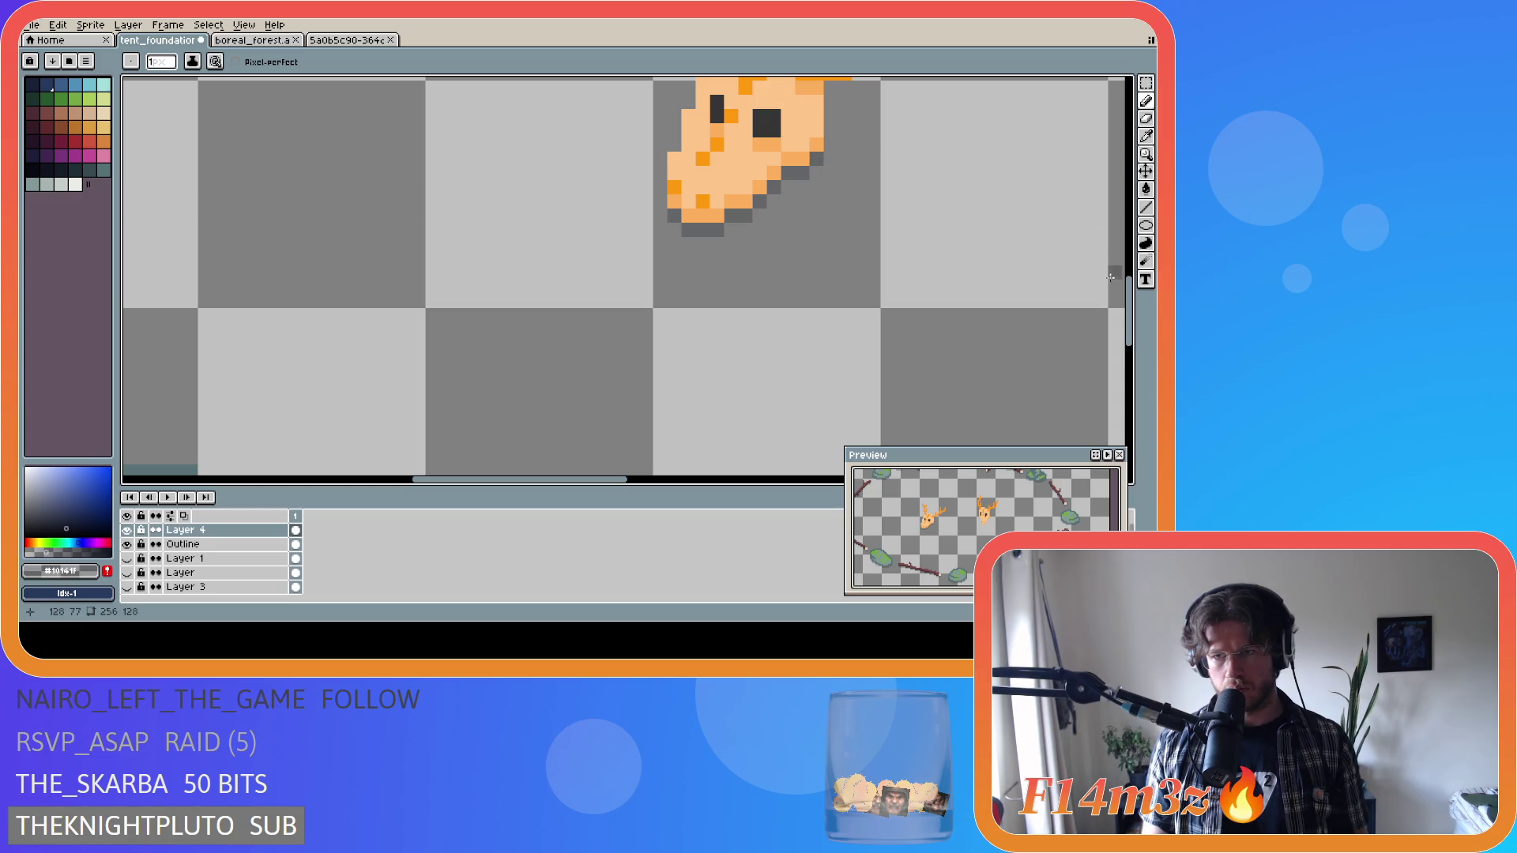
{"action": "left_click_drag", "start_coordinate": [1131, 319], "coordinate": [1131, 289]}
{"action": "scroll", "coordinate": [971, 295], "scroll_direction": "down", "scroll_amount": 1}
Show the green ground Layer 3 again and pick the orange antler colour.
{"action": "left_click", "coordinate": [127, 587]}
{"action": "scroll", "coordinate": [474, 316], "scroll_direction": "down", "scroll_amount": 1}
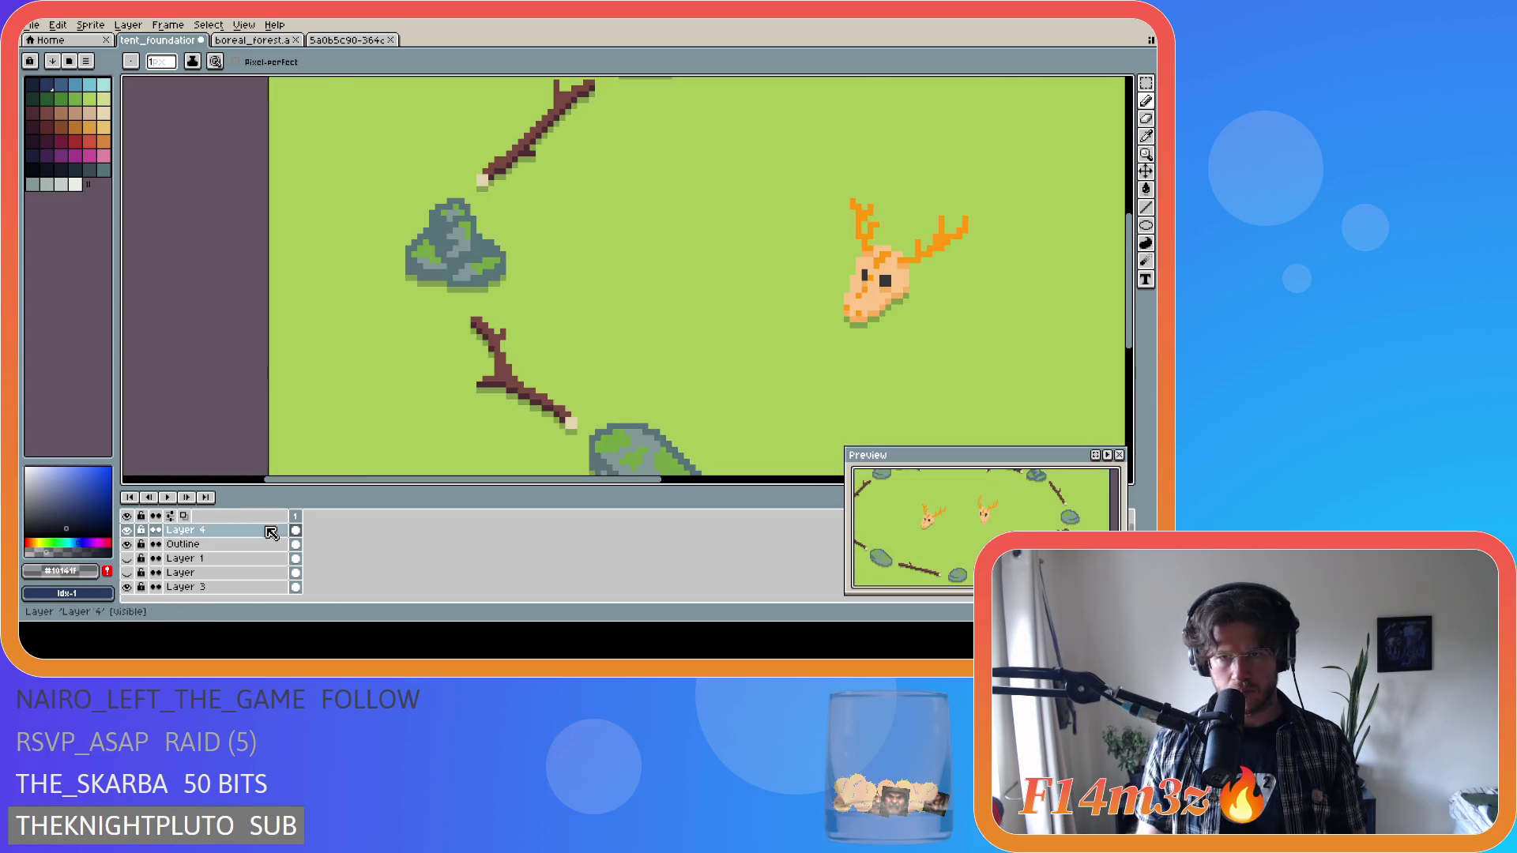
{"action": "scroll", "coordinate": [474, 316], "scroll_direction": "down", "scroll_amount": 1}
{"action": "left_click", "coordinate": [574, 480]}
{"action": "scroll", "coordinate": [812, 377], "scroll_direction": "right", "scroll_amount": 2}
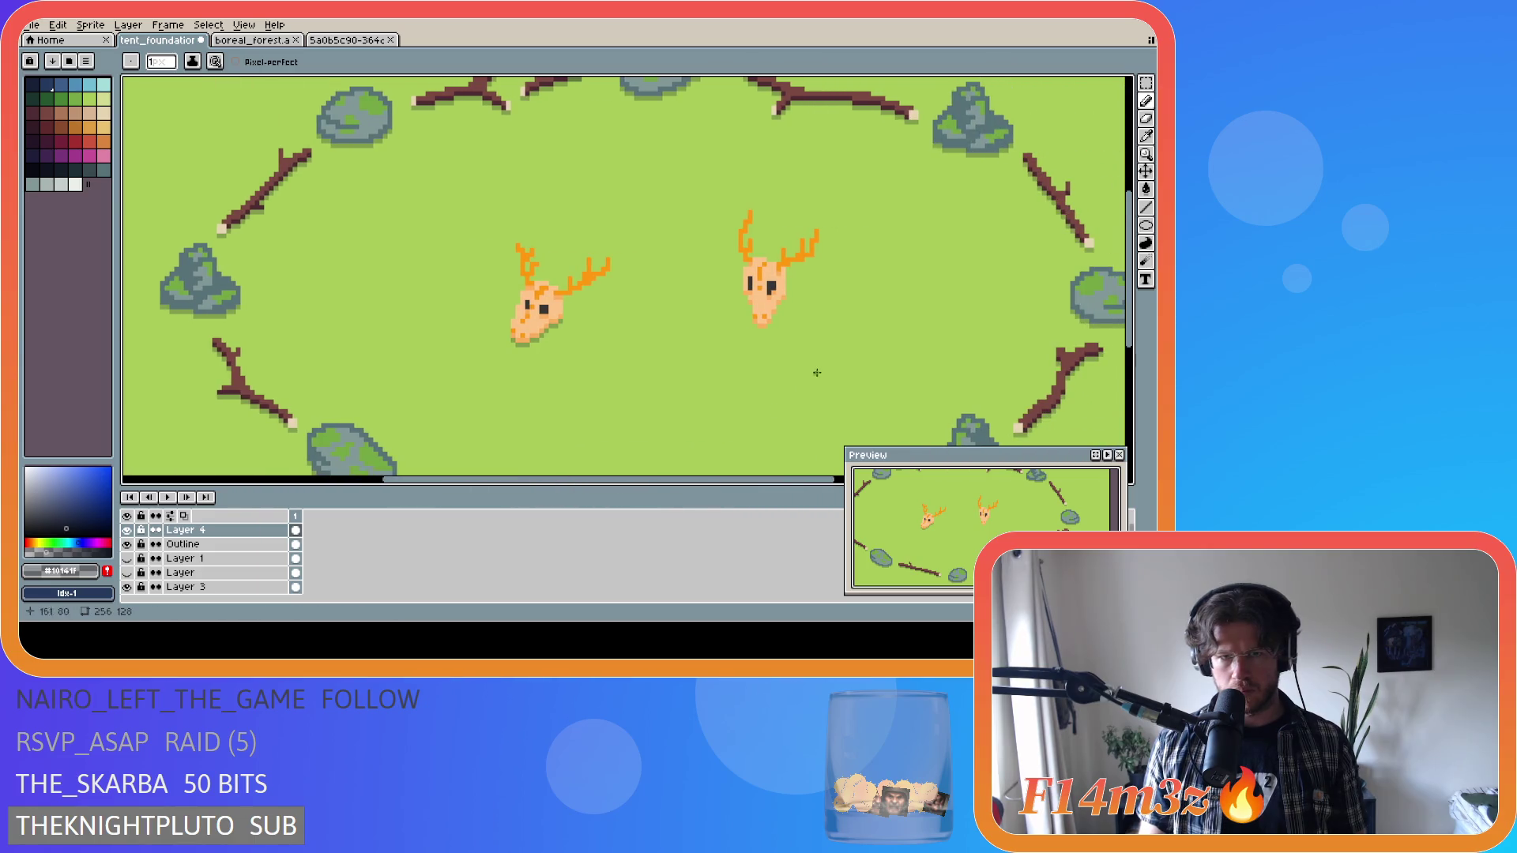
{"action": "left_click_drag", "start_coordinate": [1131, 328], "coordinate": [1140, 363]}
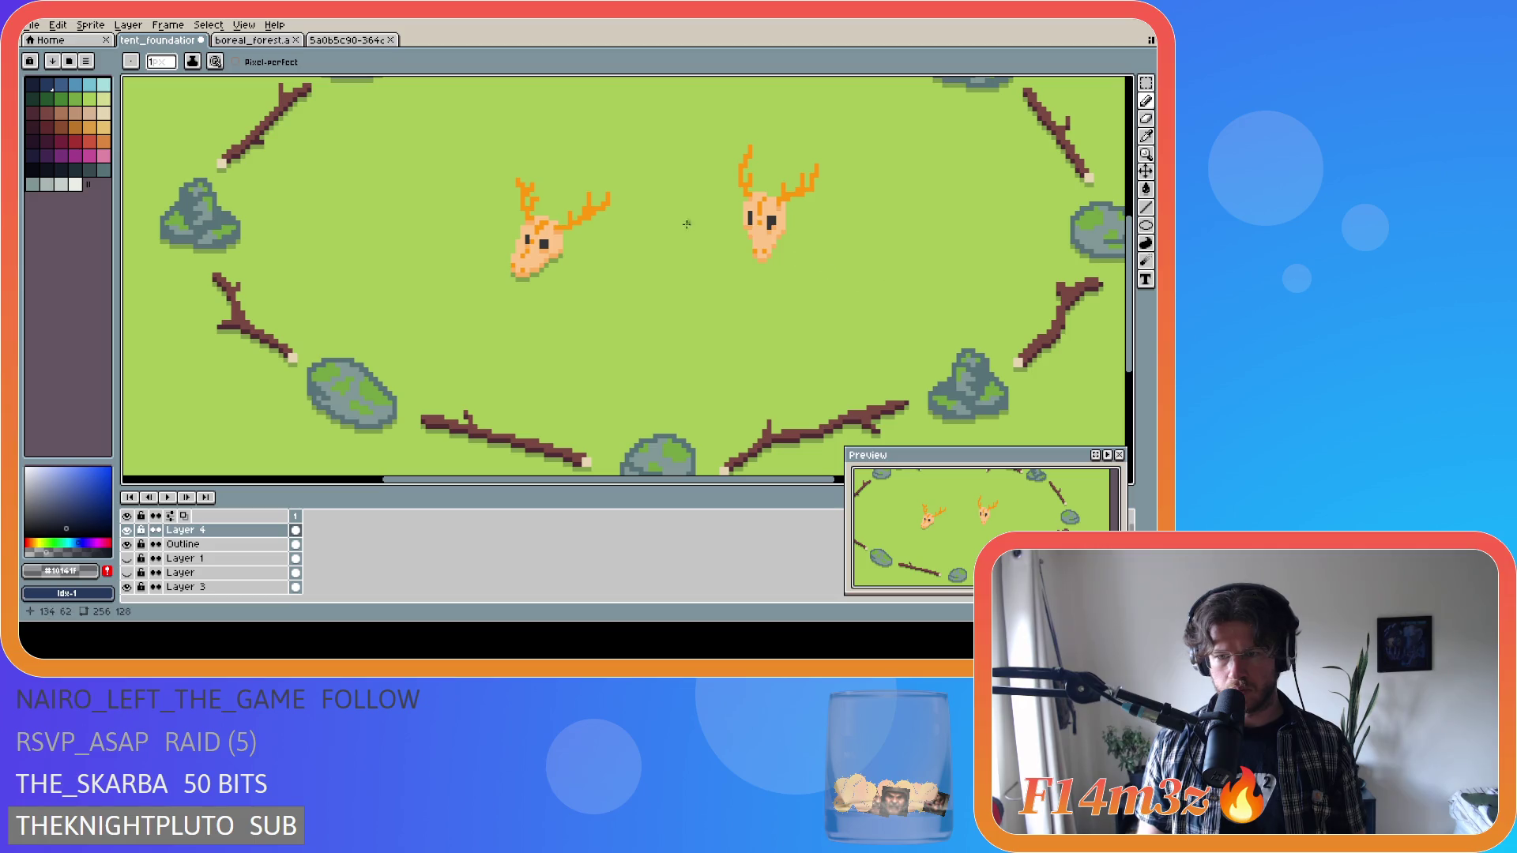
{"action": "scroll", "coordinate": [511, 182], "scroll_direction": "up", "scroll_amount": 1}
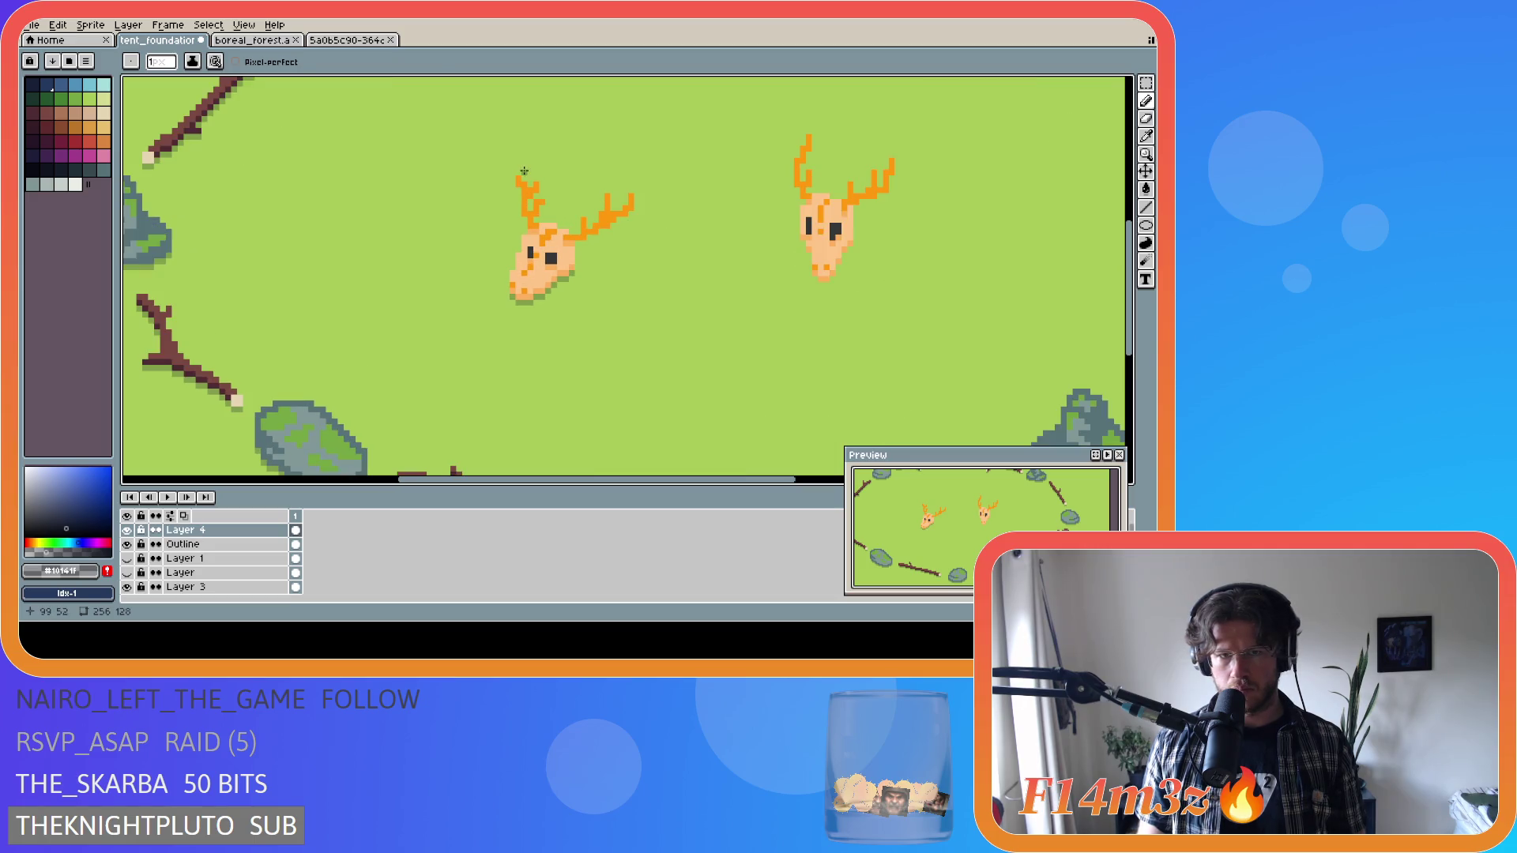
{"action": "left_click", "coordinate": [519, 178], "text": "alt"}
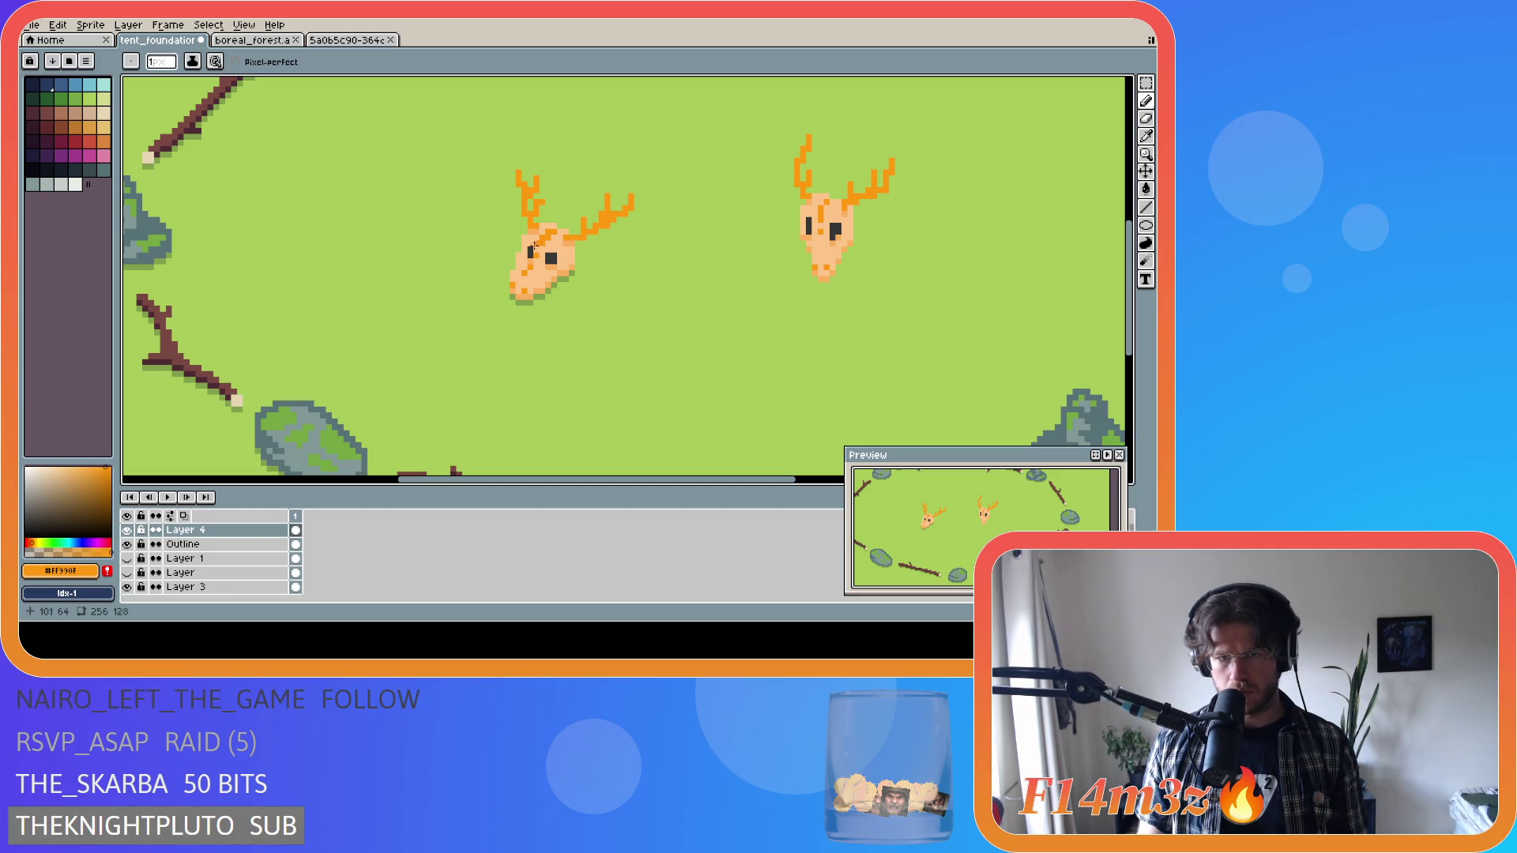
Zoom out to fit the whole campsite sprite and turn on the grid overlay.
{"action": "scroll", "coordinate": [555, 203], "scroll_direction": "up", "scroll_amount": 1}
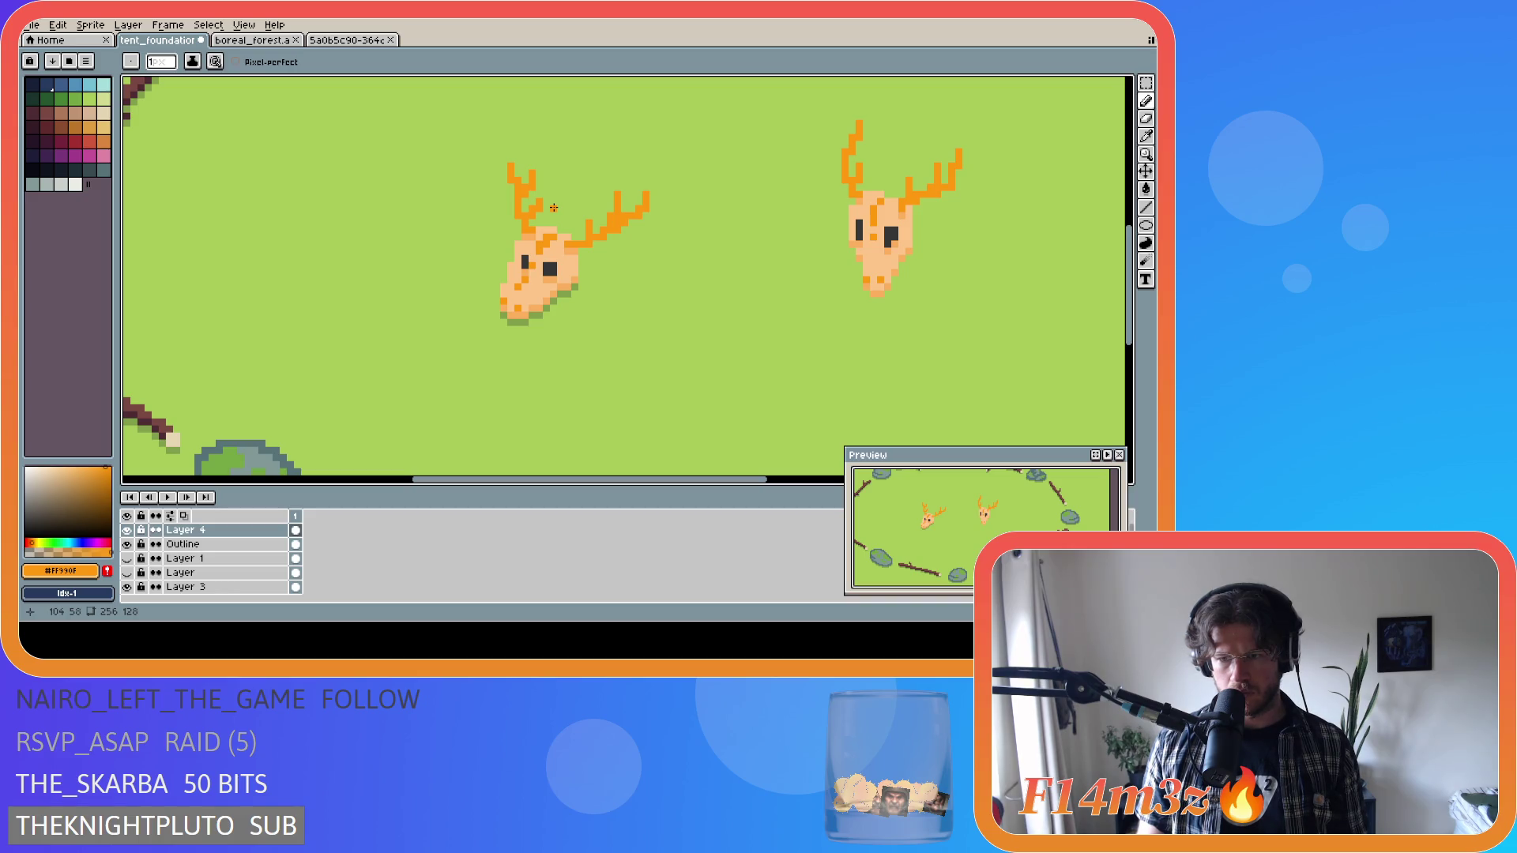
{"action": "scroll", "coordinate": [581, 215], "scroll_direction": "down", "scroll_amount": 2}
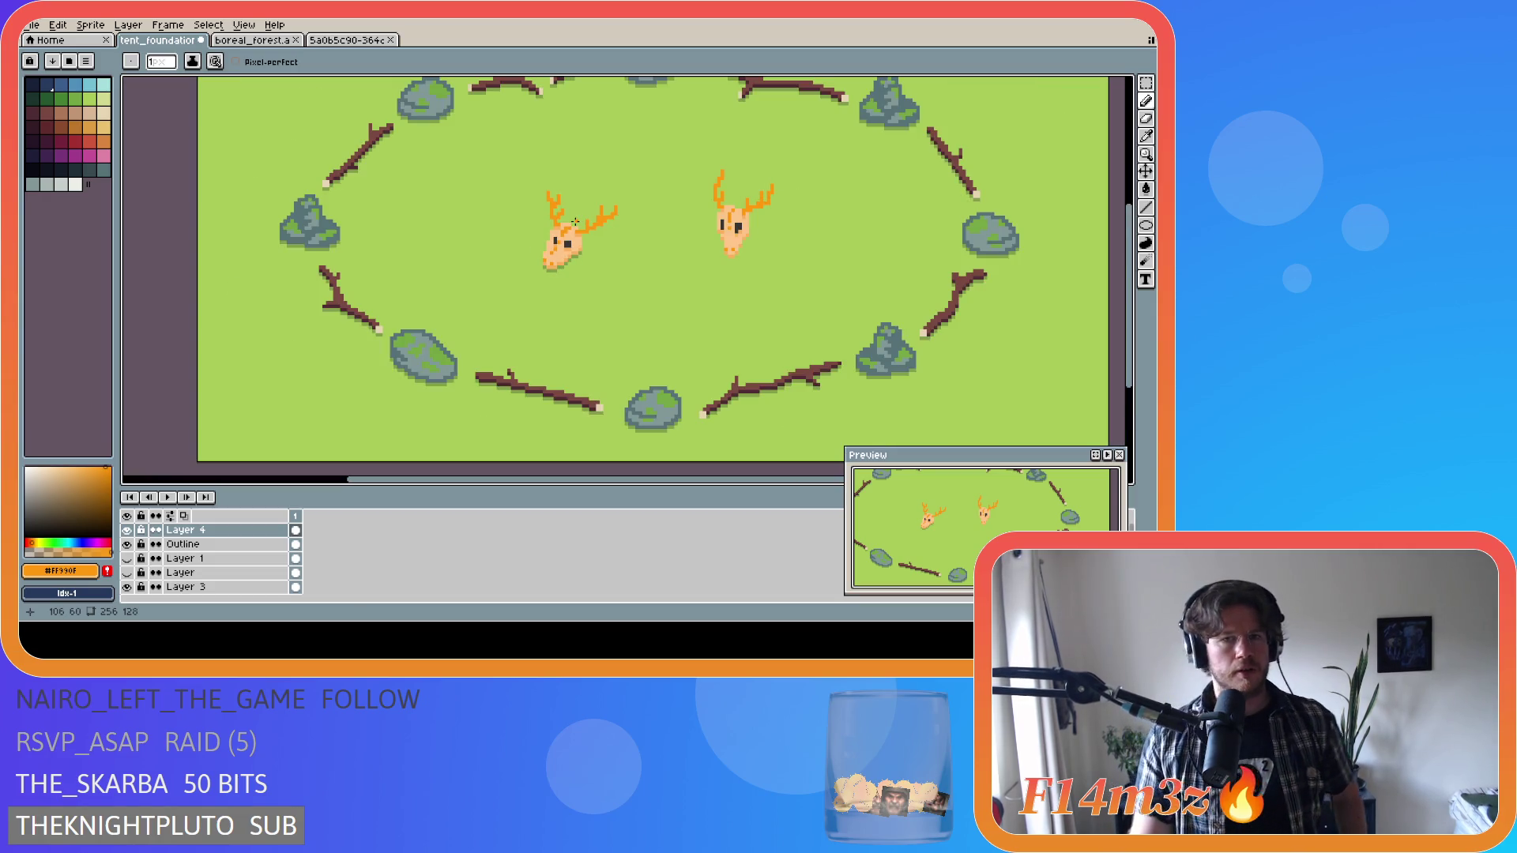
{"action": "scroll", "coordinate": [644, 231], "scroll_direction": "down", "scroll_amount": 1}
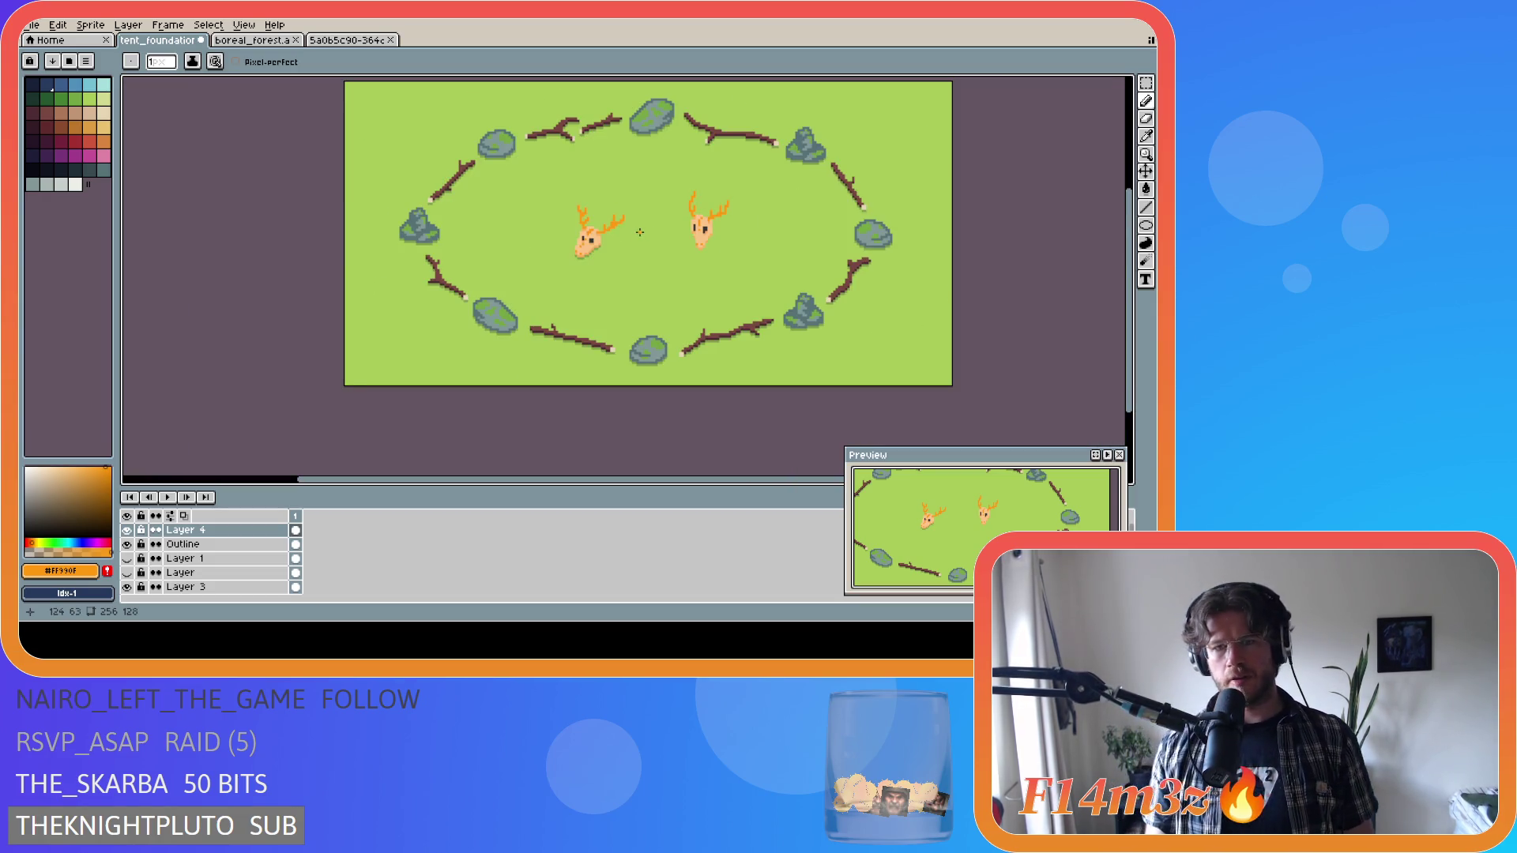
{"action": "key", "text": "ctrl+apostrophe"}
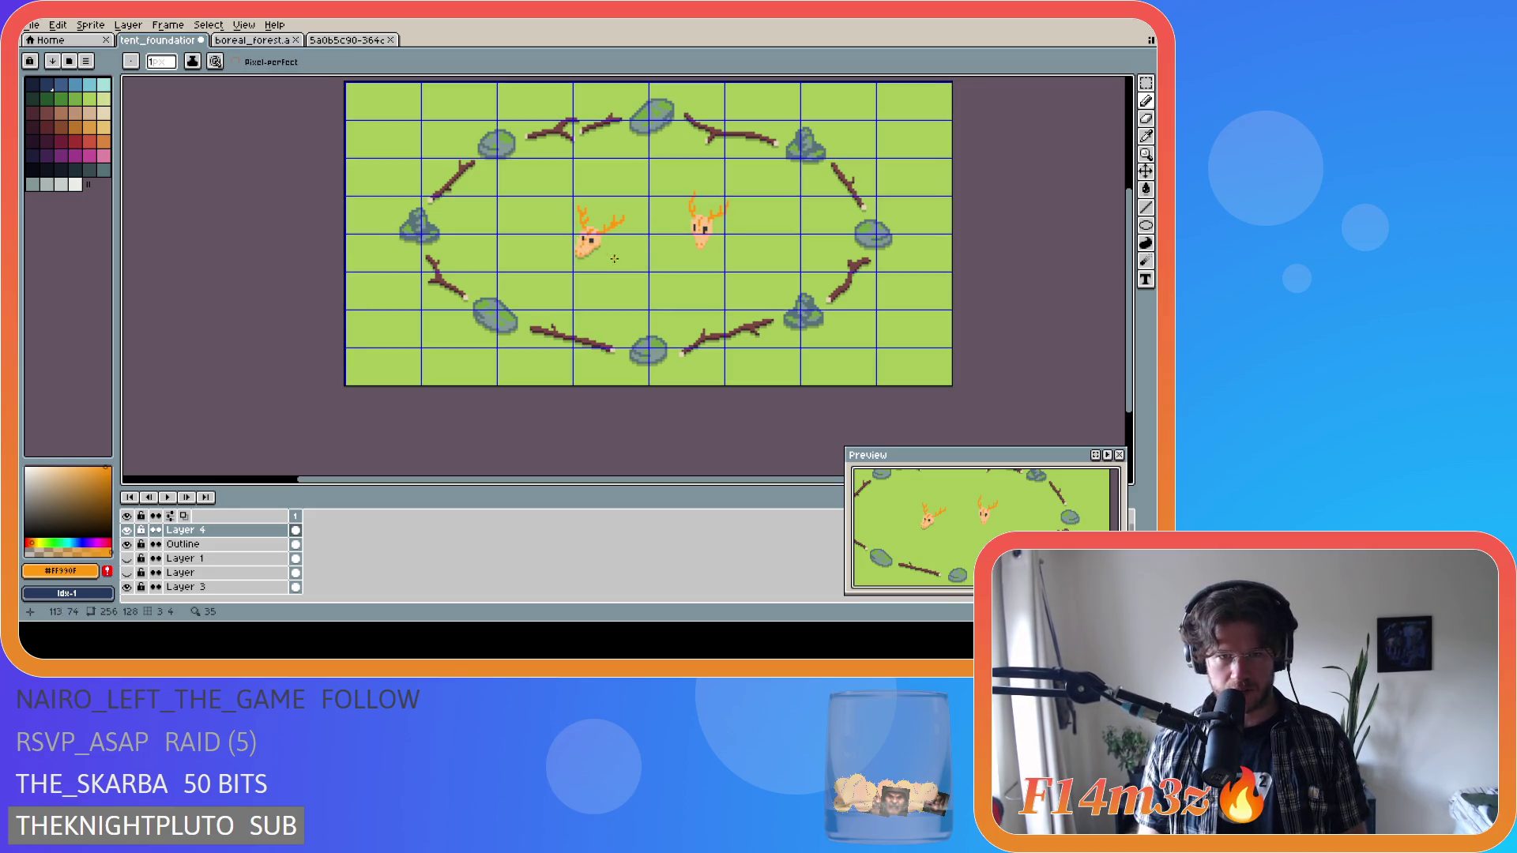
Move the left deer skull left and down, and cut the right skull from Layer 4.
{"action": "key", "text": "m"}
{"action": "mouse_move", "coordinate": [562, 196]}
{"action": "left_mouse_down"}
{"action": "mouse_move", "coordinate": [645, 263]}
{"action": "mouse_move", "coordinate": [583, 244]}
{"action": "mouse_move", "coordinate": [533, 265]}
{"action": "left_mouse_up"}
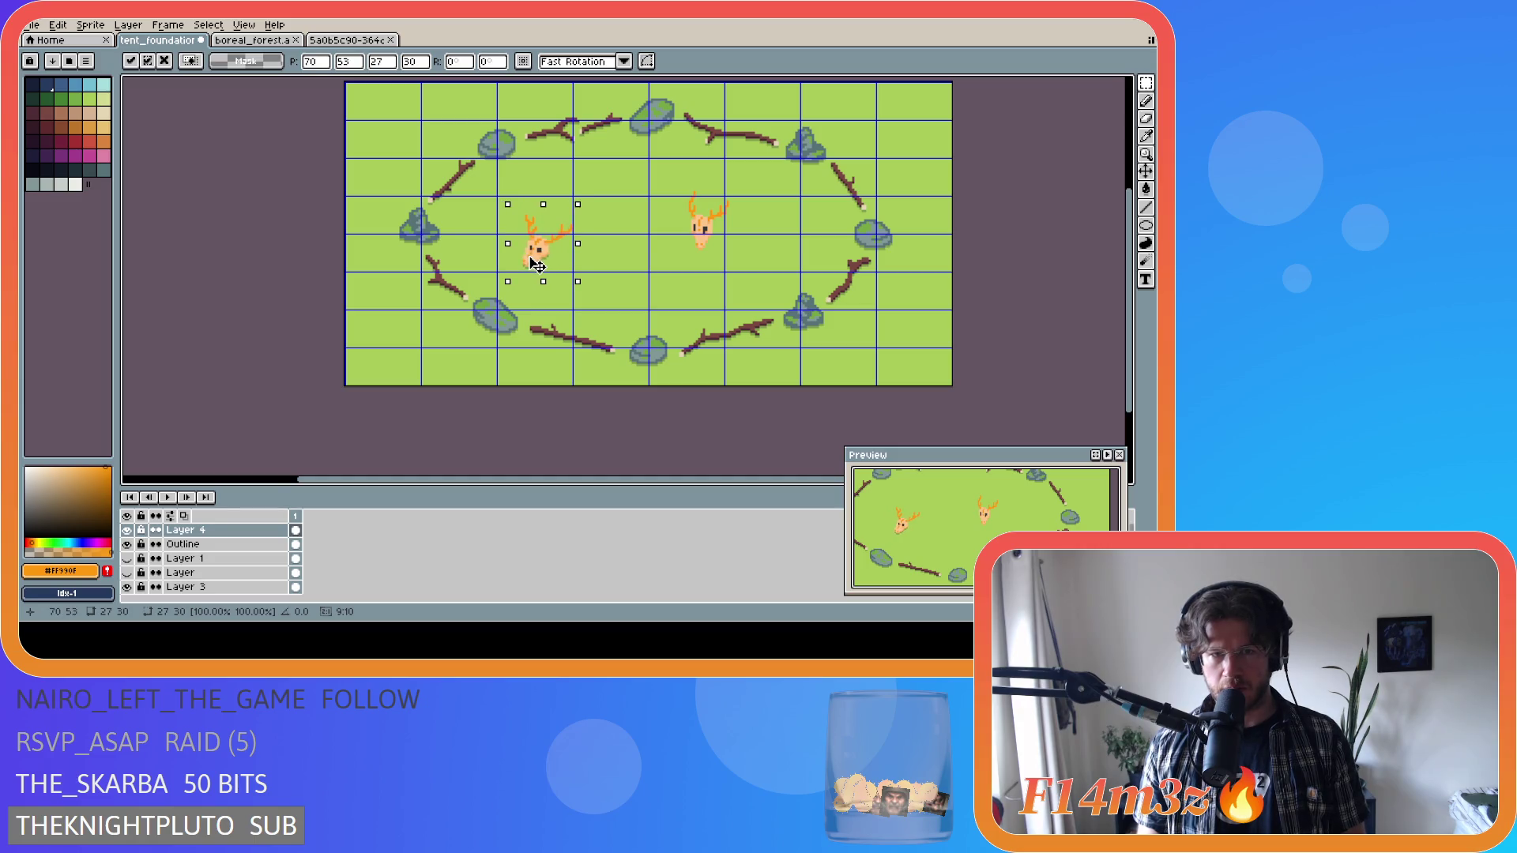
{"action": "mouse_move", "coordinate": [670, 192]}
{"action": "left_mouse_down"}
{"action": "mouse_move", "coordinate": [741, 282]}
{"action": "mouse_move", "coordinate": [703, 251]}
{"action": "left_mouse_up"}
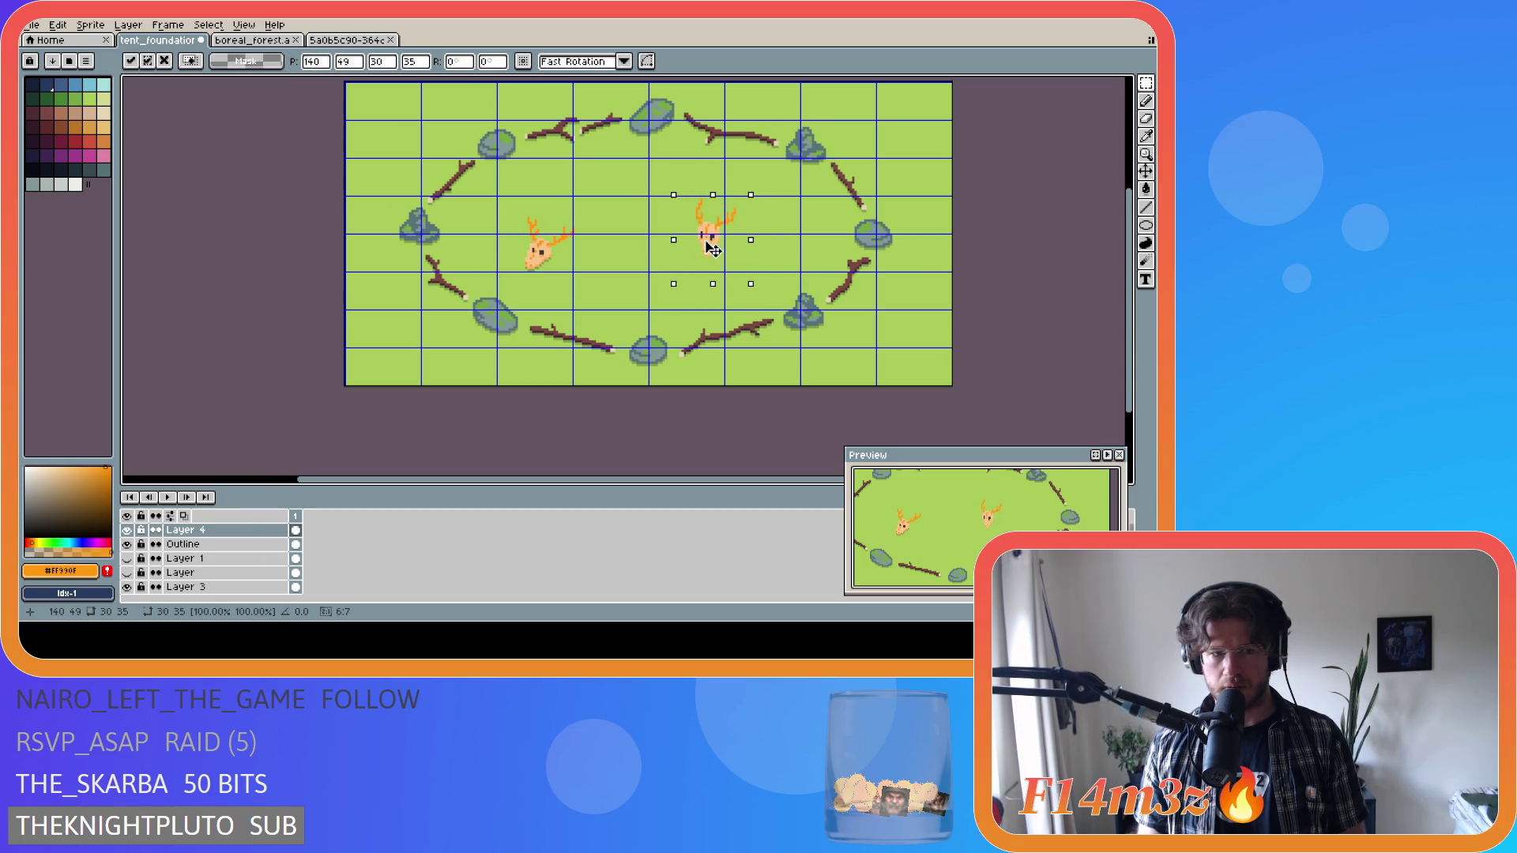
{"action": "key", "text": "Delete"}
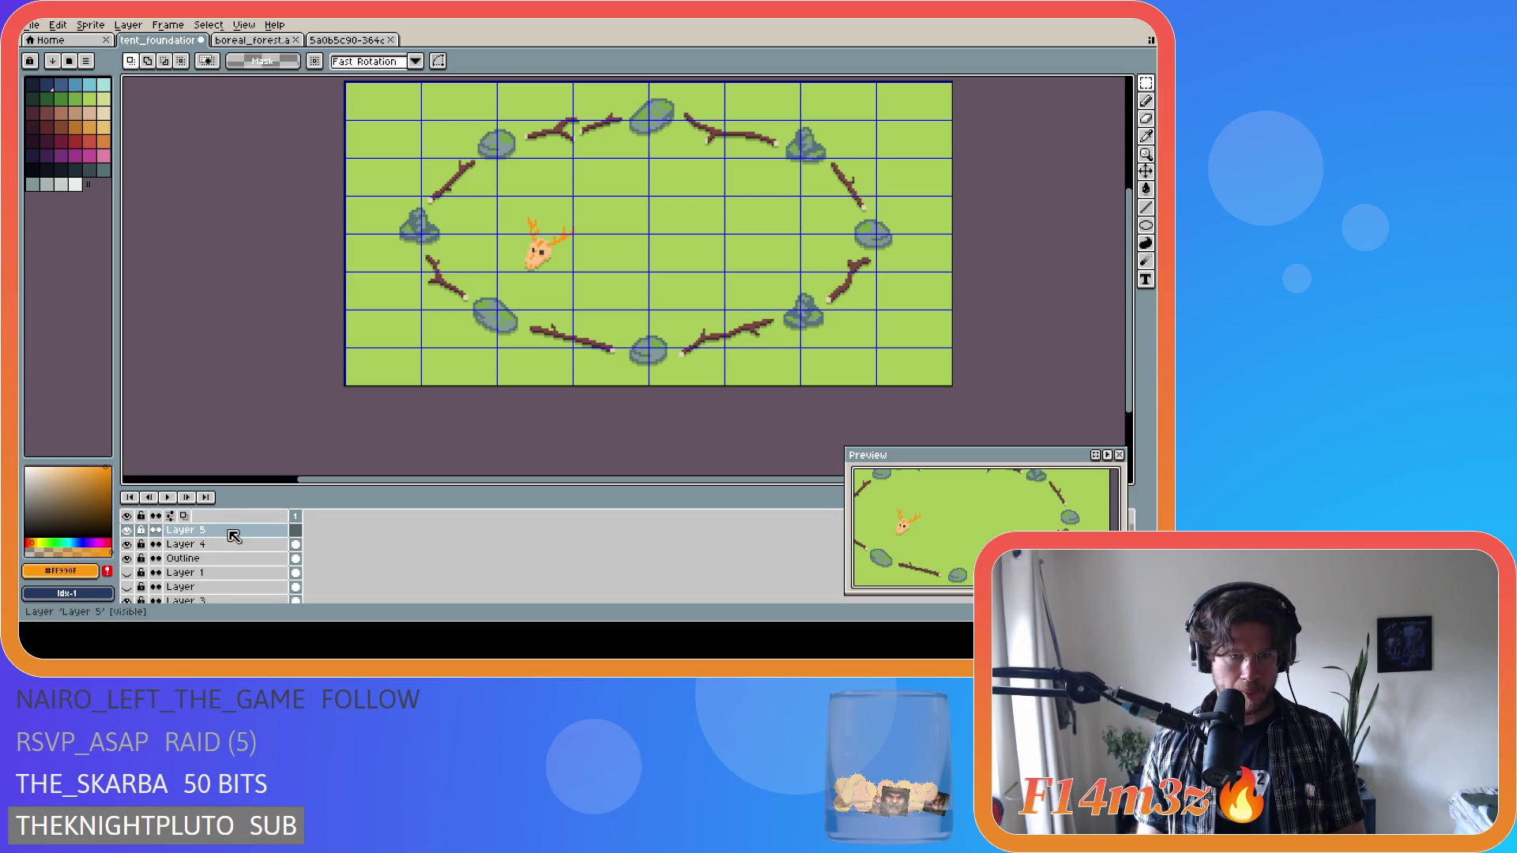
Paste the right skull onto a new Layer 5, hide that layer, and deselect.
{"action": "key", "text": "shift+n"}
{"action": "key", "text": "ctrl+v"}
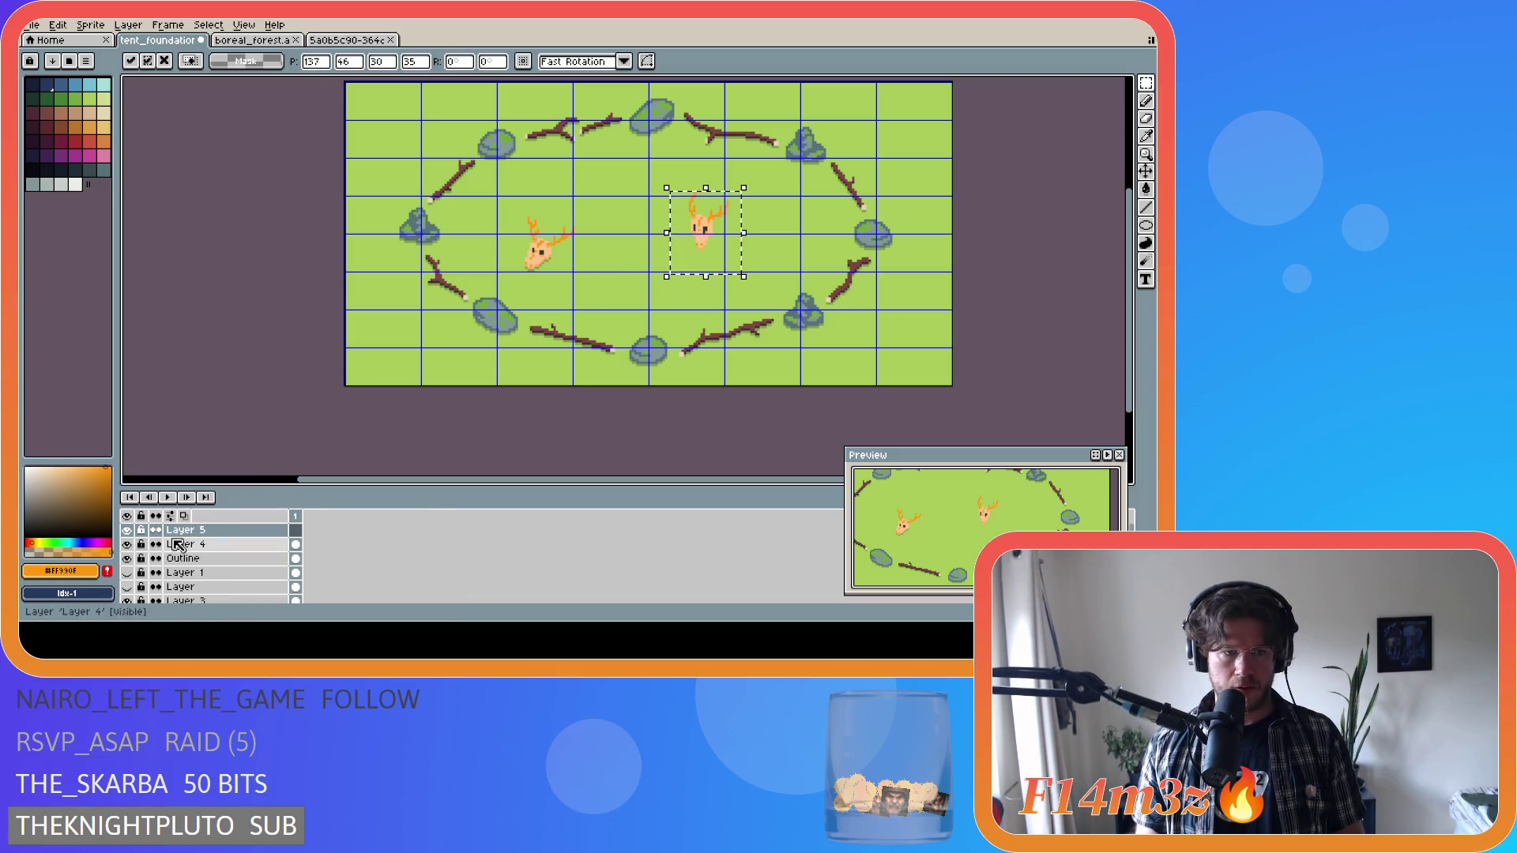
{"action": "left_click", "coordinate": [127, 529]}
{"action": "key", "text": "ctrl+d"}
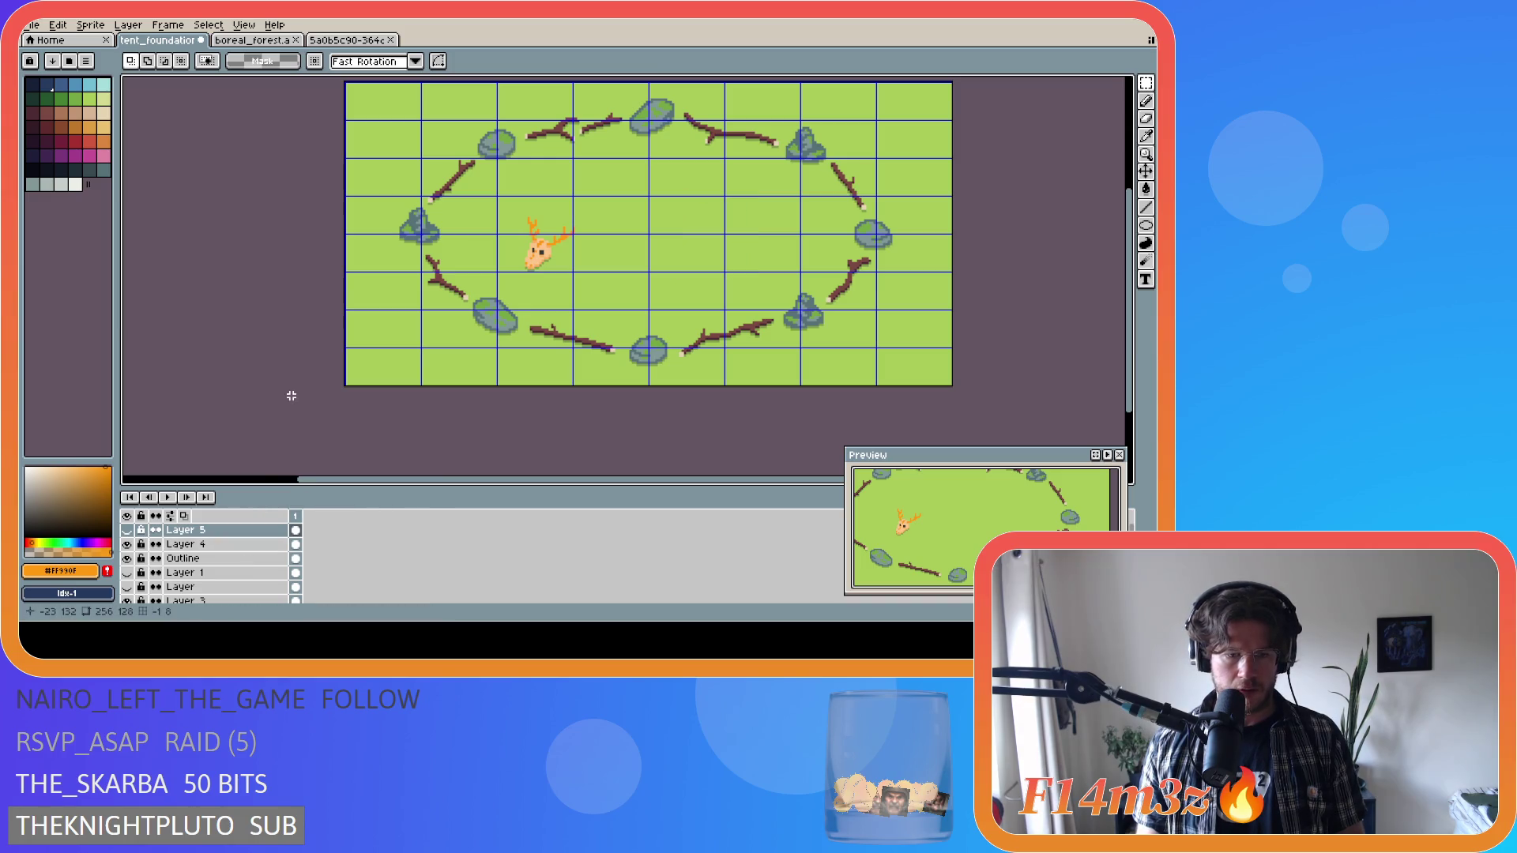
Return to Layer 4 and nudge the left deer skull slightly up.
{"action": "left_click", "coordinate": [185, 545]}
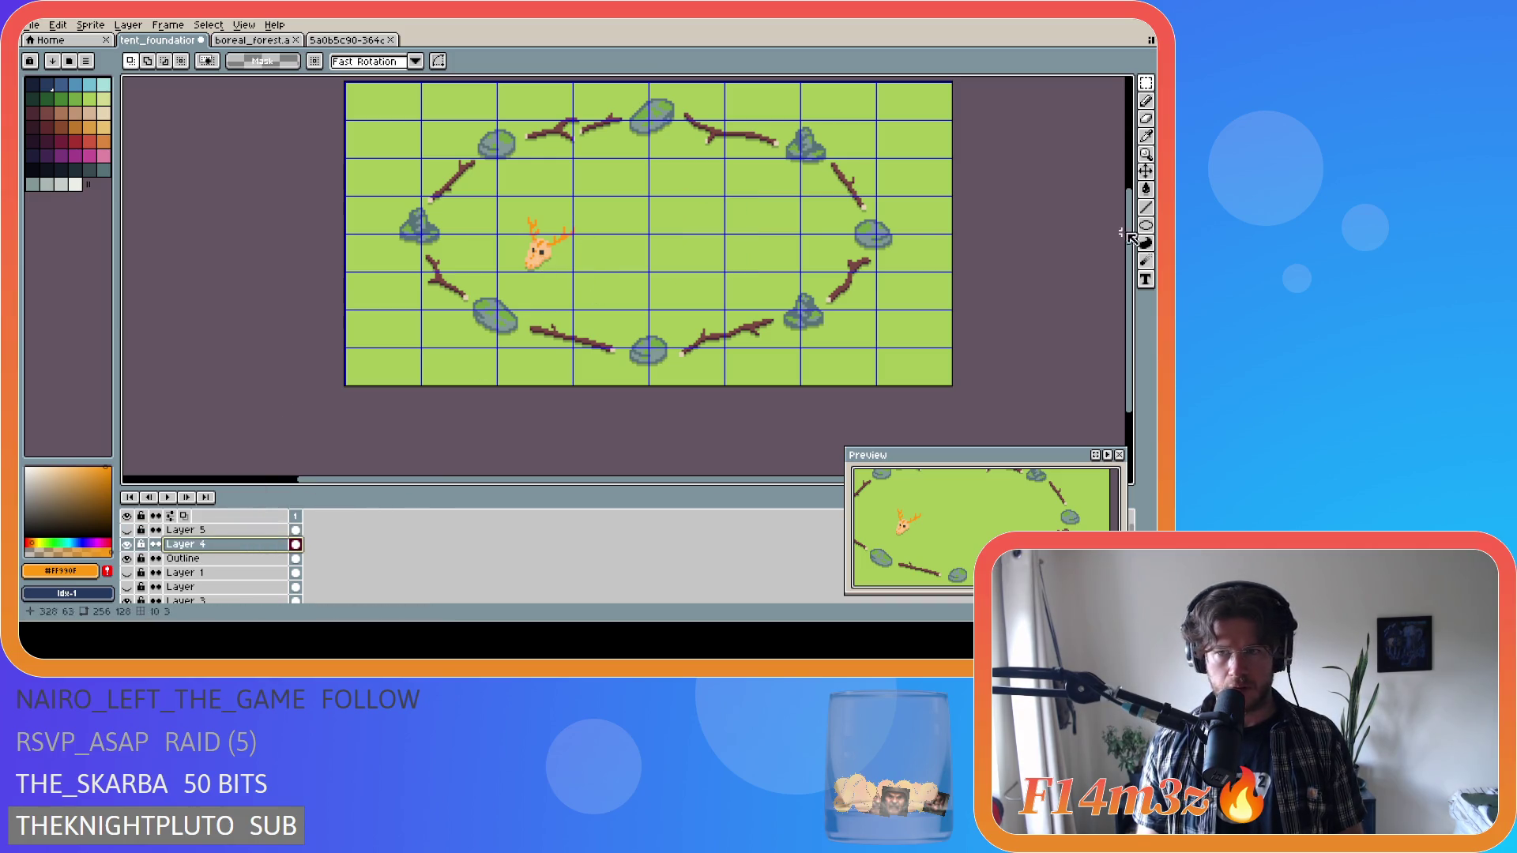
{"action": "key", "text": "v"}
{"action": "mouse_move", "coordinate": [546, 270]}
{"action": "left_mouse_down"}
{"action": "mouse_move", "coordinate": [701, 278]}
{"action": "mouse_move", "coordinate": [541, 268]}
{"action": "left_mouse_up"}
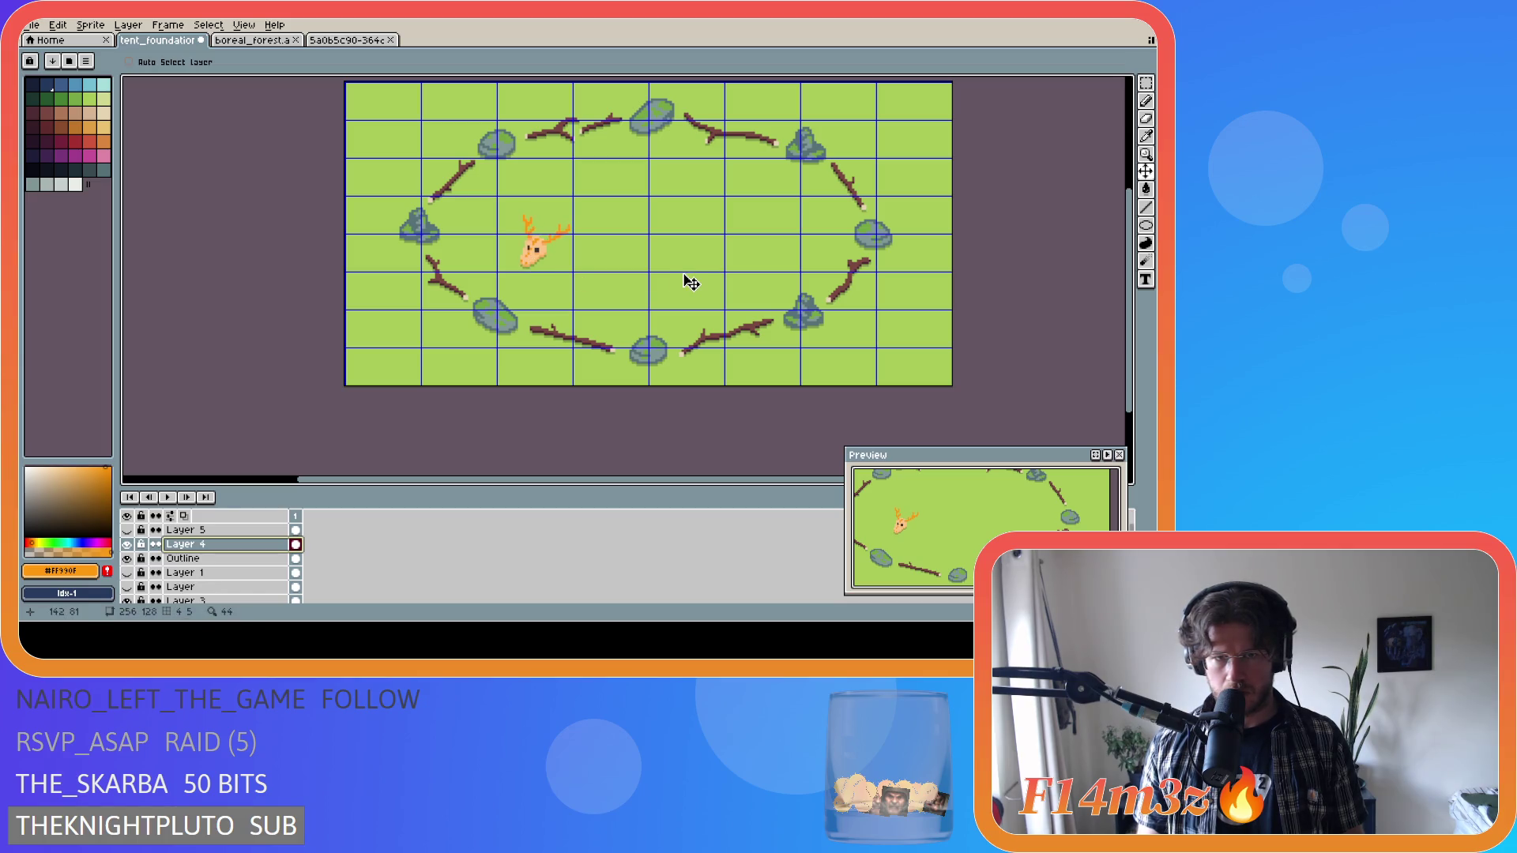
{"action": "scroll", "coordinate": [715, 286], "scroll_direction": "down", "scroll_amount": 3}
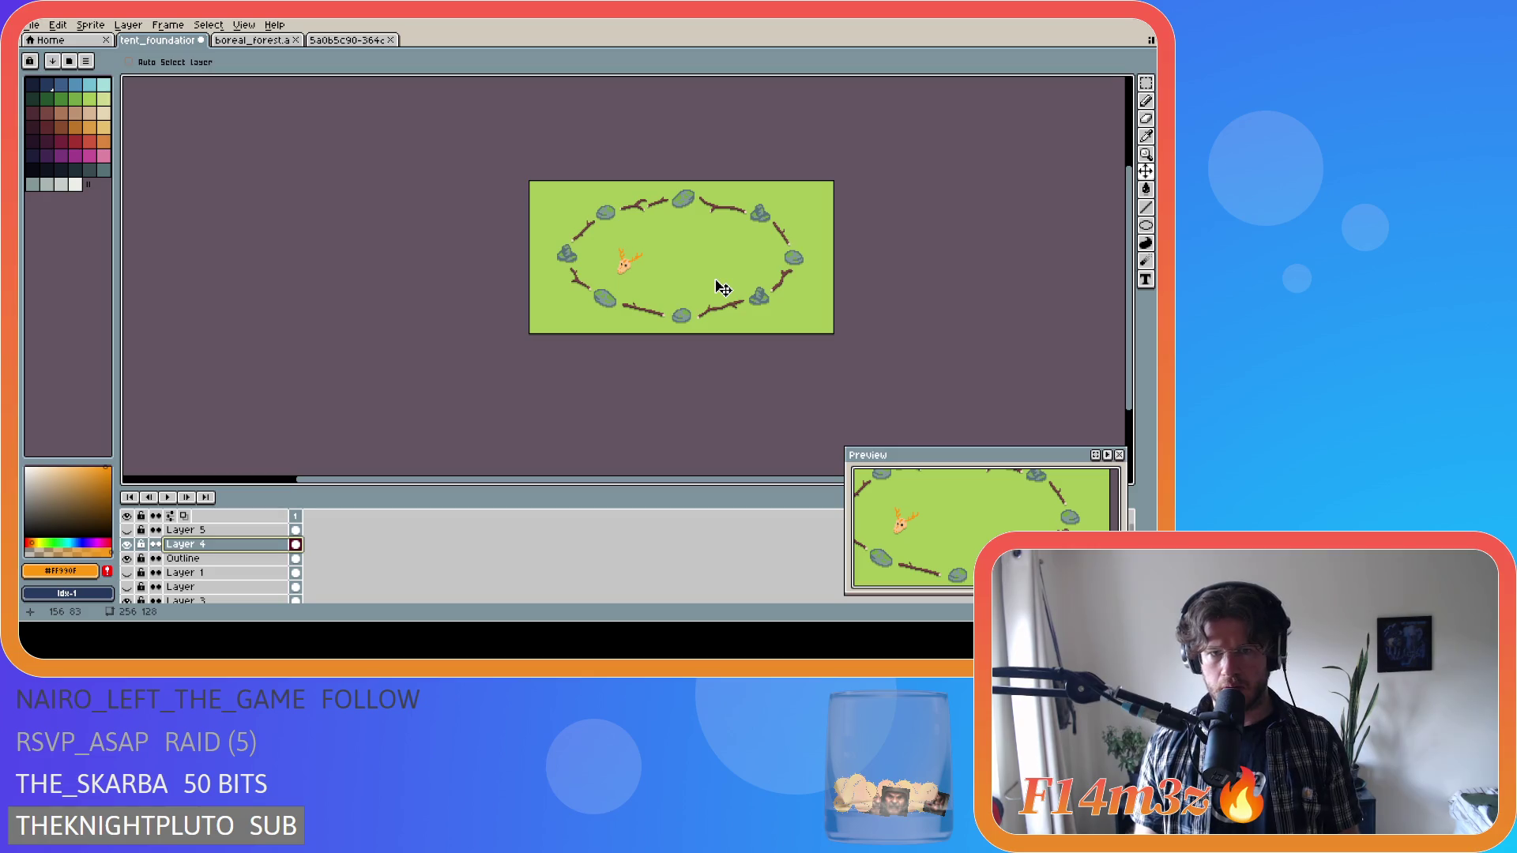
{"action": "left_click_drag", "start_coordinate": [624, 479], "coordinate": [701, 478]}
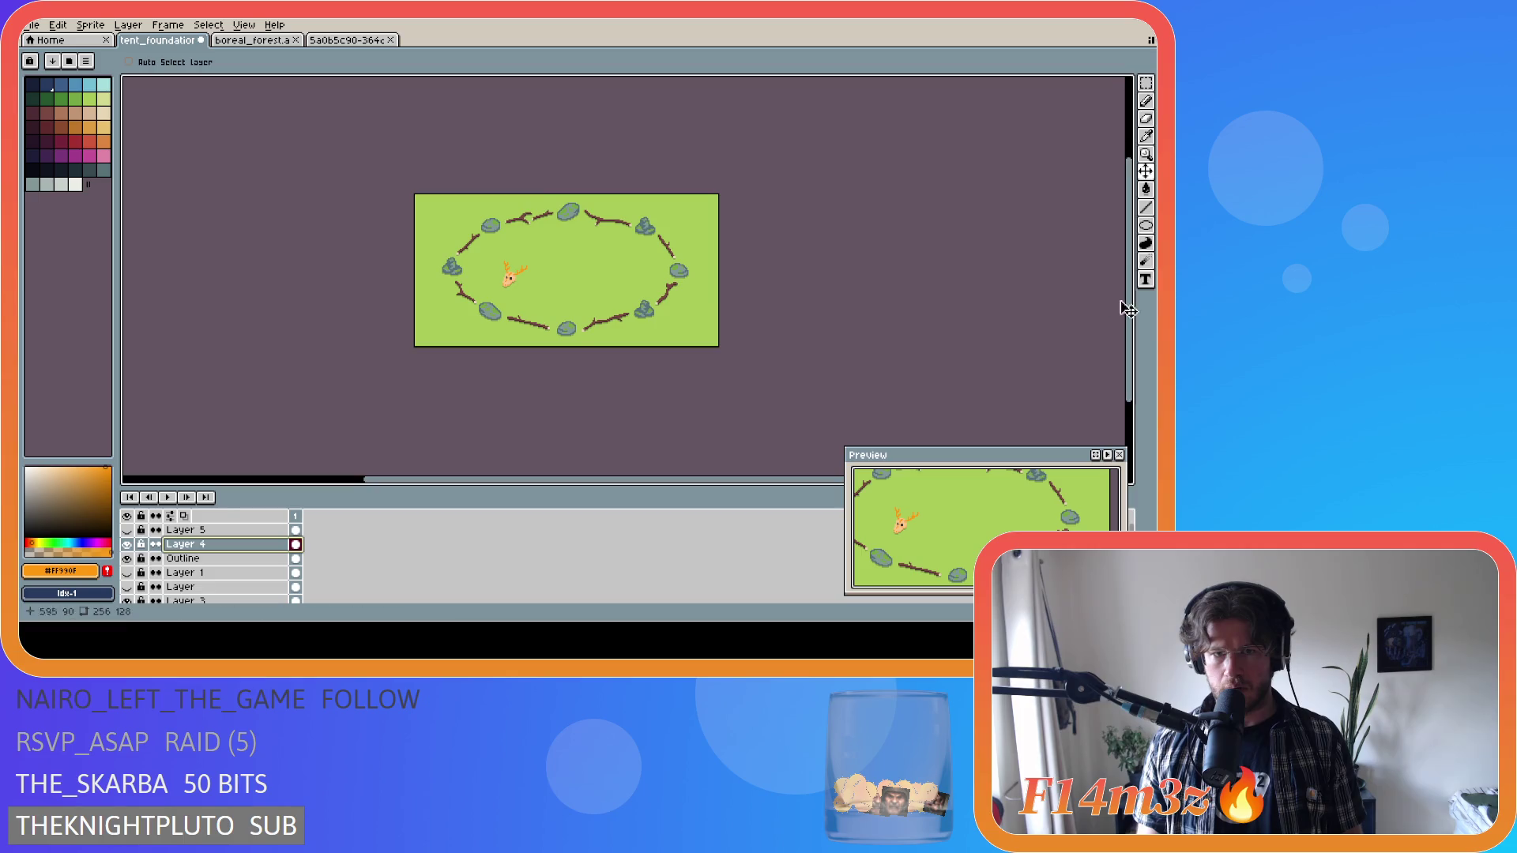
{"action": "scroll", "coordinate": [644, 268], "scroll_direction": "up", "scroll_amount": 1}
{"action": "left_click_drag", "start_coordinate": [368, 286], "coordinate": [411, 282]}
{"action": "key", "text": "ctrl+apostrophe"}
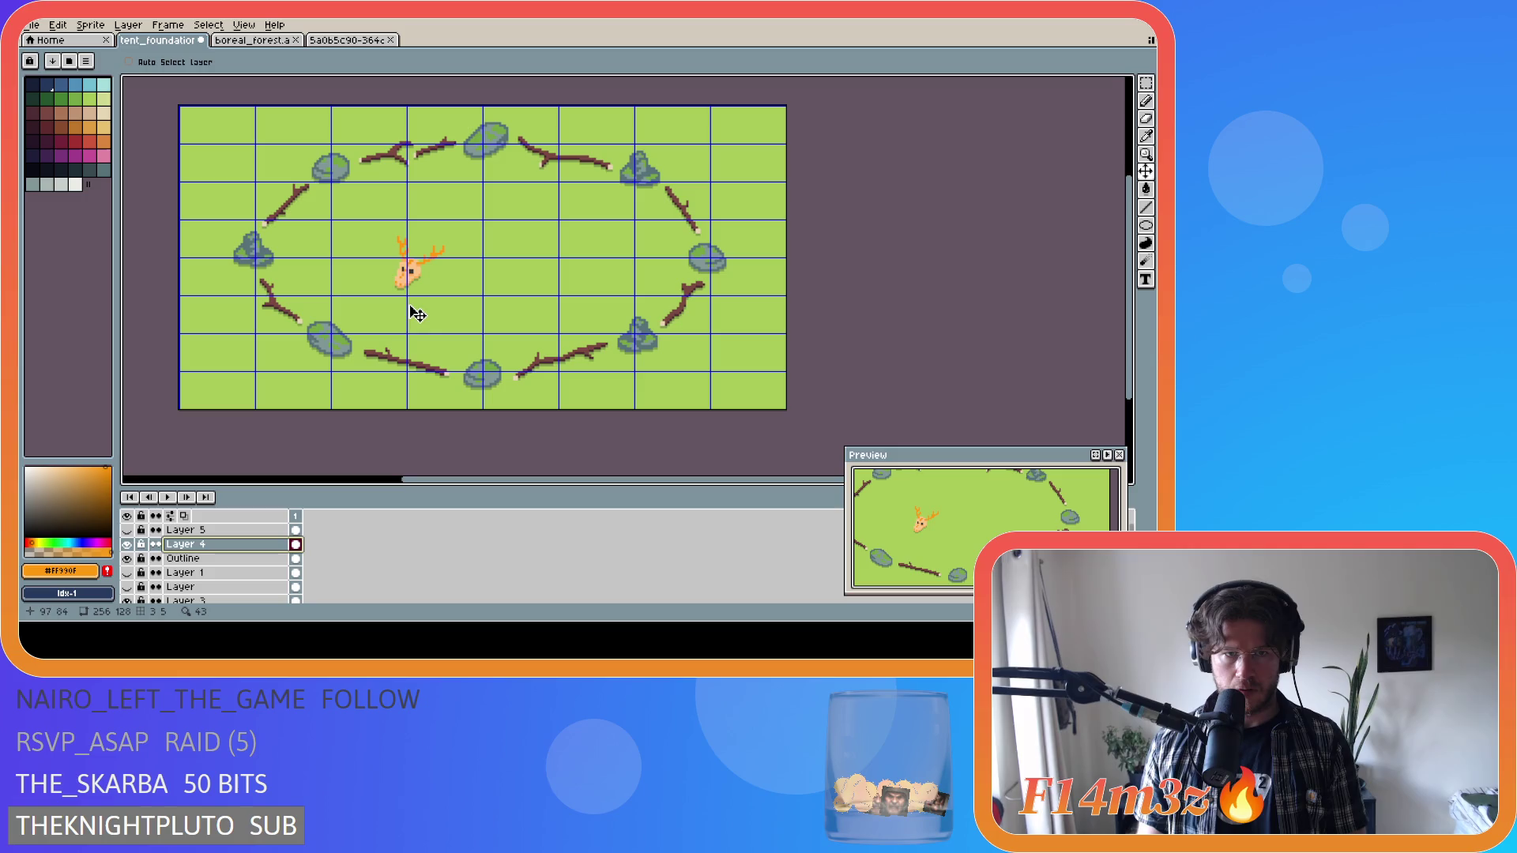
{"action": "left_click_drag", "start_coordinate": [410, 271], "coordinate": [409, 284]}
{"action": "key", "text": "ctrl+apostrophe"}
{"action": "key", "text": "ctrl+d"}
{"action": "scroll", "coordinate": [714, 329], "scroll_direction": "down", "scroll_amount": 2}
{"action": "scroll", "coordinate": [719, 326], "scroll_direction": "up", "scroll_amount": 2}
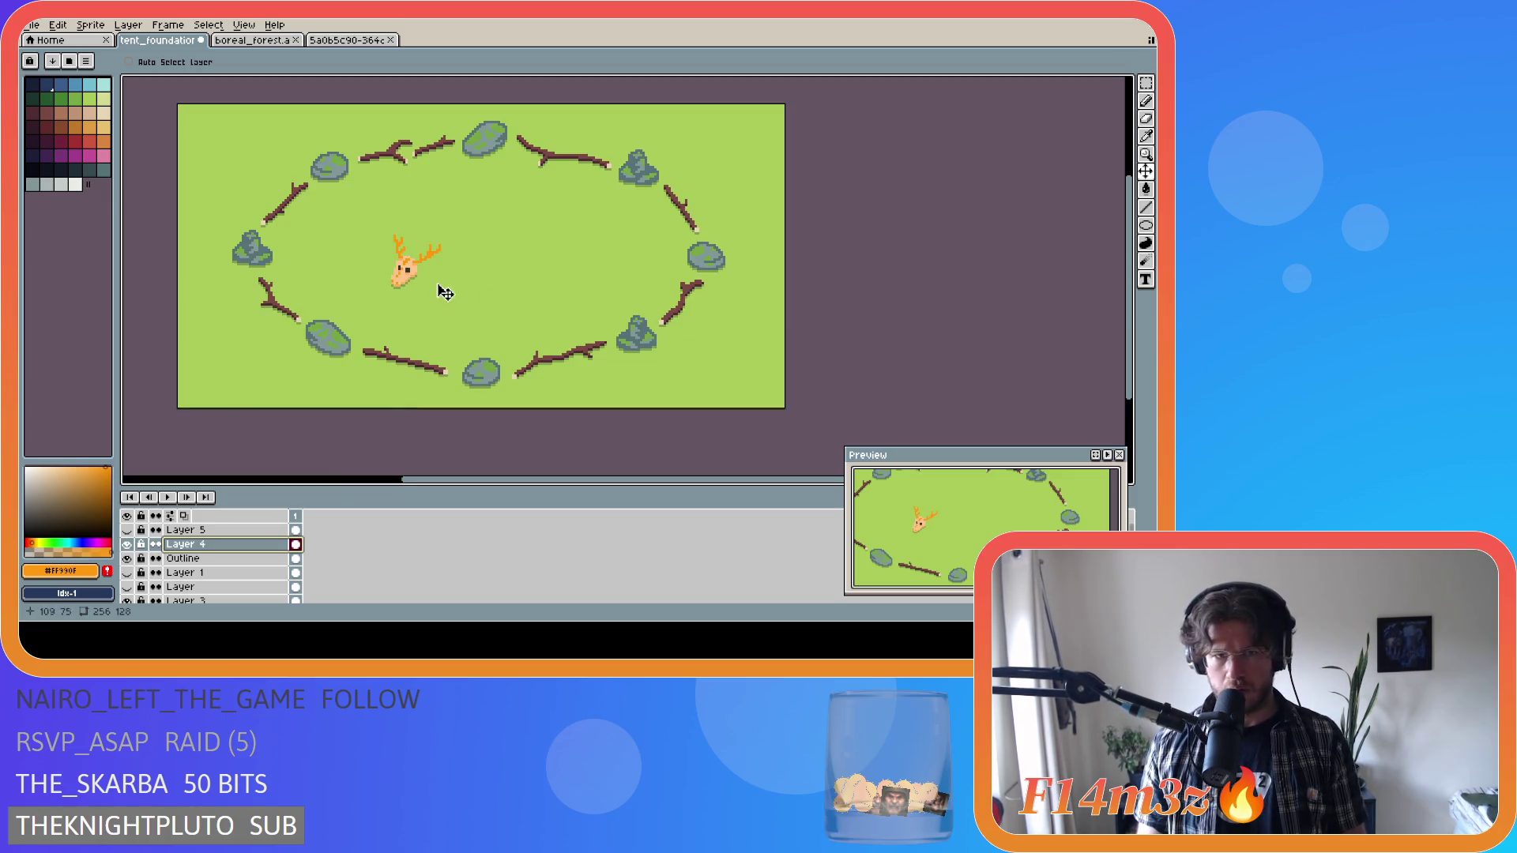
{"action": "scroll", "coordinate": [784, 319], "scroll_direction": "down", "scroll_amount": 2}
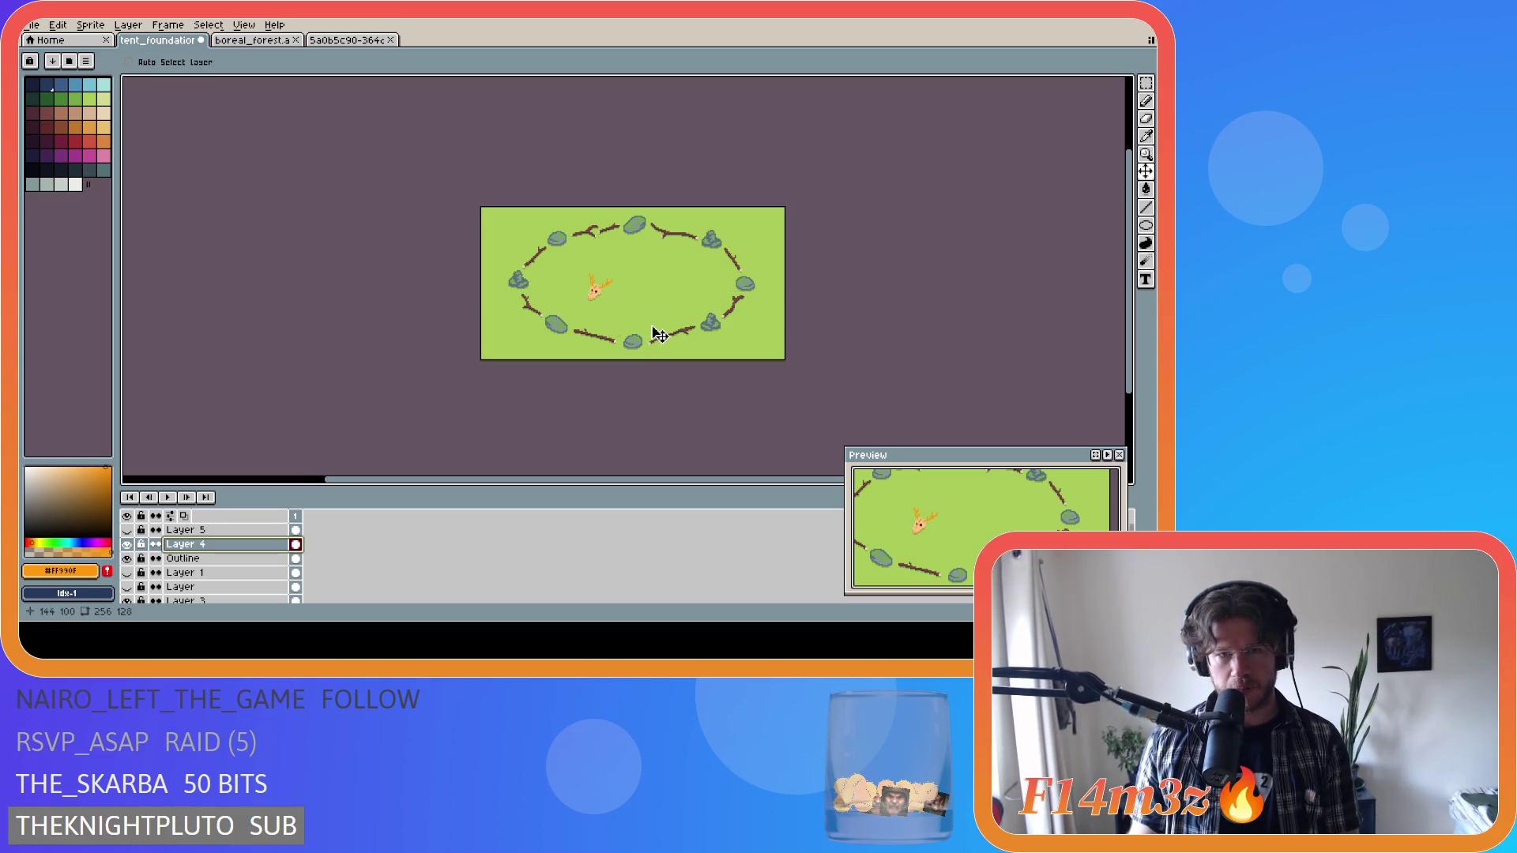
{"action": "left_click", "coordinate": [603, 301]}
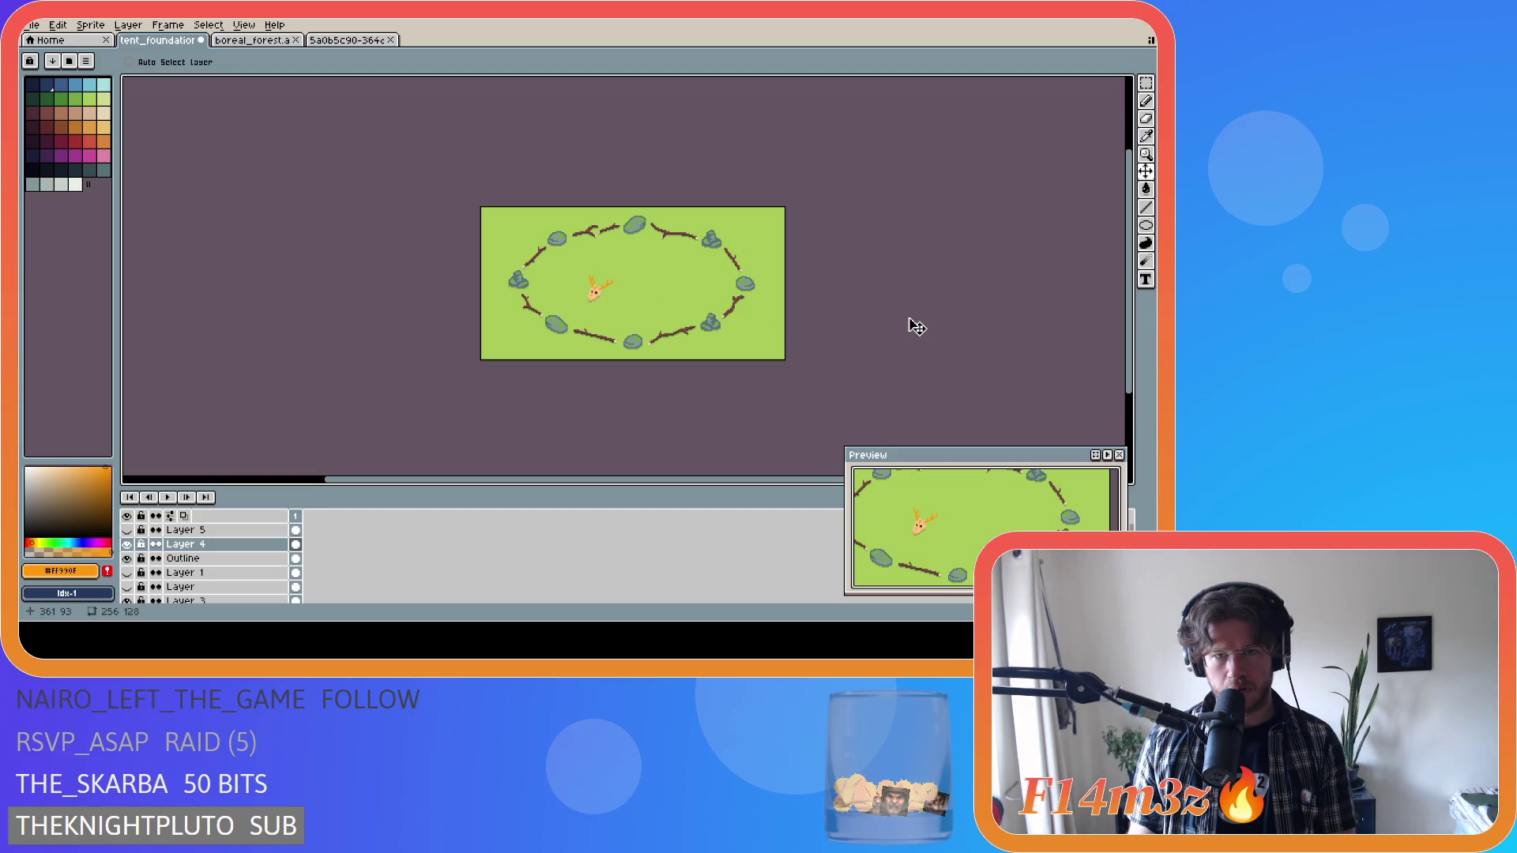
{"action": "scroll", "coordinate": [916, 327], "scroll_direction": "up", "scroll_amount": 2}
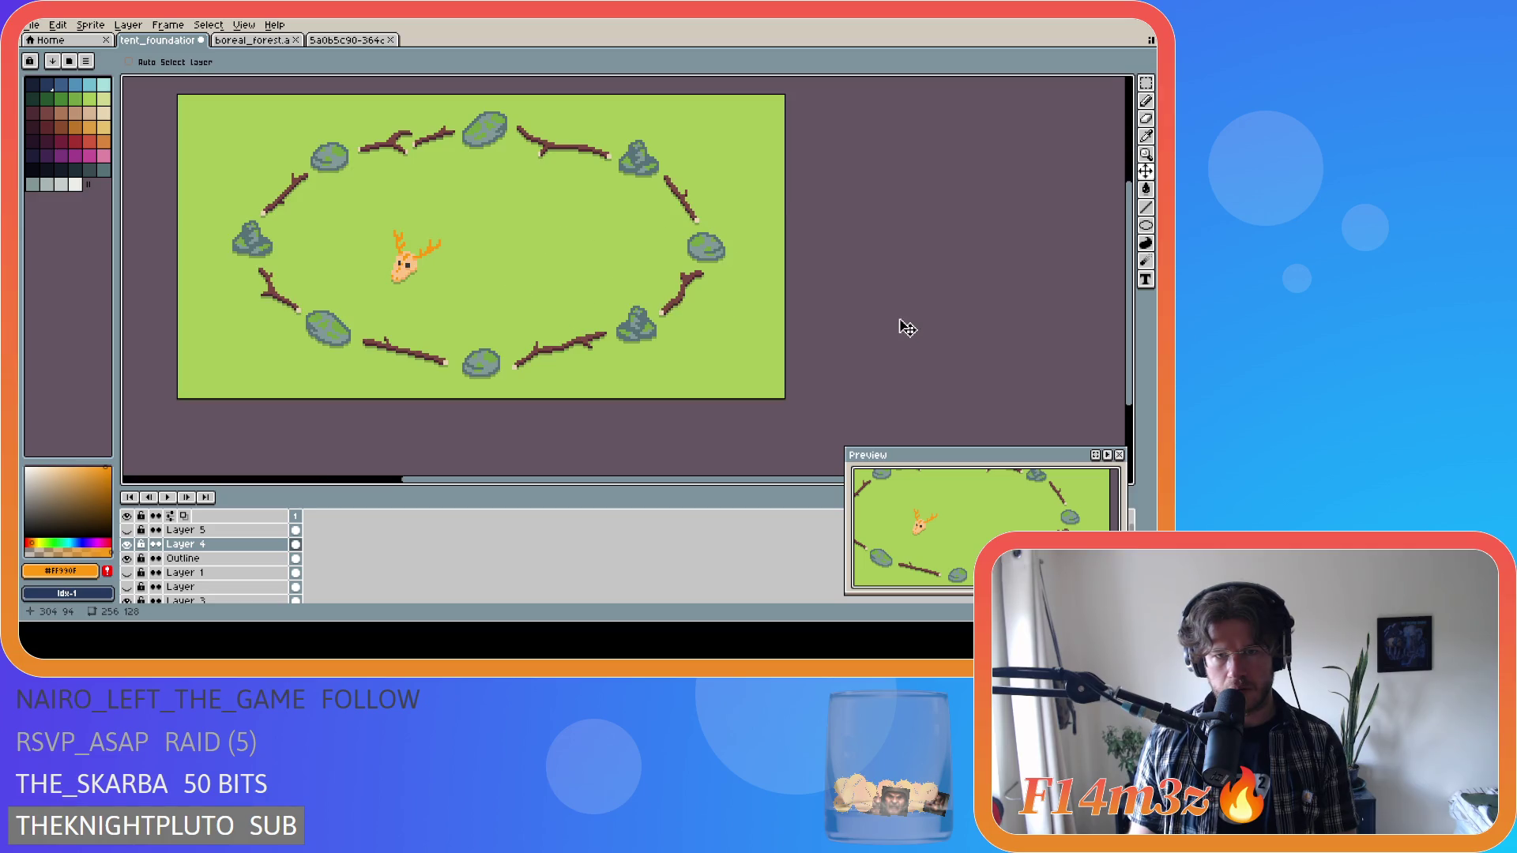
{"action": "scroll", "coordinate": [140, 598], "scroll_direction": "down", "scroll_amount": 1}
{"action": "left_click", "coordinate": [127, 581]}
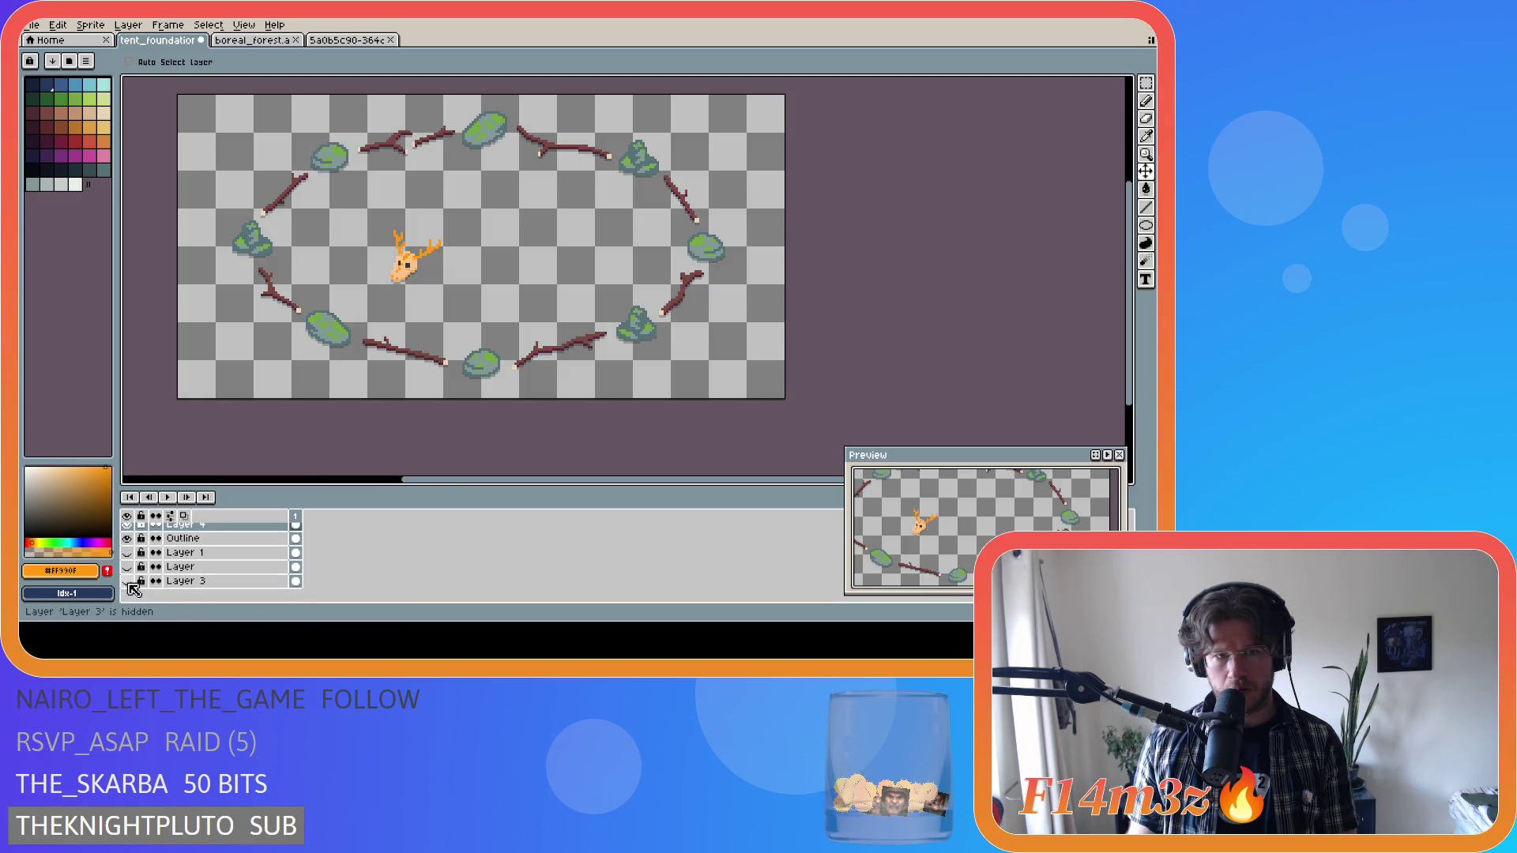
{"action": "left_click", "coordinate": [127, 582]}
{"action": "scroll", "coordinate": [662, 353], "scroll_direction": "down", "scroll_amount": 2}
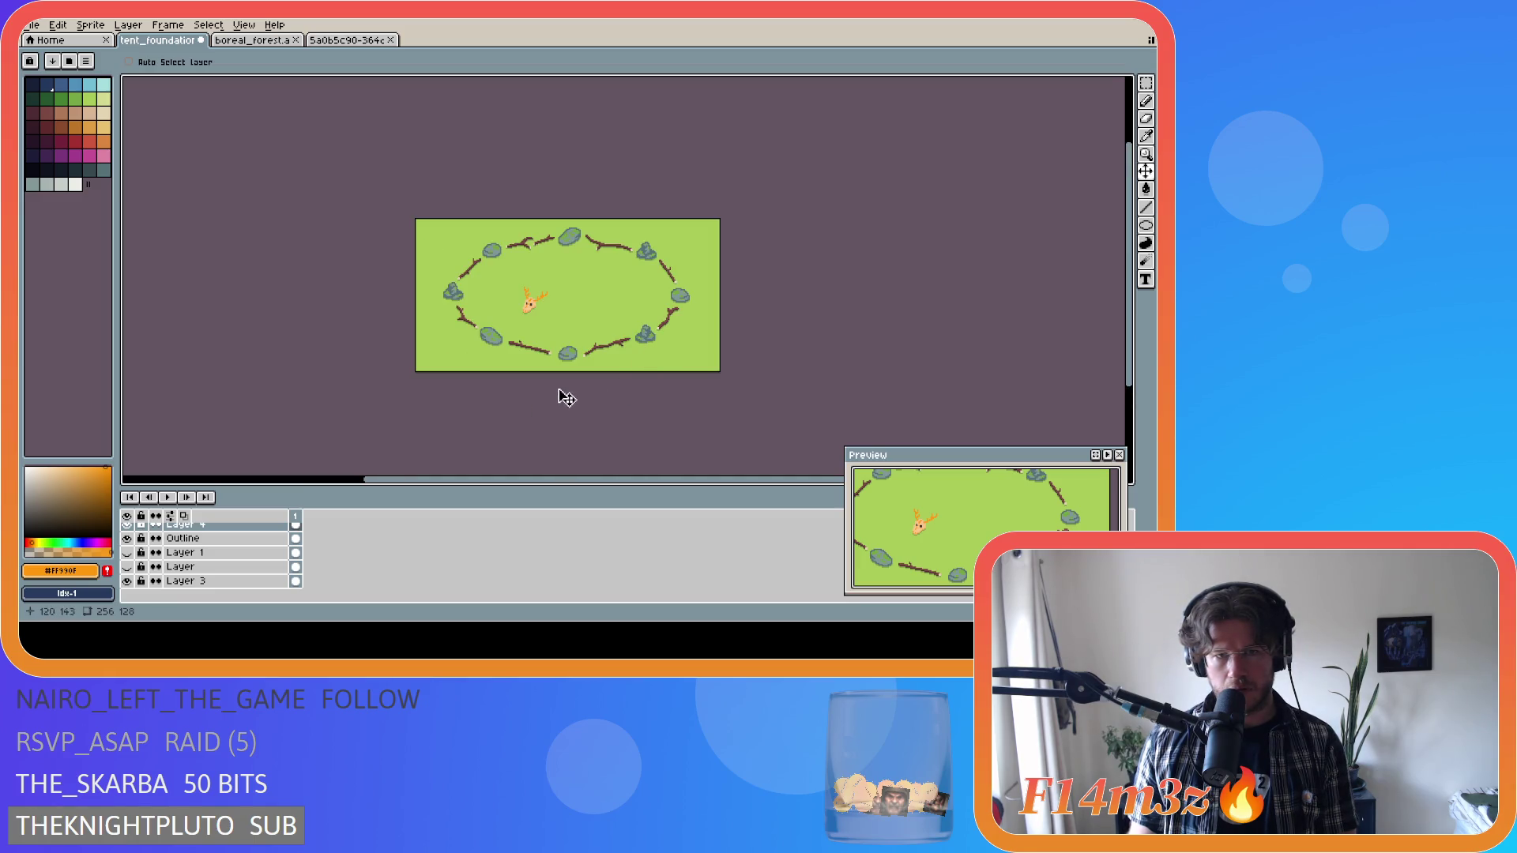
{"action": "scroll", "coordinate": [515, 332], "scroll_direction": "up", "scroll_amount": 2}
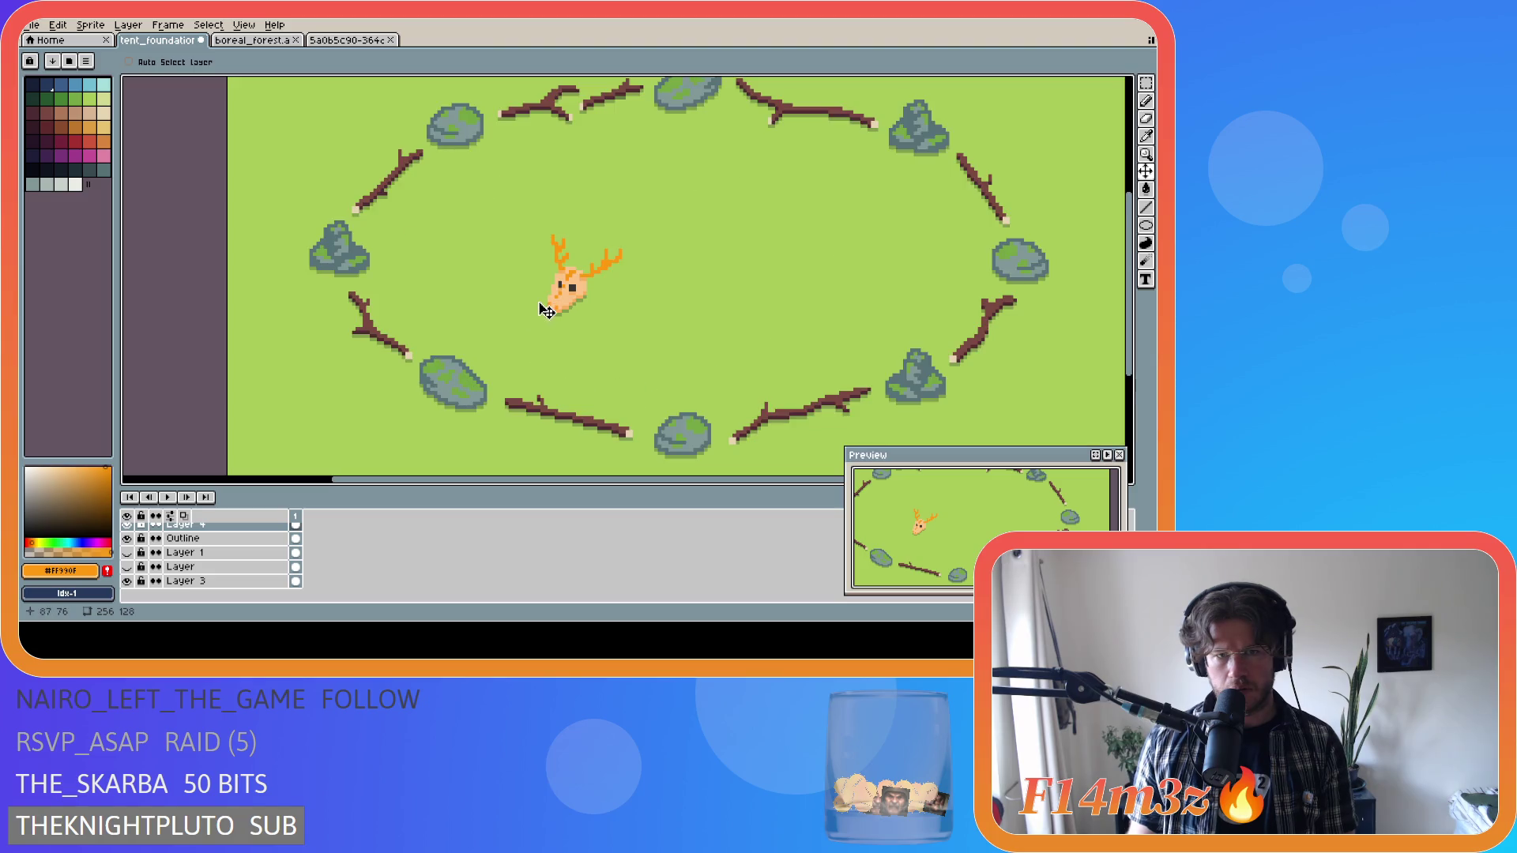
{"action": "scroll", "coordinate": [548, 308], "scroll_direction": "up", "scroll_amount": 2}
{"action": "key", "text": "i"}
{"action": "left_click", "coordinate": [563, 276]}
{"action": "scroll", "coordinate": [563, 276], "scroll_direction": "up", "scroll_amount": 1}
Sample the skull's peach and dark #363636 colours and undo the last pencil stroke.
{"action": "key", "text": "b"}
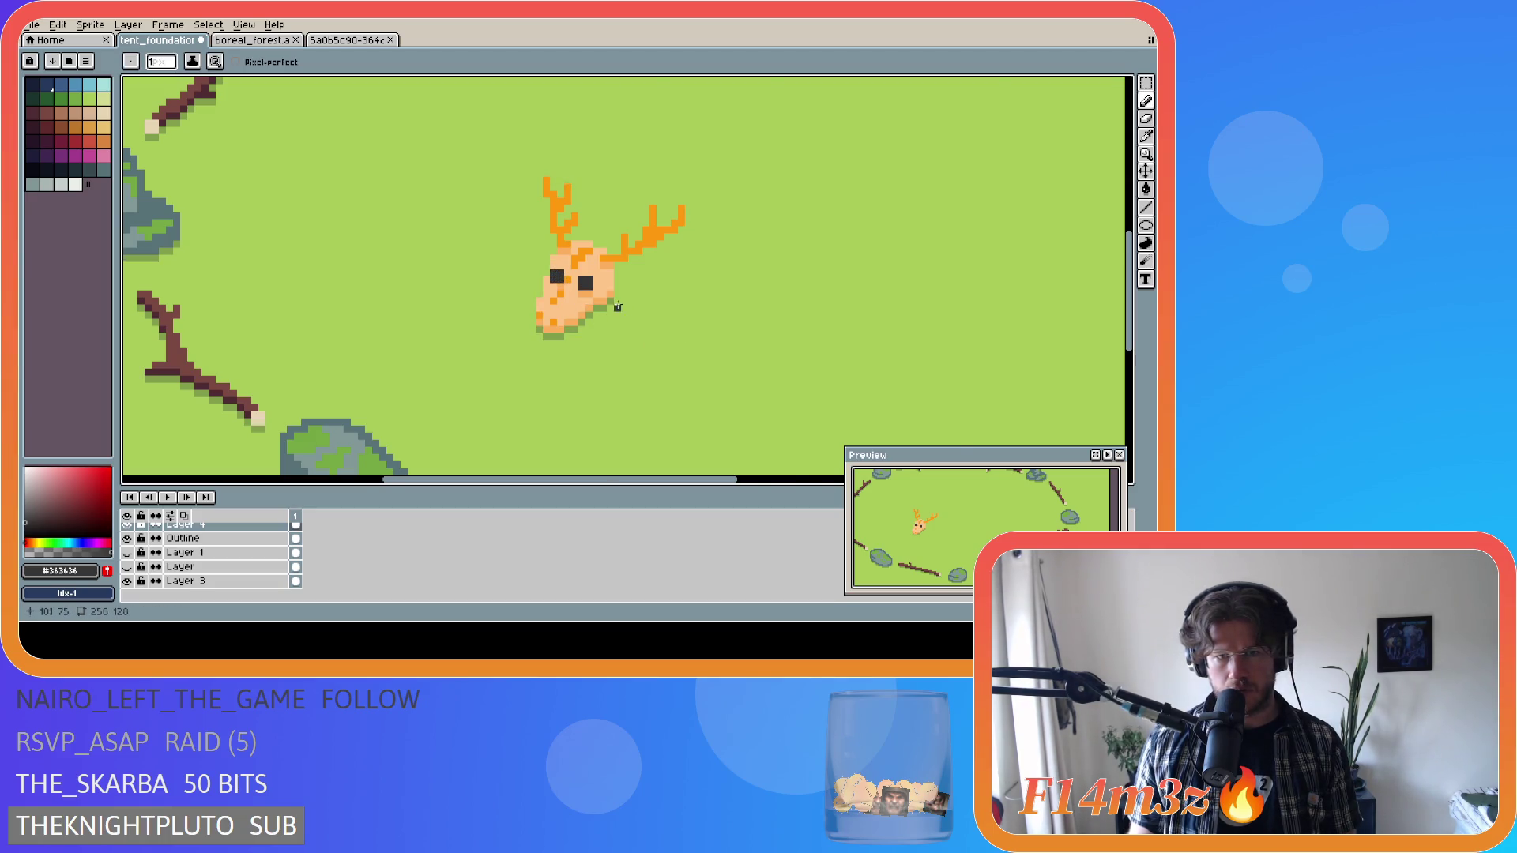
{"action": "scroll", "coordinate": [623, 305], "scroll_direction": "down", "scroll_amount": 5}
{"action": "scroll", "coordinate": [672, 320], "scroll_direction": "up", "scroll_amount": 2}
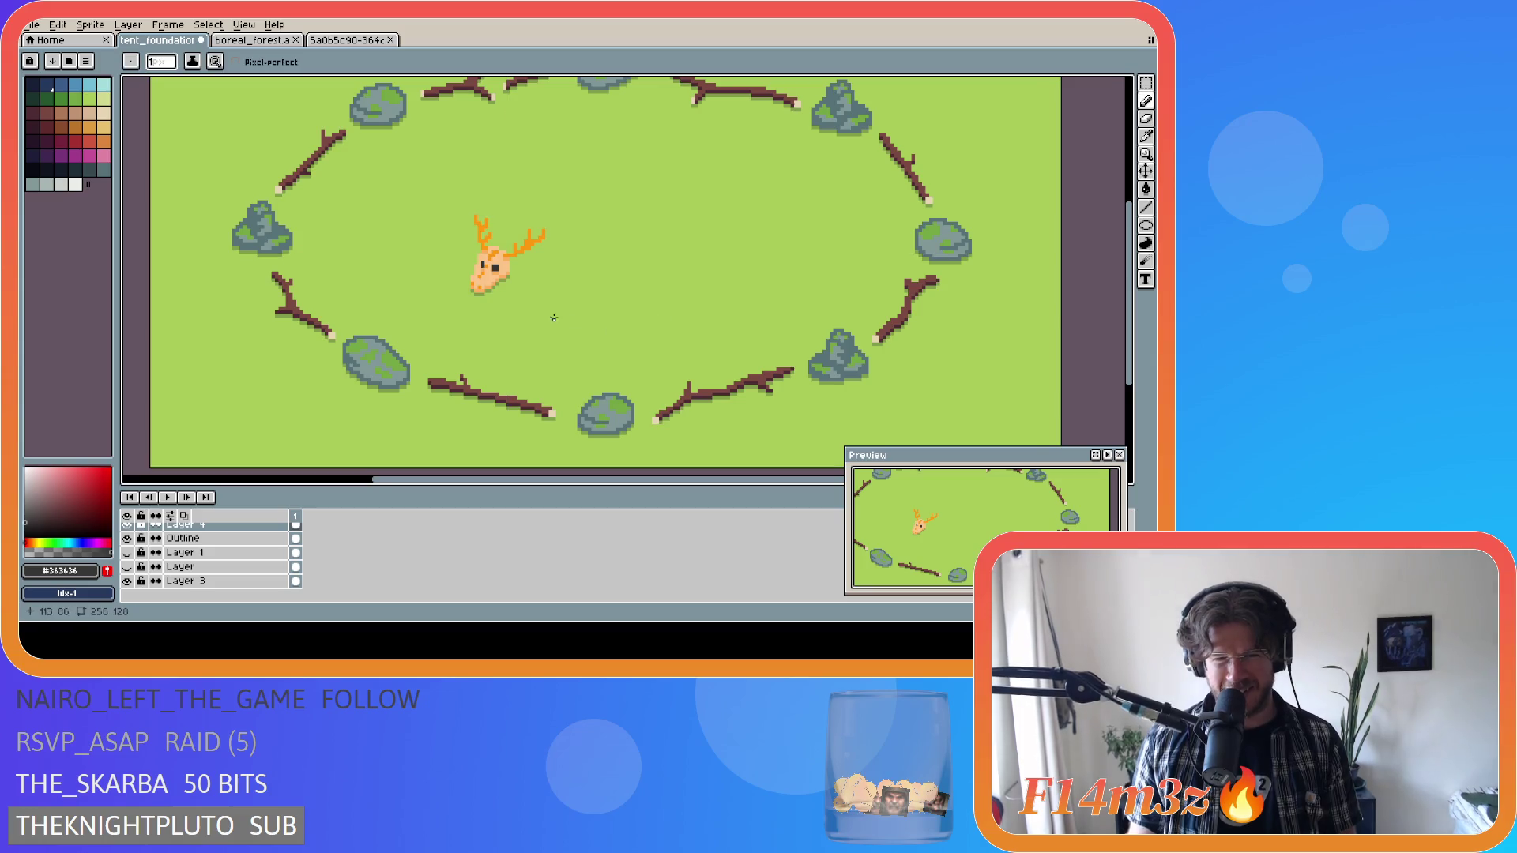
{"action": "scroll", "coordinate": [545, 312], "scroll_direction": "down", "scroll_amount": 1}
{"action": "scroll", "coordinate": [499, 294], "scroll_direction": "up", "scroll_amount": 2}
{"action": "scroll", "coordinate": [498, 294], "scroll_direction": "up", "scroll_amount": 1}
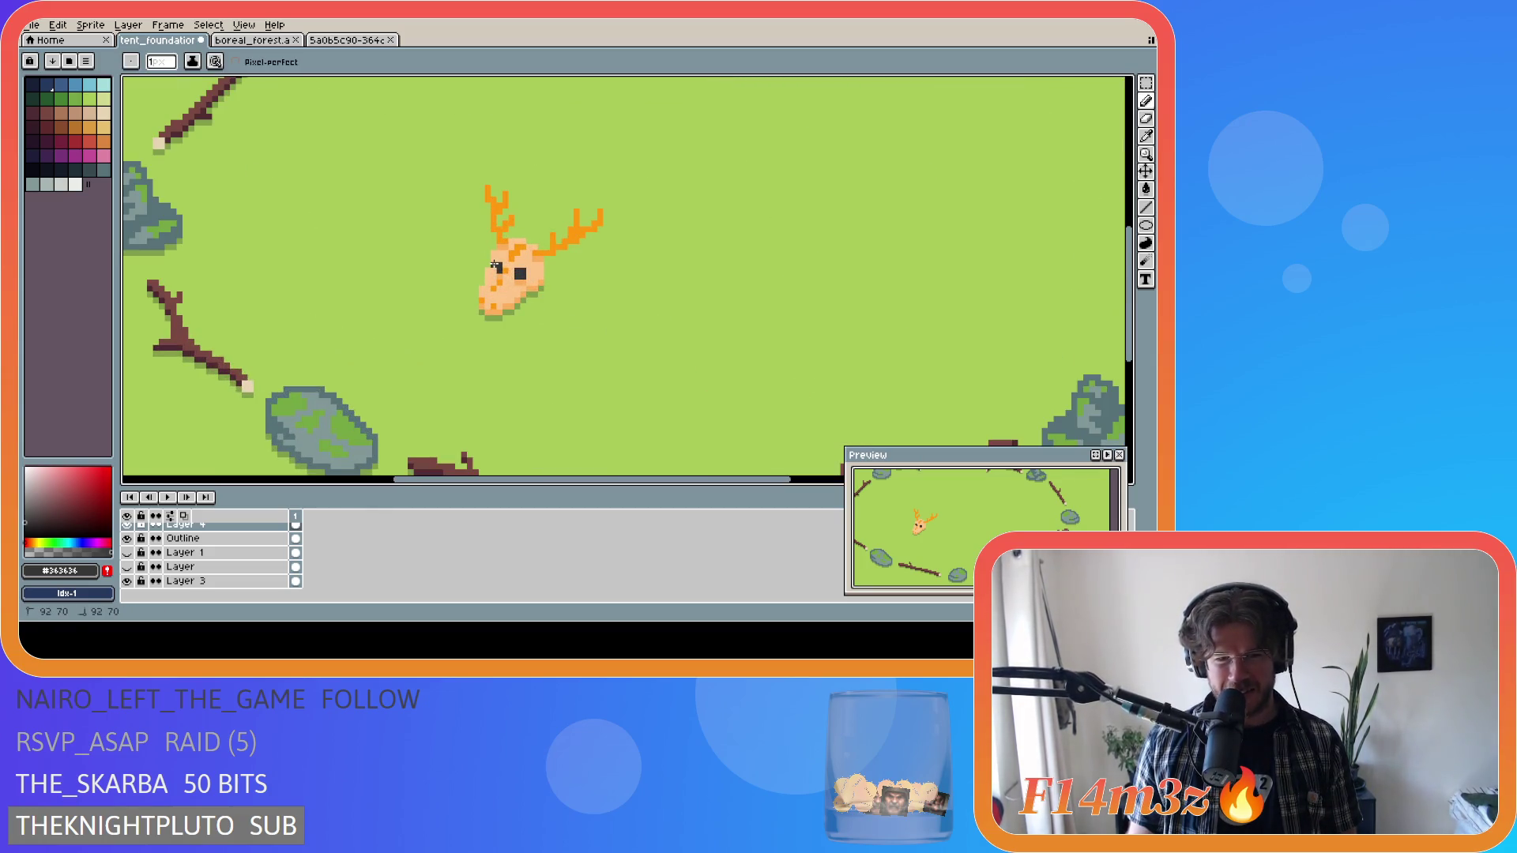
{"action": "left_click", "coordinate": [501, 265], "text": "alt"}
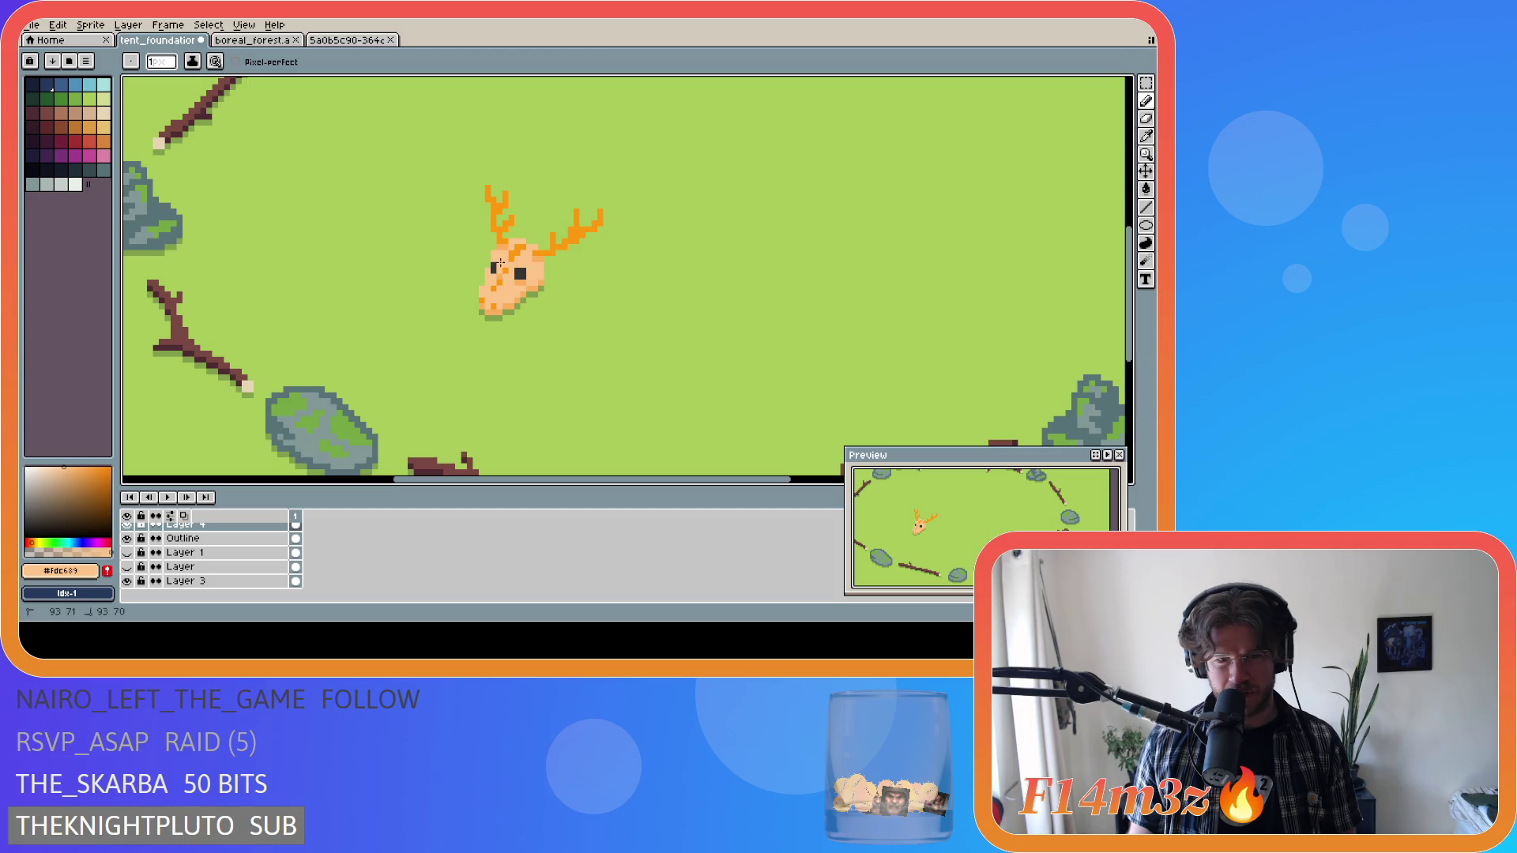
{"action": "left_click", "coordinate": [496, 267], "text": "alt"}
{"action": "scroll", "coordinate": [593, 327], "scroll_direction": "down", "scroll_amount": 6}
{"action": "scroll", "coordinate": [595, 325], "scroll_direction": "up", "scroll_amount": 2}
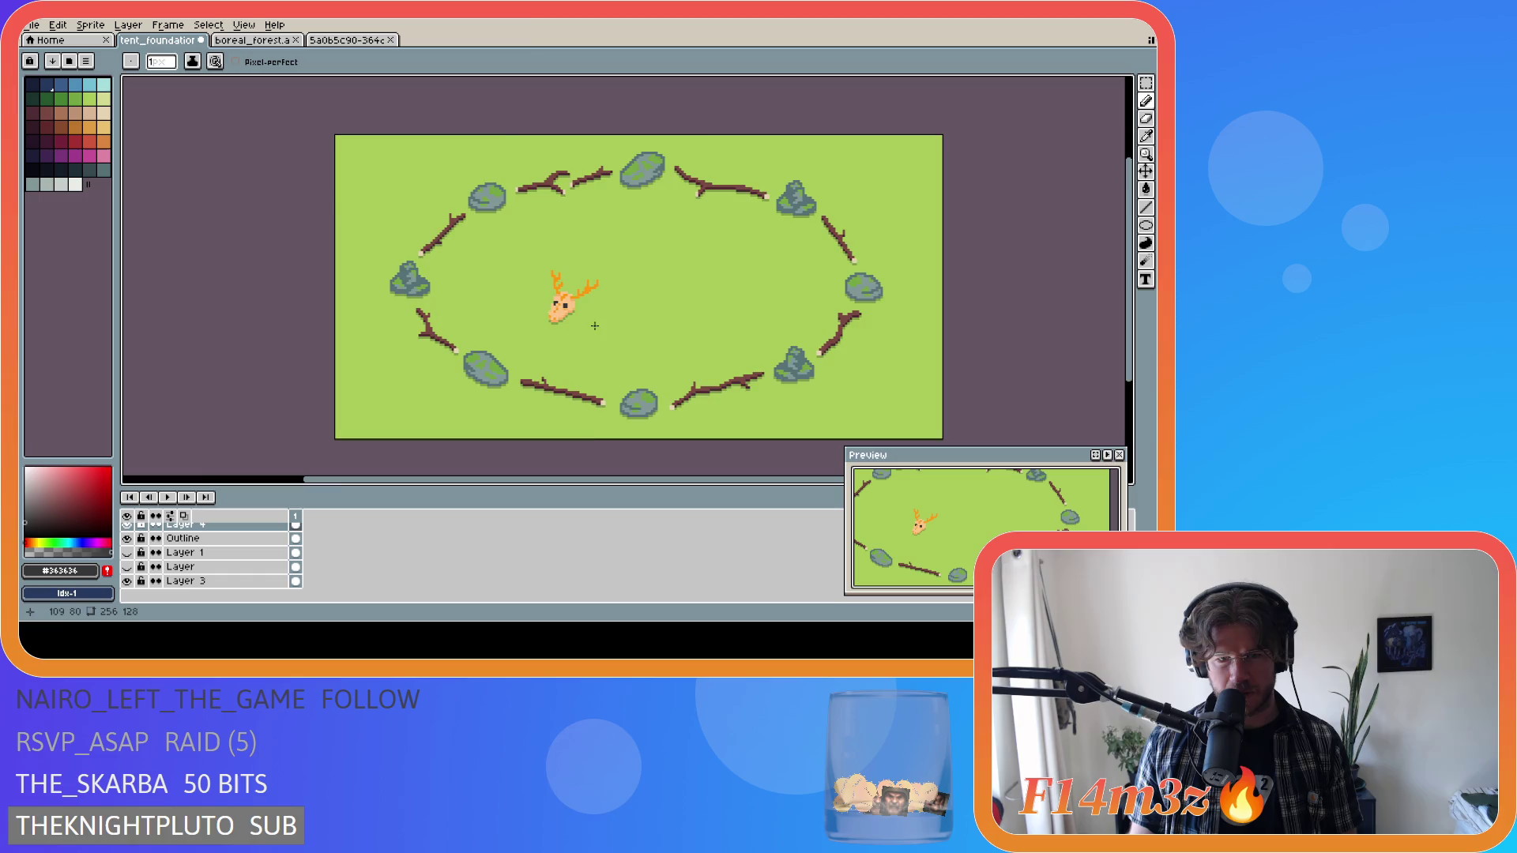
{"action": "scroll", "coordinate": [594, 325], "scroll_direction": "up", "scroll_amount": 1}
{"action": "scroll", "coordinate": [676, 349], "scroll_direction": "down", "scroll_amount": 1}
{"action": "key", "text": "ctrl+z"}
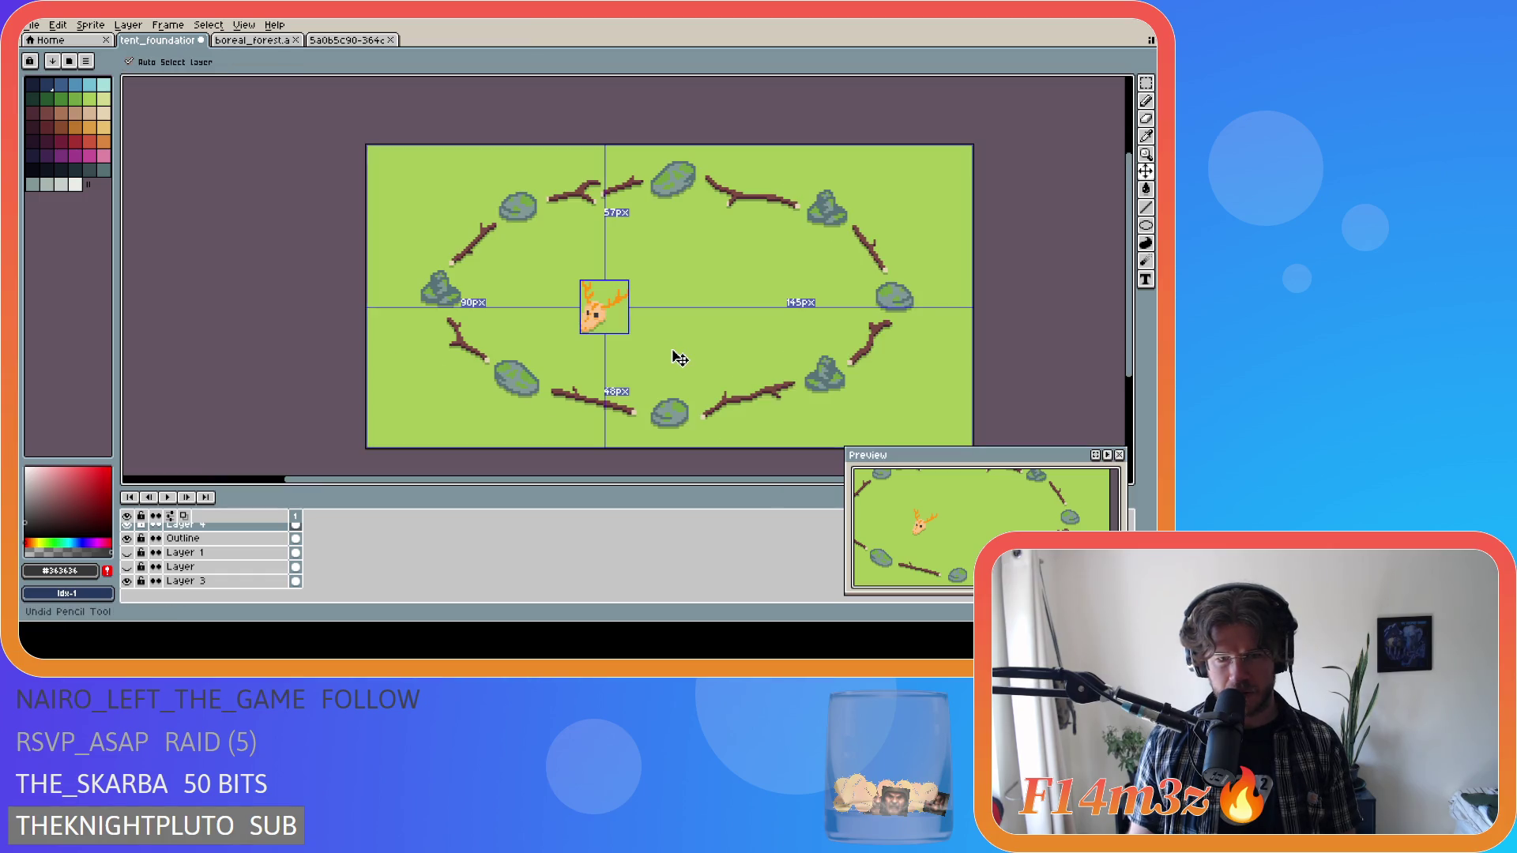
Paint a dark eye pixel on the deer and touch up the surrounding pixels in peach.
{"action": "scroll", "coordinate": [576, 300], "scroll_direction": "up", "scroll_amount": 3}
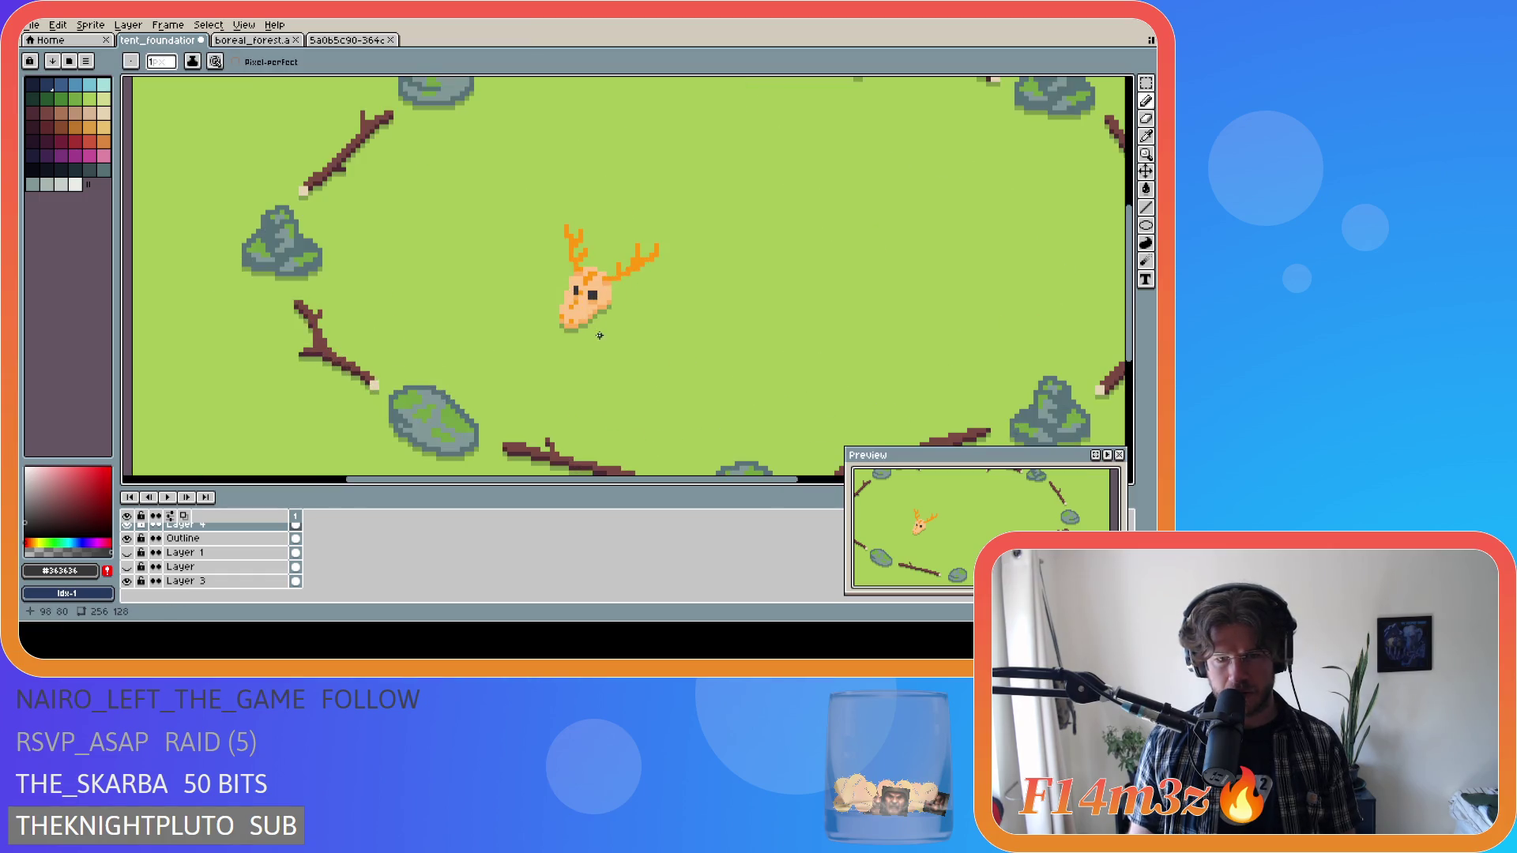
{"action": "left_click", "coordinate": [568, 285]}
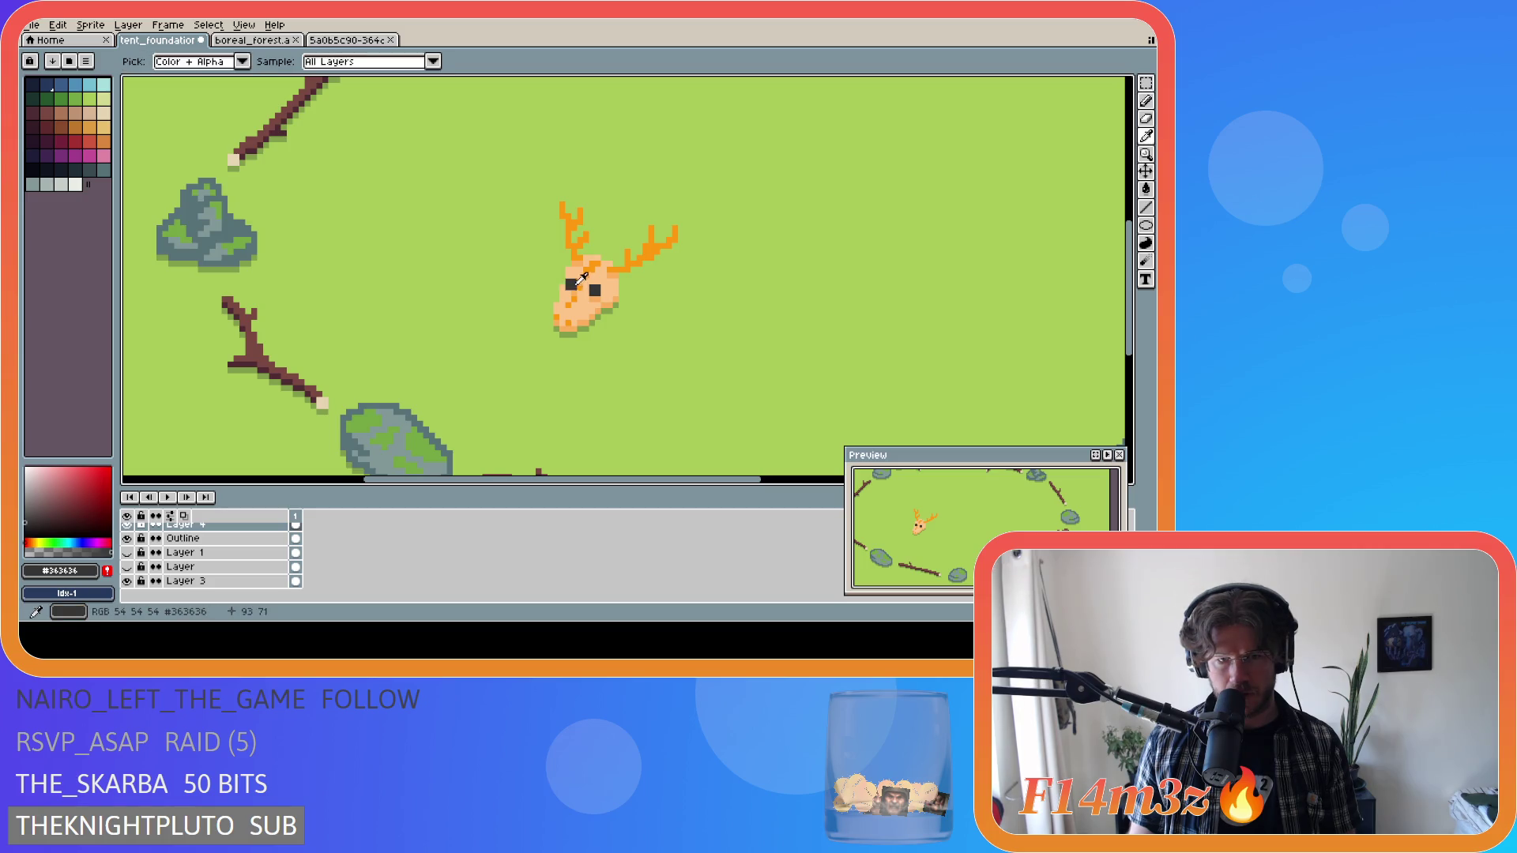
{"action": "left_click", "coordinate": [585, 289], "text": "alt"}
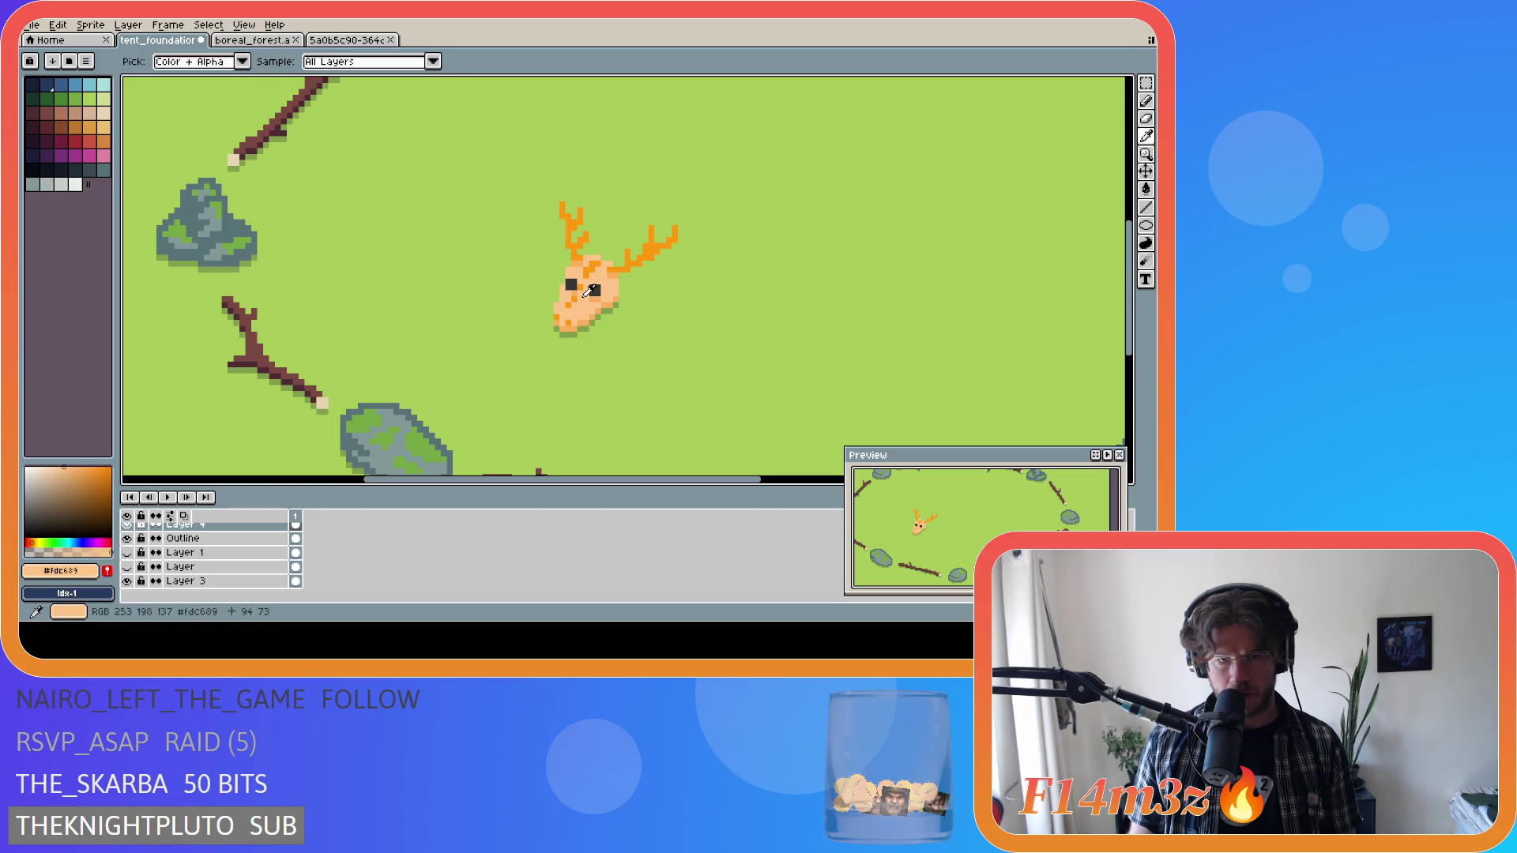
{"action": "left_click", "coordinate": [572, 288]}
{"action": "scroll", "coordinate": [627, 318], "scroll_direction": "down", "scroll_amount": 2}
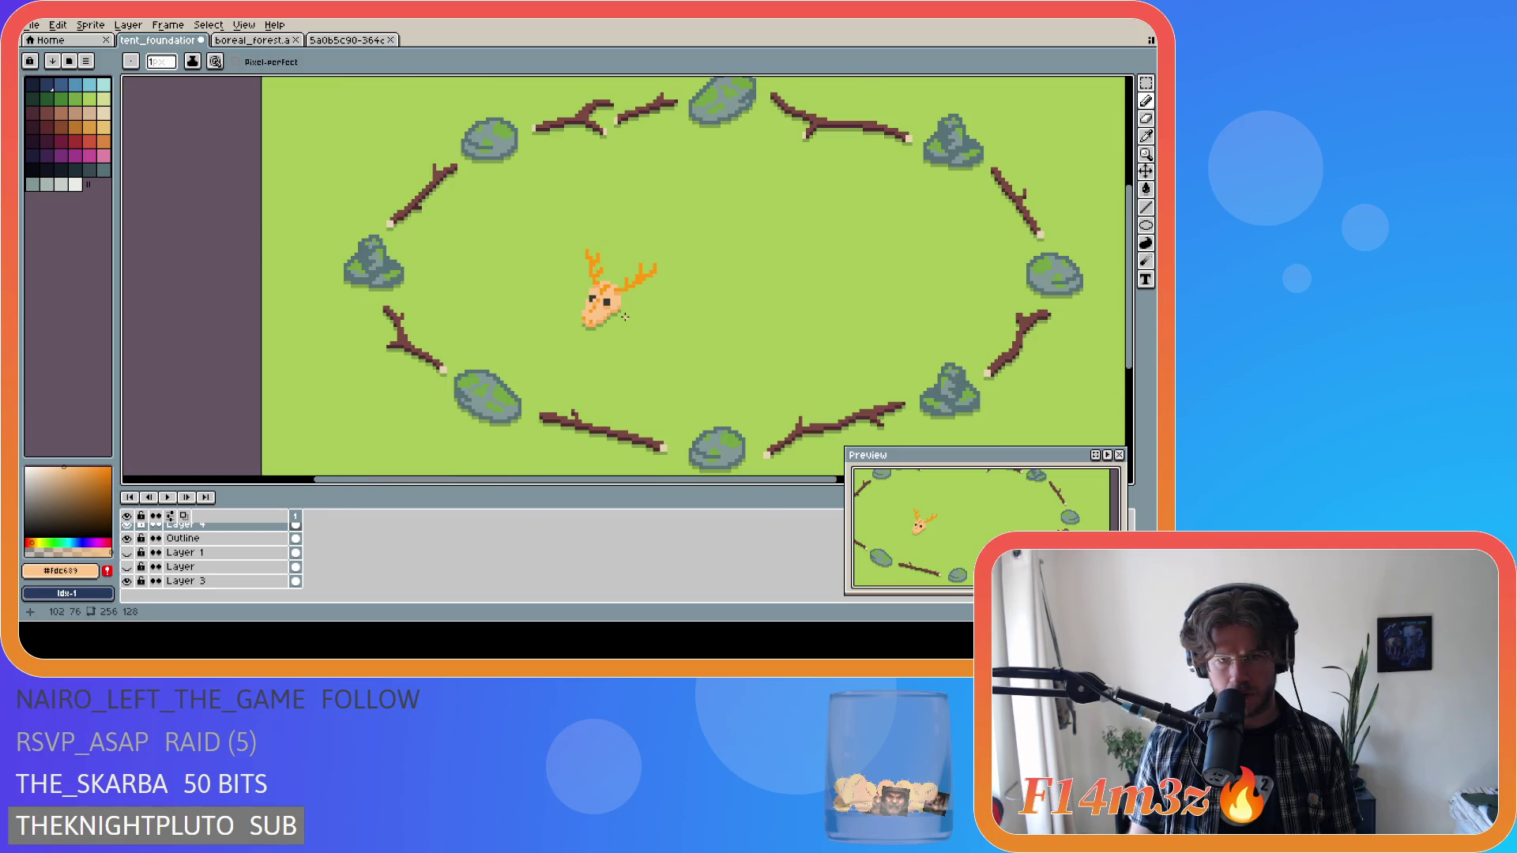
{"action": "scroll", "coordinate": [624, 315], "scroll_direction": "down", "scroll_amount": 2}
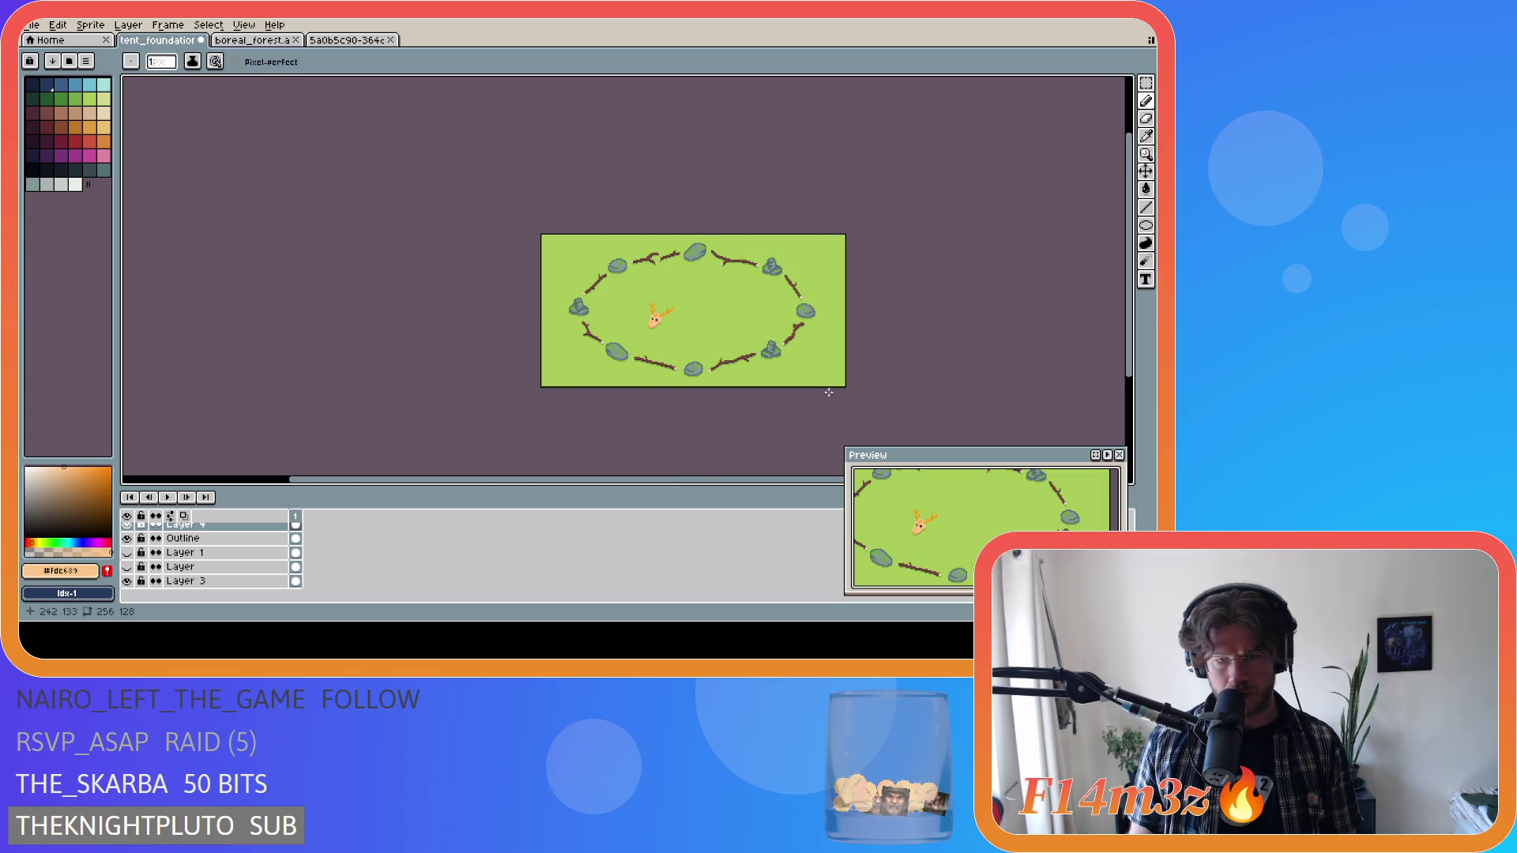
Redo the undone stroke and save tent_foundation.ase.
{"action": "key", "text": "ctrl+y"}
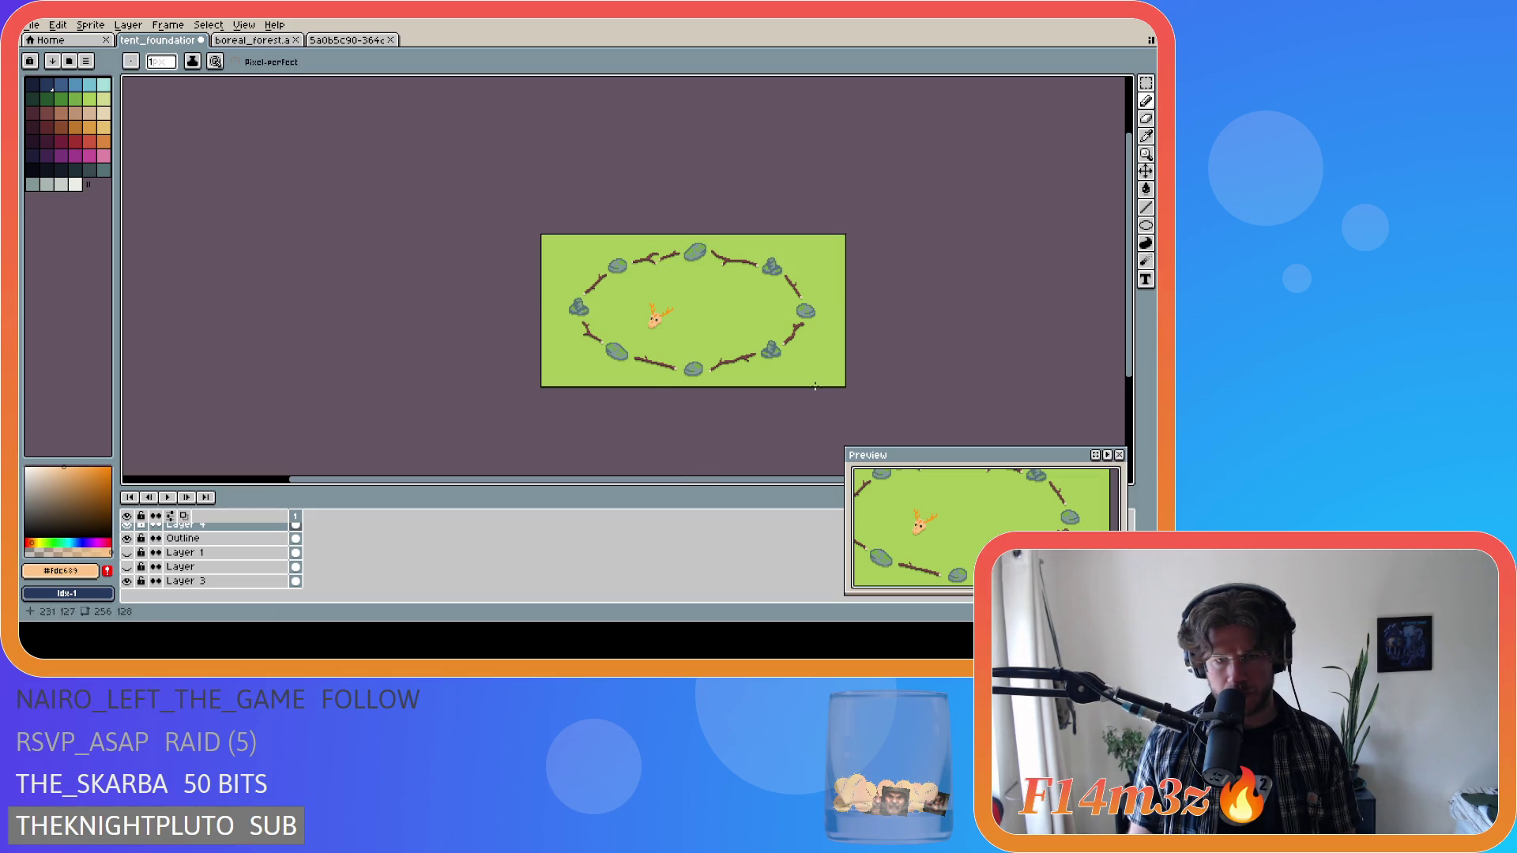
{"action": "scroll", "coordinate": [748, 484], "scroll_direction": "right", "scroll_amount": 3}
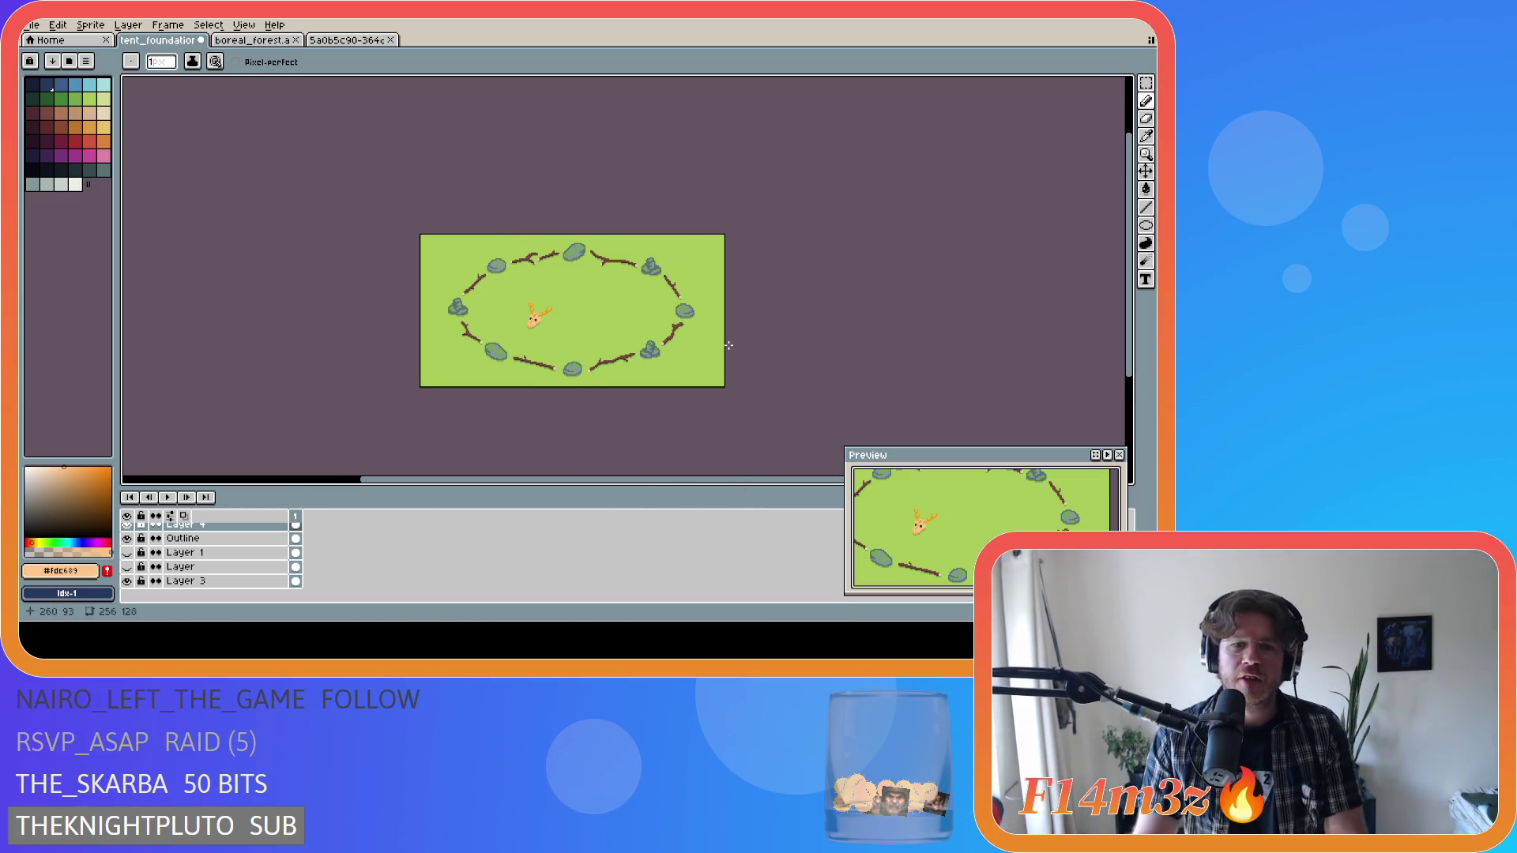
{"action": "scroll", "coordinate": [547, 320], "scroll_direction": "up", "scroll_amount": 2}
{"action": "scroll", "coordinate": [548, 319], "scroll_direction": "down", "scroll_amount": 2}
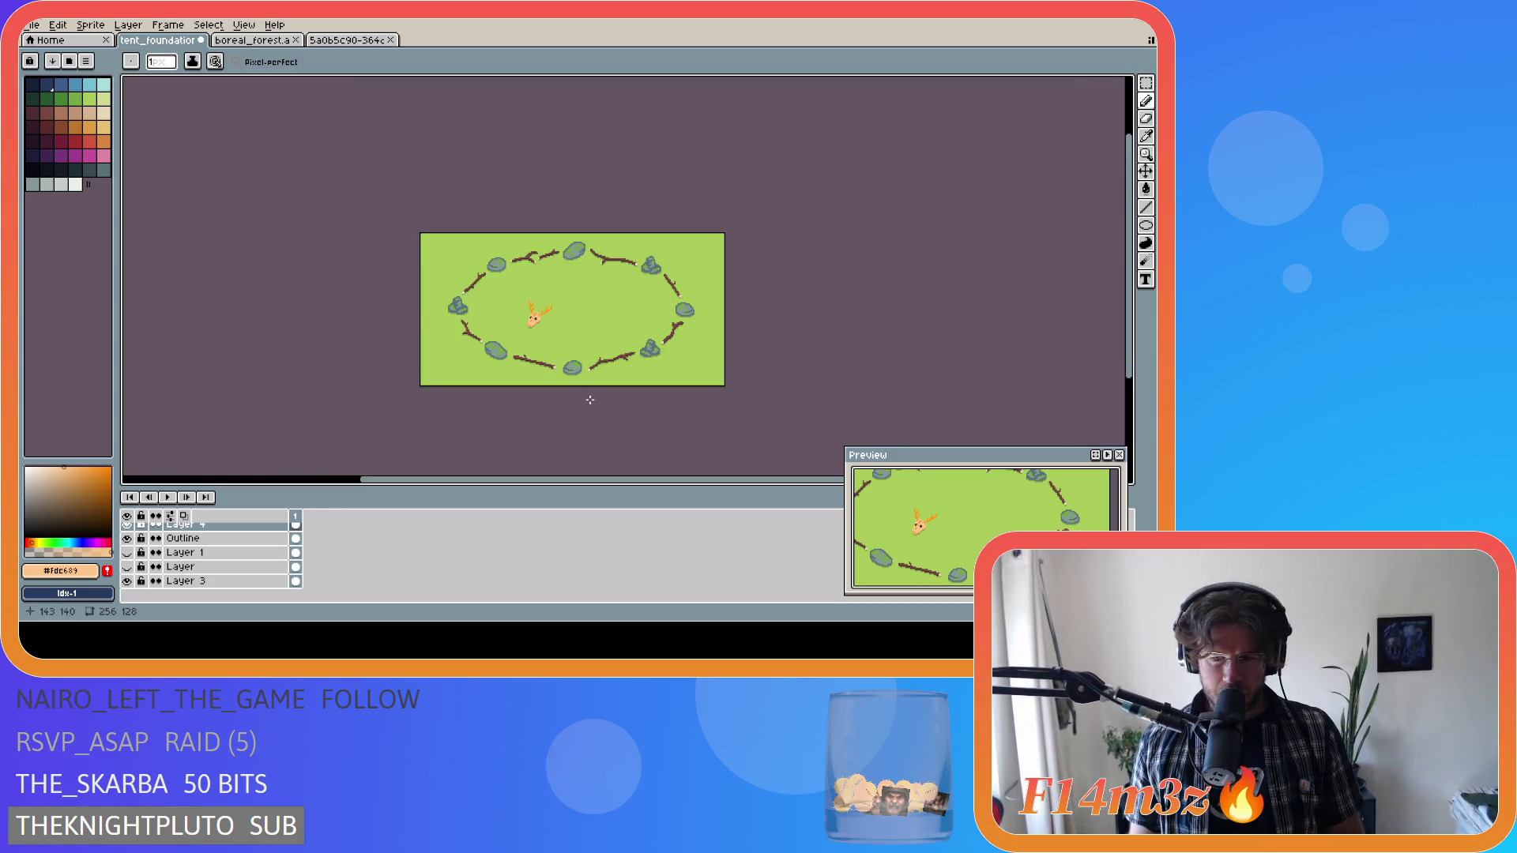
{"action": "key", "text": "ctrl+s"}
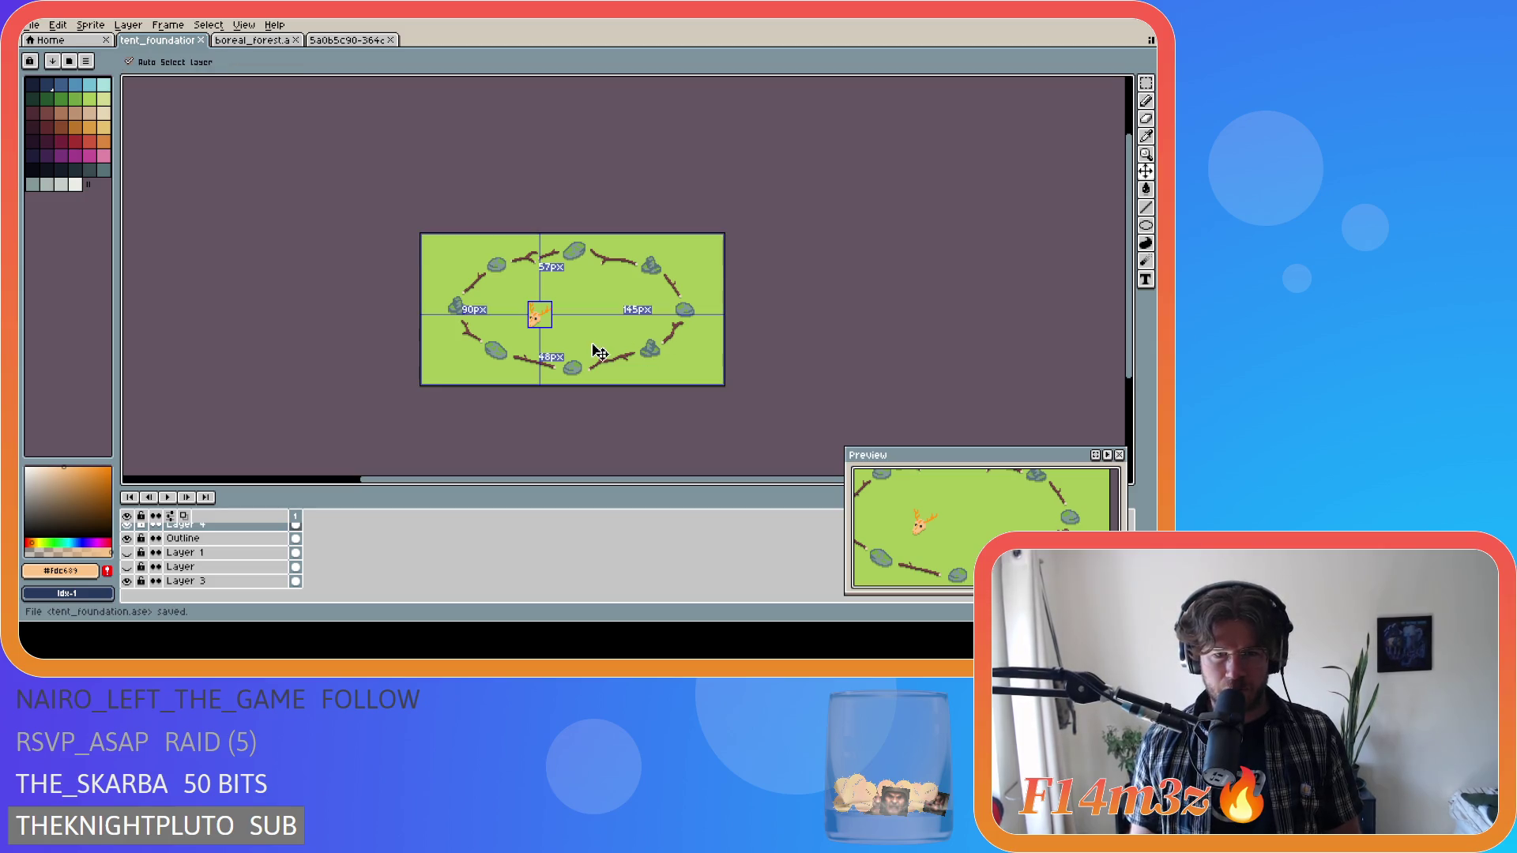
Paint a pixel on the deer's snout, compare it with undo/redo, and save.
{"action": "left_click", "coordinate": [850, 332]}
{"action": "key", "text": "ctrl+z"}
{"action": "key", "text": "ctrl+y"}
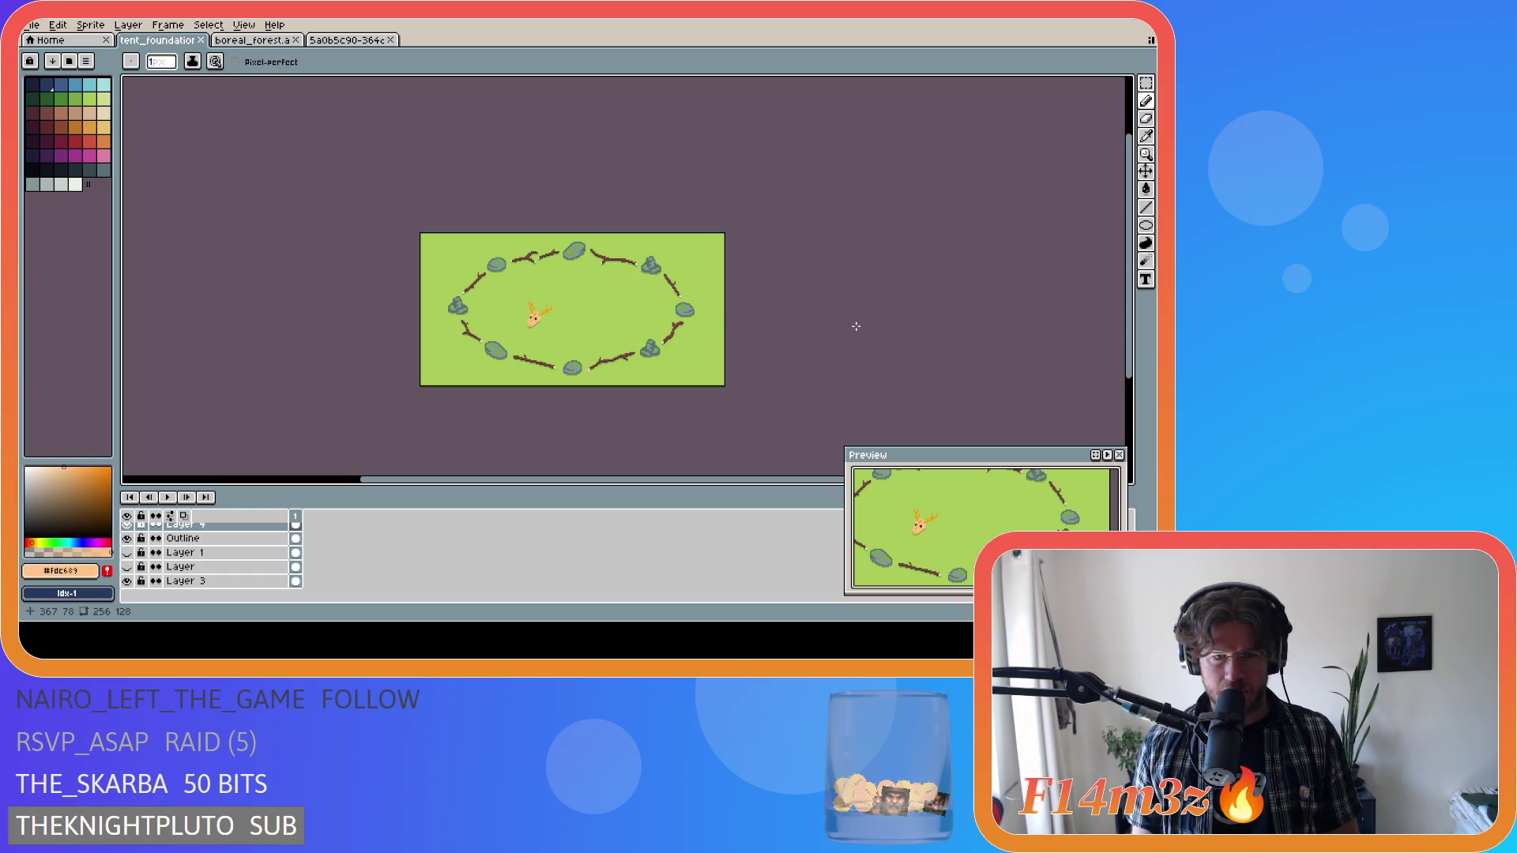
{"action": "key", "text": "ctrl"}
{"action": "key", "text": "ctrl"}
{"action": "key", "text": "ctrl+s"}
Pick the antler orange from the deer, then undo, deselect and save again.
{"action": "scroll", "coordinate": [537, 325], "scroll_direction": "up", "scroll_amount": 2}
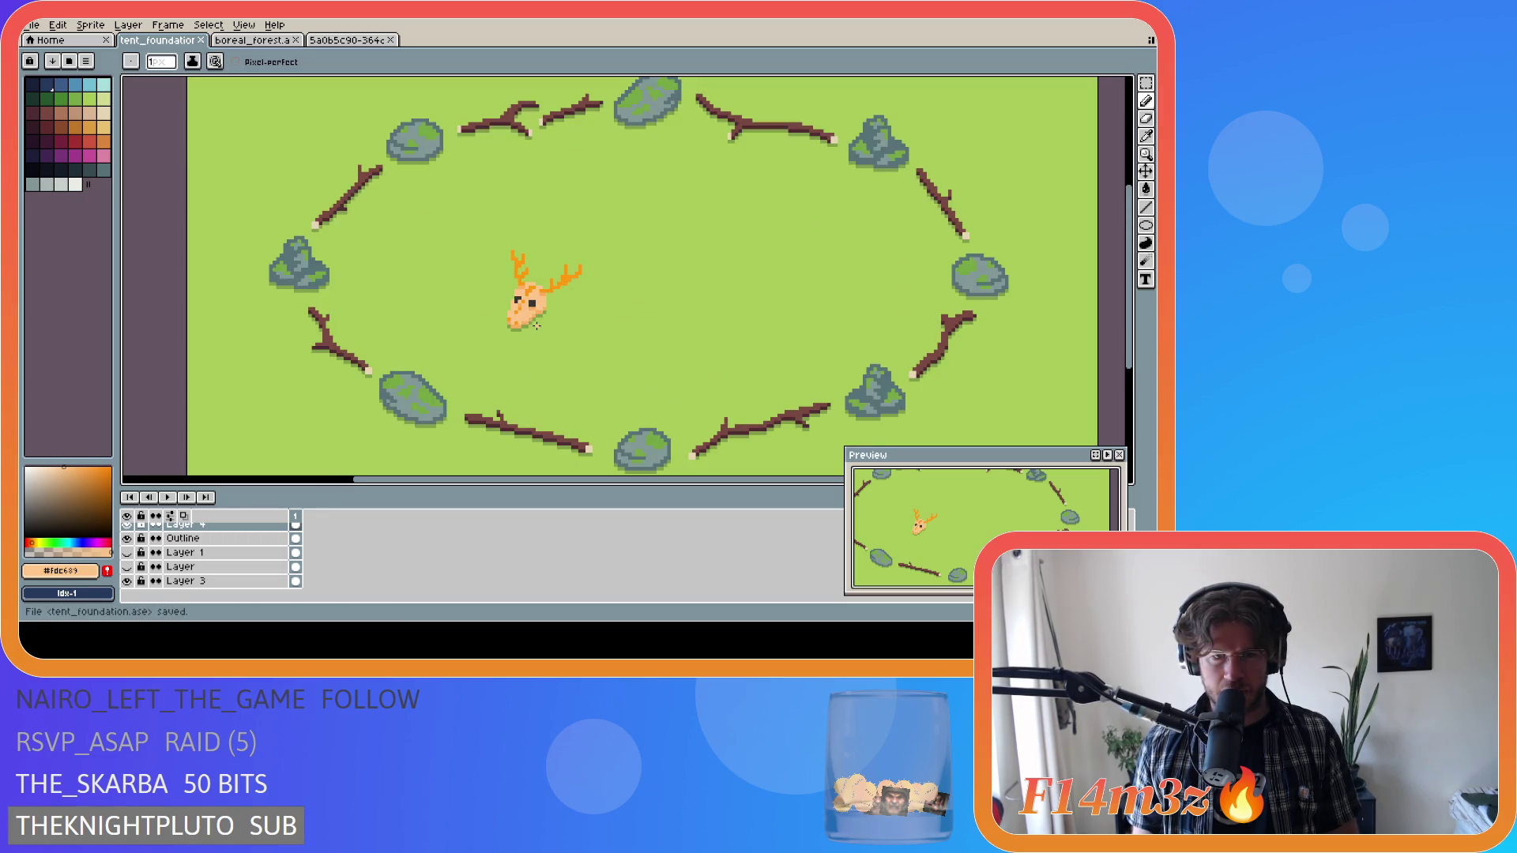
{"action": "scroll", "coordinate": [536, 325], "scroll_direction": "up", "scroll_amount": 1}
{"action": "scroll", "coordinate": [536, 325], "scroll_direction": "up", "scroll_amount": 1}
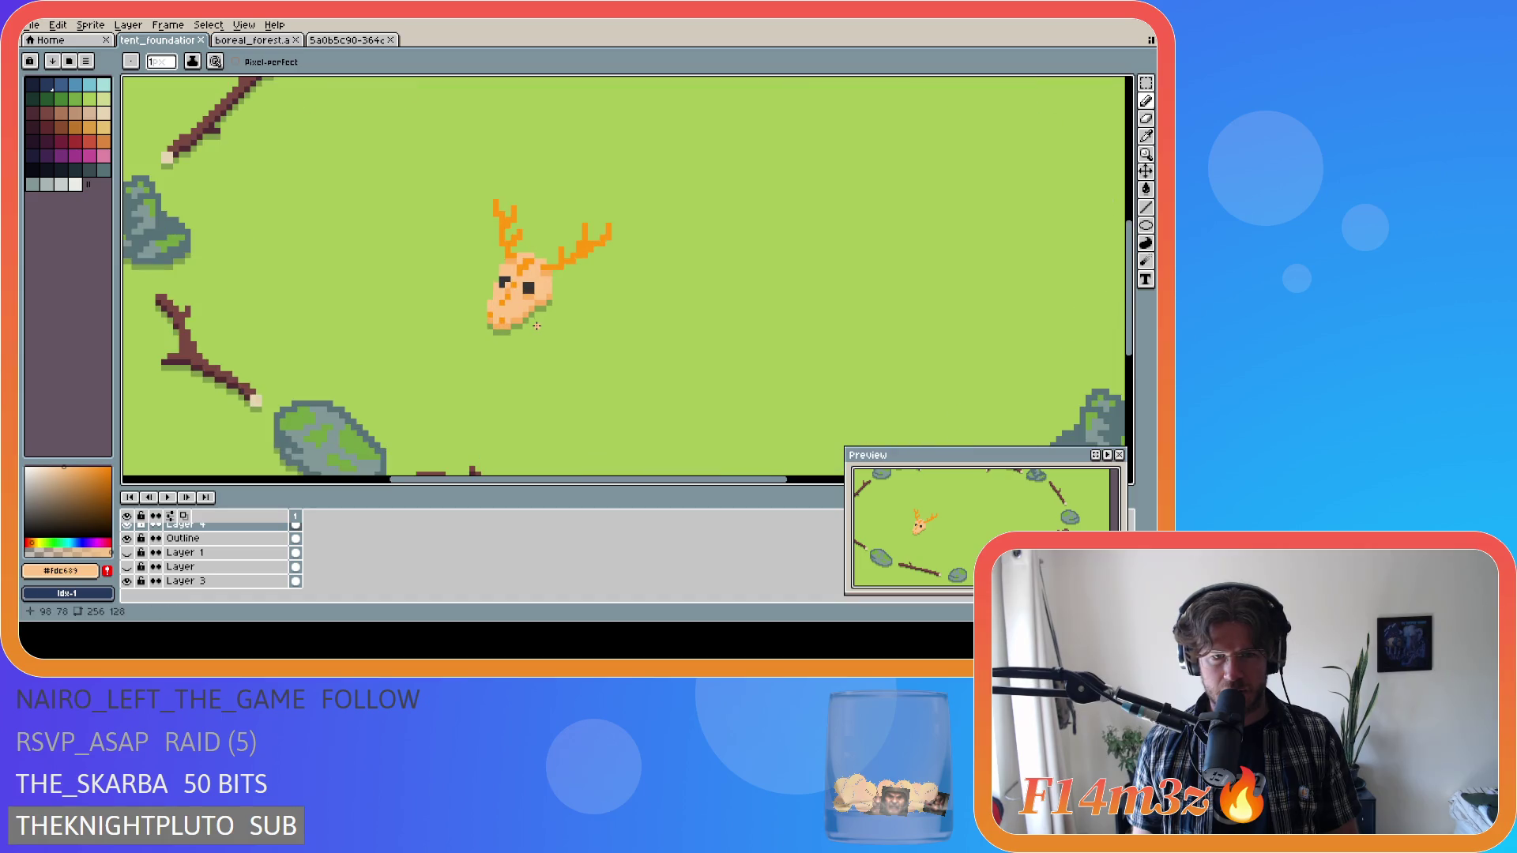
{"action": "key", "text": "i"}
{"action": "left_click", "coordinate": [512, 257]}
{"action": "key", "text": "b"}
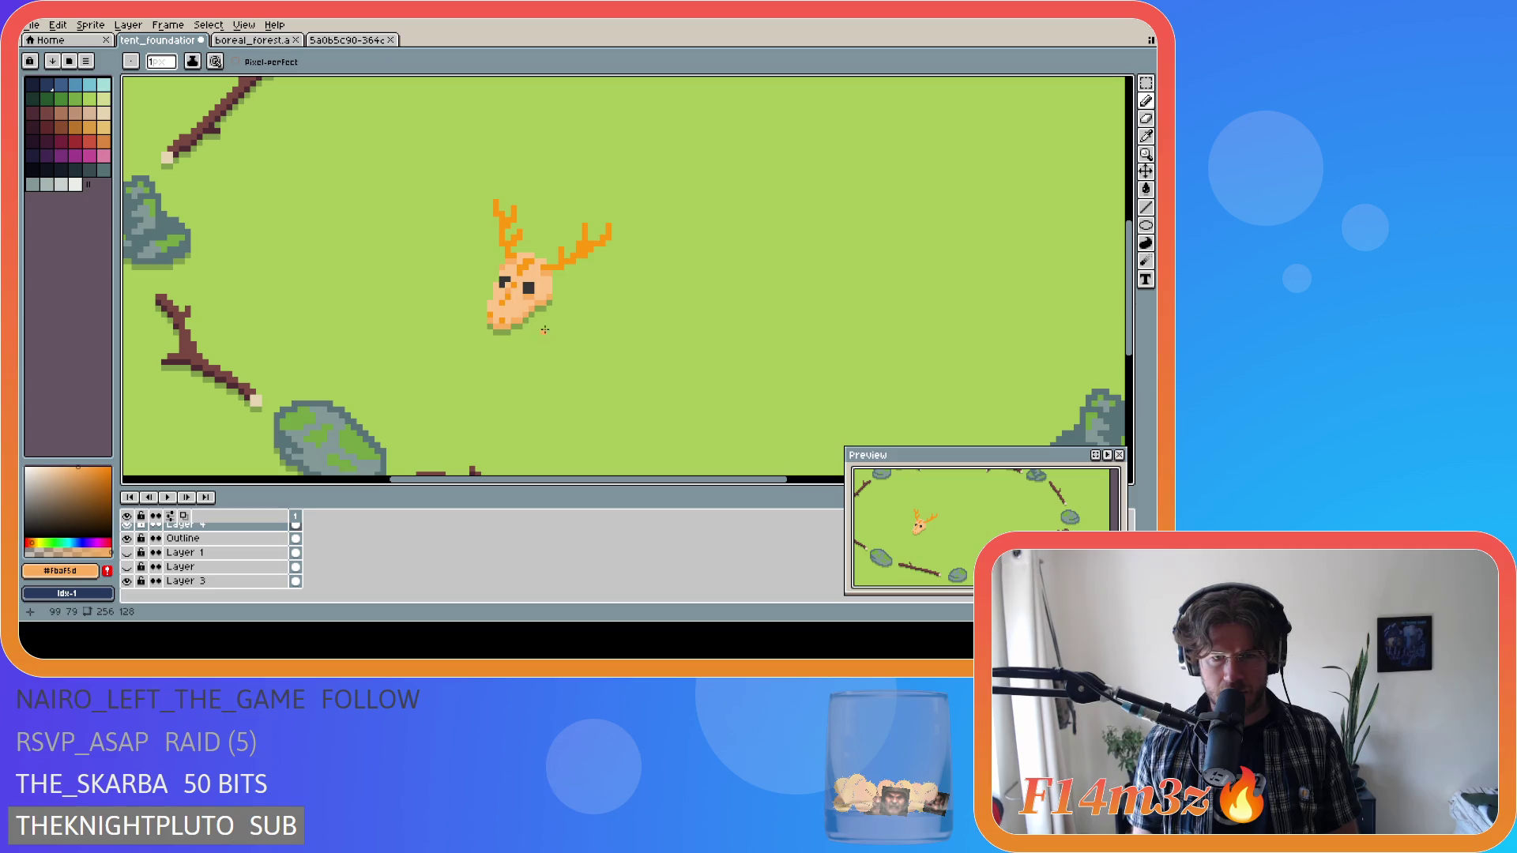
{"action": "scroll", "coordinate": [674, 342], "scroll_direction": "down", "scroll_amount": 5}
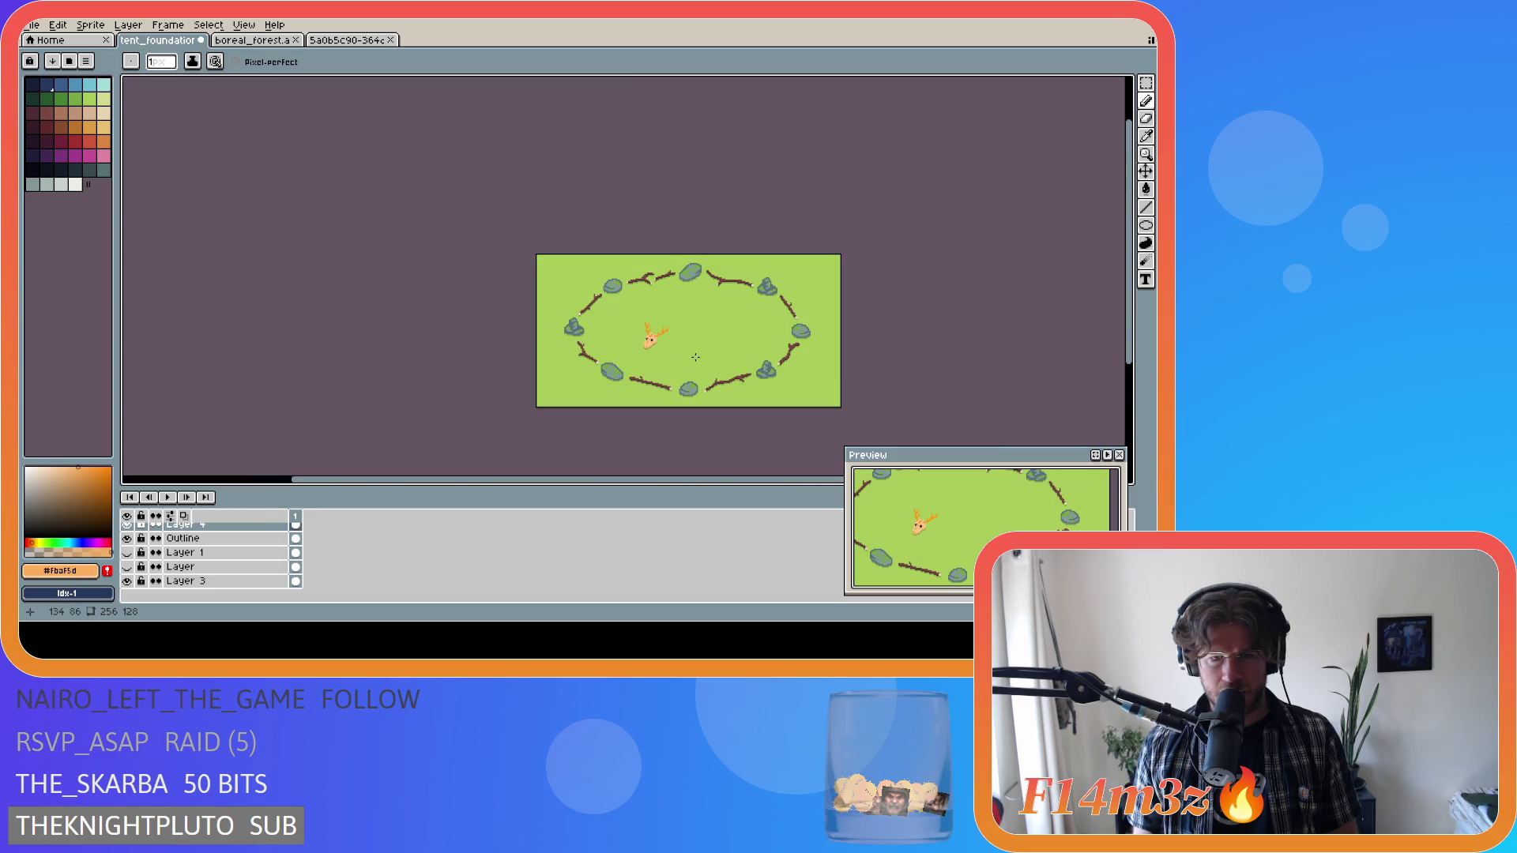
{"action": "key", "text": "ctrl+s"}
{"action": "scroll", "coordinate": [793, 367], "scroll_direction": "up", "scroll_amount": 3}
{"action": "key", "text": "ctrl+z"}
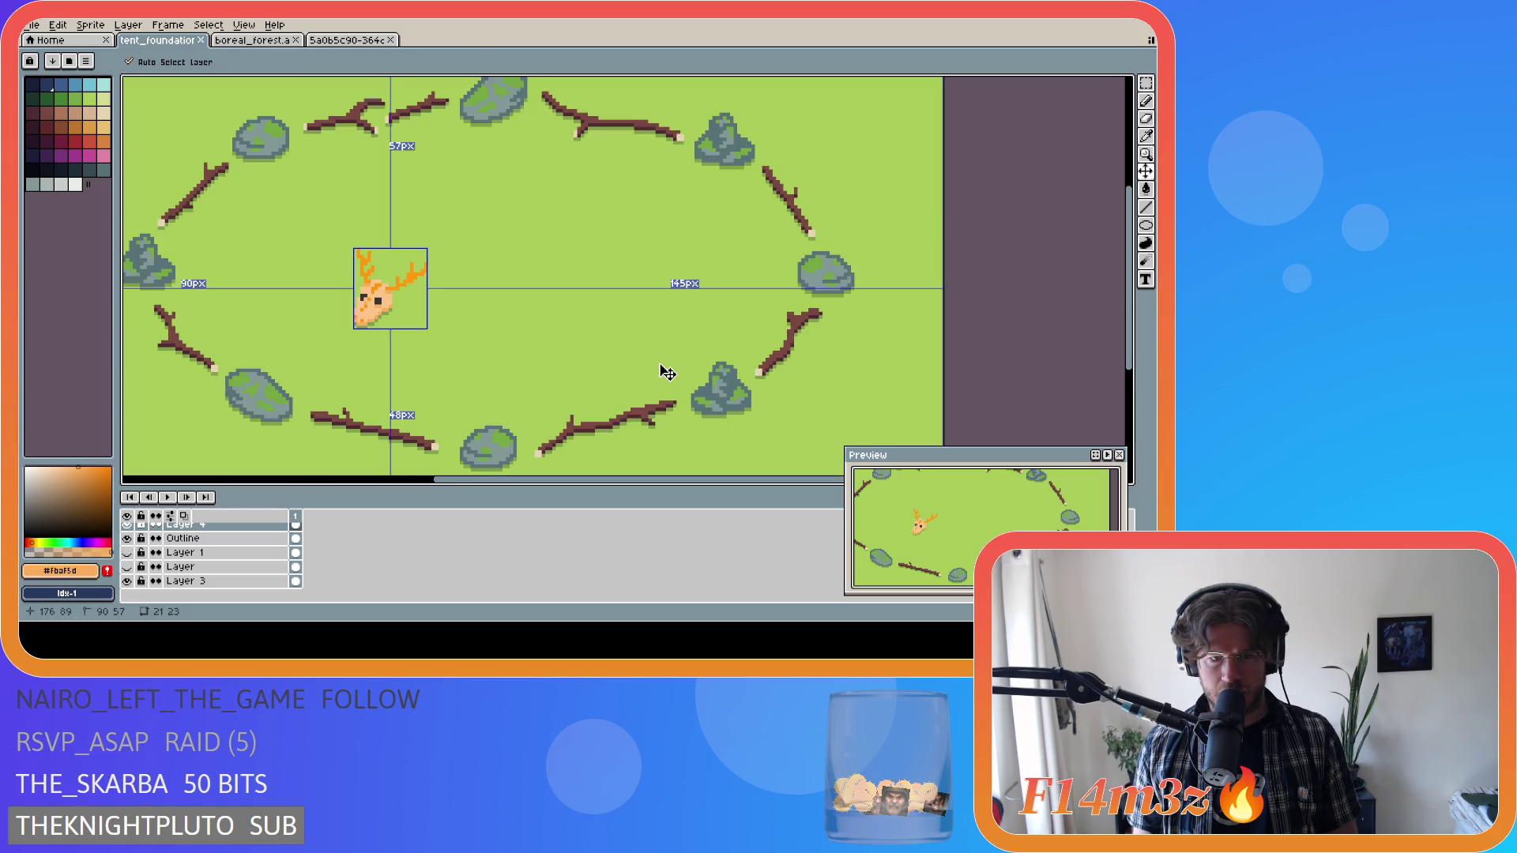
{"action": "key", "text": "ctrl+d"}
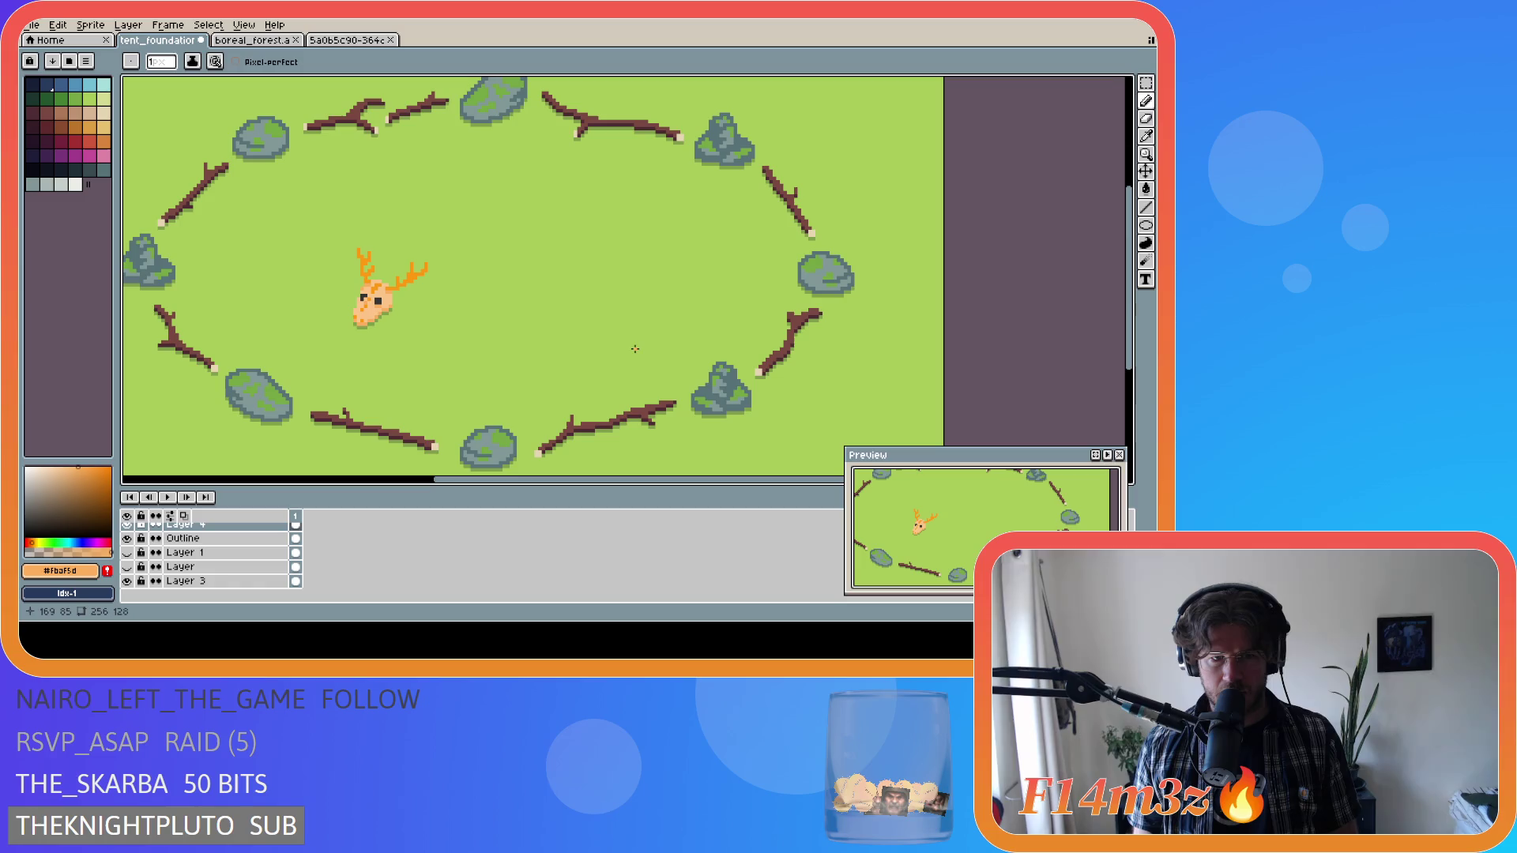
{"action": "key", "text": "ctrl+s"}
{"action": "key", "text": "ctrl+s"}
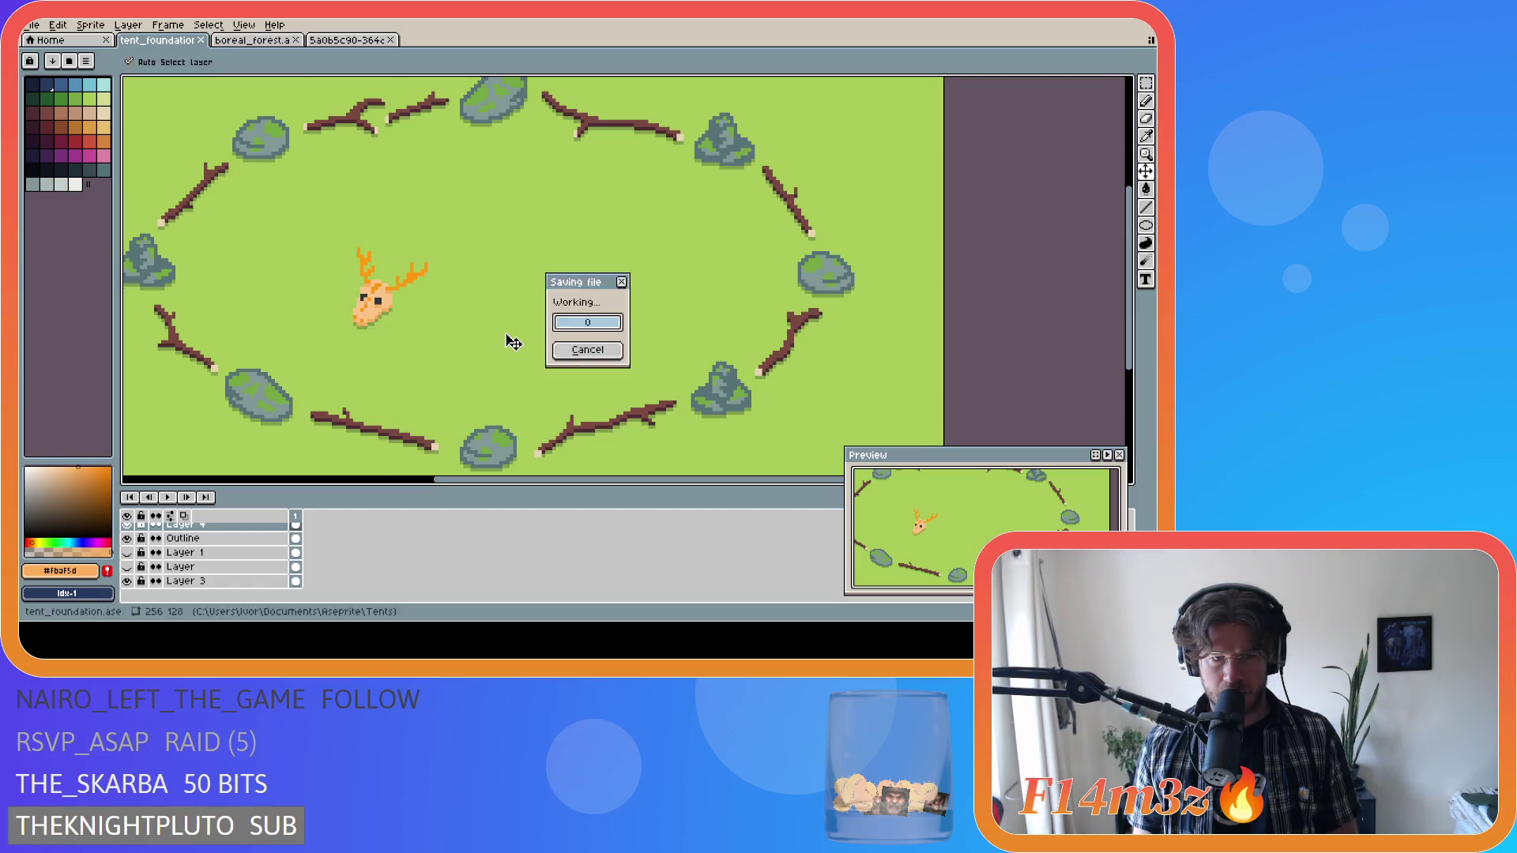
Retouch several pixels on the deer's snout and face, saving the sprite along the way.
{"action": "scroll", "coordinate": [448, 323], "scroll_direction": "down", "scroll_amount": 3}
{"action": "scroll", "coordinate": [395, 328], "scroll_direction": "up", "scroll_amount": 3}
{"action": "scroll", "coordinate": [443, 316], "scroll_direction": "up", "scroll_amount": 3}
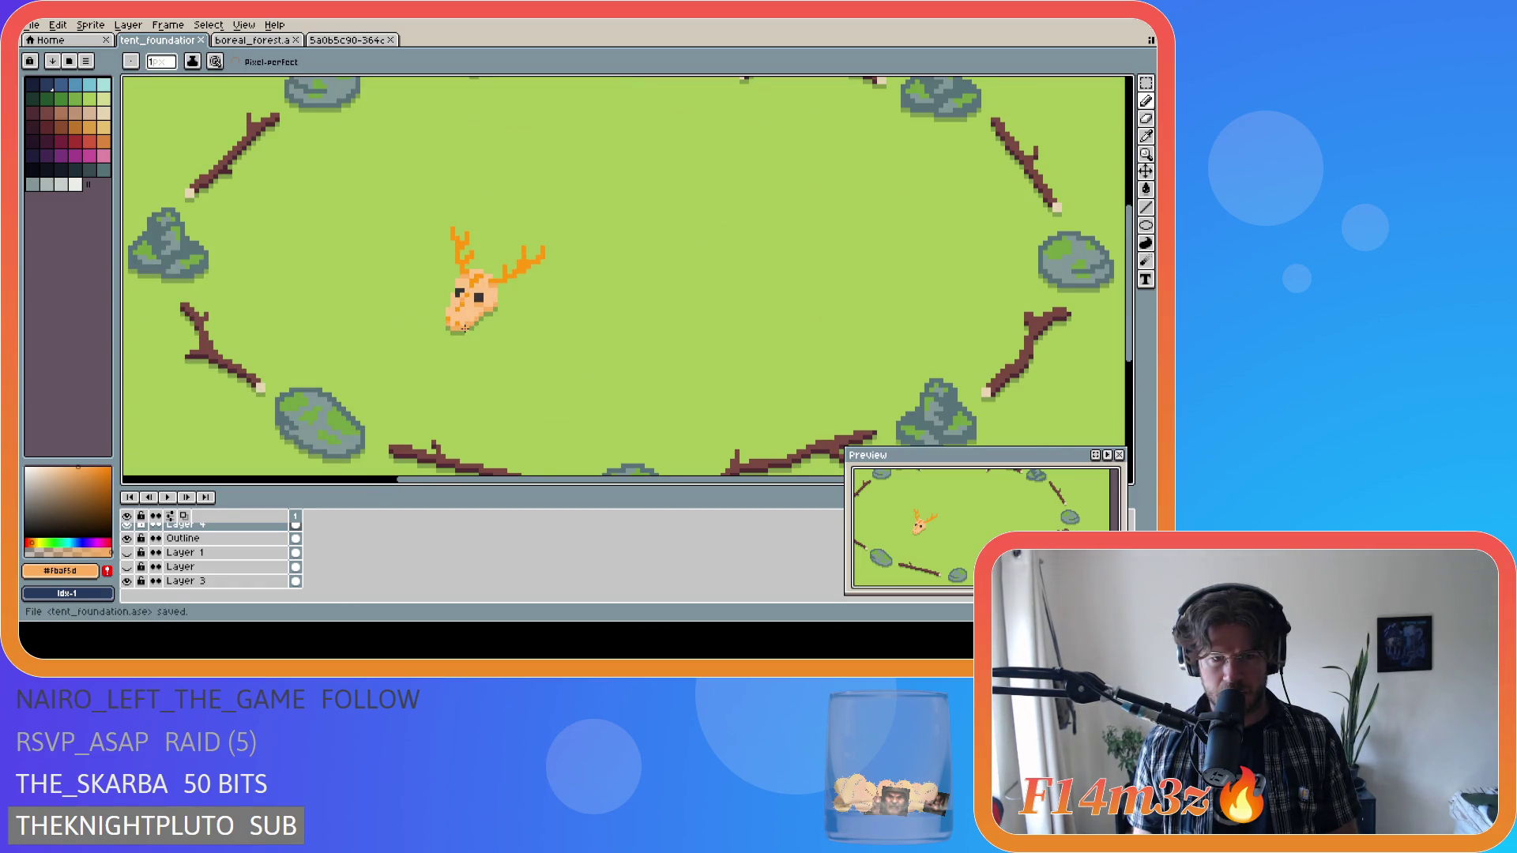
{"action": "key", "text": "i"}
{"action": "key", "text": "b"}
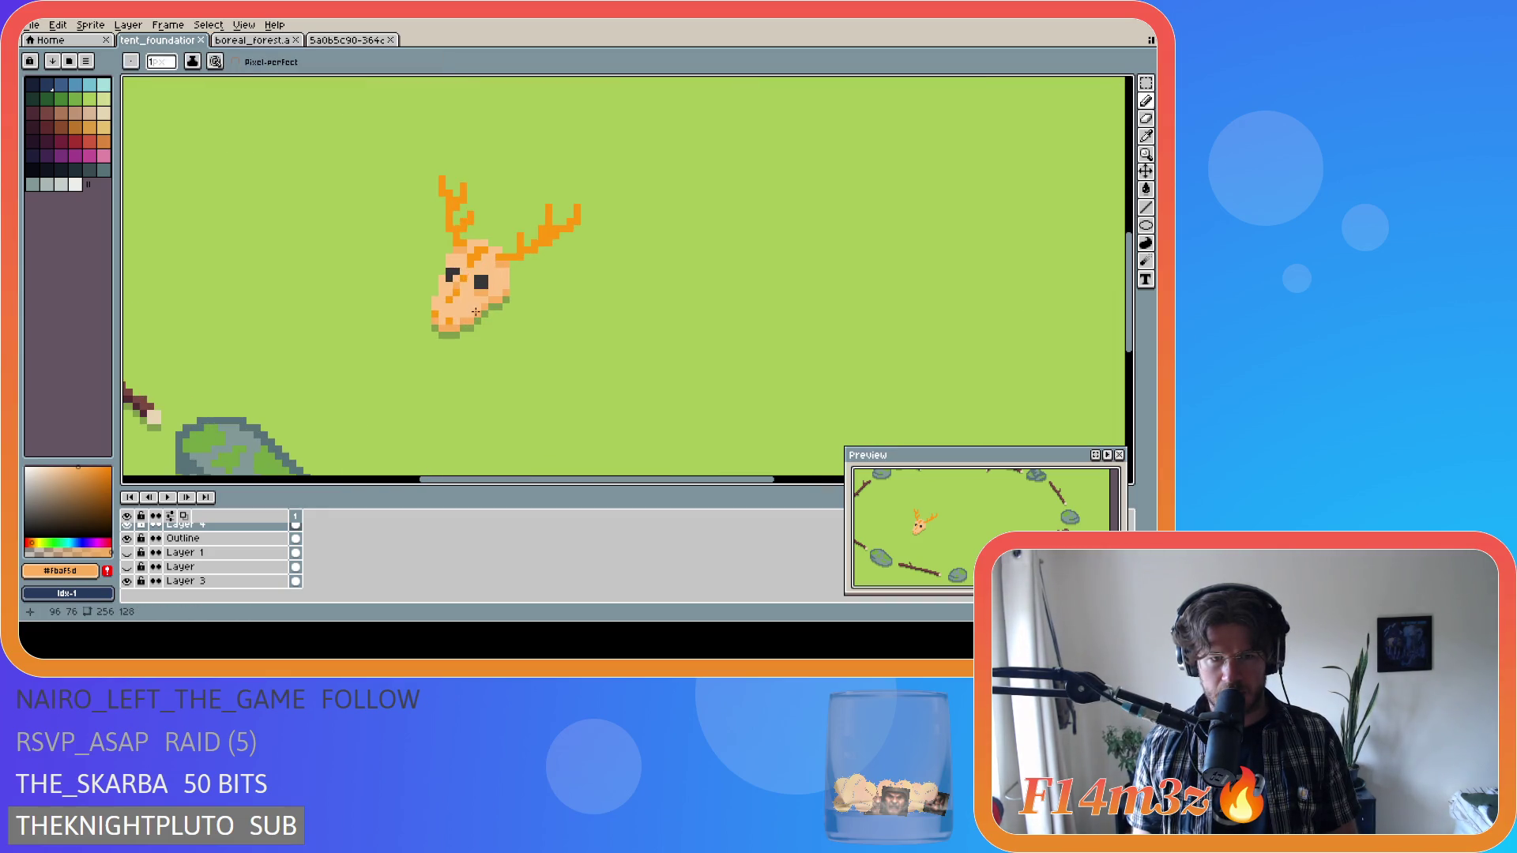
{"action": "left_click_drag", "start_coordinate": [470, 315], "coordinate": [471, 305]}
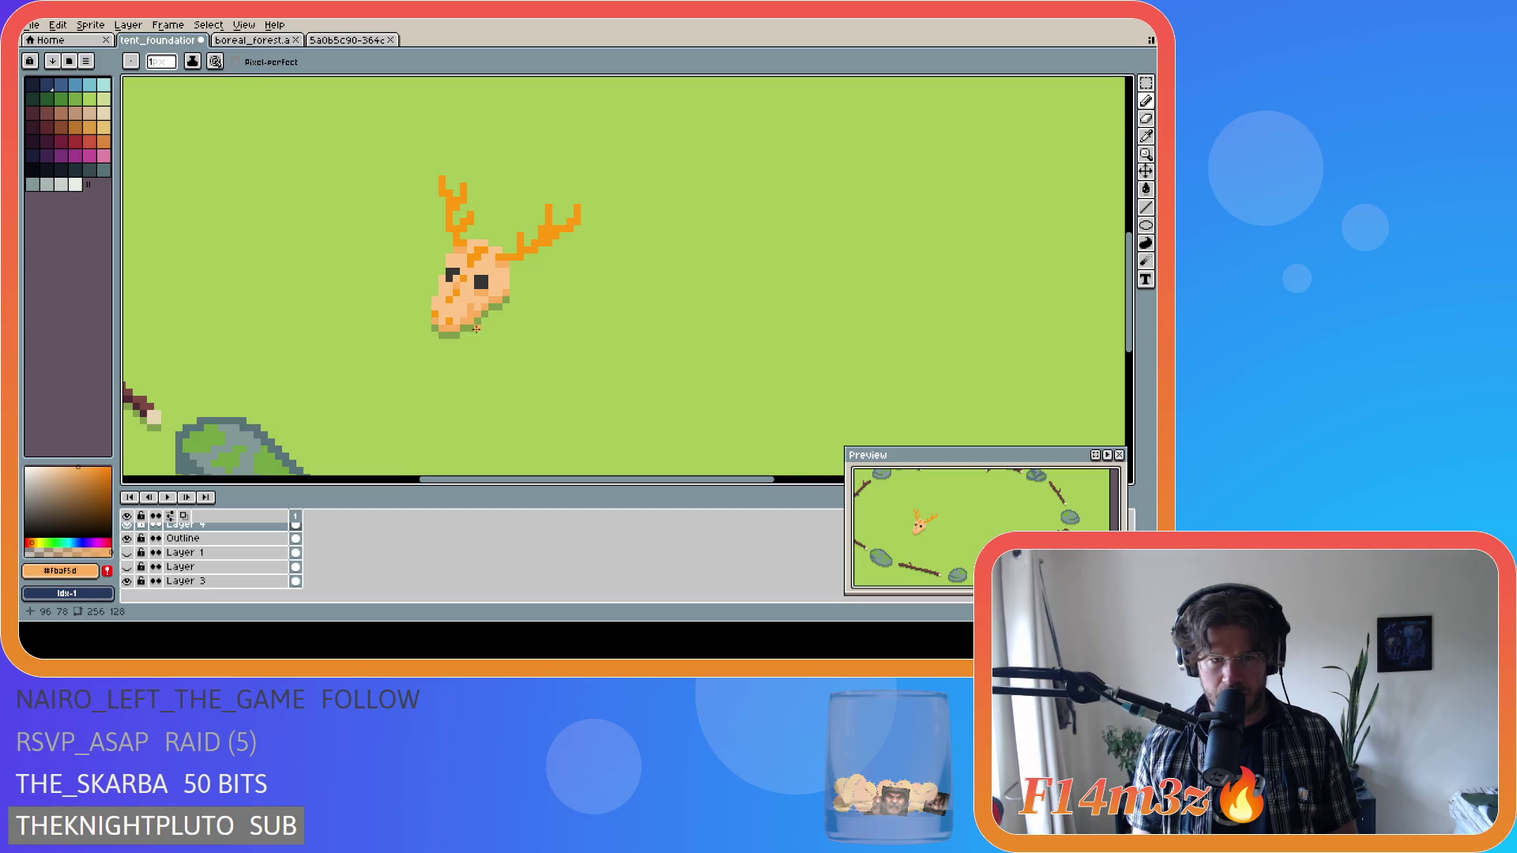
{"action": "scroll", "coordinate": [471, 329], "scroll_direction": "down", "scroll_amount": 2}
{"action": "scroll", "coordinate": [562, 340], "scroll_direction": "up", "scroll_amount": 2}
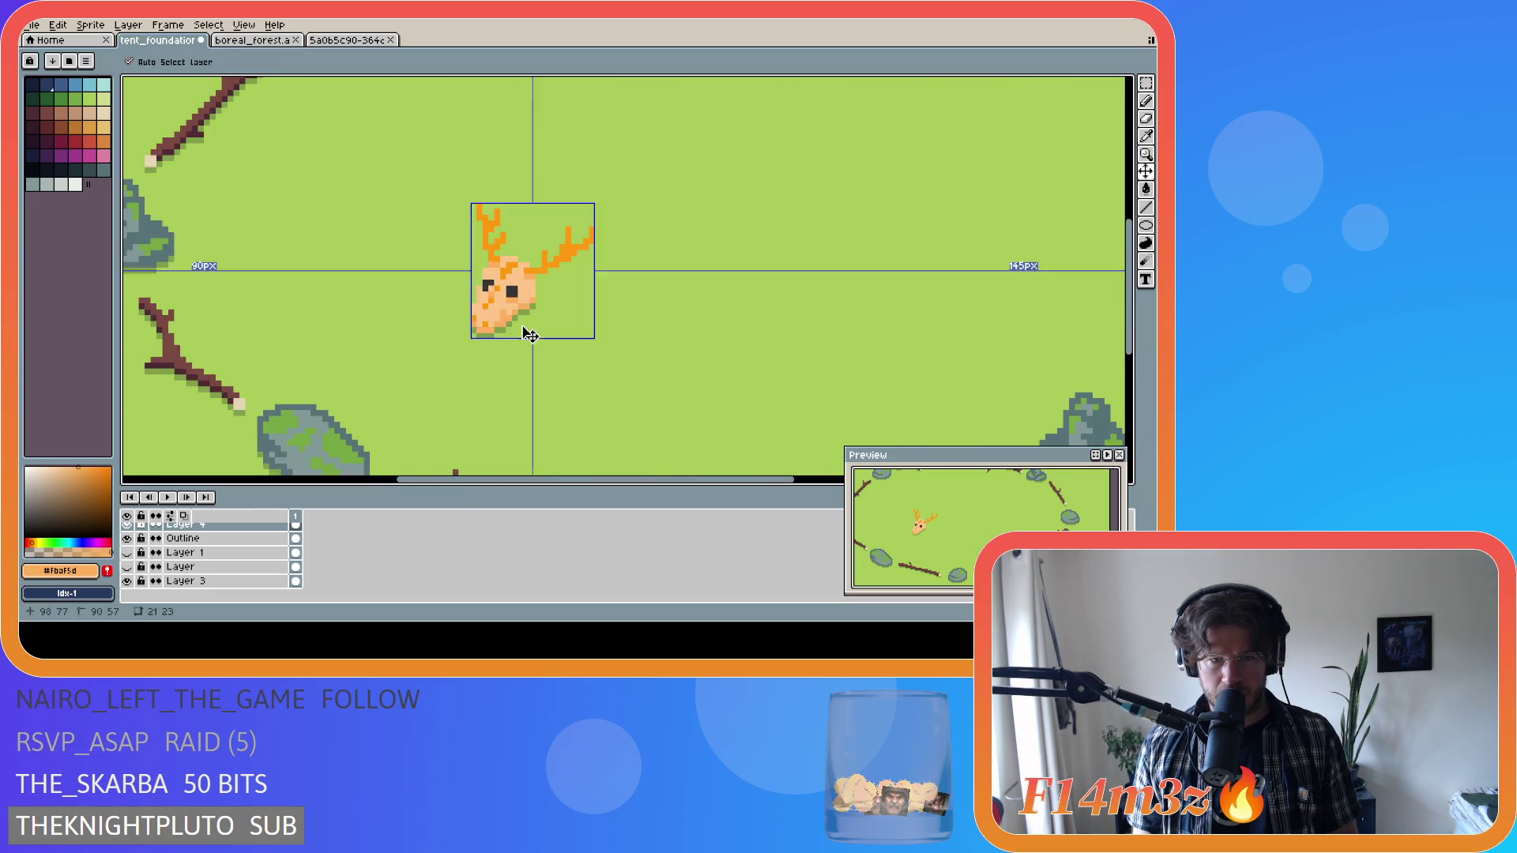
{"action": "left_click", "coordinate": [507, 314]}
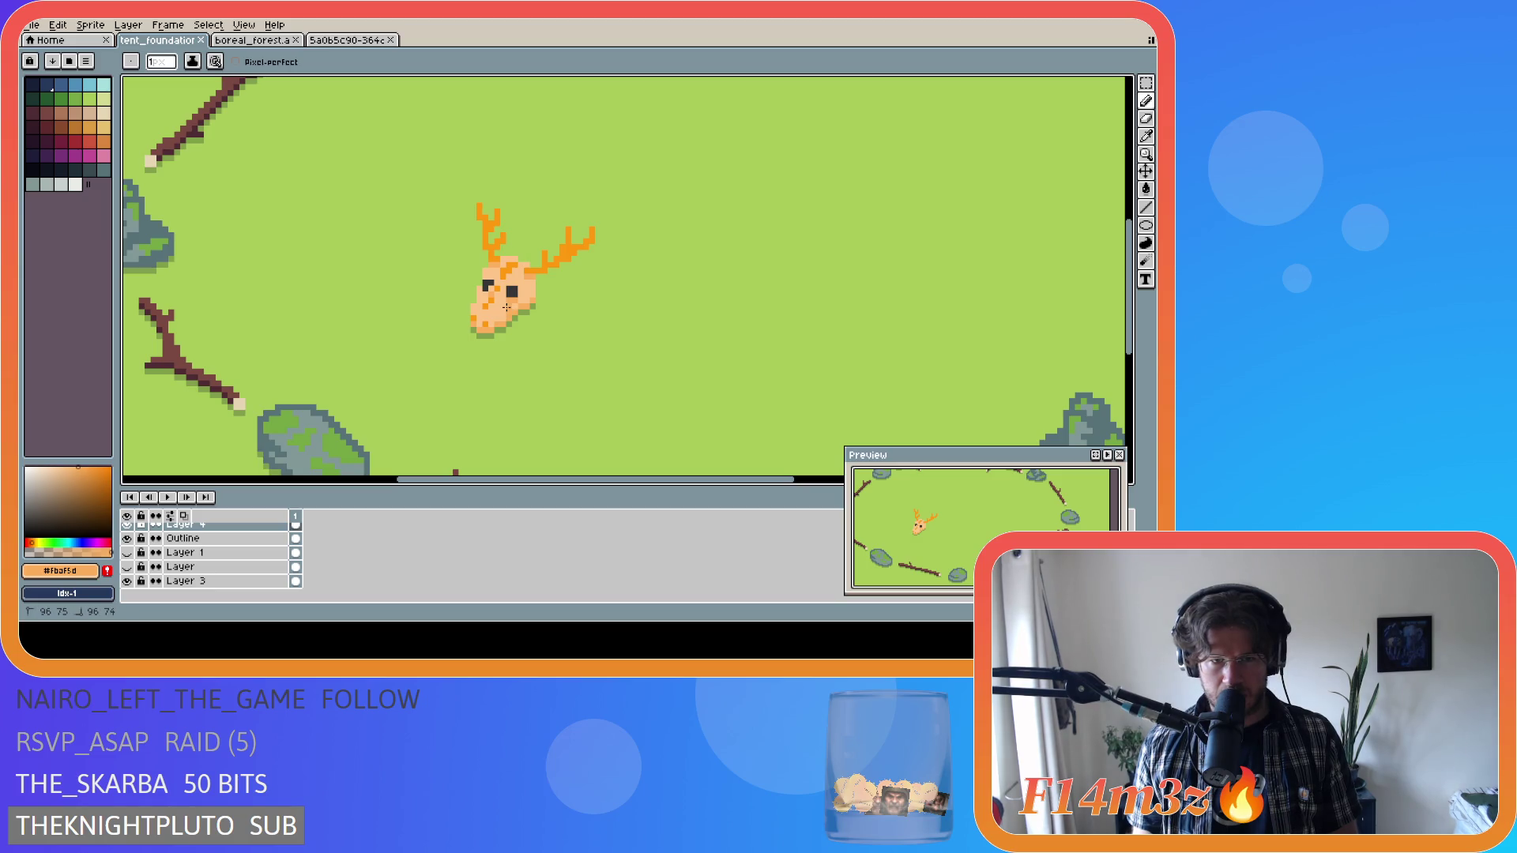
{"action": "left_click", "coordinate": [494, 313], "text": "ctrl"}
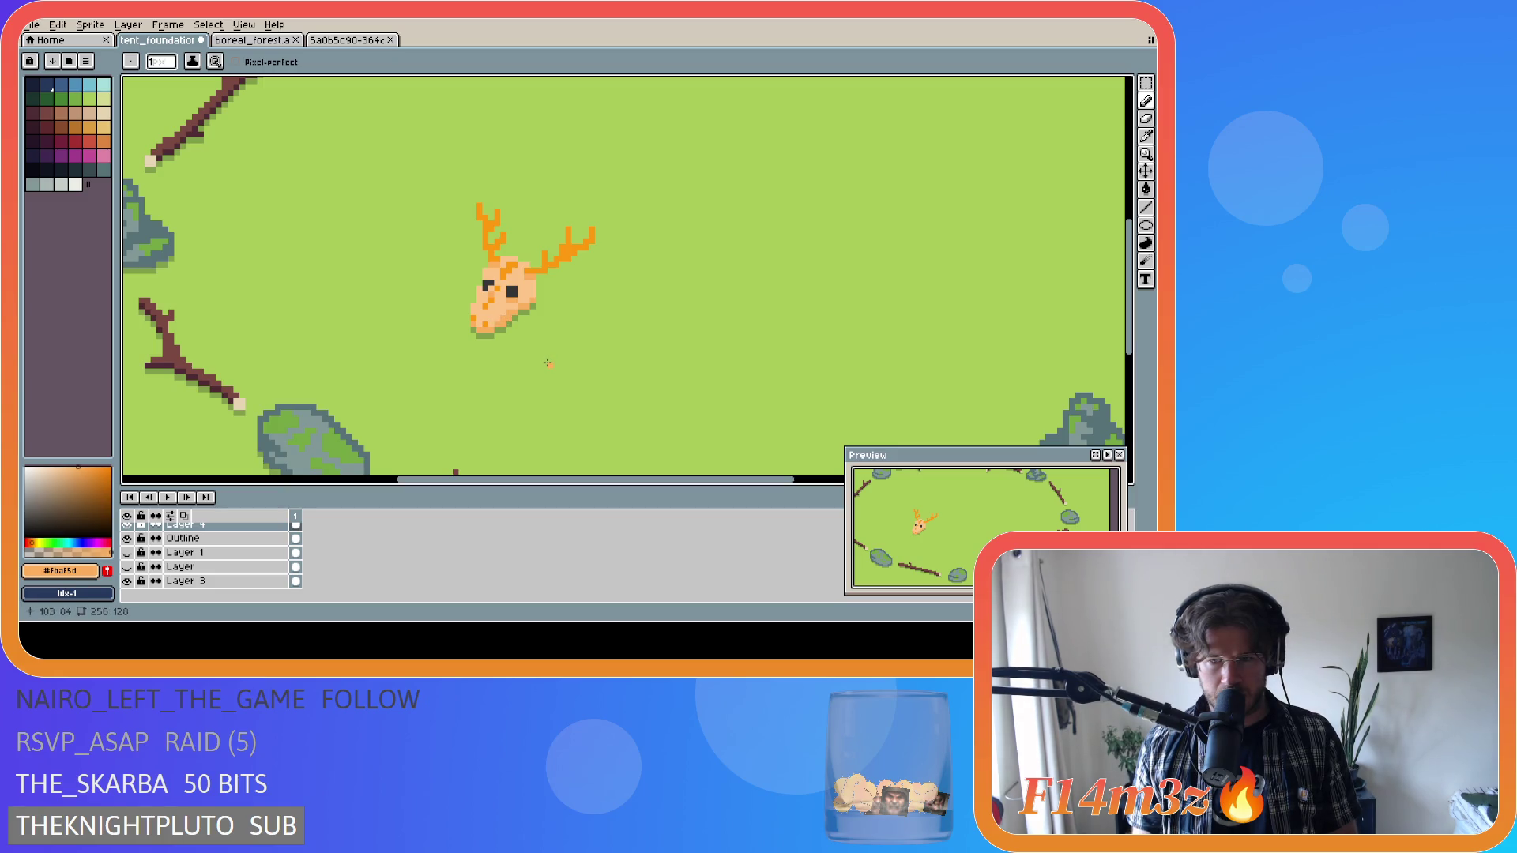
{"action": "key", "text": "ctrl+s"}
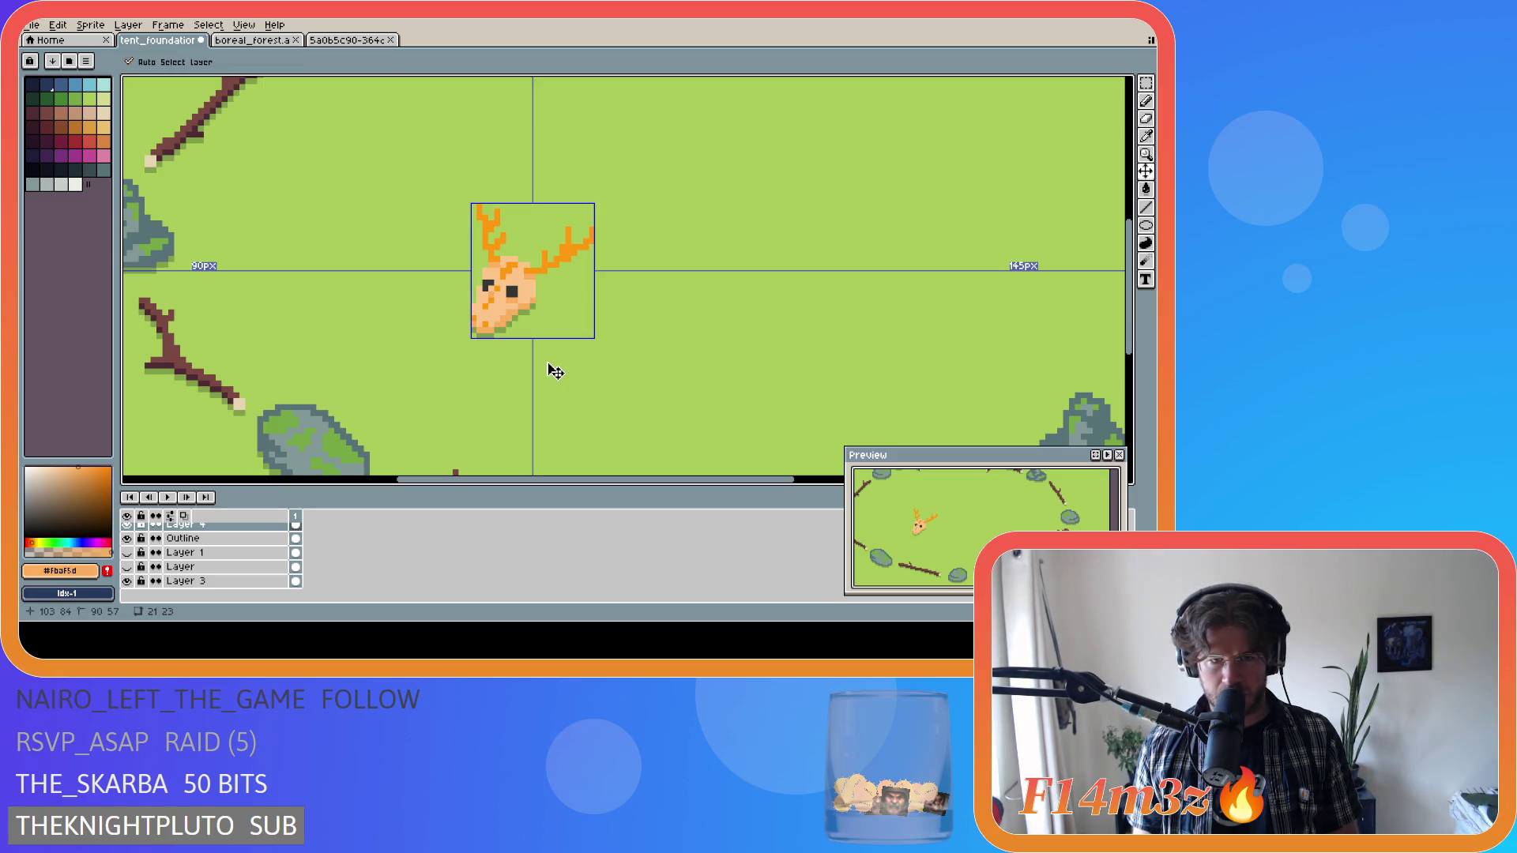
{"action": "left_click", "coordinate": [507, 312]}
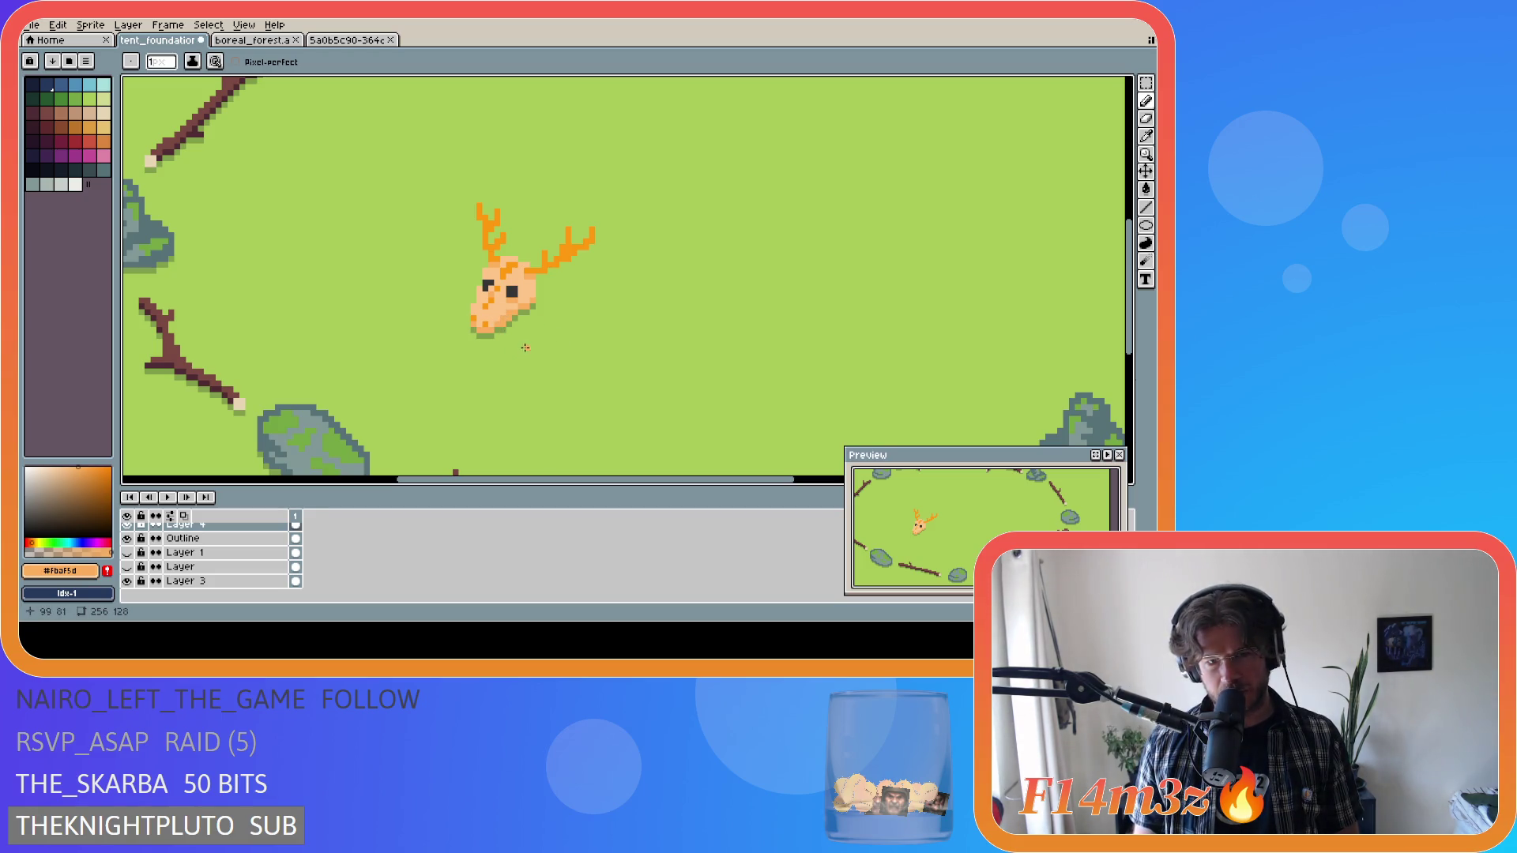
Undo the last pencil pixel on the deer skull and inspect the whole sprite.
{"action": "scroll", "coordinate": [564, 343], "scroll_direction": "down", "scroll_amount": 2}
{"action": "scroll", "coordinate": [564, 343], "scroll_direction": "down", "scroll_amount": 1}
{"action": "scroll", "coordinate": [564, 343], "scroll_direction": "up", "scroll_amount": 1}
{"action": "scroll", "coordinate": [564, 343], "scroll_direction": "down", "scroll_amount": 1}
{"action": "scroll", "coordinate": [564, 343], "scroll_direction": "up", "scroll_amount": 1}
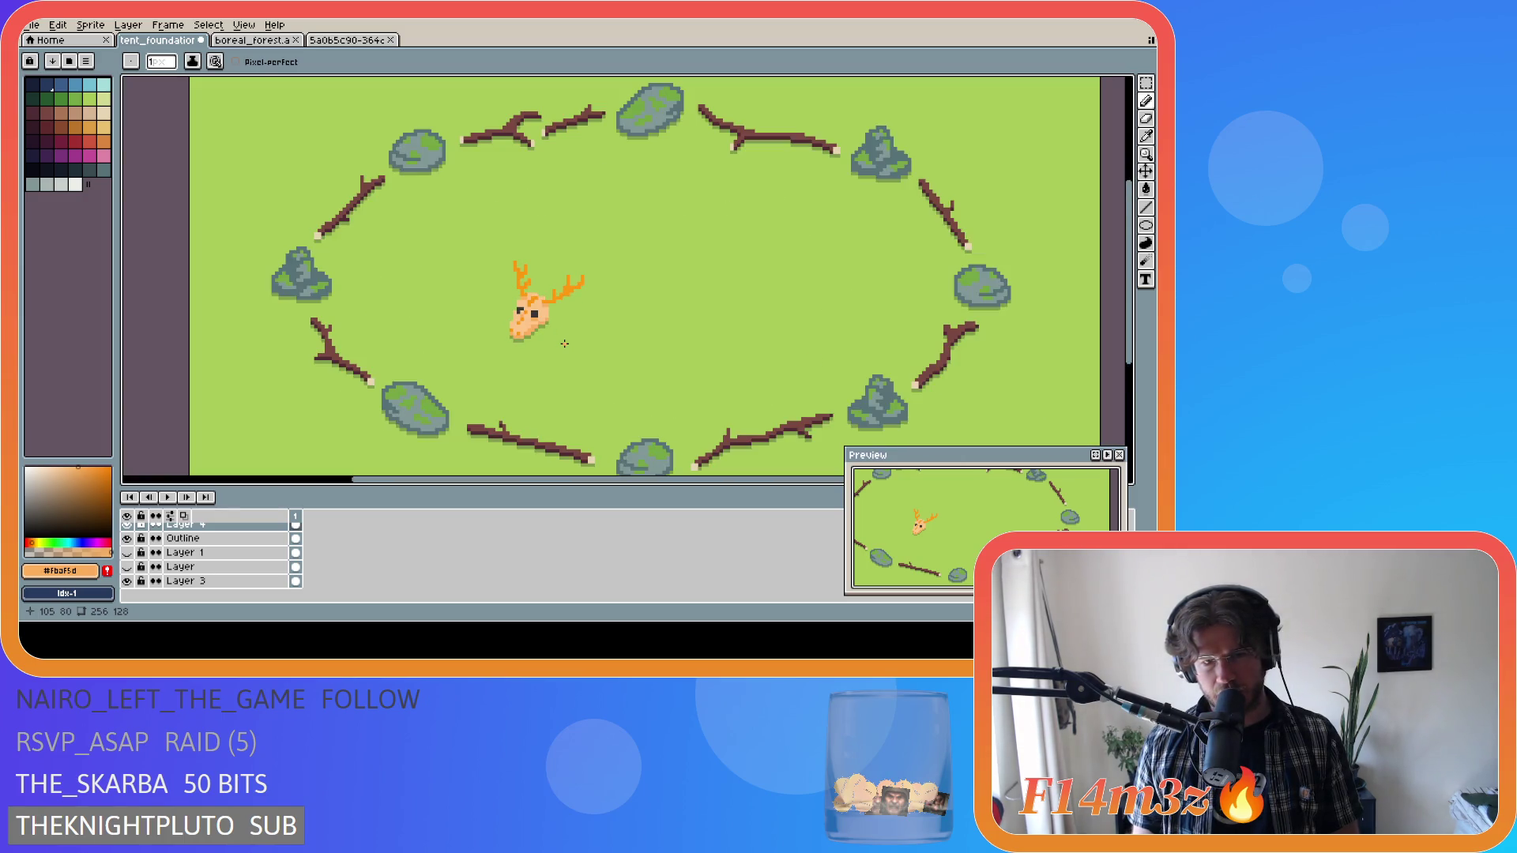
{"action": "scroll", "coordinate": [564, 343], "scroll_direction": "down", "scroll_amount": 2}
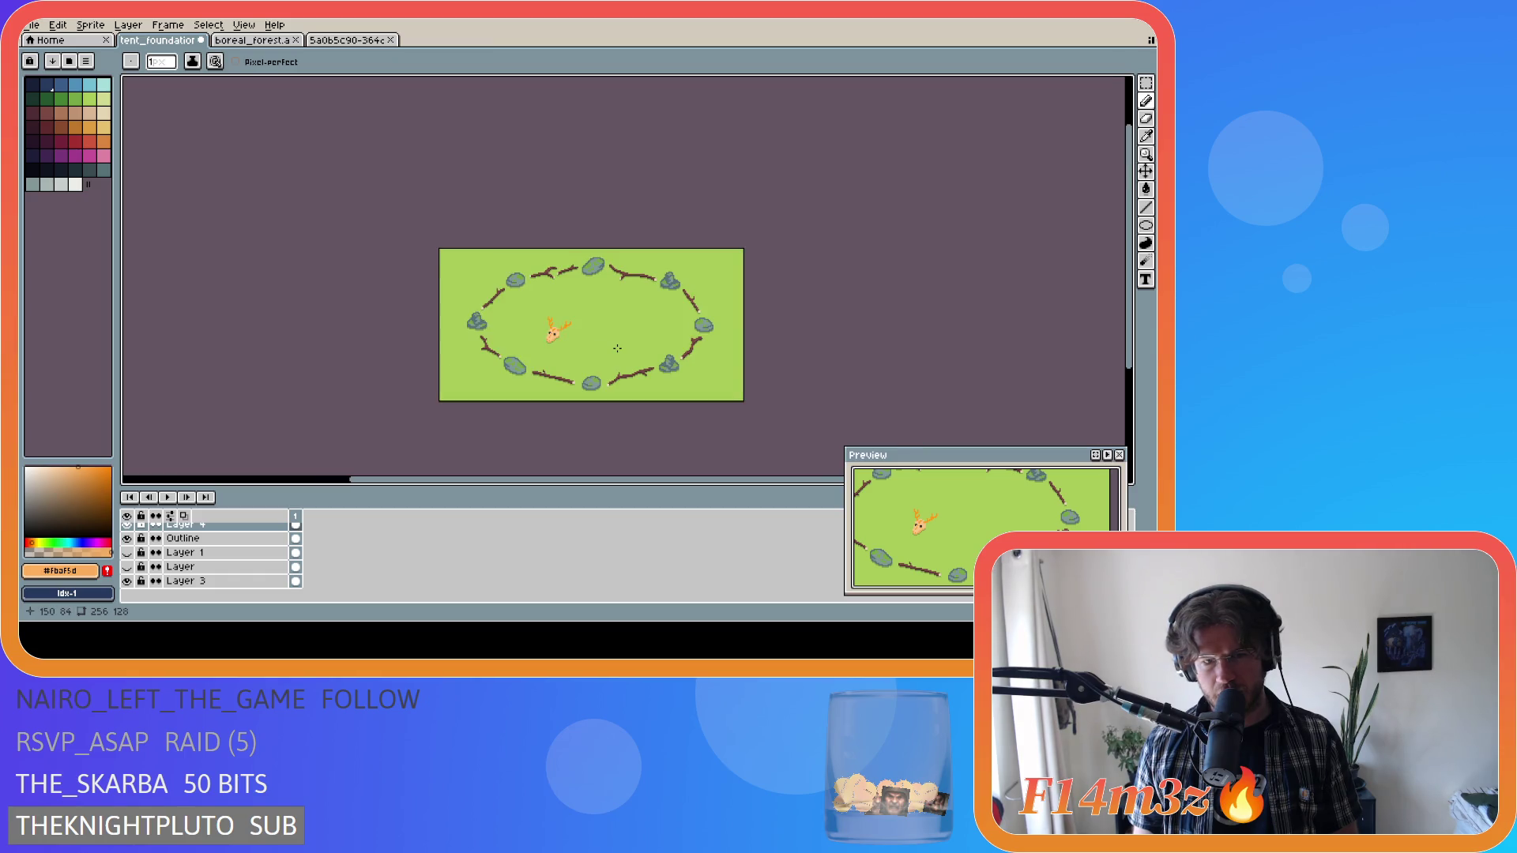
{"action": "key", "text": "ctrl+z"}
{"action": "scroll", "coordinate": [602, 343], "scroll_direction": "up", "scroll_amount": 1}
{"action": "scroll", "coordinate": [601, 342], "scroll_direction": "down", "scroll_amount": 1}
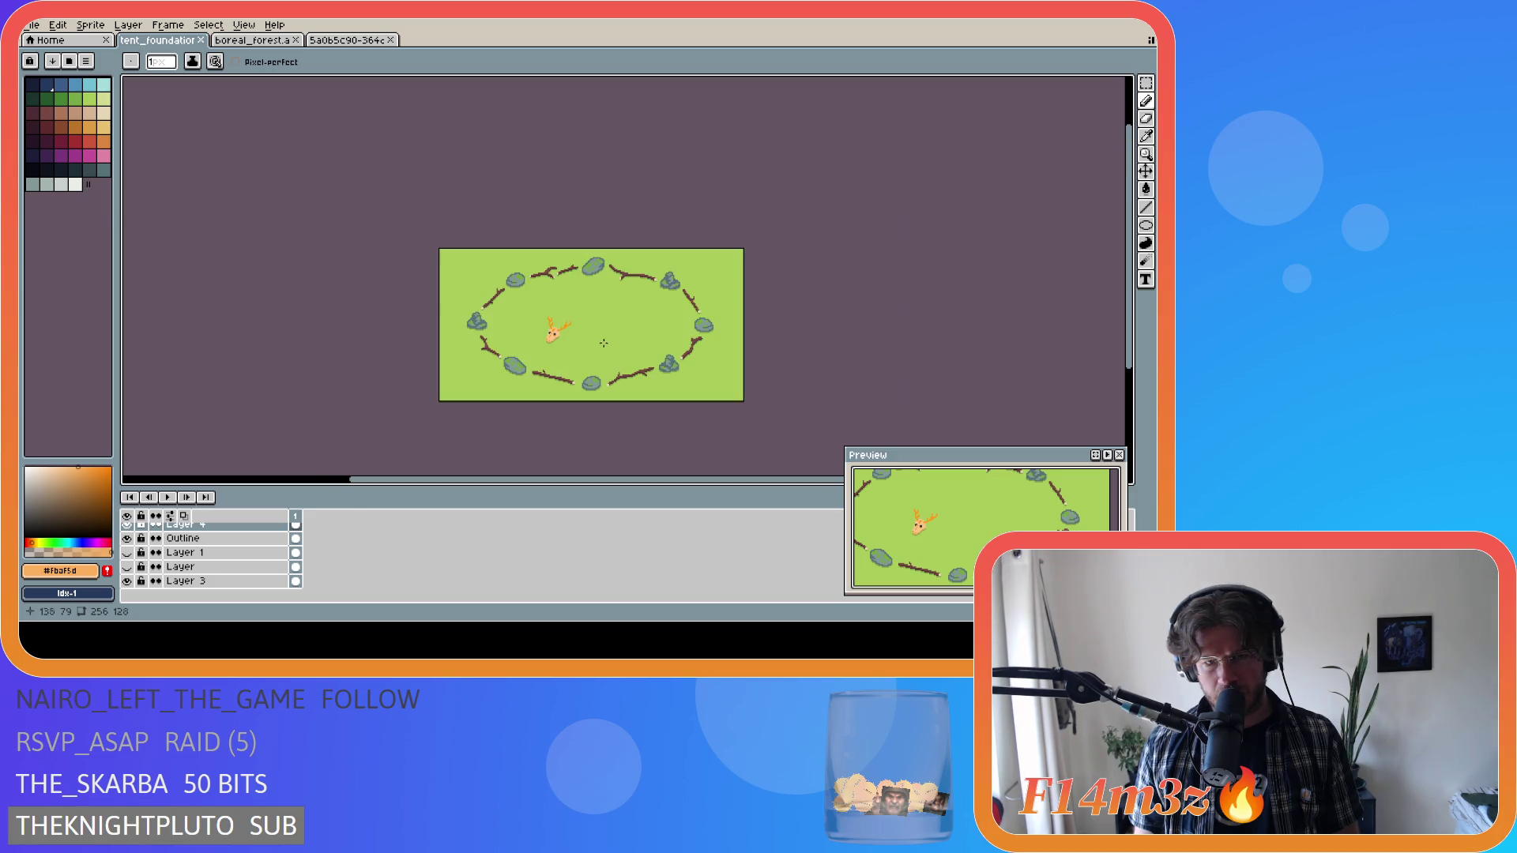
{"action": "scroll", "coordinate": [592, 342], "scroll_direction": "up", "scroll_amount": 5}
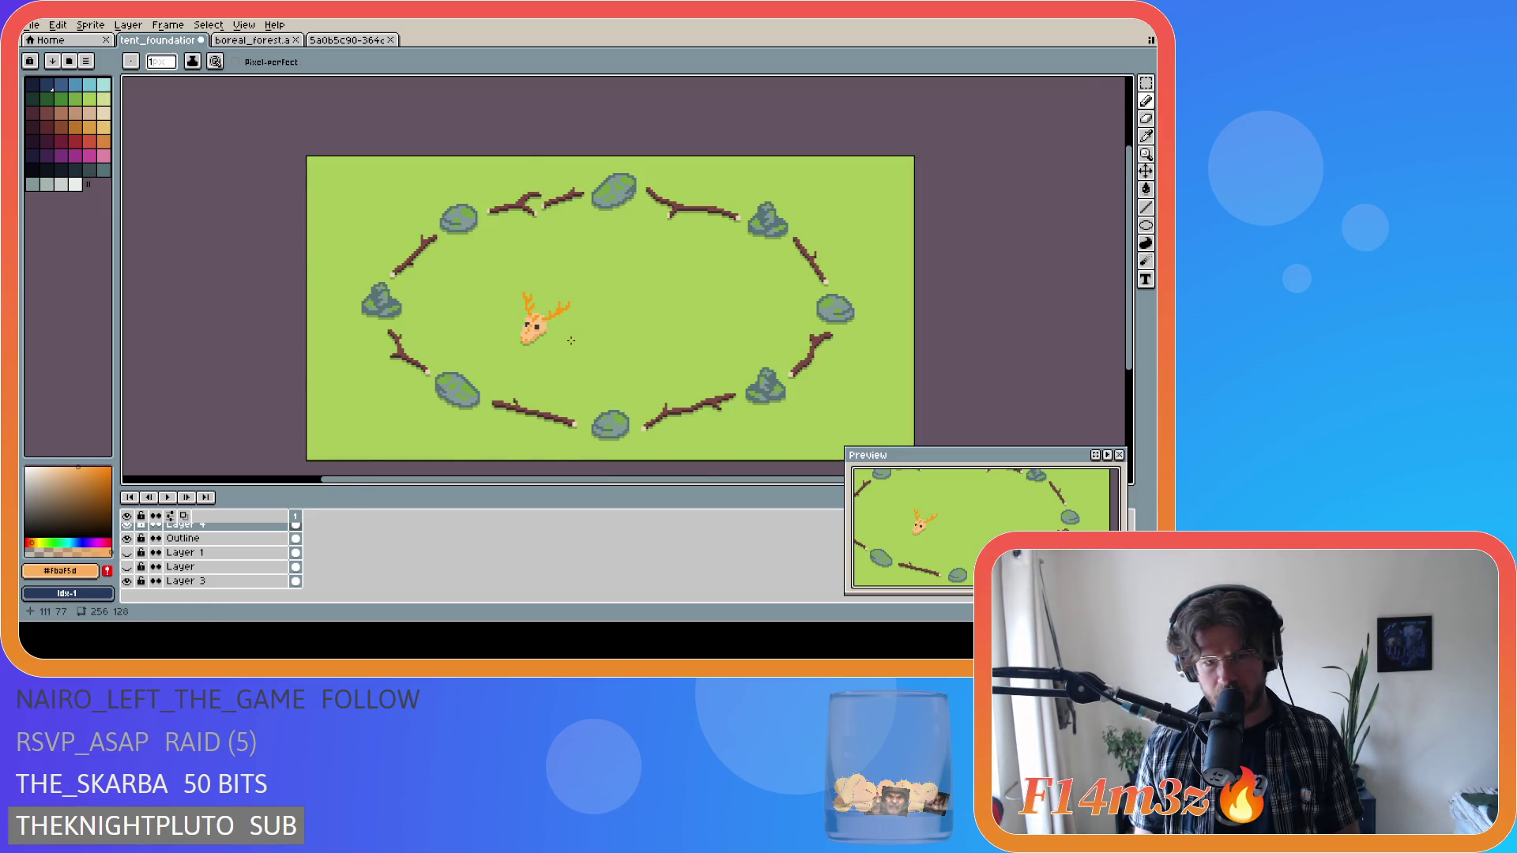
{"action": "scroll", "coordinate": [571, 340], "scroll_direction": "down", "scroll_amount": 2}
{"action": "scroll", "coordinate": [571, 340], "scroll_direction": "up", "scroll_amount": 2}
{"action": "scroll", "coordinate": [571, 341], "scroll_direction": "down", "scroll_amount": 3}
{"action": "scroll", "coordinate": [571, 340], "scroll_direction": "down", "scroll_amount": 1}
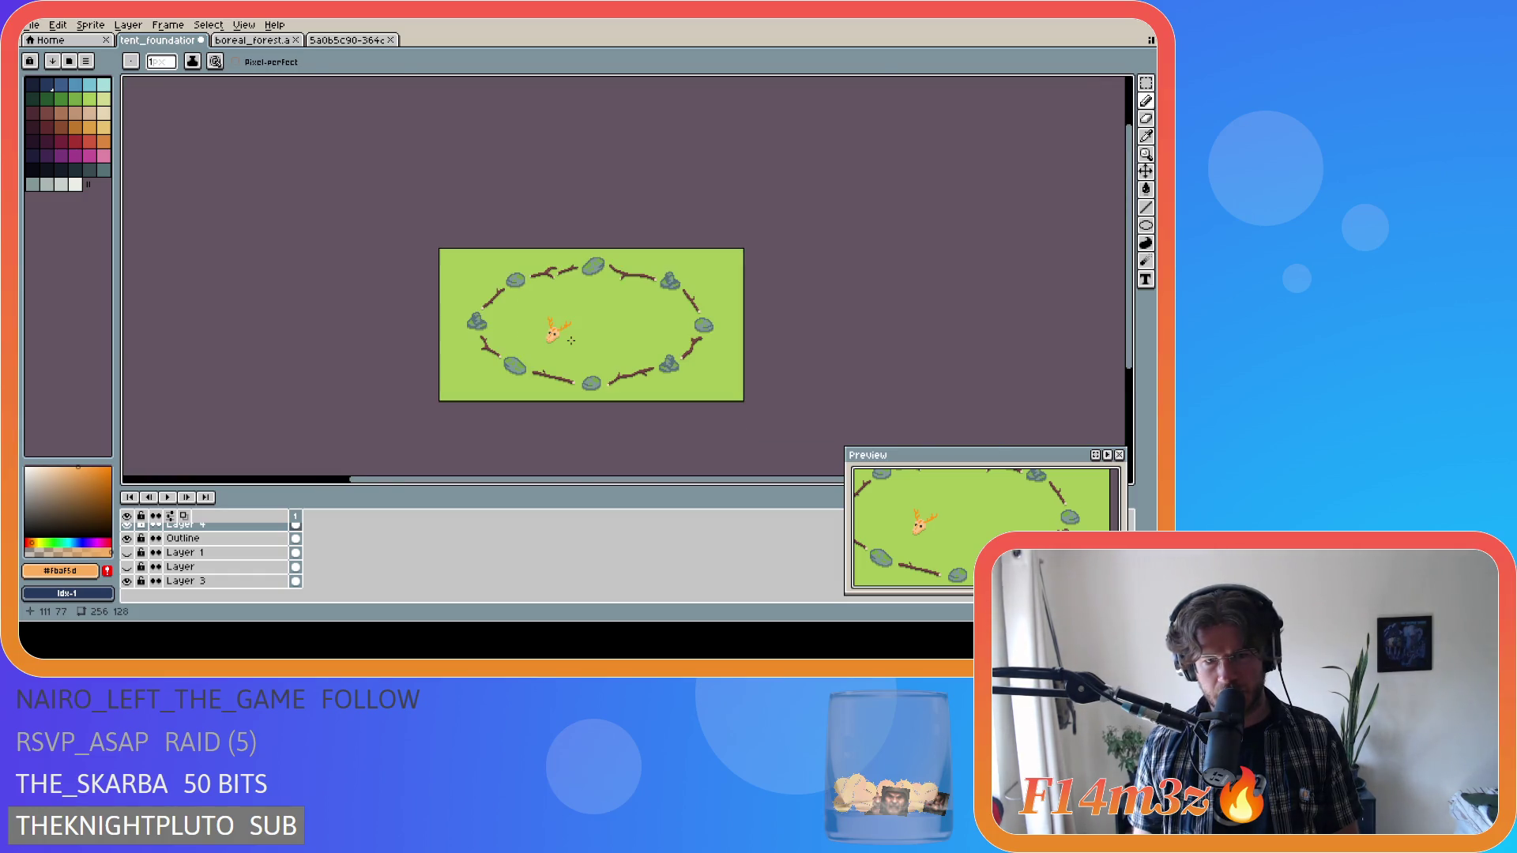
{"action": "scroll", "coordinate": [482, 308], "scroll_direction": "up", "scroll_amount": 4}
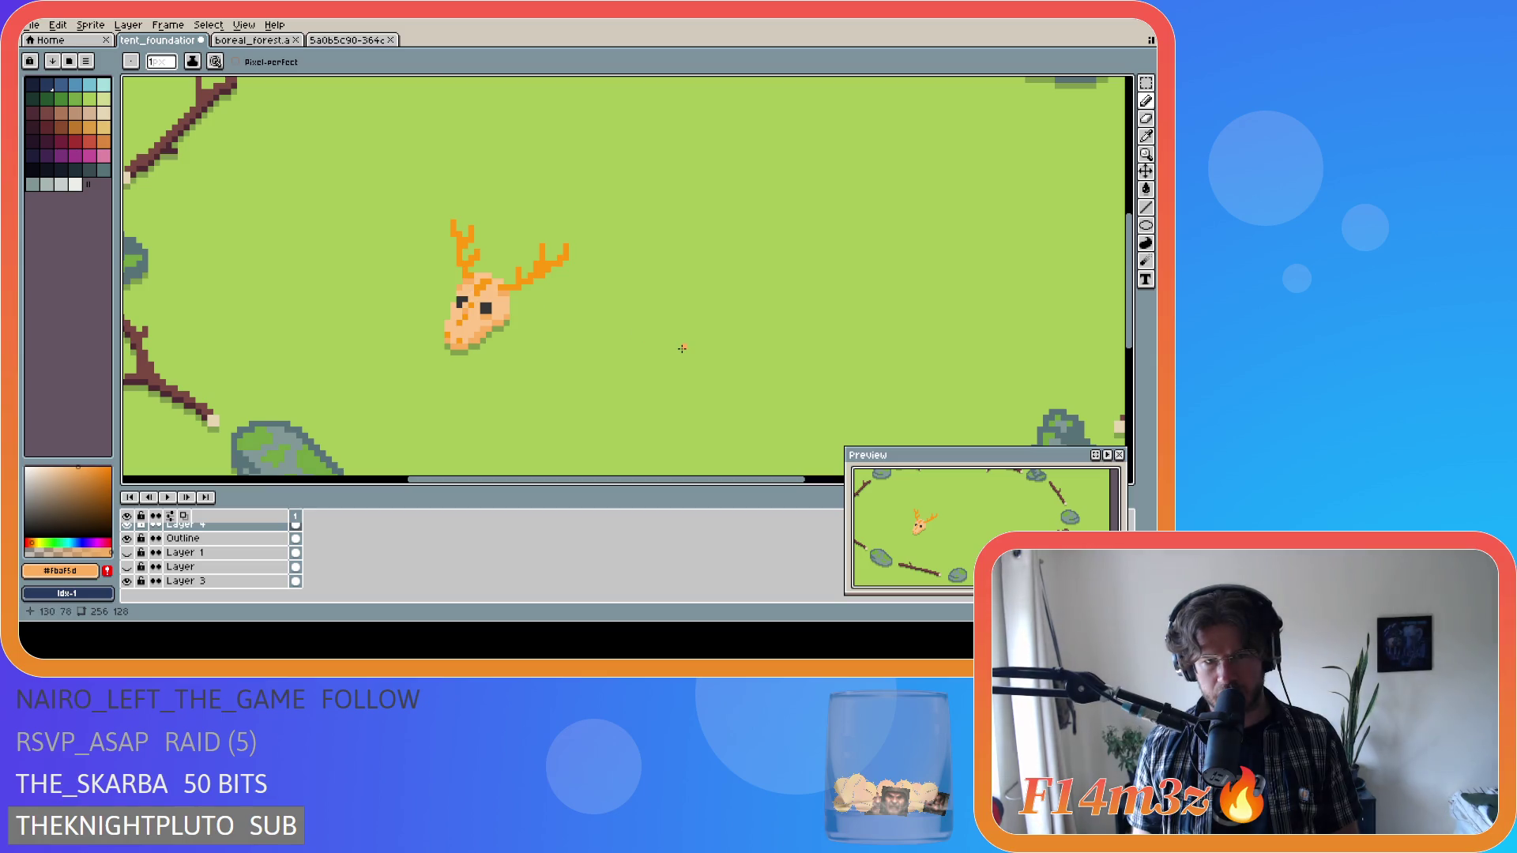
{"action": "scroll", "coordinate": [681, 346], "scroll_direction": "down", "scroll_amount": 3}
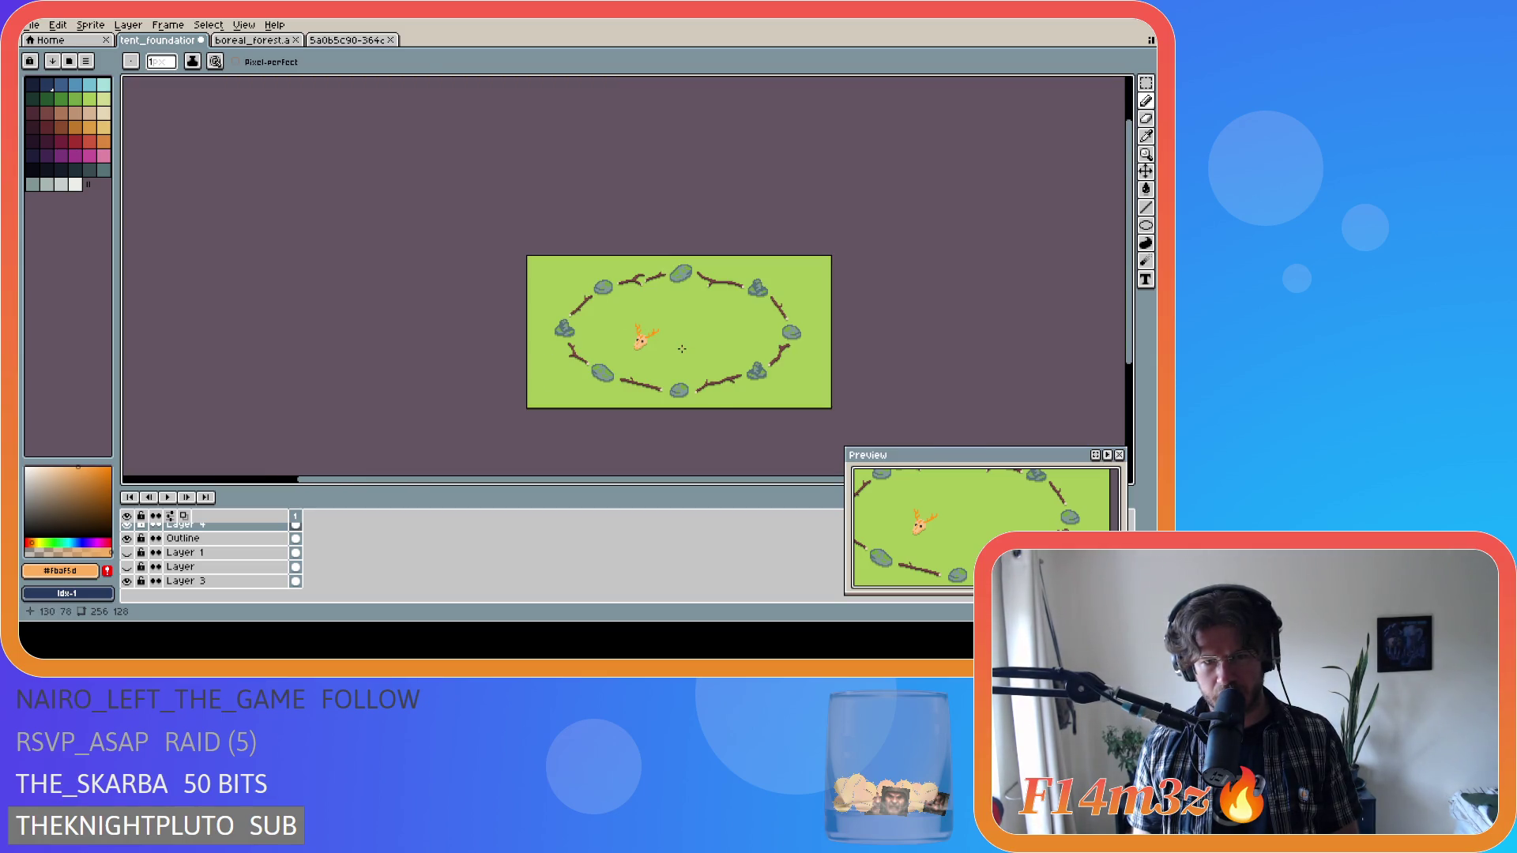
{"action": "scroll", "coordinate": [644, 340], "scroll_direction": "up", "scroll_amount": 1}
{"action": "scroll", "coordinate": [587, 350], "scroll_direction": "up", "scroll_amount": 1}
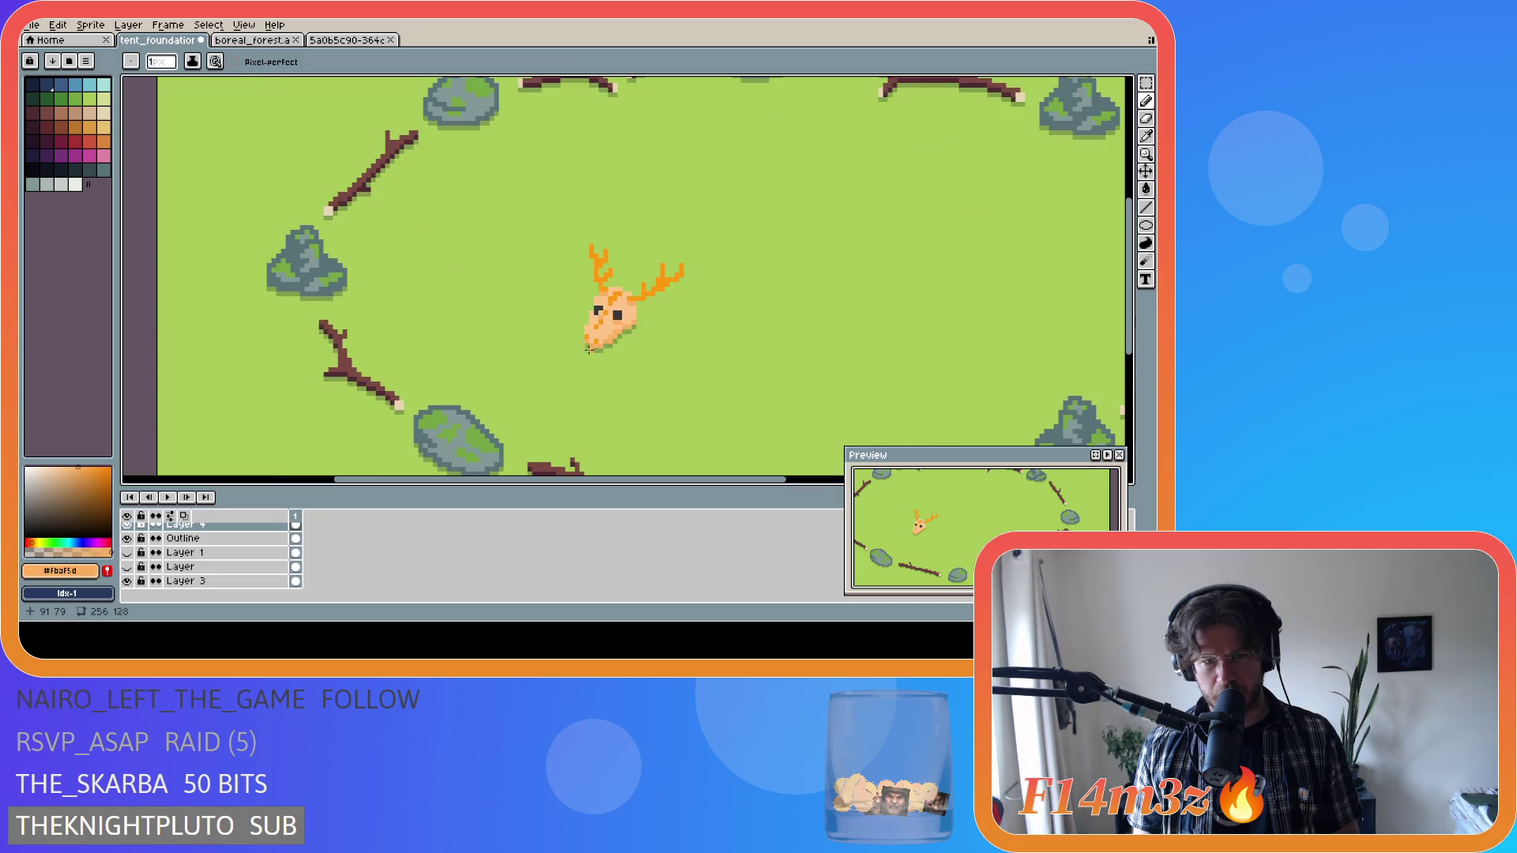
Save tent_foundation.ase.
{"action": "key", "text": "ctrl+s"}
{"action": "scroll", "coordinate": [652, 357], "scroll_direction": "up", "scroll_amount": 1}
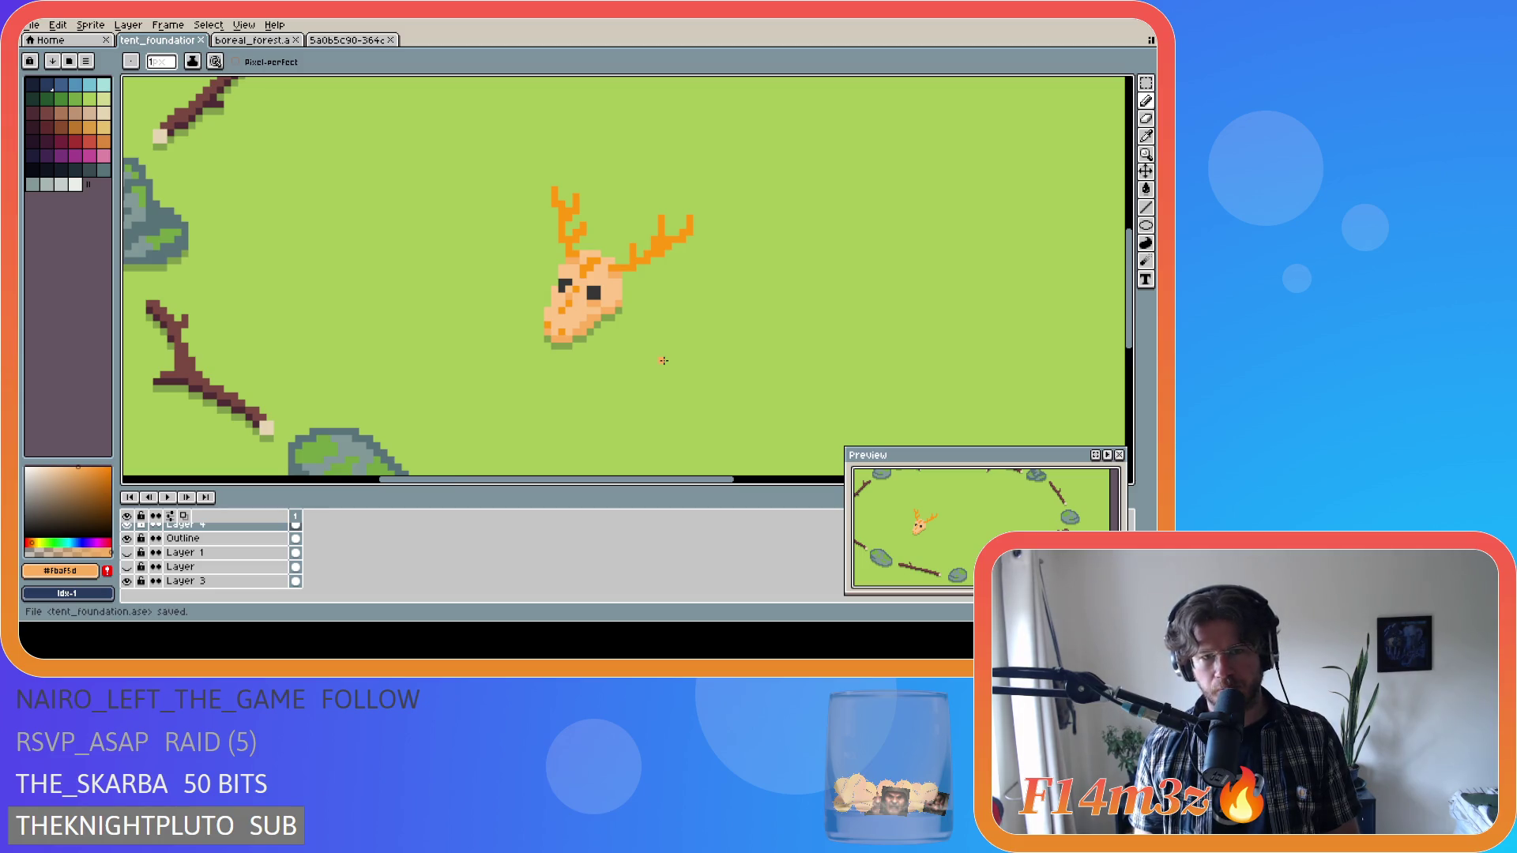
{"action": "scroll", "coordinate": [664, 361], "scroll_direction": "down", "scroll_amount": 3}
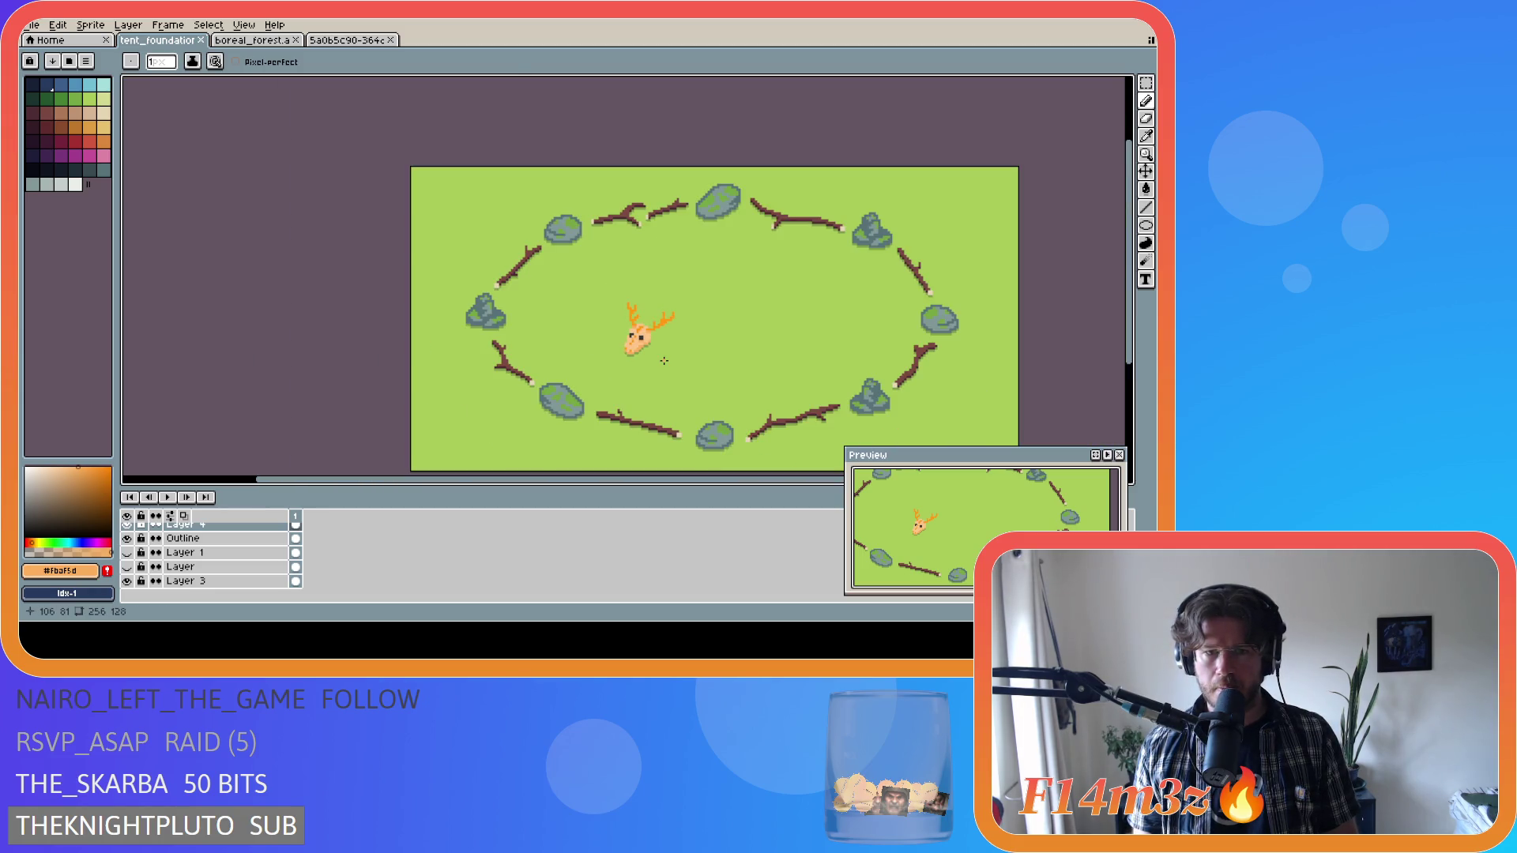
{"action": "scroll", "coordinate": [664, 361], "scroll_direction": "up", "scroll_amount": 5}
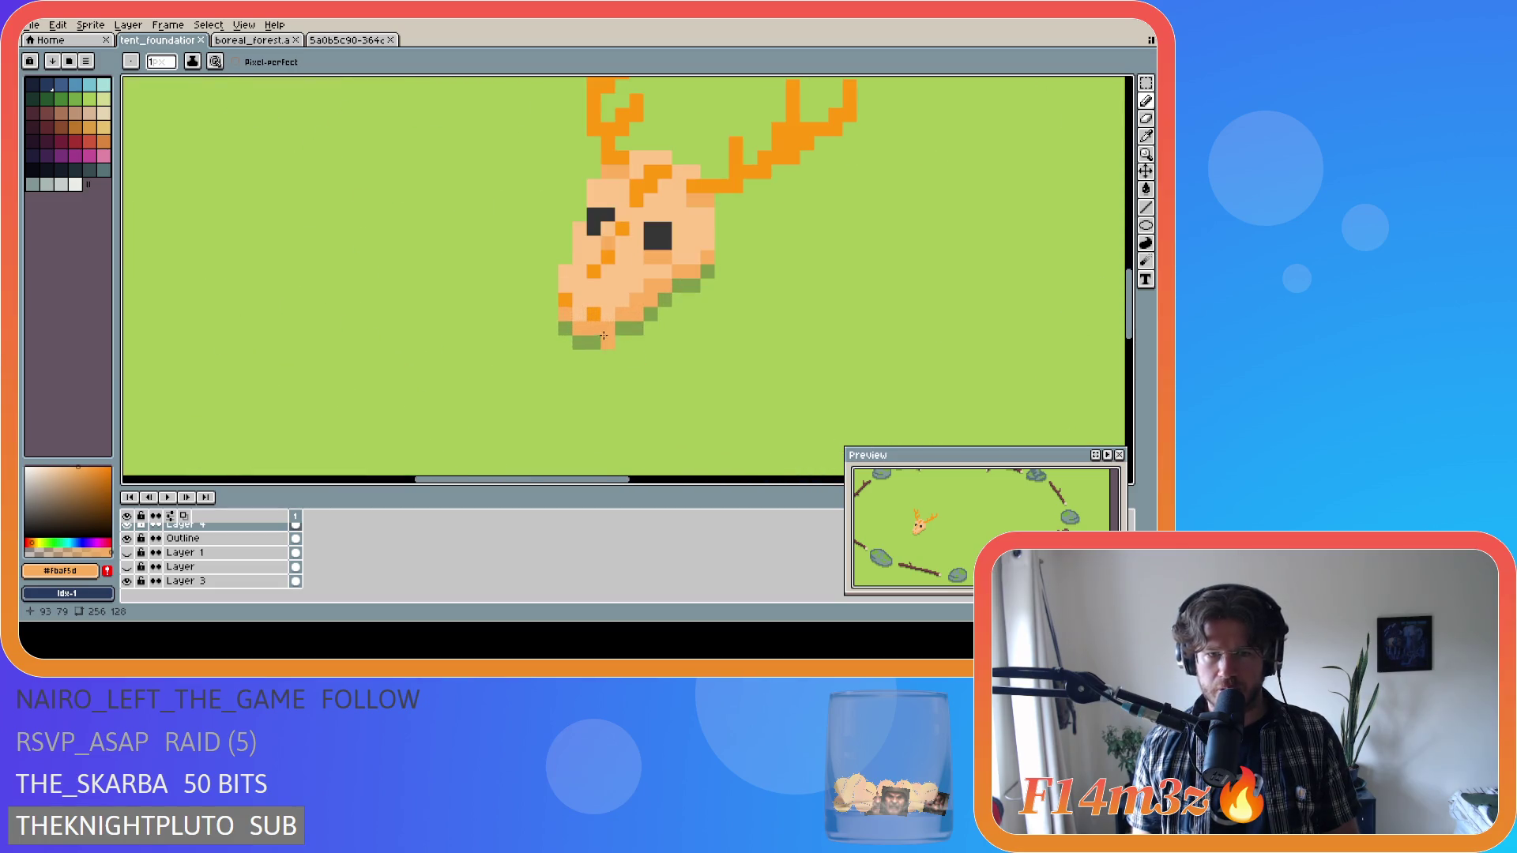
{"action": "scroll", "coordinate": [719, 322], "scroll_direction": "down", "scroll_amount": 3}
{"action": "scroll", "coordinate": [719, 322], "scroll_direction": "down", "scroll_amount": 2}
{"action": "scroll", "coordinate": [158, 545], "scroll_direction": "up", "scroll_amount": 1}
Keep Layer 5 hidden and paint orange #ff990f pixels on the deer's face, then sample peach #fdc689.
{"action": "left_click", "coordinate": [127, 530]}
{"action": "left_click", "coordinate": [127, 531]}
{"action": "scroll", "coordinate": [723, 325], "scroll_direction": "up", "scroll_amount": 3}
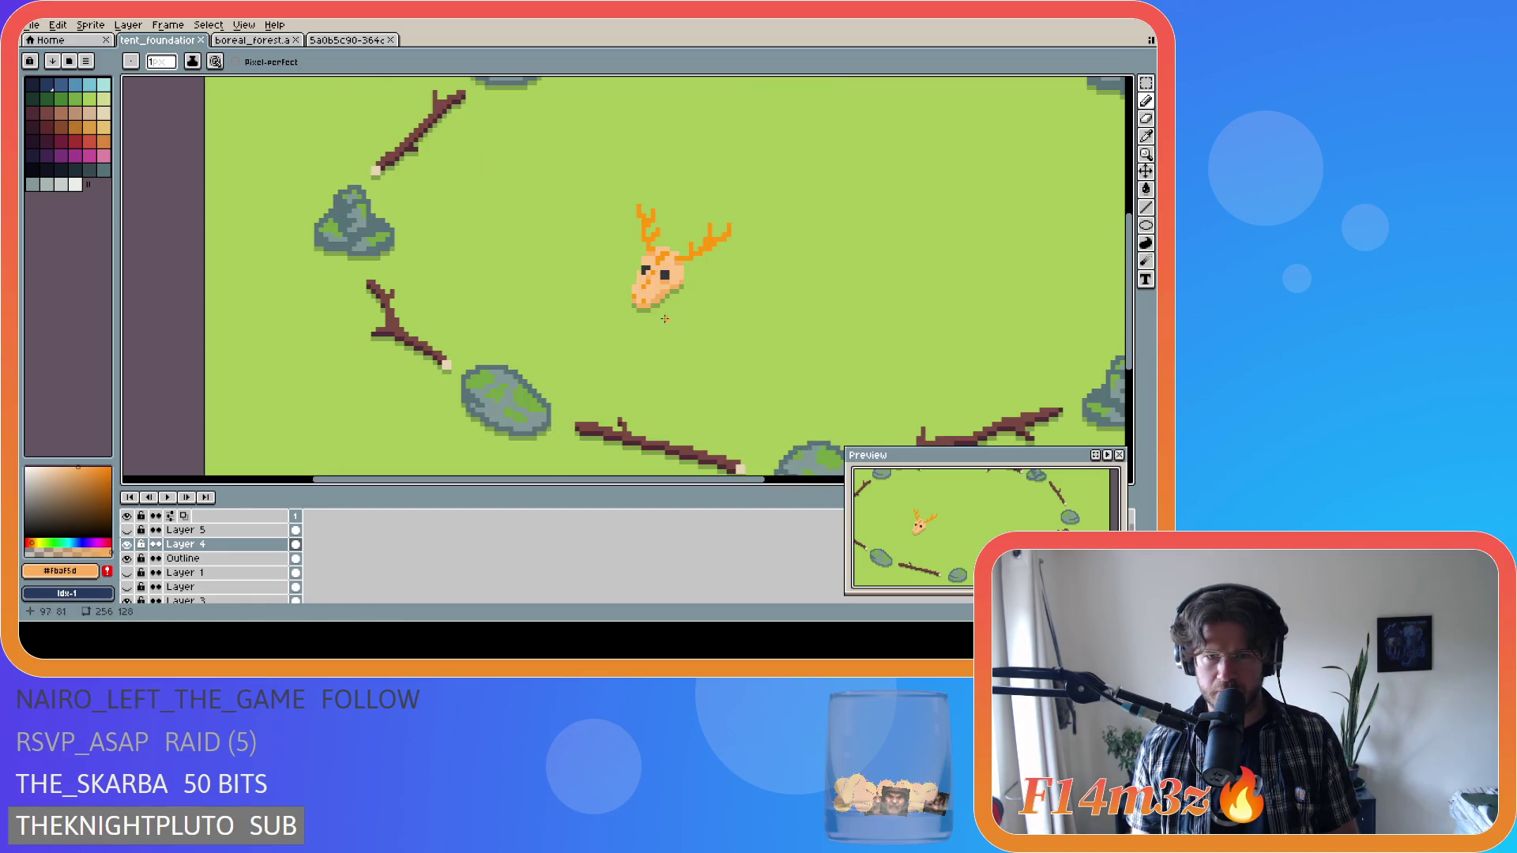
{"action": "left_click", "coordinate": [645, 284], "text": "alt"}
{"action": "left_click", "coordinate": [633, 283]}
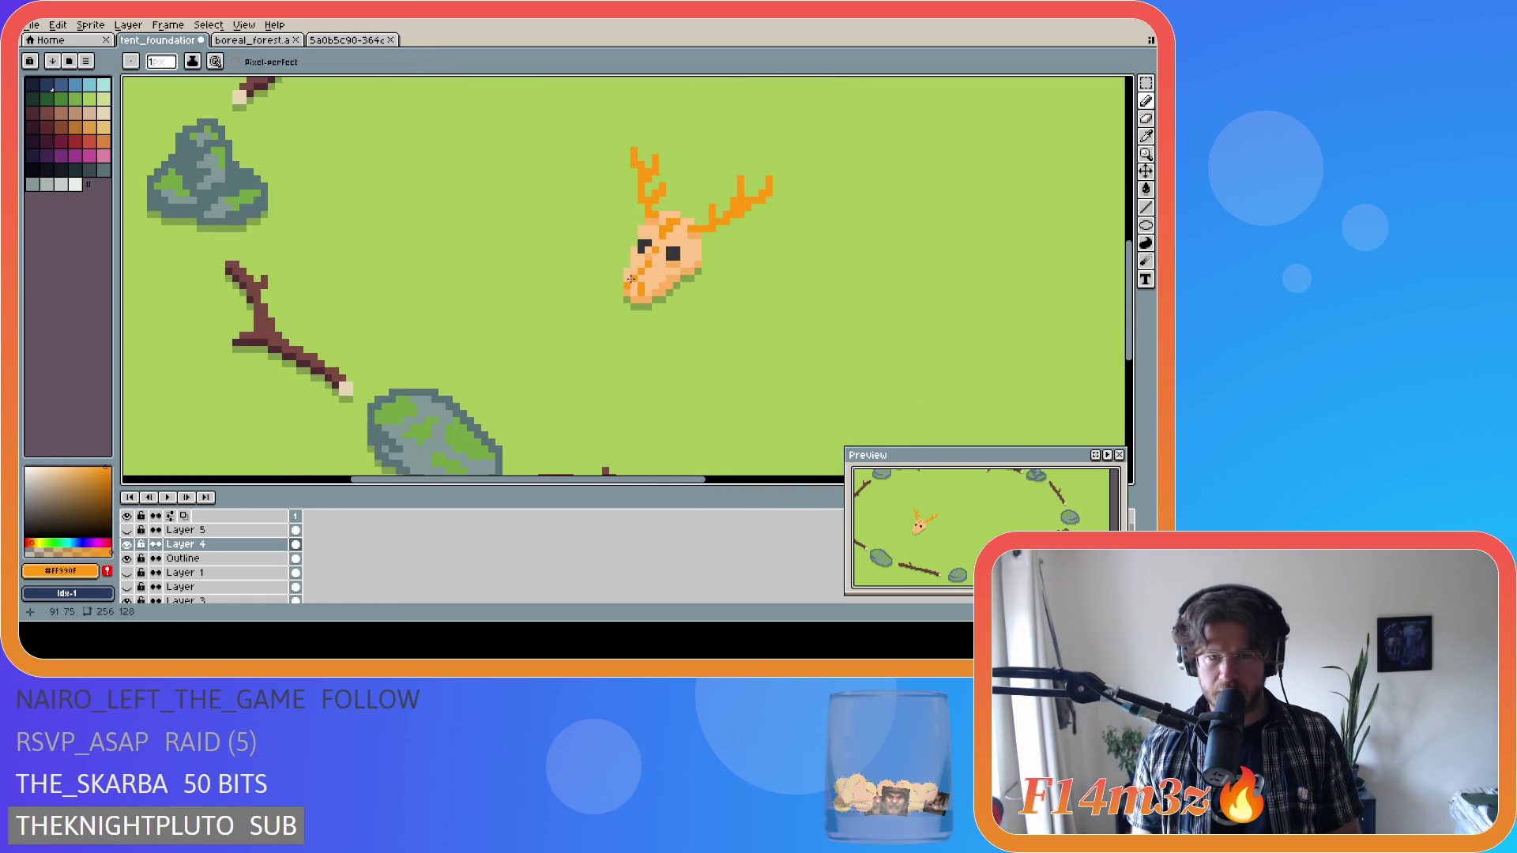
{"action": "left_click", "coordinate": [656, 275], "text": "alt"}
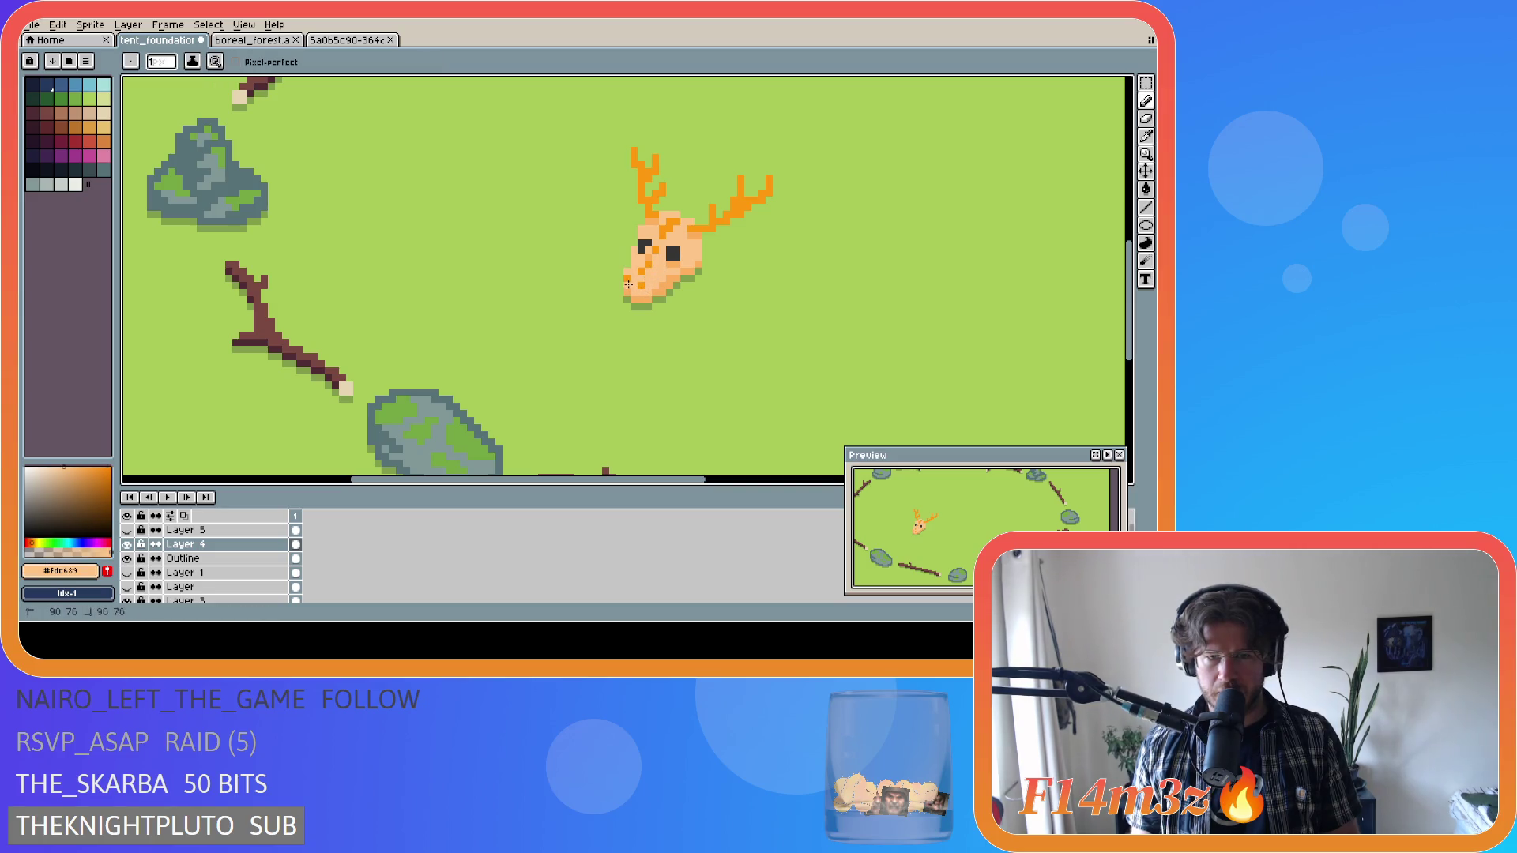
Sample the light orange #fbaf5d from the deer head with the Pencil active.
{"action": "scroll", "coordinate": [708, 306], "scroll_direction": "down", "scroll_amount": 1}
{"action": "scroll", "coordinate": [709, 306], "scroll_direction": "down", "scroll_amount": 2}
{"action": "scroll", "coordinate": [731, 318], "scroll_direction": "down", "scroll_amount": 1}
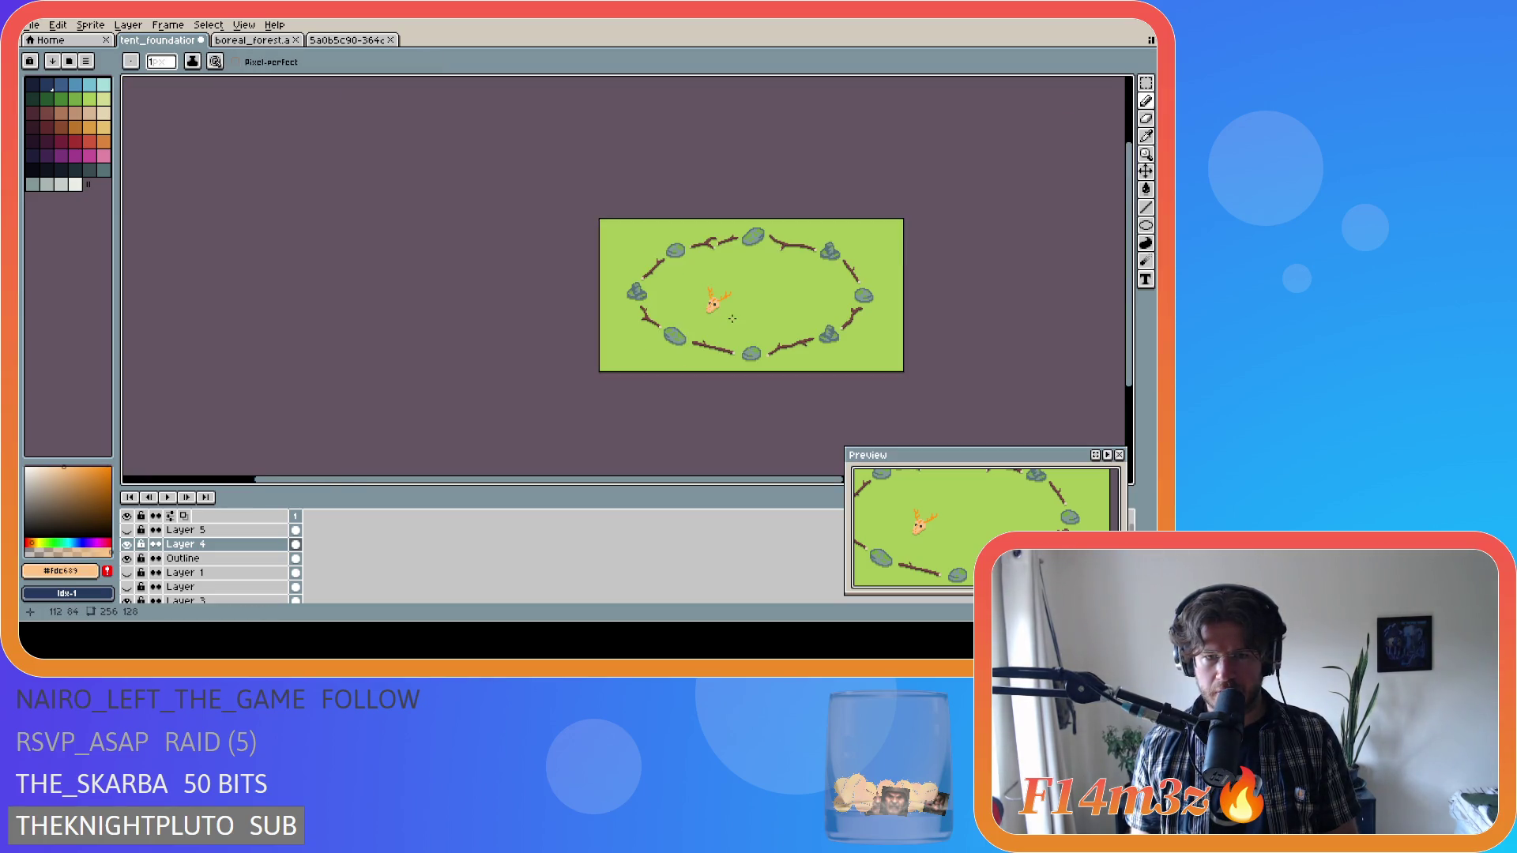
{"action": "scroll", "coordinate": [740, 320], "scroll_direction": "up", "scroll_amount": 4}
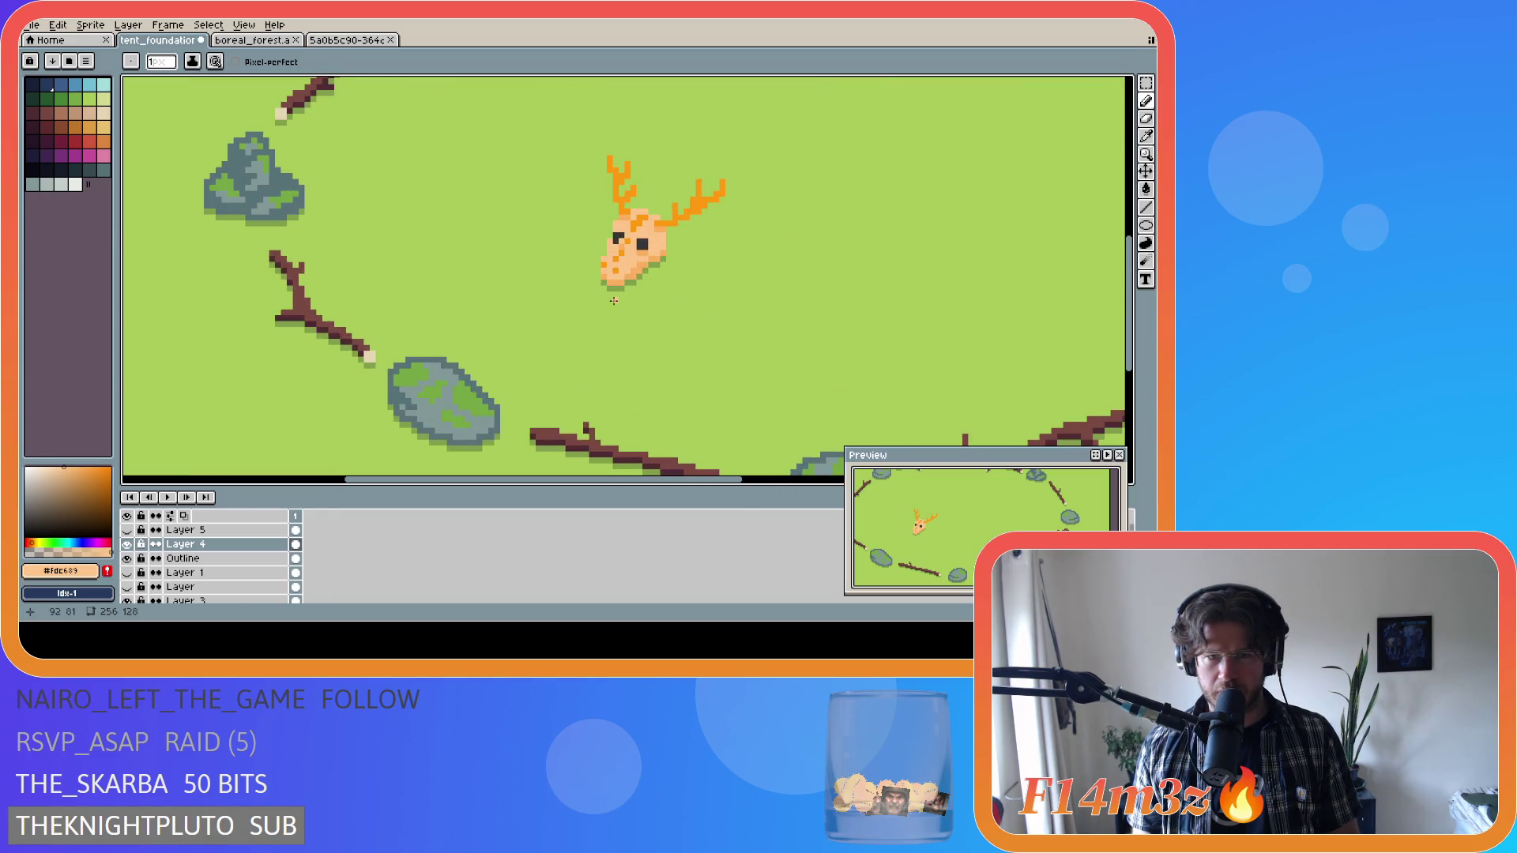
{"action": "scroll", "coordinate": [618, 300], "scroll_direction": "down", "scroll_amount": 4}
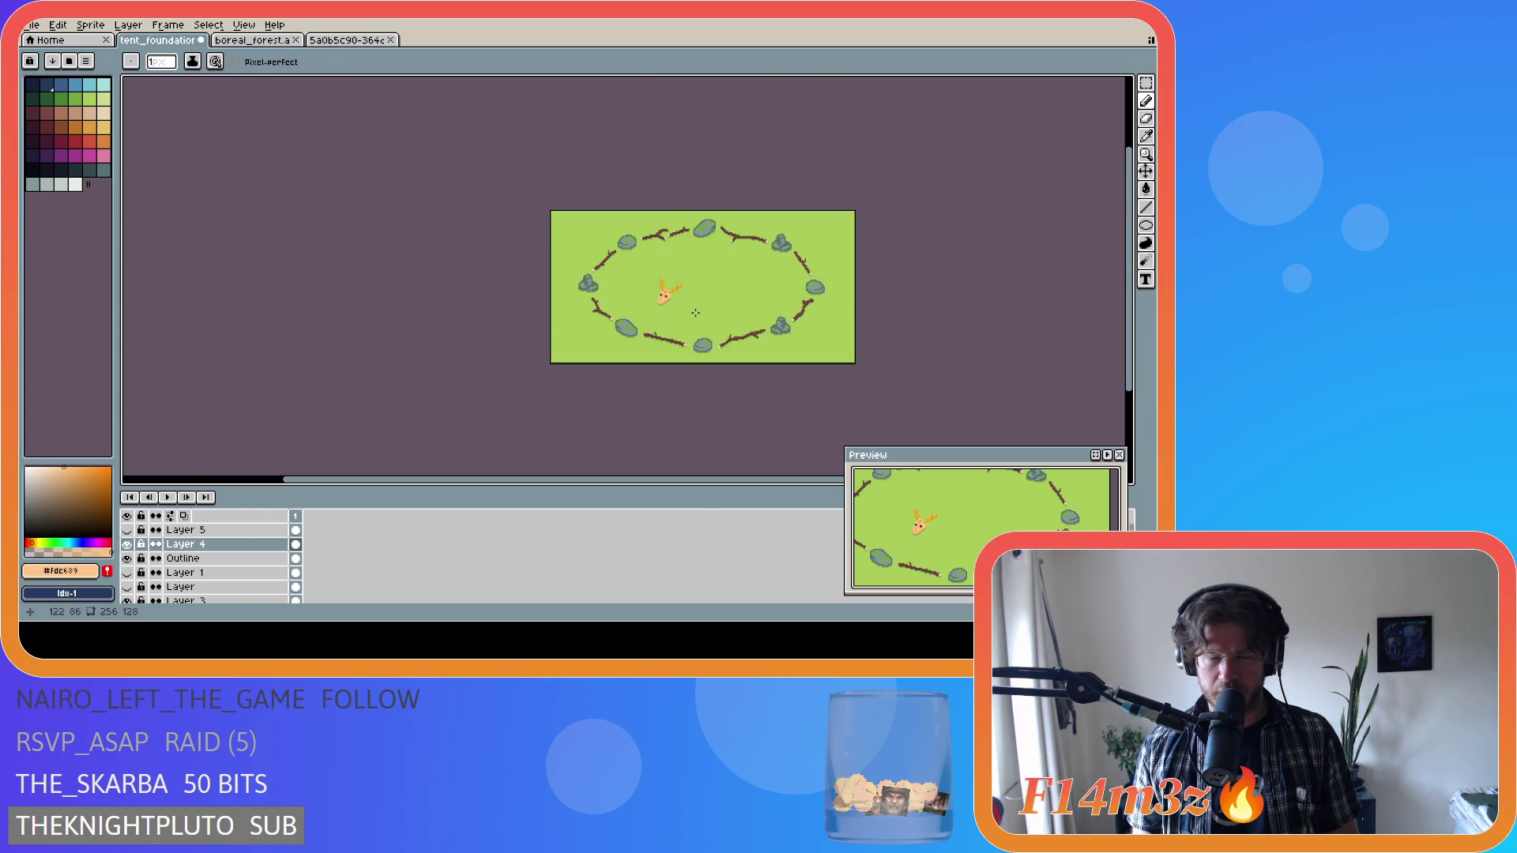
{"action": "scroll", "coordinate": [678, 300], "scroll_direction": "up", "scroll_amount": 1}
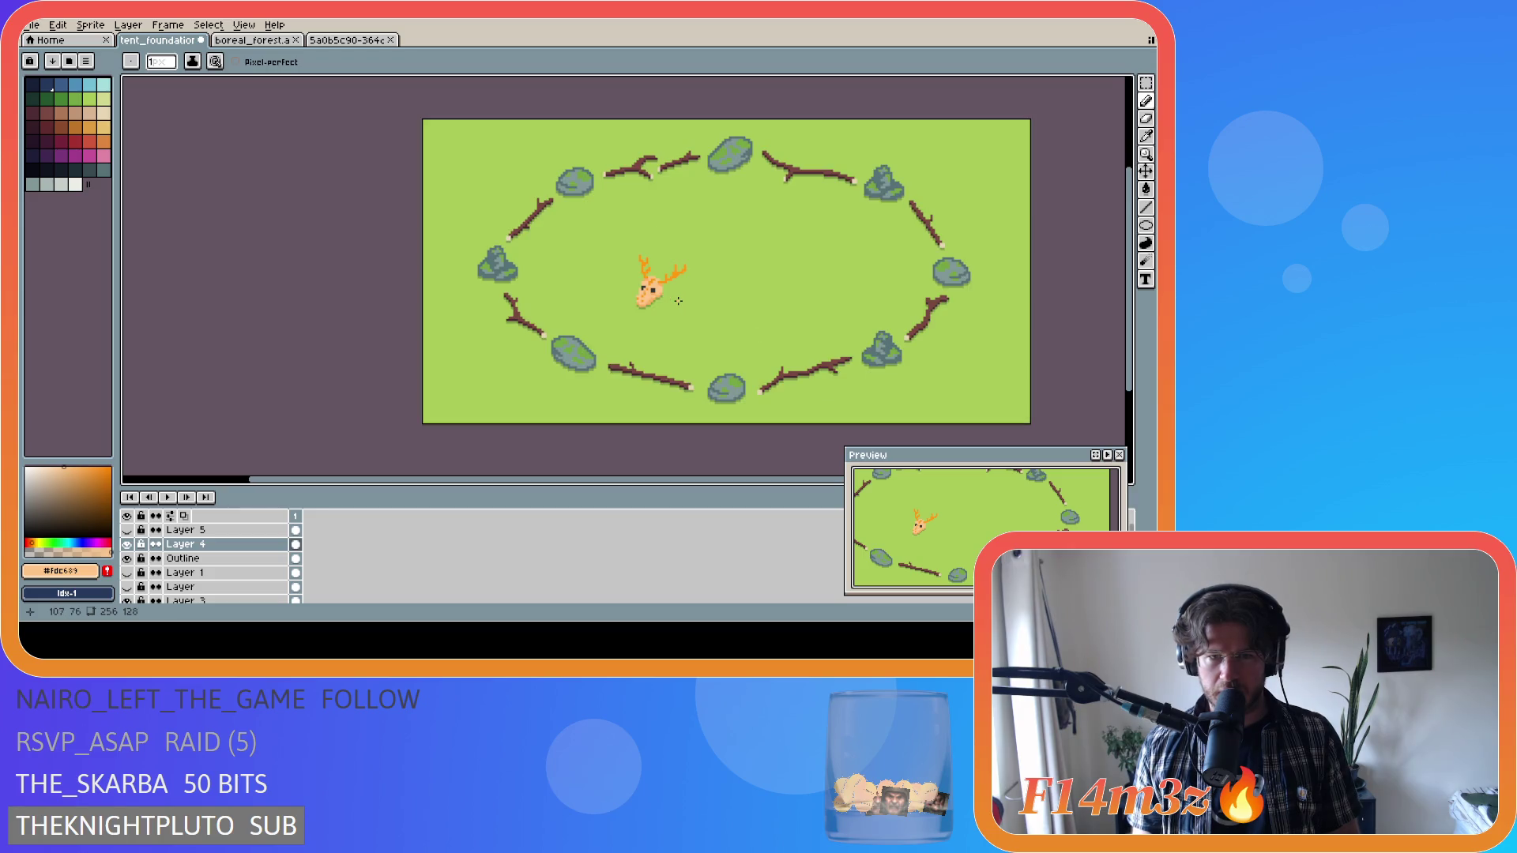
{"action": "key", "text": "v"}
{"action": "key", "text": "b"}
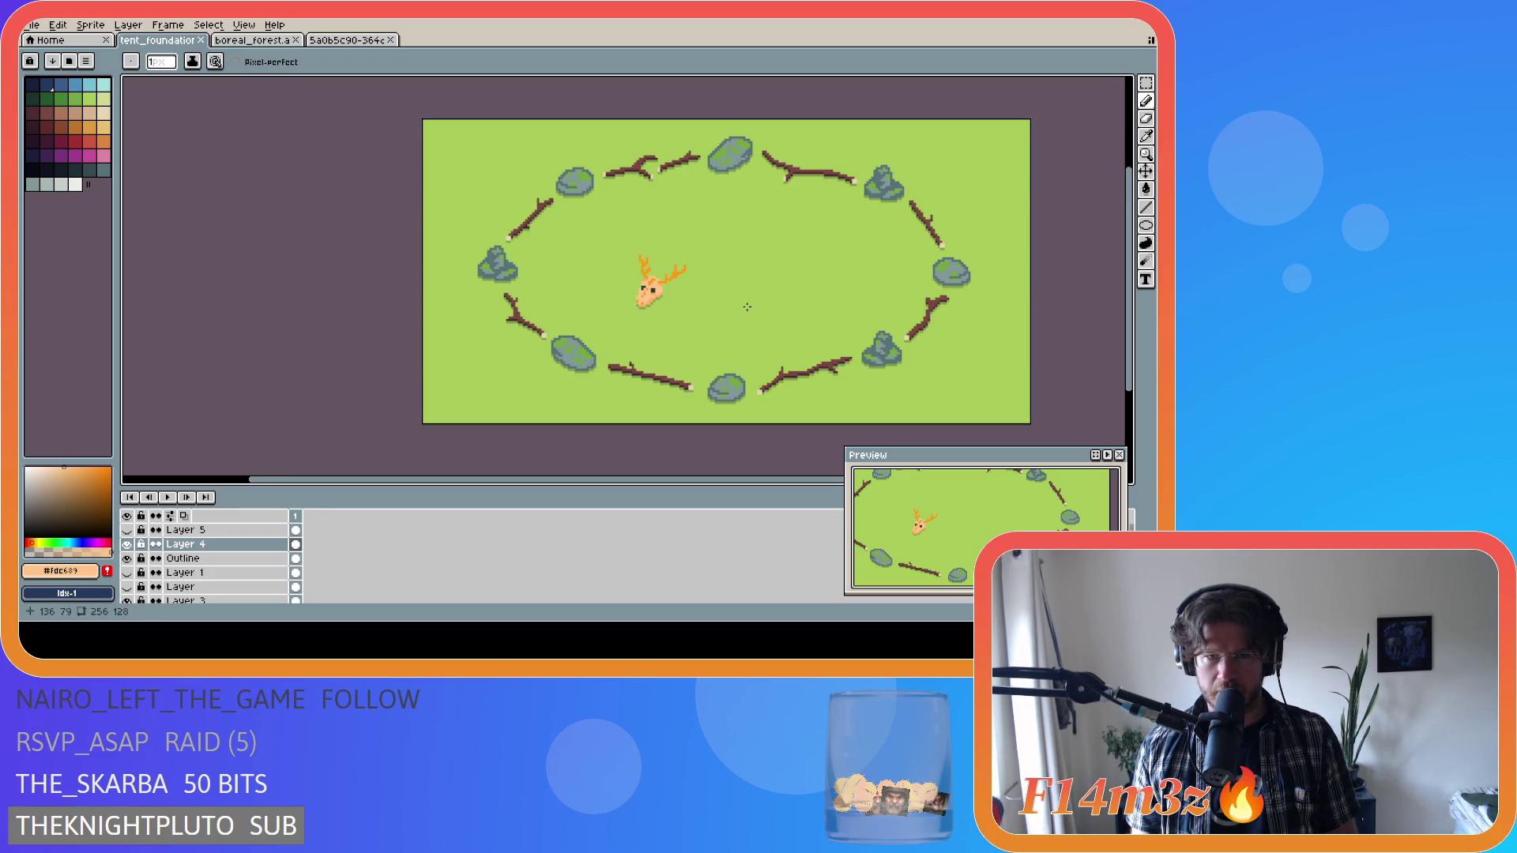
{"action": "scroll", "coordinate": [725, 309], "scroll_direction": "up", "scroll_amount": 1}
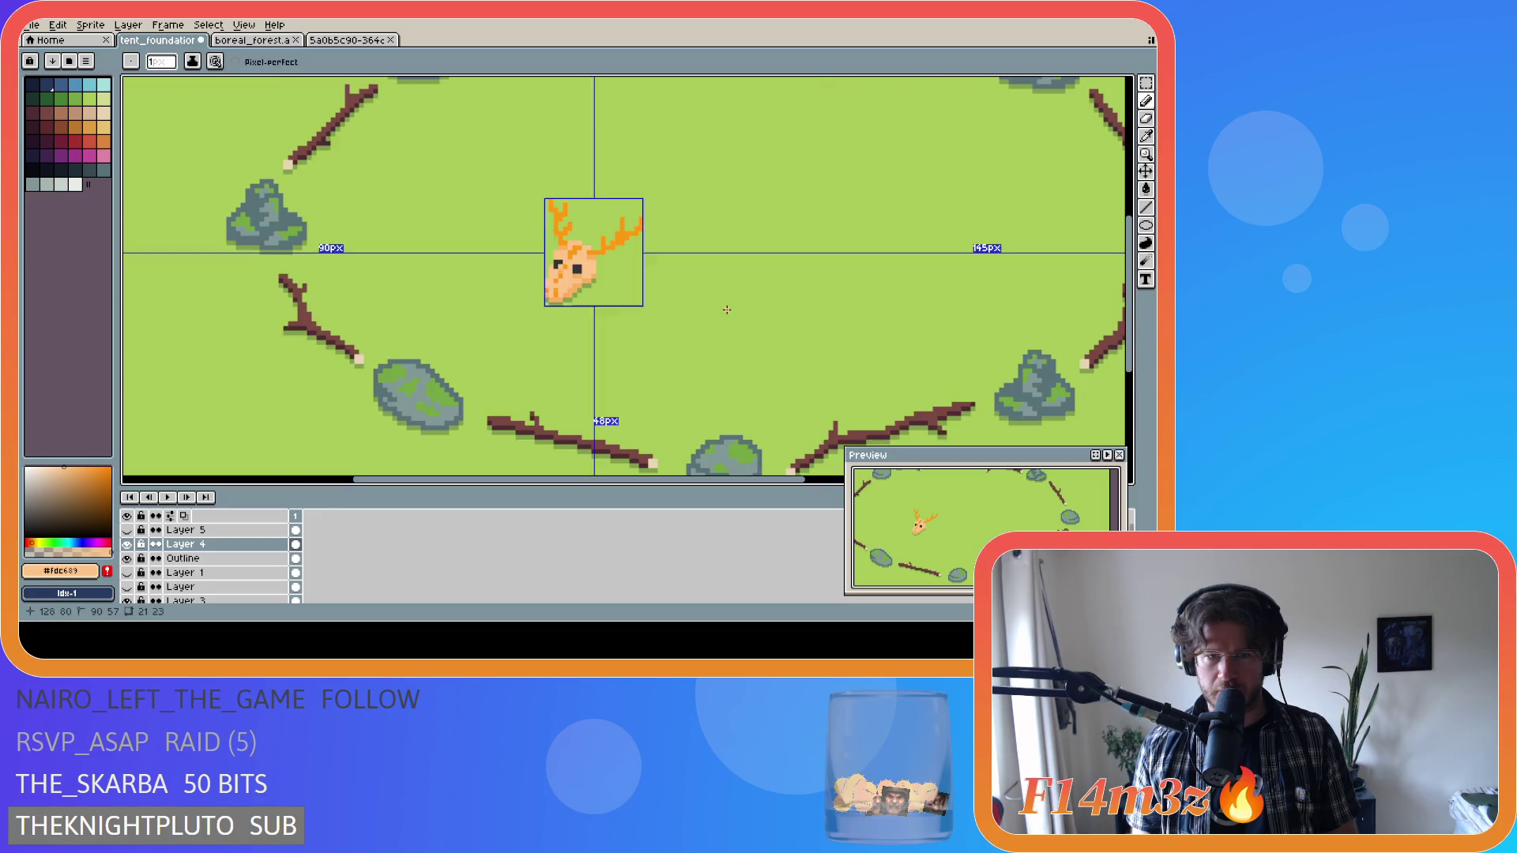
{"action": "scroll", "coordinate": [580, 298], "scroll_direction": "down", "scroll_amount": 1}
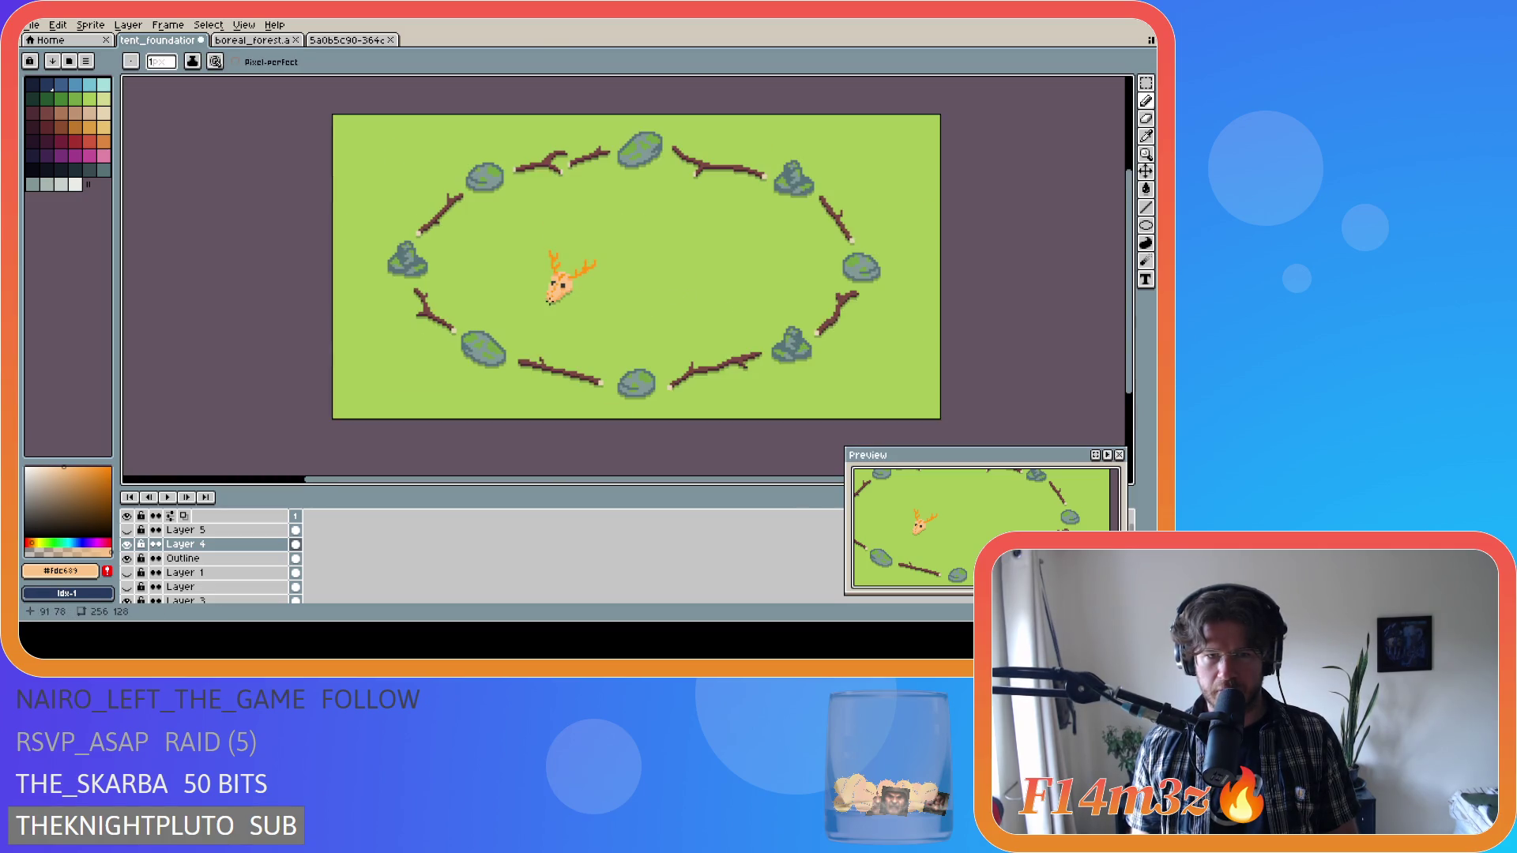
{"action": "scroll", "coordinate": [580, 316], "scroll_direction": "down", "scroll_amount": 1}
{"action": "scroll", "coordinate": [573, 304], "scroll_direction": "up", "scroll_amount": 6}
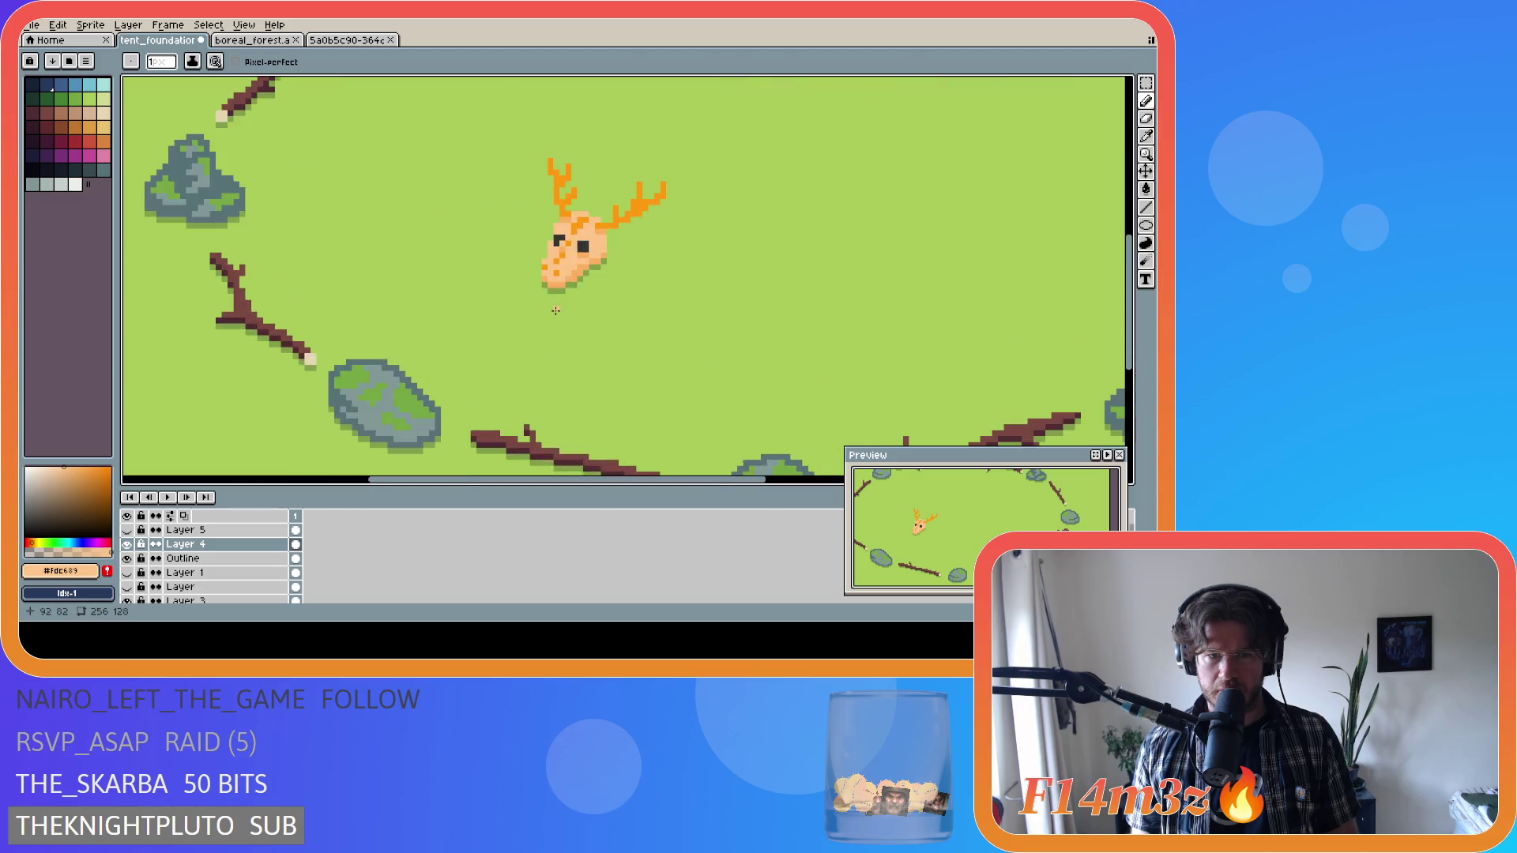
{"action": "left_click", "coordinate": [551, 257], "text": "alt"}
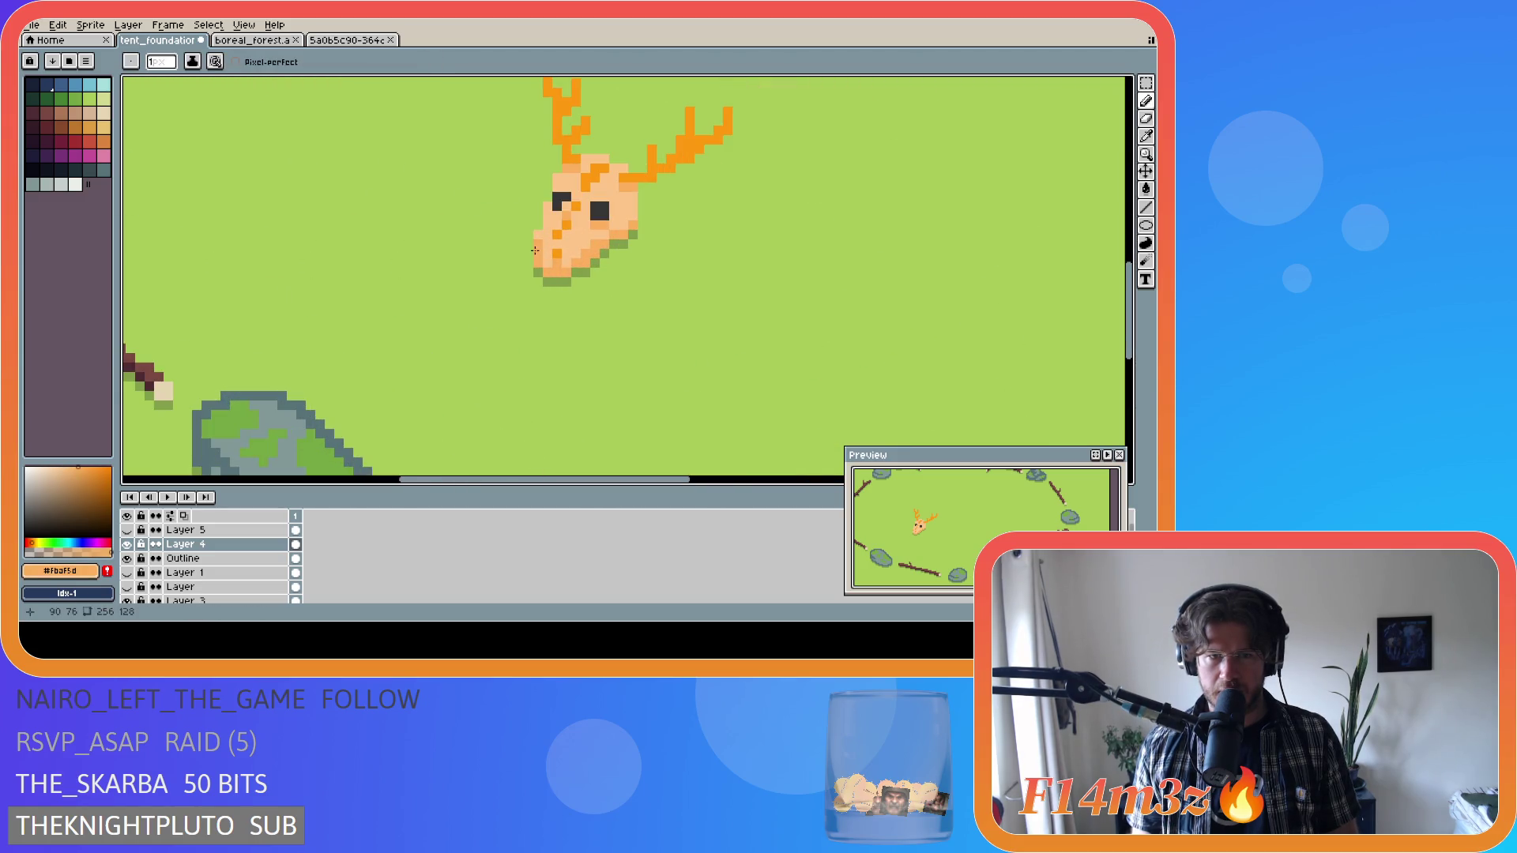
Save the campsite sprite file.
{"action": "scroll", "coordinate": [660, 280], "scroll_direction": "down", "scroll_amount": 3}
{"action": "scroll", "coordinate": [660, 280], "scroll_direction": "down", "scroll_amount": 2}
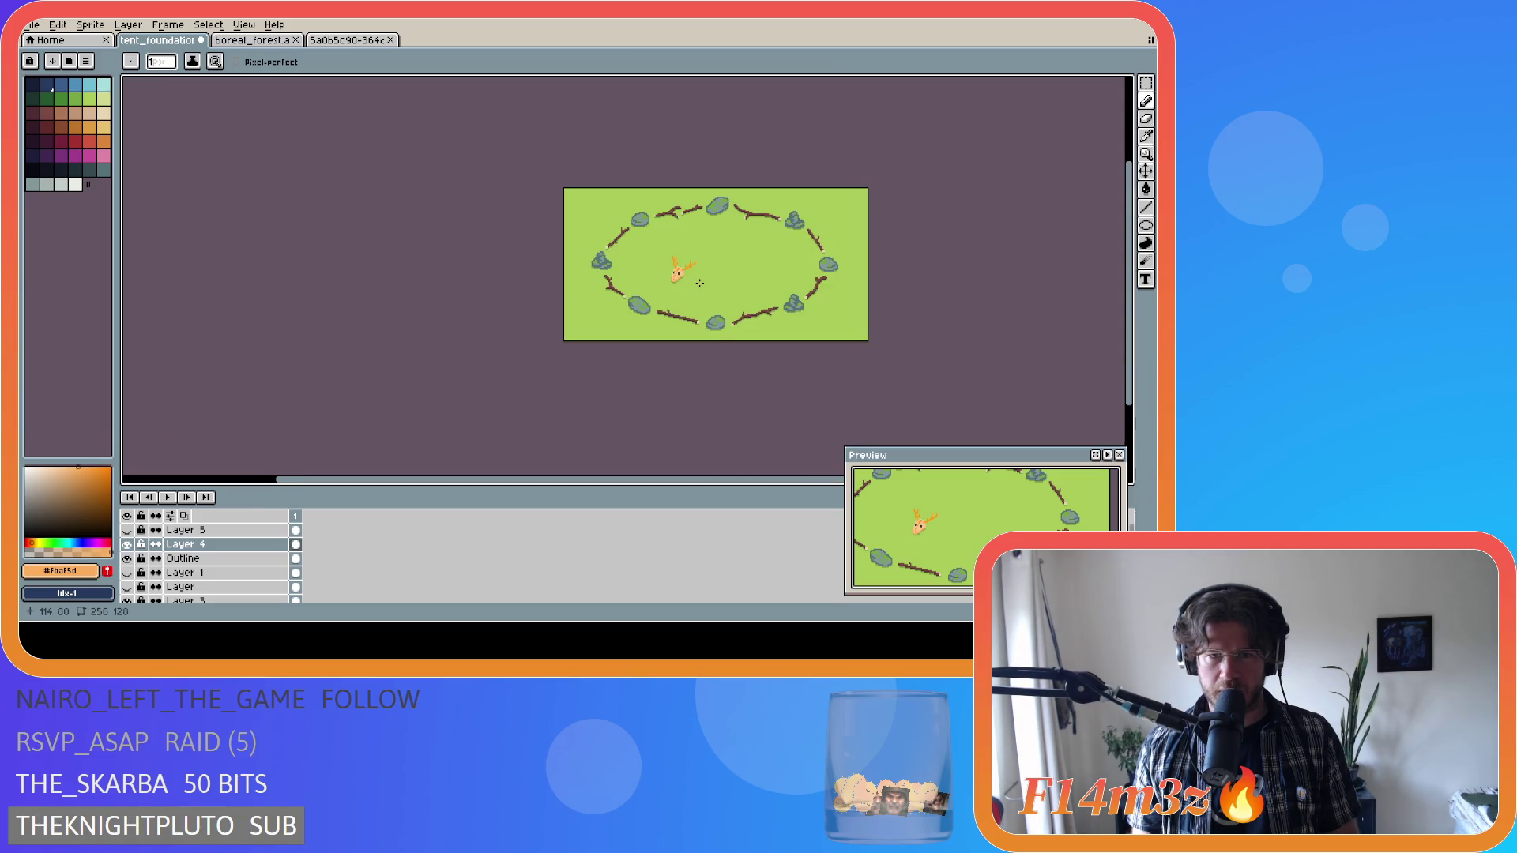
{"action": "scroll", "coordinate": [721, 290], "scroll_direction": "up", "scroll_amount": 6}
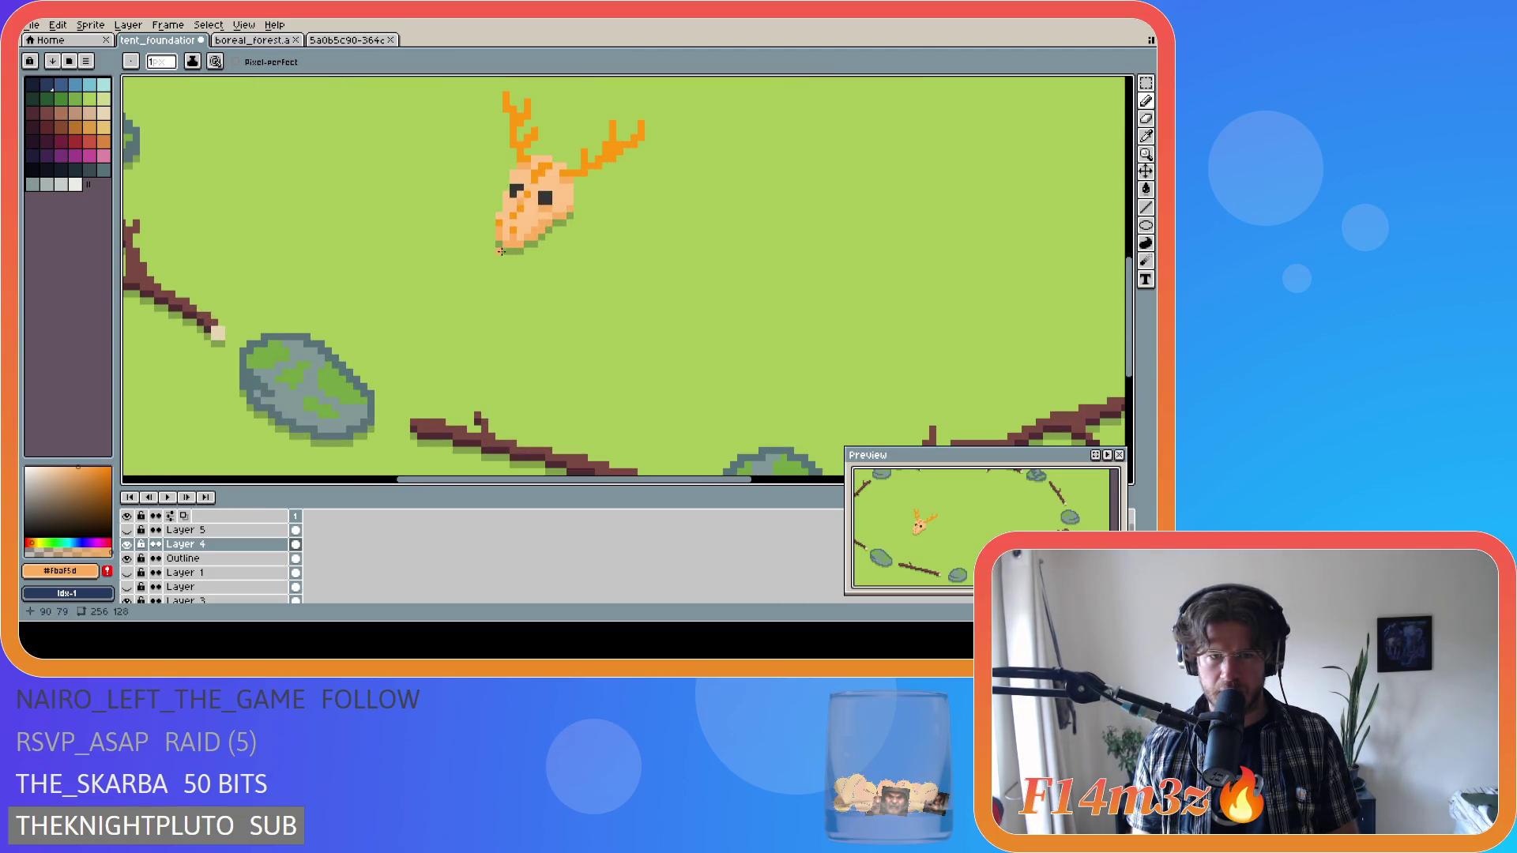
{"action": "scroll", "coordinate": [547, 249], "scroll_direction": "down", "scroll_amount": 4}
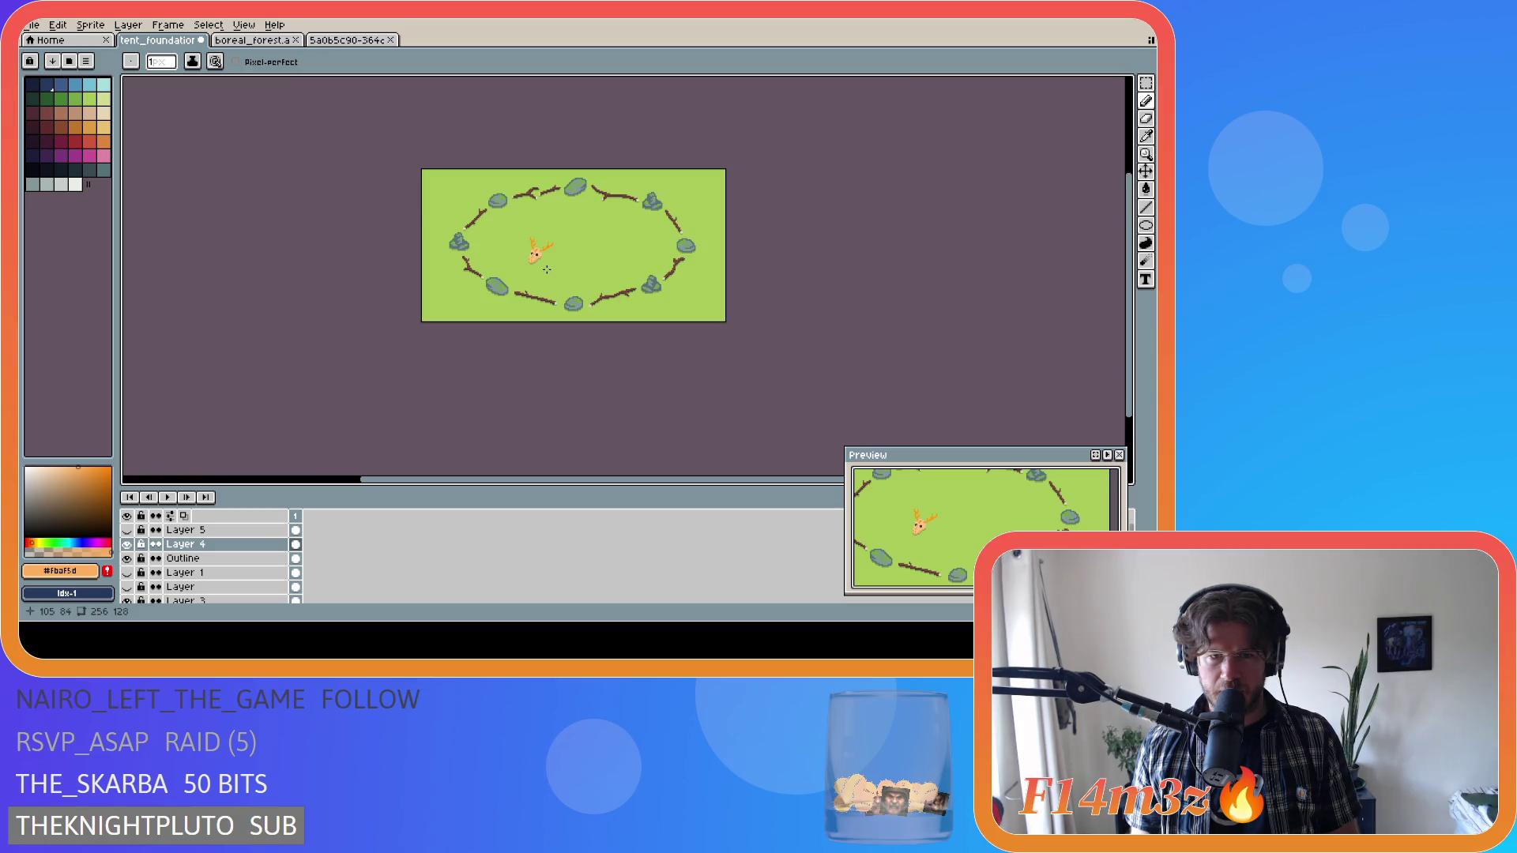
{"action": "scroll", "coordinate": [547, 270], "scroll_direction": "up", "scroll_amount": 3}
{"action": "scroll", "coordinate": [541, 270], "scroll_direction": "down", "scroll_amount": 3}
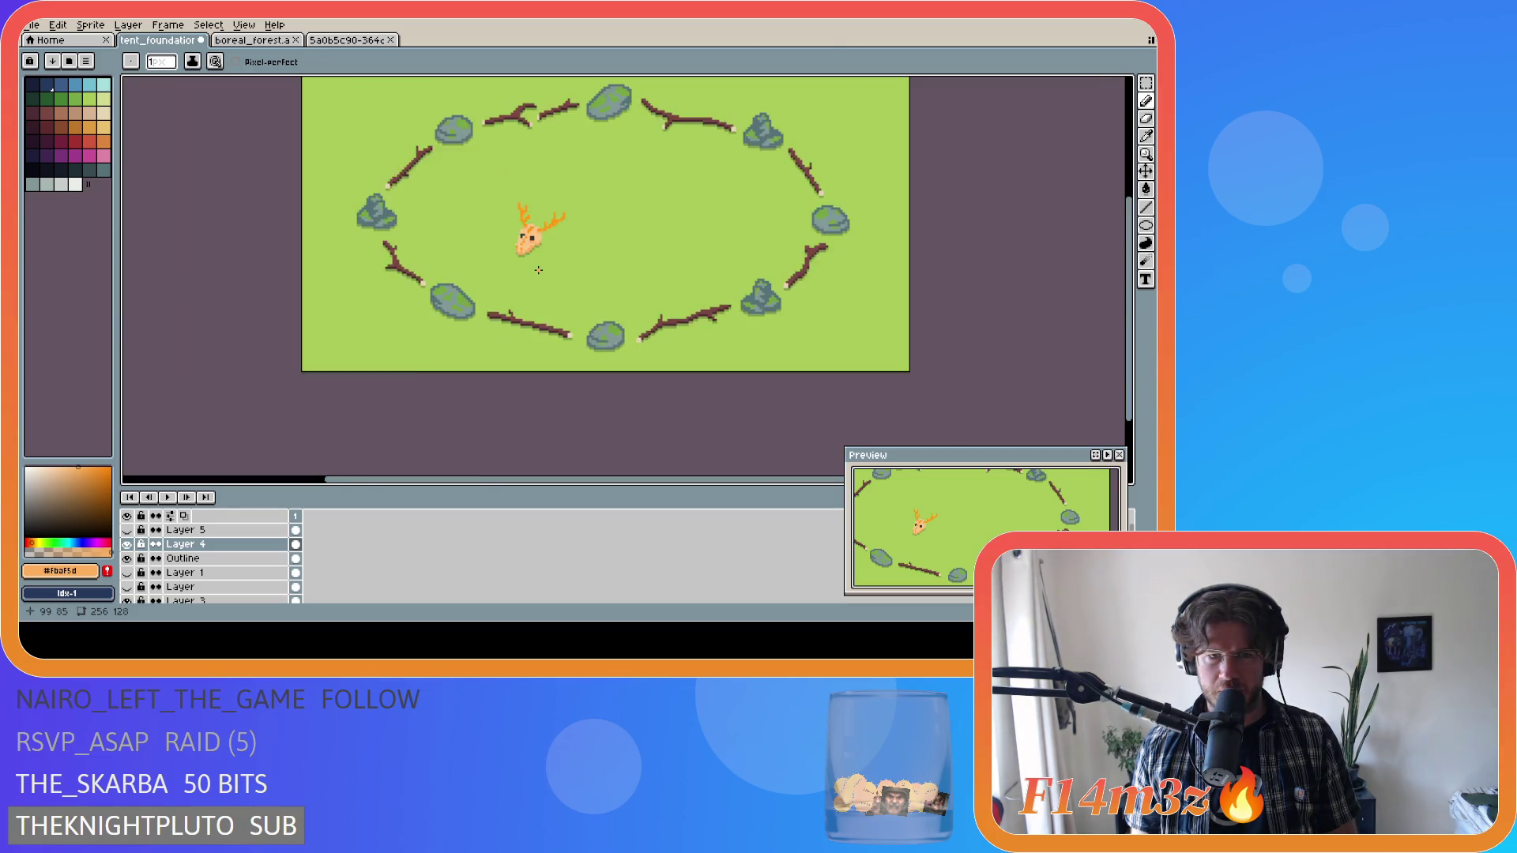
{"action": "scroll", "coordinate": [529, 253], "scroll_direction": "up", "scroll_amount": 5}
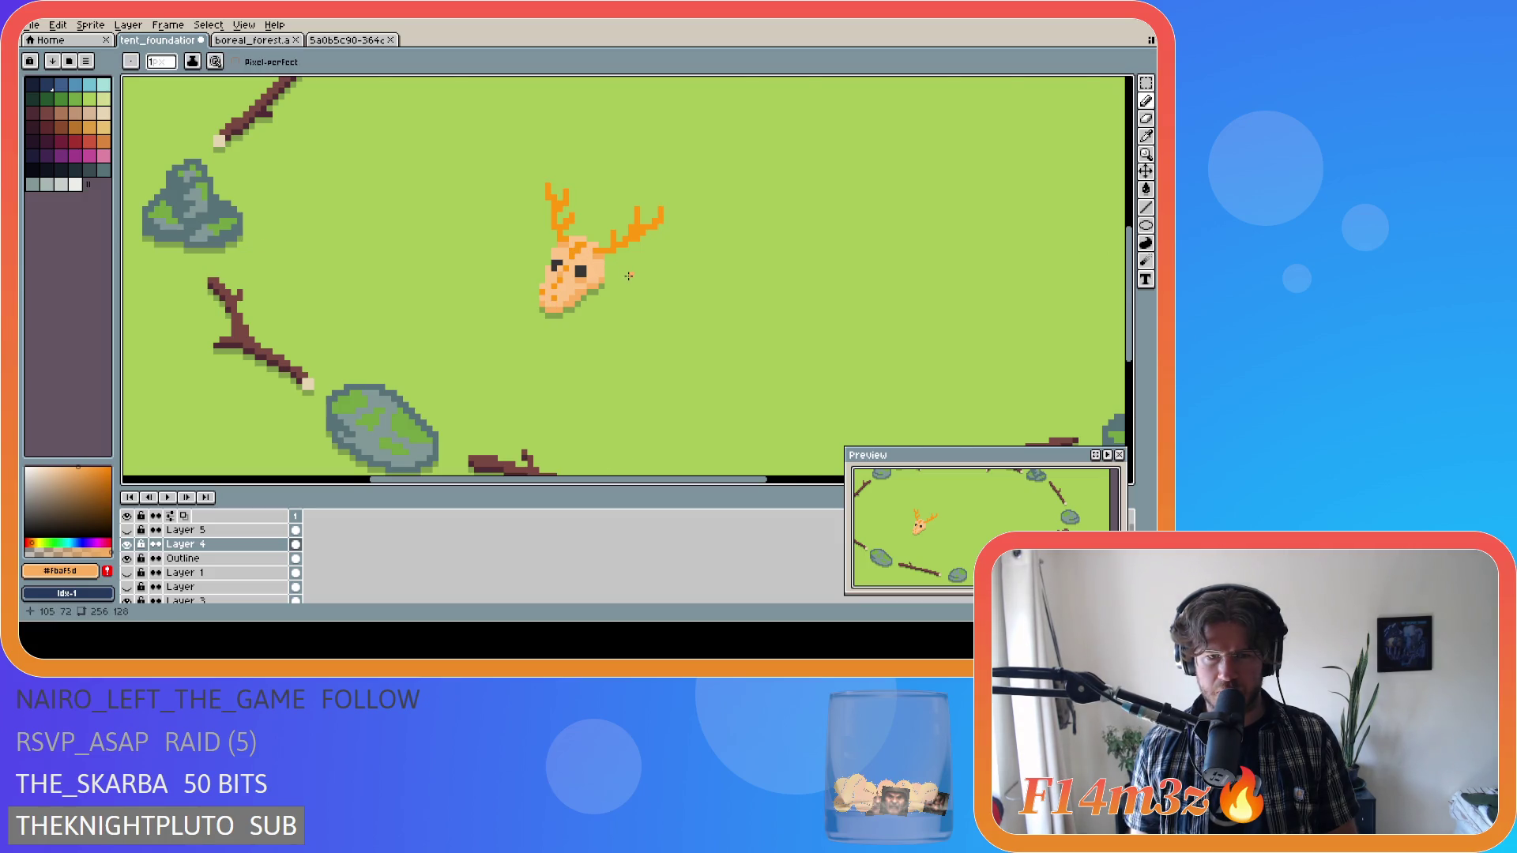
{"action": "scroll", "coordinate": [629, 274], "scroll_direction": "down", "scroll_amount": 4}
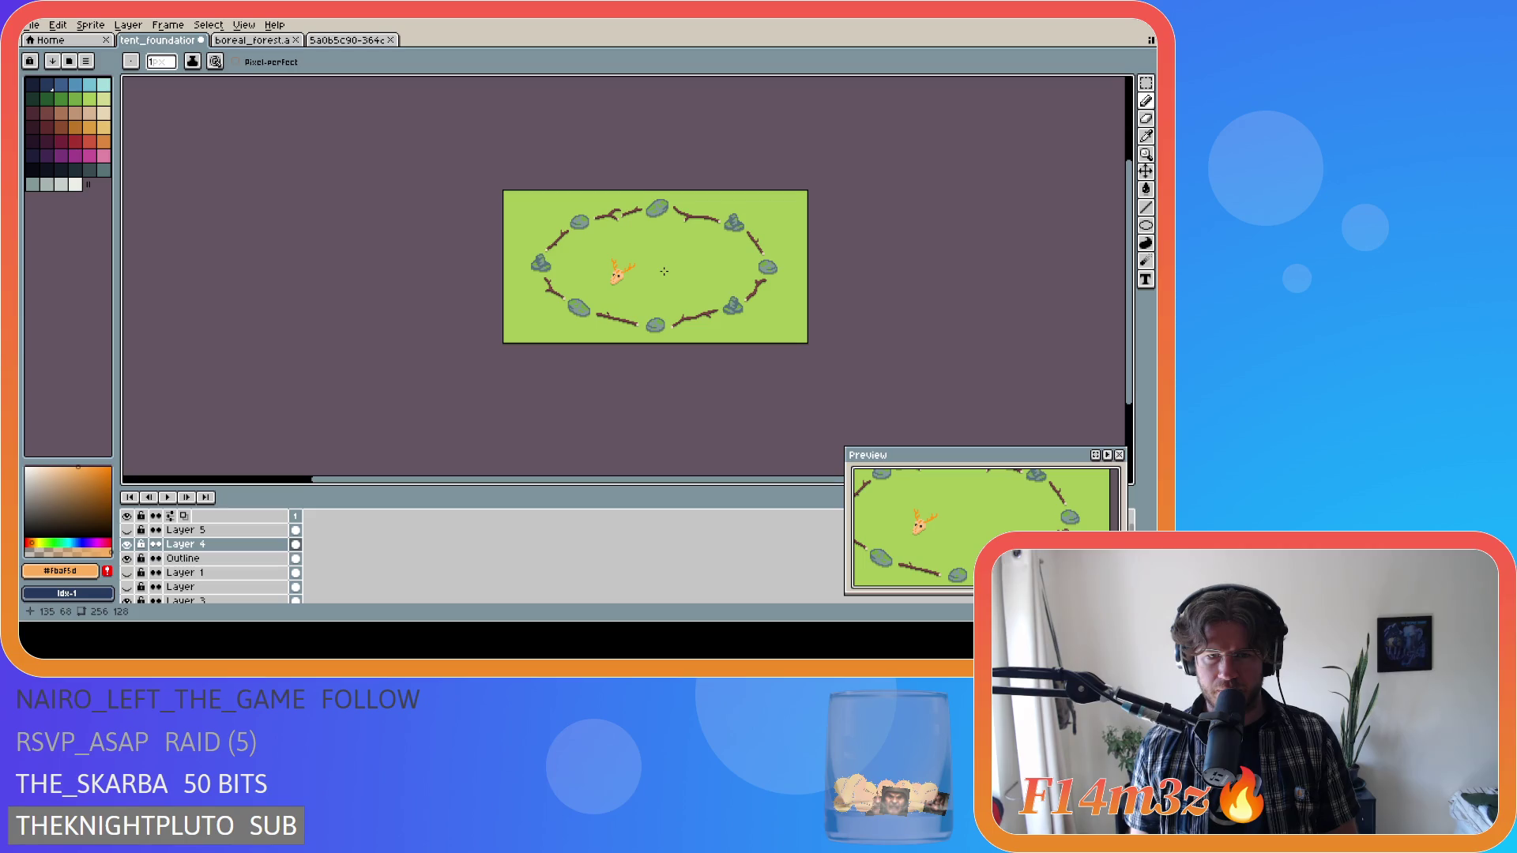
{"action": "key", "text": "ctrl+s"}
Add a pale peach pixel to the skull, sample its deeper orange-peach, then undo the last dot.
{"action": "scroll", "coordinate": [661, 270], "scroll_direction": "up", "scroll_amount": 2}
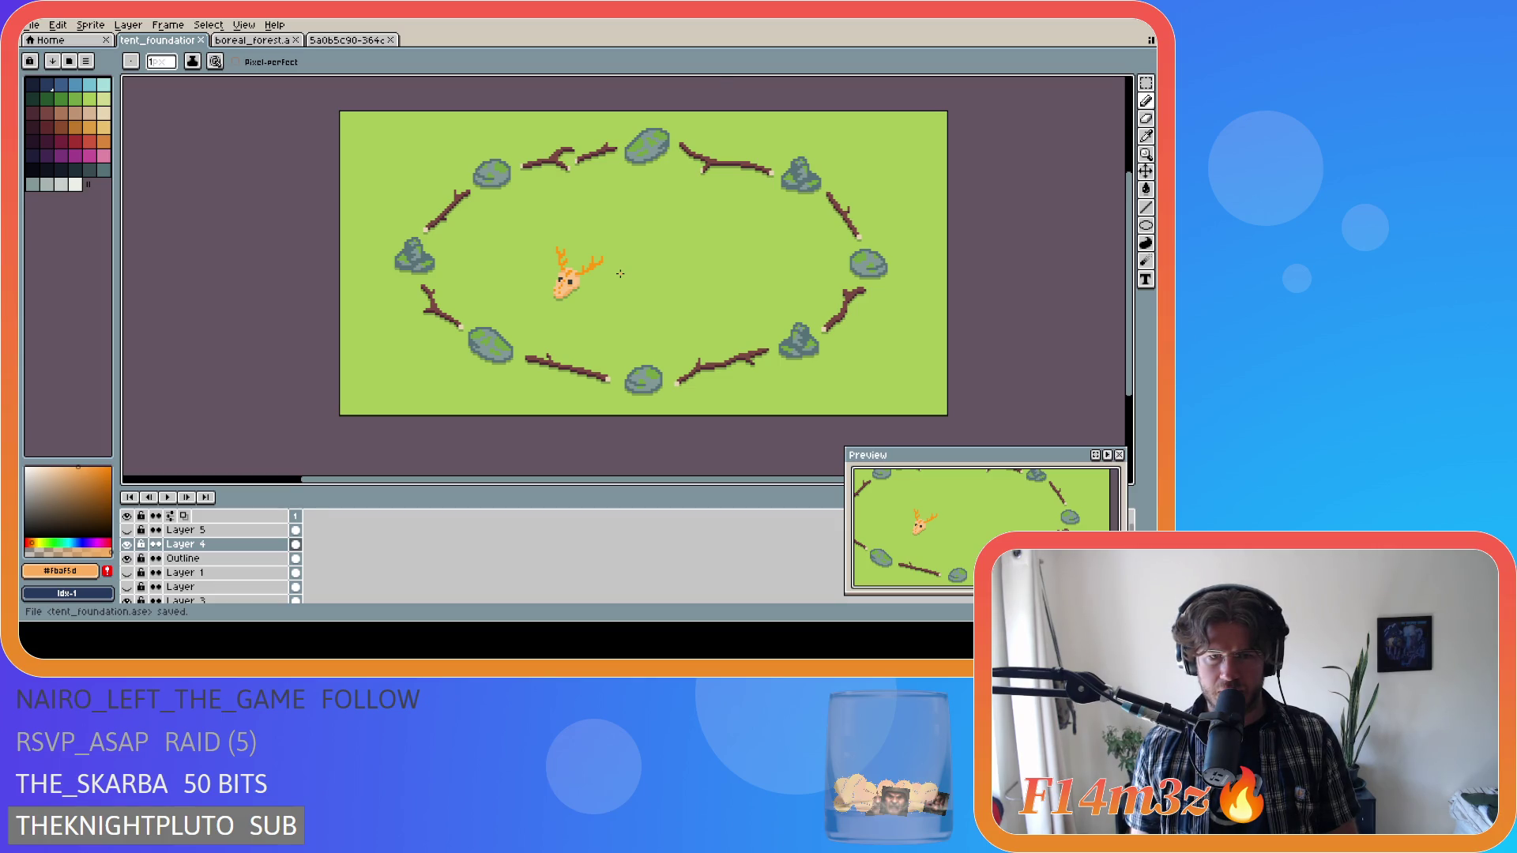
{"action": "scroll", "coordinate": [620, 273], "scroll_direction": "up", "scroll_amount": 3}
{"action": "key", "text": "alt"}
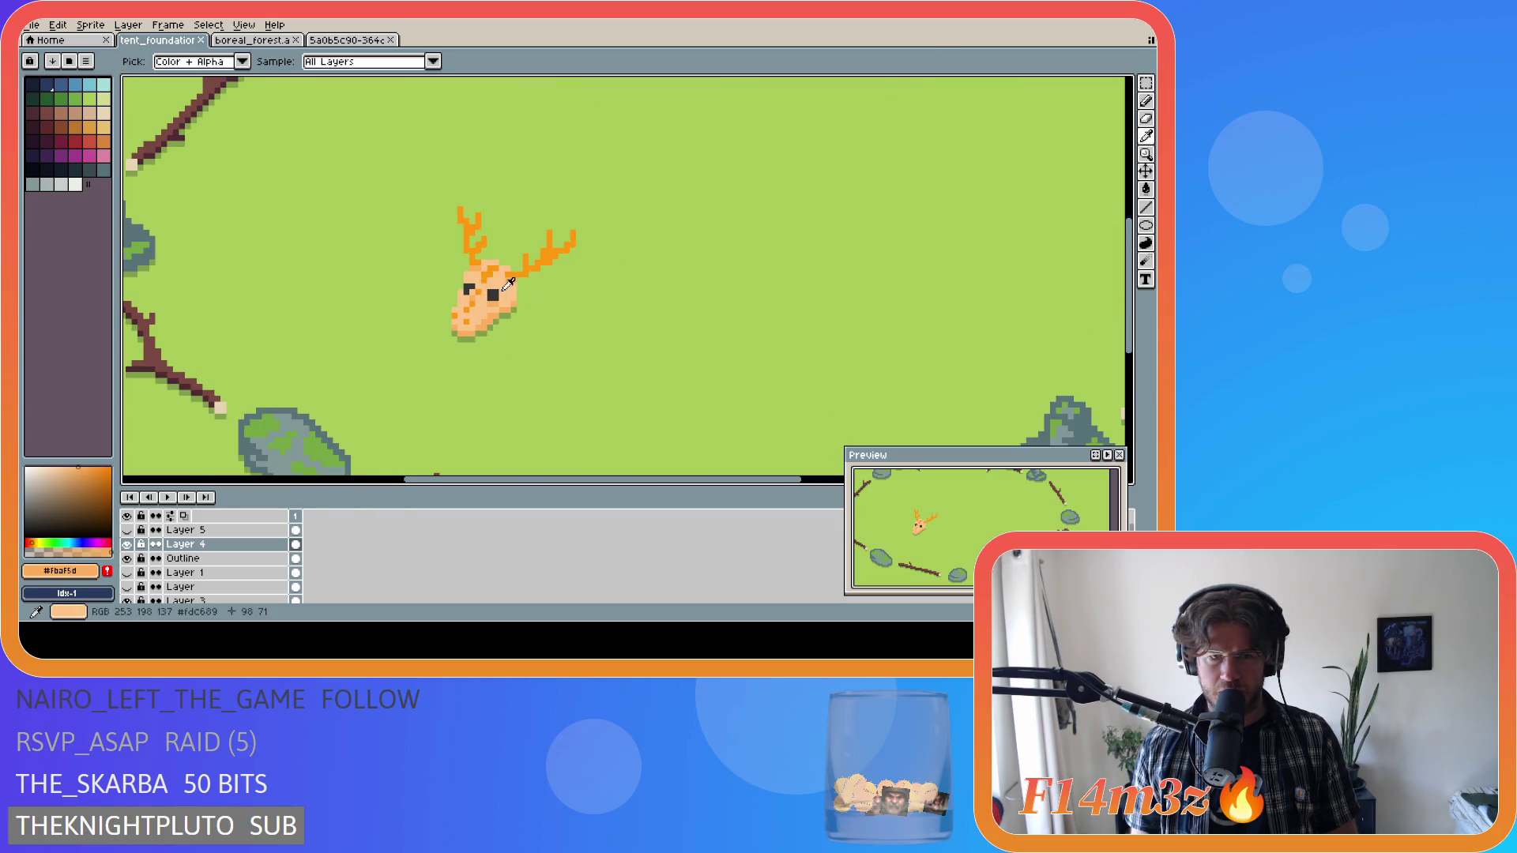
{"action": "left_click", "coordinate": [508, 282], "text": "alt"}
{"action": "left_click", "coordinate": [522, 294]}
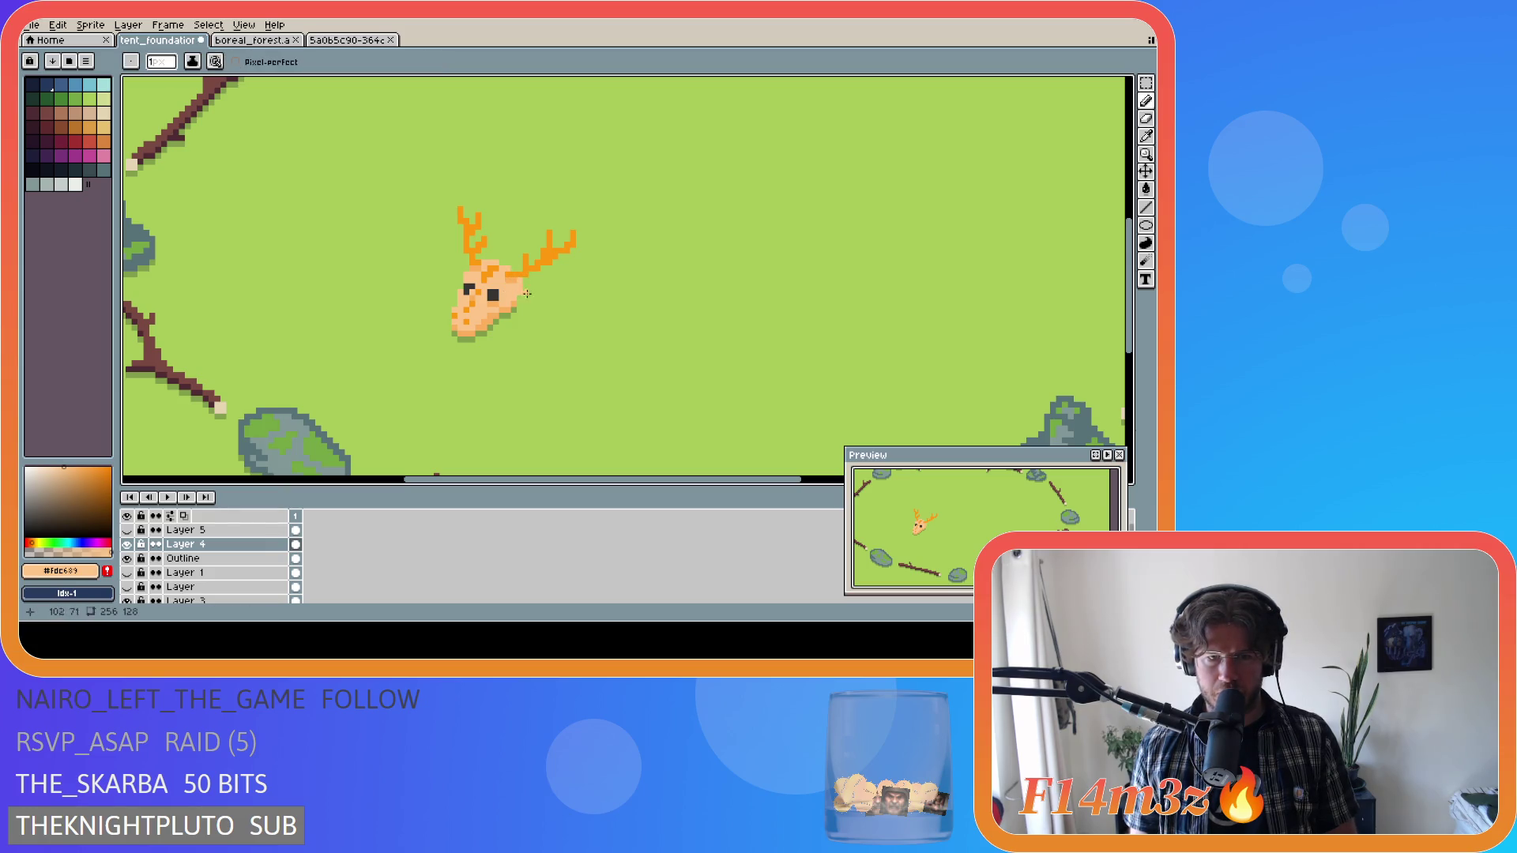
{"action": "key", "text": "alt"}
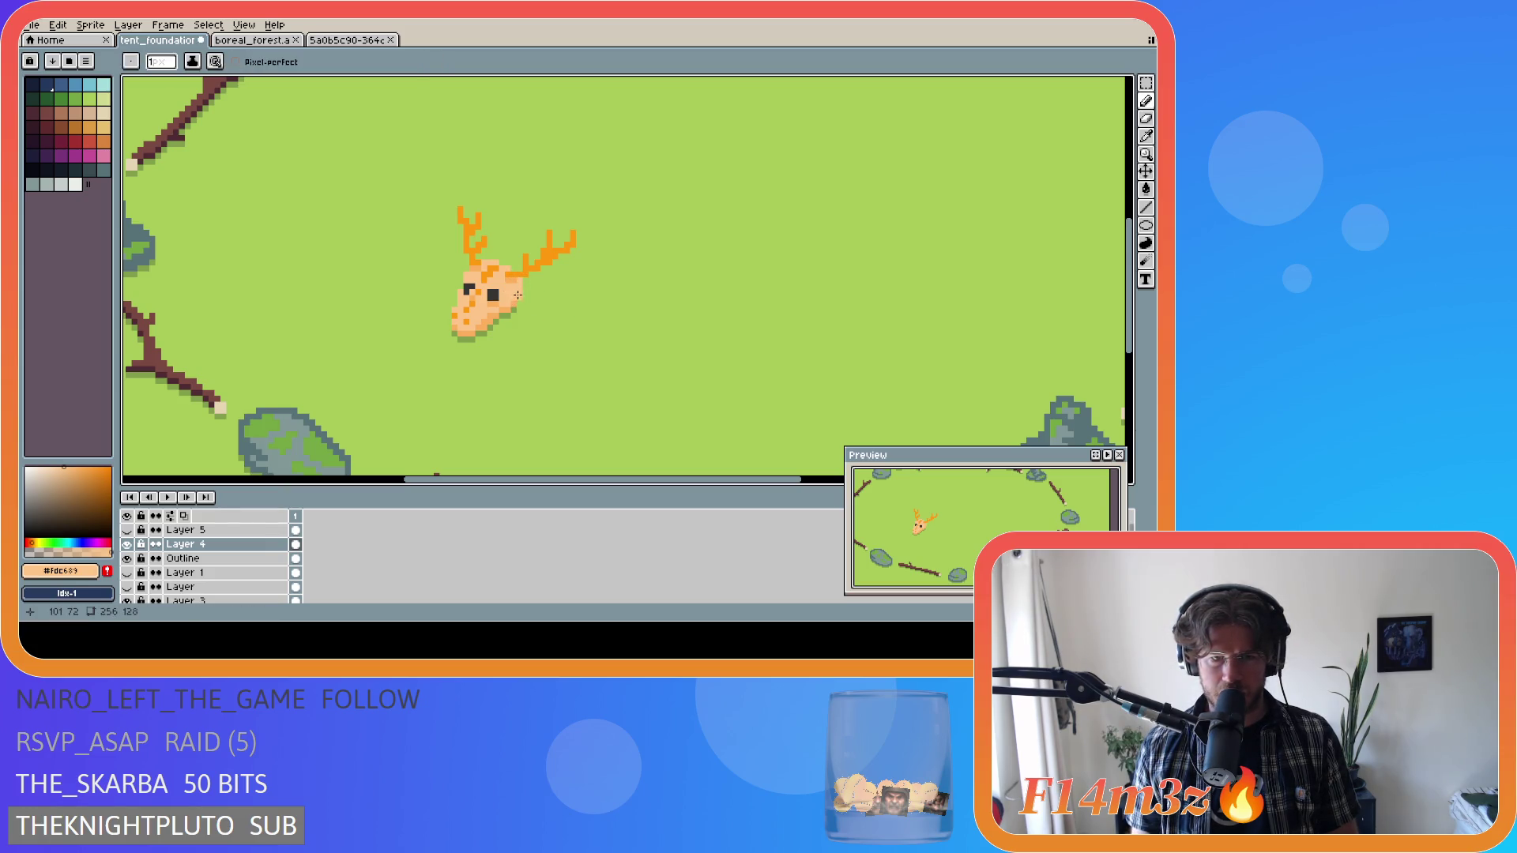
{"action": "left_click", "coordinate": [518, 298], "text": "alt"}
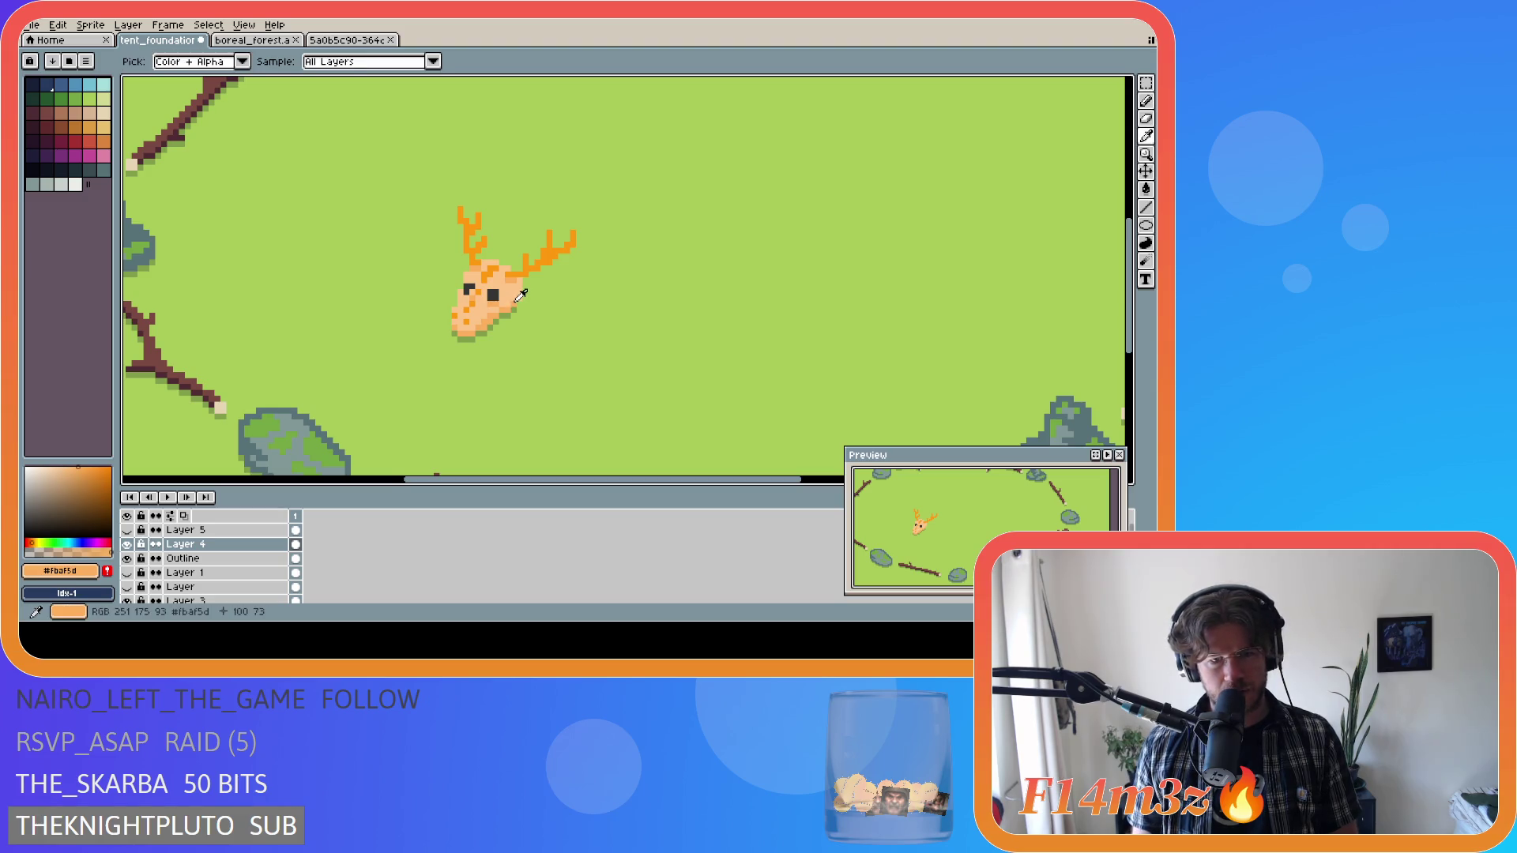
{"action": "scroll", "coordinate": [608, 311], "scroll_direction": "down", "scroll_amount": 3}
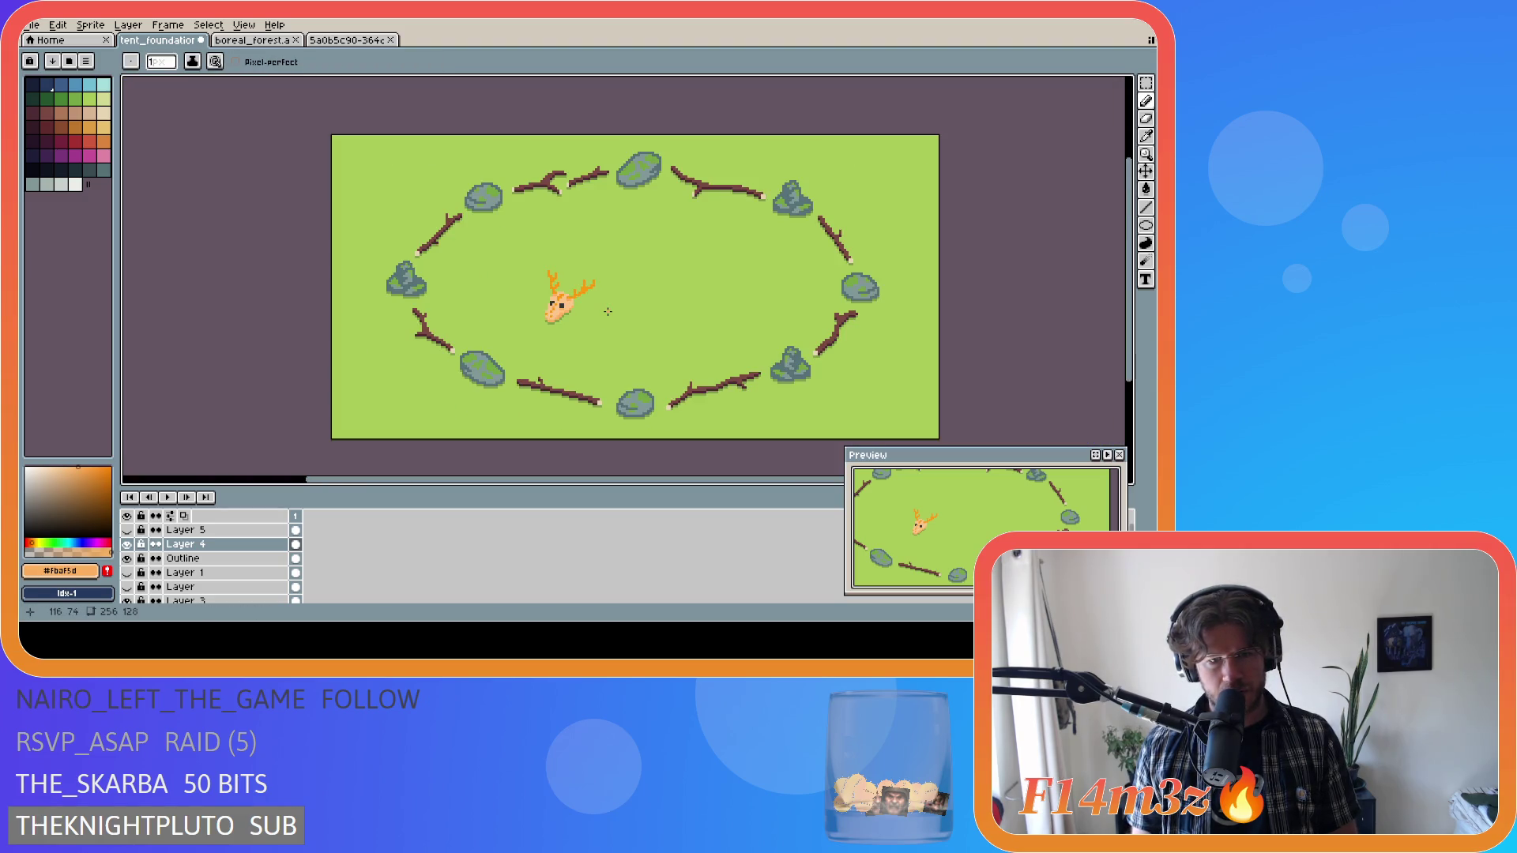
{"action": "key", "text": "ctrl+z"}
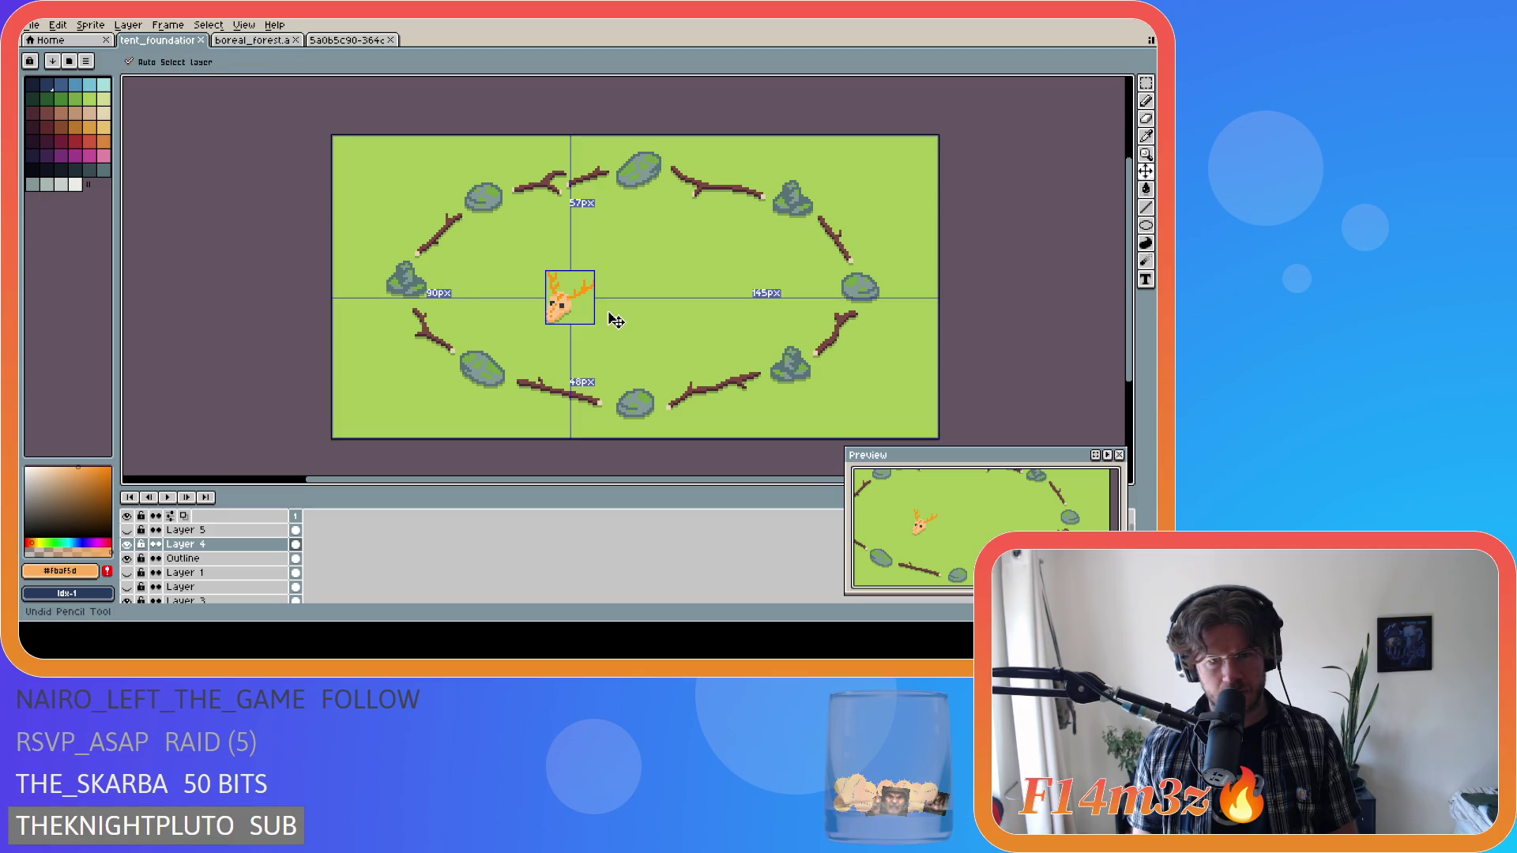
Check the skull layer's bounds and distances to the canvas edges, sampling its pale peach.
{"action": "scroll", "coordinate": [679, 308], "scroll_direction": "up", "scroll_amount": 1}
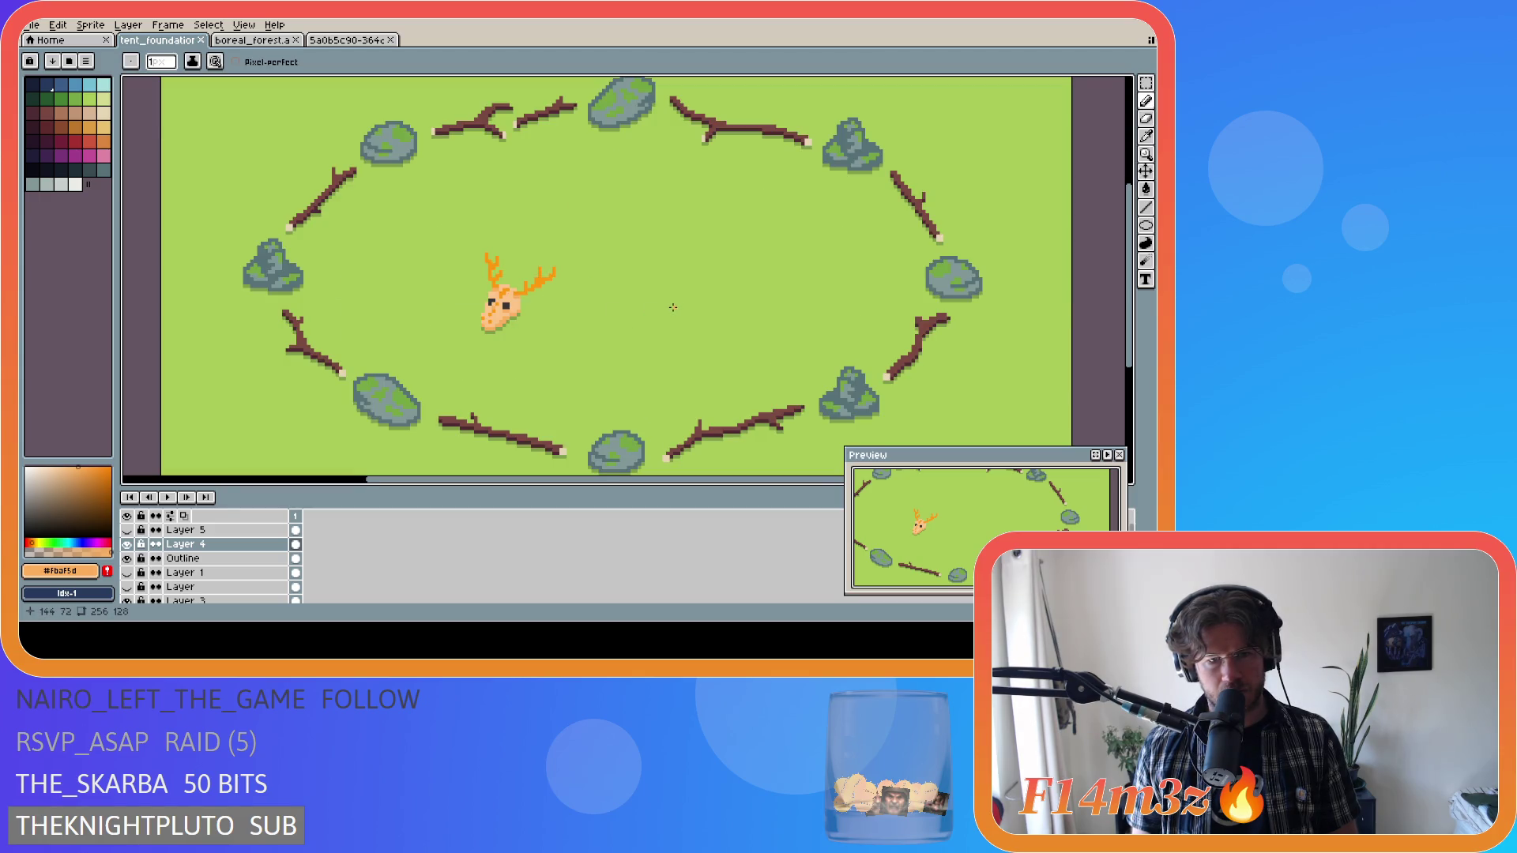
{"action": "scroll", "coordinate": [601, 305], "scroll_direction": "up", "scroll_amount": 2}
{"action": "key", "text": "ctrl"}
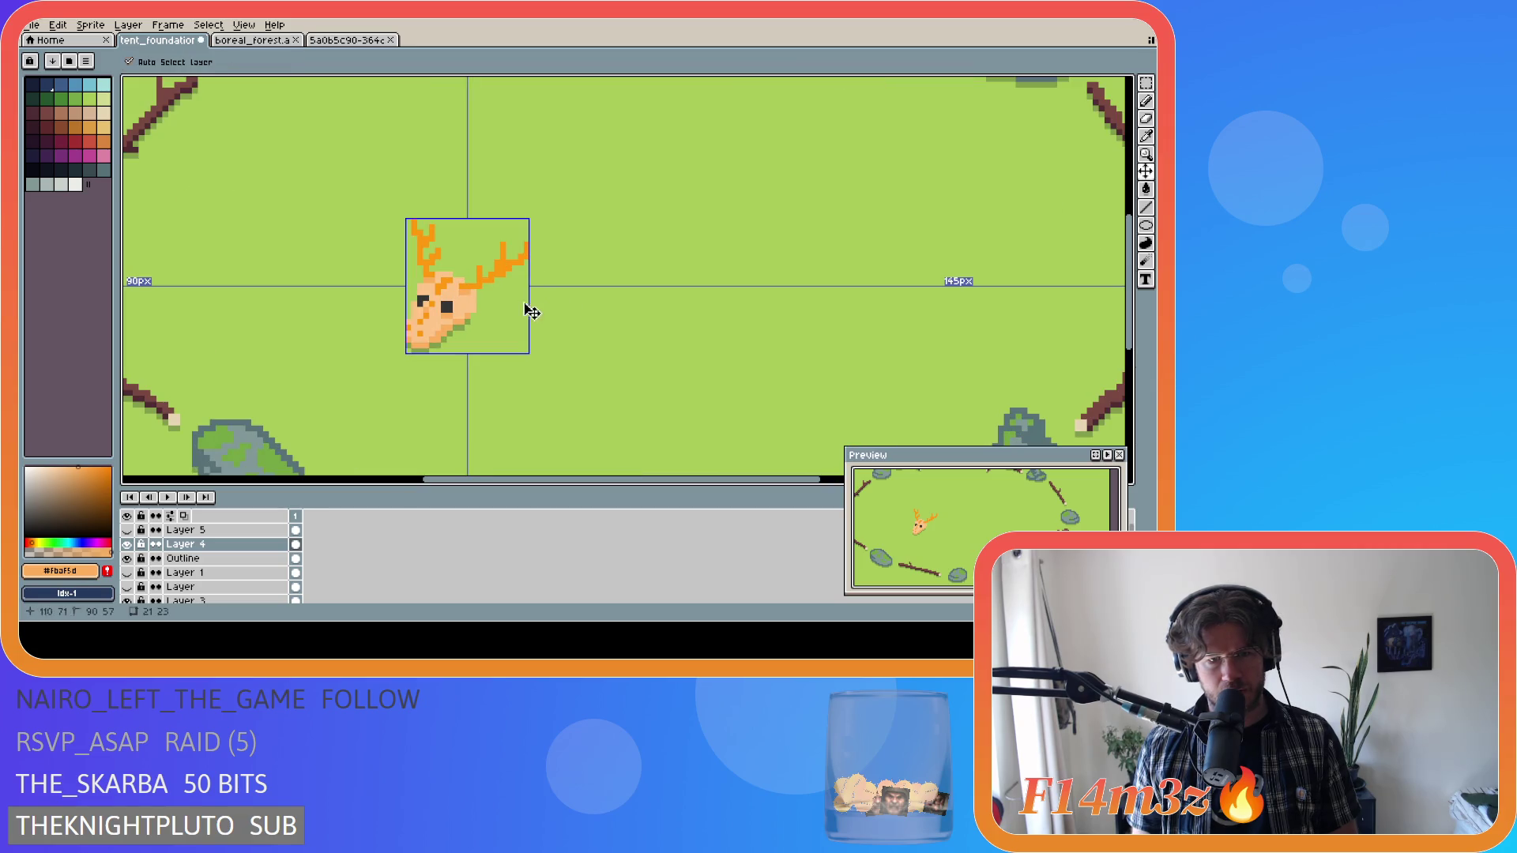
{"action": "scroll", "coordinate": [578, 305], "scroll_direction": "down", "scroll_amount": 1}
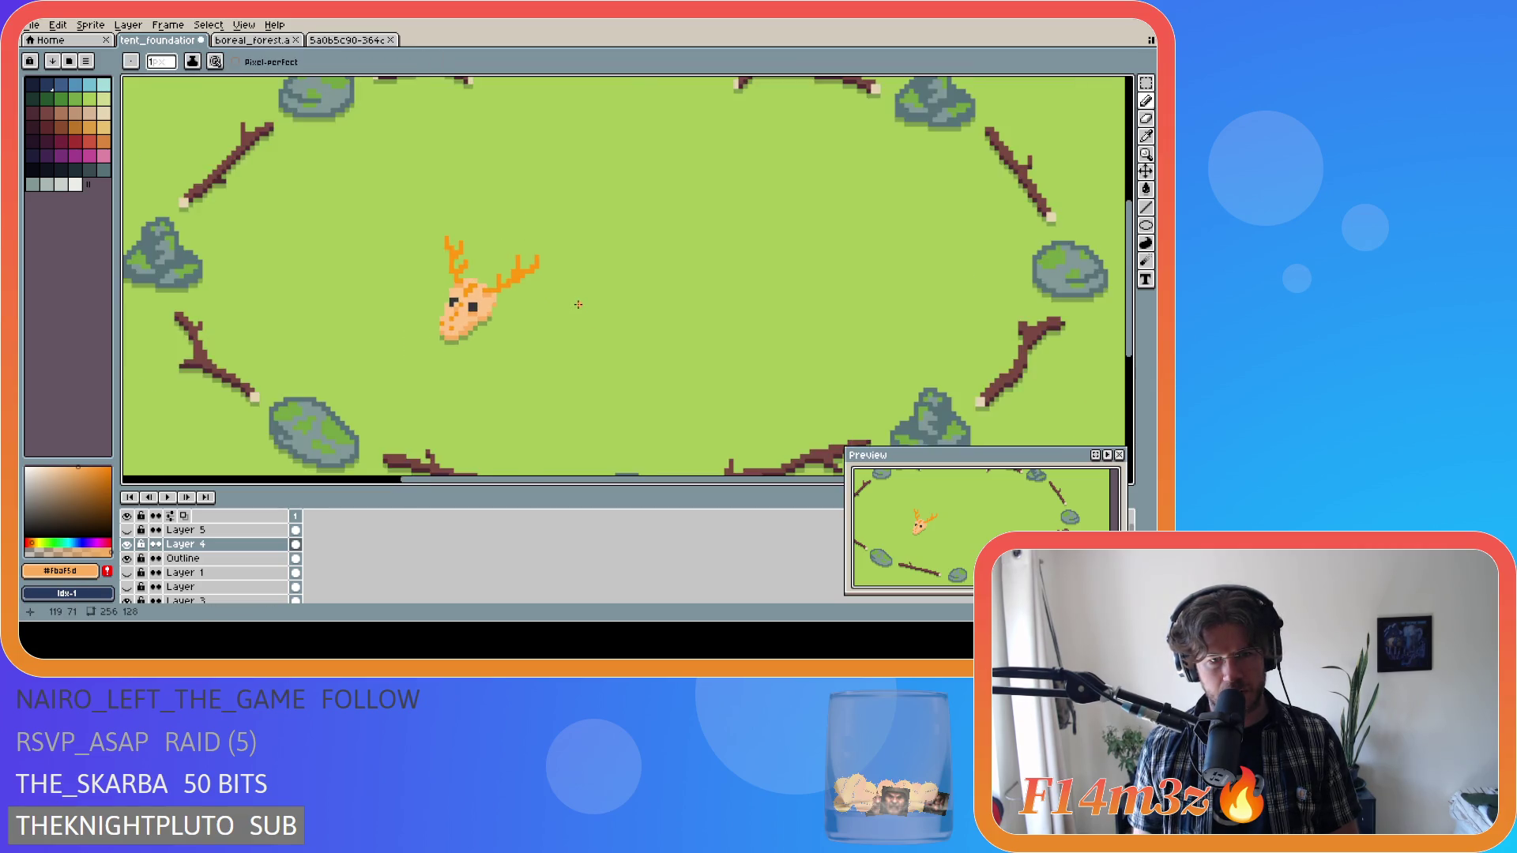
{"action": "scroll", "coordinate": [579, 304], "scroll_direction": "down", "scroll_amount": 1}
{"action": "scroll", "coordinate": [578, 304], "scroll_direction": "up", "scroll_amount": 1}
{"action": "key", "text": "ctrl"}
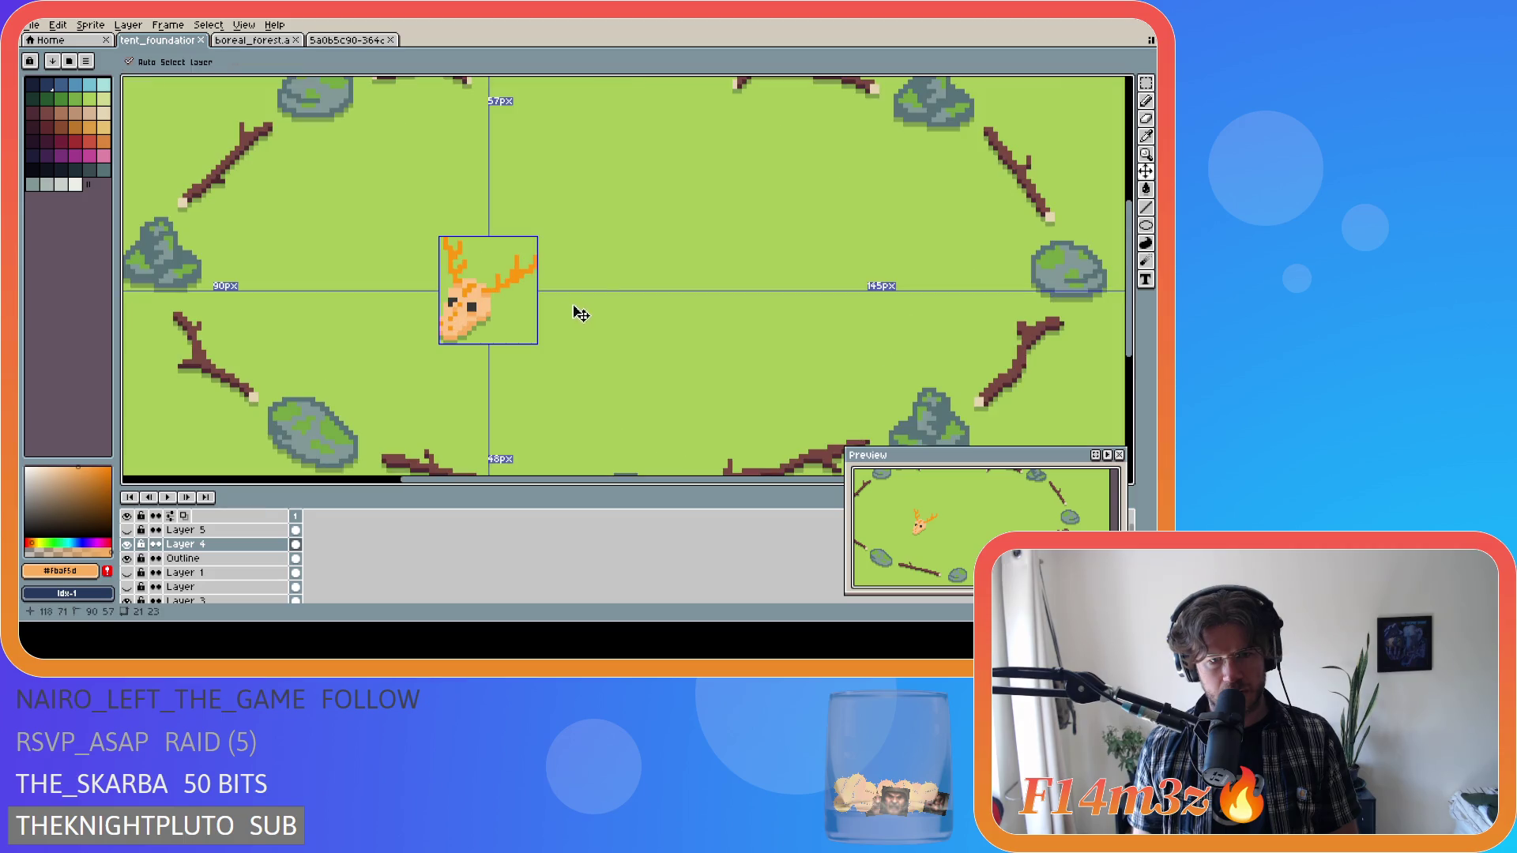
{"action": "scroll", "coordinate": [502, 307], "scroll_direction": "up", "scroll_amount": 1}
{"action": "key", "text": "ctrl"}
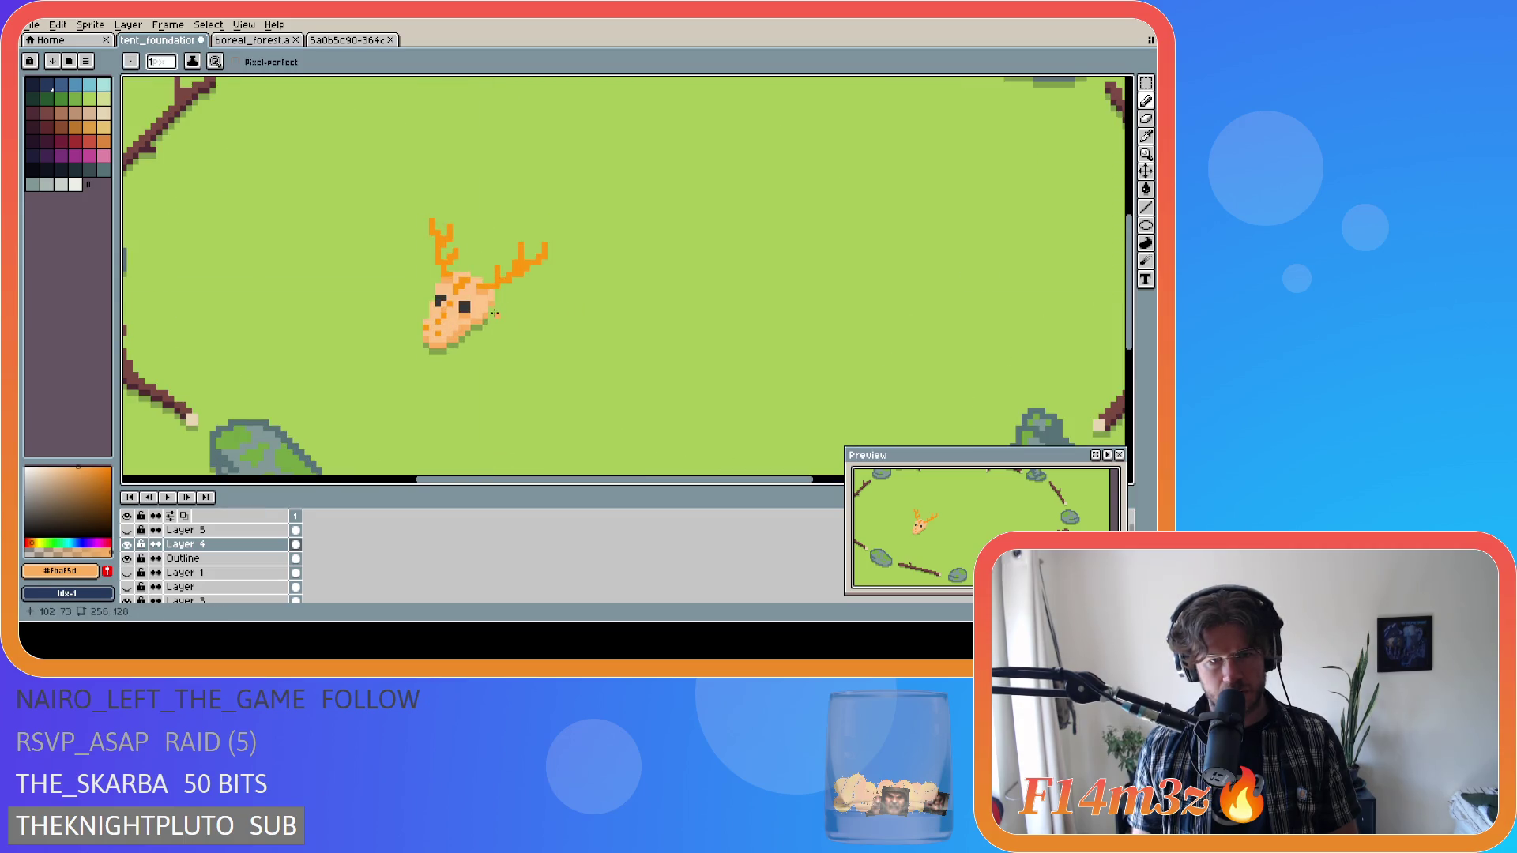
{"action": "left_click", "coordinate": [492, 310], "text": "alt"}
{"action": "key", "text": "ctrl"}
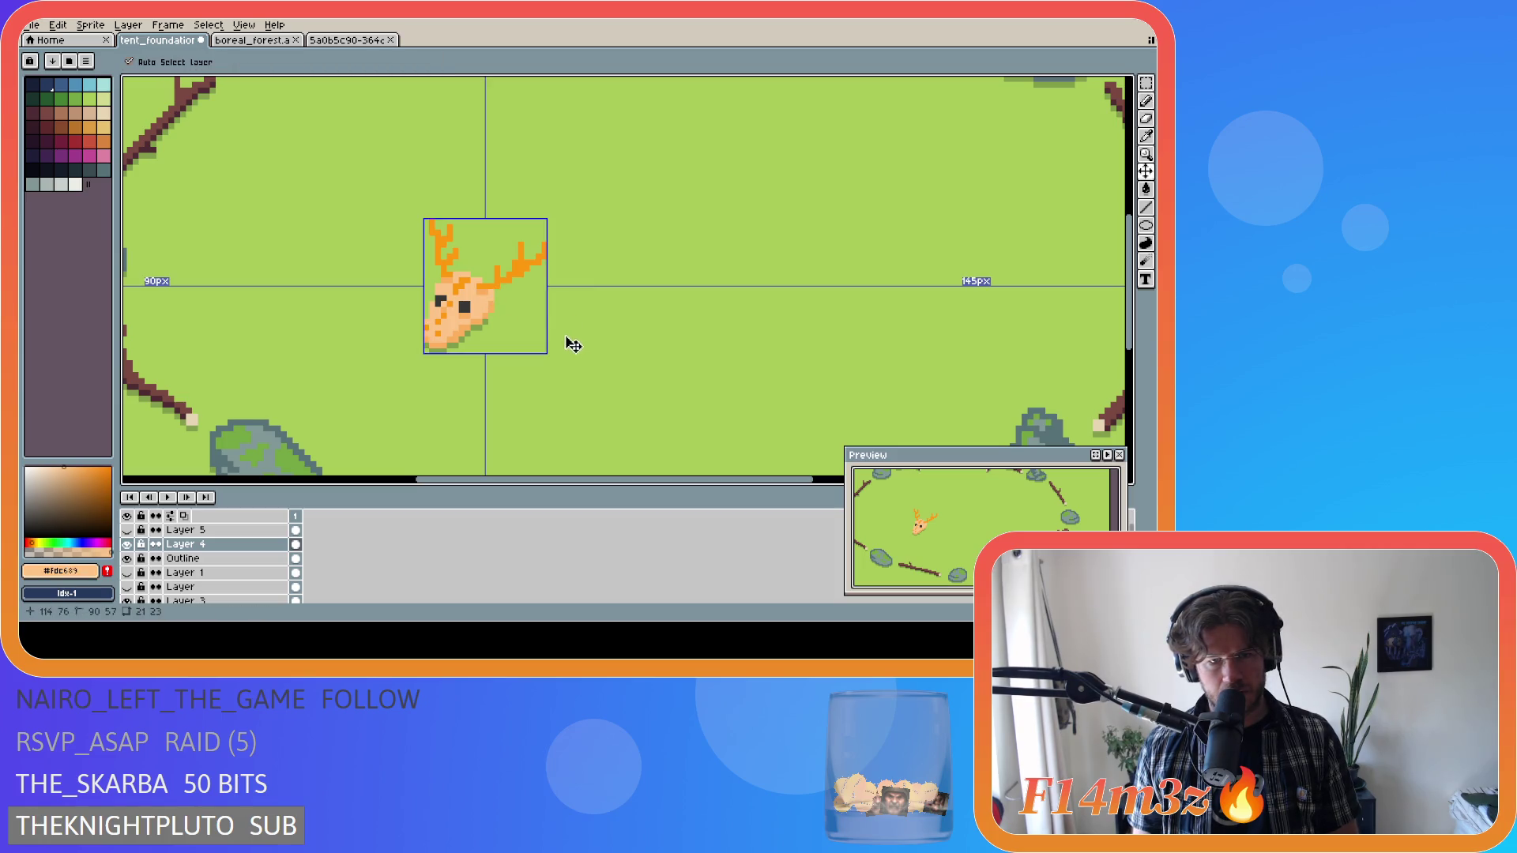
Undo, redo, then undo again the last pencil stroke on the skull.
{"action": "scroll", "coordinate": [574, 345], "scroll_direction": "down", "scroll_amount": 4}
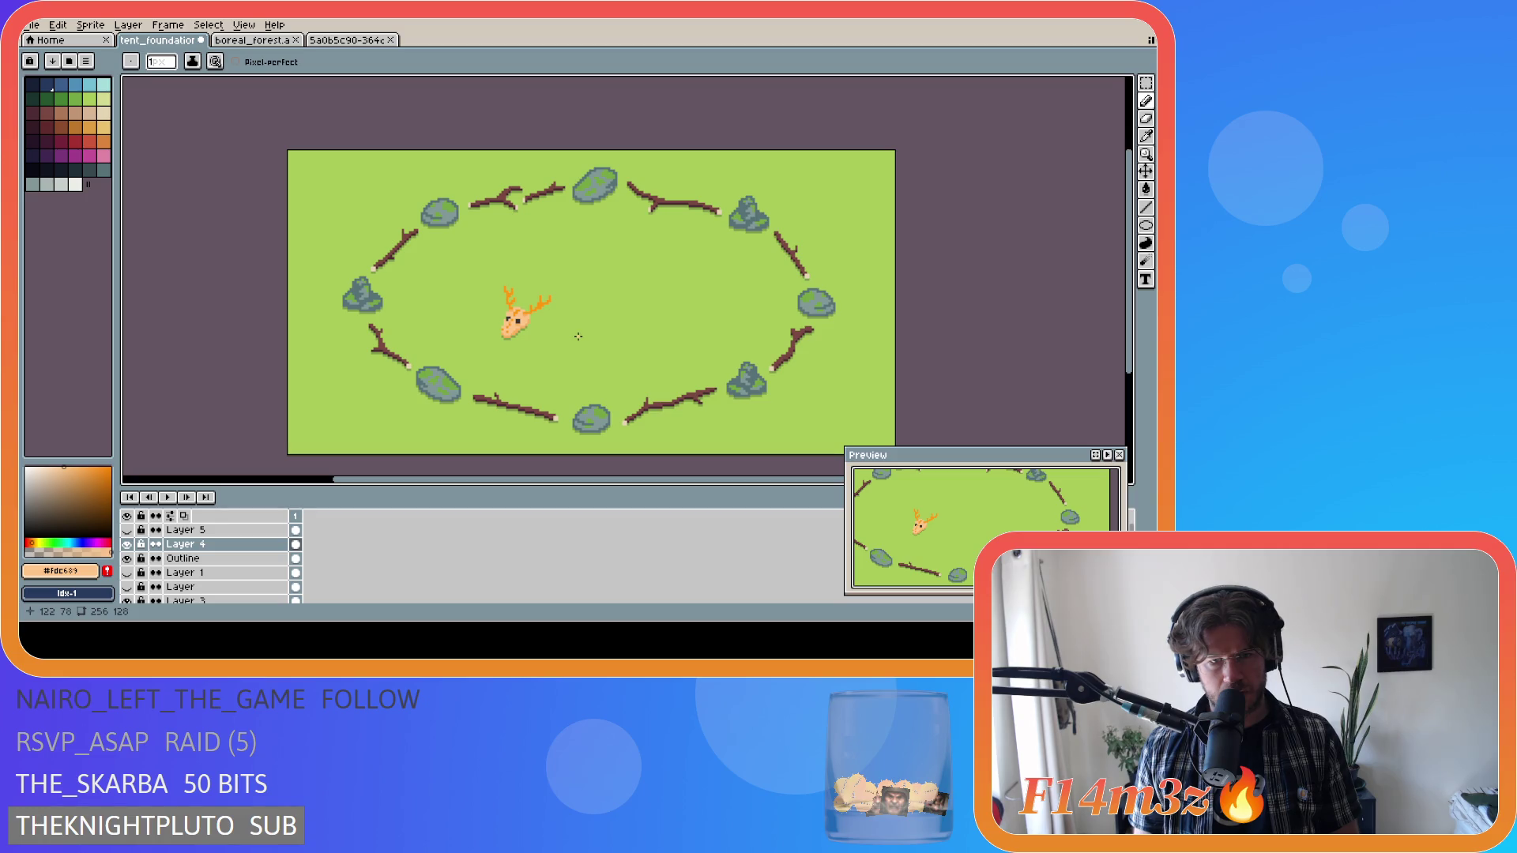
{"action": "scroll", "coordinate": [578, 337], "scroll_direction": "up", "scroll_amount": 2}
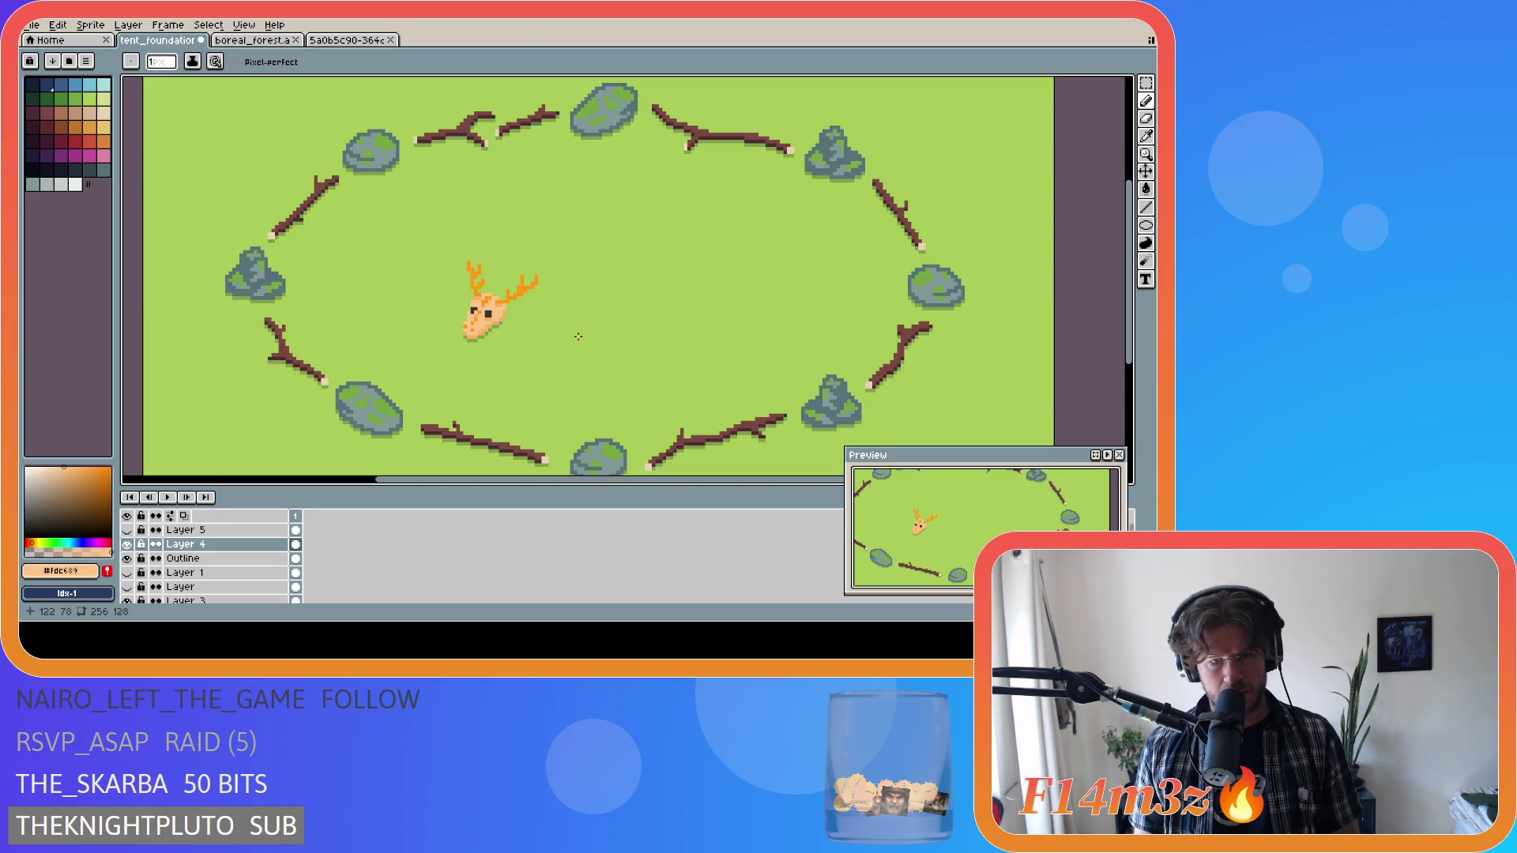
{"action": "key", "text": "ctrl+z"}
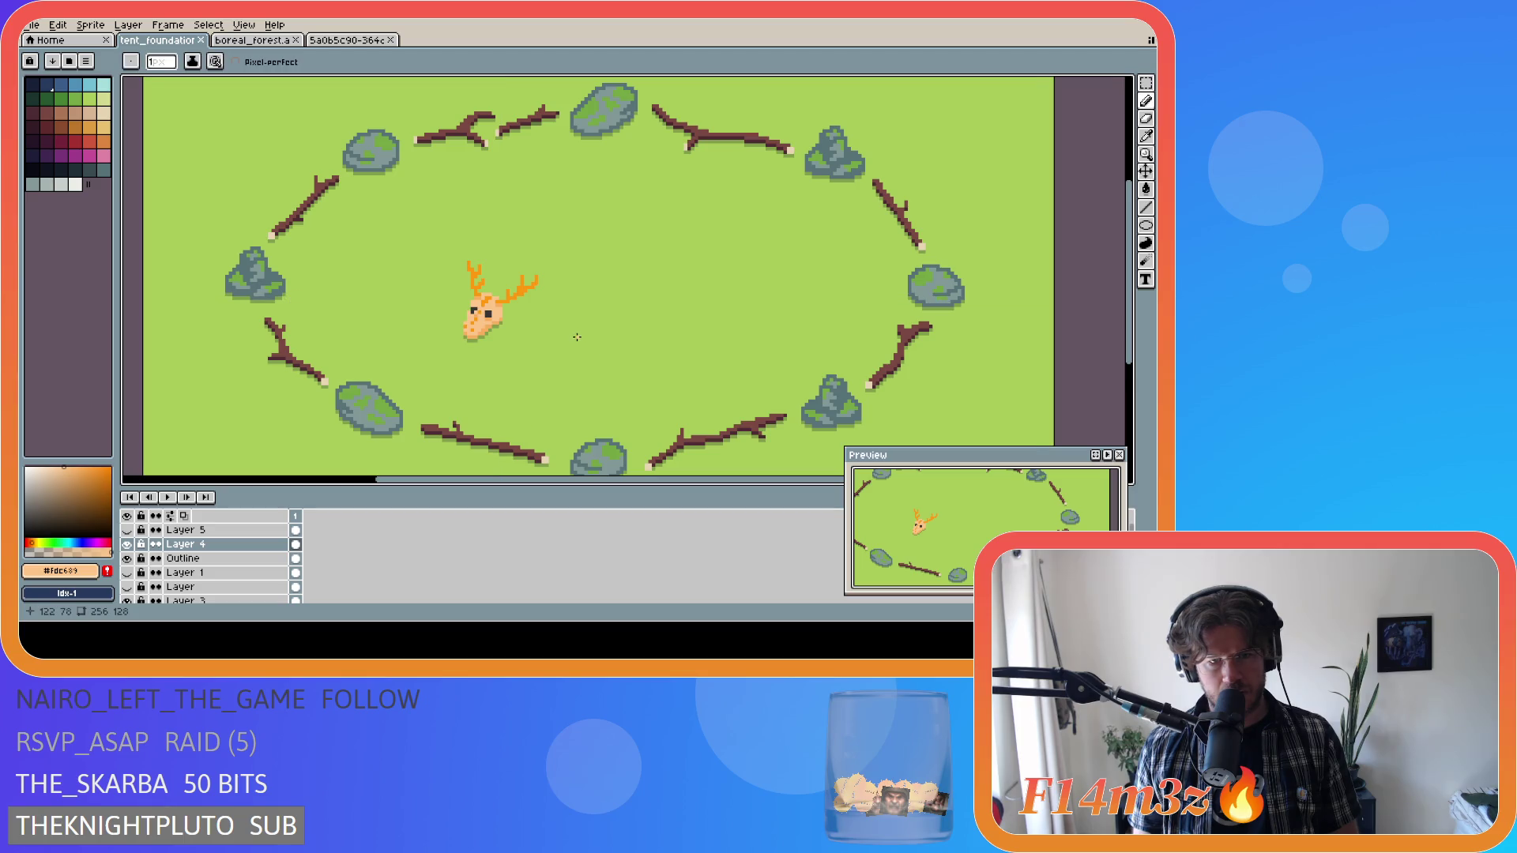
{"action": "scroll", "coordinate": [576, 345], "scroll_direction": "down", "scroll_amount": 2}
{"action": "scroll", "coordinate": [576, 344], "scroll_direction": "up", "scroll_amount": 3}
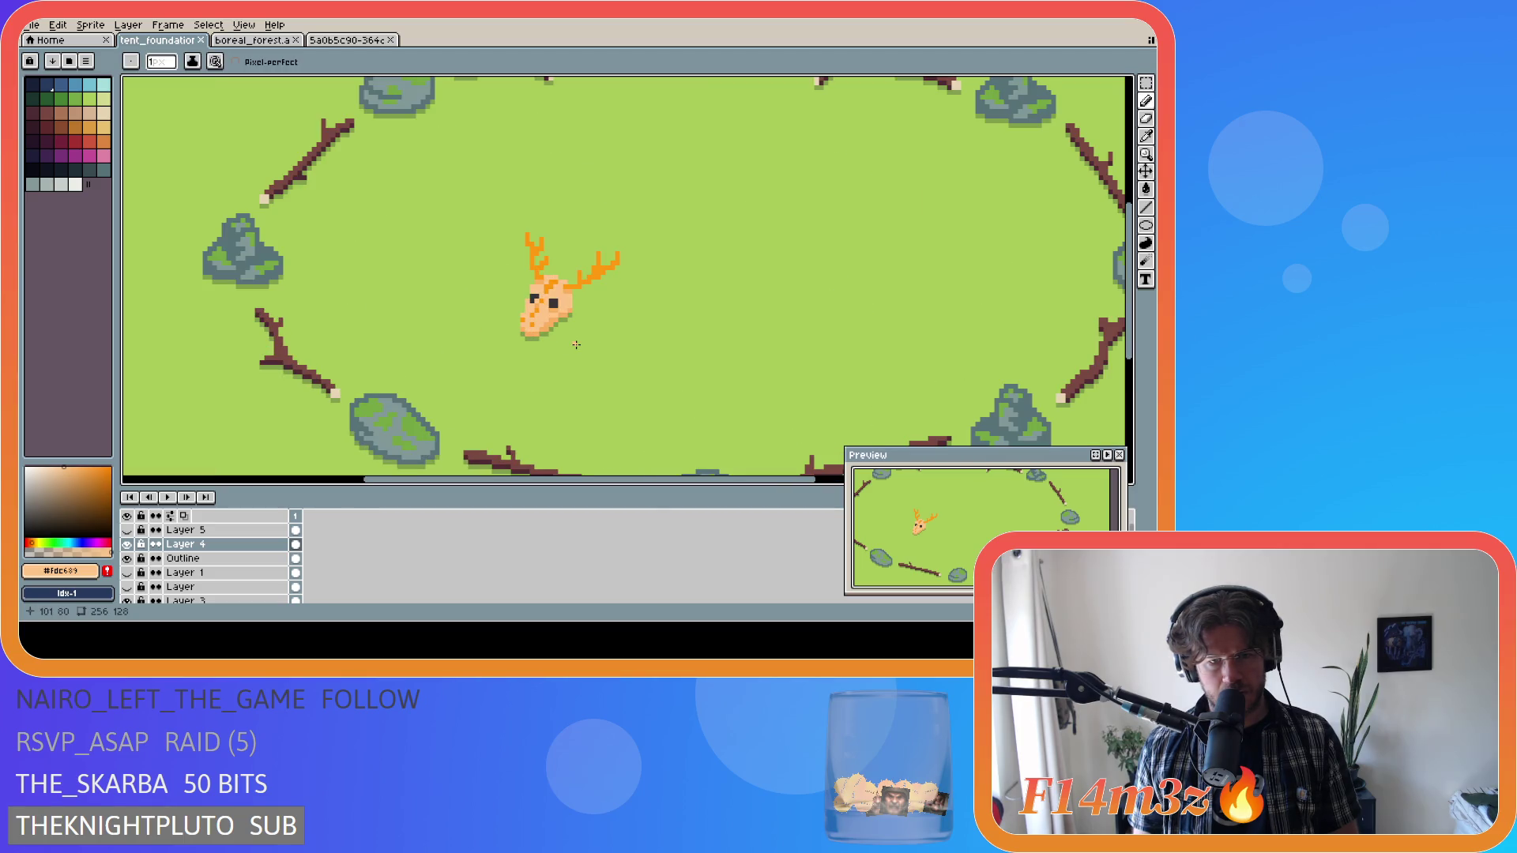
{"action": "scroll", "coordinate": [576, 345], "scroll_direction": "up", "scroll_amount": 1}
{"action": "key", "text": "ctrl+y"}
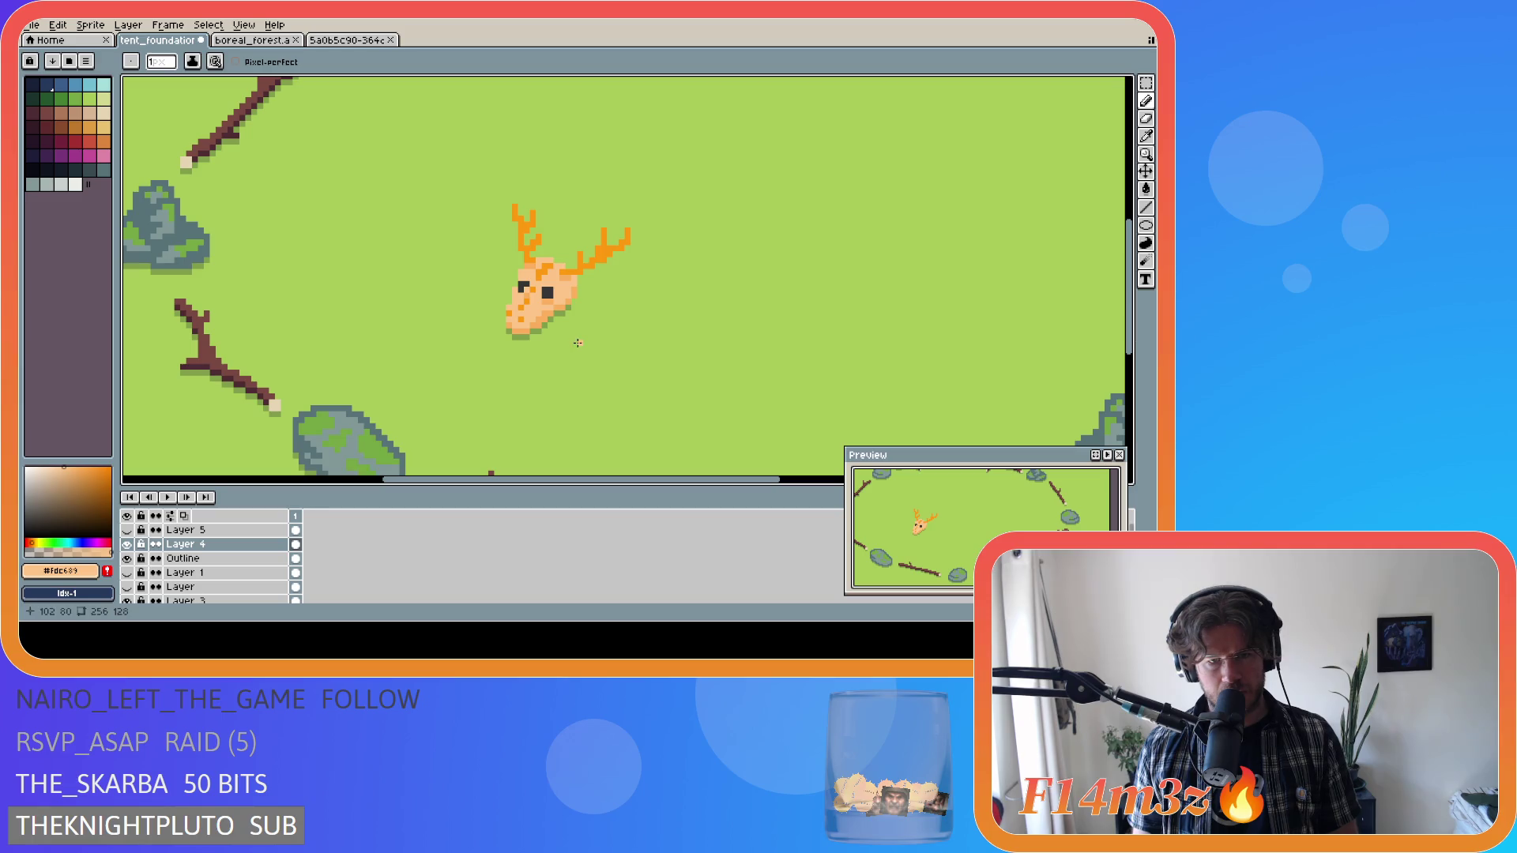
{"action": "scroll", "coordinate": [616, 331], "scroll_direction": "down", "scroll_amount": 2}
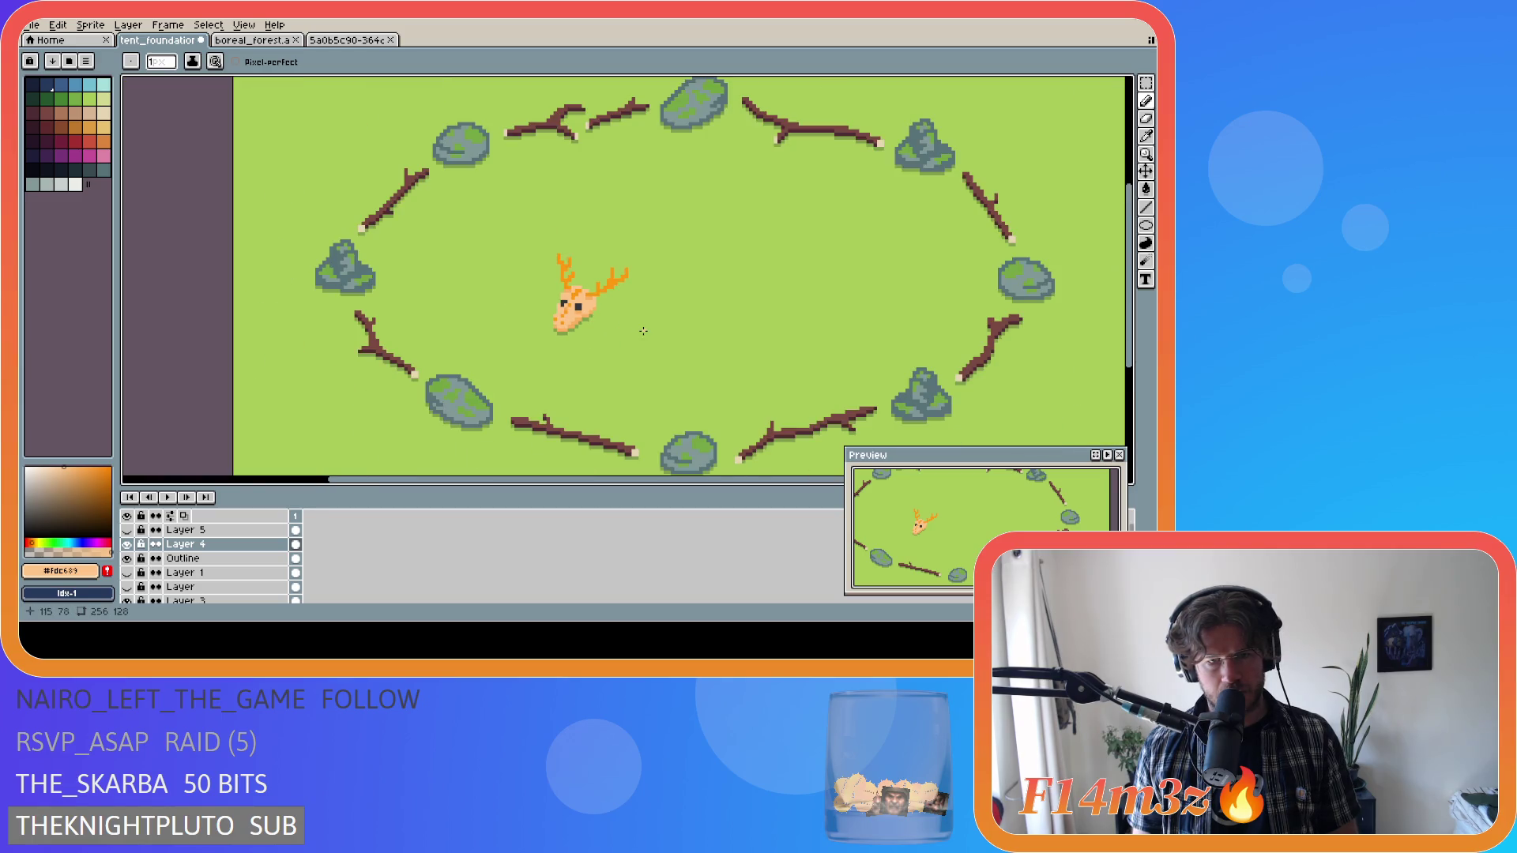
{"action": "scroll", "coordinate": [643, 331], "scroll_direction": "down", "scroll_amount": 1}
{"action": "scroll", "coordinate": [643, 331], "scroll_direction": "up", "scroll_amount": 1}
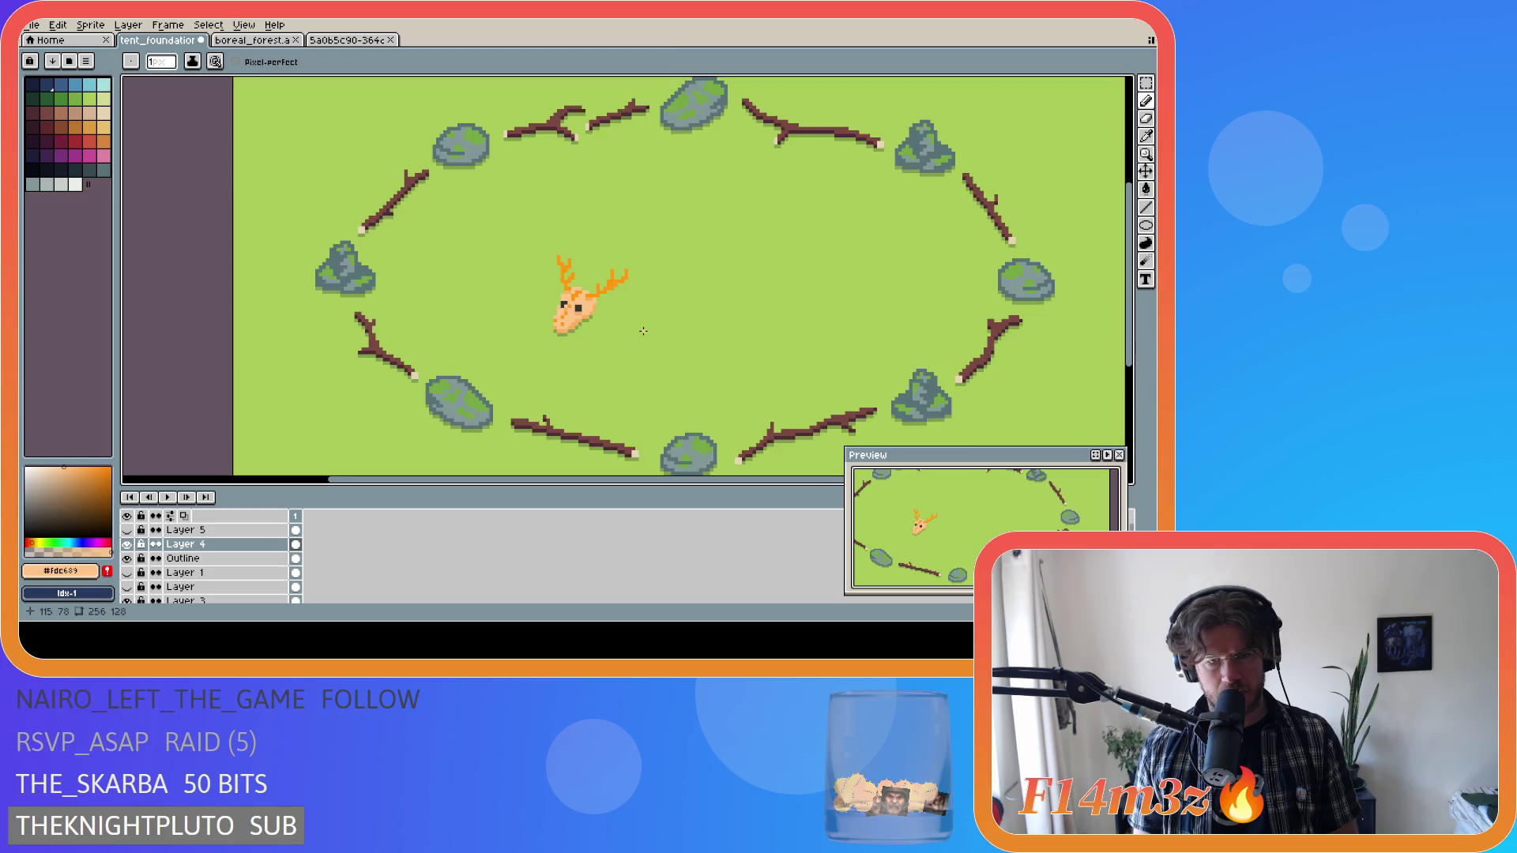
{"action": "scroll", "coordinate": [643, 331], "scroll_direction": "up", "scroll_amount": 1}
{"action": "scroll", "coordinate": [643, 331], "scroll_direction": "down", "scroll_amount": 3}
{"action": "scroll", "coordinate": [643, 331], "scroll_direction": "up", "scroll_amount": 1}
{"action": "scroll", "coordinate": [643, 331], "scroll_direction": "up", "scroll_amount": 1}
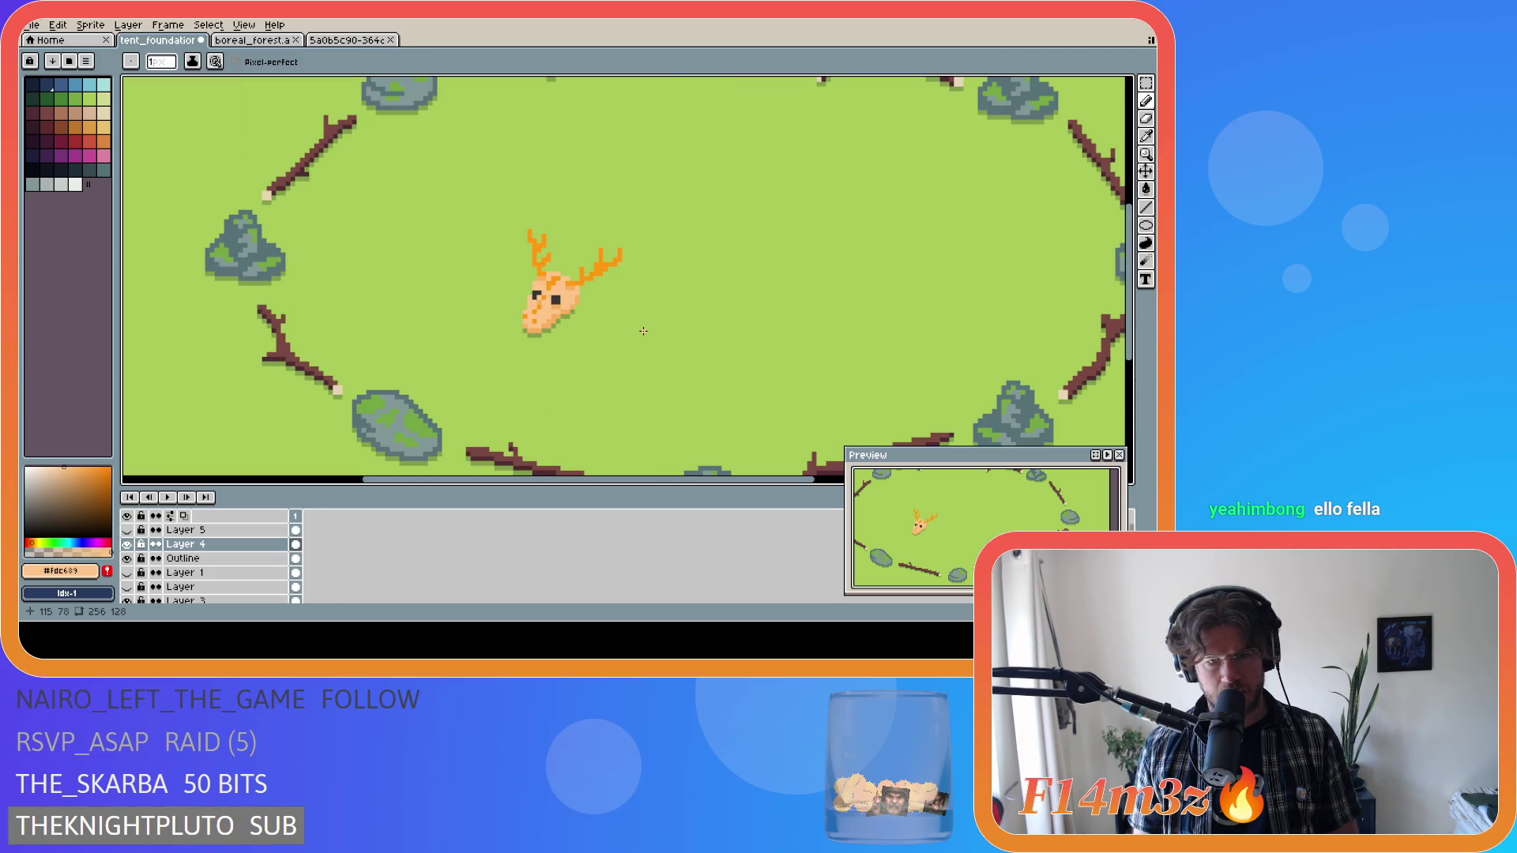
{"action": "scroll", "coordinate": [643, 331], "scroll_direction": "up", "scroll_amount": 1}
{"action": "scroll", "coordinate": [643, 331], "scroll_direction": "up", "scroll_amount": 1}
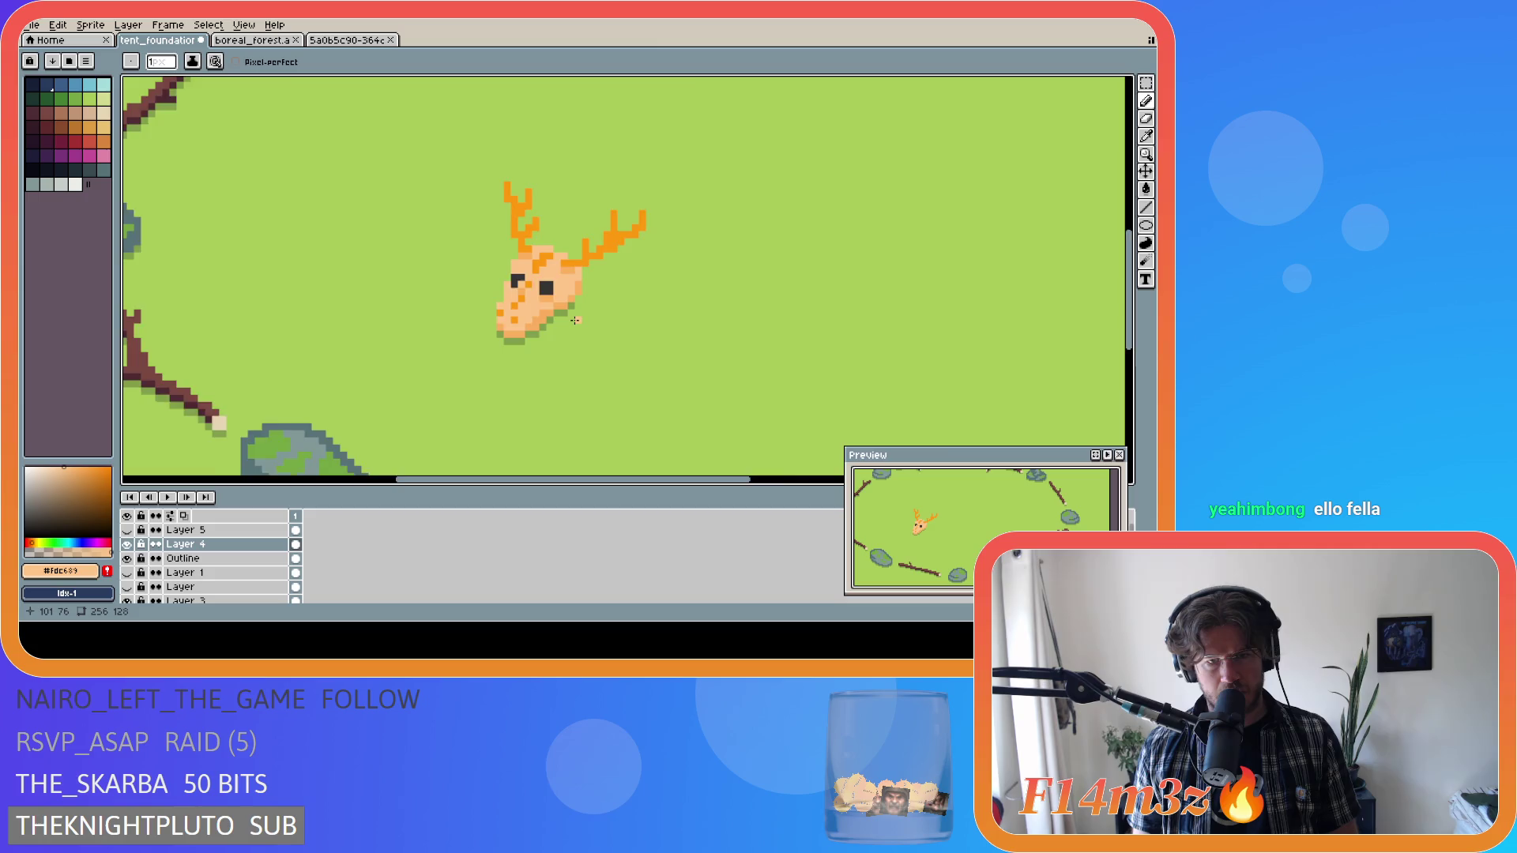
{"action": "scroll", "coordinate": [610, 320], "scroll_direction": "down", "scroll_amount": 2}
{"action": "scroll", "coordinate": [610, 320], "scroll_direction": "down", "scroll_amount": 1}
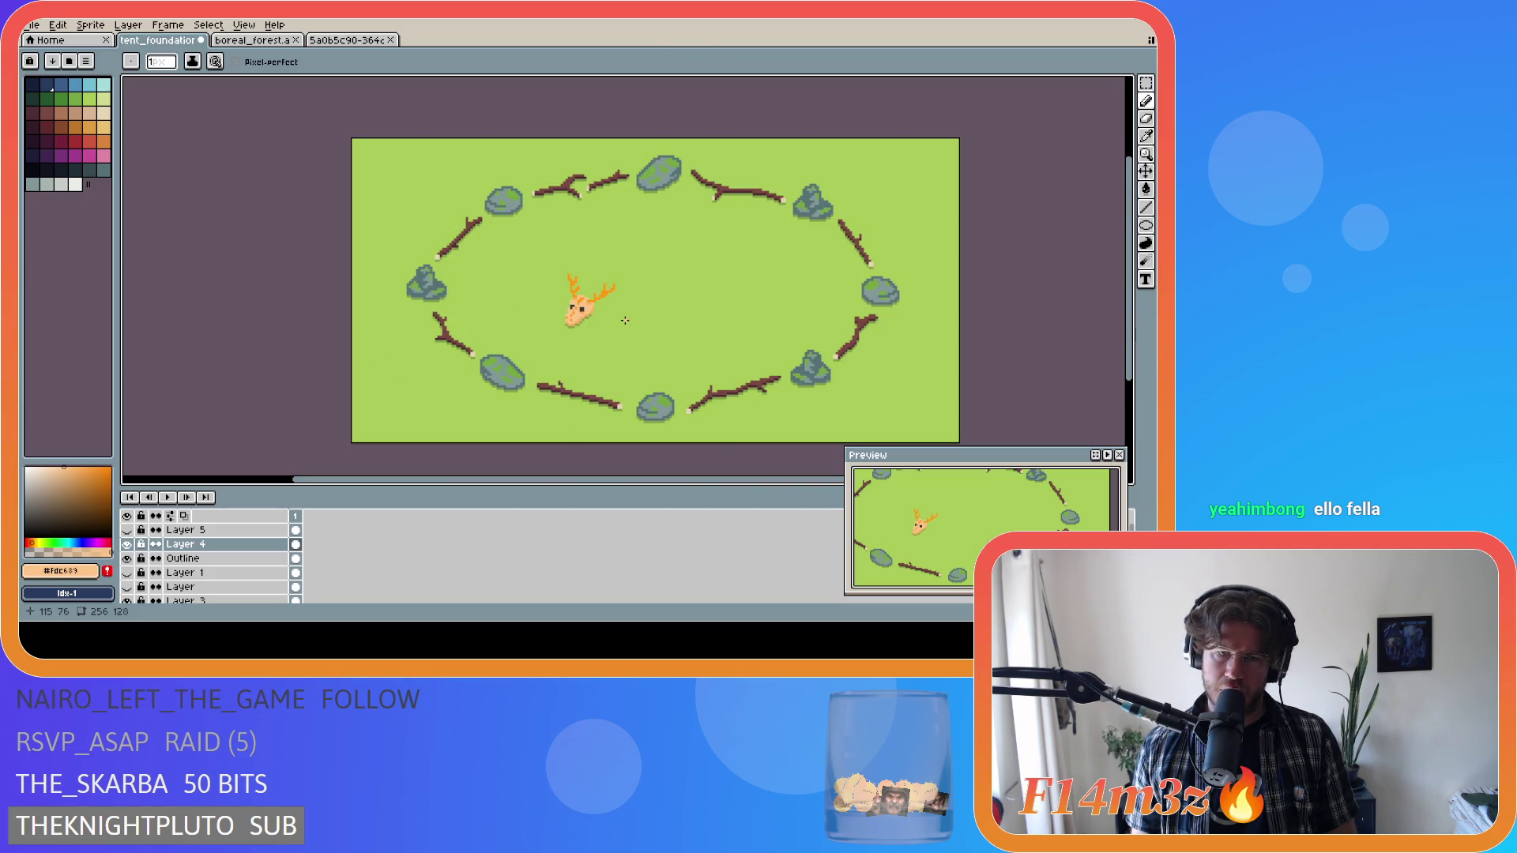
{"action": "scroll", "coordinate": [625, 320], "scroll_direction": "up", "scroll_amount": 1}
{"action": "scroll", "coordinate": [624, 320], "scroll_direction": "up", "scroll_amount": 1}
{"action": "key", "text": "ctrl+z"}
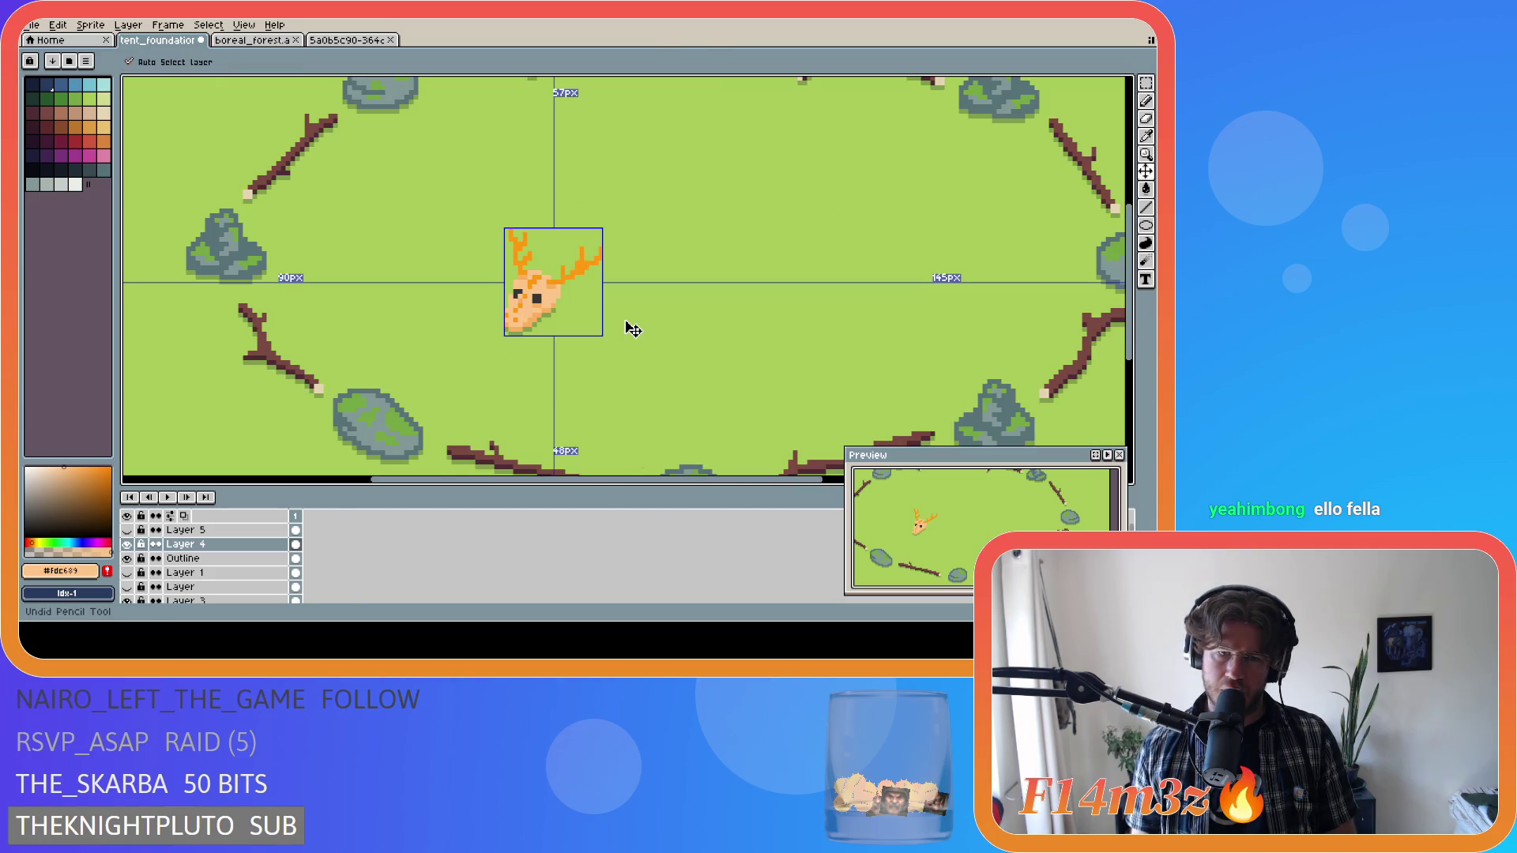
Hide the green ground layer to see the skull over the transparent checkerboard.
{"action": "scroll", "coordinate": [616, 324], "scroll_direction": "down", "scroll_amount": 3}
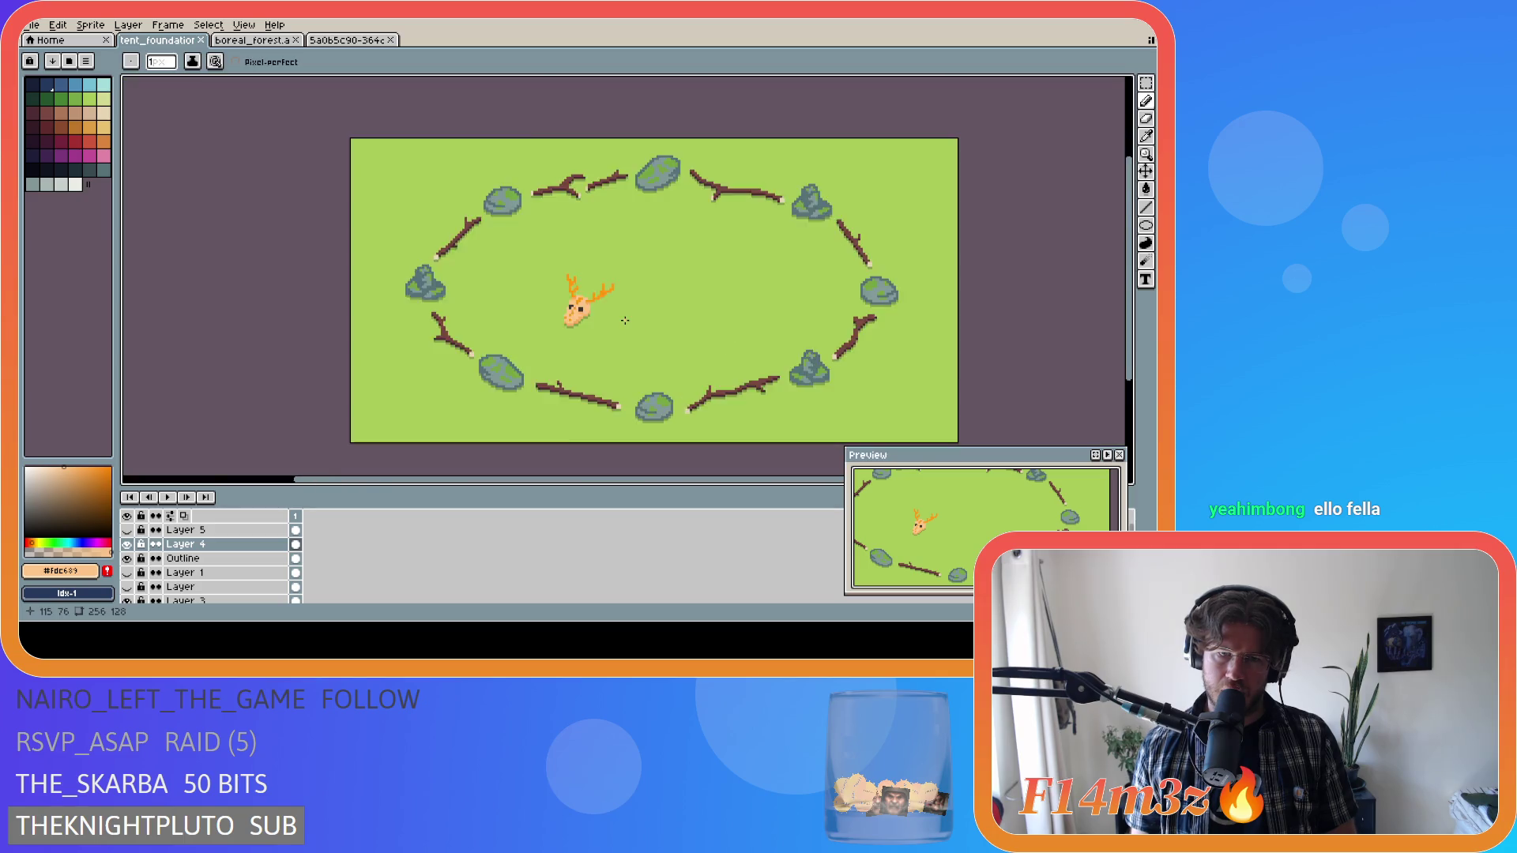
{"action": "scroll", "coordinate": [602, 324], "scroll_direction": "up", "scroll_amount": 3}
{"action": "scroll", "coordinate": [526, 354], "scroll_direction": "down", "scroll_amount": 2}
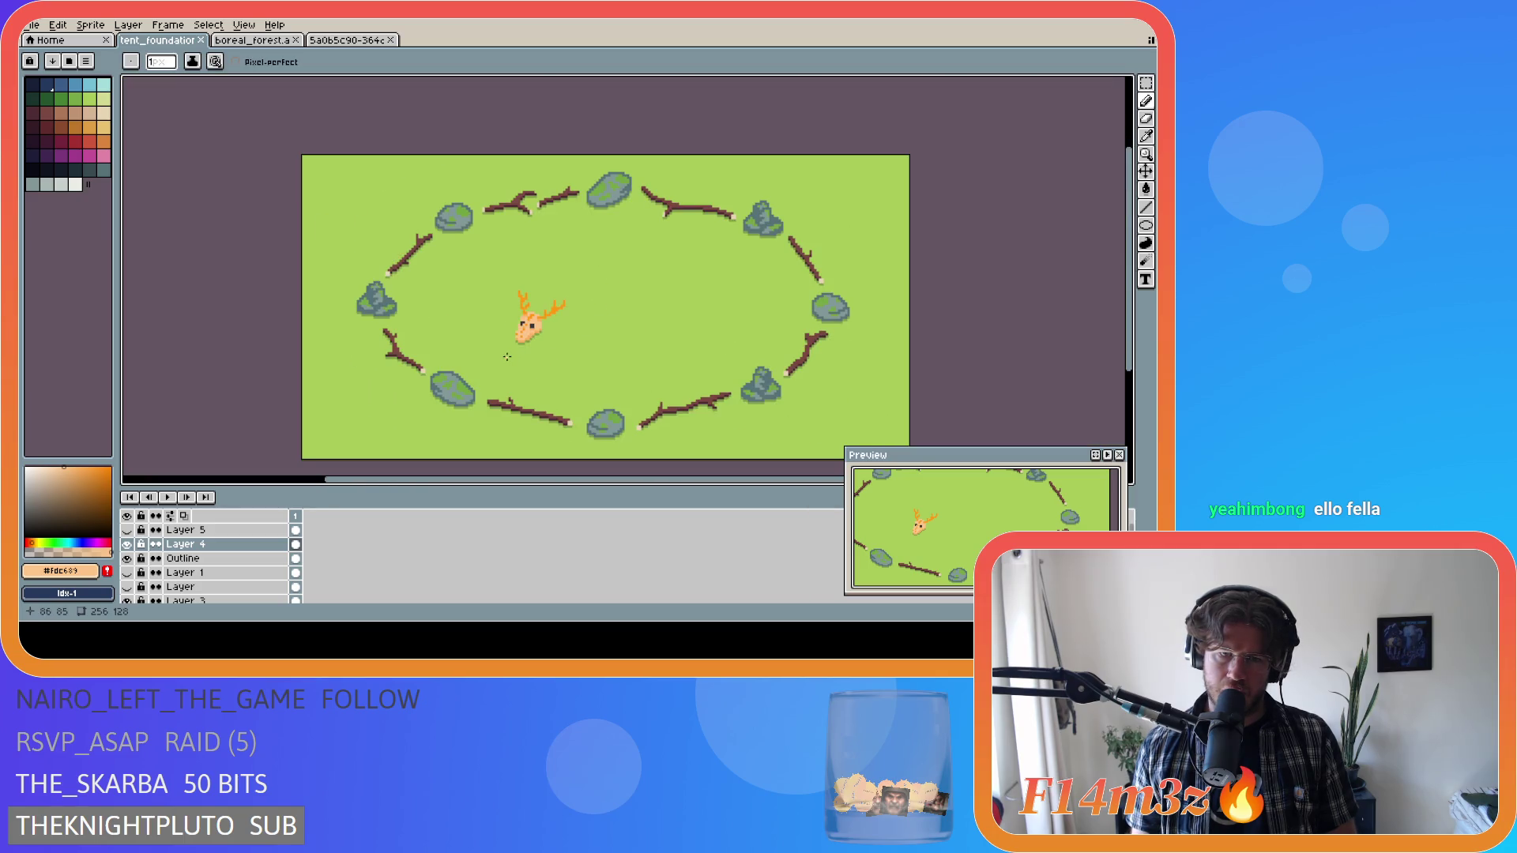
{"action": "scroll", "coordinate": [506, 356], "scroll_direction": "up", "scroll_amount": 2}
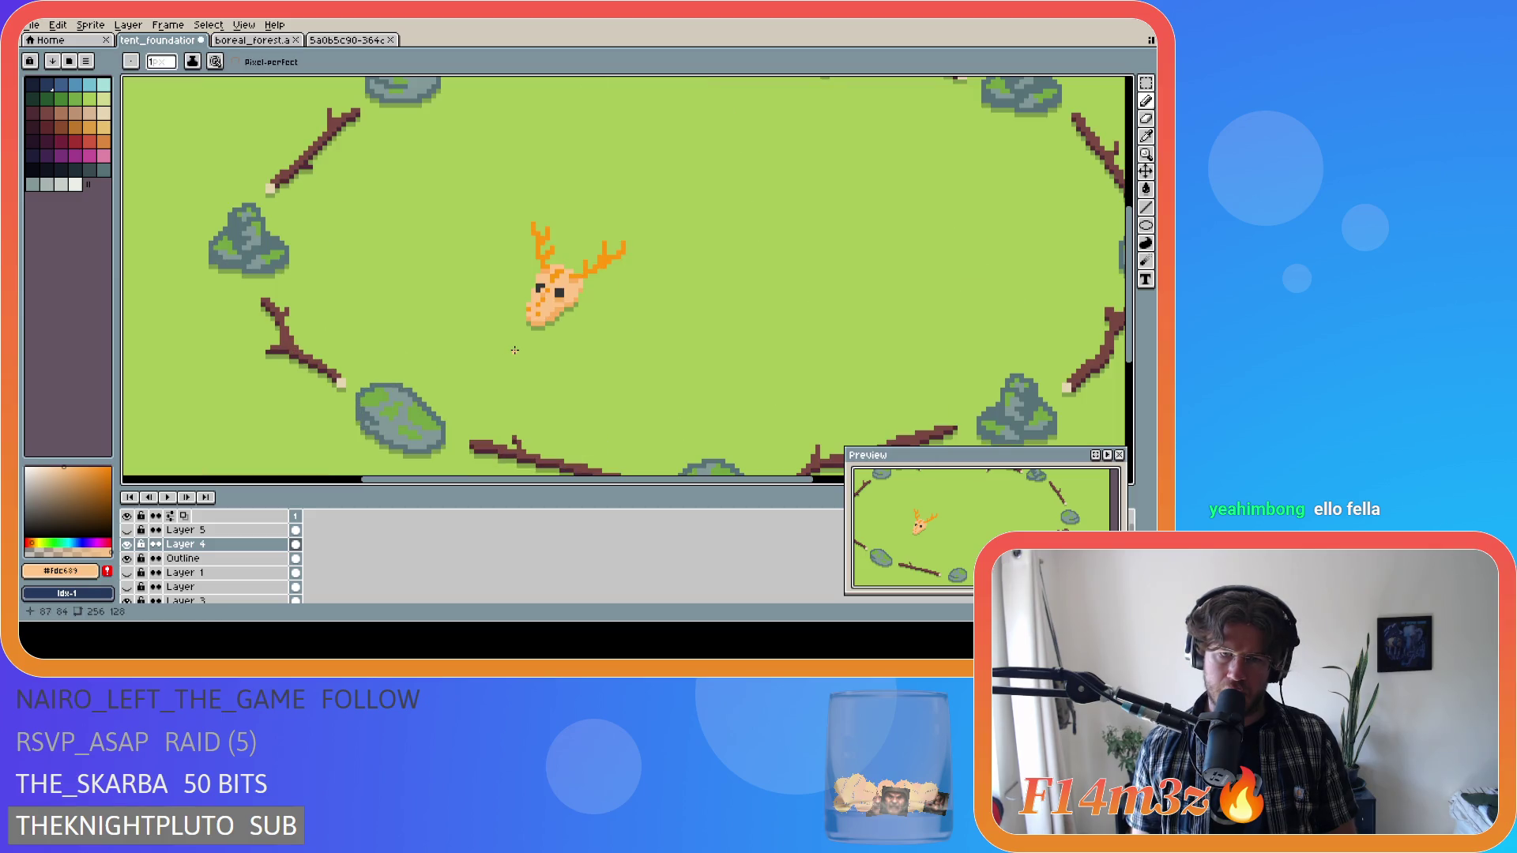
{"action": "scroll", "coordinate": [646, 343], "scroll_direction": "down", "scroll_amount": 2}
{"action": "scroll", "coordinate": [647, 343], "scroll_direction": "up", "scroll_amount": 2}
{"action": "scroll", "coordinate": [126, 585], "scroll_direction": "down", "scroll_amount": 1}
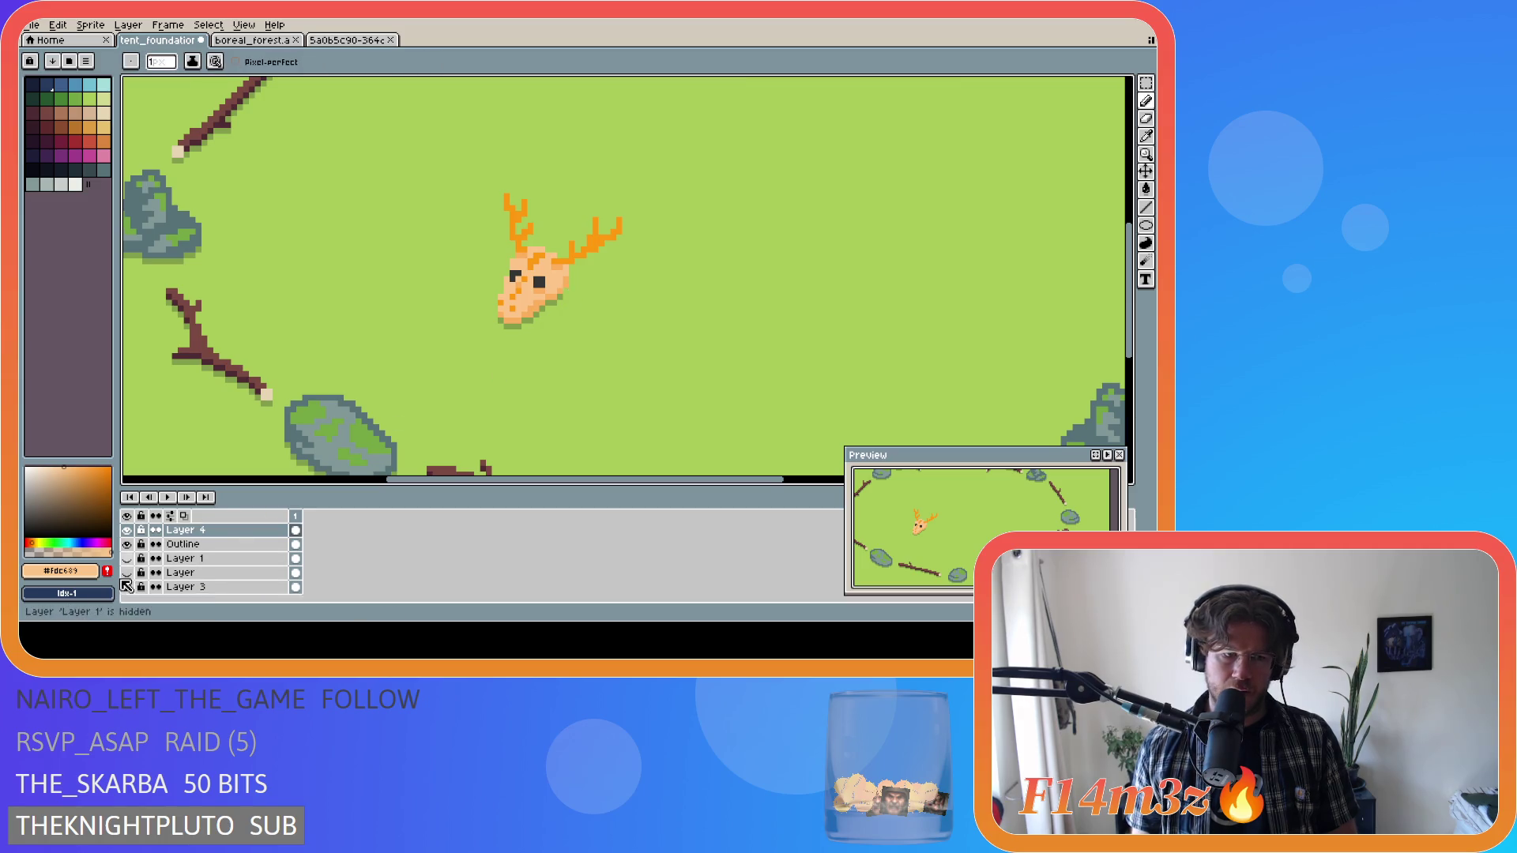
{"action": "left_click", "coordinate": [127, 581]}
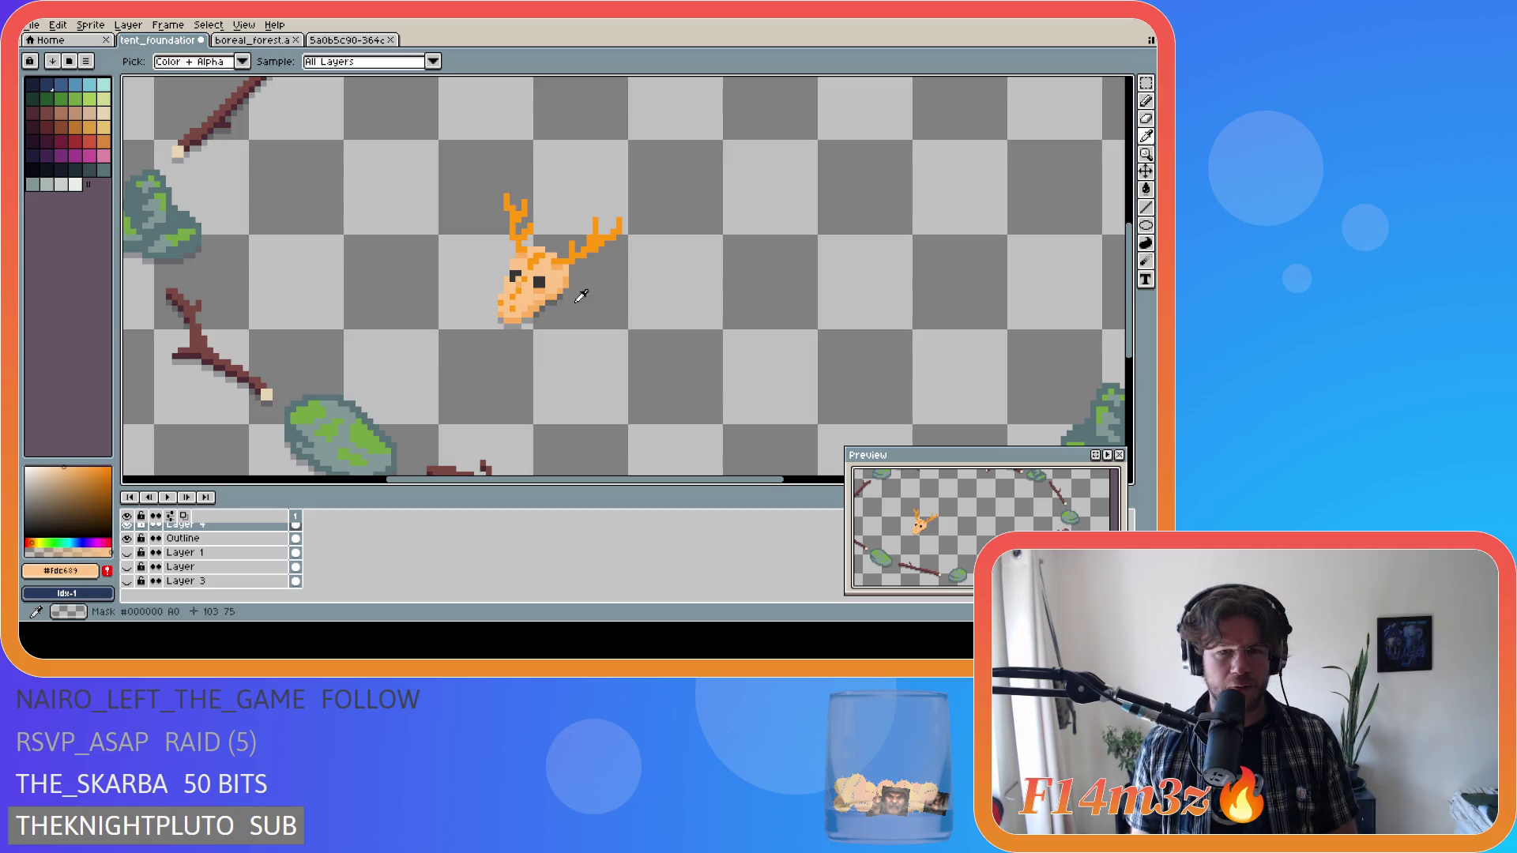
{"action": "scroll", "coordinate": [573, 297], "scroll_direction": "up", "scroll_amount": 1}
{"action": "left_click", "coordinate": [551, 302], "text": "alt"}
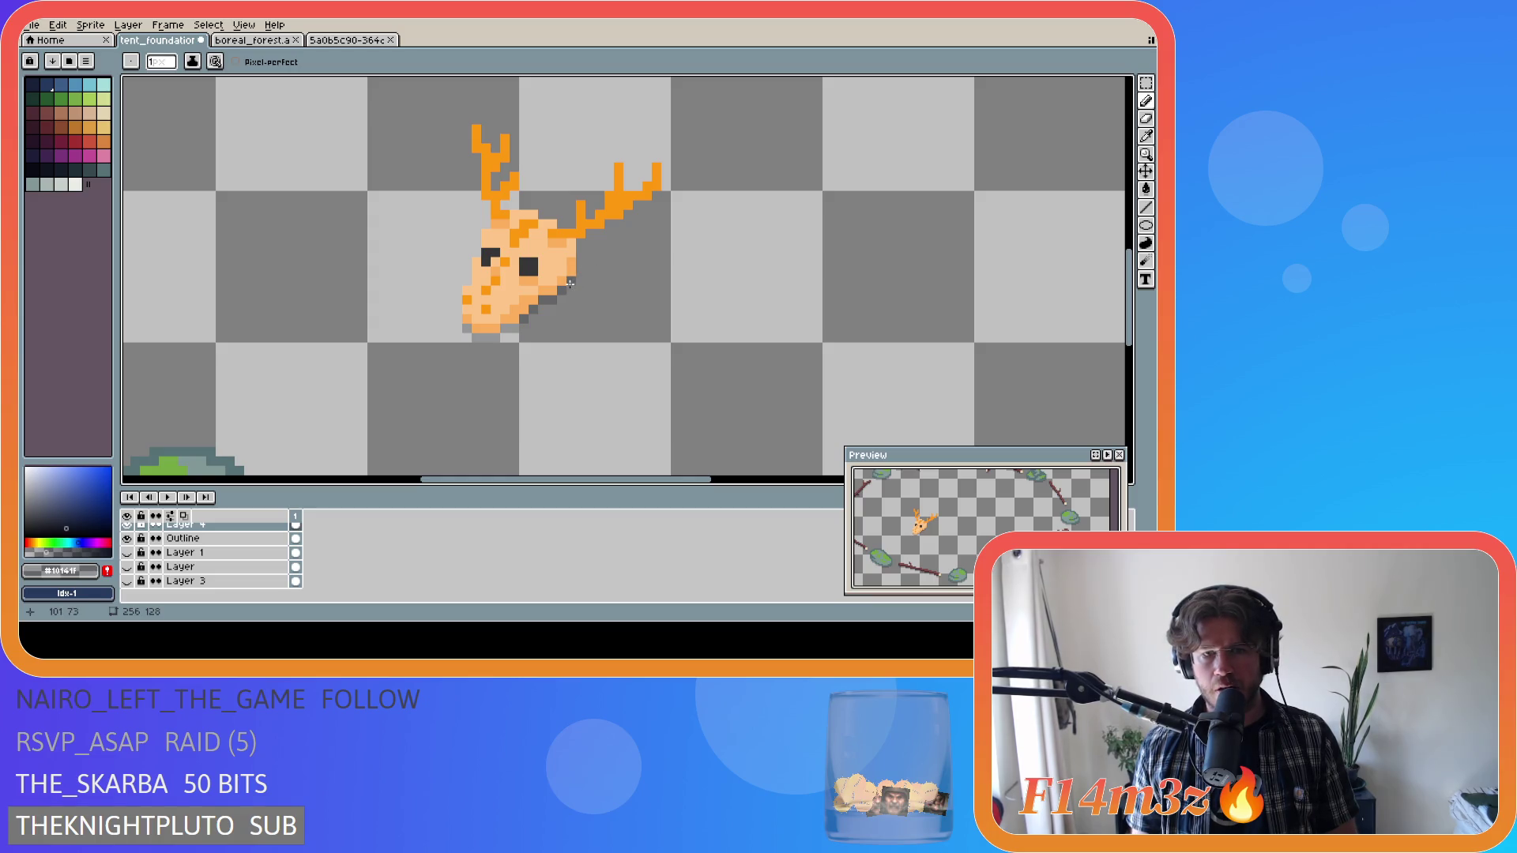
{"action": "scroll", "coordinate": [380, 365], "scroll_direction": "down", "scroll_amount": 4}
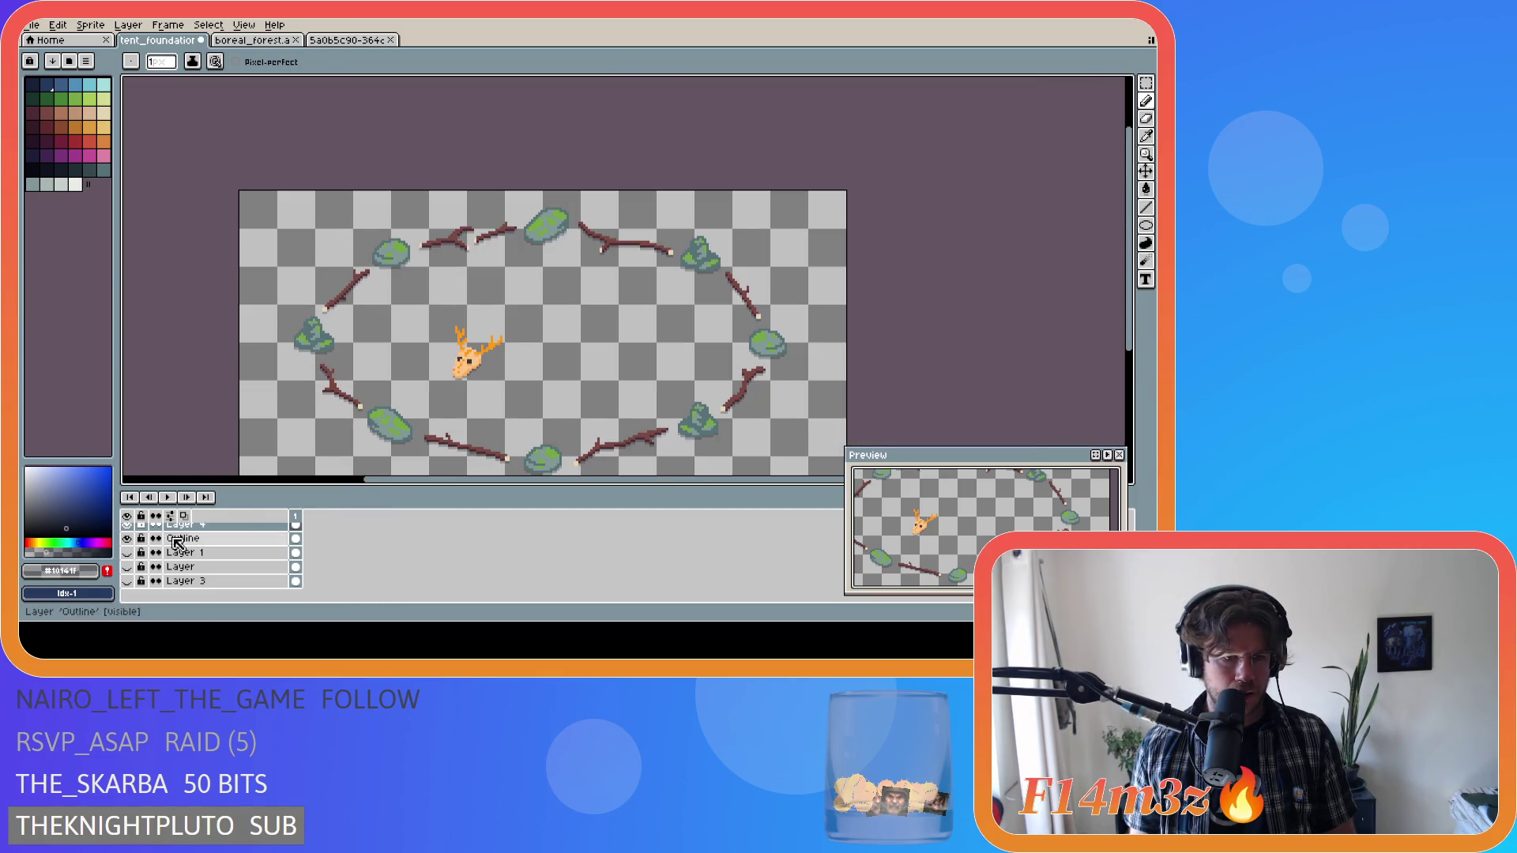
{"action": "left_click", "coordinate": [127, 581]}
{"action": "scroll", "coordinate": [471, 385], "scroll_direction": "up", "scroll_amount": 4}
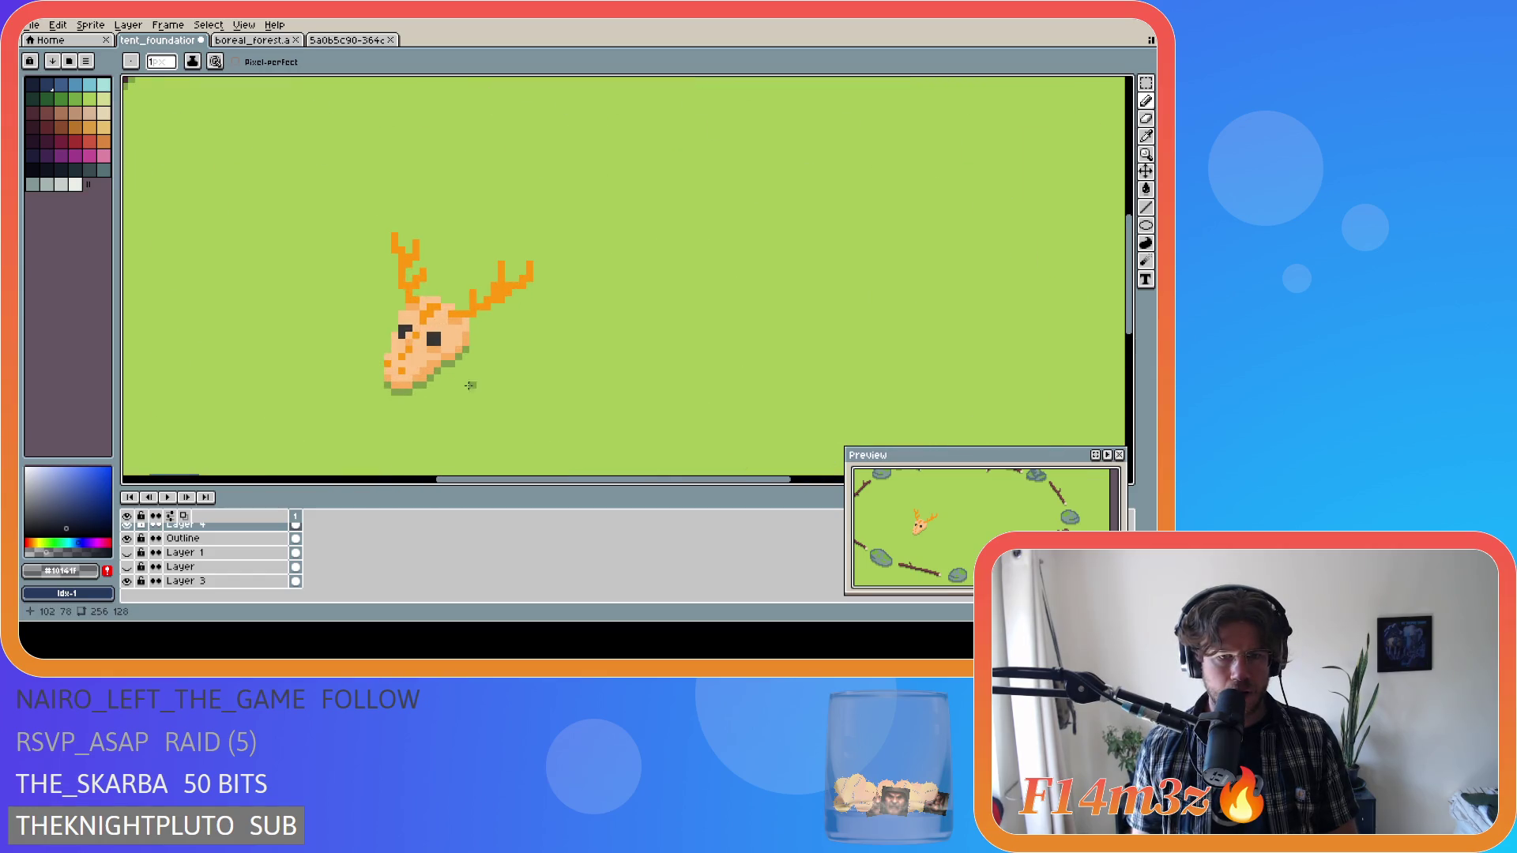
{"action": "scroll", "coordinate": [457, 393], "scroll_direction": "down", "scroll_amount": 2}
{"action": "scroll", "coordinate": [446, 399], "scroll_direction": "up", "scroll_amount": 3}
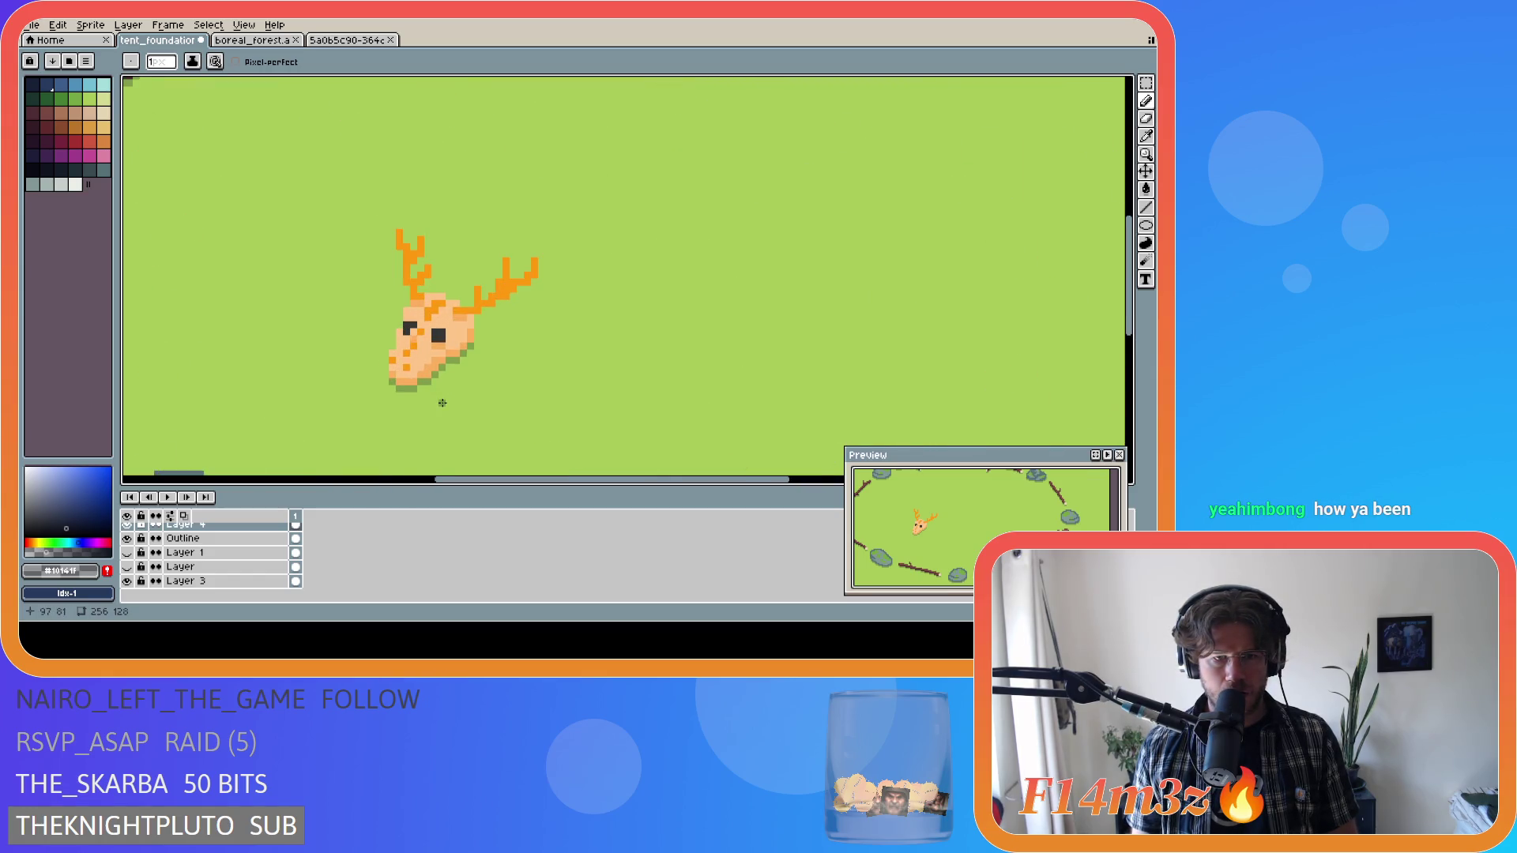
{"action": "scroll", "coordinate": [442, 402], "scroll_direction": "down", "scroll_amount": 3}
{"action": "scroll", "coordinate": [443, 403], "scroll_direction": "up", "scroll_amount": 1}
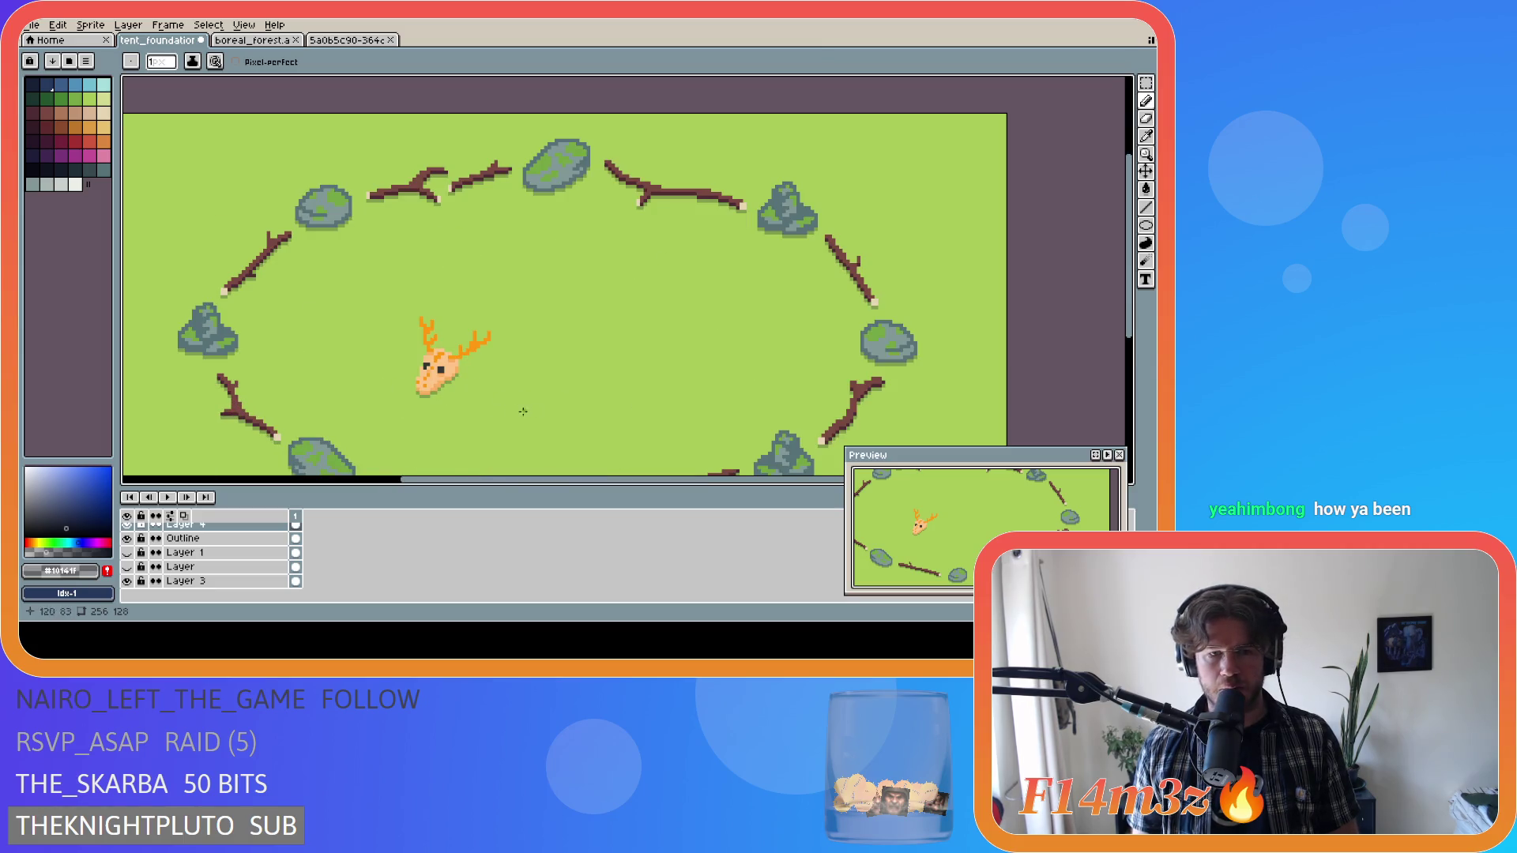
Save tent_foundation.ase, toggling the Move tool on and off in between.
{"action": "scroll", "coordinate": [532, 411], "scroll_direction": "down", "scroll_amount": 3}
{"action": "scroll", "coordinate": [470, 387], "scroll_direction": "up", "scroll_amount": 3}
{"action": "key", "text": "ctrl+s"}
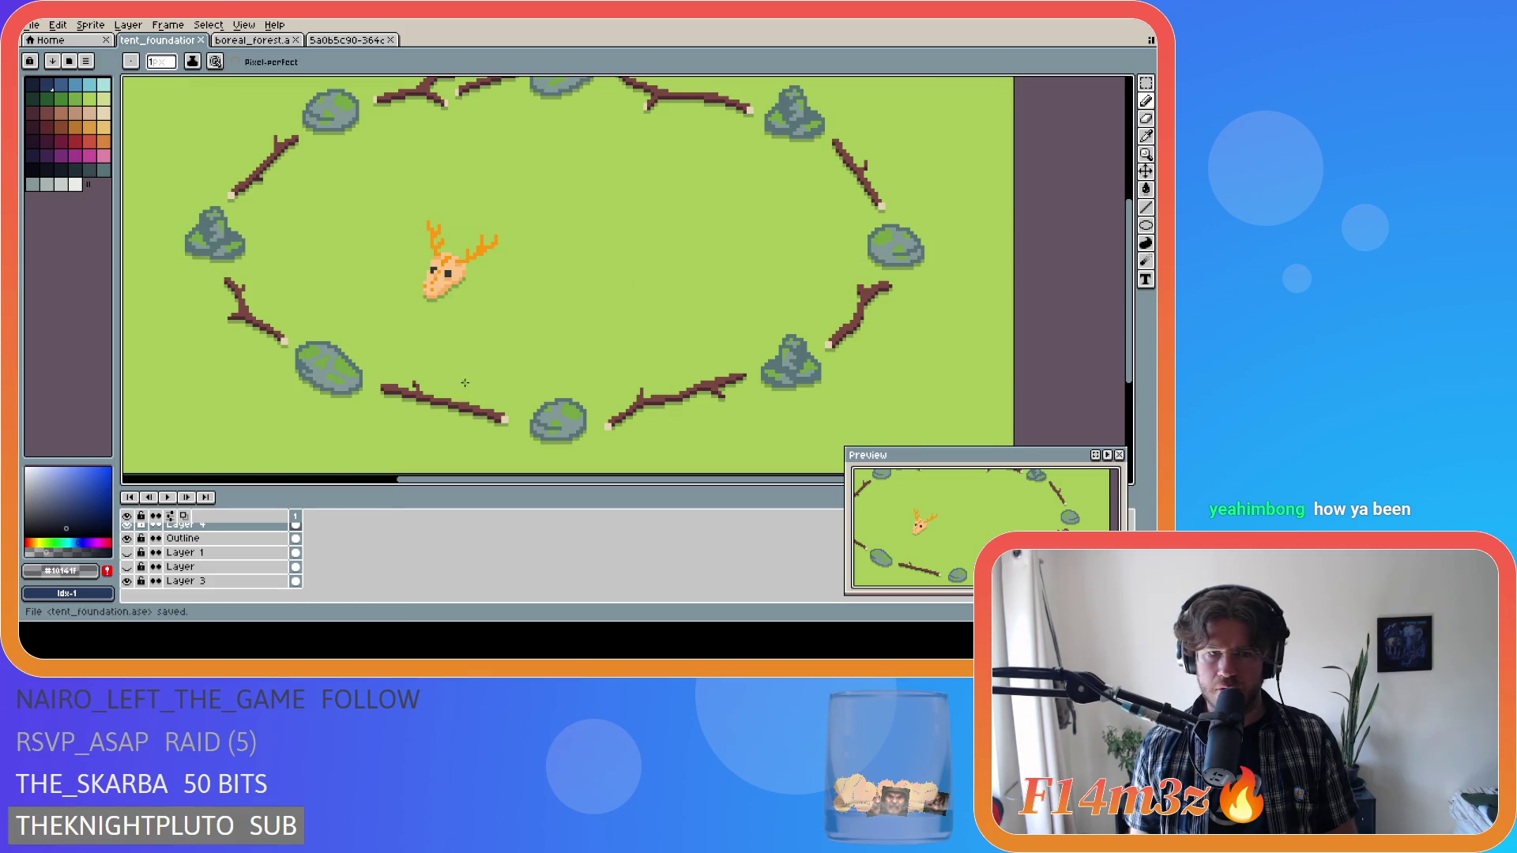
{"action": "key", "text": "v"}
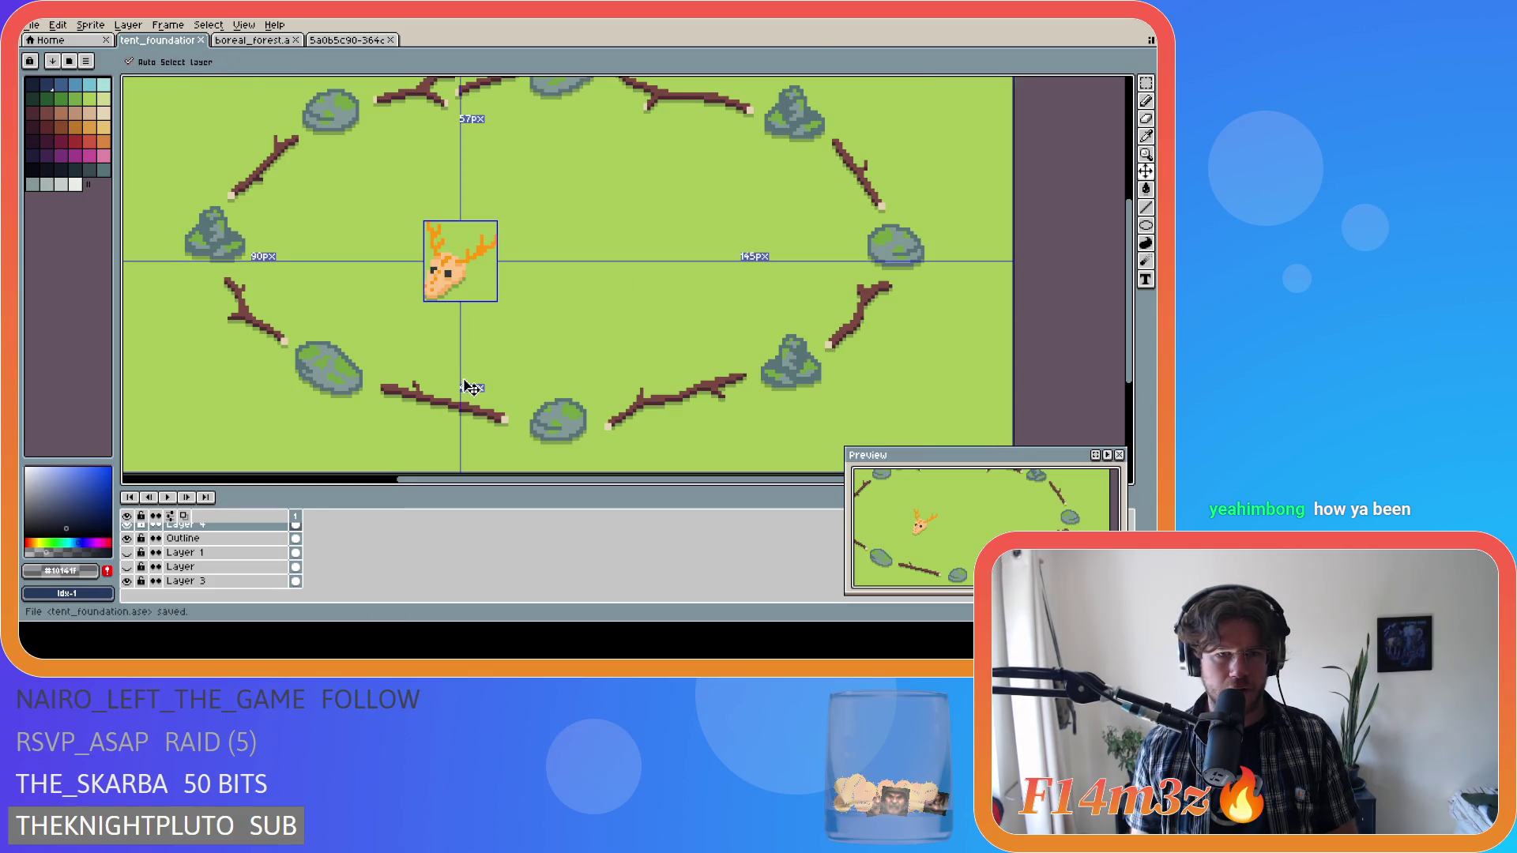
{"action": "scroll", "coordinate": [459, 279], "scroll_direction": "up", "scroll_amount": 2}
{"action": "scroll", "coordinate": [460, 280], "scroll_direction": "up", "scroll_amount": 1}
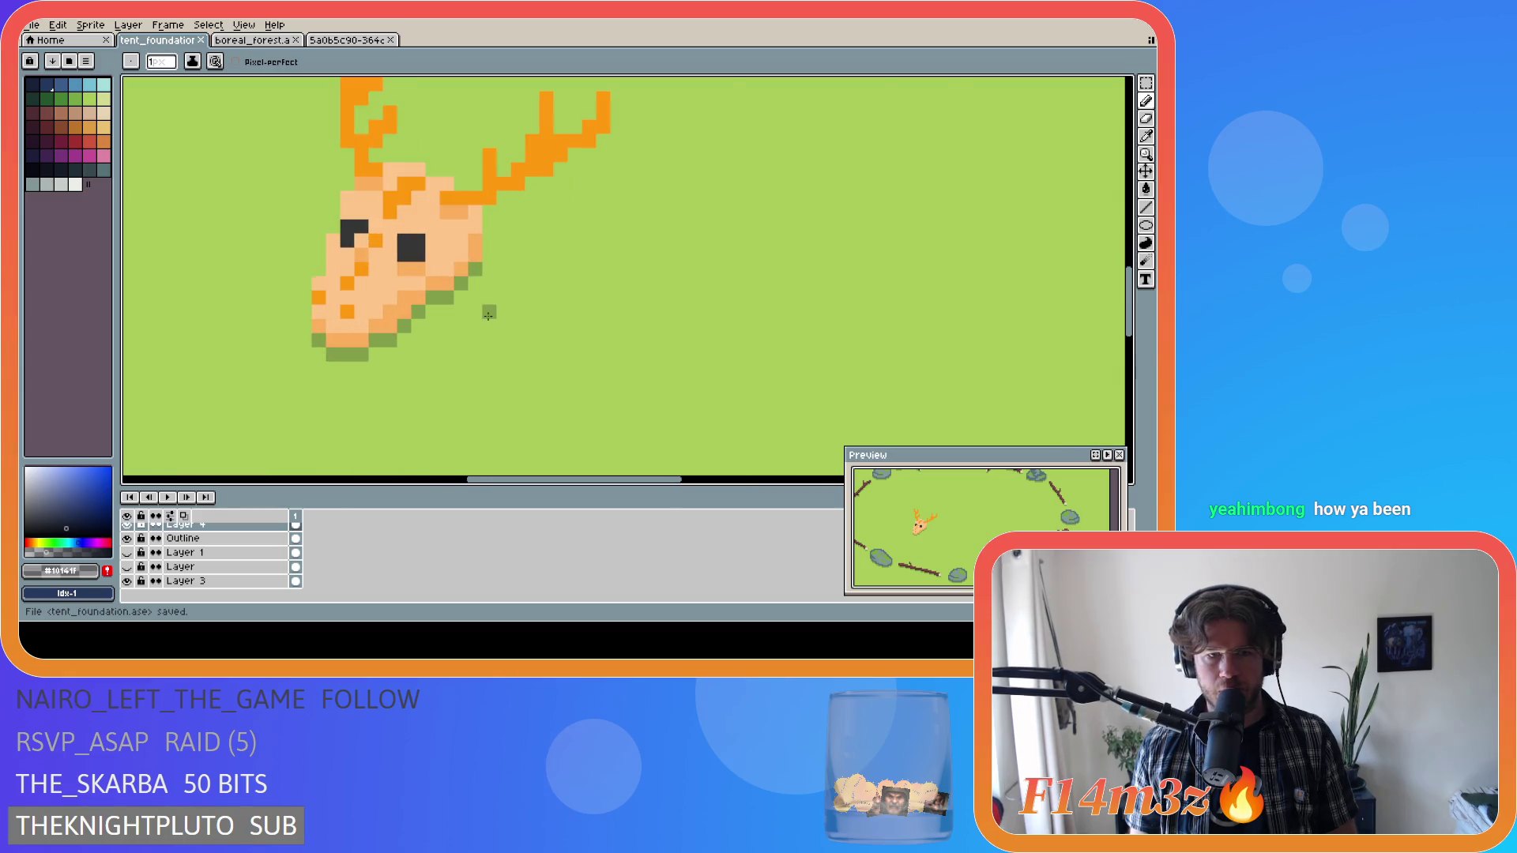
{"action": "scroll", "coordinate": [456, 316], "scroll_direction": "down", "scroll_amount": 4}
{"action": "scroll", "coordinate": [454, 348], "scroll_direction": "up", "scroll_amount": 3}
{"action": "key", "text": "v"}
{"action": "key", "text": "ctrl+s"}
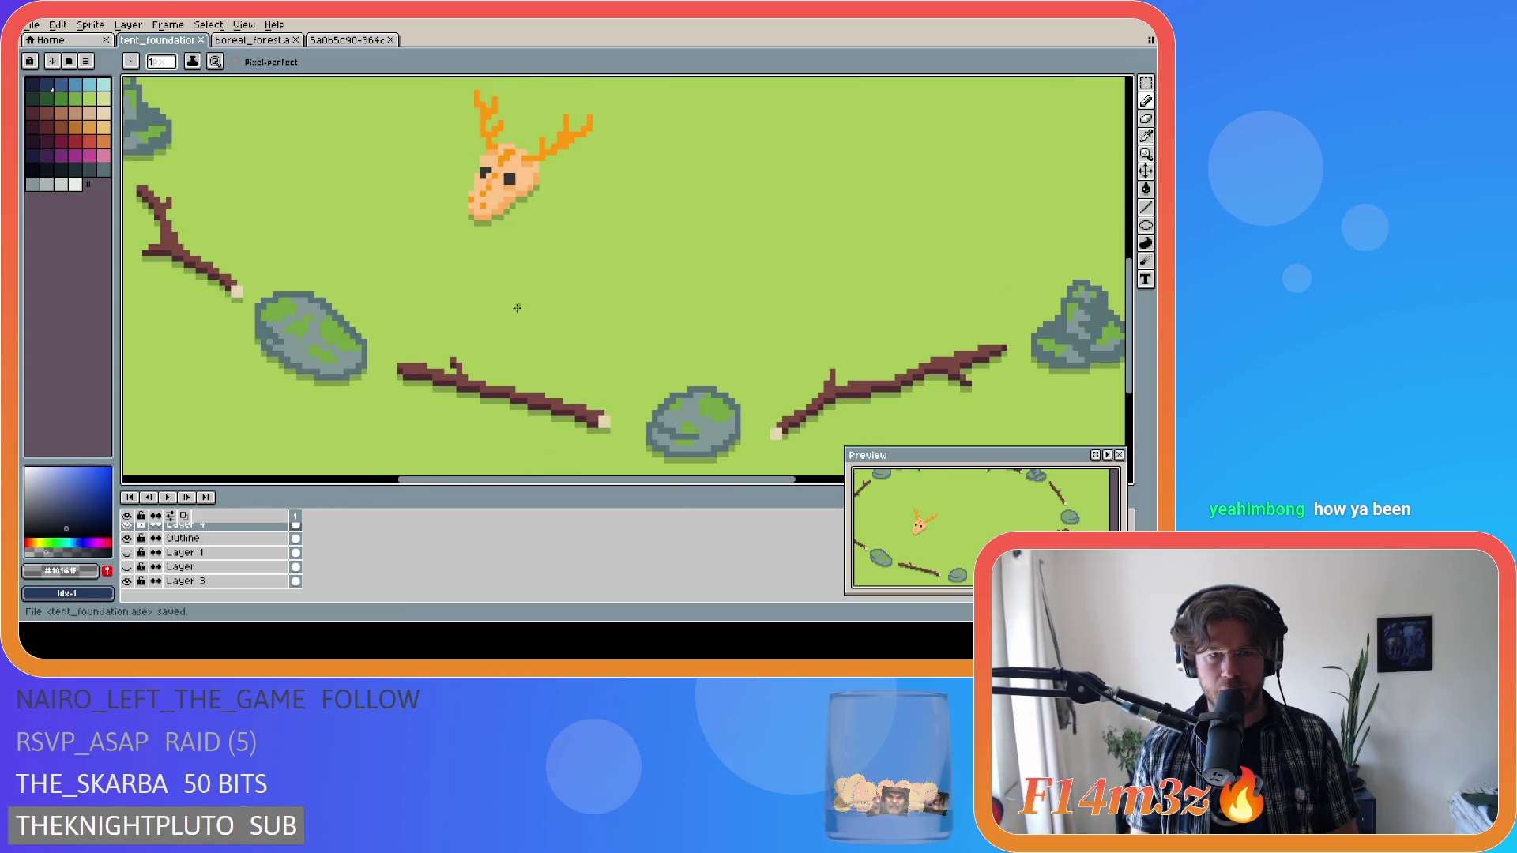
Hide and re-show Layer 3's green ground to check the skull against it.
{"action": "scroll", "coordinate": [532, 298], "scroll_direction": "down", "scroll_amount": 4}
{"action": "scroll", "coordinate": [539, 237], "scroll_direction": "up", "scroll_amount": 1}
{"action": "scroll", "coordinate": [539, 237], "scroll_direction": "up", "scroll_amount": 2}
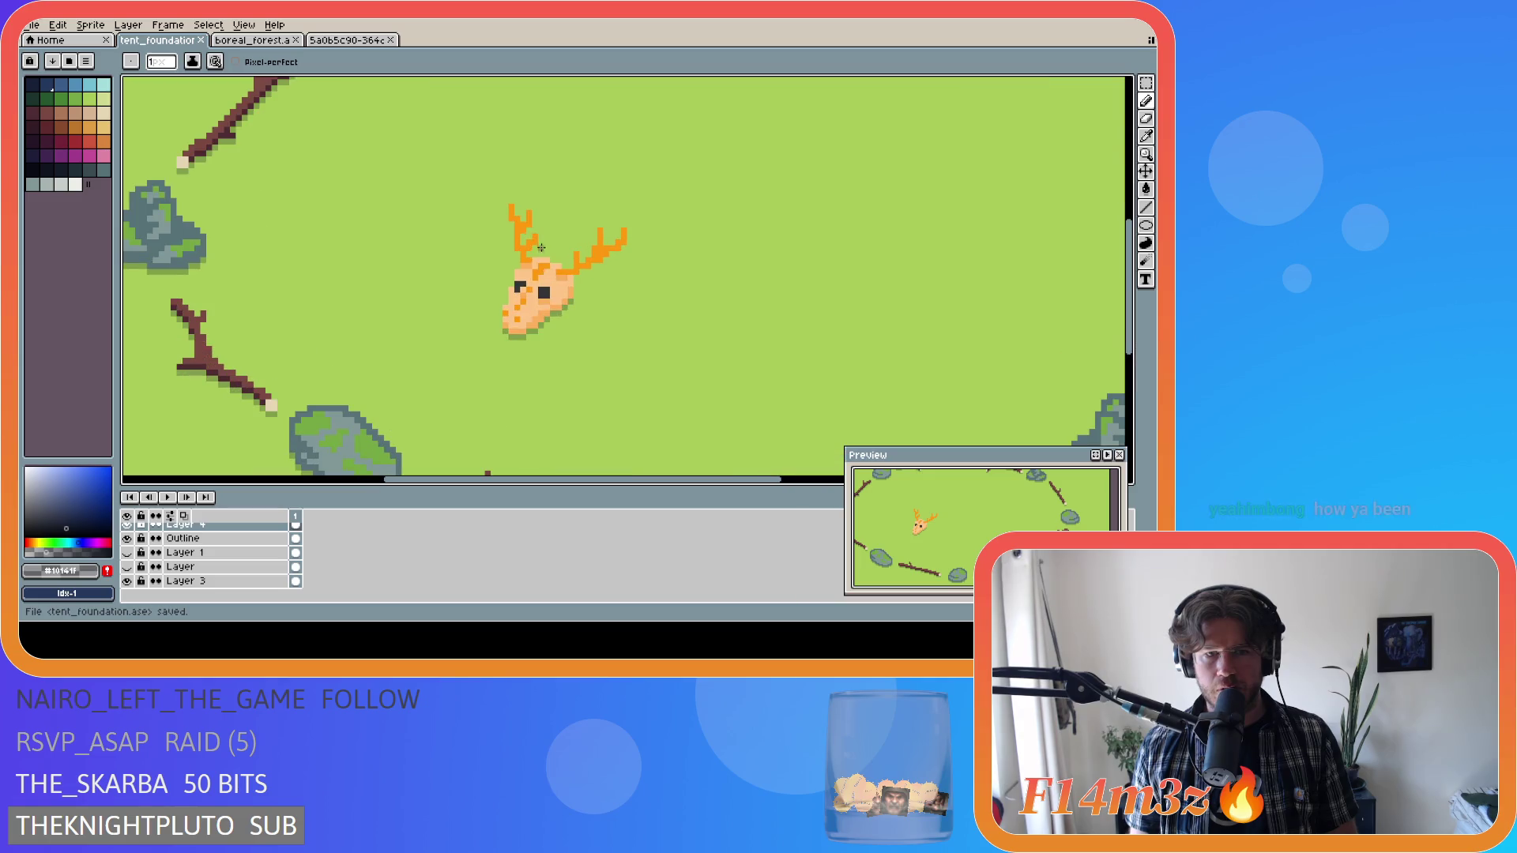
{"action": "scroll", "coordinate": [541, 324], "scroll_direction": "down", "scroll_amount": 2}
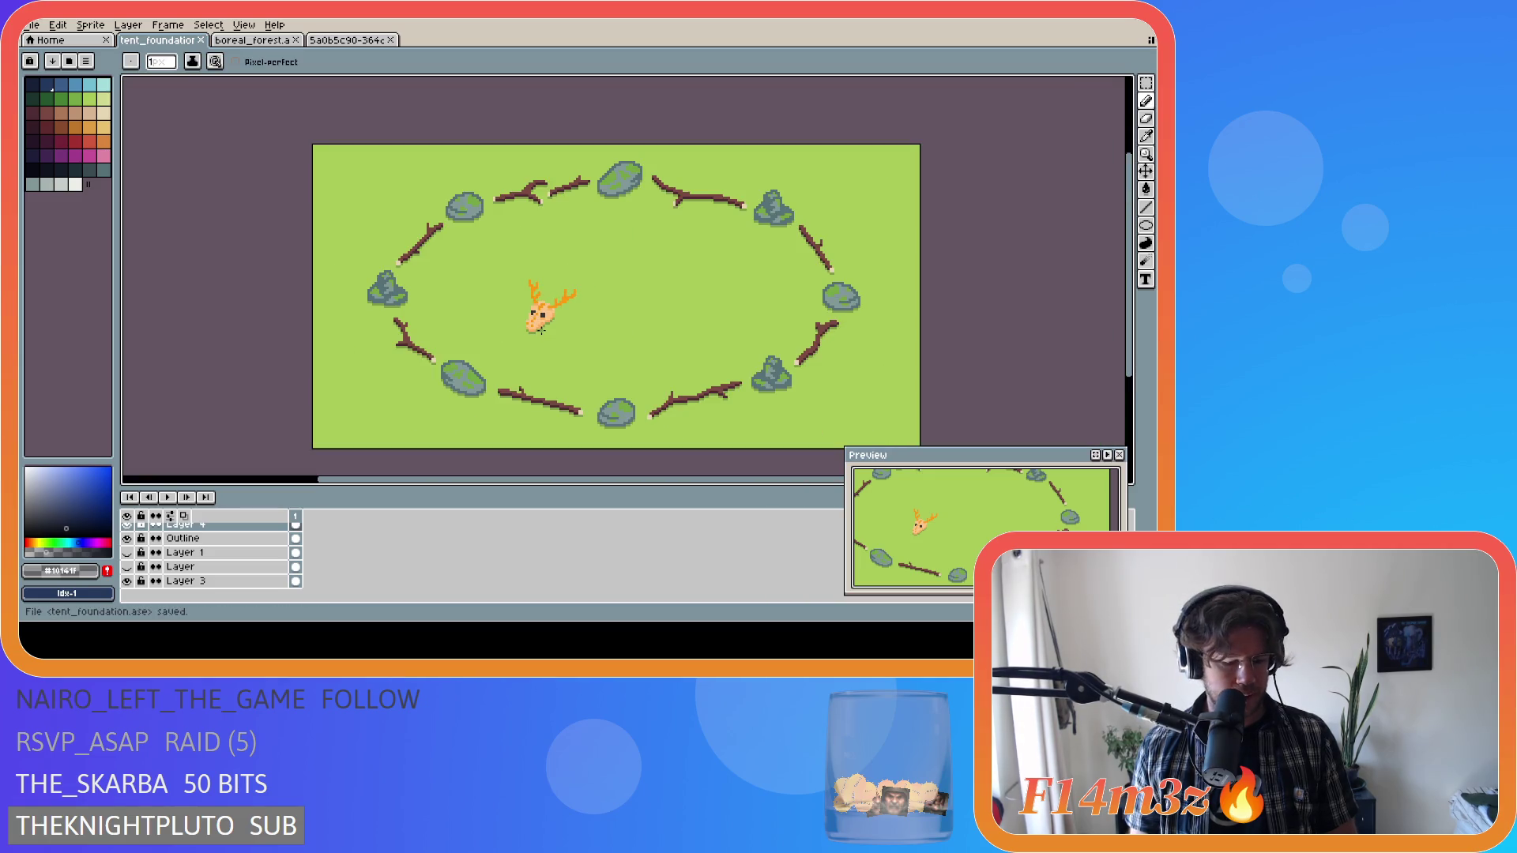
{"action": "scroll", "coordinate": [542, 329], "scroll_direction": "up", "scroll_amount": 3}
{"action": "scroll", "coordinate": [545, 328], "scroll_direction": "down", "scroll_amount": 3}
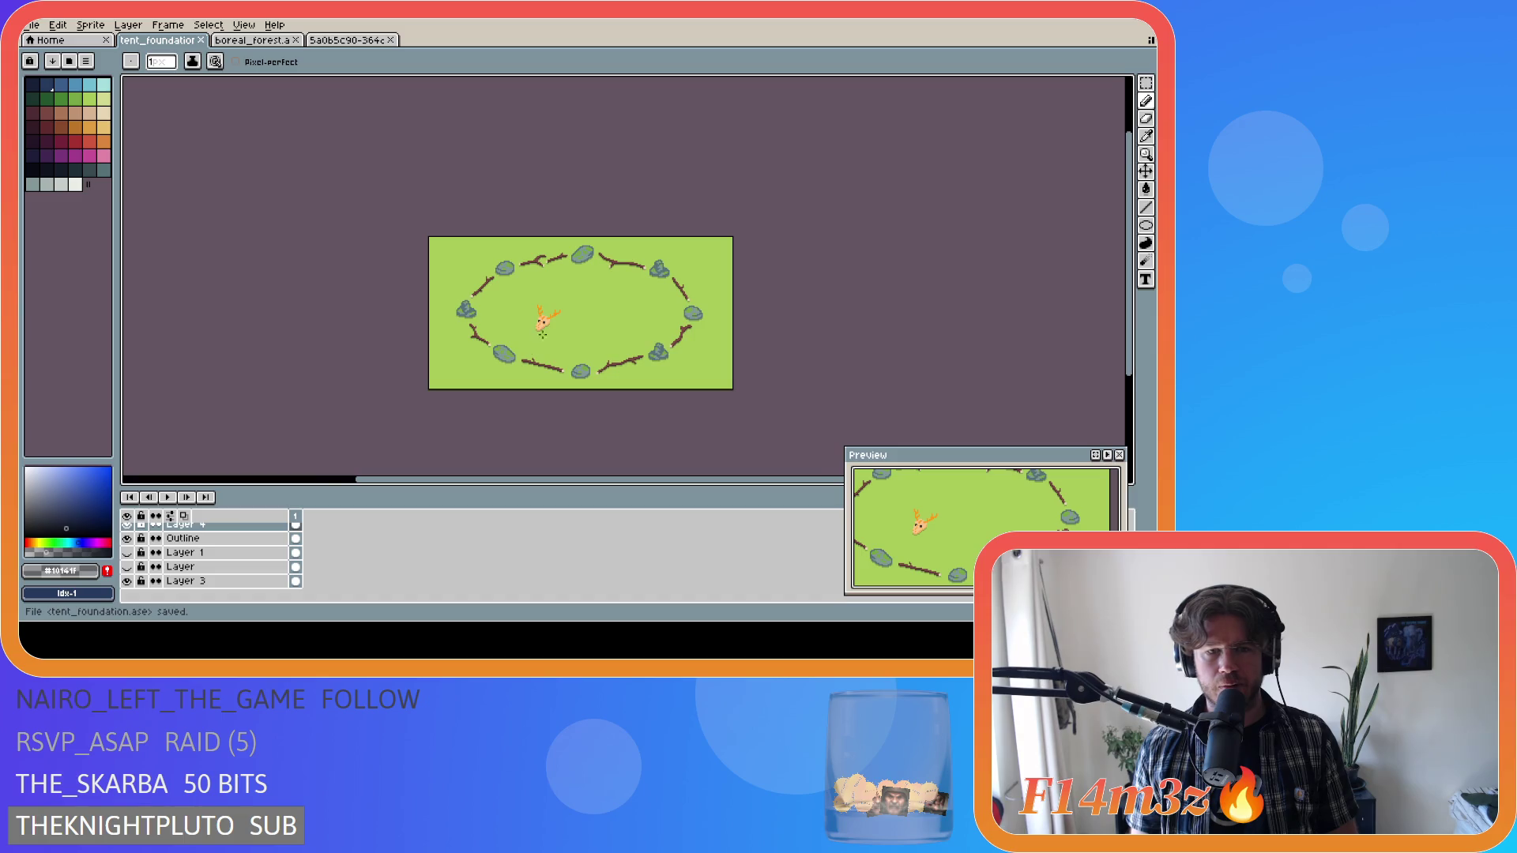
{"action": "left_click", "coordinate": [128, 581]}
{"action": "left_click", "coordinate": [128, 582]}
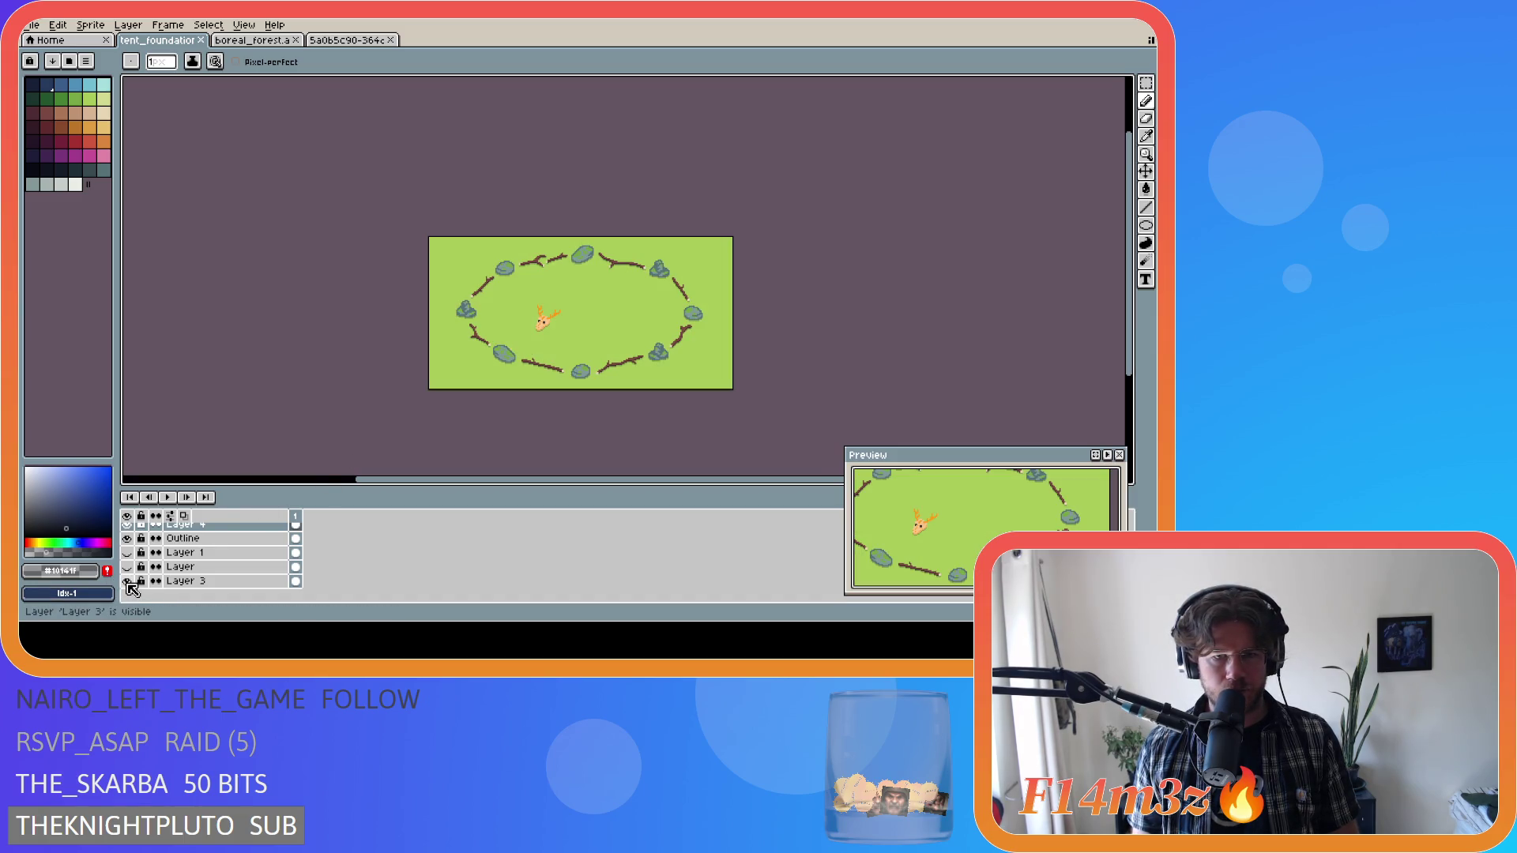
{"action": "scroll", "coordinate": [520, 365], "scroll_direction": "up", "scroll_amount": 2}
{"action": "scroll", "coordinate": [520, 364], "scroll_direction": "down", "scroll_amount": 1}
{"action": "scroll", "coordinate": [520, 365], "scroll_direction": "up", "scroll_amount": 3}
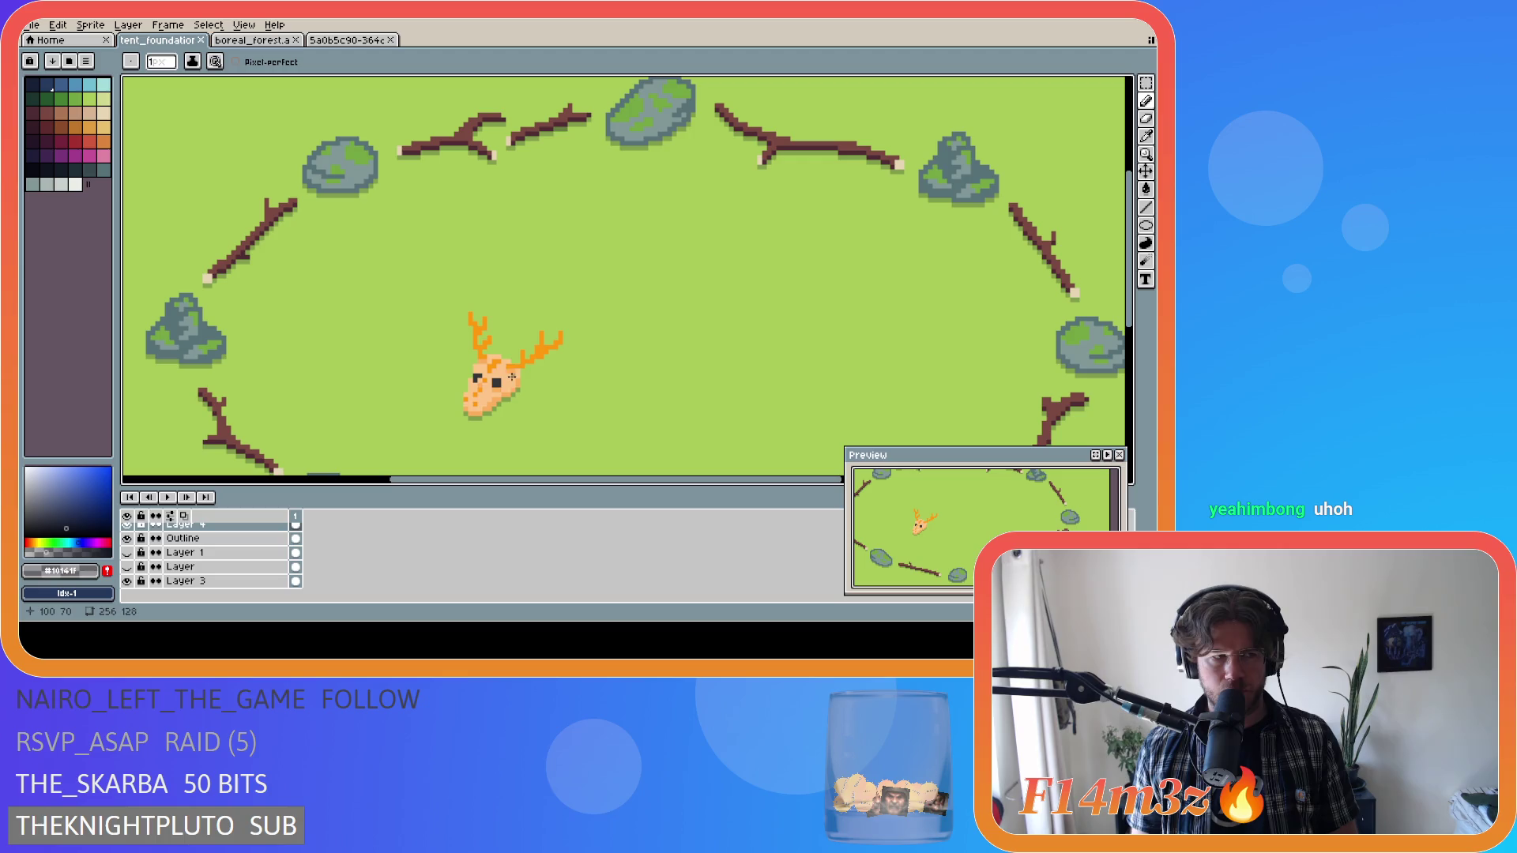
{"action": "scroll", "coordinate": [502, 391], "scroll_direction": "down", "scroll_amount": 1}
{"action": "scroll", "coordinate": [491, 412], "scroll_direction": "up", "scroll_amount": 2}
{"action": "scroll", "coordinate": [491, 413], "scroll_direction": "up", "scroll_amount": 1}
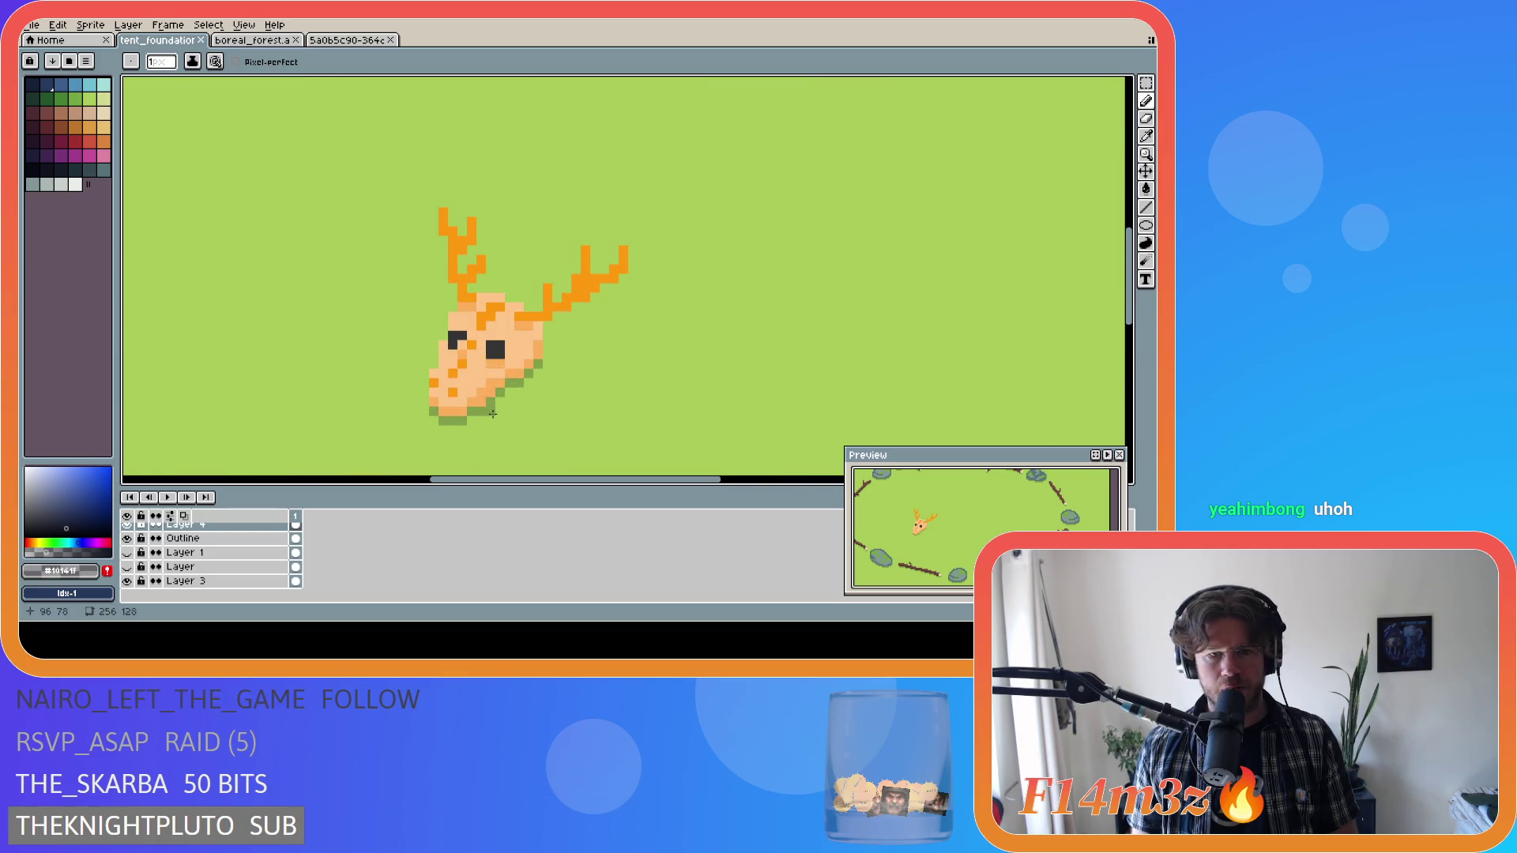
{"action": "scroll", "coordinate": [482, 407], "scroll_direction": "up", "scroll_amount": 1}
{"action": "scroll", "coordinate": [438, 398], "scroll_direction": "down", "scroll_amount": 1}
{"action": "scroll", "coordinate": [438, 397], "scroll_direction": "down", "scroll_amount": 1}
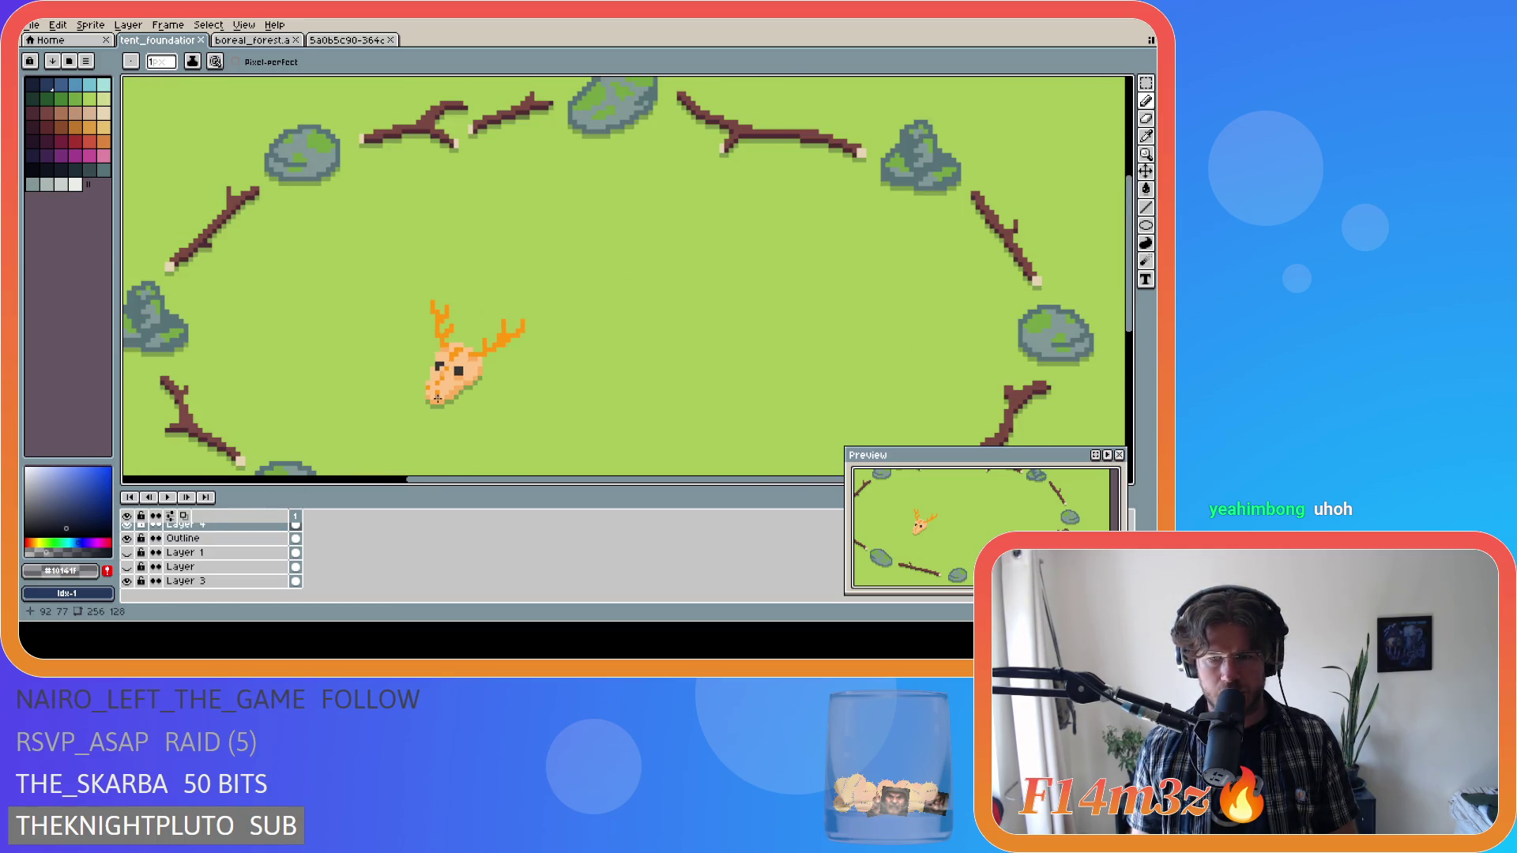
{"action": "scroll", "coordinate": [437, 397], "scroll_direction": "up", "scroll_amount": 1}
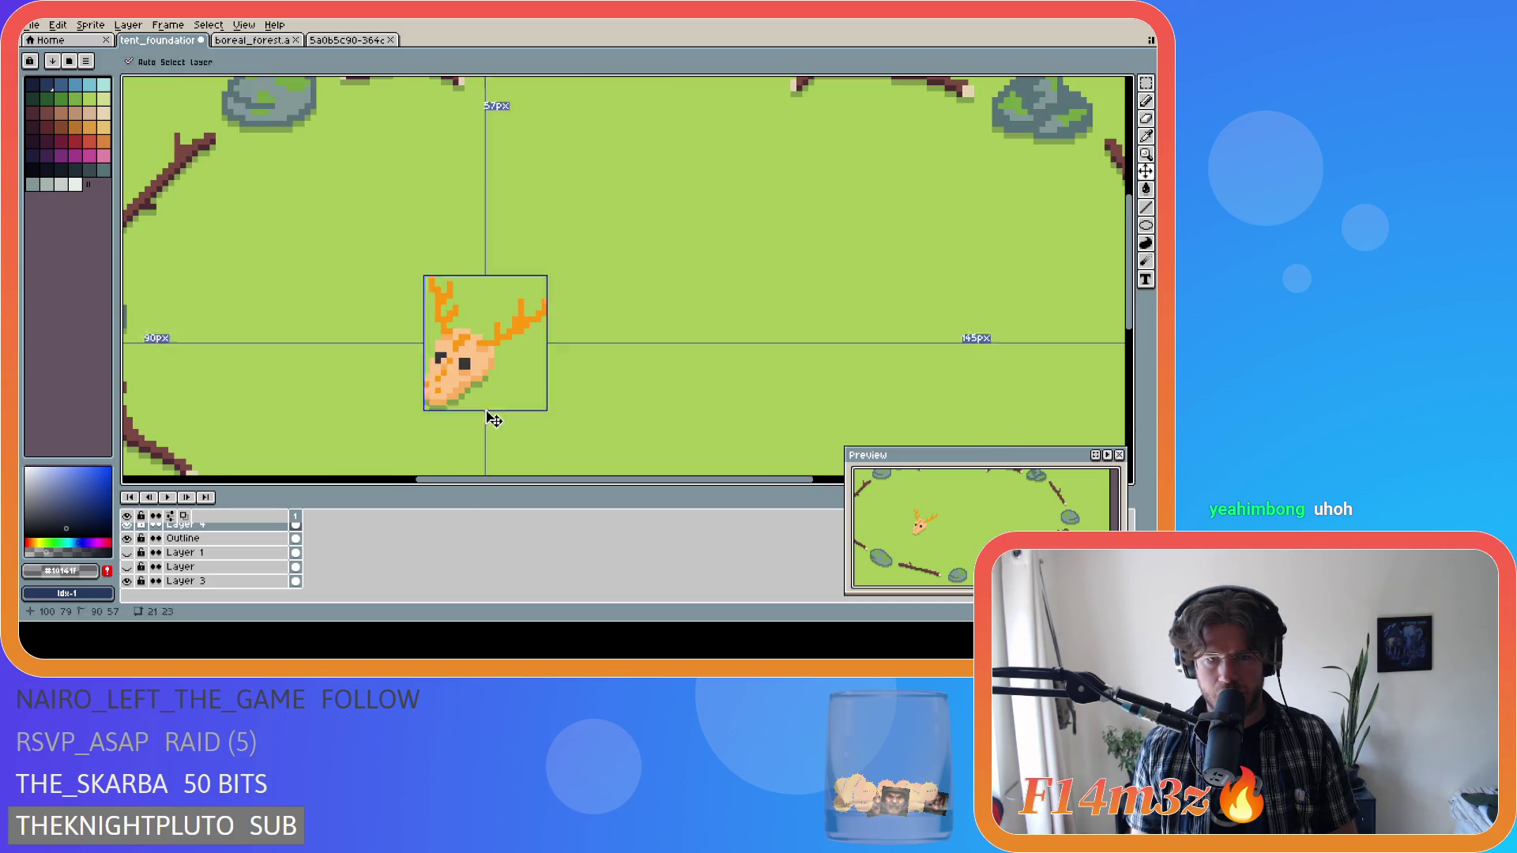
{"action": "scroll", "coordinate": [448, 424], "scroll_direction": "down", "scroll_amount": 1}
{"action": "scroll", "coordinate": [449, 419], "scroll_direction": "up", "scroll_amount": 1}
{"action": "scroll", "coordinate": [449, 419], "scroll_direction": "down", "scroll_amount": 1}
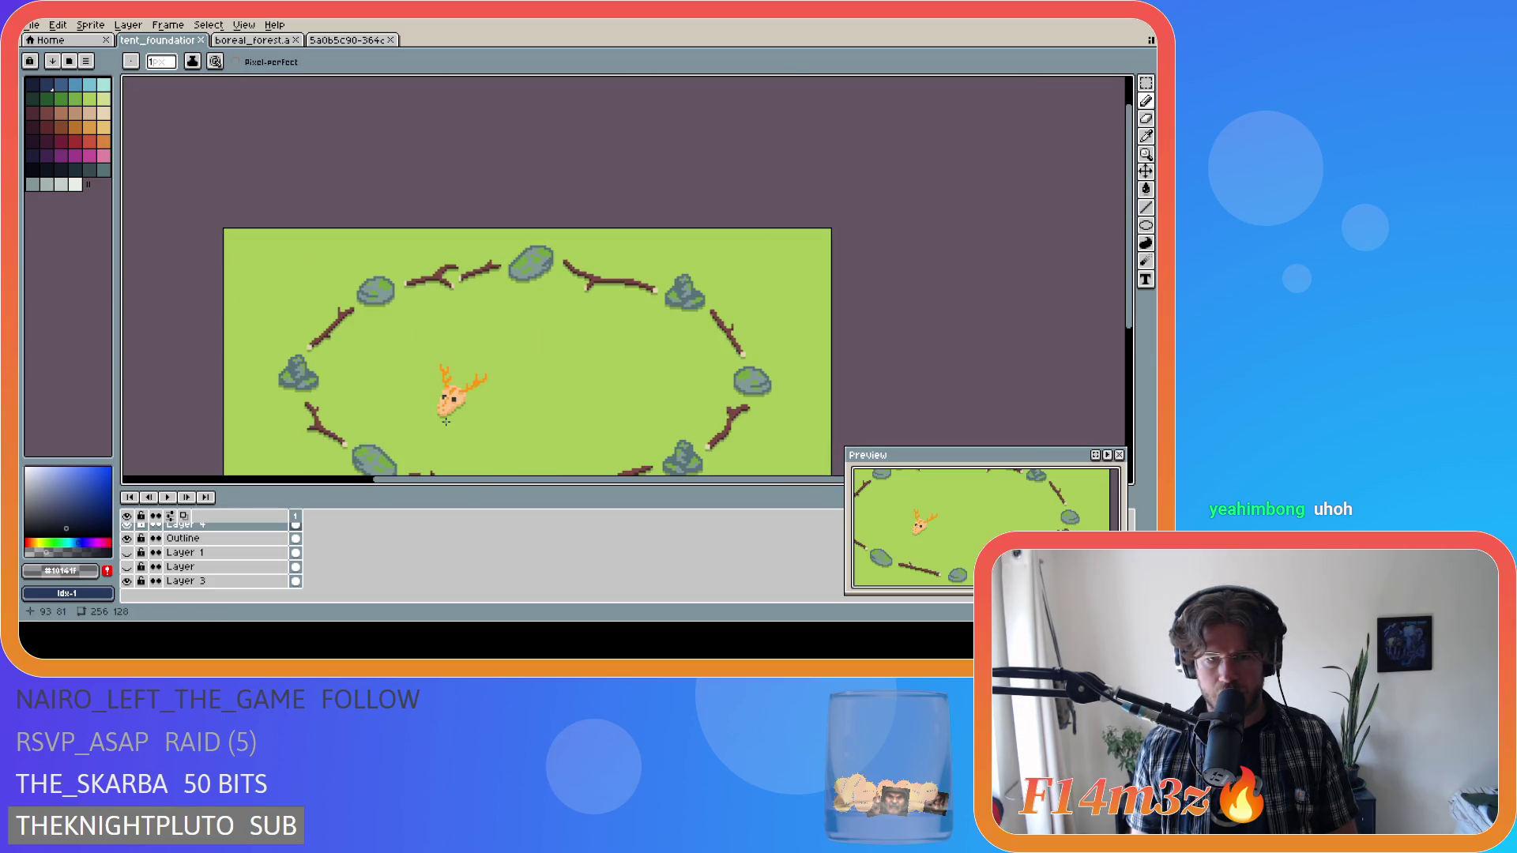
{"action": "scroll", "coordinate": [460, 335], "scroll_direction": "up", "scroll_amount": 1}
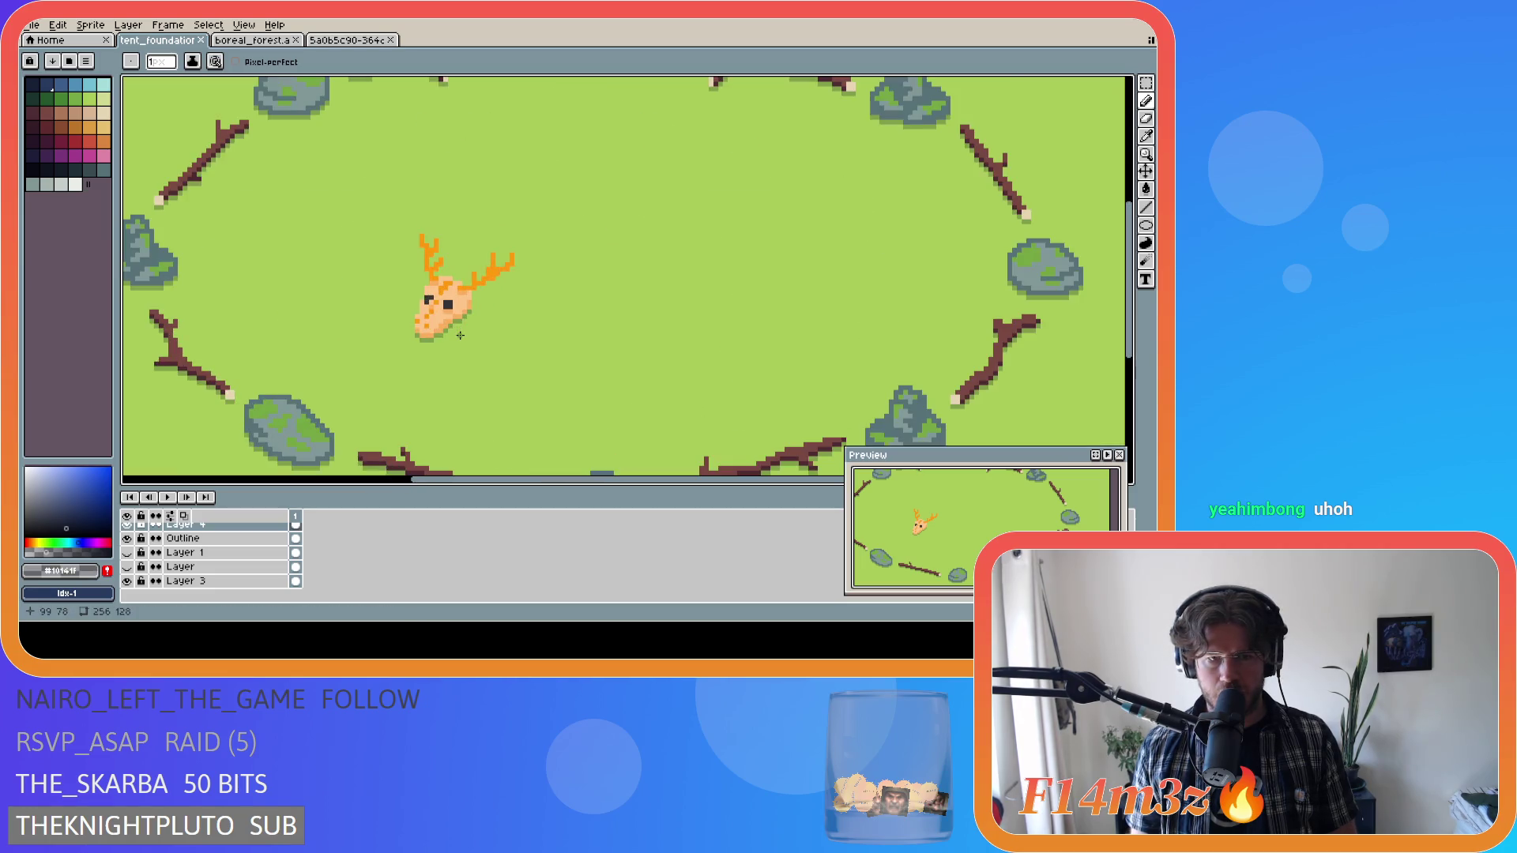
{"action": "scroll", "coordinate": [462, 324], "scroll_direction": "down", "scroll_amount": 1}
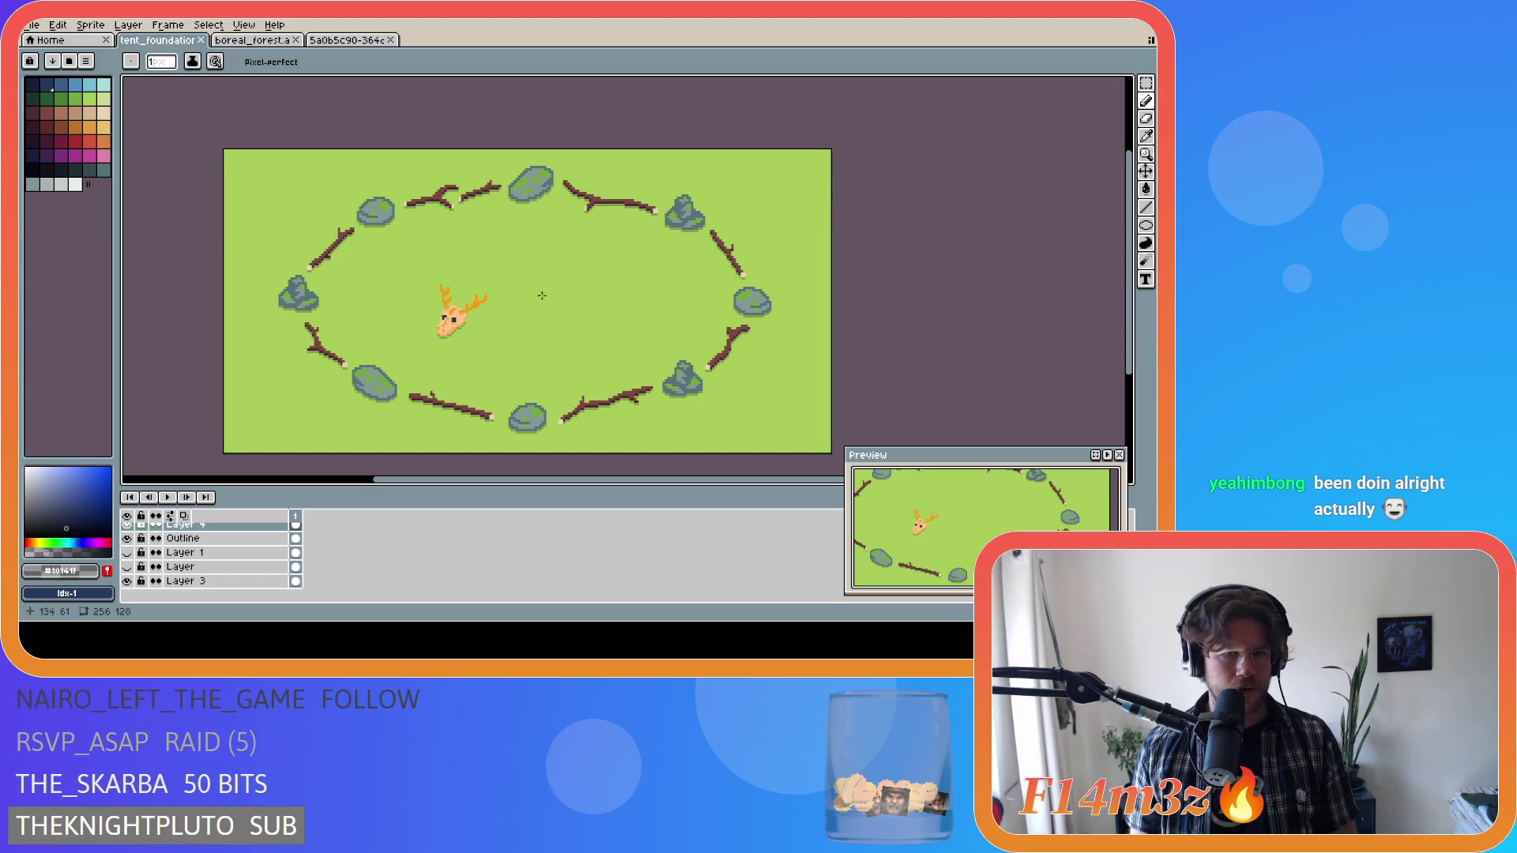
{"action": "scroll", "coordinate": [476, 330], "scroll_direction": "up", "scroll_amount": 2}
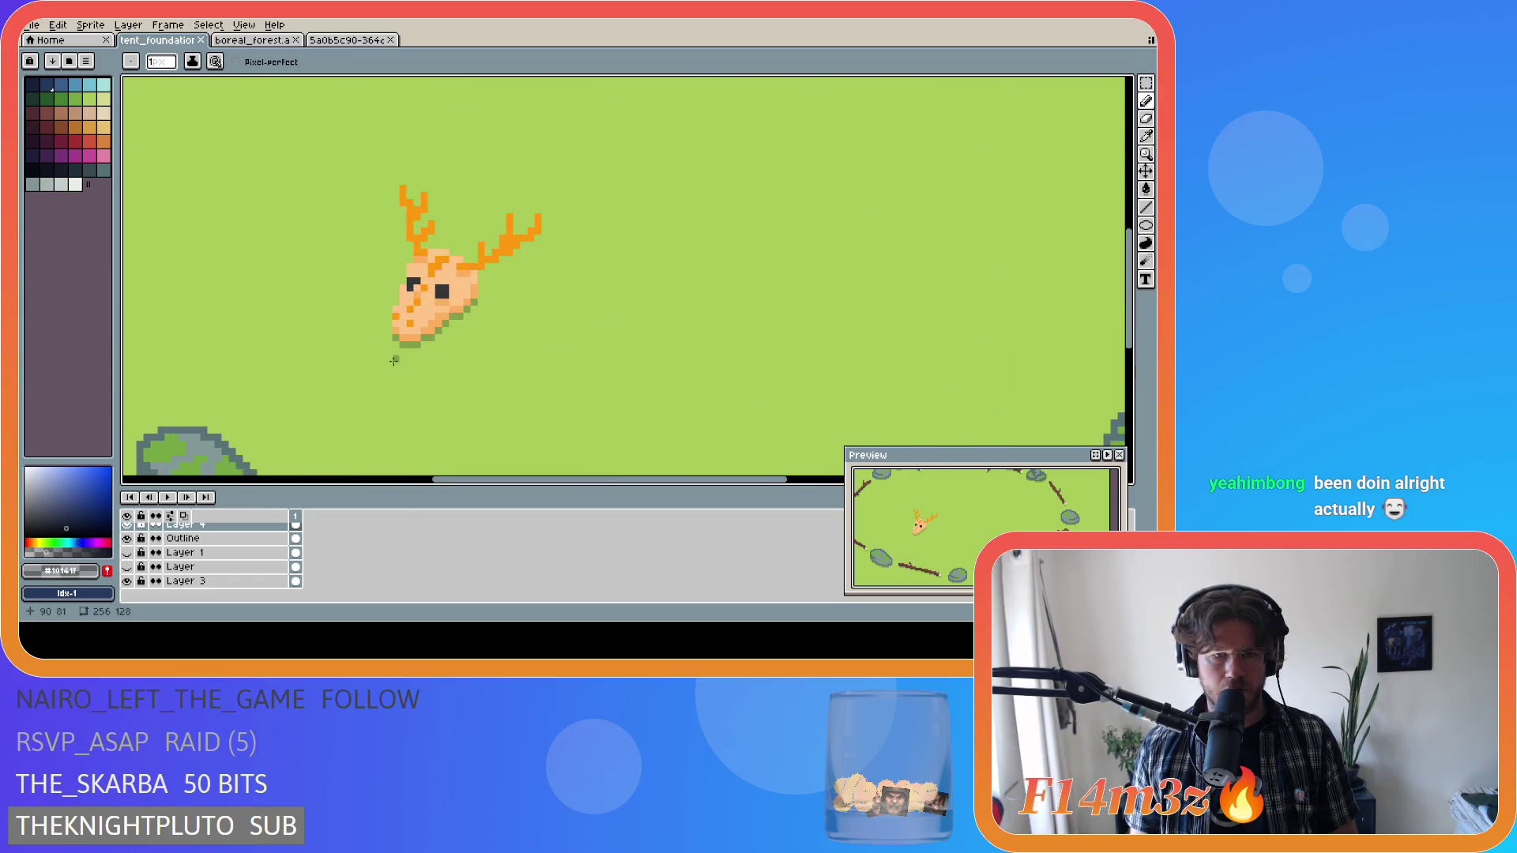
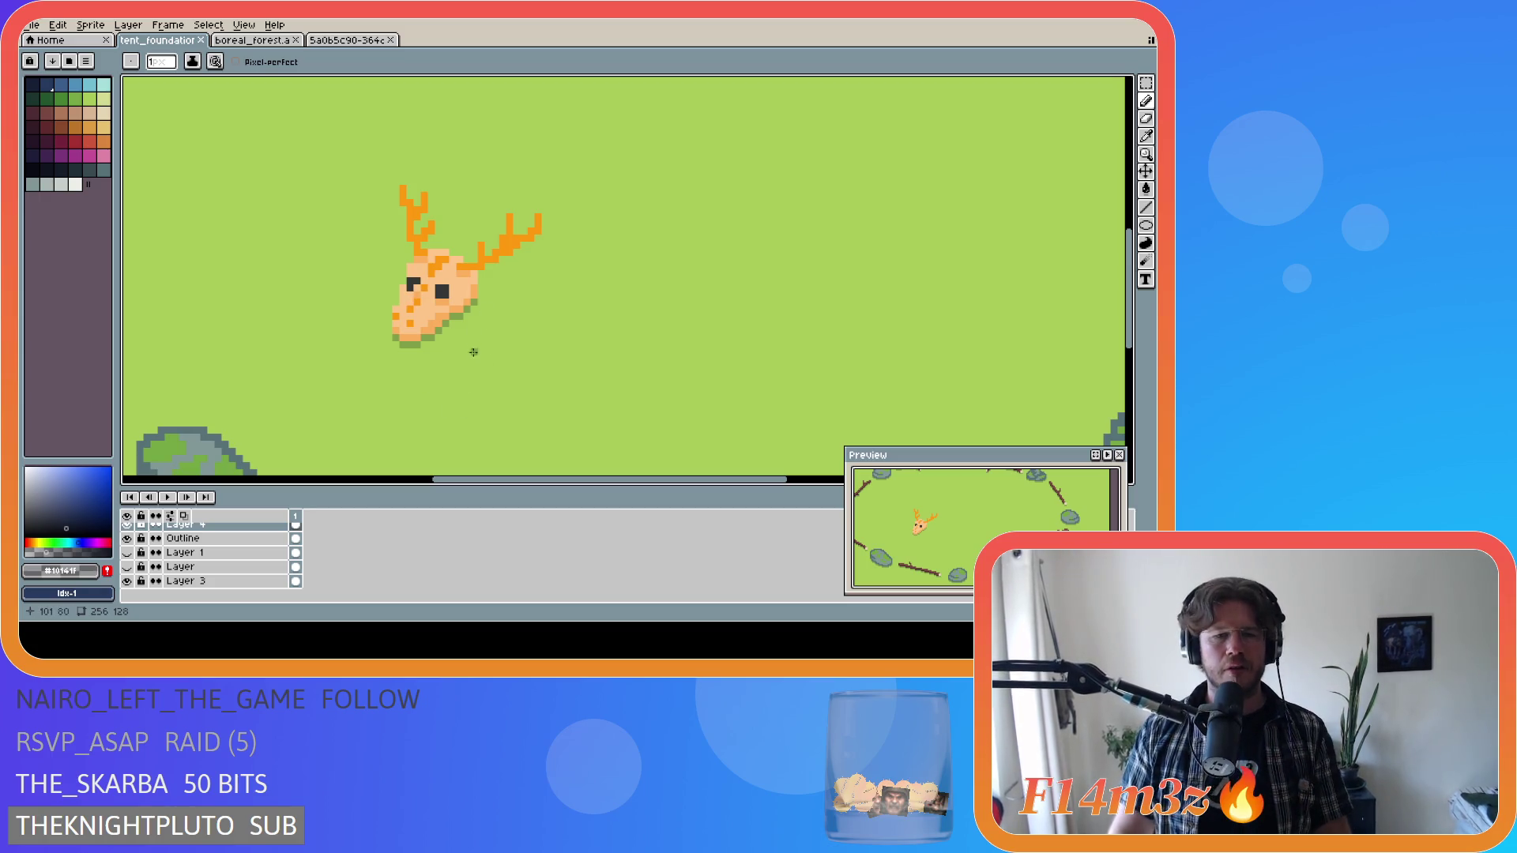
Save tent_foundation.ase twice, zooming and panning to review the ring of sticks and rocks.
{"action": "key", "text": "ctrl+s"}
{"action": "scroll", "coordinate": [585, 389], "scroll_direction": "down", "scroll_amount": 5}
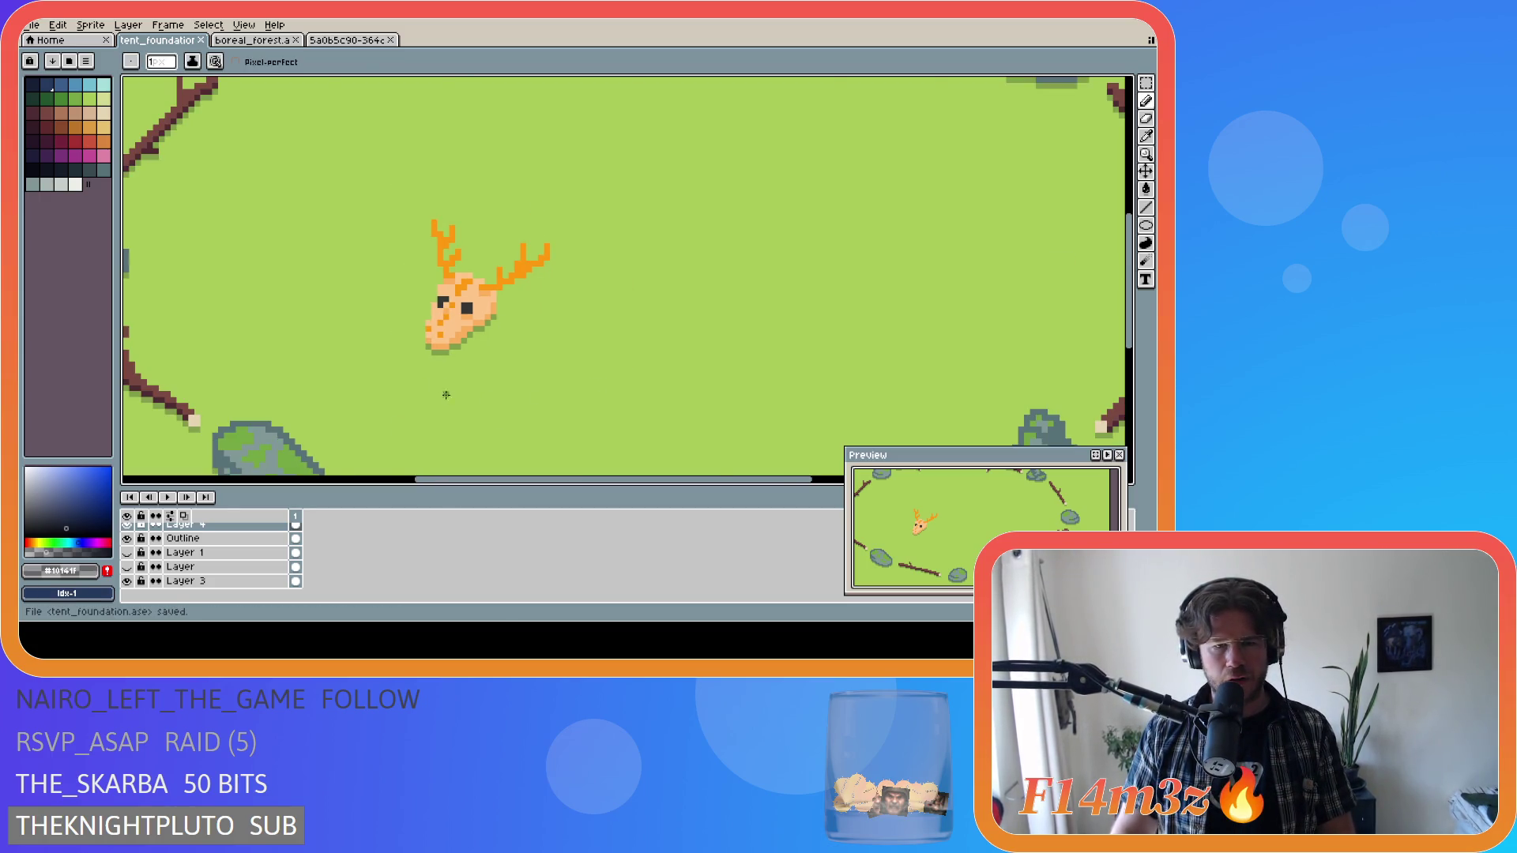
{"action": "scroll", "coordinate": [451, 424], "scroll_direction": "up", "scroll_amount": 2}
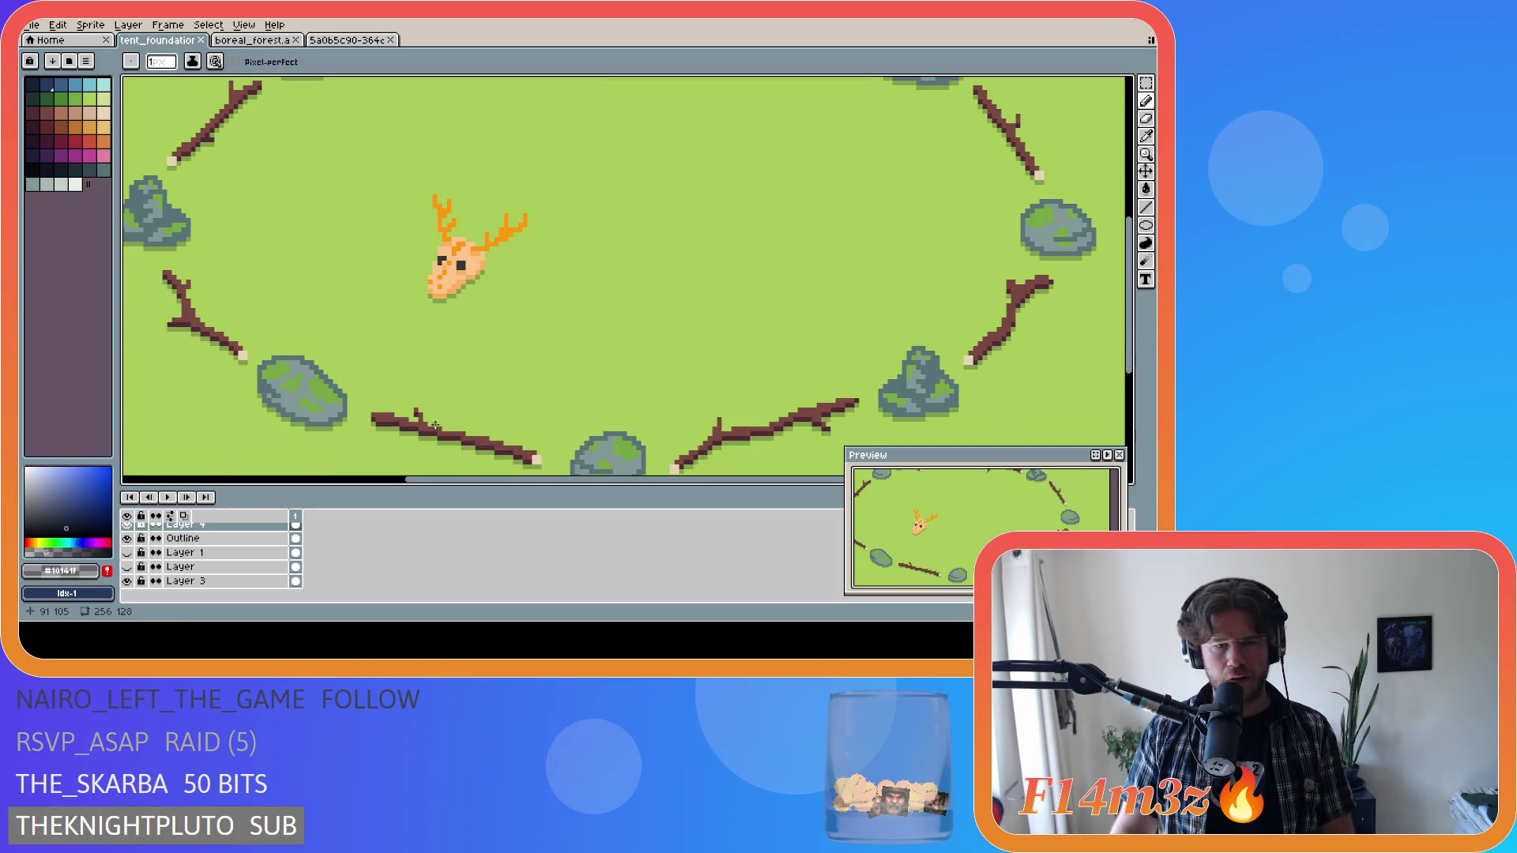
{"action": "scroll", "coordinate": [475, 388], "scroll_direction": "down", "scroll_amount": 1}
{"action": "scroll", "coordinate": [441, 411], "scroll_direction": "up", "scroll_amount": 1}
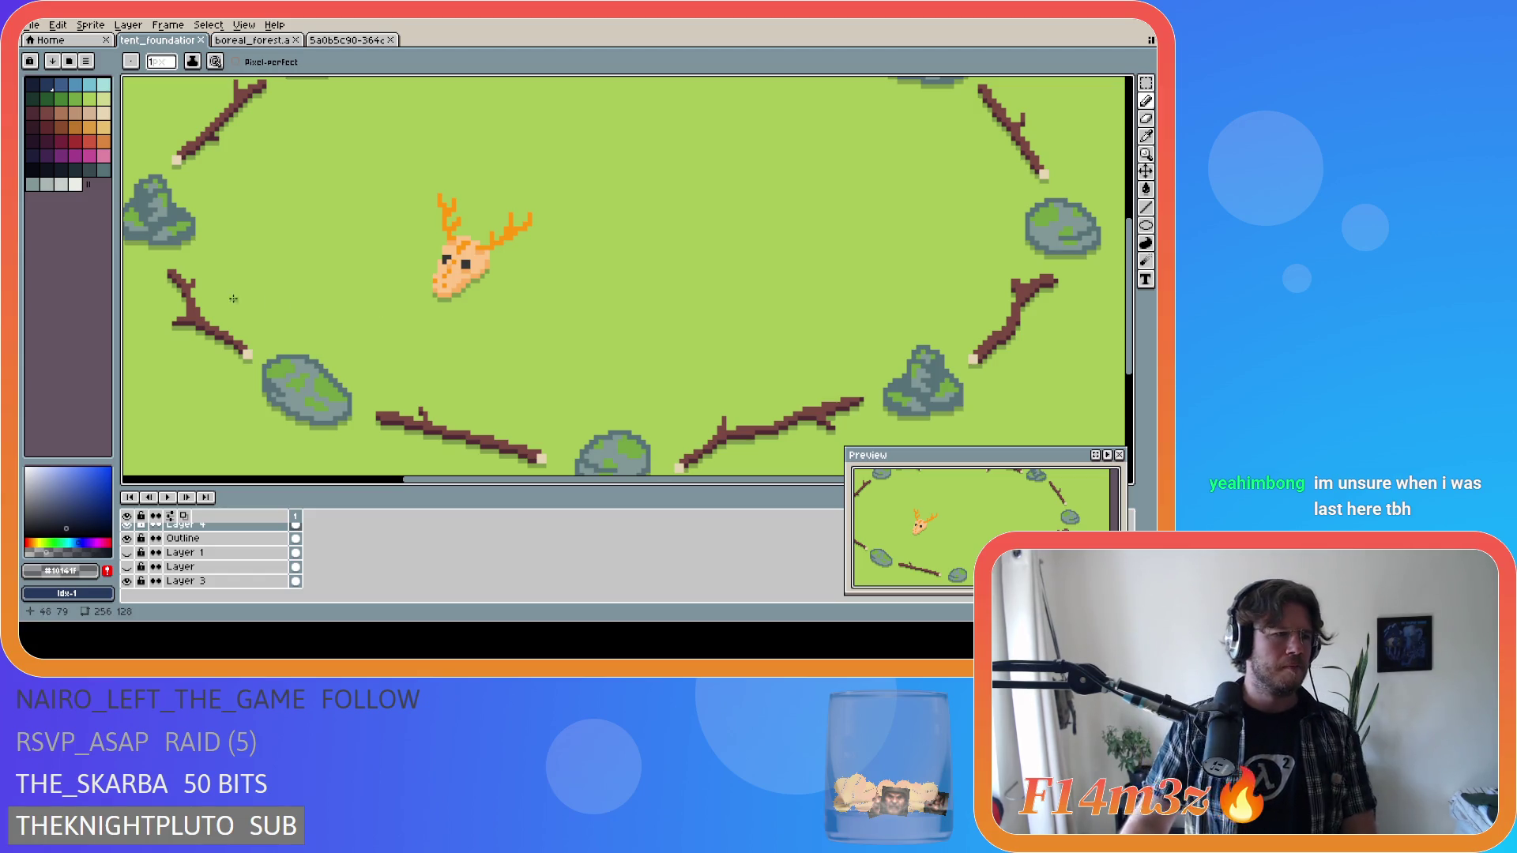
{"action": "key", "text": "ctrl+s"}
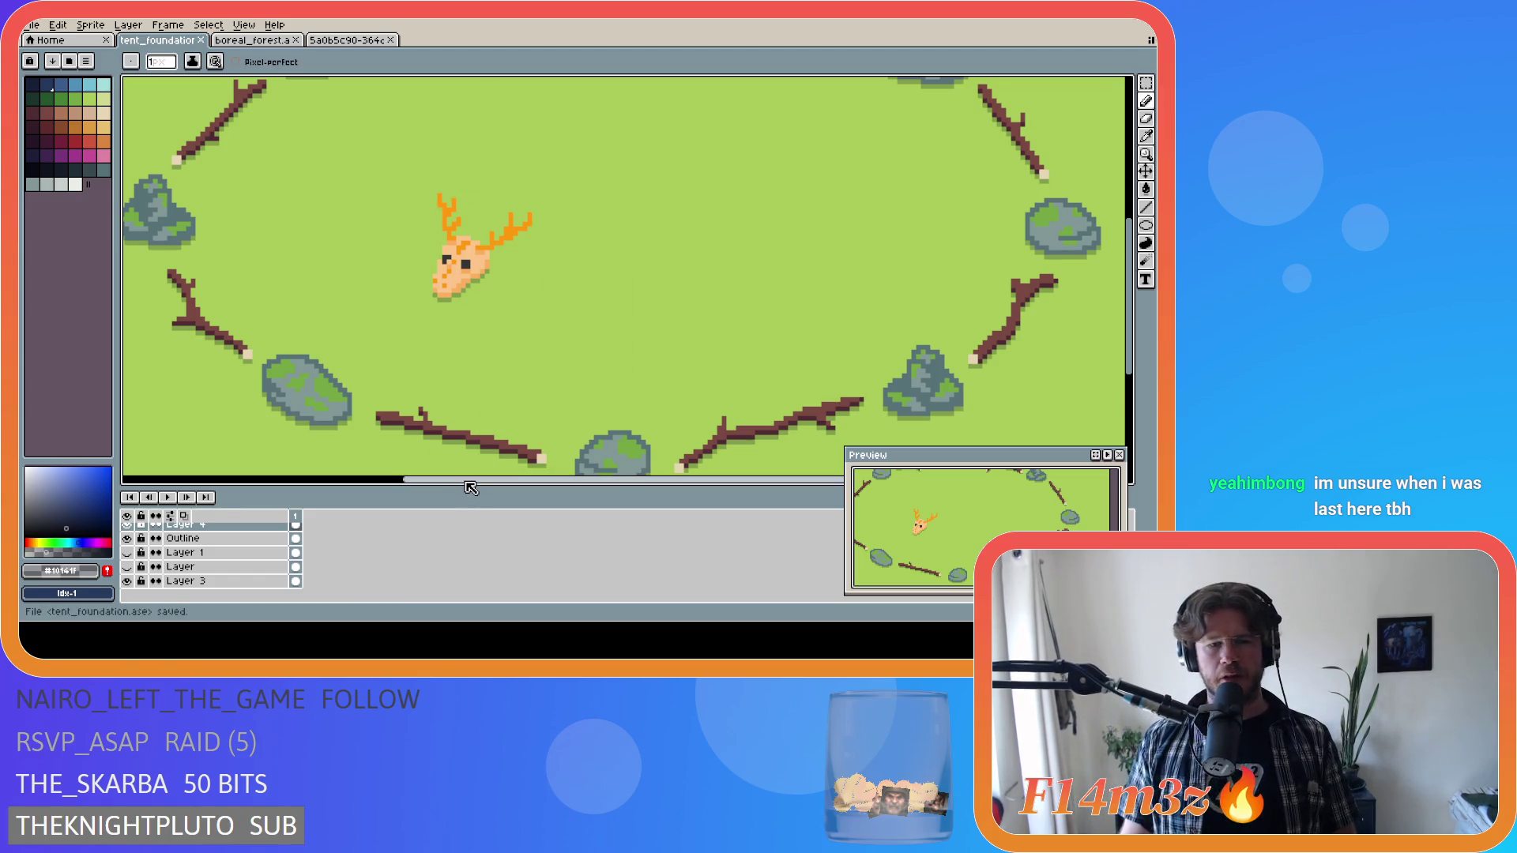
{"action": "left_click_drag", "start_coordinate": [471, 480], "coordinate": [424, 482]}
{"action": "scroll", "coordinate": [565, 332], "scroll_direction": "down", "scroll_amount": 1}
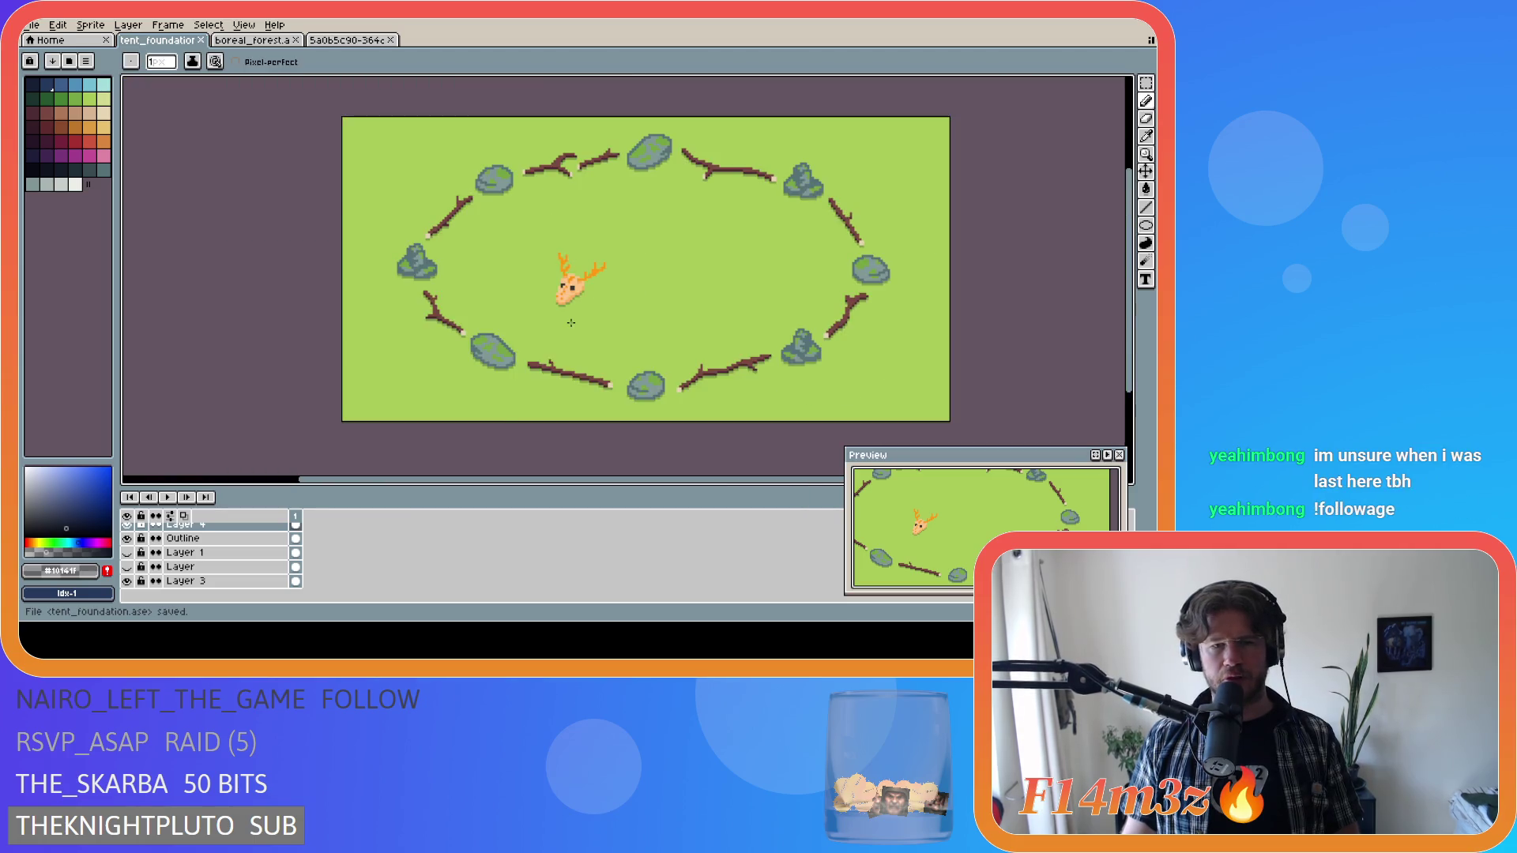
{"action": "scroll", "coordinate": [572, 323], "scroll_direction": "up", "scroll_amount": 1}
{"action": "scroll", "coordinate": [571, 322], "scroll_direction": "down", "scroll_amount": 1}
{"action": "scroll", "coordinate": [552, 321], "scroll_direction": "up", "scroll_amount": 1}
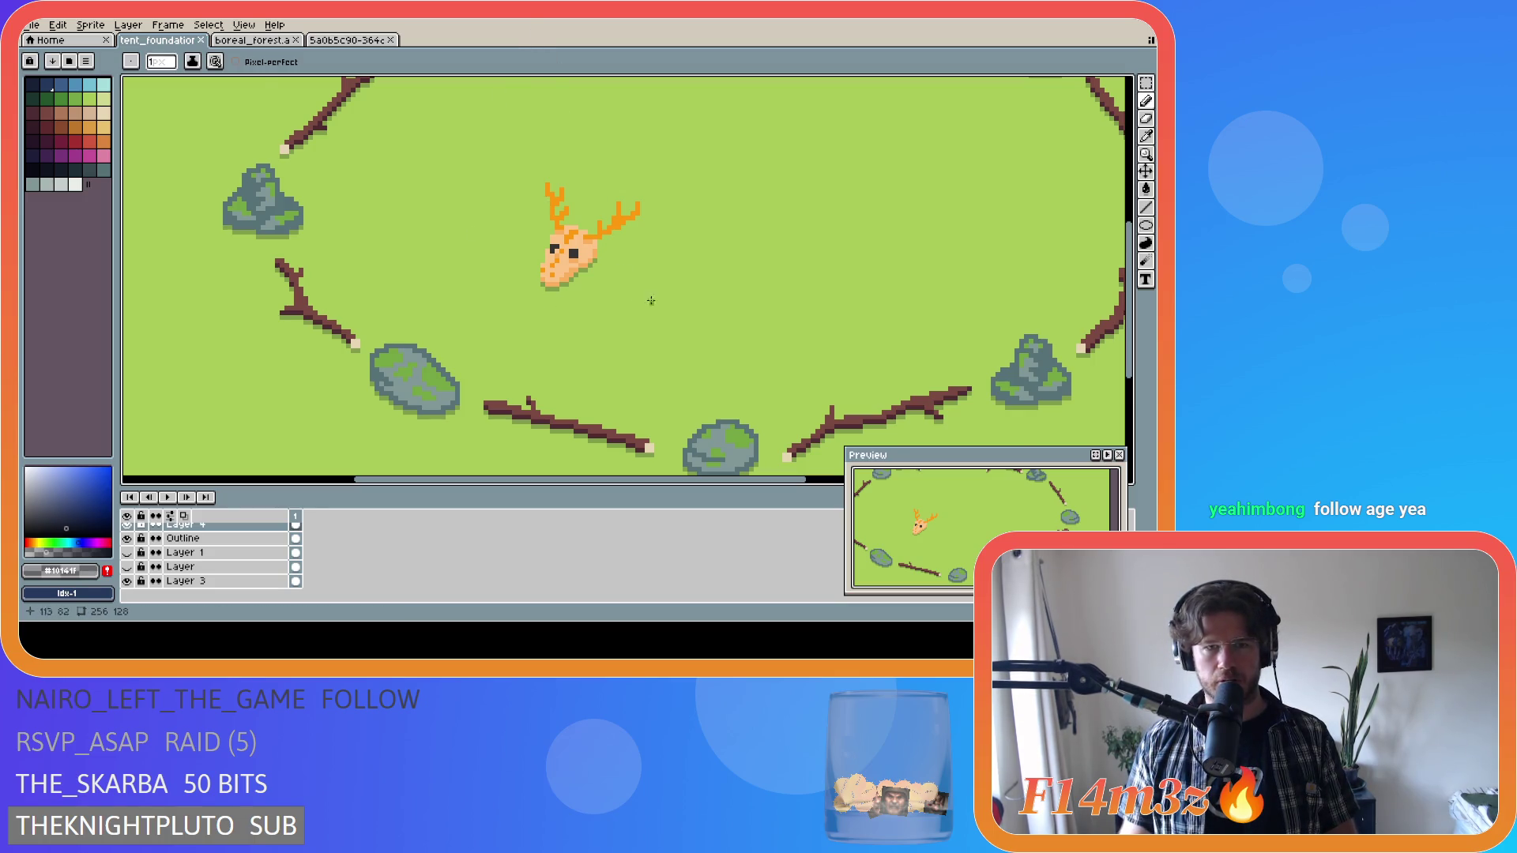
{"action": "scroll", "coordinate": [652, 301], "scroll_direction": "down", "scroll_amount": 5}
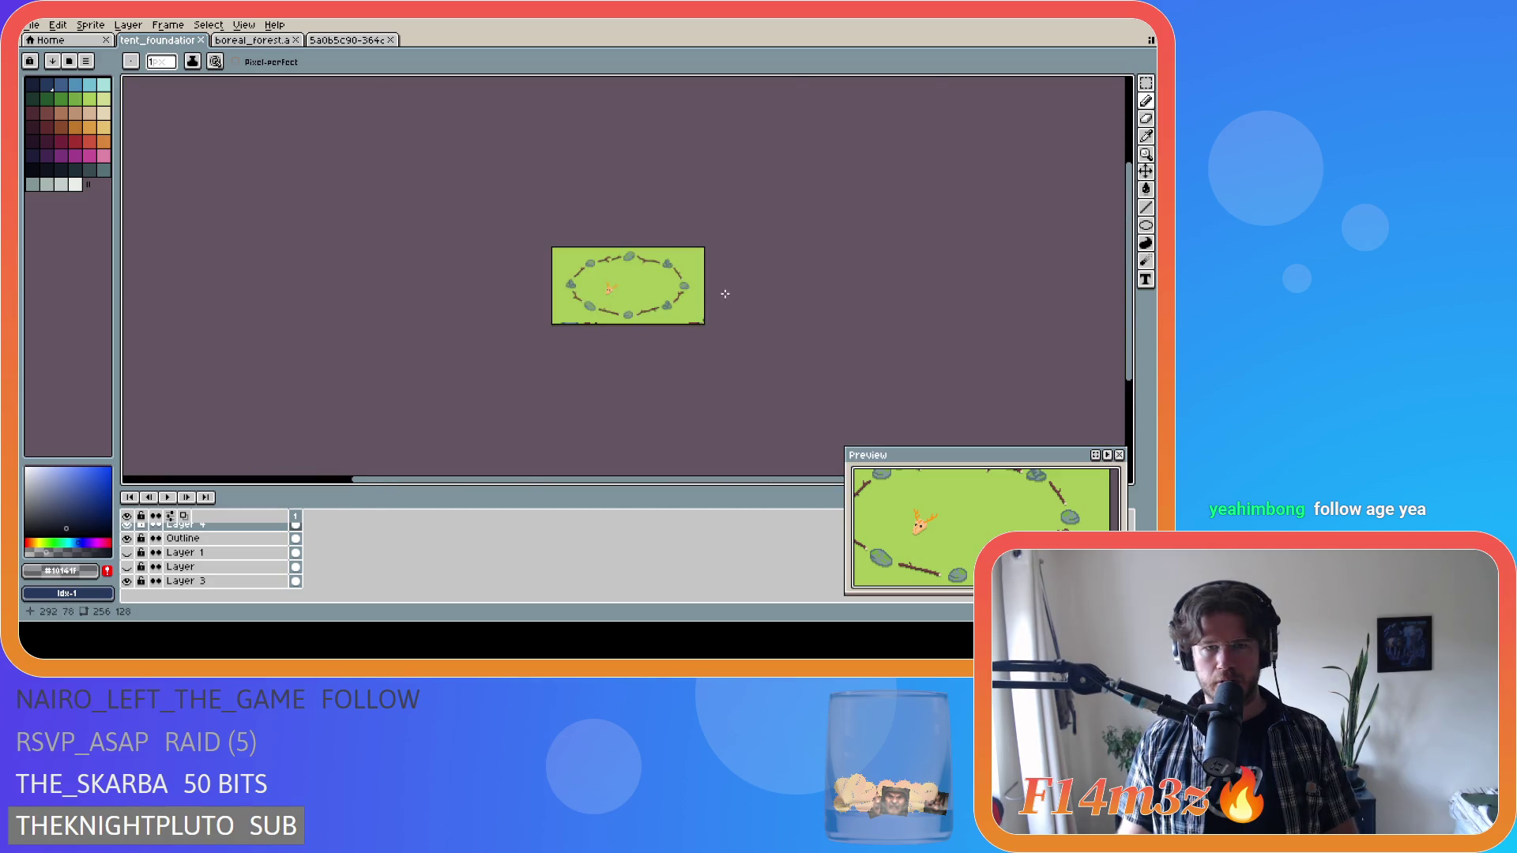
{"action": "scroll", "coordinate": [725, 293], "scroll_direction": "up", "scroll_amount": 6}
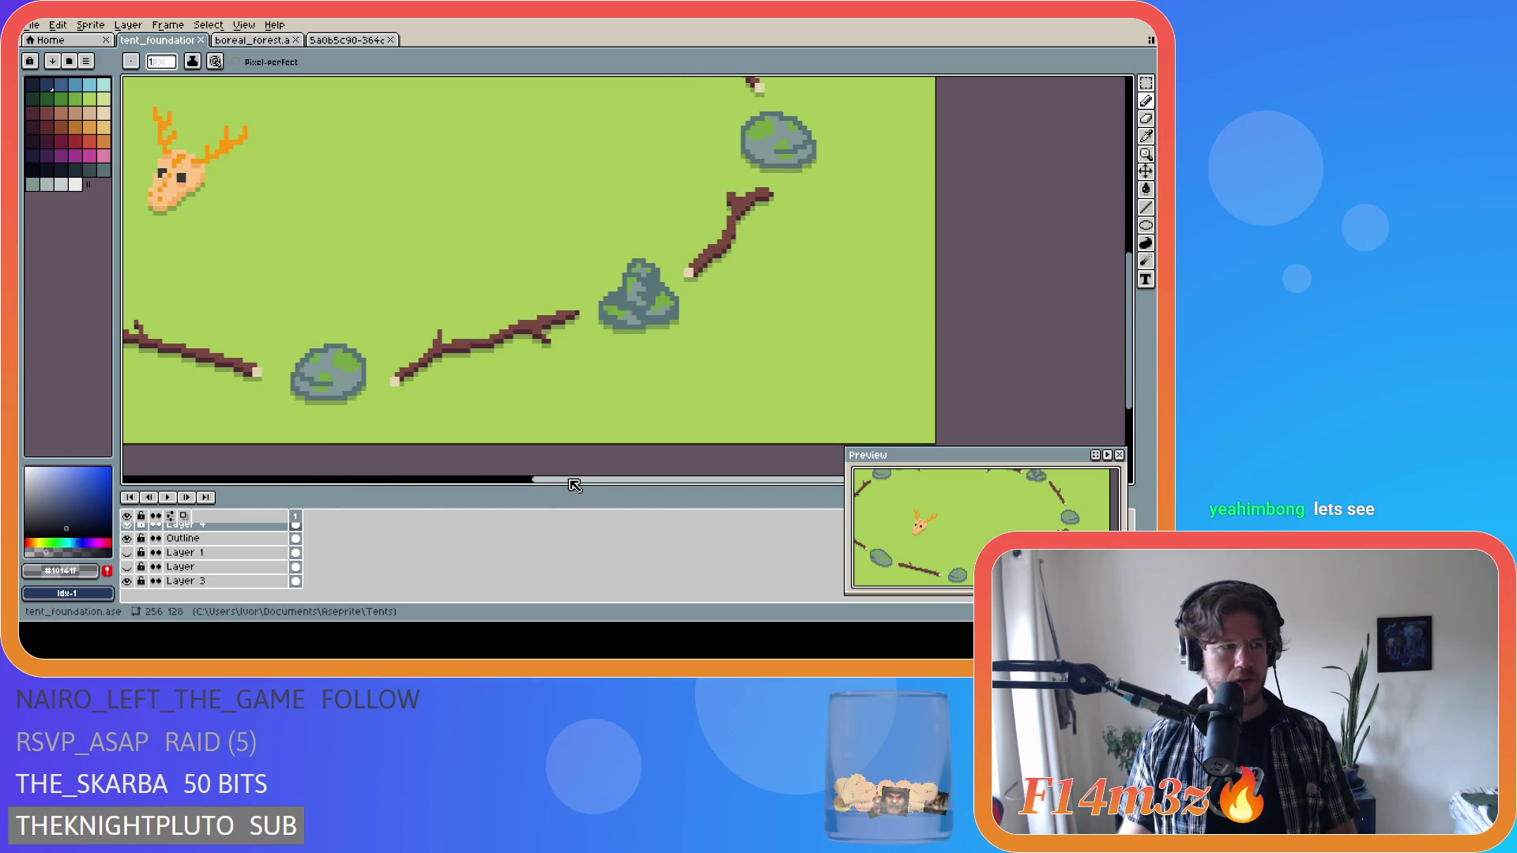
{"action": "left_click_drag", "start_coordinate": [581, 479], "coordinate": [435, 478]}
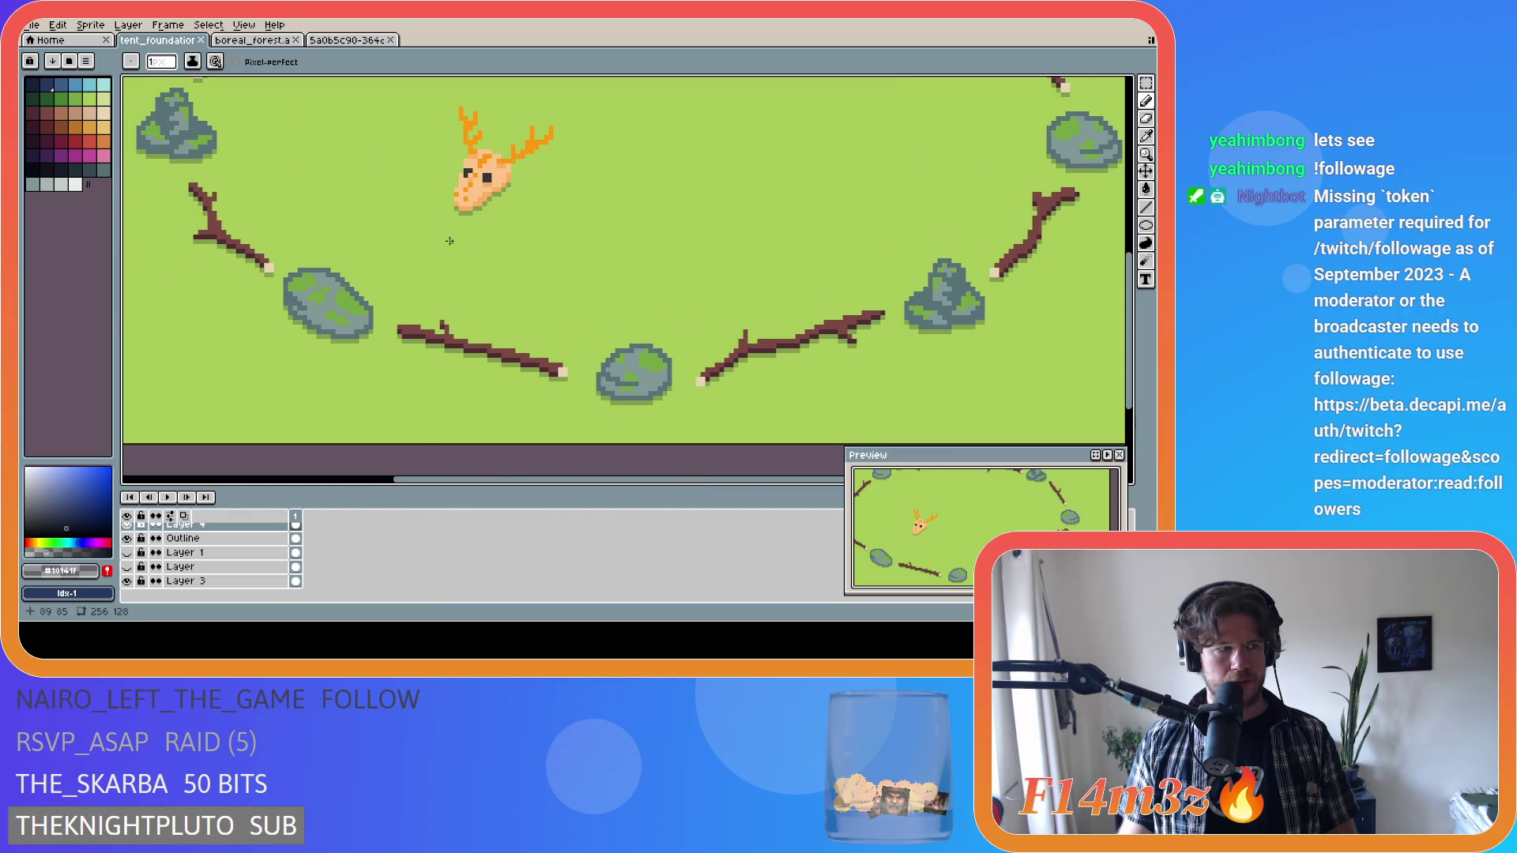
{"action": "scroll", "coordinate": [450, 240], "scroll_direction": "down", "scroll_amount": 2}
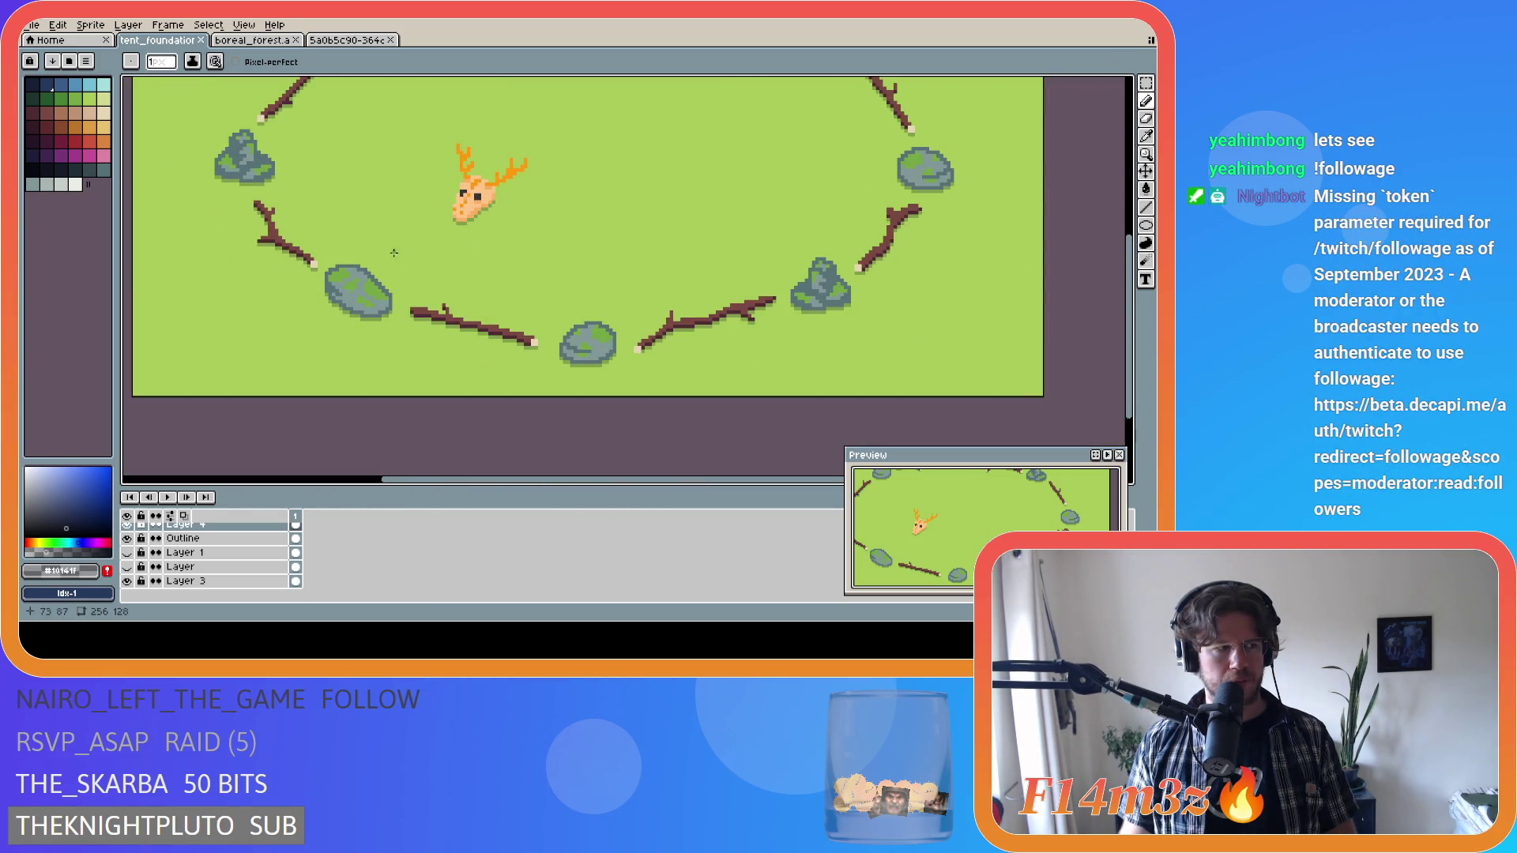
{"action": "scroll", "coordinate": [394, 253], "scroll_direction": "up", "scroll_amount": 2}
{"action": "scroll", "coordinate": [414, 224], "scroll_direction": "down", "scroll_amount": 1}
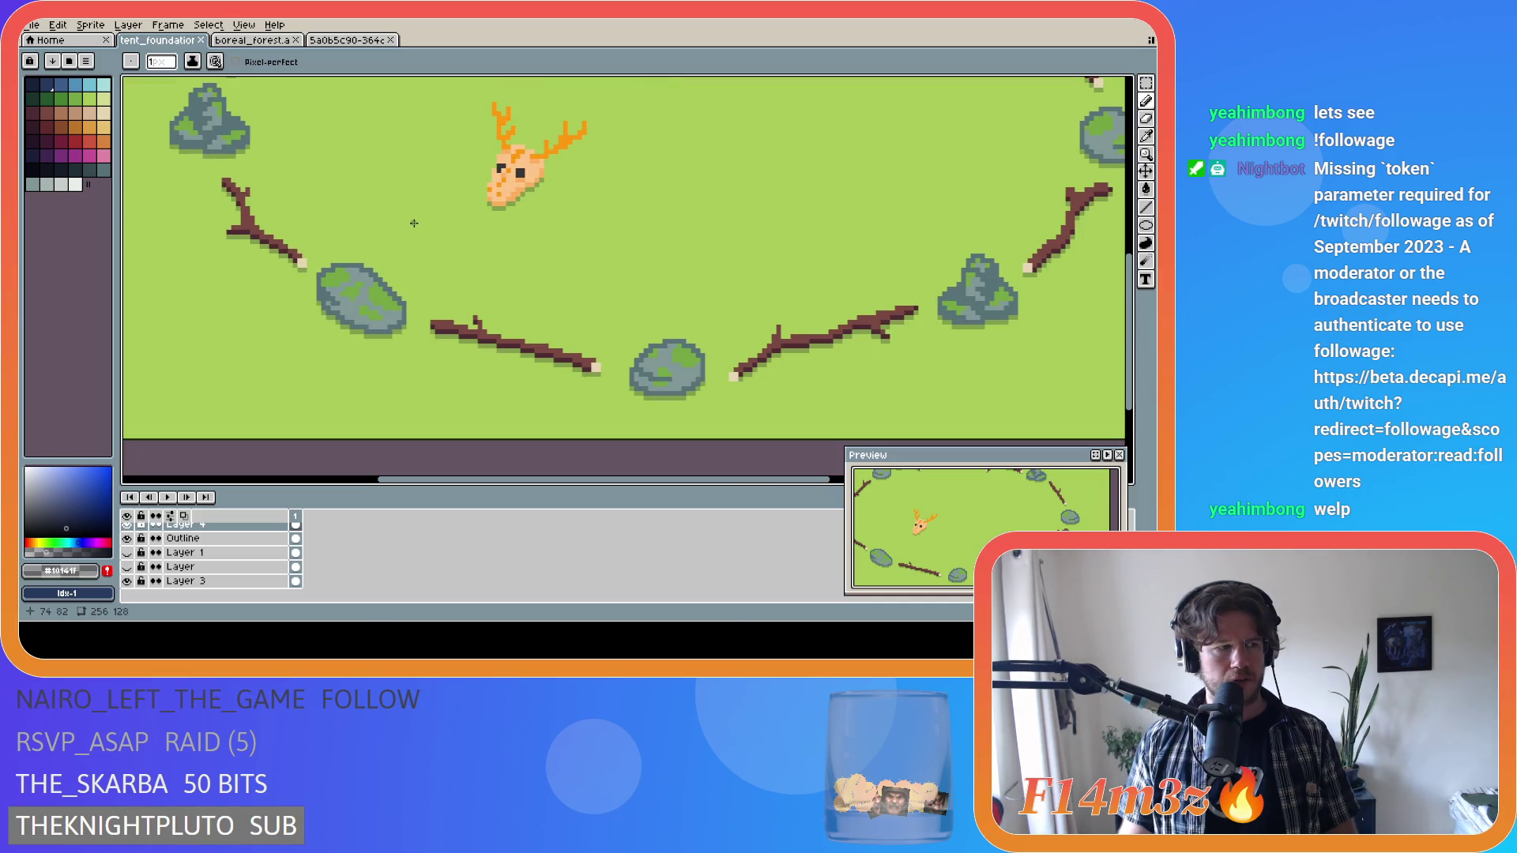
{"action": "scroll", "coordinate": [431, 230], "scroll_direction": "up", "scroll_amount": 1}
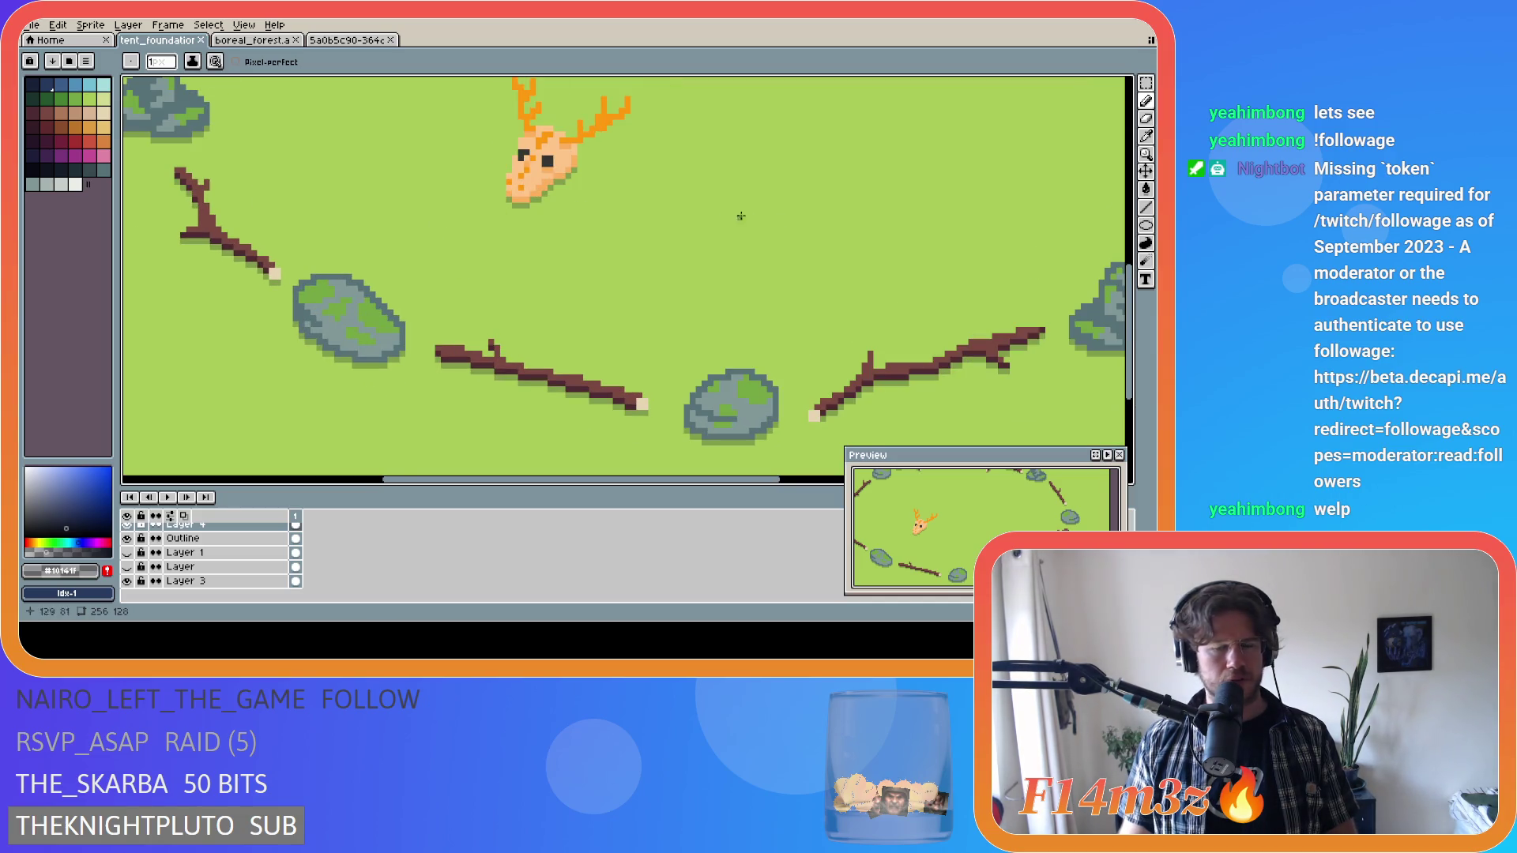
{"action": "scroll", "coordinate": [703, 229], "scroll_direction": "down", "scroll_amount": 2}
{"action": "scroll", "coordinate": [600, 175], "scroll_direction": "up", "scroll_amount": 3}
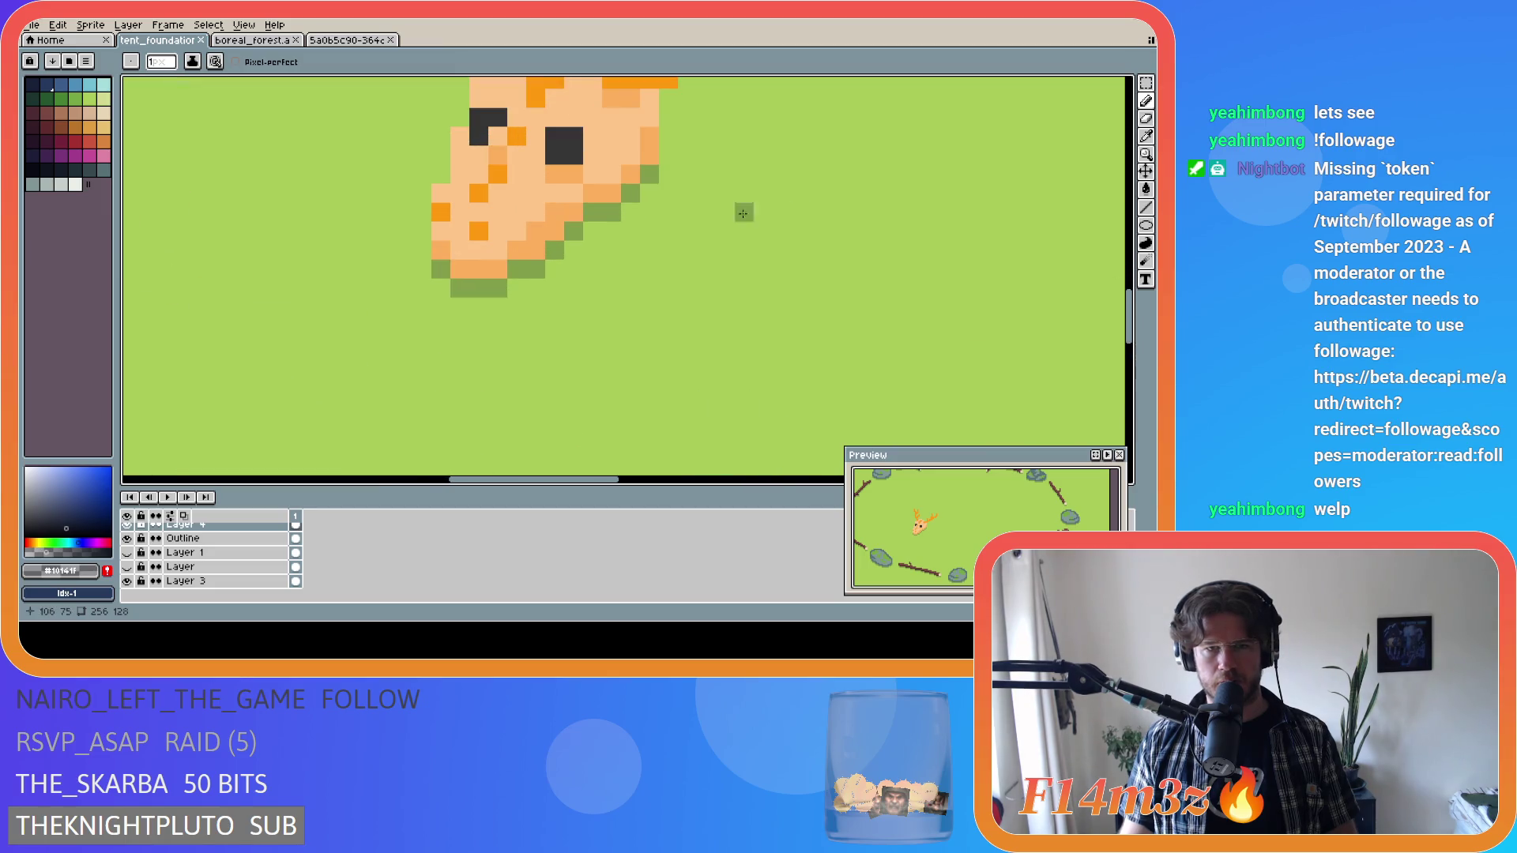
{"action": "scroll", "coordinate": [679, 176], "scroll_direction": "down", "scroll_amount": 2}
{"action": "scroll", "coordinate": [691, 175], "scroll_direction": "up", "scroll_amount": 1}
{"action": "scroll", "coordinate": [691, 175], "scroll_direction": "down", "scroll_amount": 1}
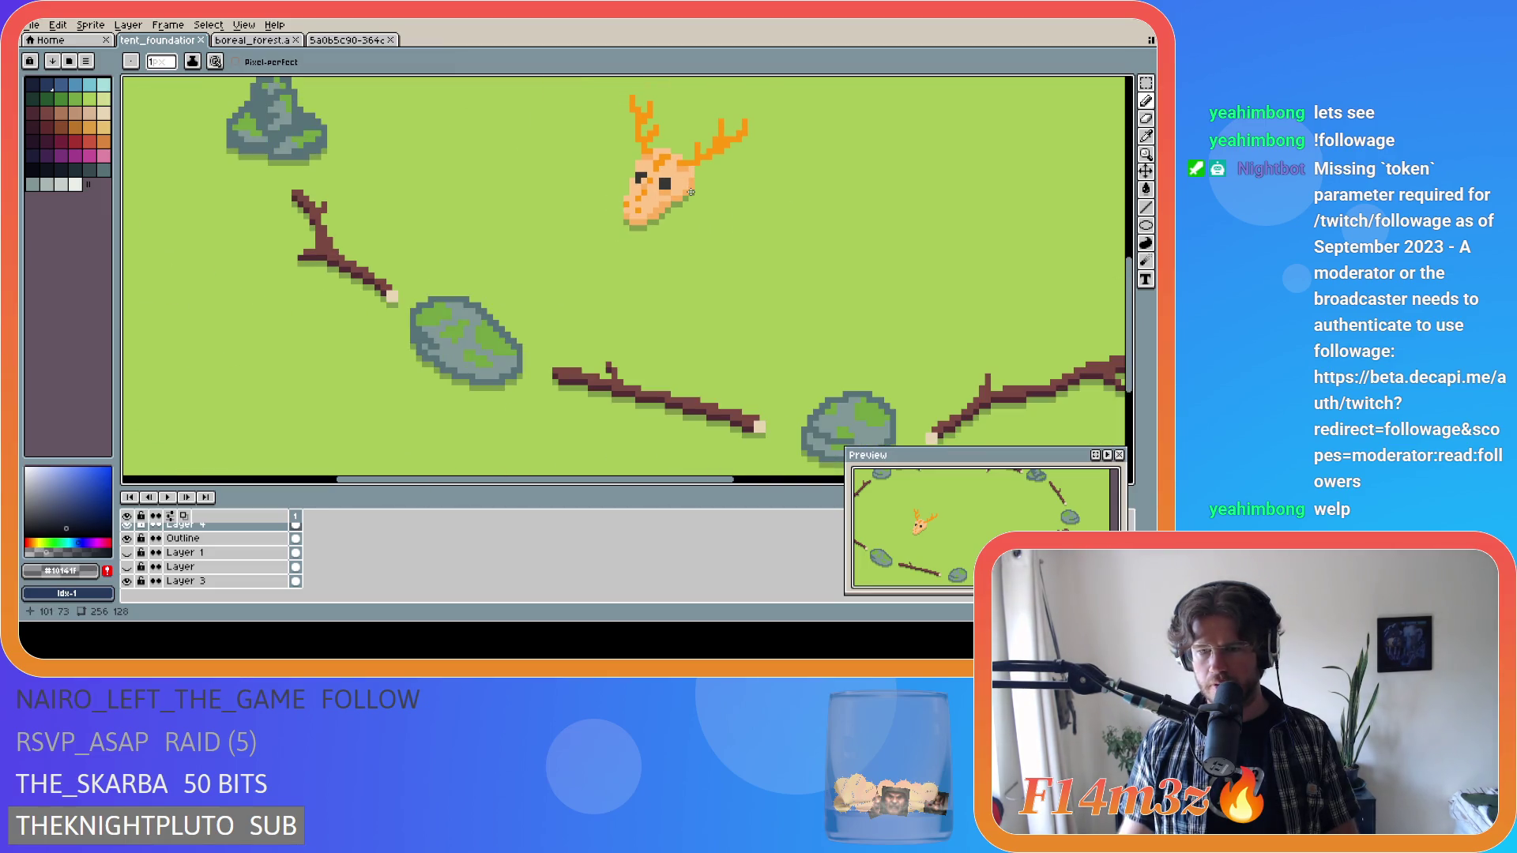
{"action": "scroll", "coordinate": [691, 192], "scroll_direction": "up", "scroll_amount": 1}
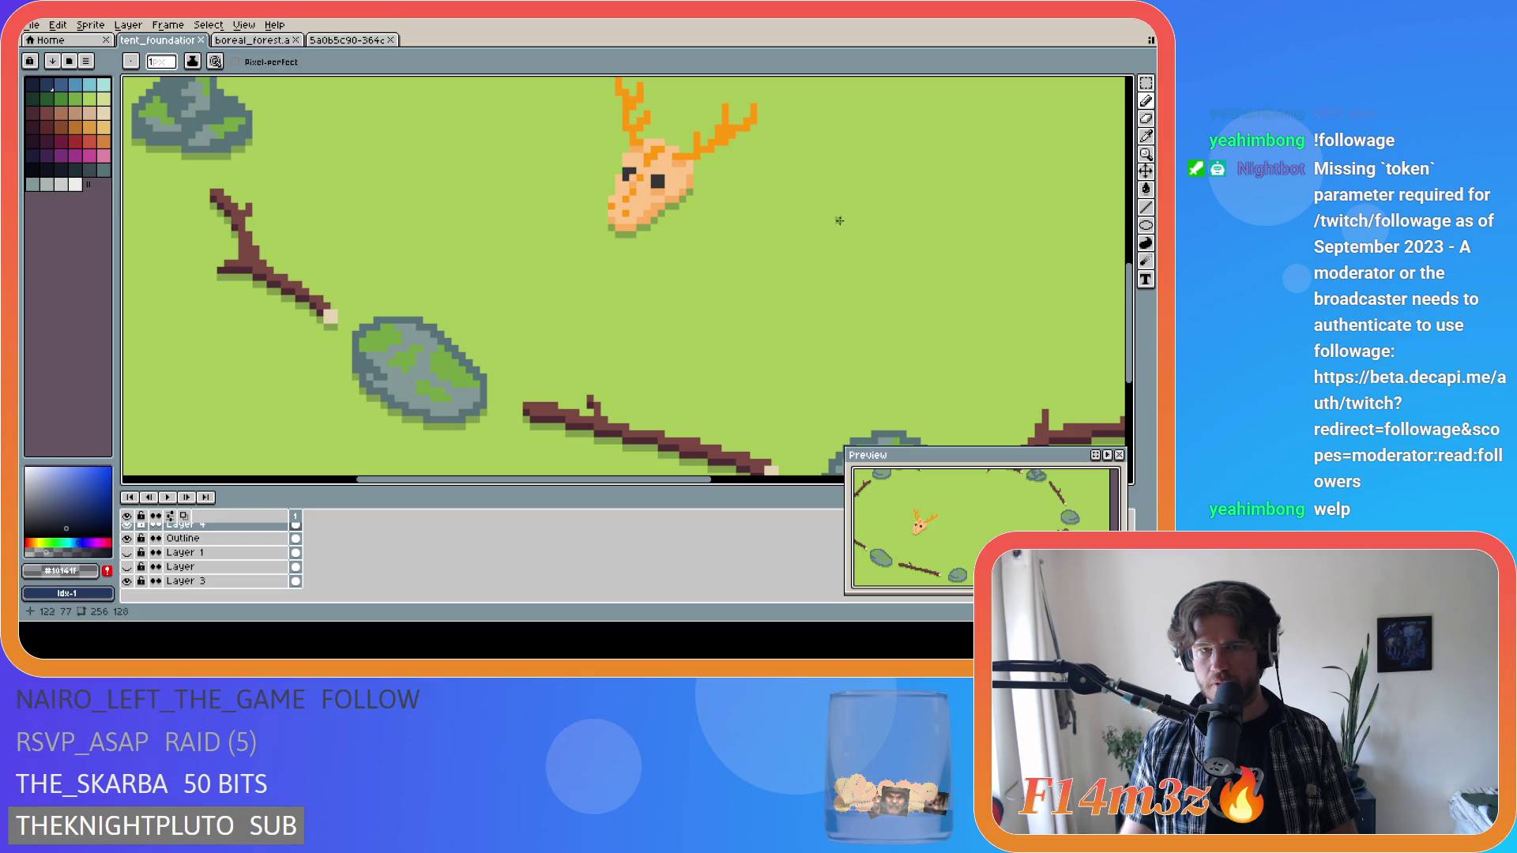
{"action": "scroll", "coordinate": [711, 162], "scroll_direction": "up", "scroll_amount": 1}
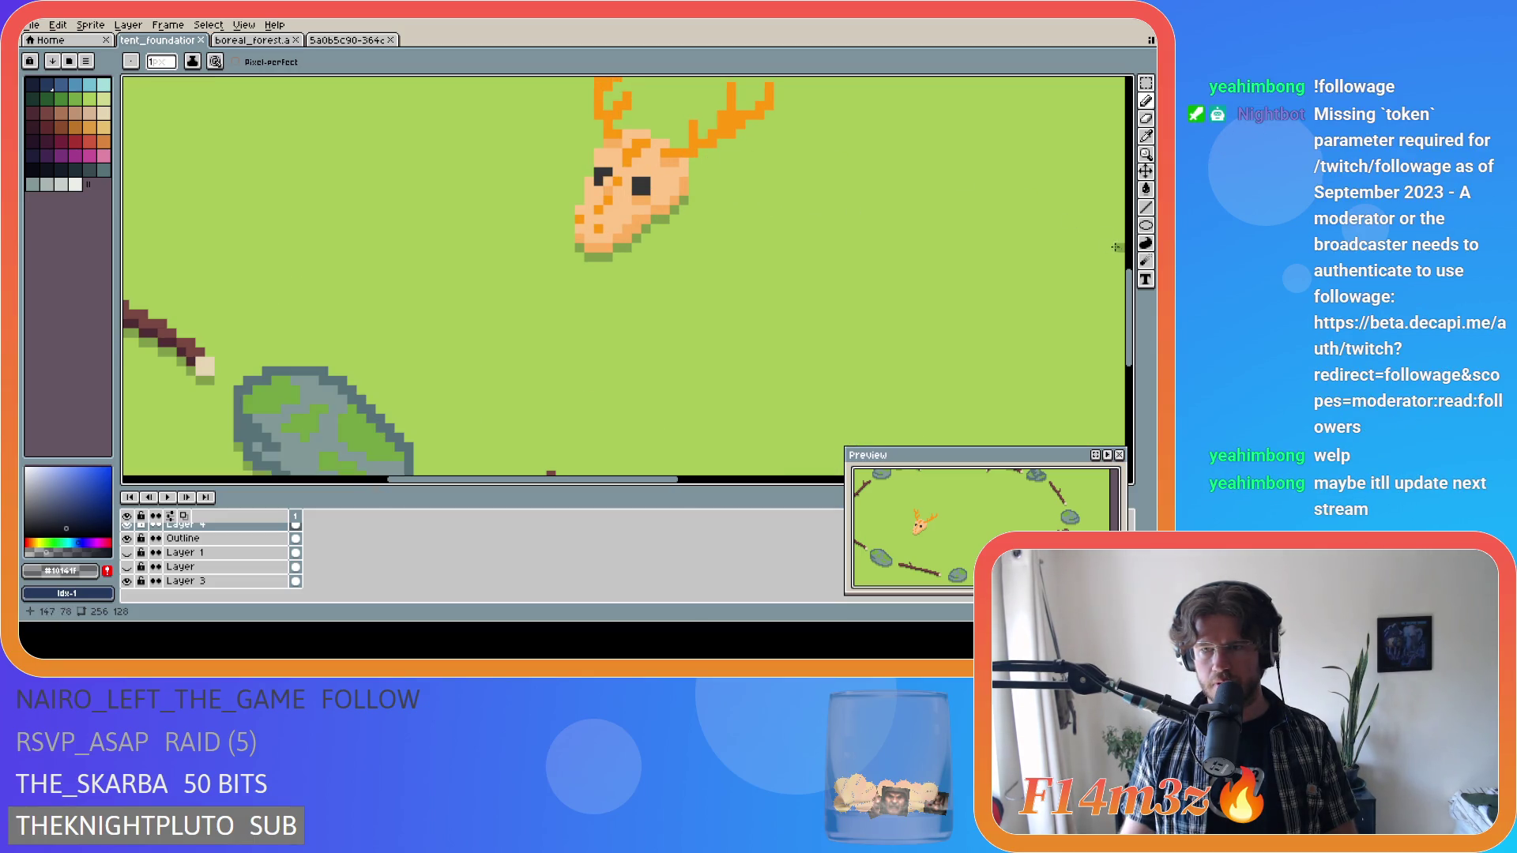
{"action": "scroll", "coordinate": [908, 261], "scroll_direction": "down", "scroll_amount": 3}
{"action": "scroll", "coordinate": [827, 261], "scroll_direction": "up", "scroll_amount": 2}
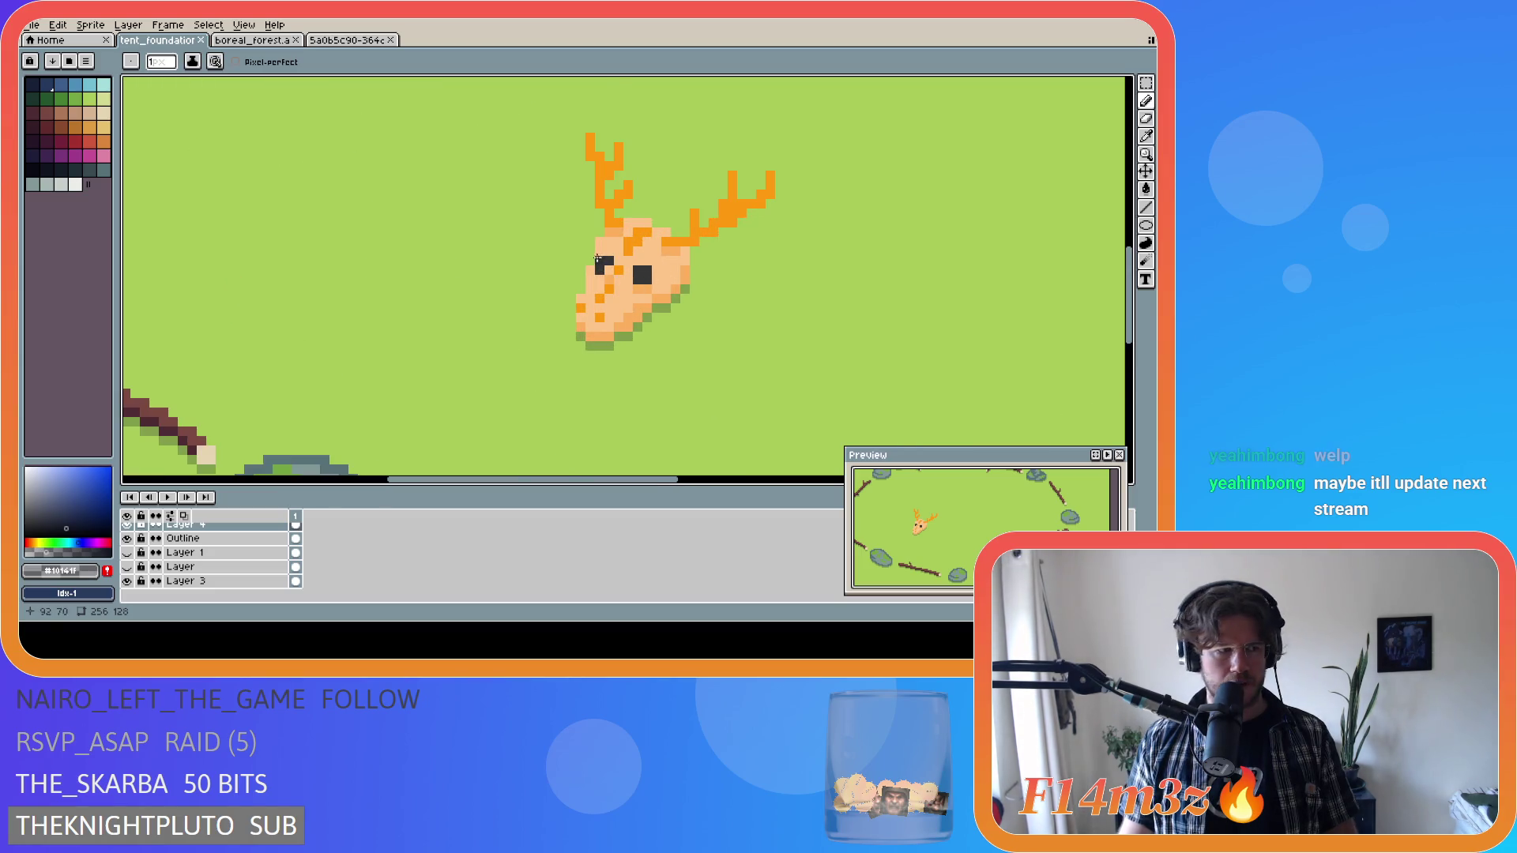
Sample the skull's peach and orange tones, undo the last pencil stroke, and save.
{"action": "left_click", "coordinate": [676, 272], "text": "alt"}
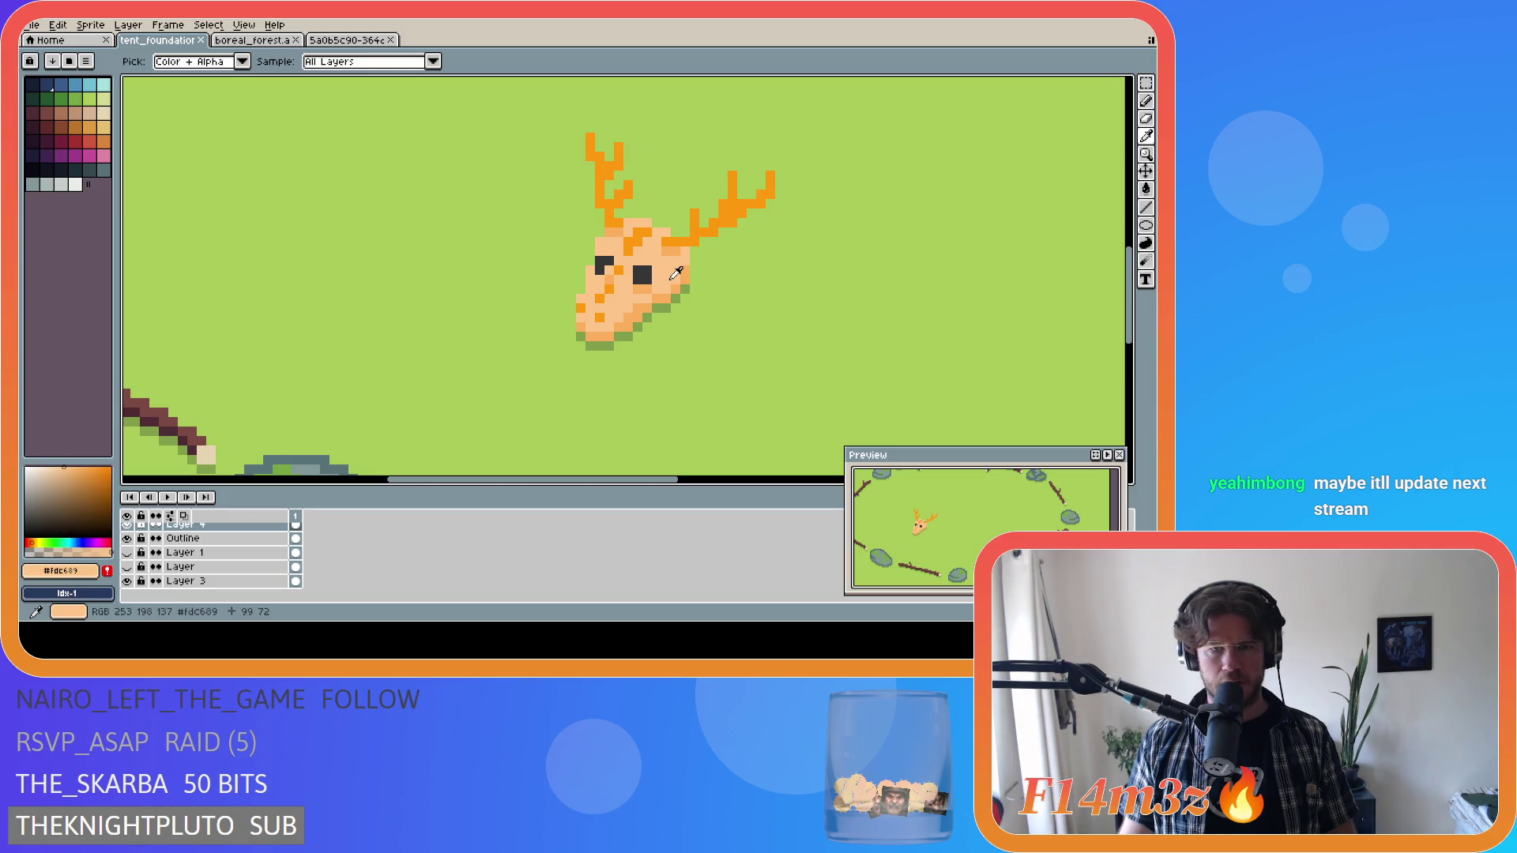
{"action": "left_click", "coordinate": [677, 287], "text": "alt"}
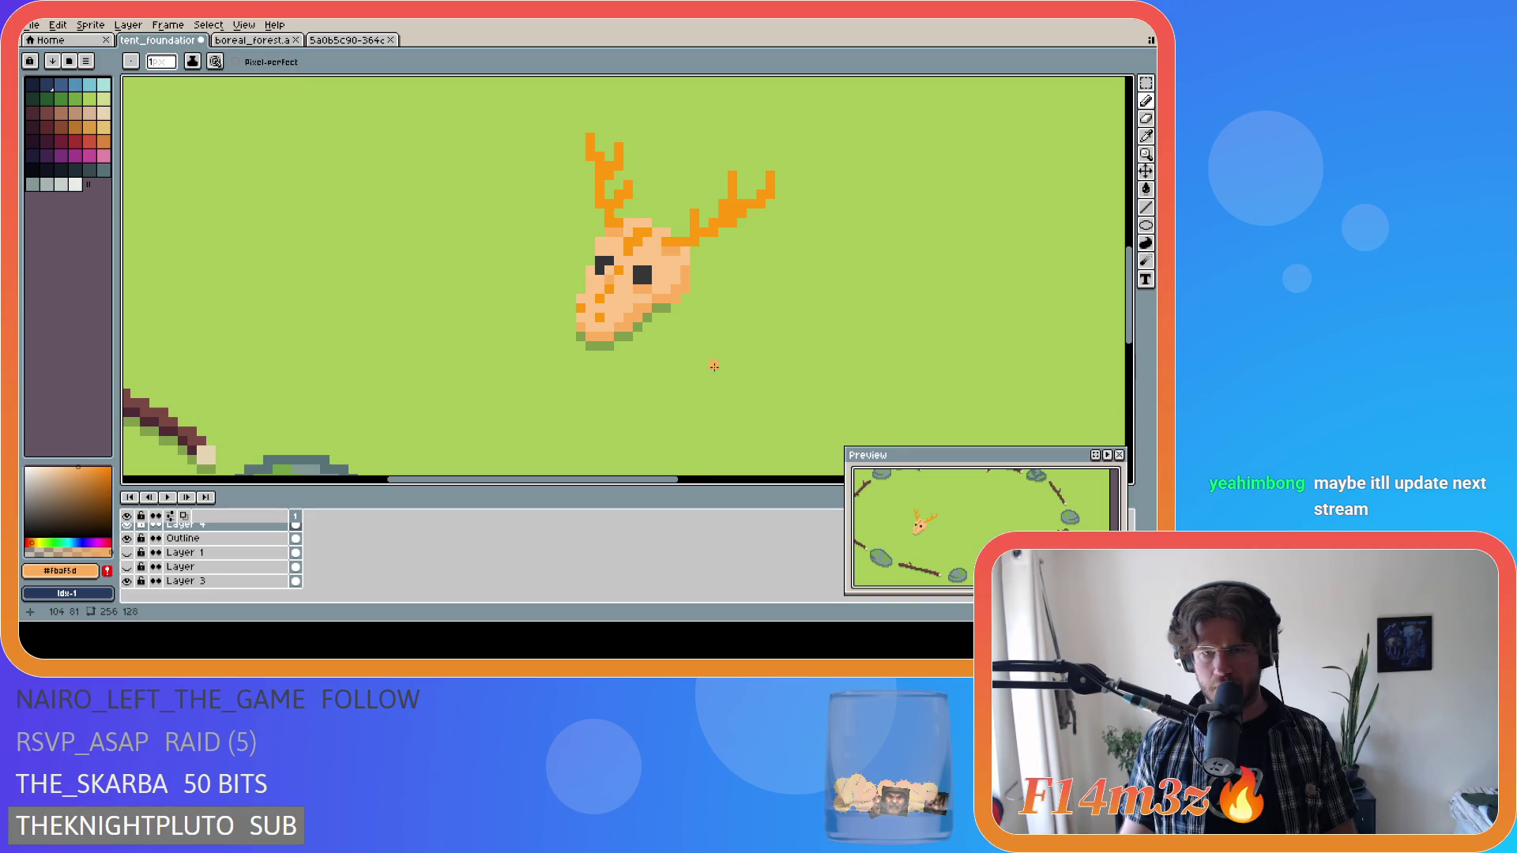
{"action": "left_click", "coordinate": [670, 283], "text": "alt"}
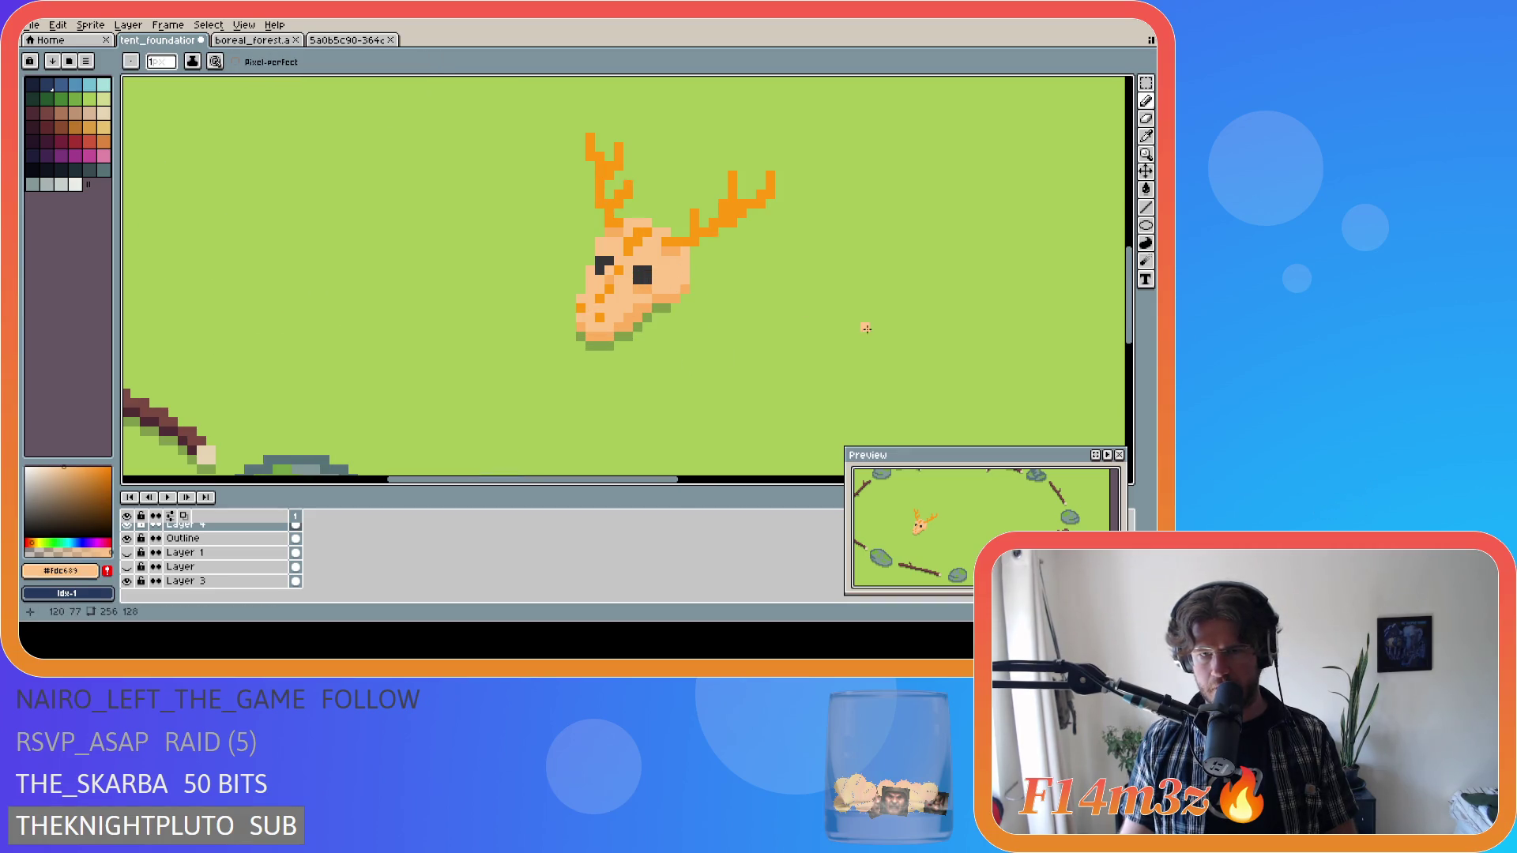
{"action": "scroll", "coordinate": [867, 329], "scroll_direction": "down", "scroll_amount": 2}
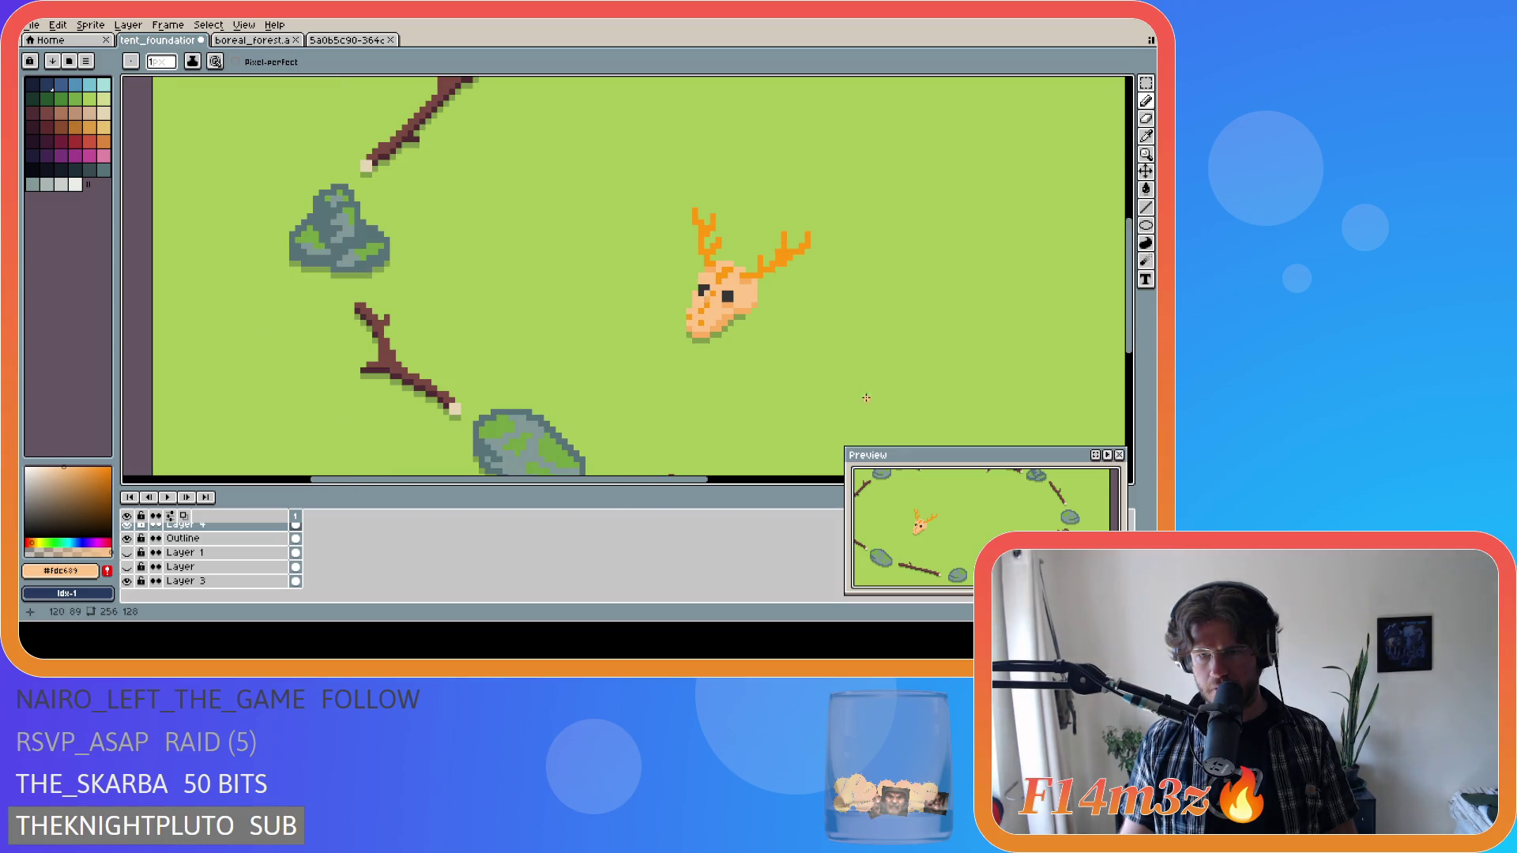
{"action": "key", "text": "ctrl+z"}
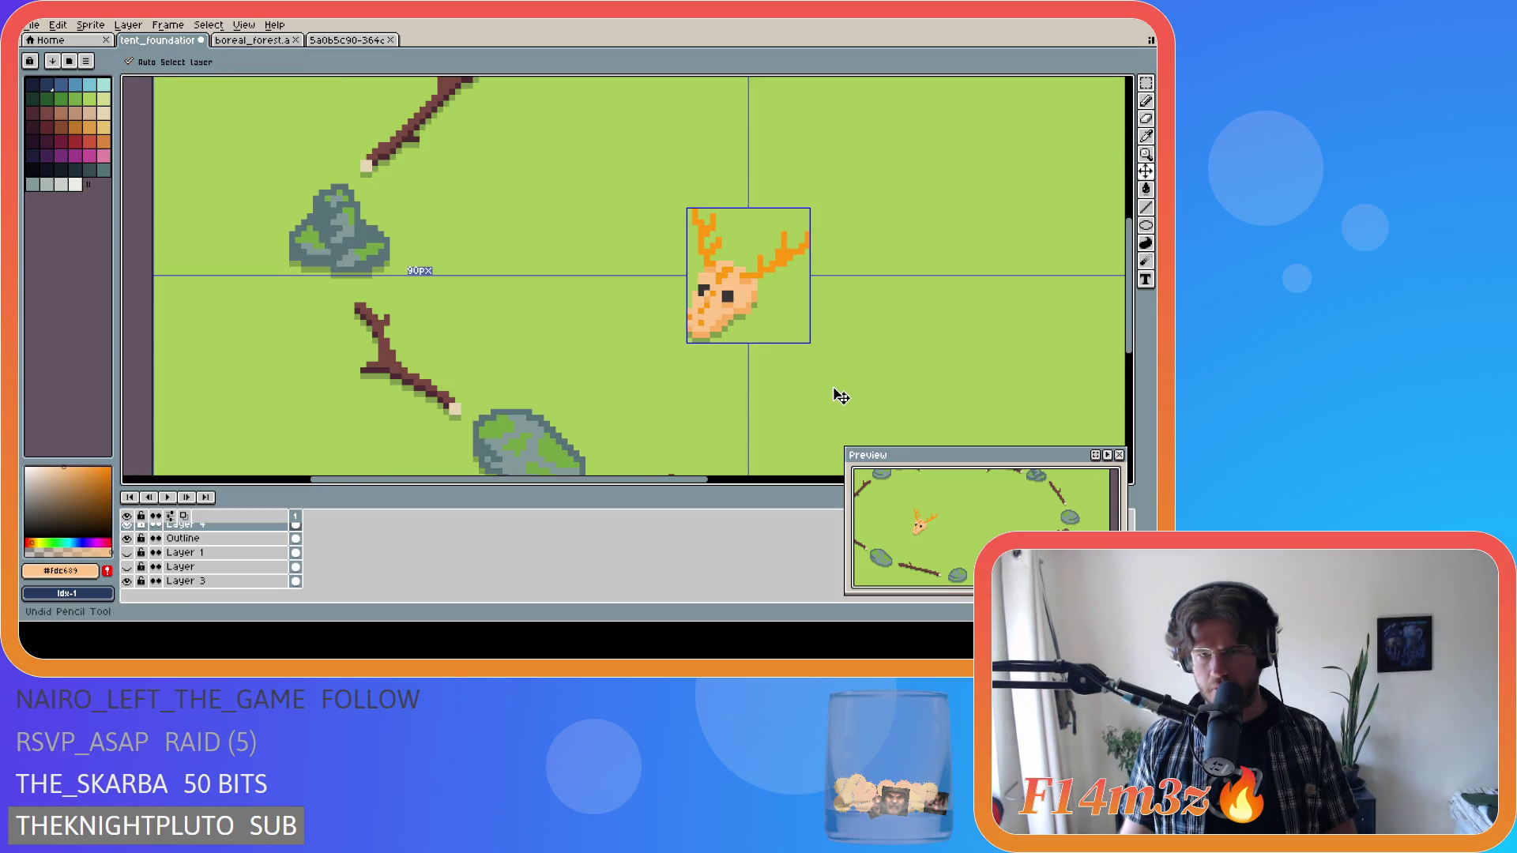
{"action": "key", "text": "ctrl+s"}
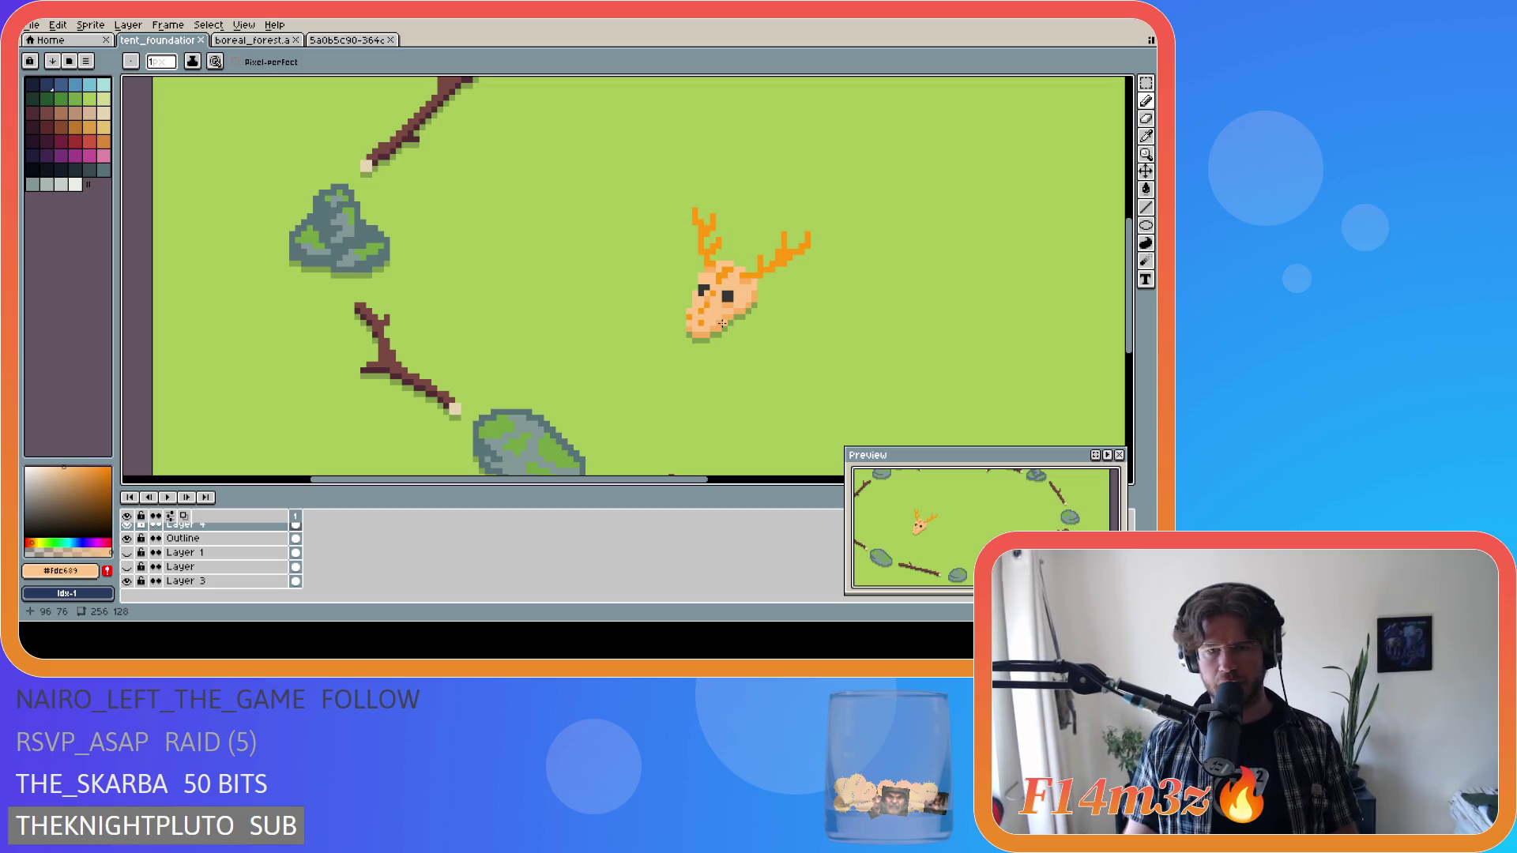
Darken a pixel below the skull's eye and add peach pixels under the jaw, then save.
{"action": "scroll", "coordinate": [713, 305], "scroll_direction": "up", "scroll_amount": 2}
{"action": "left_click", "coordinate": [757, 322], "text": "alt"}
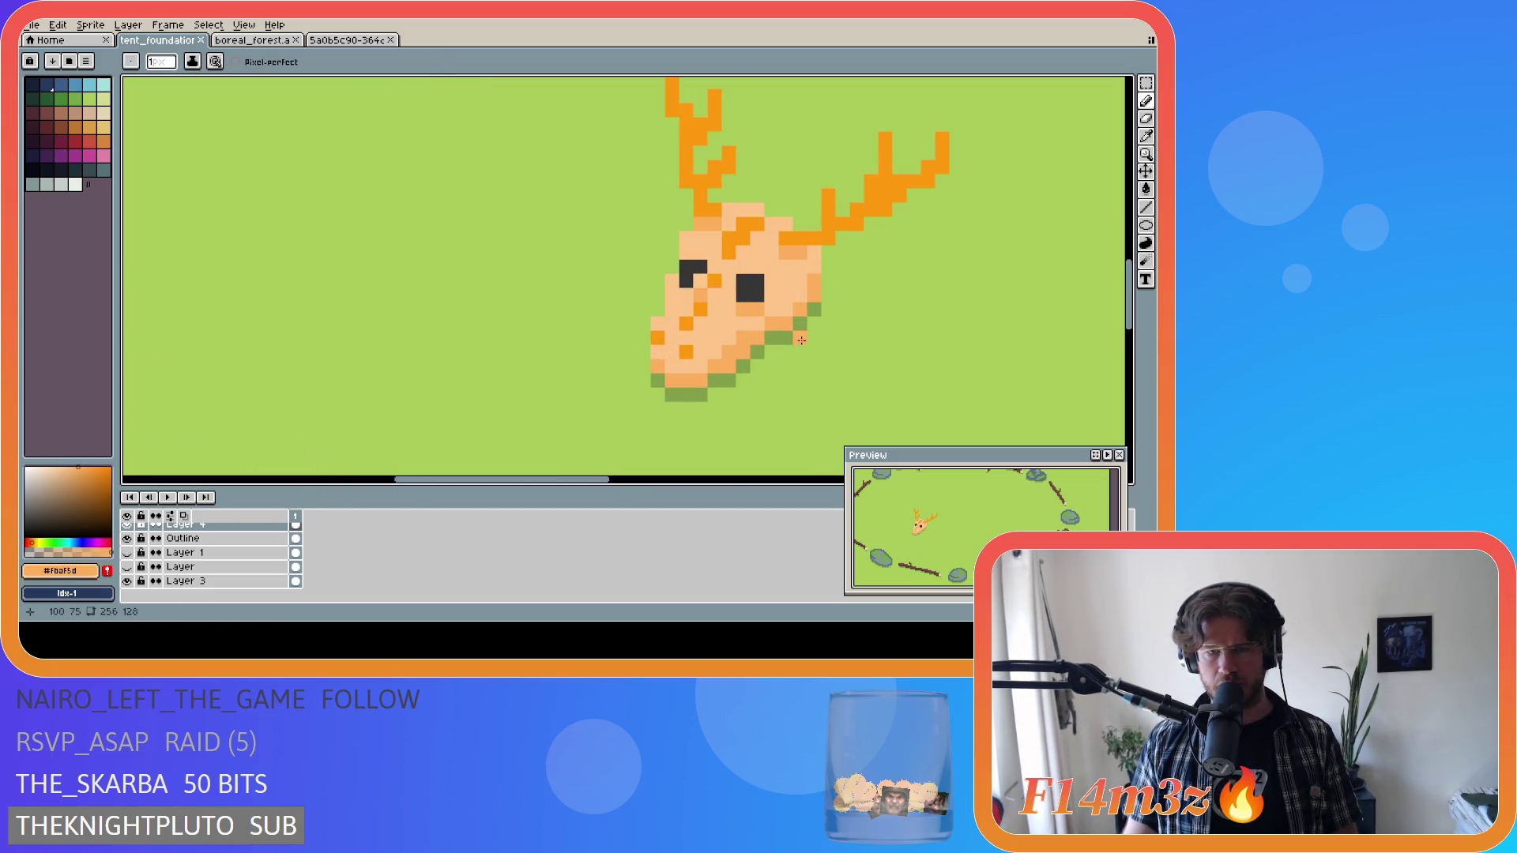
{"action": "left_click", "coordinate": [685, 295]}
{"action": "left_click", "coordinate": [695, 299], "text": "alt"}
{"action": "left_click", "coordinate": [785, 348]}
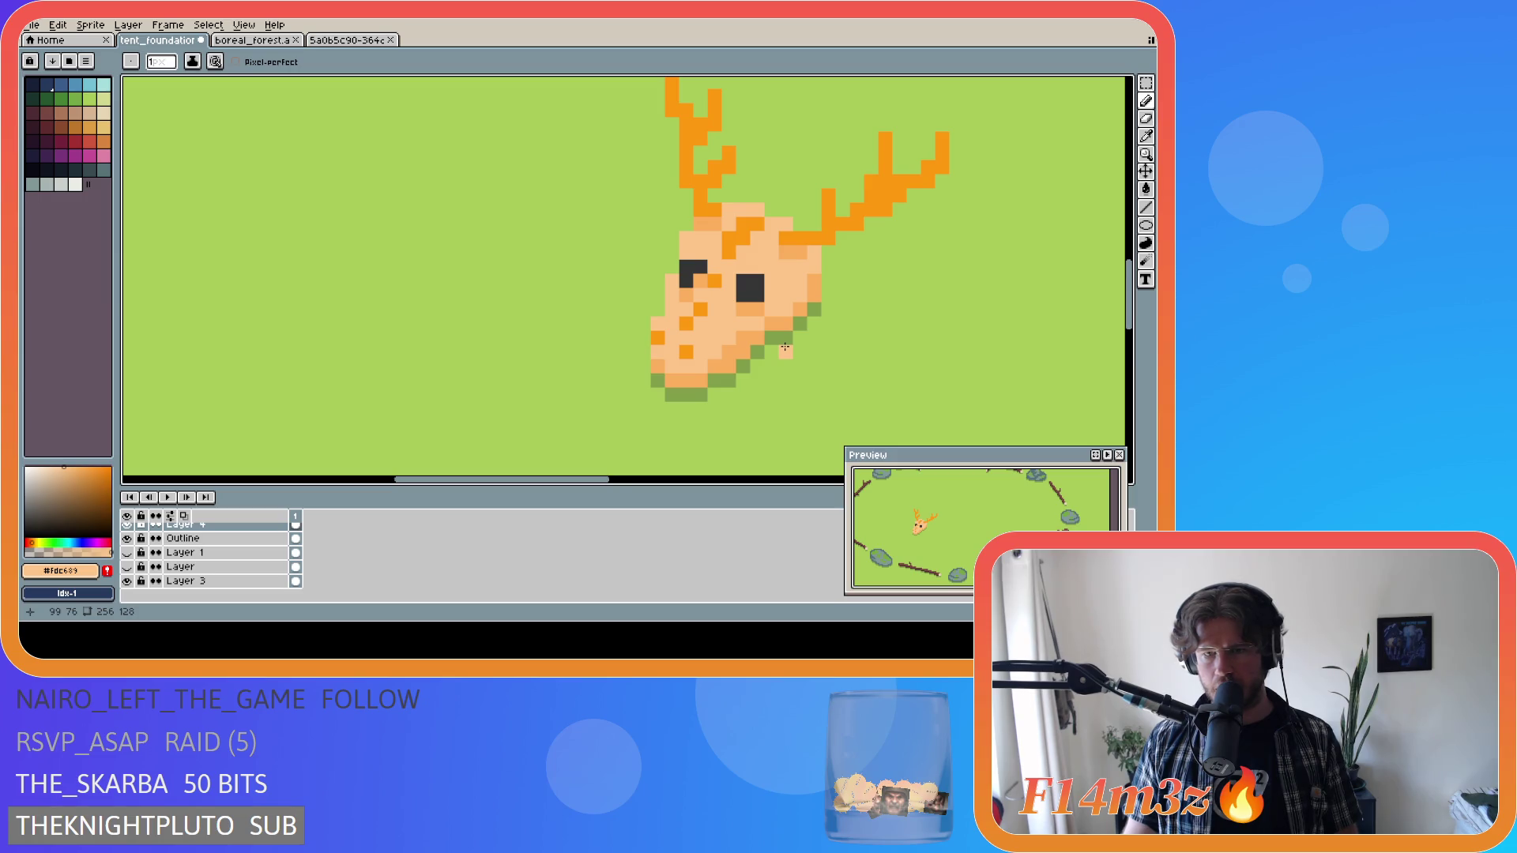
{"action": "scroll", "coordinate": [785, 348], "scroll_direction": "down", "scroll_amount": 3}
{"action": "key", "text": "ctrl+s"}
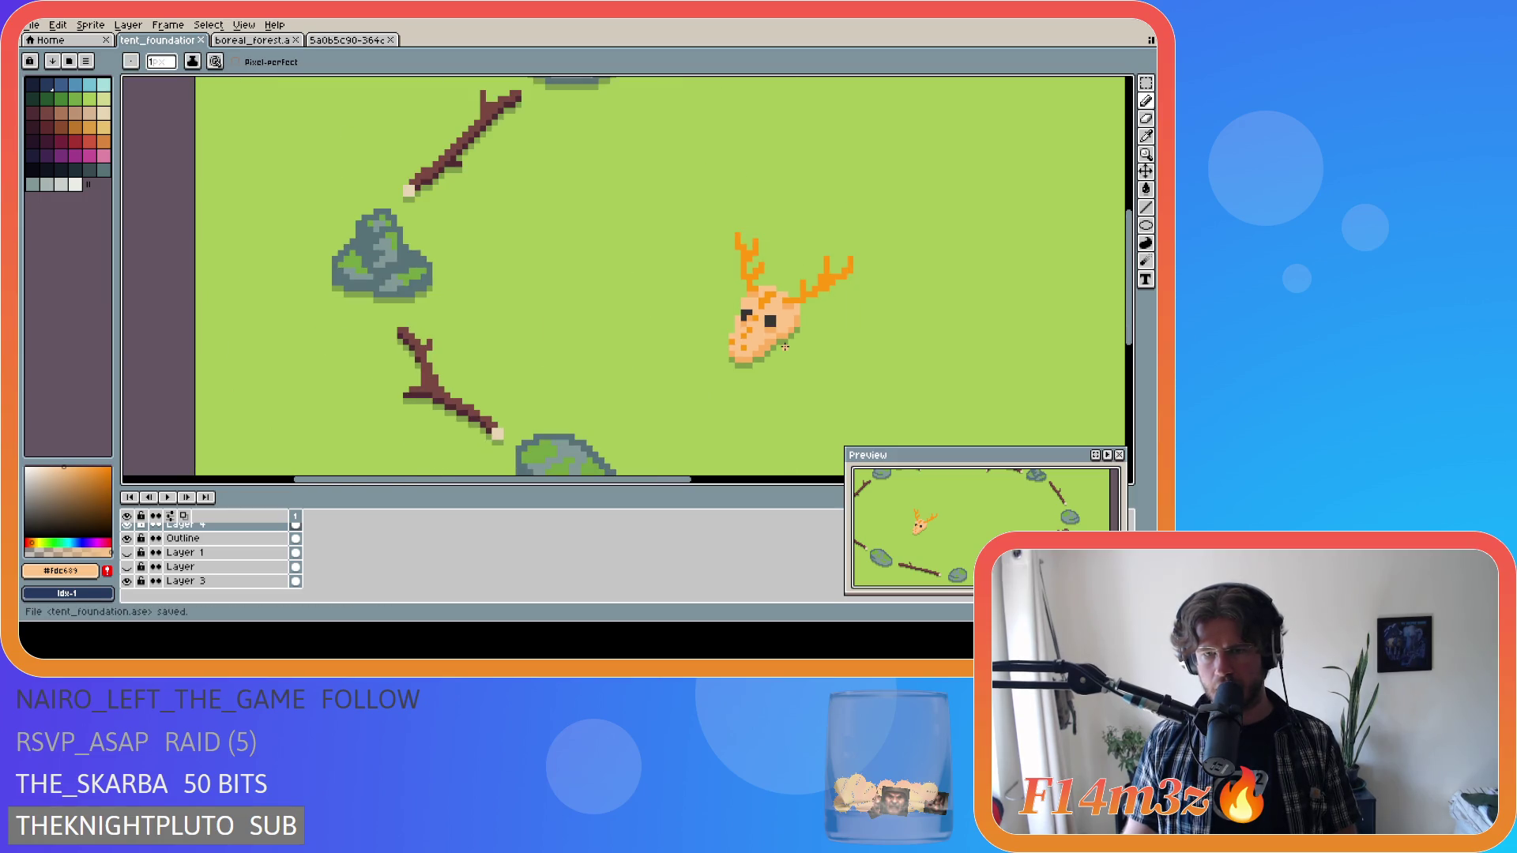
Sample the skull's orange tone again and save the finished edits.
{"action": "scroll", "coordinate": [785, 347], "scroll_direction": "up", "scroll_amount": 1}
{"action": "left_click", "coordinate": [717, 353], "text": "alt"}
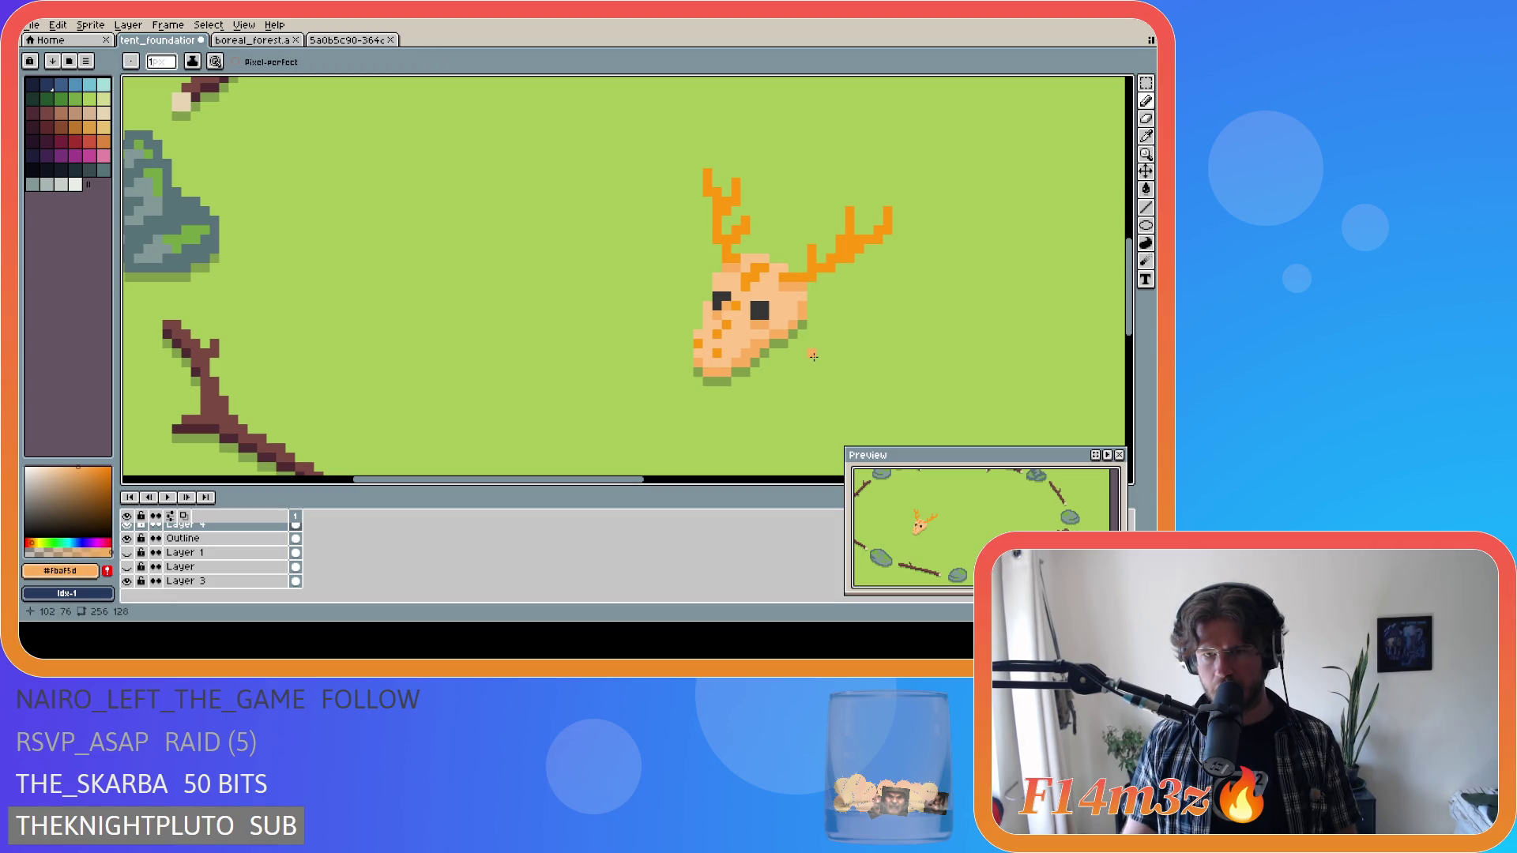
{"action": "scroll", "coordinate": [813, 356], "scroll_direction": "down", "scroll_amount": 3}
{"action": "key", "text": "ctrl+s"}
{"action": "left_click_drag", "start_coordinate": [820, 480], "coordinate": [732, 481]}
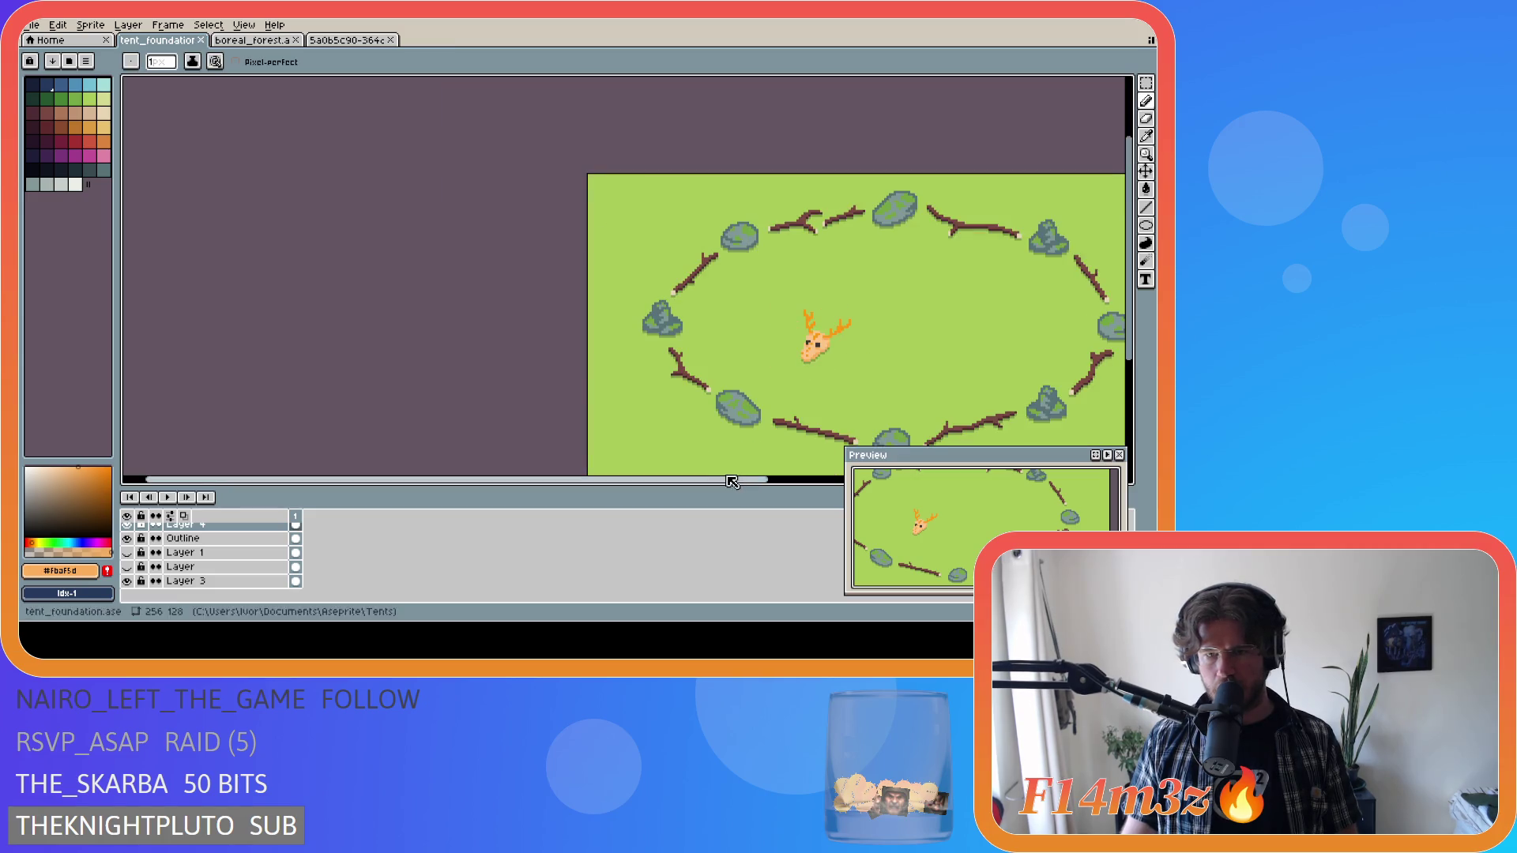
Switch to Rectangular Marquee and narrow the palette panel to widen the canvas.
{"action": "scroll", "coordinate": [939, 319], "scroll_direction": "down", "scroll_amount": 2}
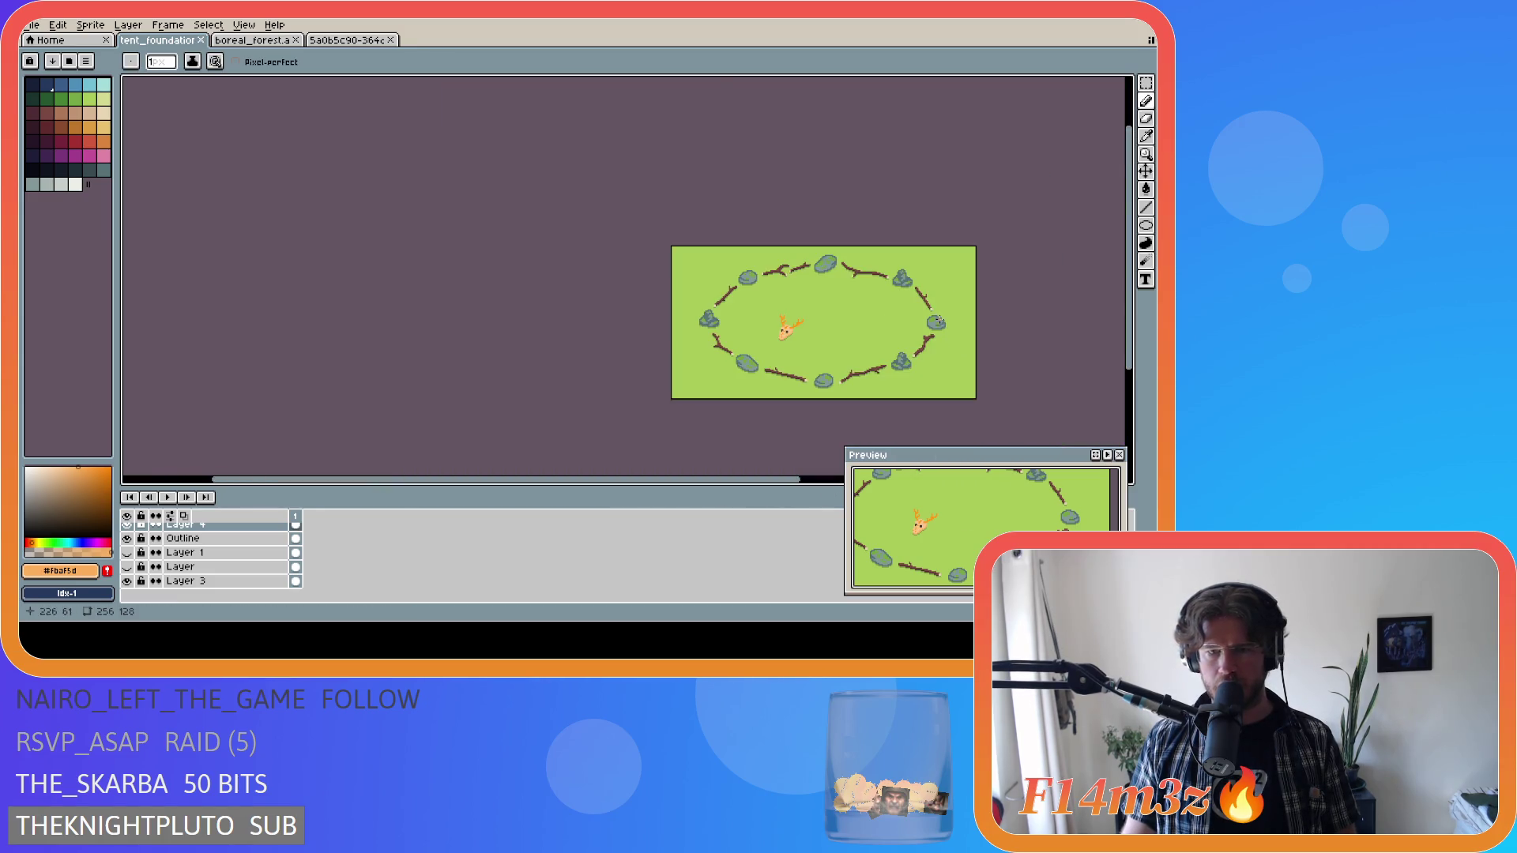
{"action": "scroll", "coordinate": [940, 319], "scroll_direction": "up", "scroll_amount": 1}
{"action": "scroll", "coordinate": [715, 427], "scroll_direction": "down", "scroll_amount": 1}
{"action": "left_click_drag", "start_coordinate": [728, 482], "coordinate": [795, 481]}
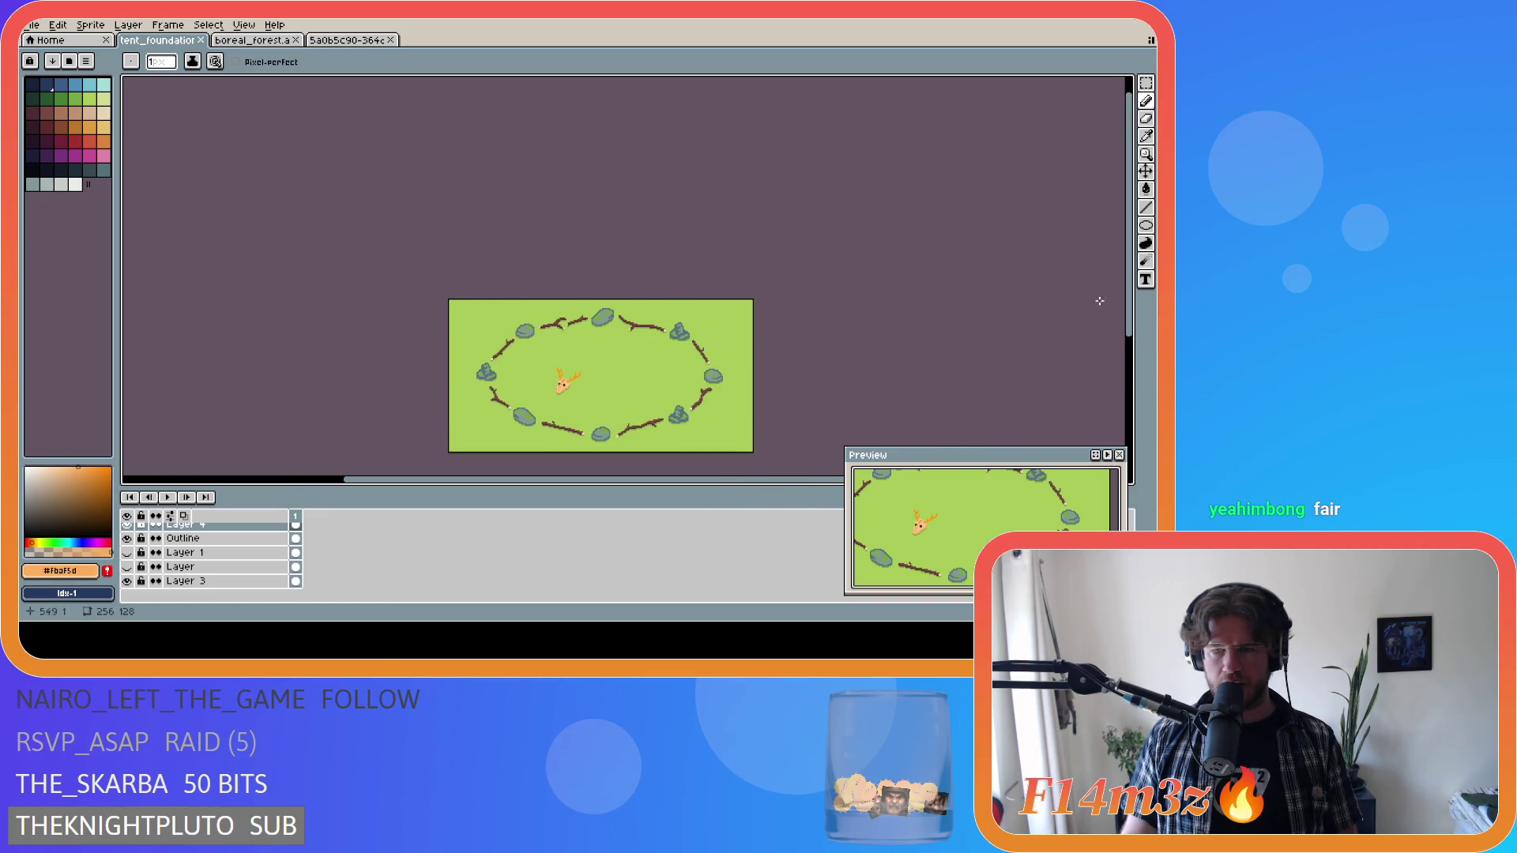
{"action": "left_click_drag", "start_coordinate": [1128, 213], "coordinate": [1128, 236]}
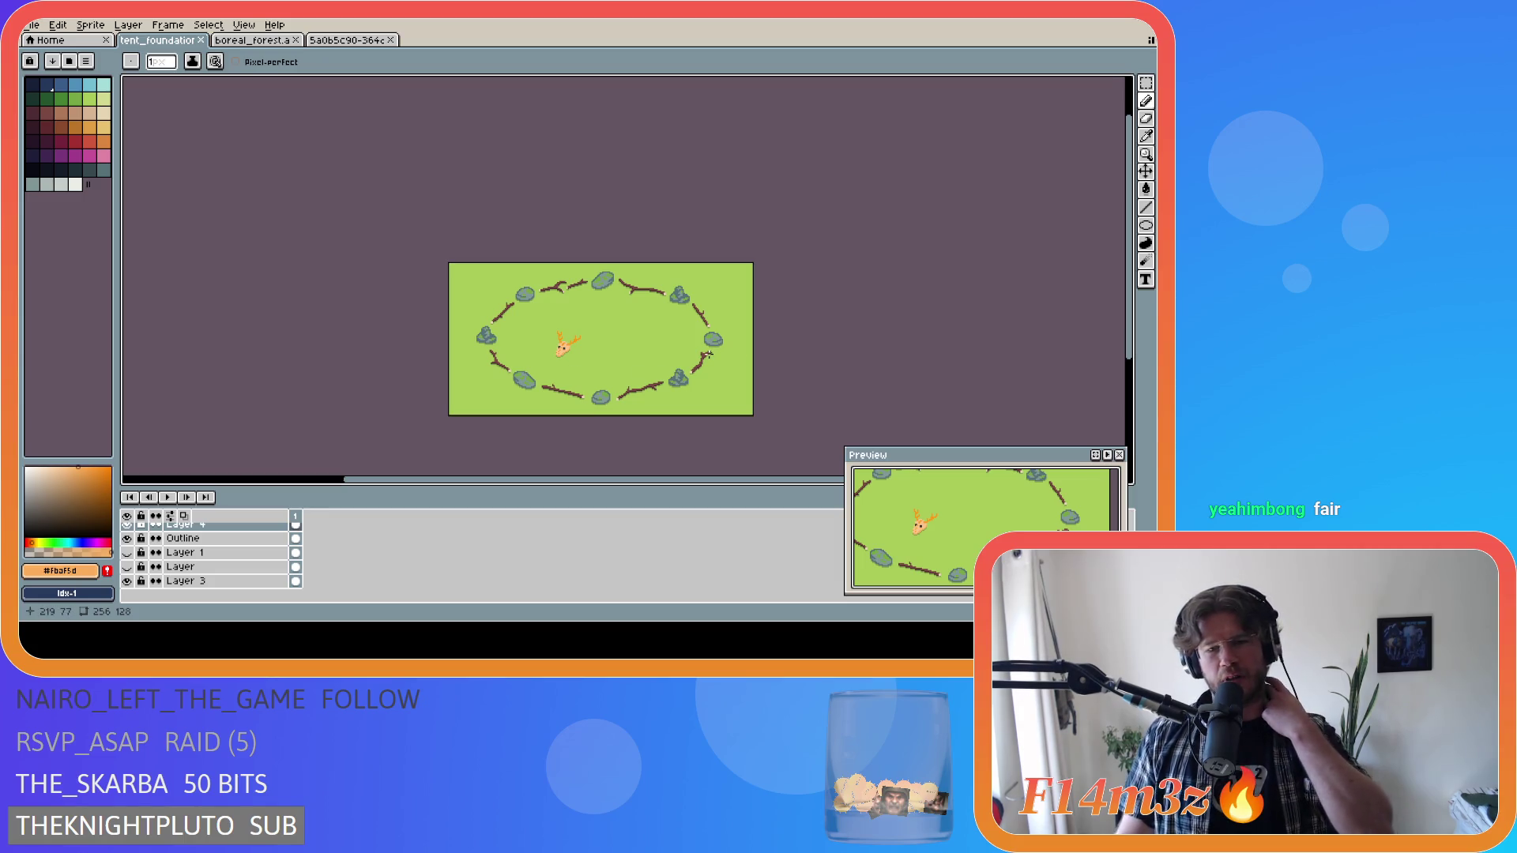
{"action": "key", "text": "m"}
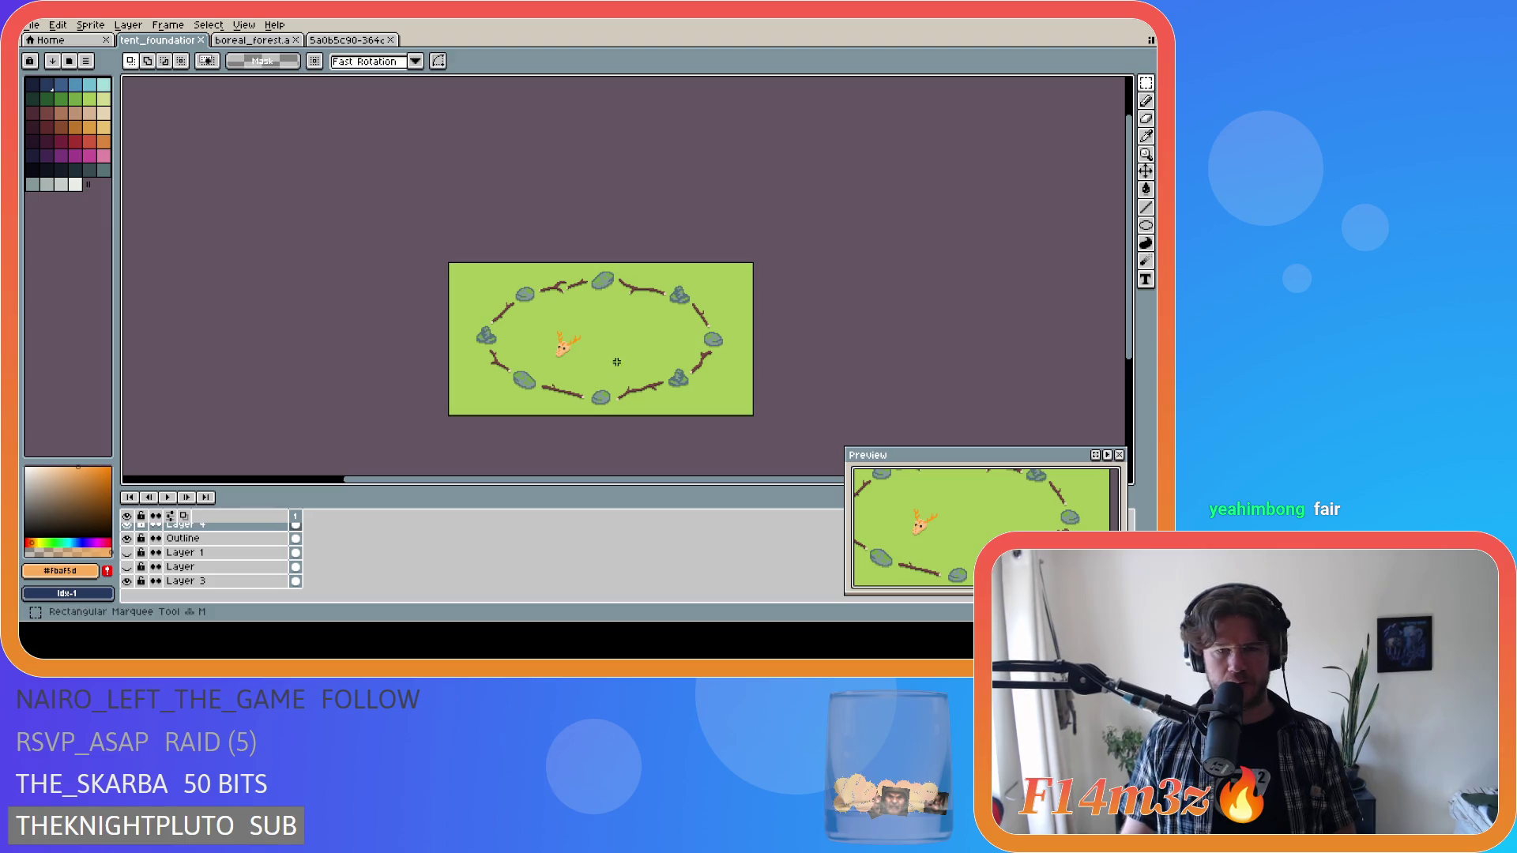
{"action": "scroll", "coordinate": [553, 364], "scroll_direction": "up", "scroll_amount": 3}
{"action": "scroll", "coordinate": [553, 364], "scroll_direction": "down", "scroll_amount": 3}
{"action": "scroll", "coordinate": [711, 360], "scroll_direction": "down", "scroll_amount": 2}
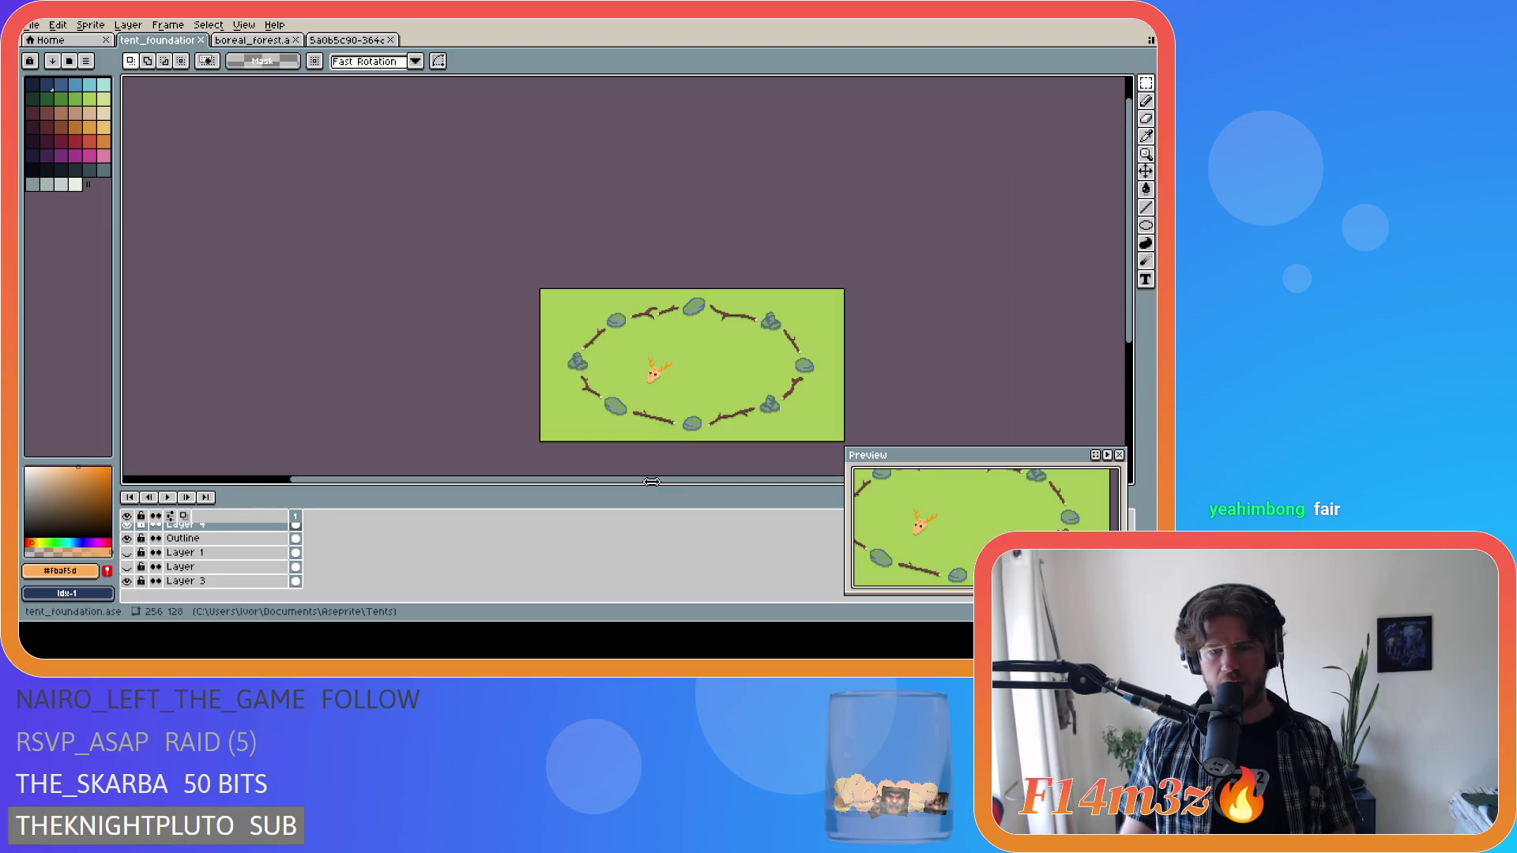
{"action": "mouse_move", "coordinate": [694, 477]}
{"action": "left_mouse_down"}
{"action": "mouse_move", "coordinate": [644, 478]}
{"action": "mouse_move", "coordinate": [666, 488]}
{"action": "left_mouse_up"}
Select the deer skull, release the selection, and save the sprite.
{"action": "scroll", "coordinate": [678, 415], "scroll_direction": "up", "scroll_amount": 2}
{"action": "scroll", "coordinate": [678, 415], "scroll_direction": "down", "scroll_amount": 2}
{"action": "scroll", "coordinate": [678, 414], "scroll_direction": "up", "scroll_amount": 2}
{"action": "left_click_drag", "start_coordinate": [492, 282], "coordinate": [582, 370]}
{"action": "key", "text": "ctrl+d"}
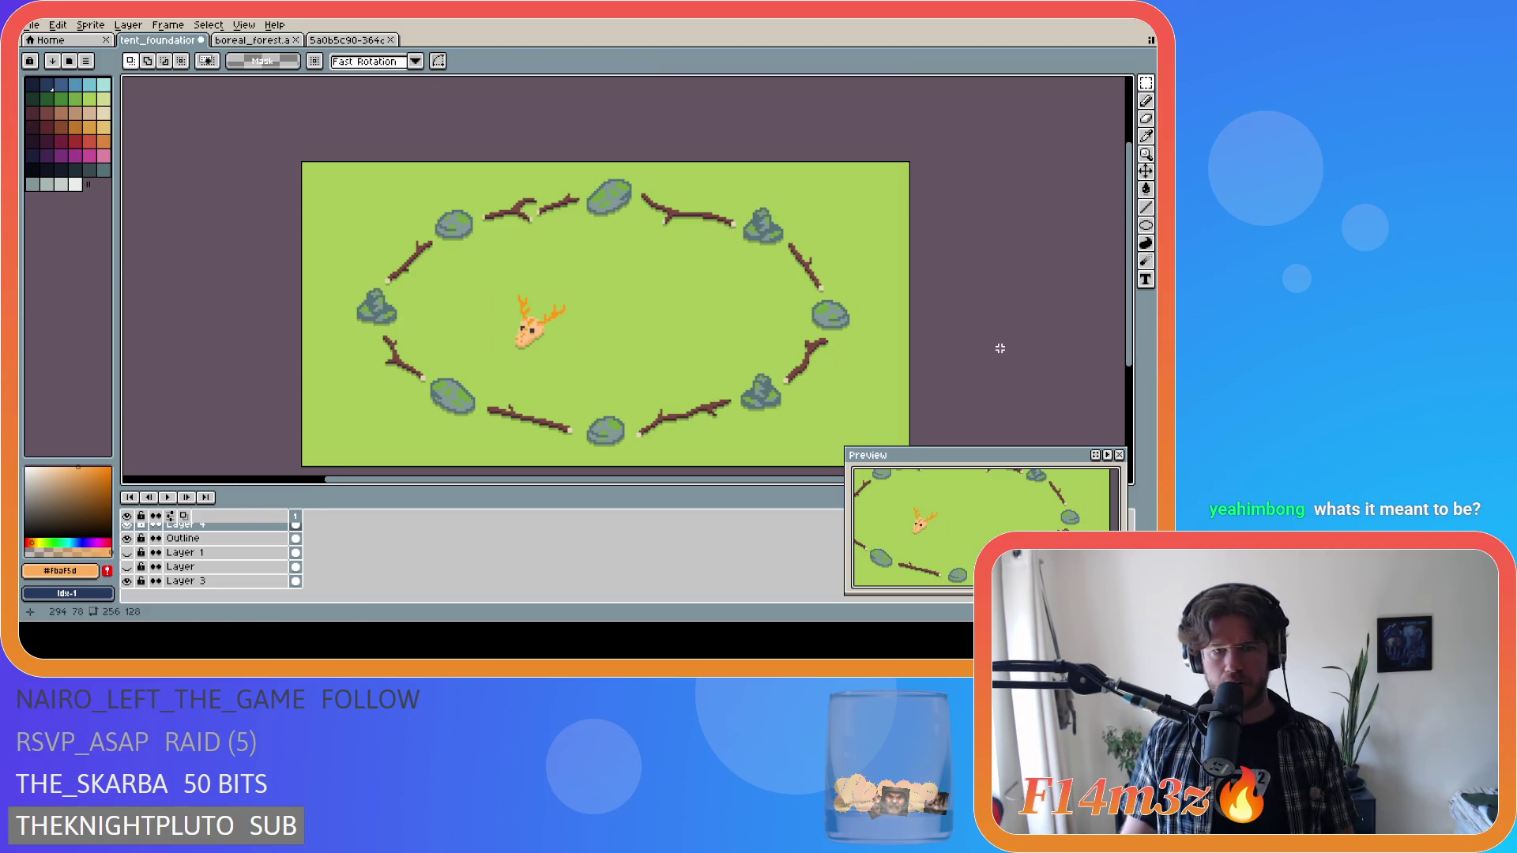
{"action": "scroll", "coordinate": [998, 342], "scroll_direction": "down", "scroll_amount": 2}
{"action": "left_click_drag", "start_coordinate": [739, 488], "coordinate": [814, 474]}
{"action": "key", "text": "ctrl+s"}
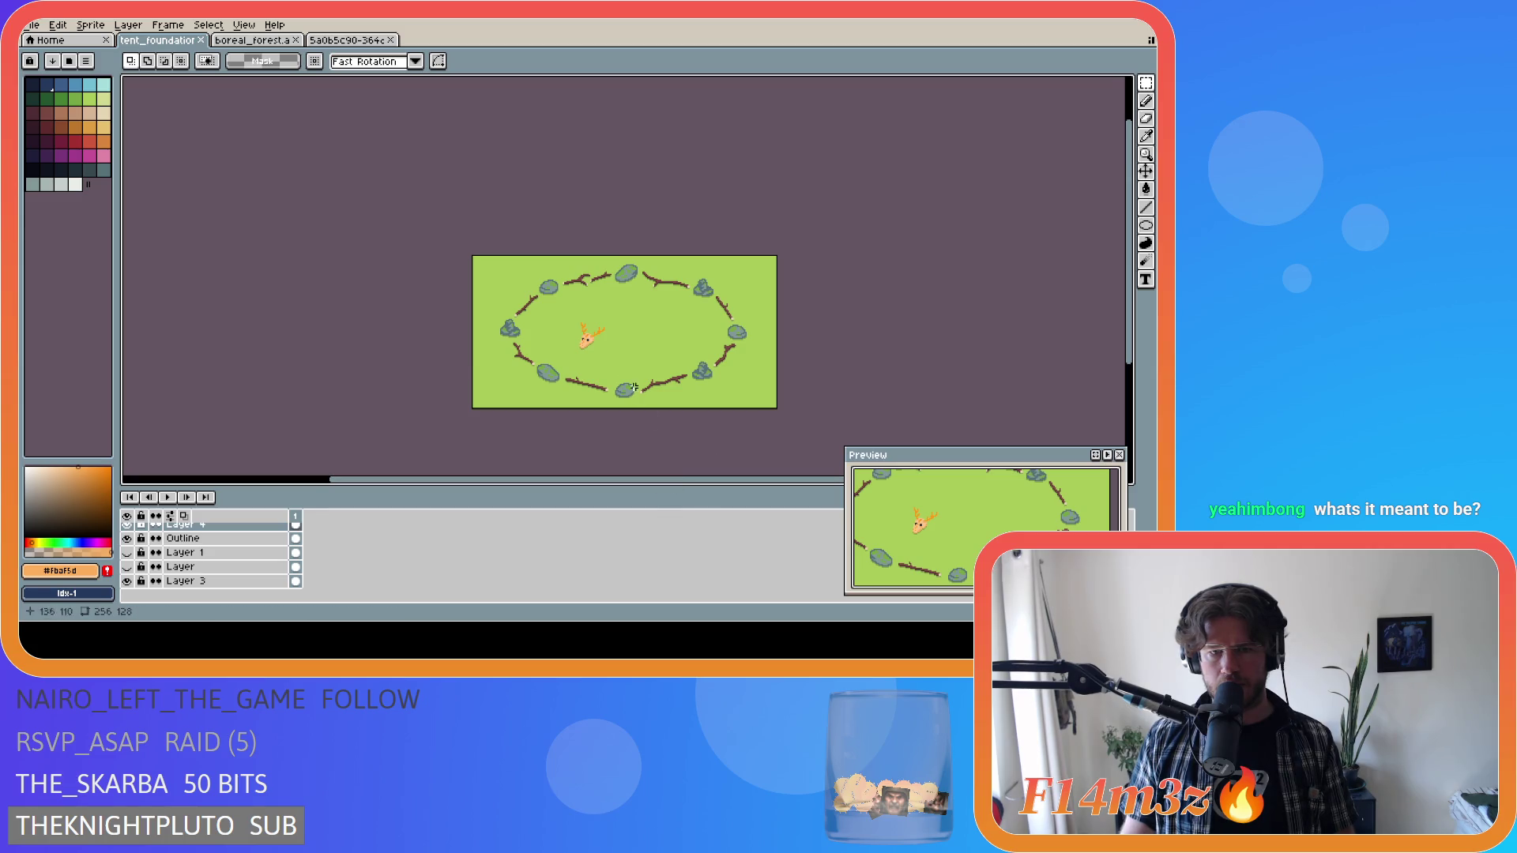
Reselect and deselect the deer skull, then briefly toggle the pixel grid.
{"action": "left_click_drag", "start_coordinate": [561, 318], "coordinate": [619, 360]}
{"action": "key", "text": "ctrl+d"}
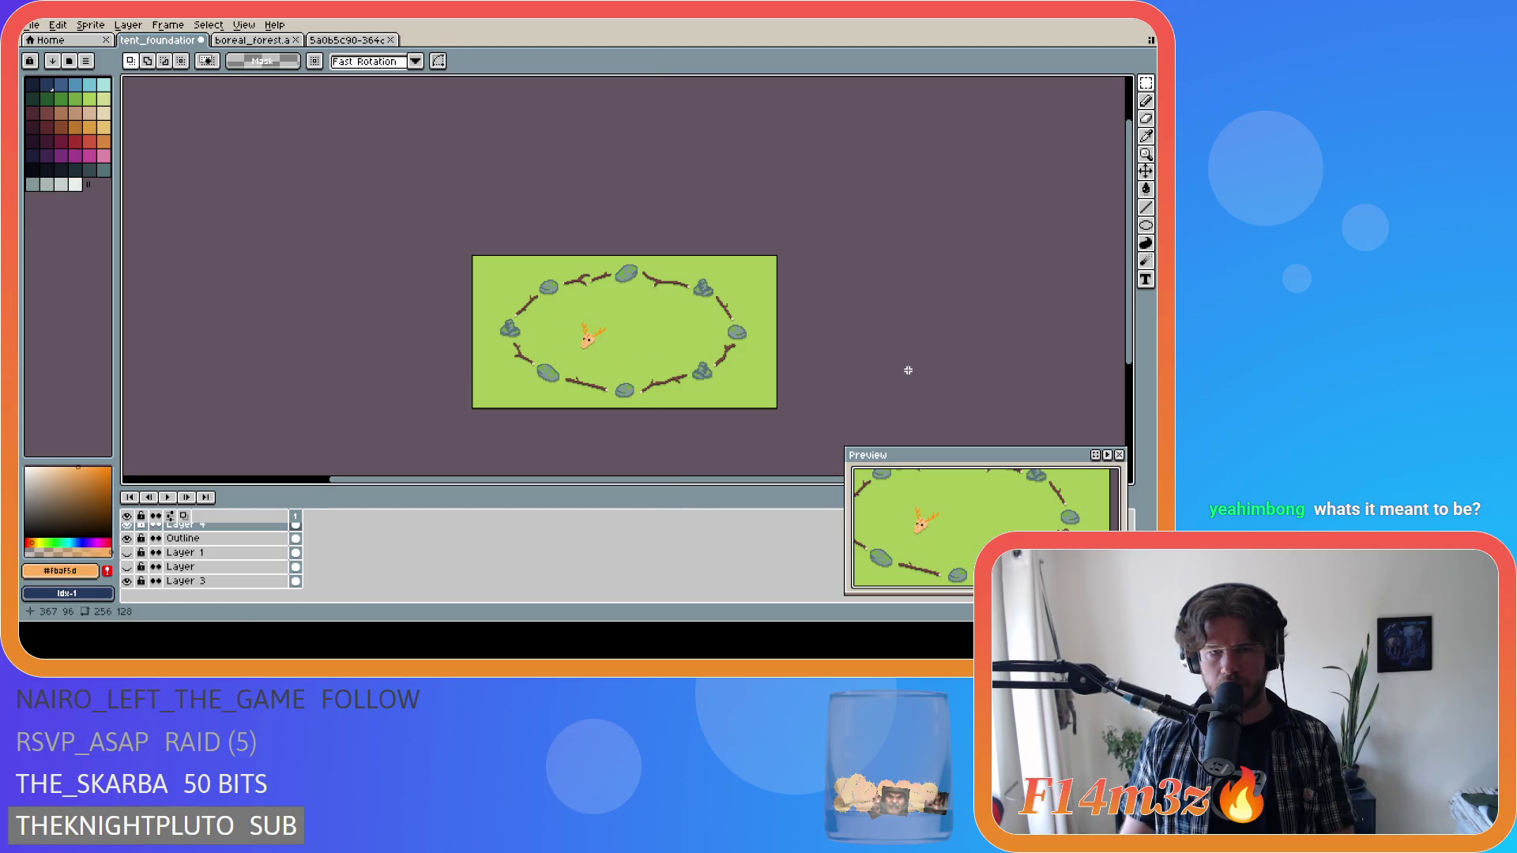
{"action": "key", "text": "ctrl+apostrophe"}
{"action": "key", "text": "ctrl+apostrophe"}
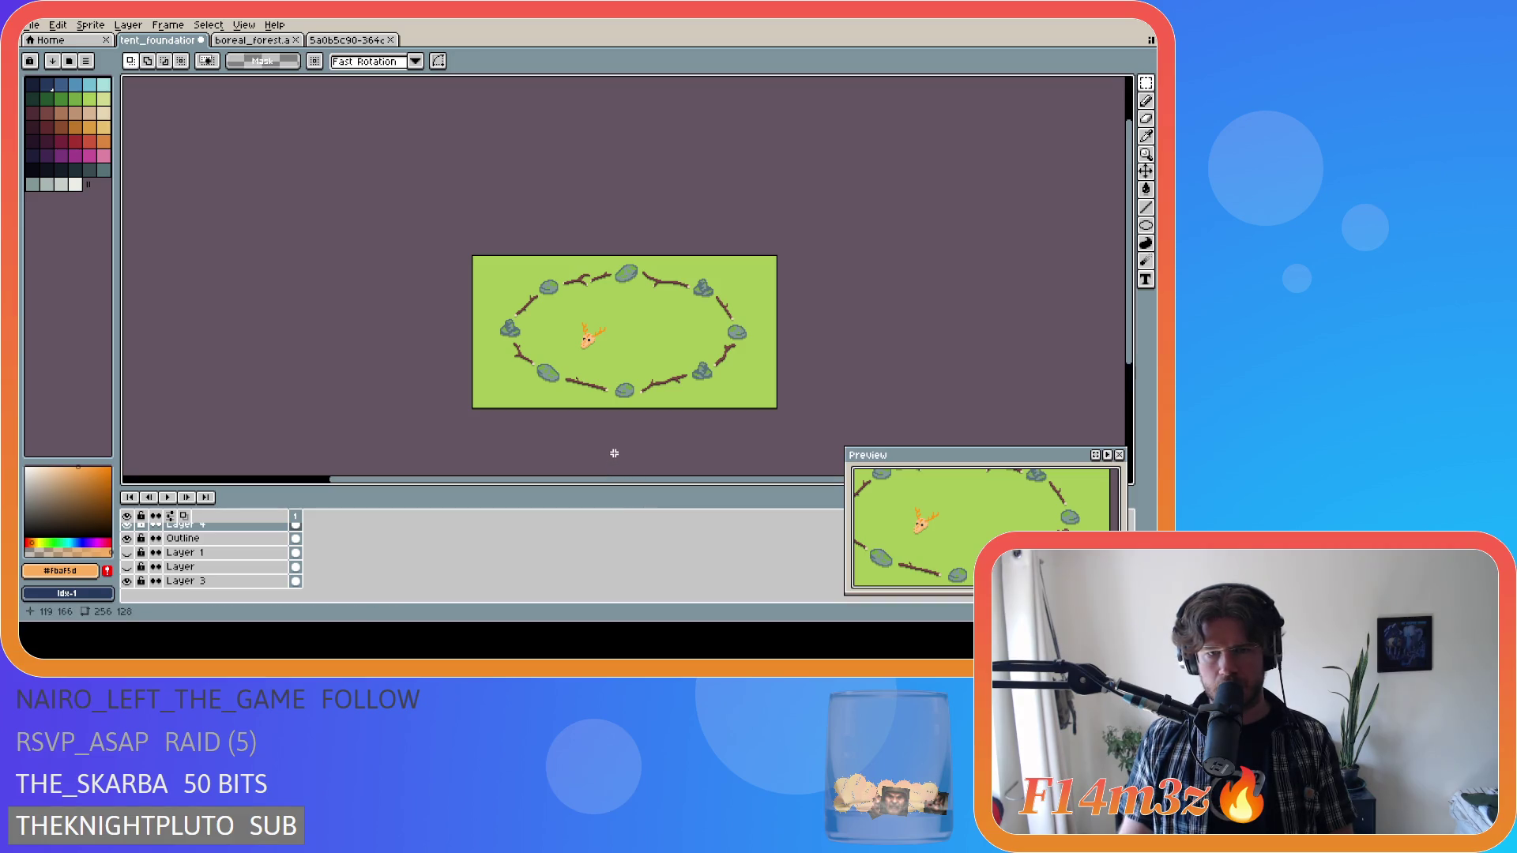
Select and release the deer skull, then save tent_foundation.ase.
{"action": "left_click_drag", "start_coordinate": [620, 359], "coordinate": [561, 313]}
{"action": "left_click", "coordinate": [660, 346]}
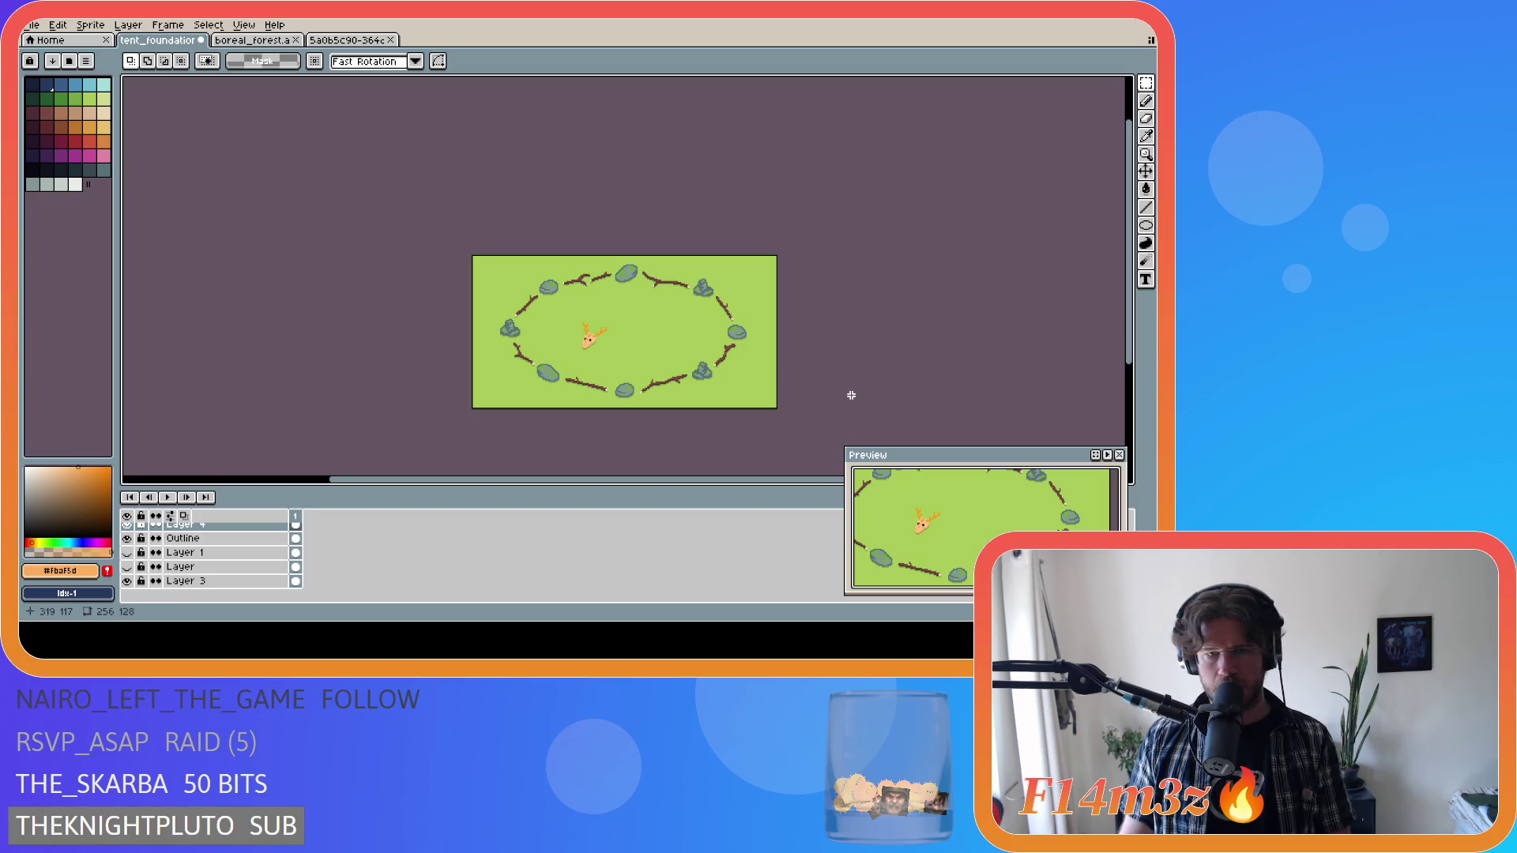
{"action": "key", "text": "ctrl+s"}
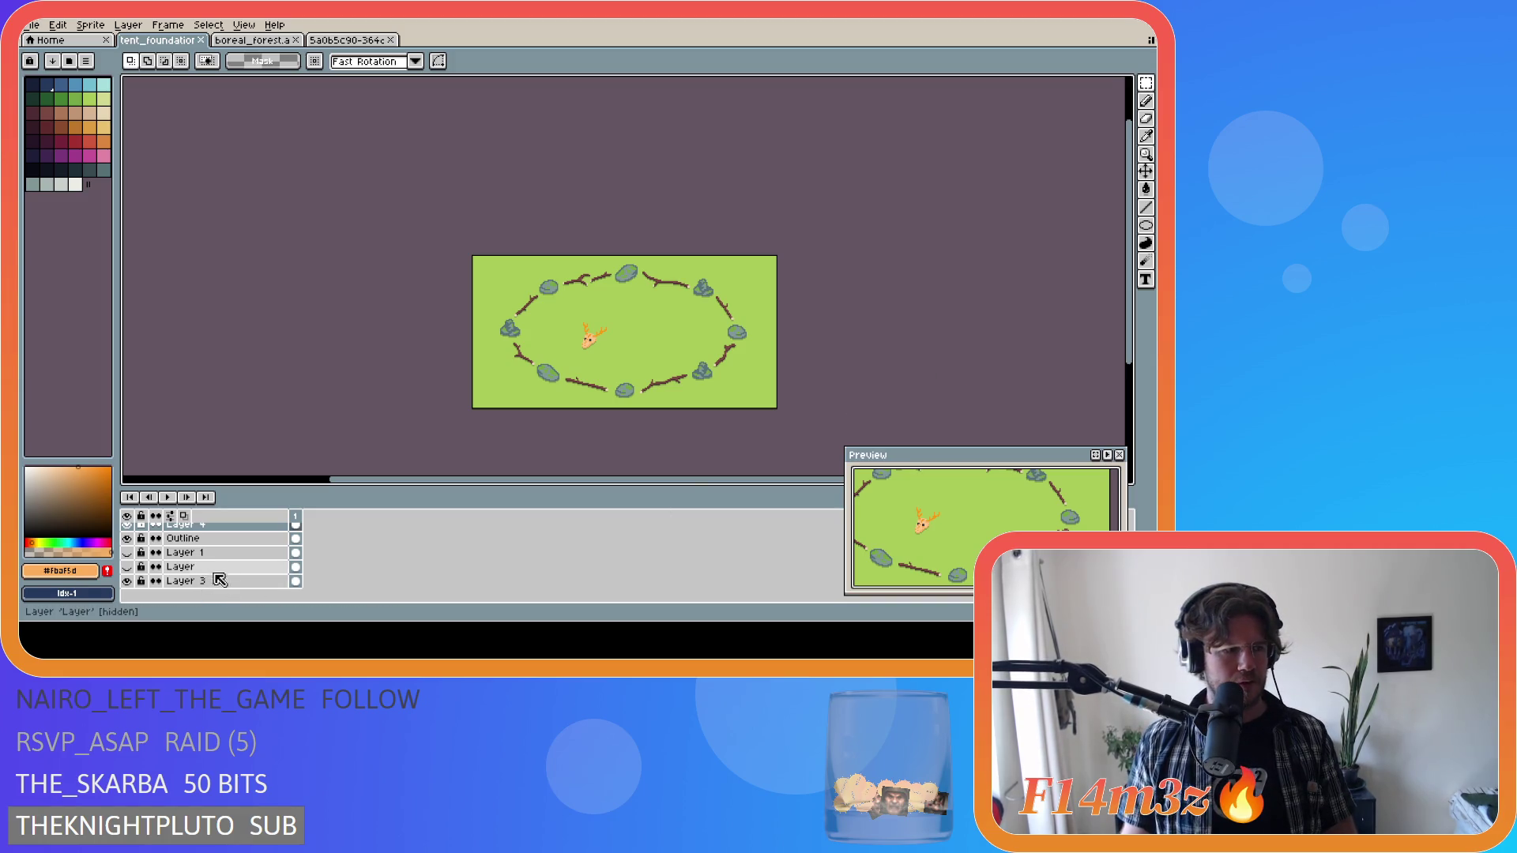
Toggle the orange diamond ground layer on and off to compare, leaving it hidden.
{"action": "scroll", "coordinate": [300, 557], "scroll_direction": "up", "scroll_amount": 2}
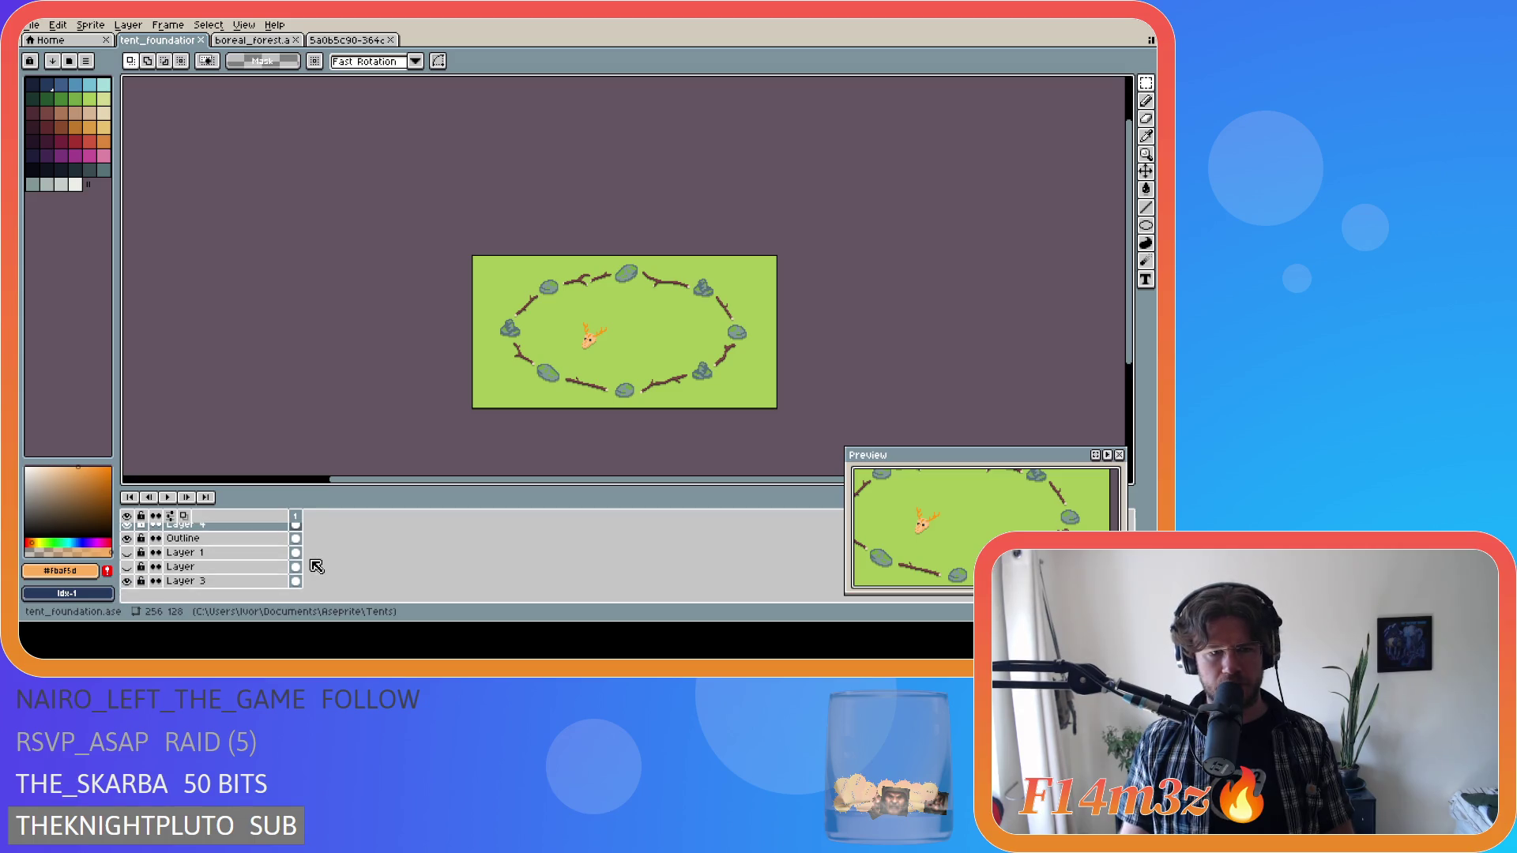
{"action": "scroll", "coordinate": [141, 574], "scroll_direction": "down", "scroll_amount": 1}
{"action": "left_click", "coordinate": [127, 567]}
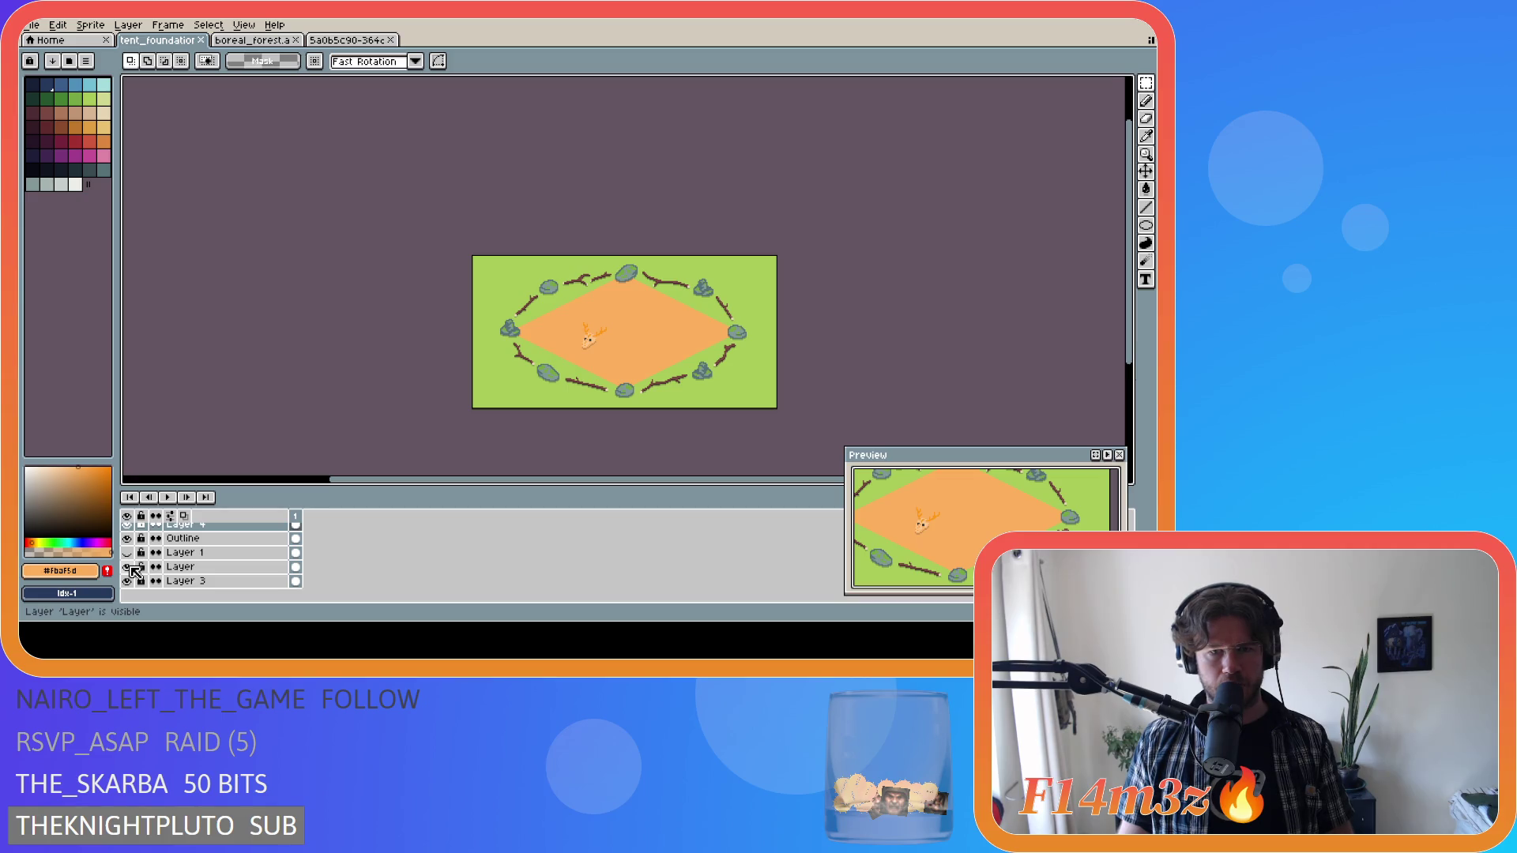
{"action": "left_click", "coordinate": [127, 567]}
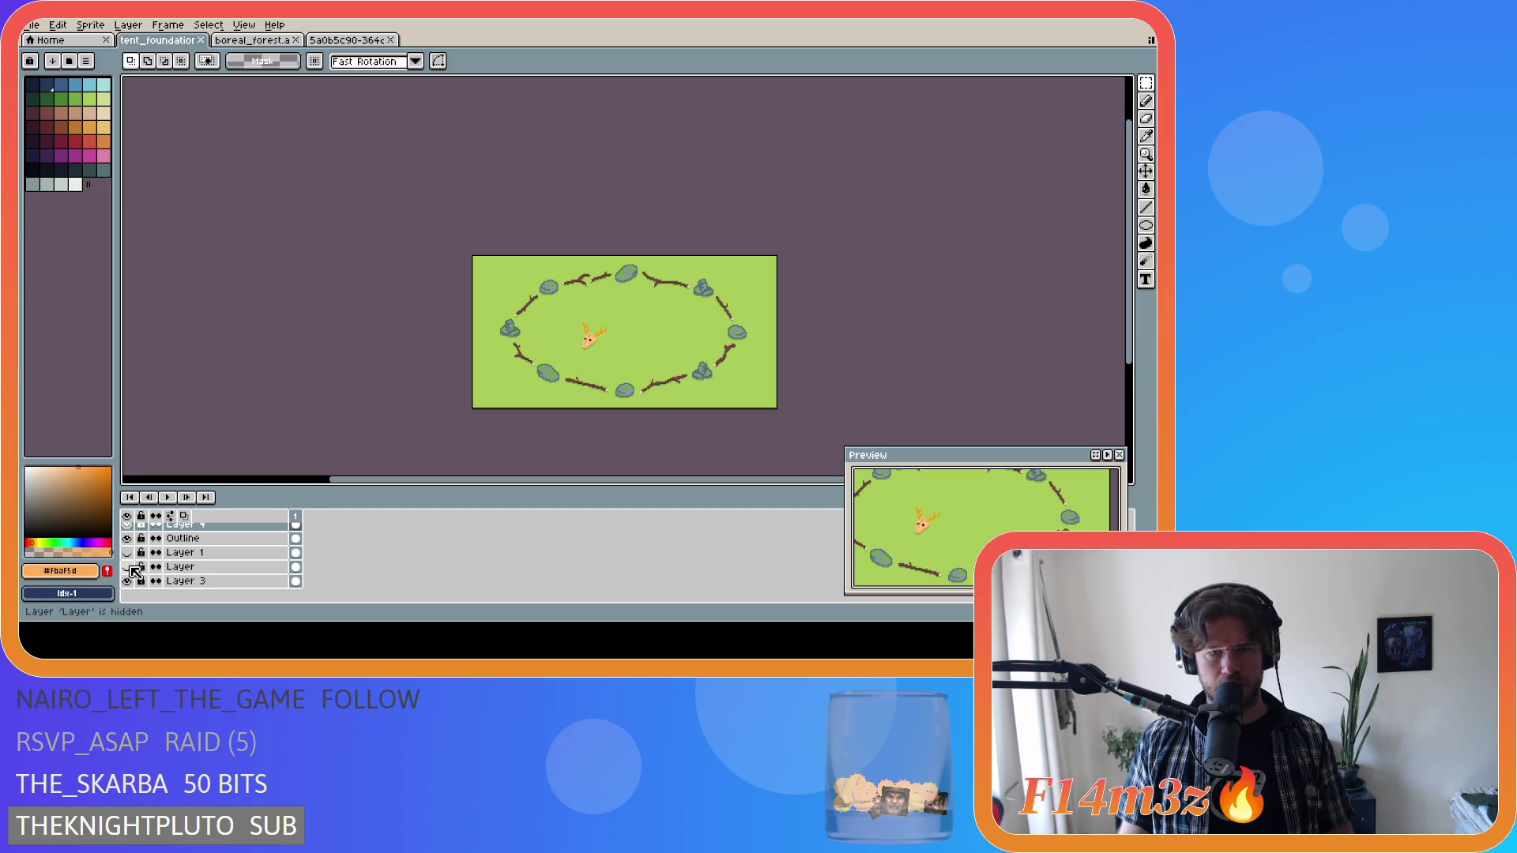
{"action": "left_click", "coordinate": [131, 568]}
{"action": "left_click", "coordinate": [129, 567]}
{"action": "left_click", "coordinate": [129, 567]}
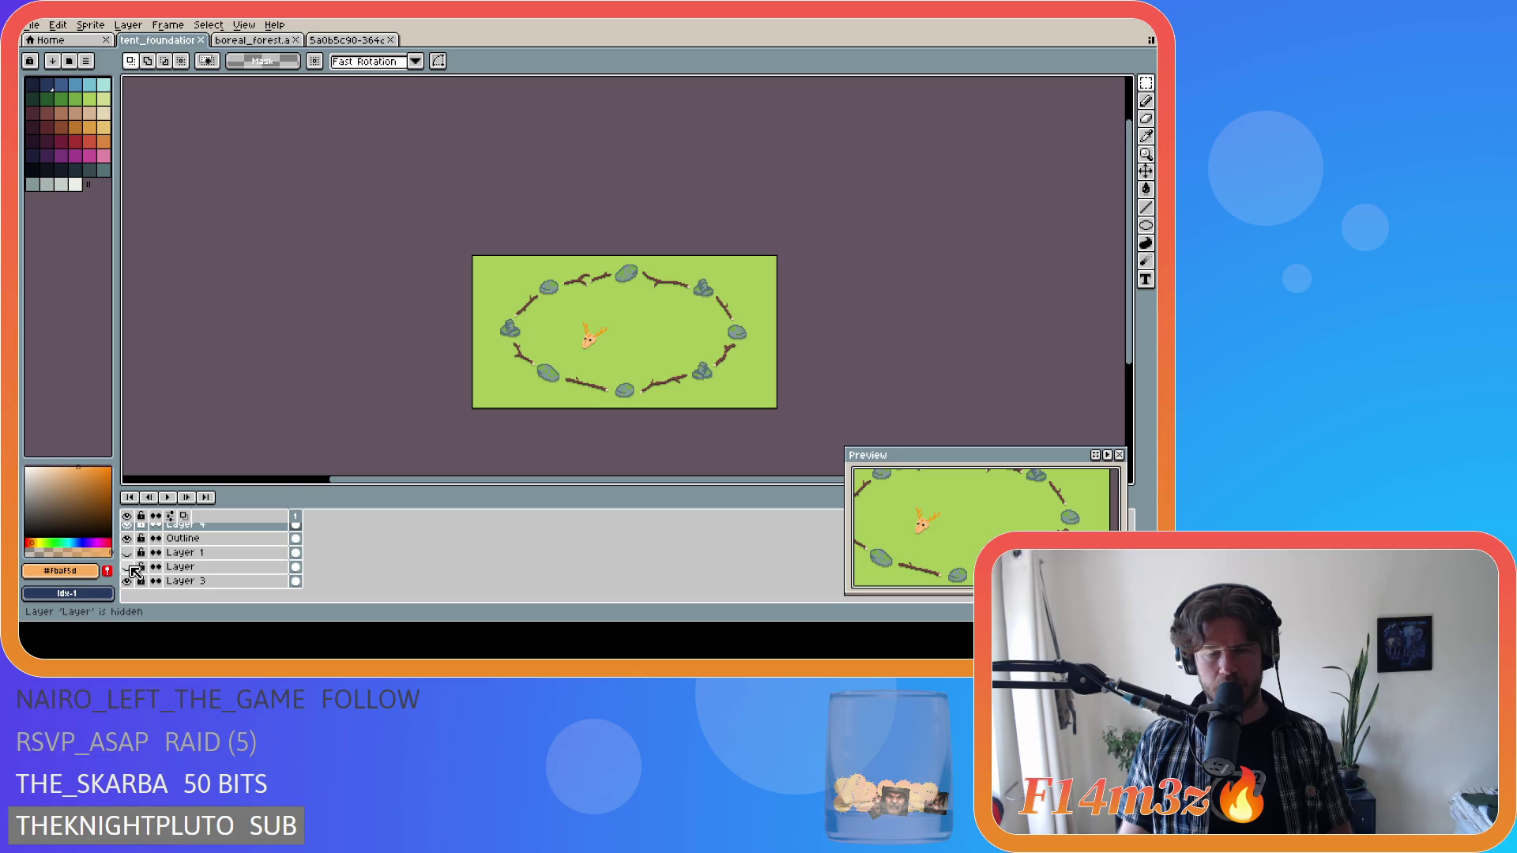
Unlock Layer 4, peek at Layer 5, and recheck the orange diamond layer, leaving it hidden.
{"action": "scroll", "coordinate": [335, 569], "scroll_direction": "up", "scroll_amount": 2}
{"action": "left_click", "coordinate": [142, 545]}
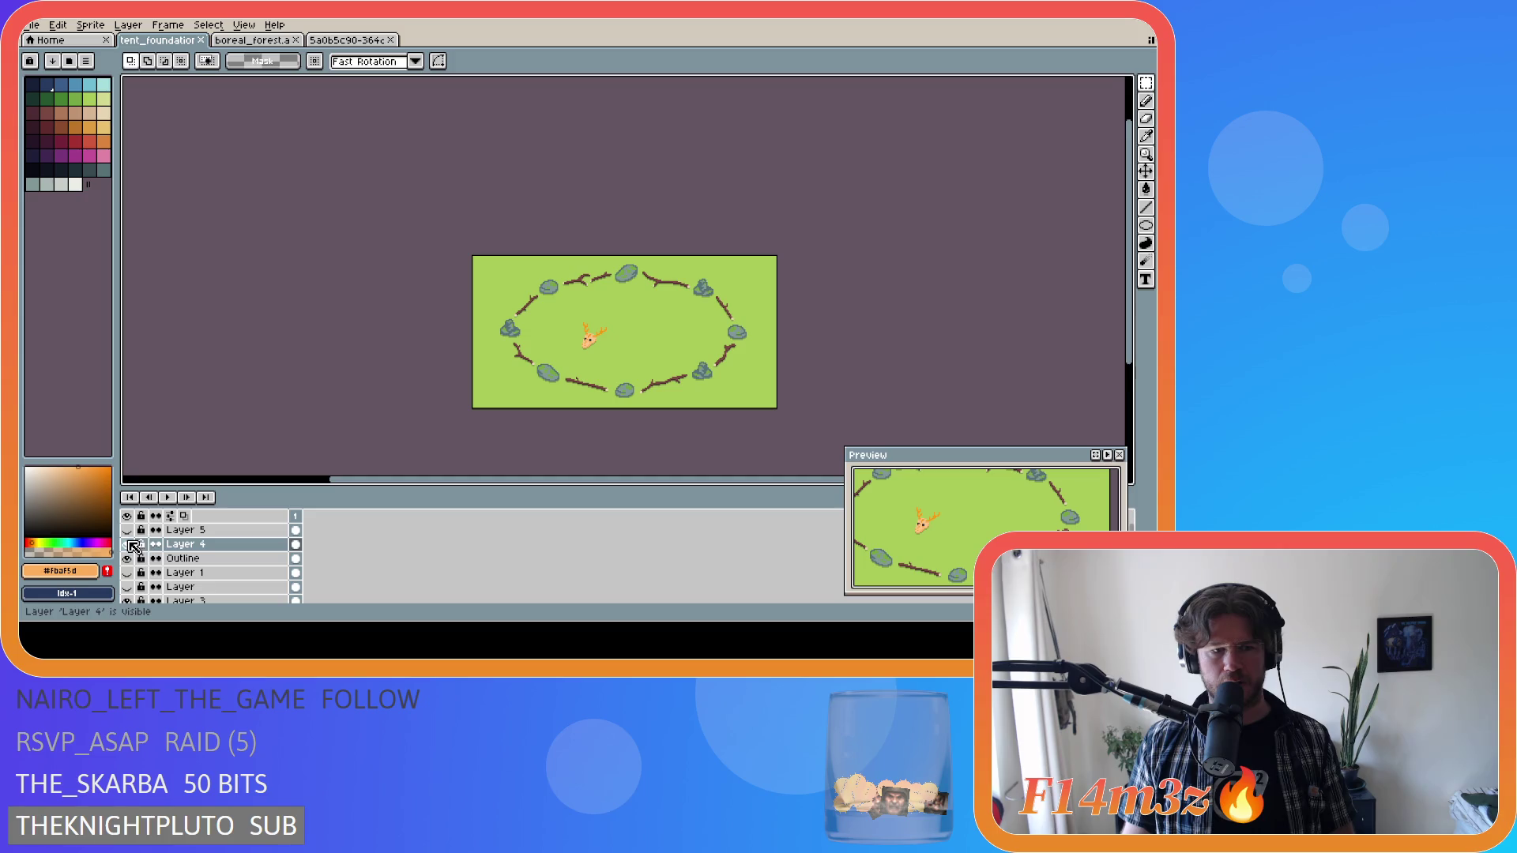
{"action": "left_click", "coordinate": [129, 532]}
{"action": "left_click", "coordinate": [129, 532]}
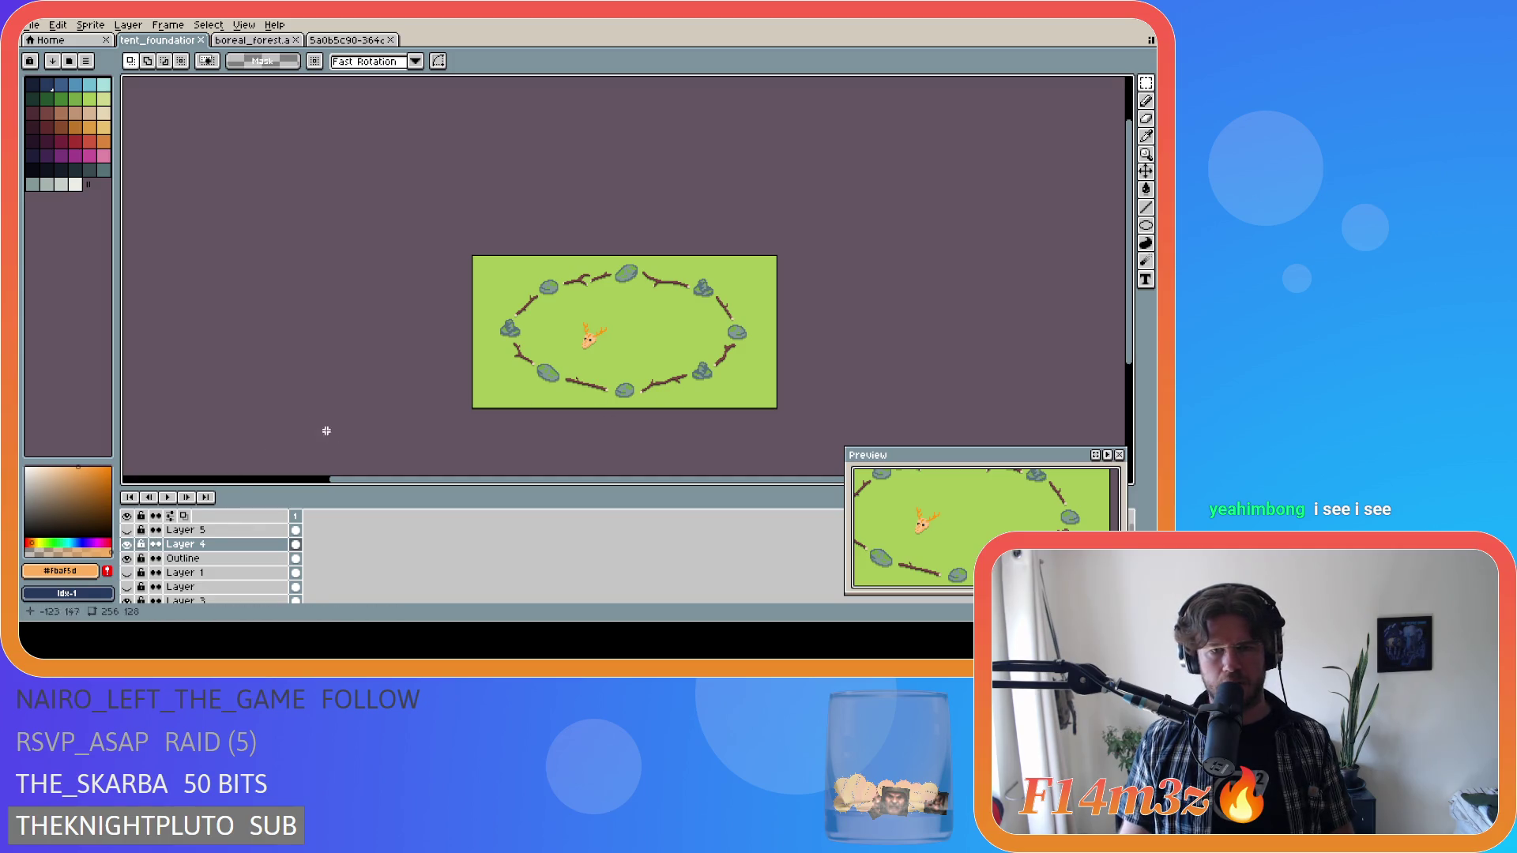
{"action": "scroll", "coordinate": [130, 574], "scroll_direction": "down", "scroll_amount": 1}
{"action": "left_click", "coordinate": [131, 571]}
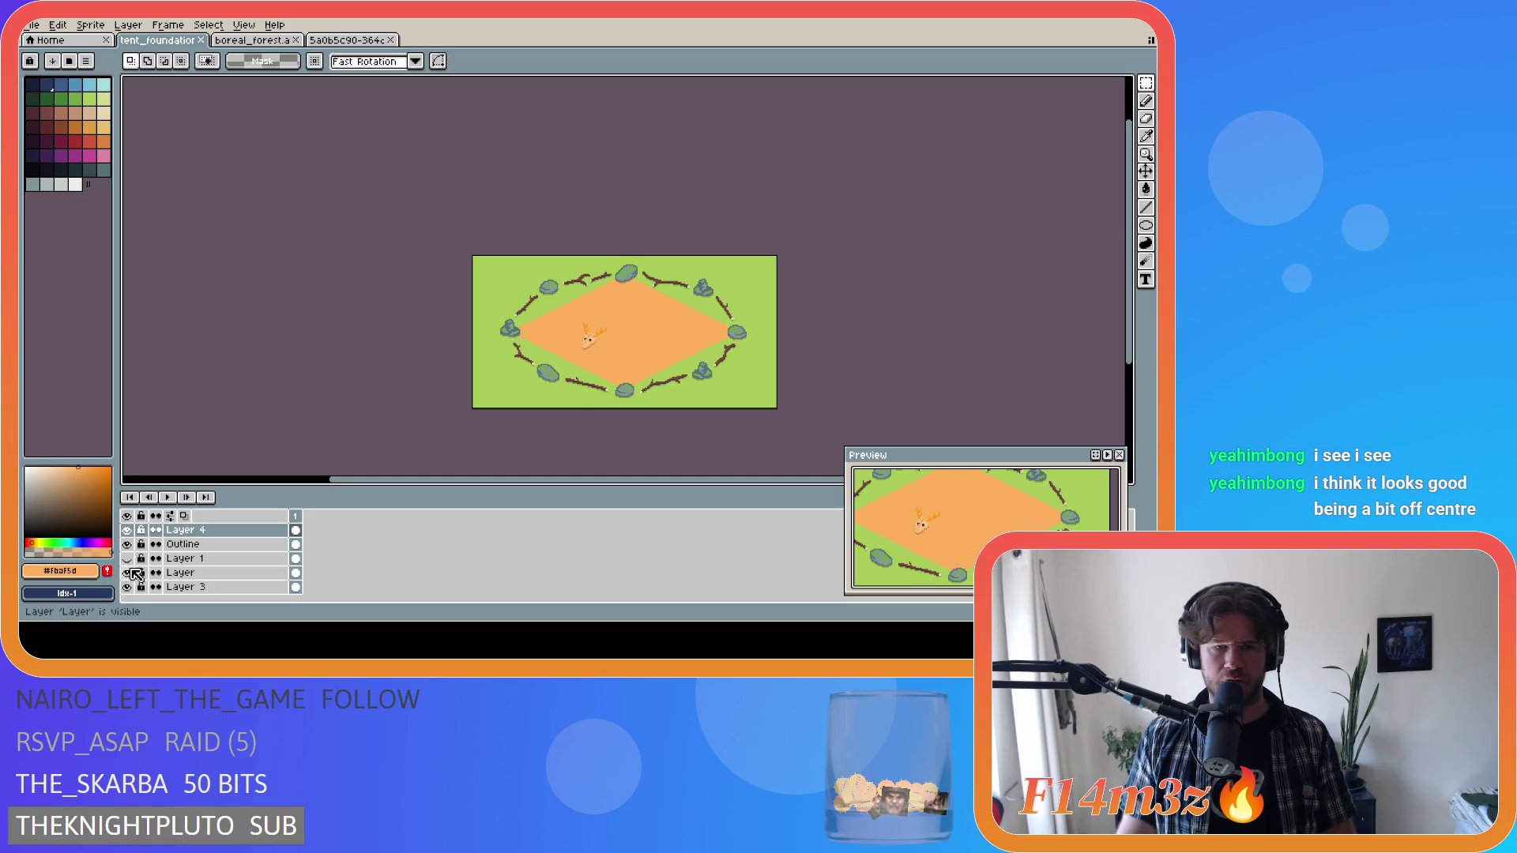
{"action": "left_click", "coordinate": [131, 572]}
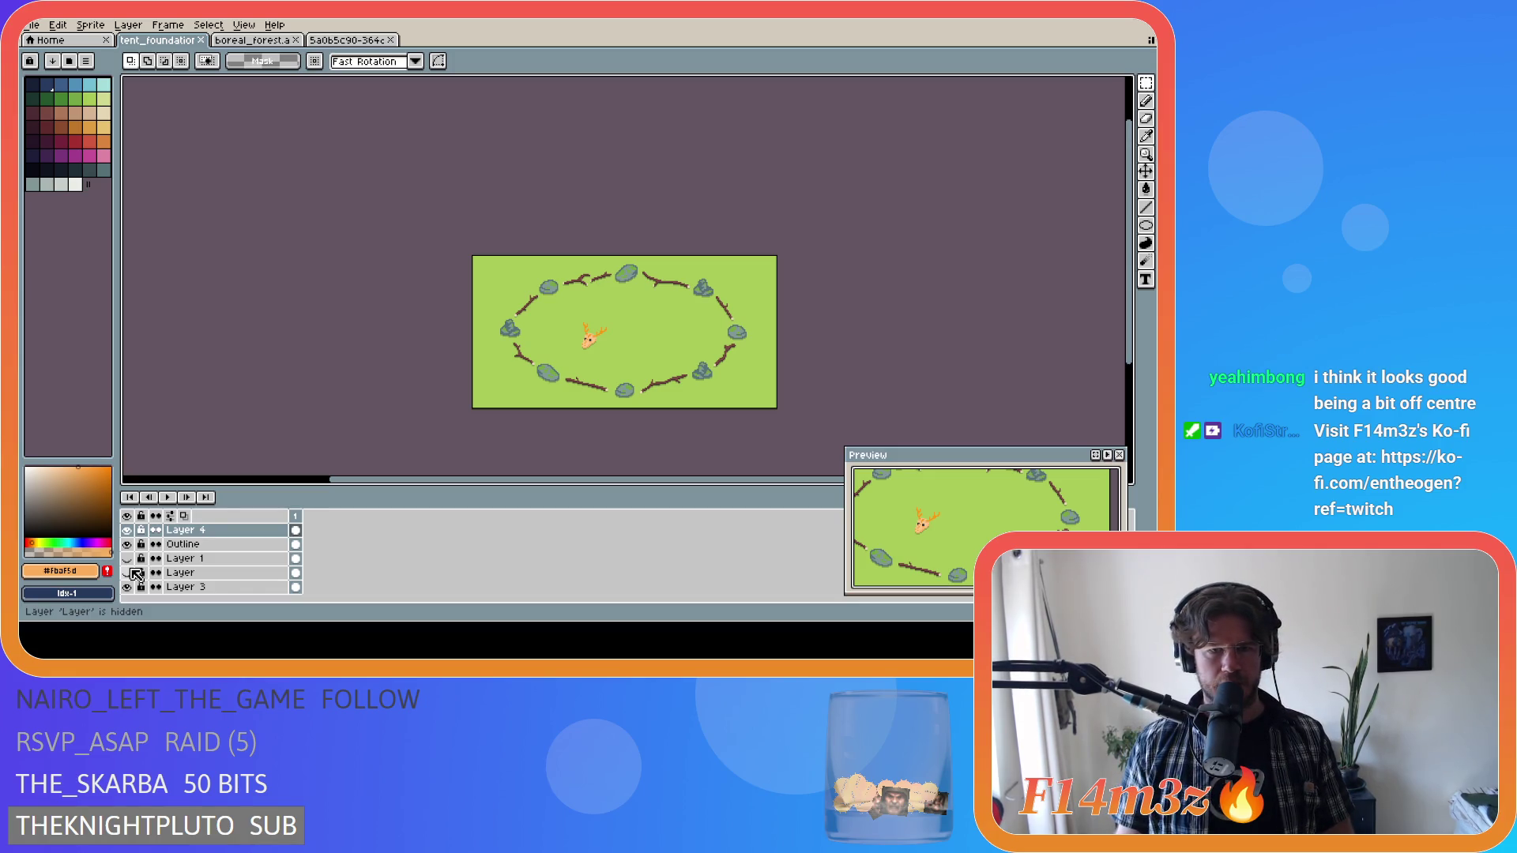
{"action": "left_click", "coordinate": [130, 575]}
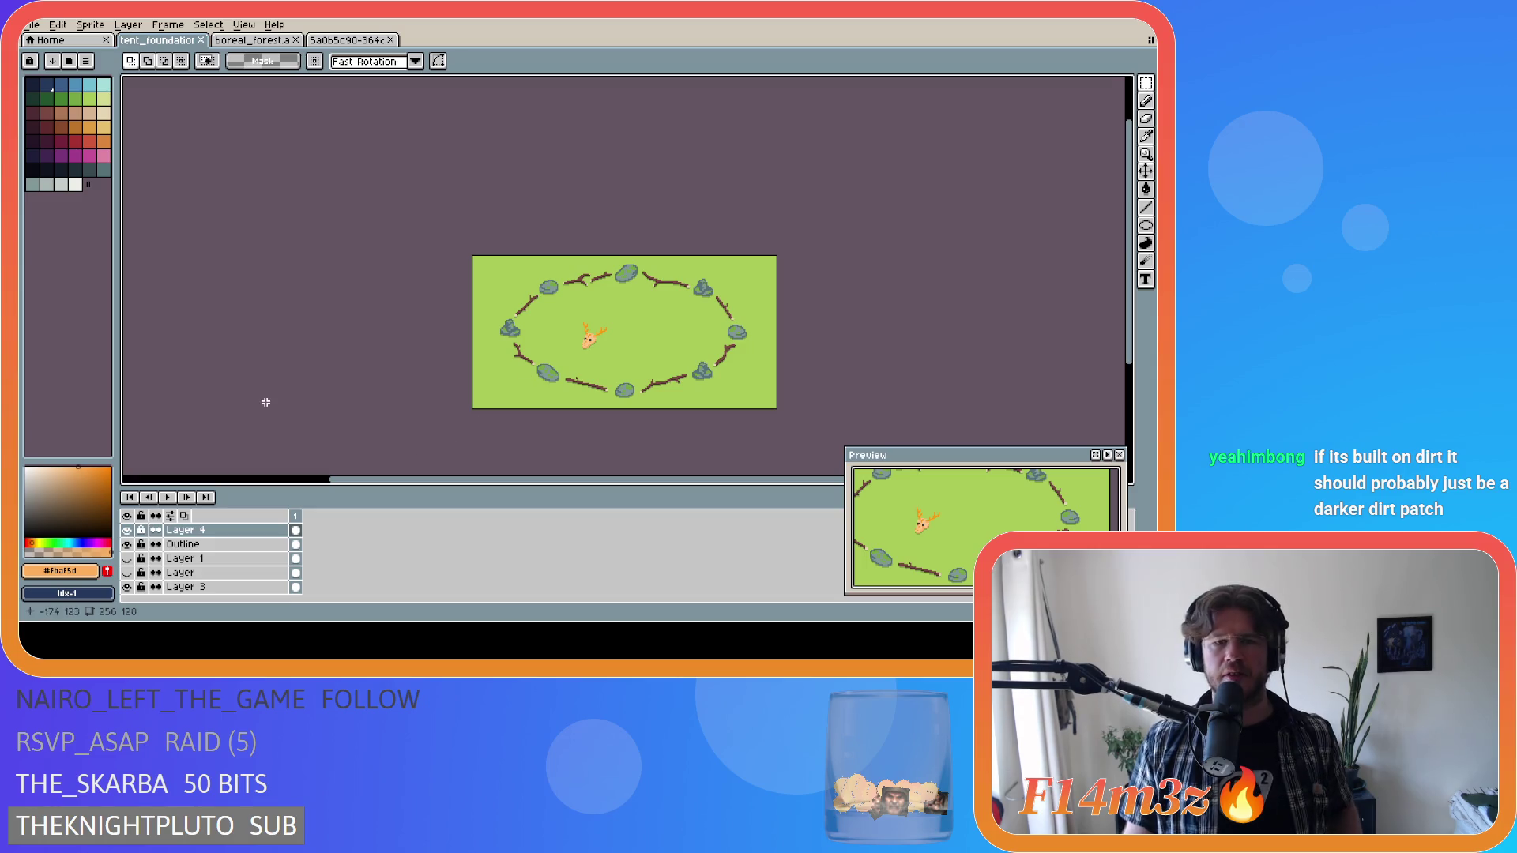
Select and release the deer skull, then undo the last change.
{"action": "scroll", "coordinate": [553, 380], "scroll_direction": "up", "scroll_amount": 1}
{"action": "left_click_drag", "start_coordinate": [586, 248], "coordinate": [686, 358]}
{"action": "scroll", "coordinate": [745, 344], "scroll_direction": "down", "scroll_amount": 4}
{"action": "scroll", "coordinate": [814, 348], "scroll_direction": "up", "scroll_amount": 4}
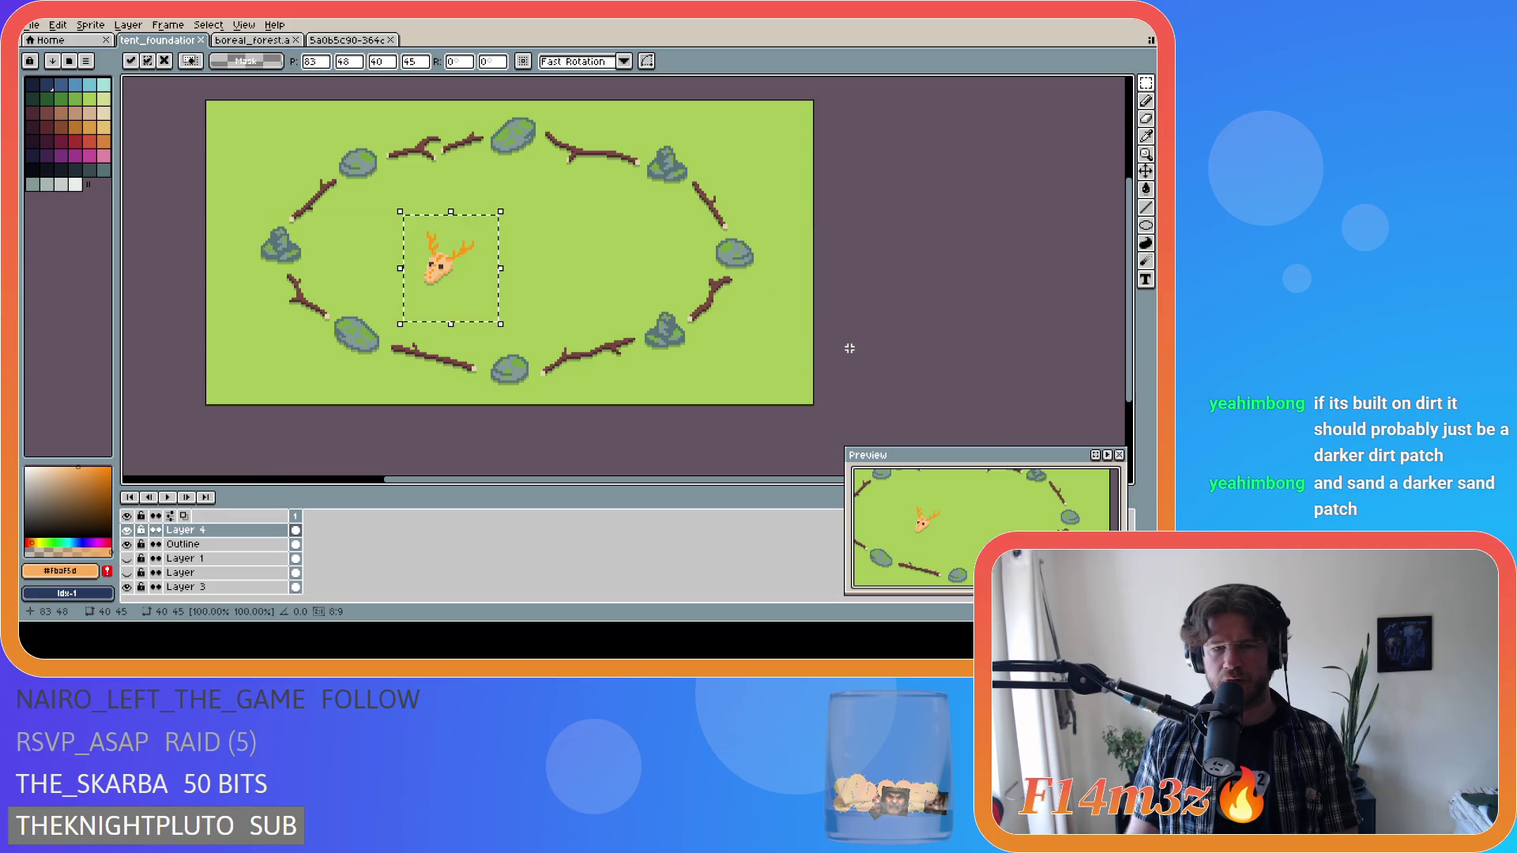
{"action": "left_click", "coordinate": [799, 358]}
{"action": "scroll", "coordinate": [800, 358], "scroll_direction": "down", "scroll_amount": 3}
{"action": "scroll", "coordinate": [774, 363], "scroll_direction": "up", "scroll_amount": 2}
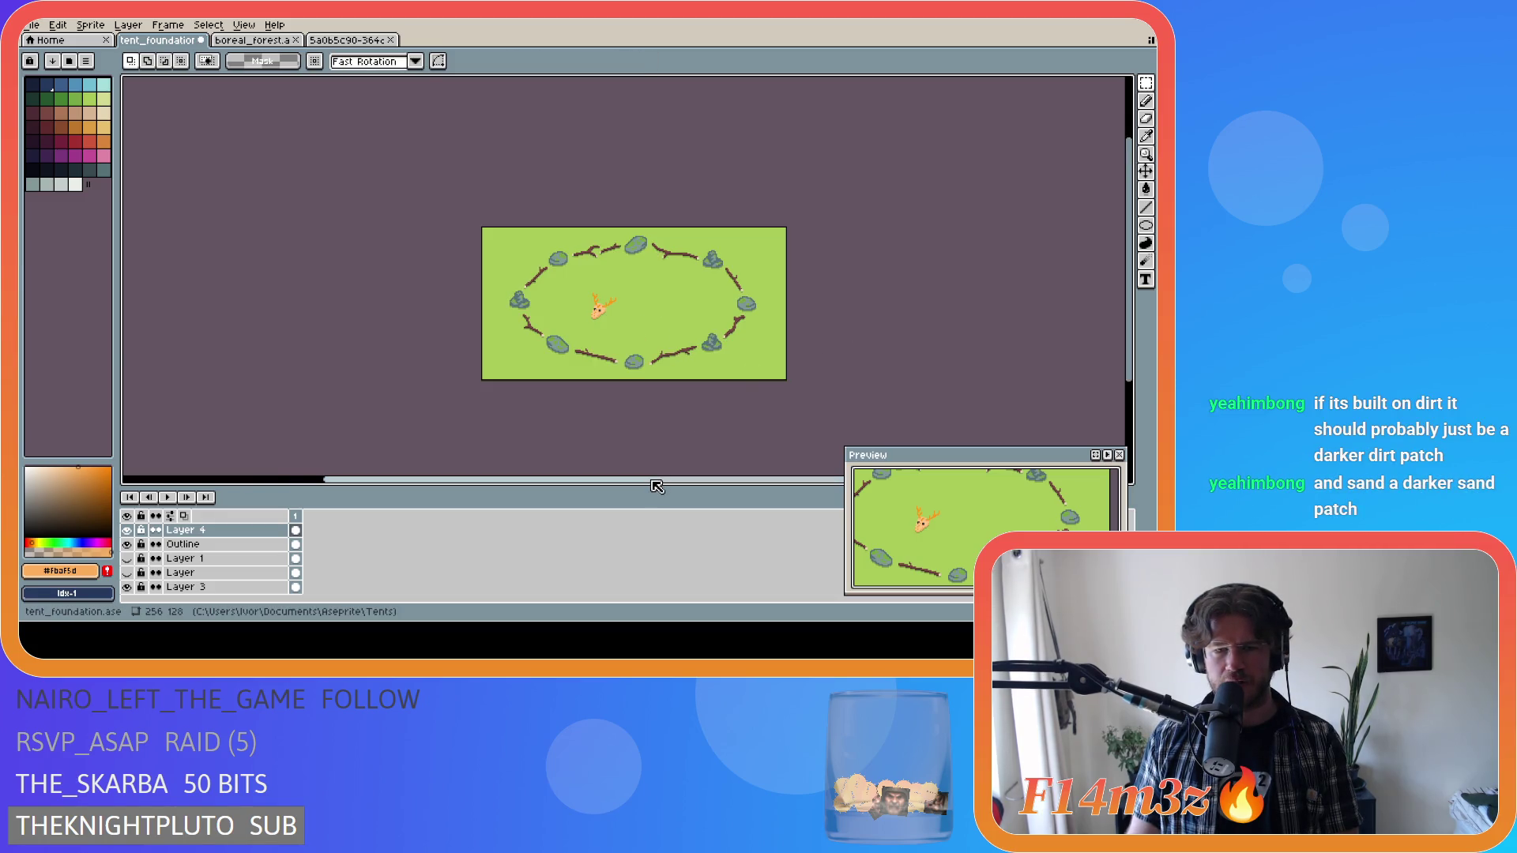
{"action": "left_click_drag", "start_coordinate": [654, 481], "coordinate": [698, 487]}
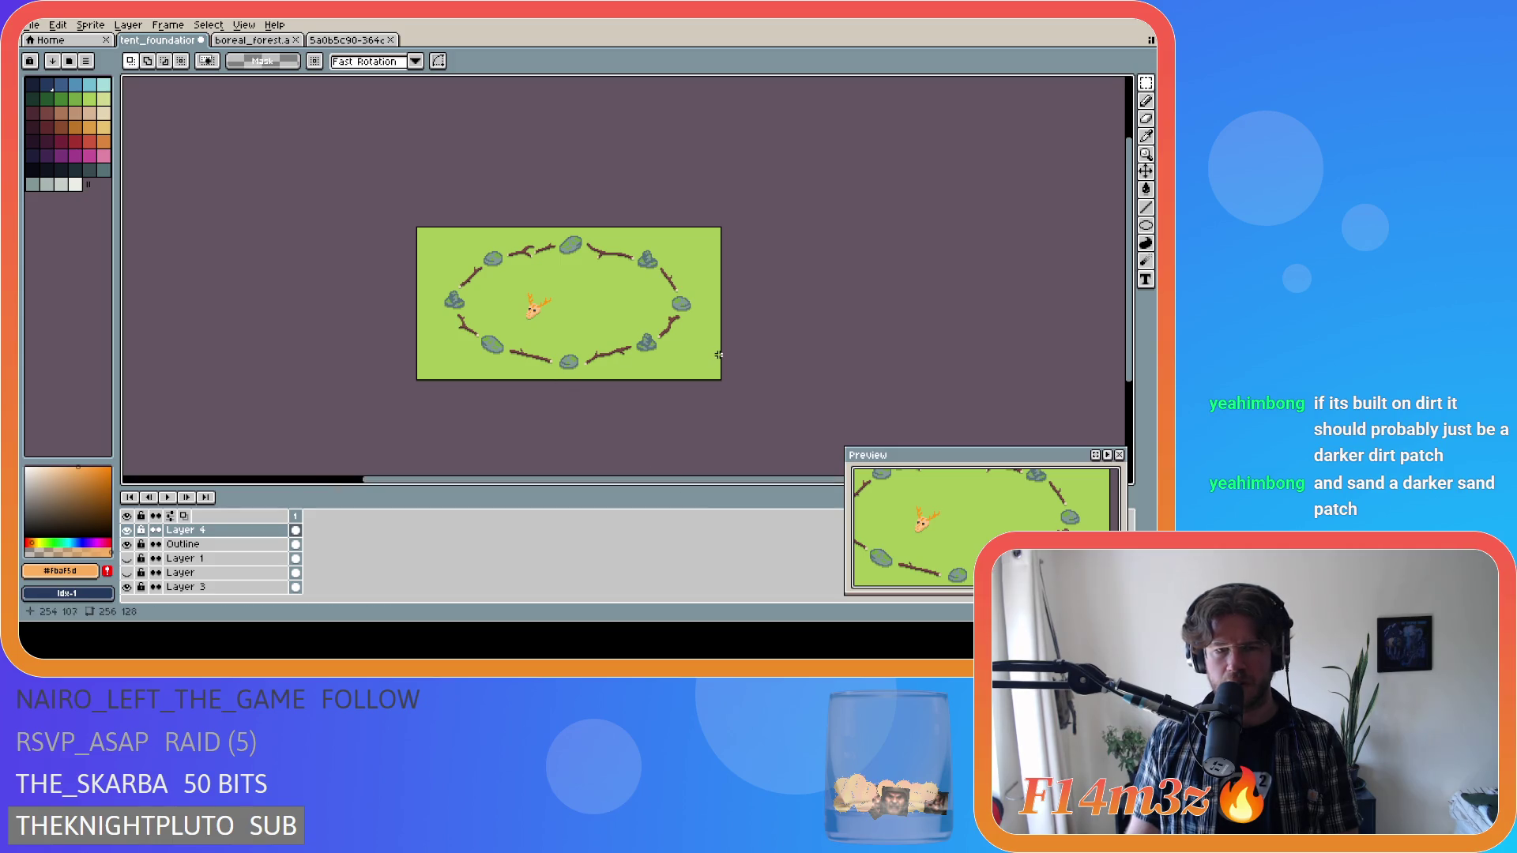
{"action": "key", "text": "ctrl+z"}
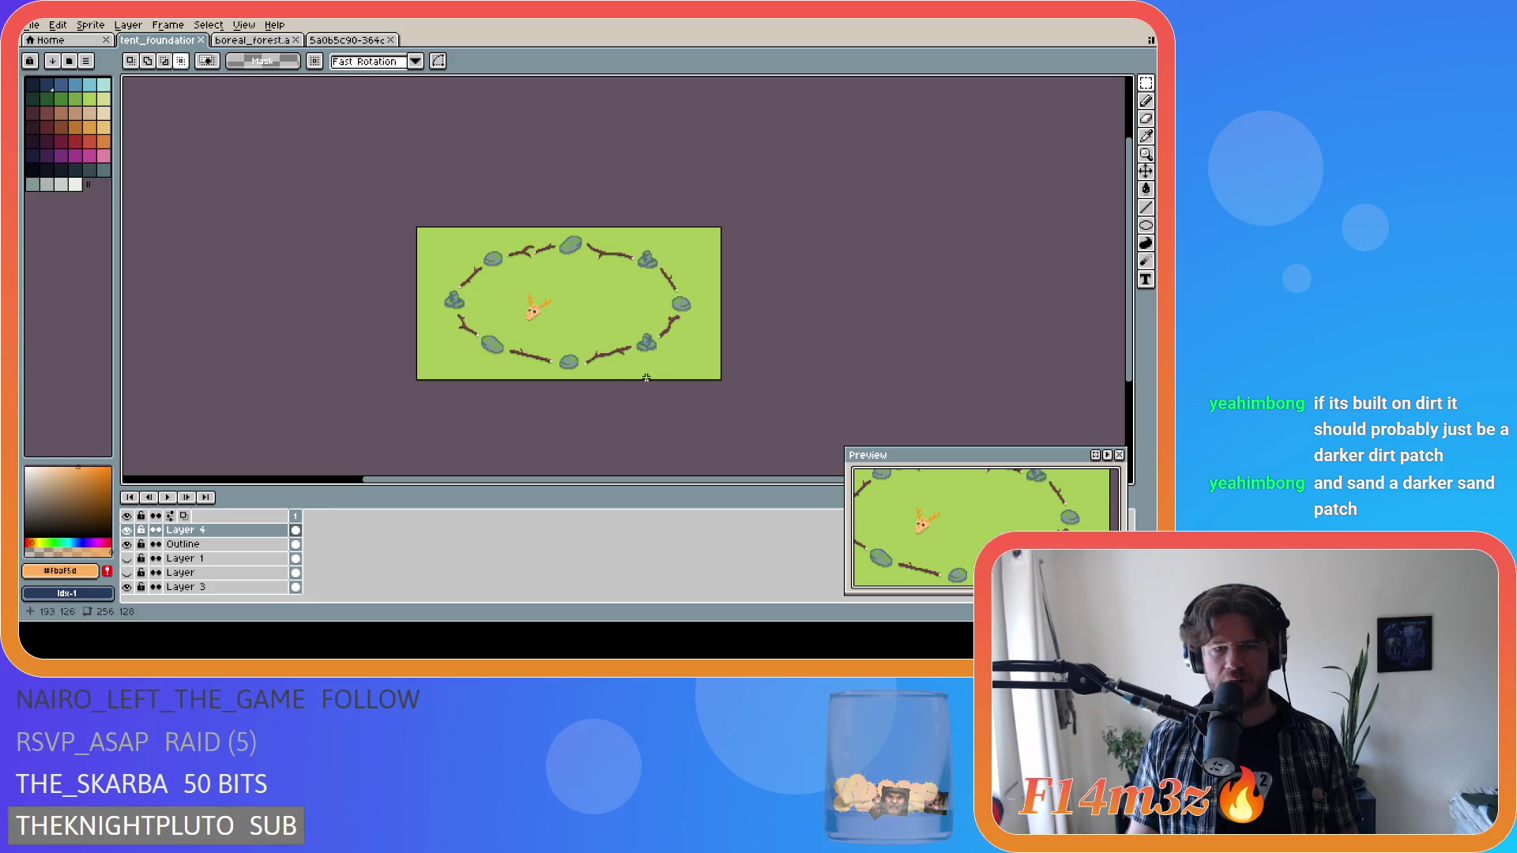
Reselect the deer skull, nudge it within the ring, deselect, and save.
{"action": "scroll", "coordinate": [527, 317], "scroll_direction": "up", "scroll_amount": 1}
{"action": "scroll", "coordinate": [527, 318], "scroll_direction": "up", "scroll_amount": 1}
{"action": "left_click_drag", "start_coordinate": [502, 225], "coordinate": [618, 355]}
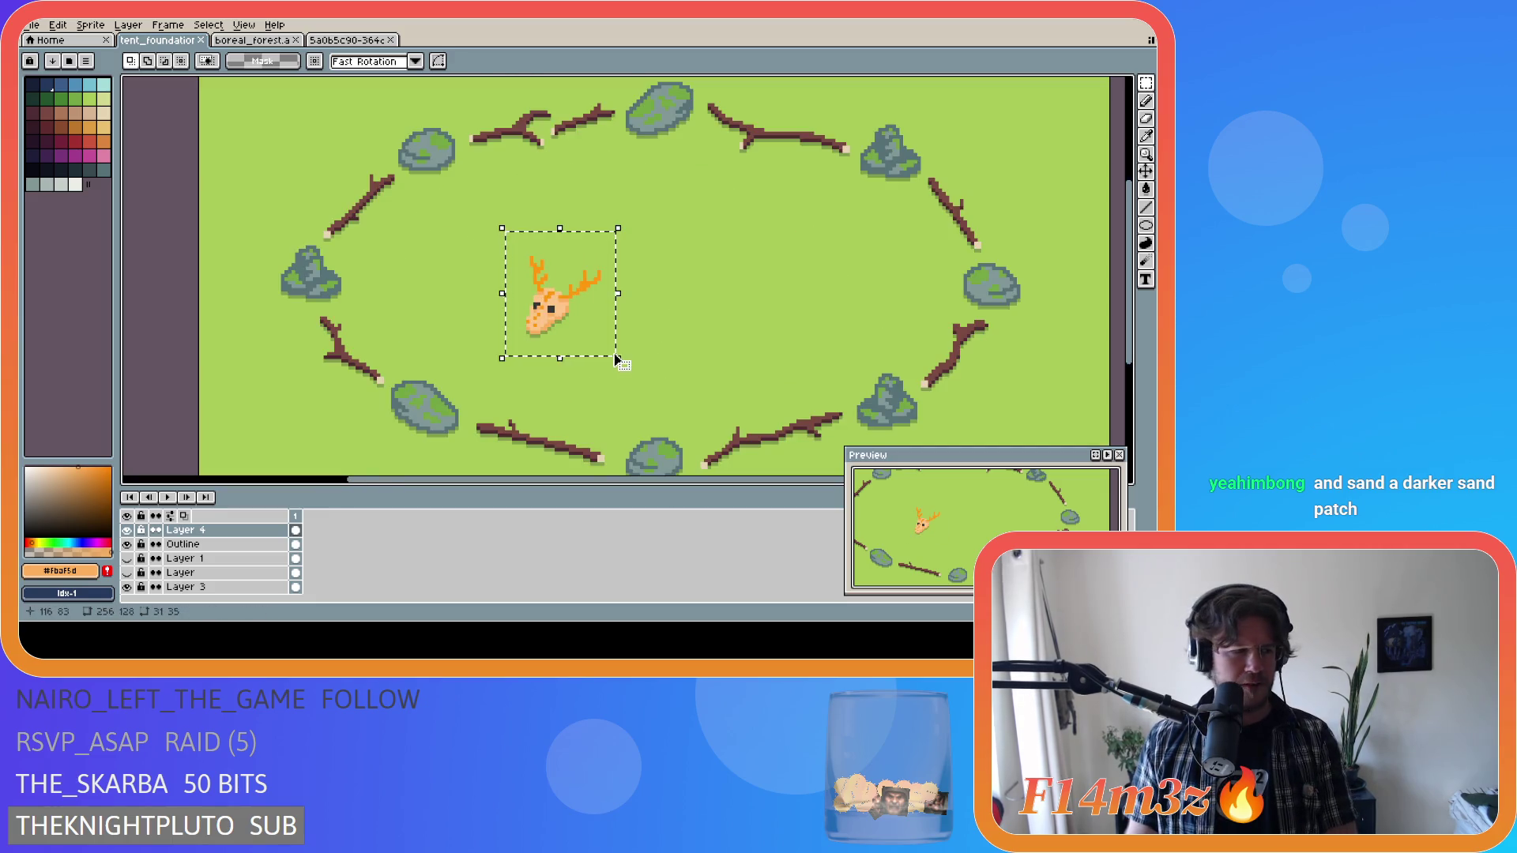
{"action": "left_click", "coordinate": [618, 353]}
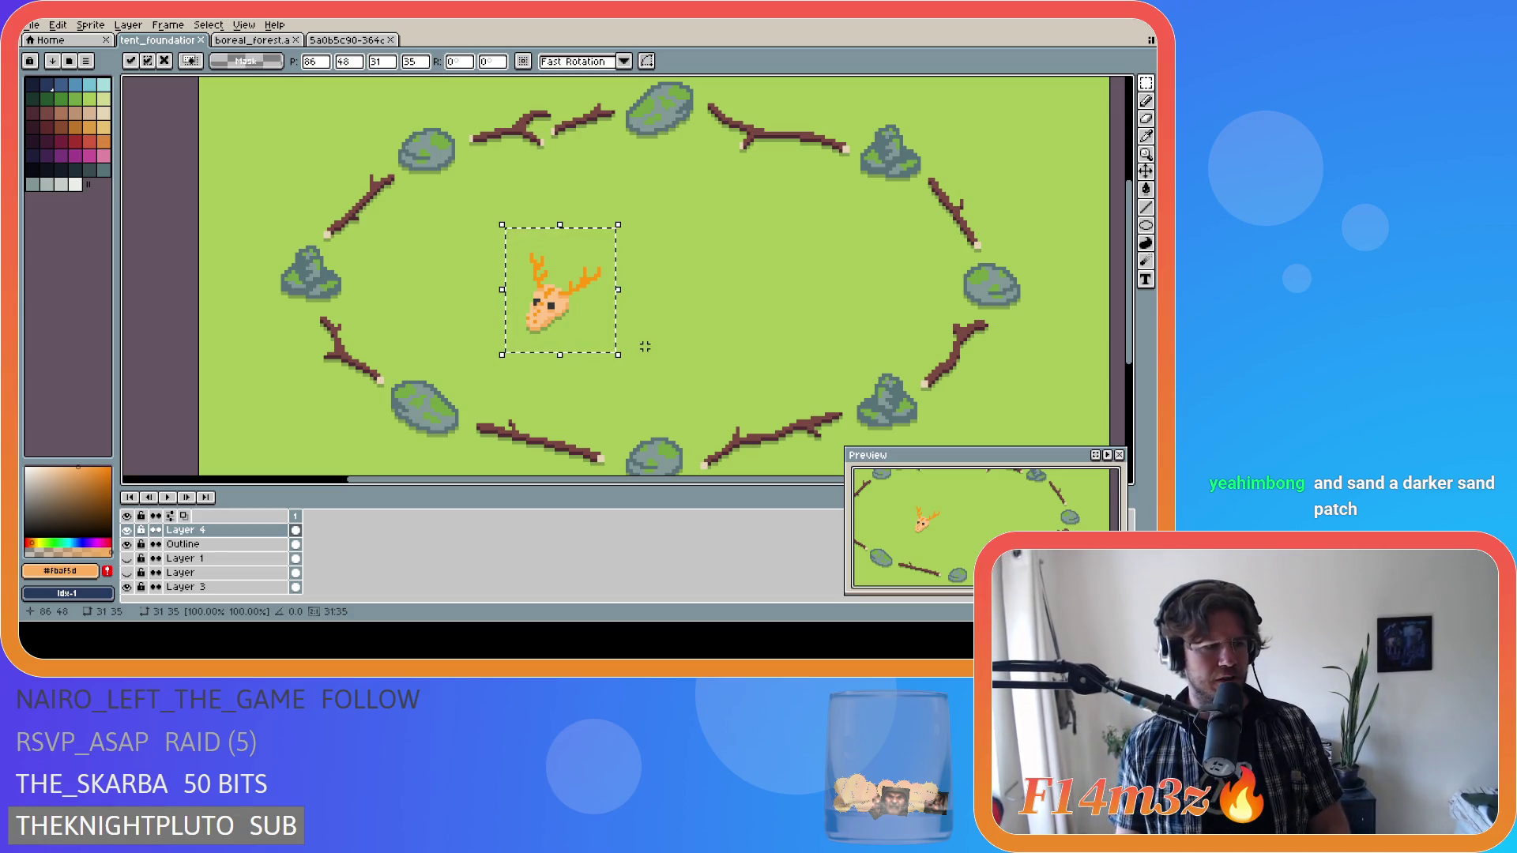
{"action": "scroll", "coordinate": [644, 346], "scroll_direction": "down", "scroll_amount": 4}
{"action": "key", "text": "ctrl+d"}
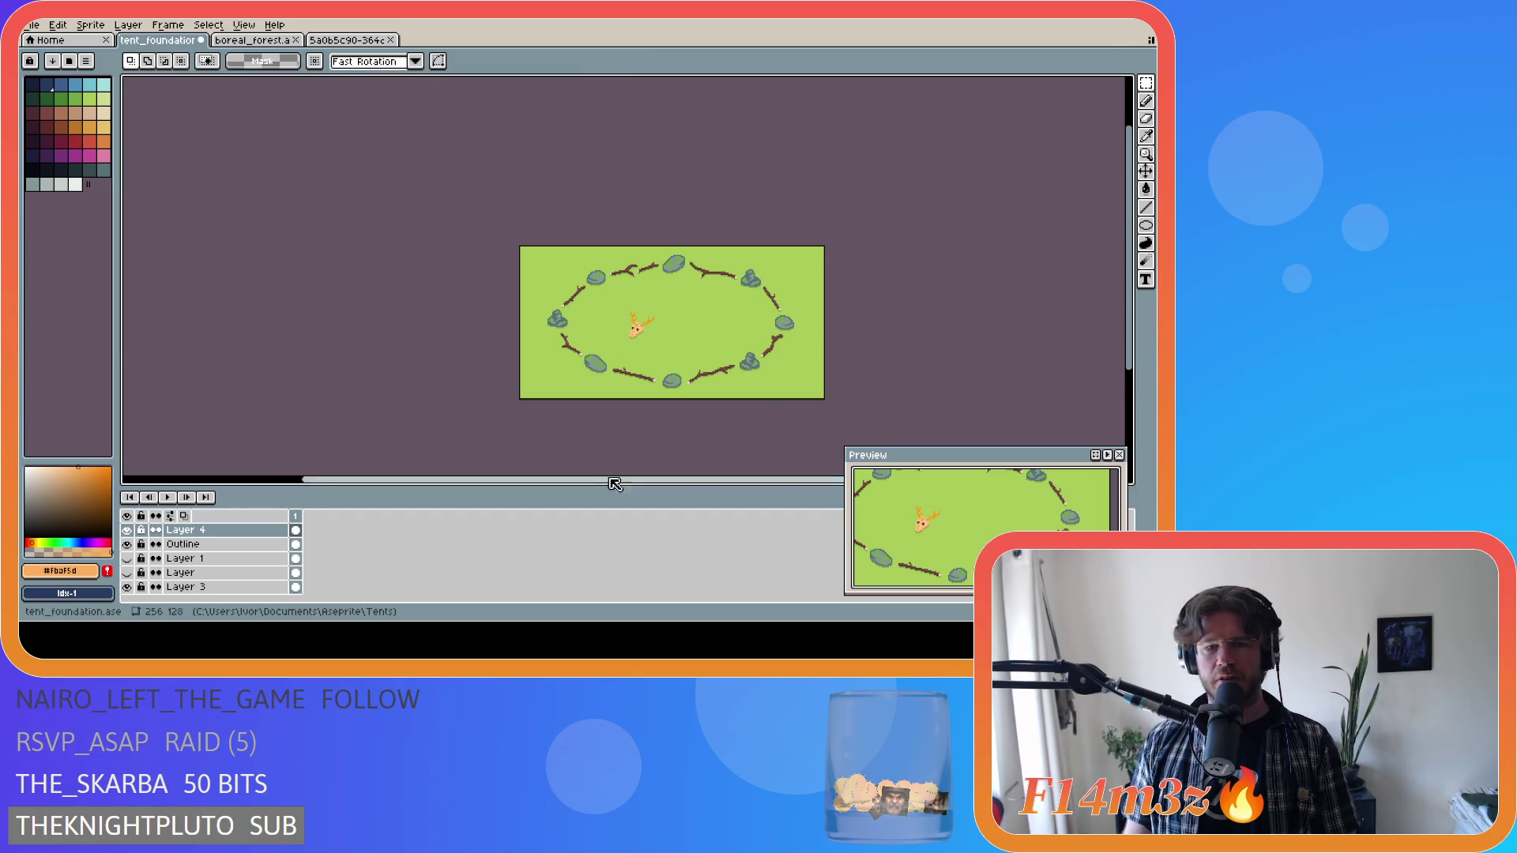
{"action": "left_click_drag", "start_coordinate": [605, 486], "coordinate": [643, 487]}
{"action": "key", "text": "ctrl+s"}
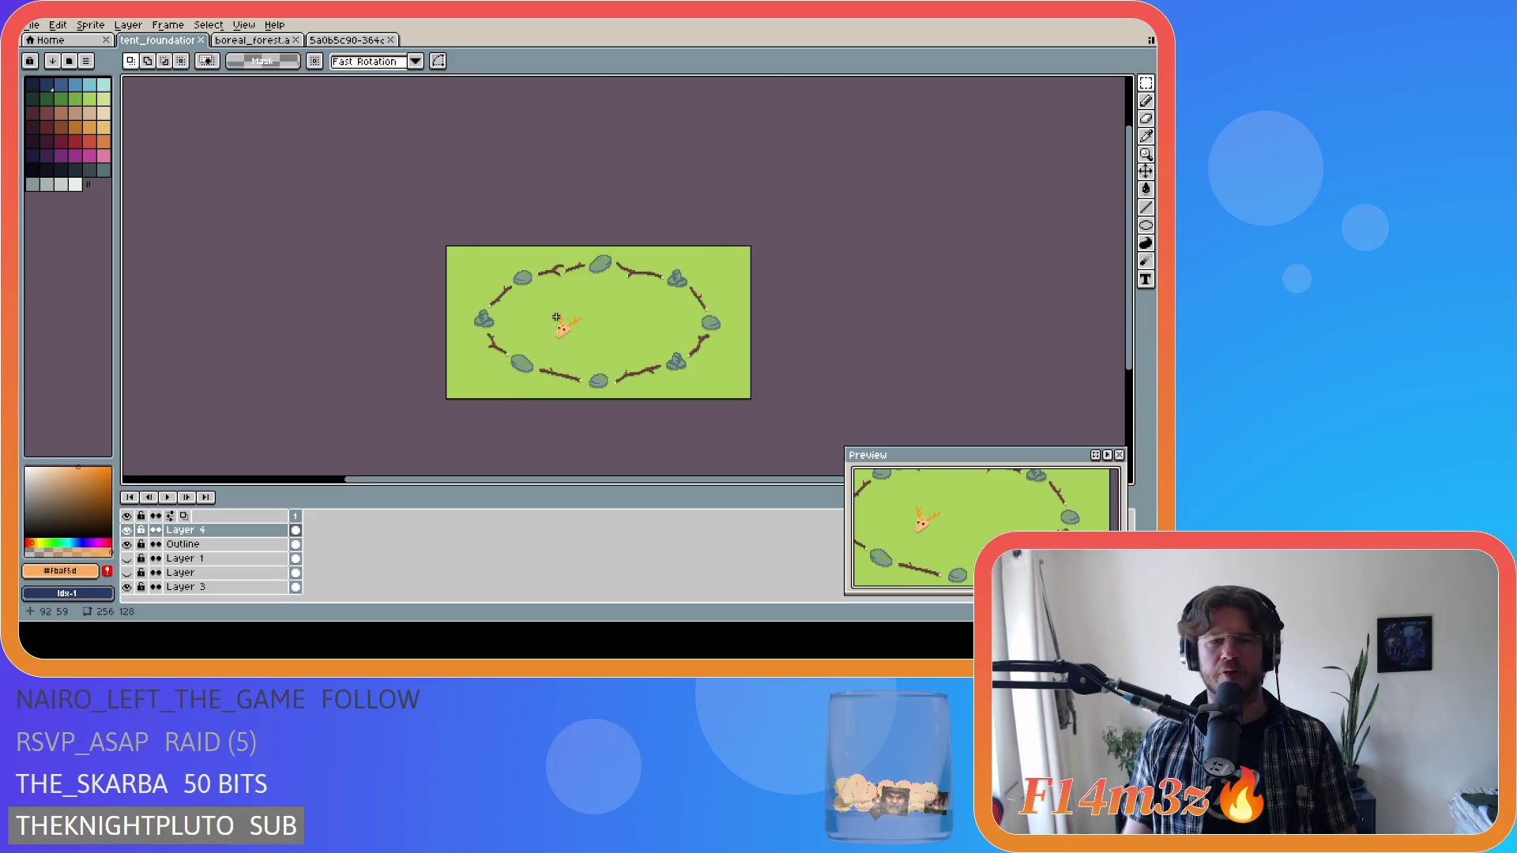
Zoom and pan around the scene to review the skull inside the ring.
{"action": "scroll", "coordinate": [555, 319], "scroll_direction": "up", "scroll_amount": 1}
{"action": "scroll", "coordinate": [595, 342], "scroll_direction": "down", "scroll_amount": 1}
{"action": "scroll", "coordinate": [607, 363], "scroll_direction": "up", "scroll_amount": 1}
{"action": "scroll", "coordinate": [555, 333], "scroll_direction": "down", "scroll_amount": 2}
{"action": "scroll", "coordinate": [633, 362], "scroll_direction": "up", "scroll_amount": 1}
{"action": "scroll", "coordinate": [602, 351], "scroll_direction": "up", "scroll_amount": 1}
{"action": "left_click_drag", "start_coordinate": [484, 486], "coordinate": [391, 487]}
{"action": "scroll", "coordinate": [921, 314], "scroll_direction": "down", "scroll_amount": 1}
{"action": "scroll", "coordinate": [837, 323], "scroll_direction": "up", "scroll_amount": 1}
{"action": "scroll", "coordinate": [922, 324], "scroll_direction": "down", "scroll_amount": 1}
Select and clear the deer skull a few times, then save tent_foundation.ase.
{"action": "left_click_drag", "start_coordinate": [636, 253], "coordinate": [694, 303]}
{"action": "left_click", "coordinate": [940, 300]}
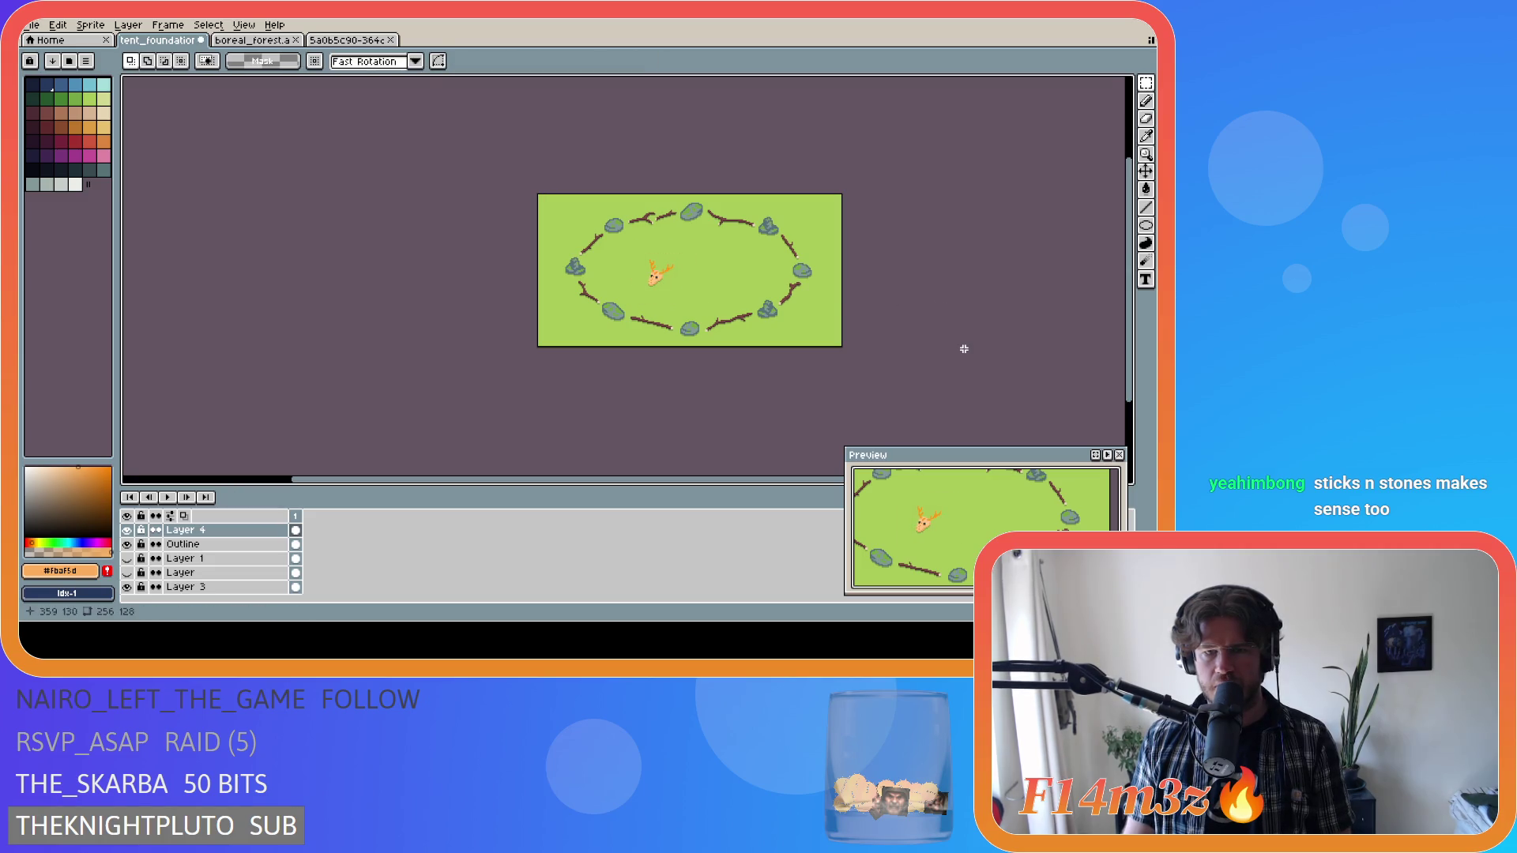
{"action": "left_click_drag", "start_coordinate": [626, 251], "coordinate": [691, 306]}
{"action": "left_click", "coordinate": [958, 324]}
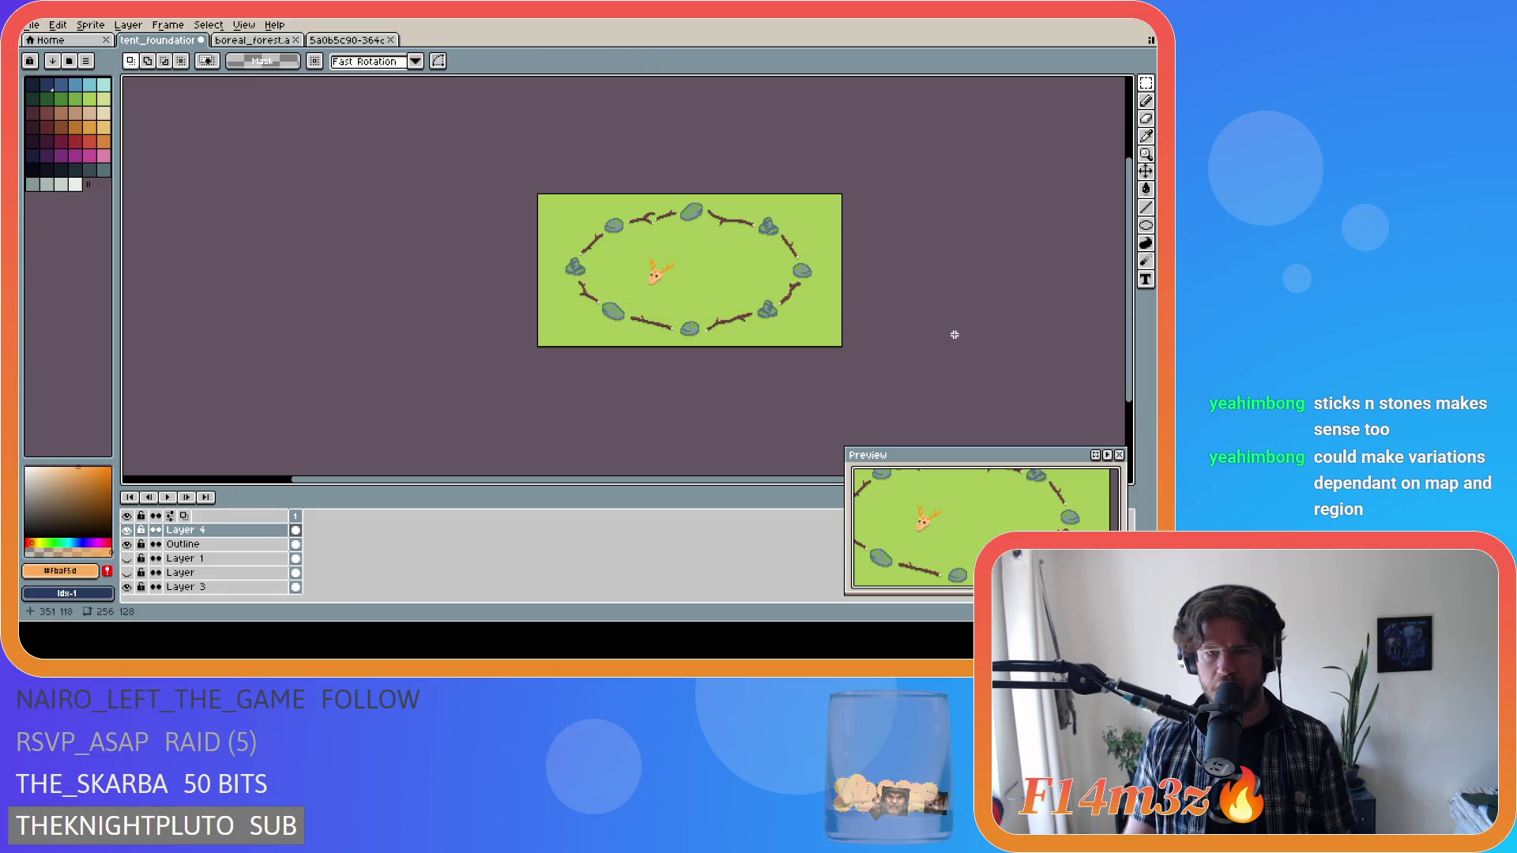
{"action": "key", "text": "ctrl+shift+d"}
{"action": "left_click", "coordinate": [954, 338]}
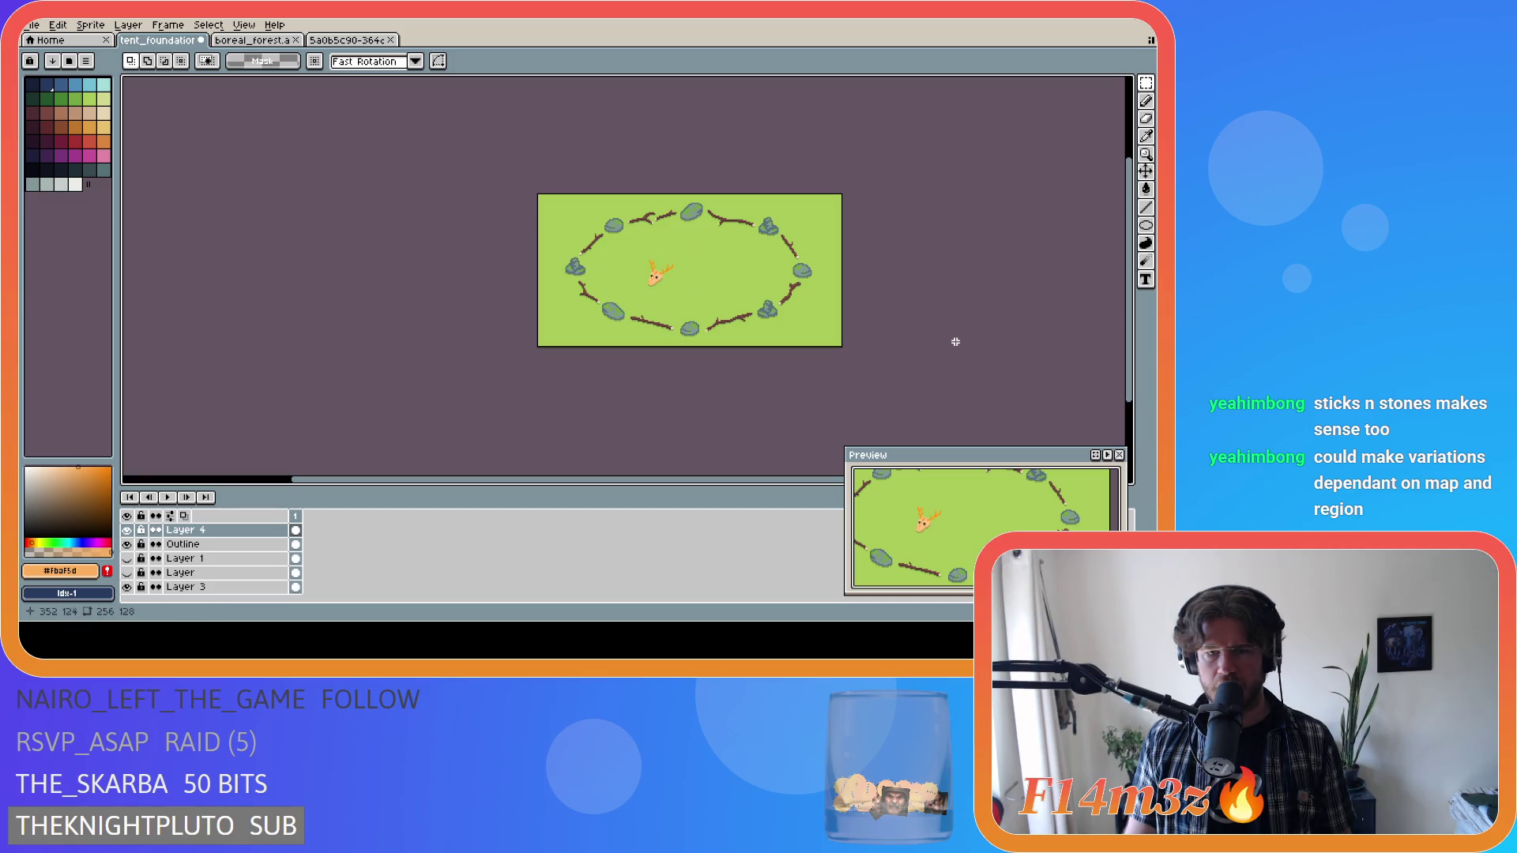
{"action": "key", "text": "ctrl+s"}
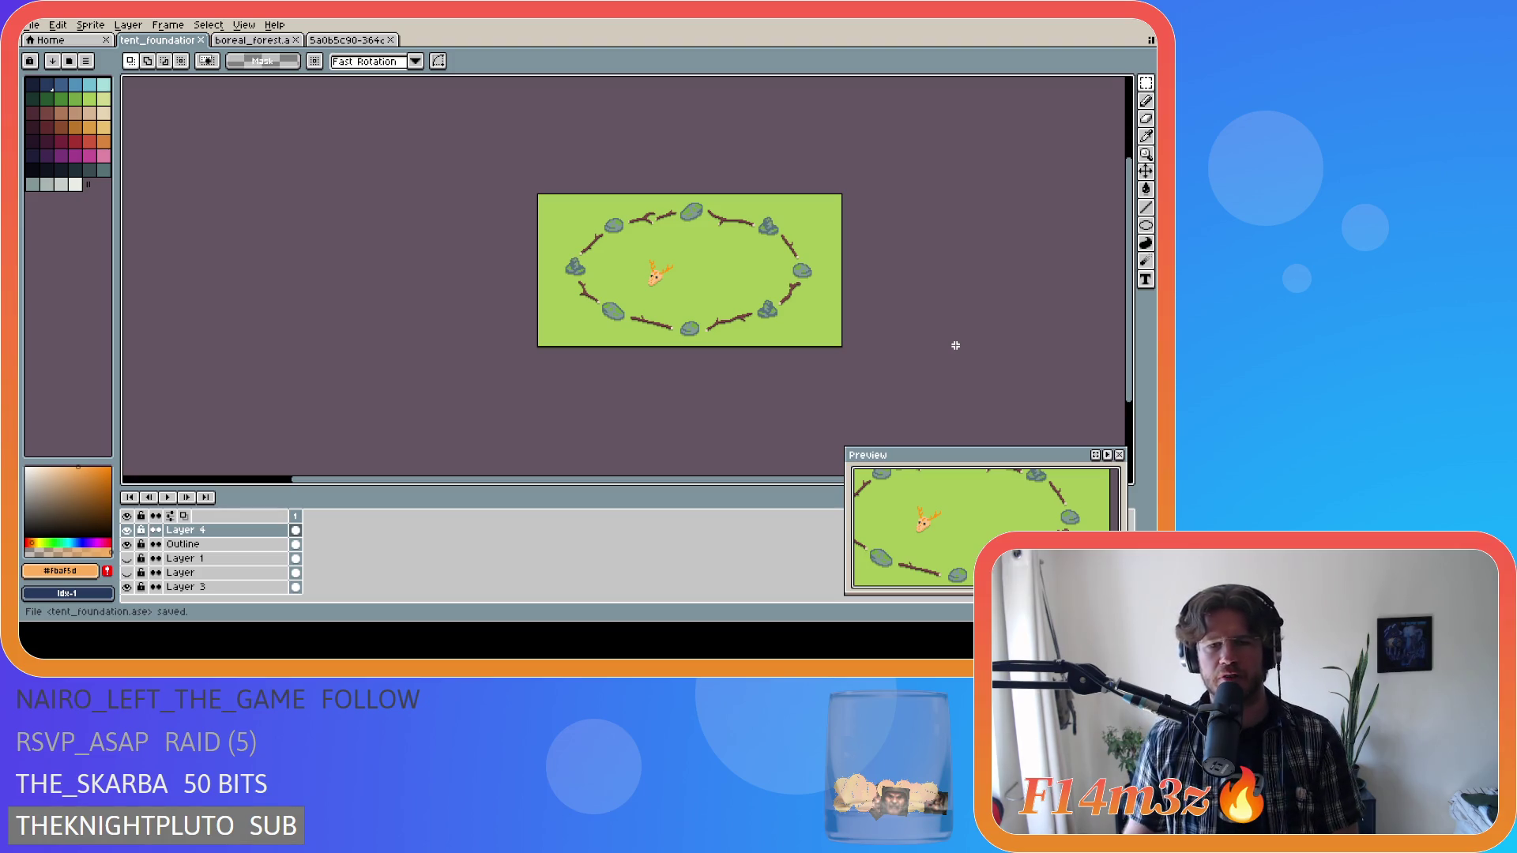
{"action": "key", "text": "ctrl+s"}
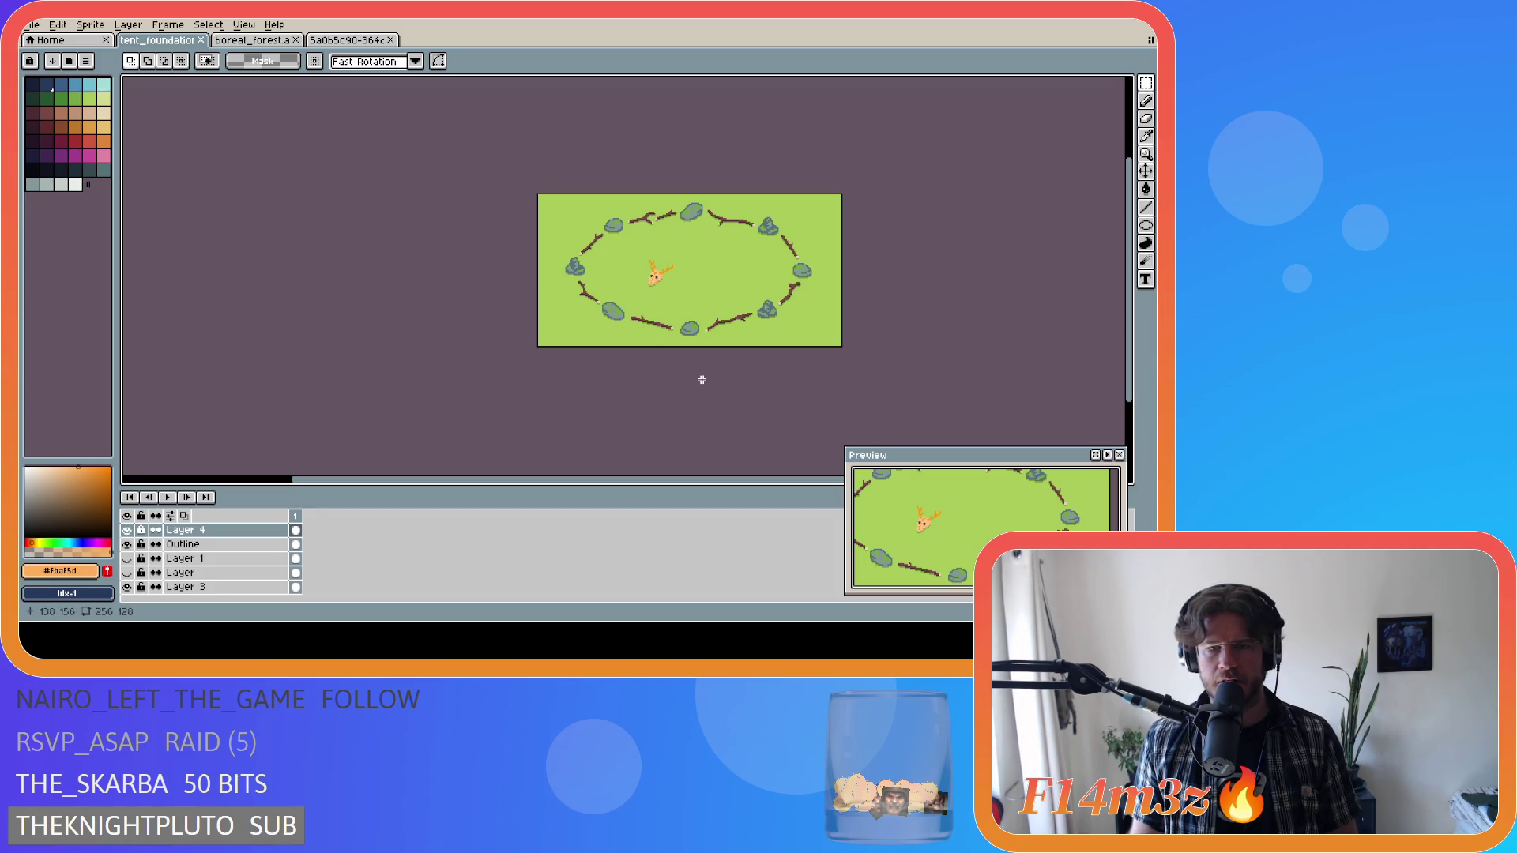
{"action": "left_click_drag", "start_coordinate": [642, 254], "coordinate": [694, 300]}
{"action": "key", "text": "ctrl+d"}
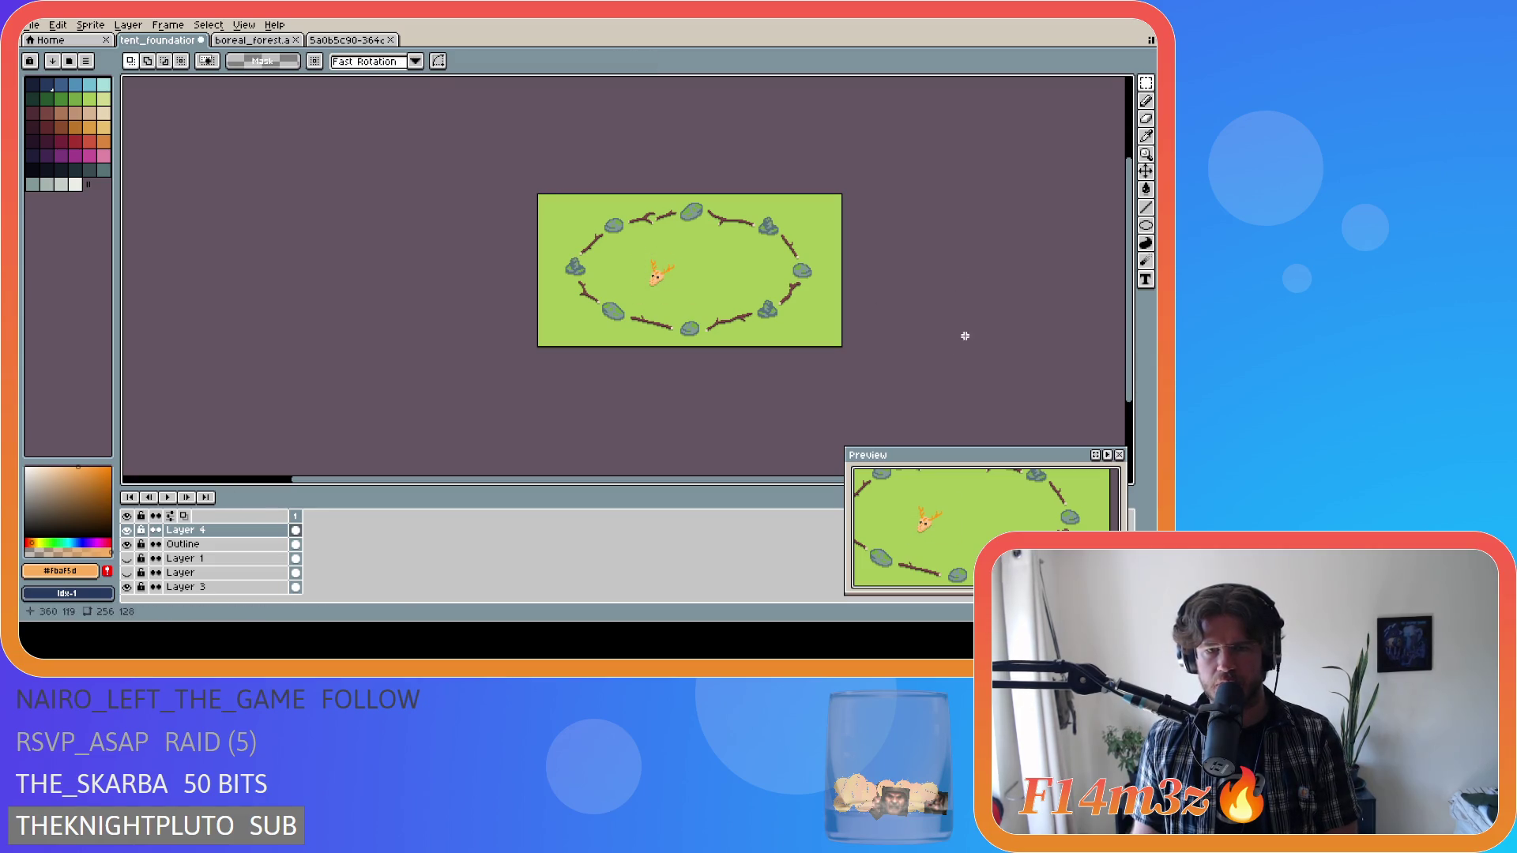
{"action": "key", "text": "ctrl+s"}
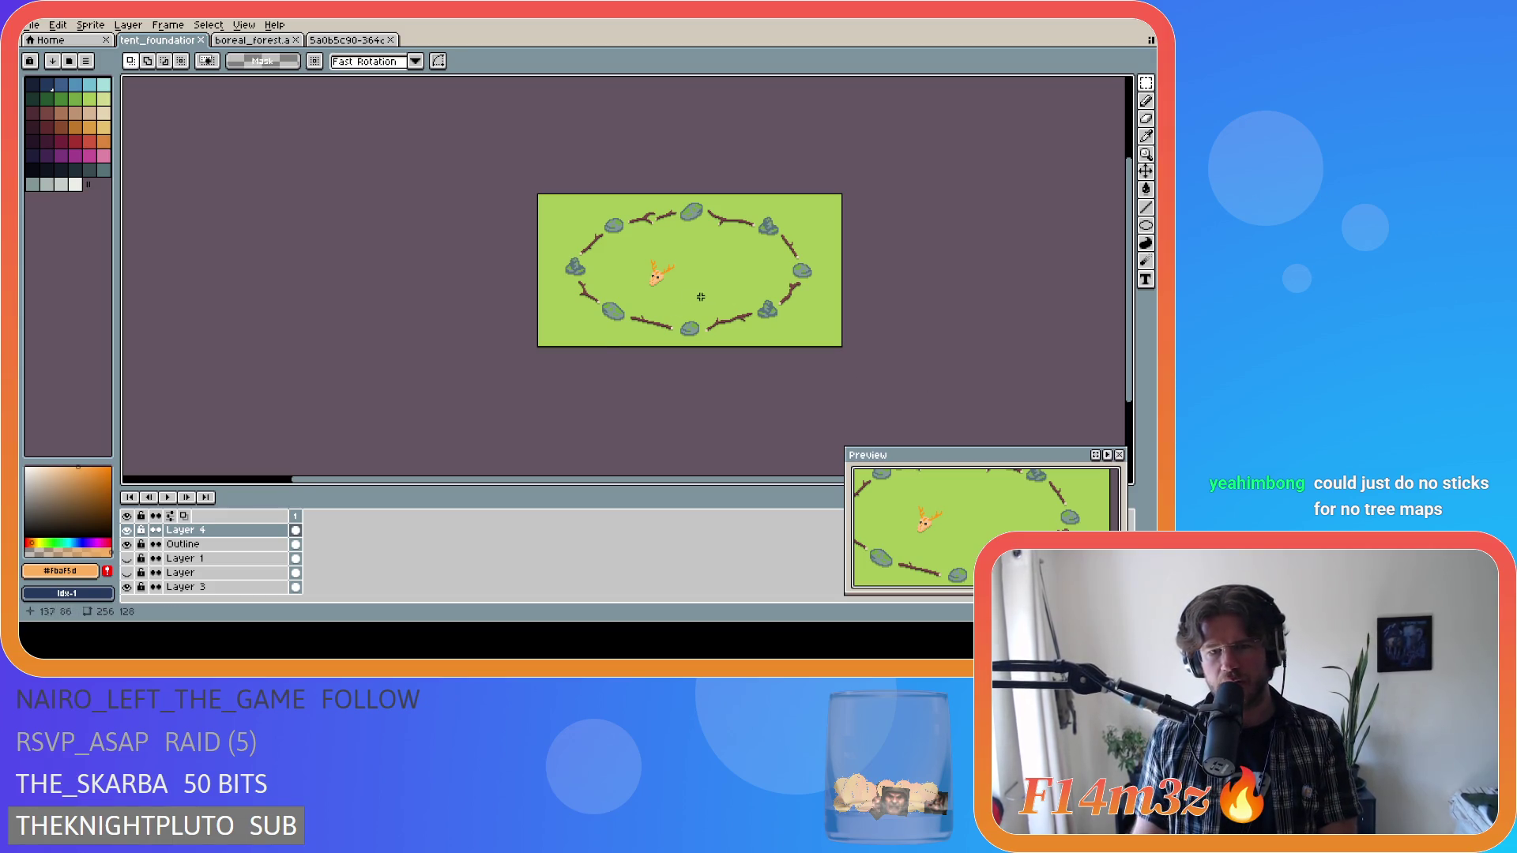
{"action": "left_click_drag", "start_coordinate": [636, 245], "coordinate": [689, 307]}
{"action": "key", "text": "ctrl+d"}
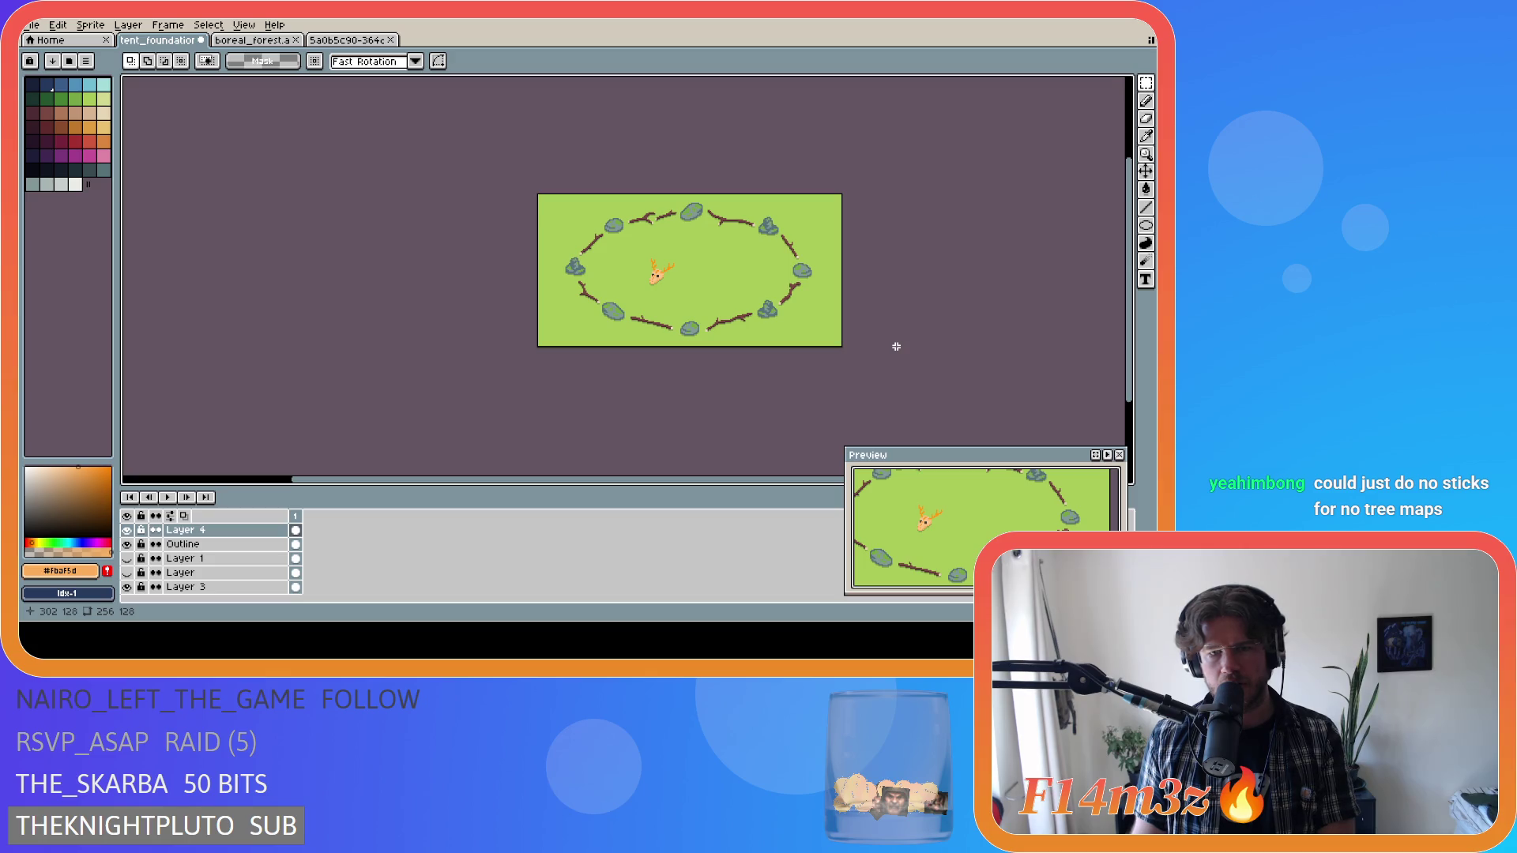
{"action": "key", "text": "ctrl+apostrophe"}
{"action": "key", "text": "ctrl+apostrophe"}
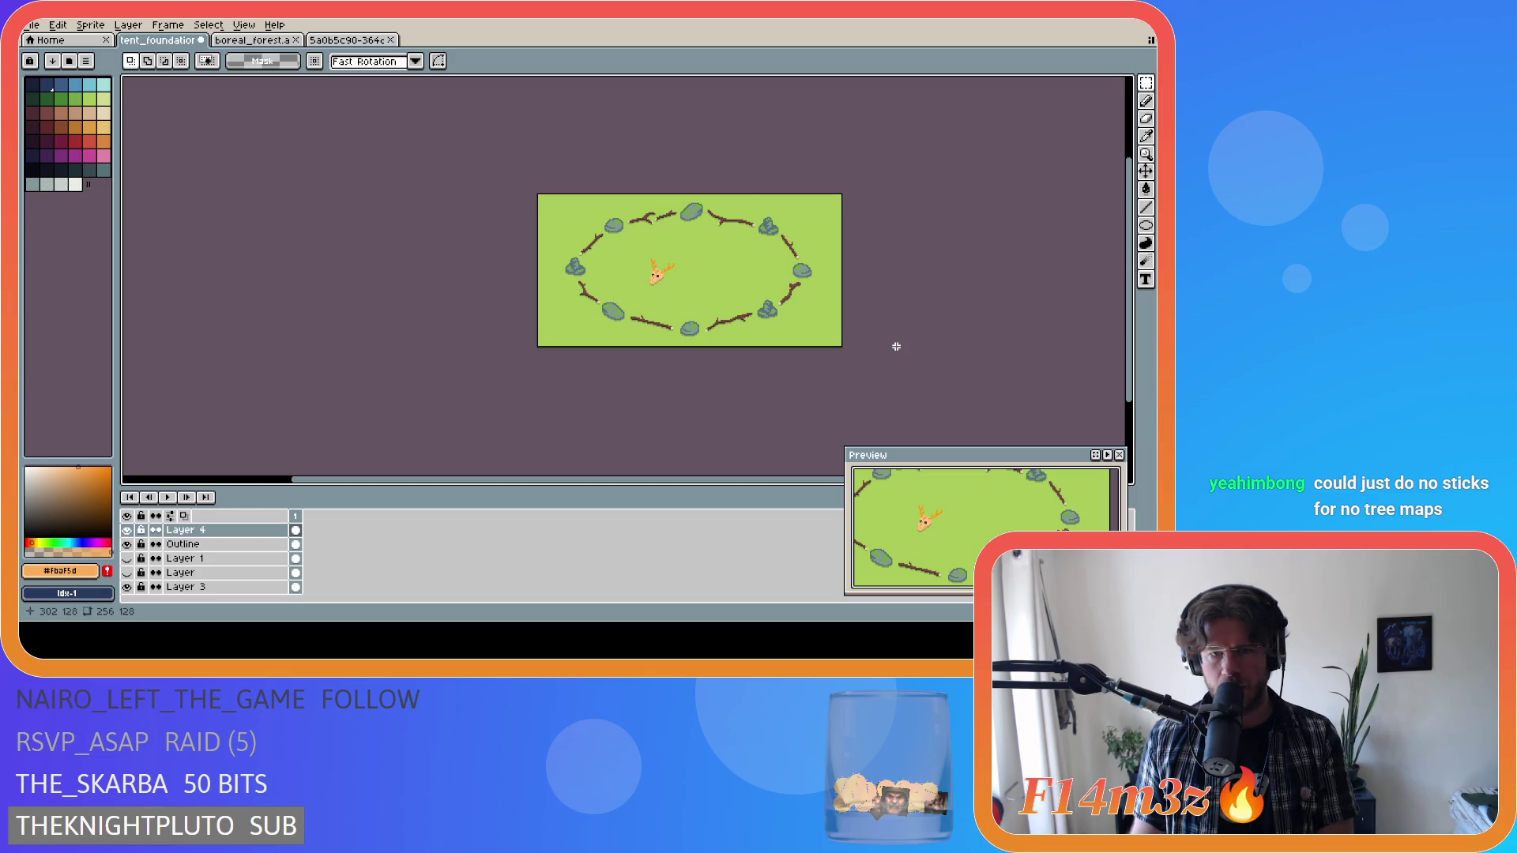
{"action": "key", "text": "ctrl+apostrophe"}
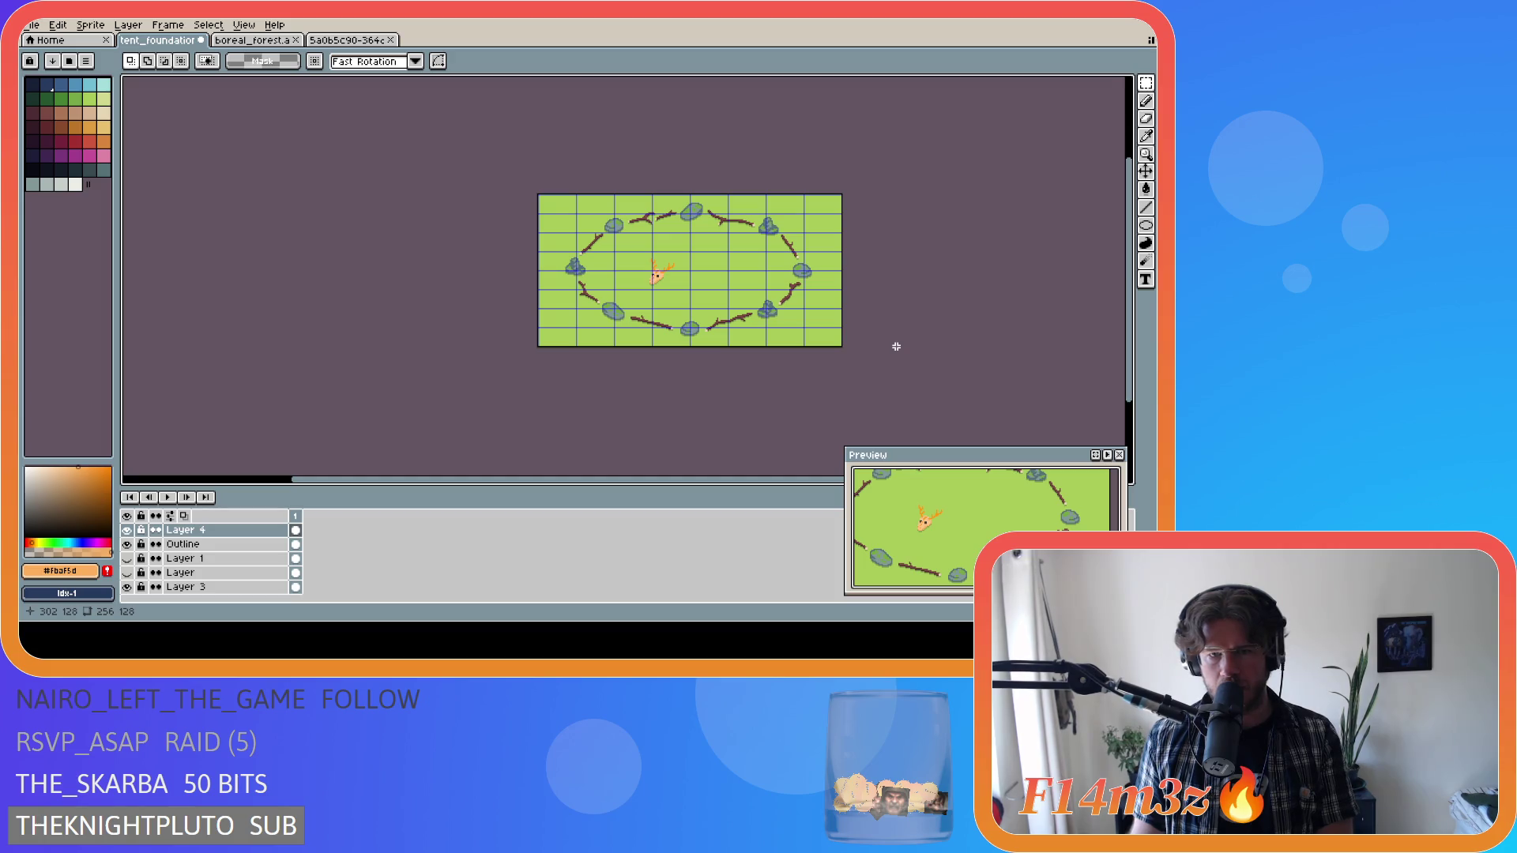
{"action": "key", "text": "ctrl+apostrophe"}
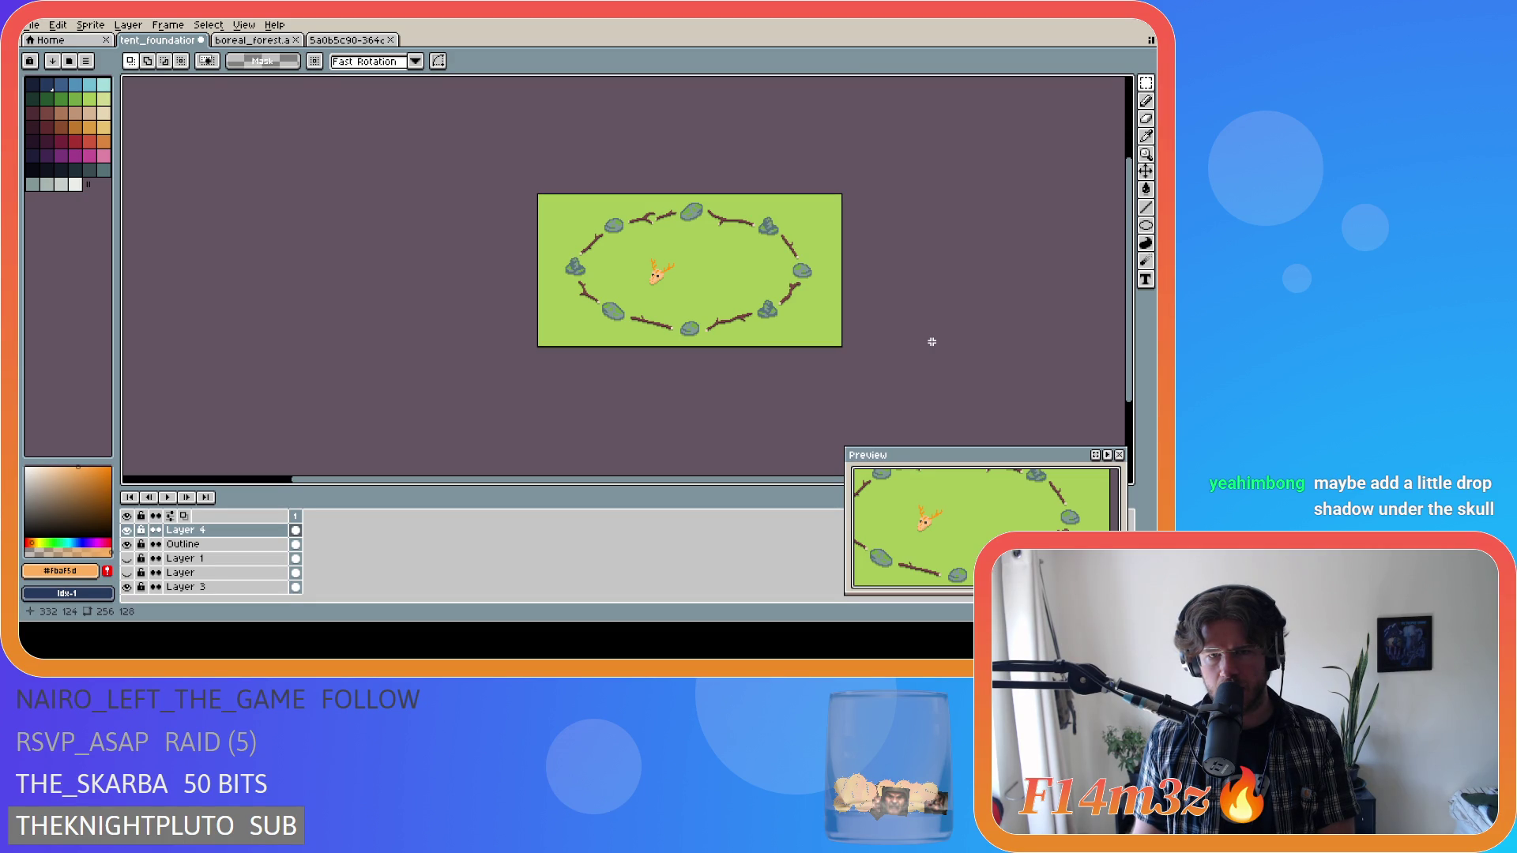
{"action": "key", "text": "ctrl+z"}
{"action": "key", "text": "ctrl+z"}
{"action": "key", "text": "ctrl+z"}
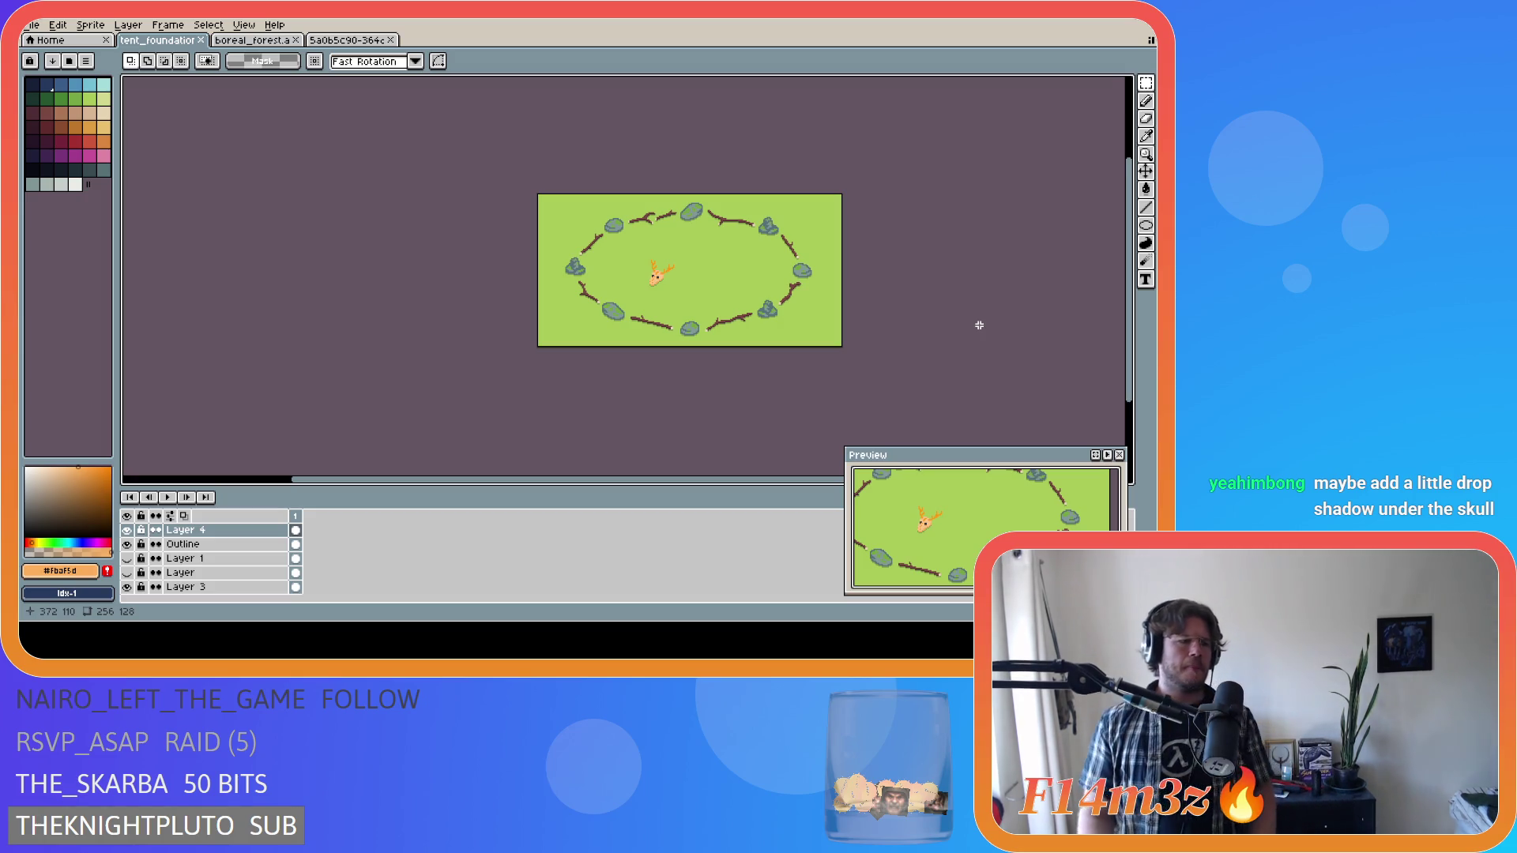
Zoom in on the skull and pick the grass green for the Pencil.
{"action": "scroll", "coordinate": [655, 284], "scroll_direction": "up", "scroll_amount": 2}
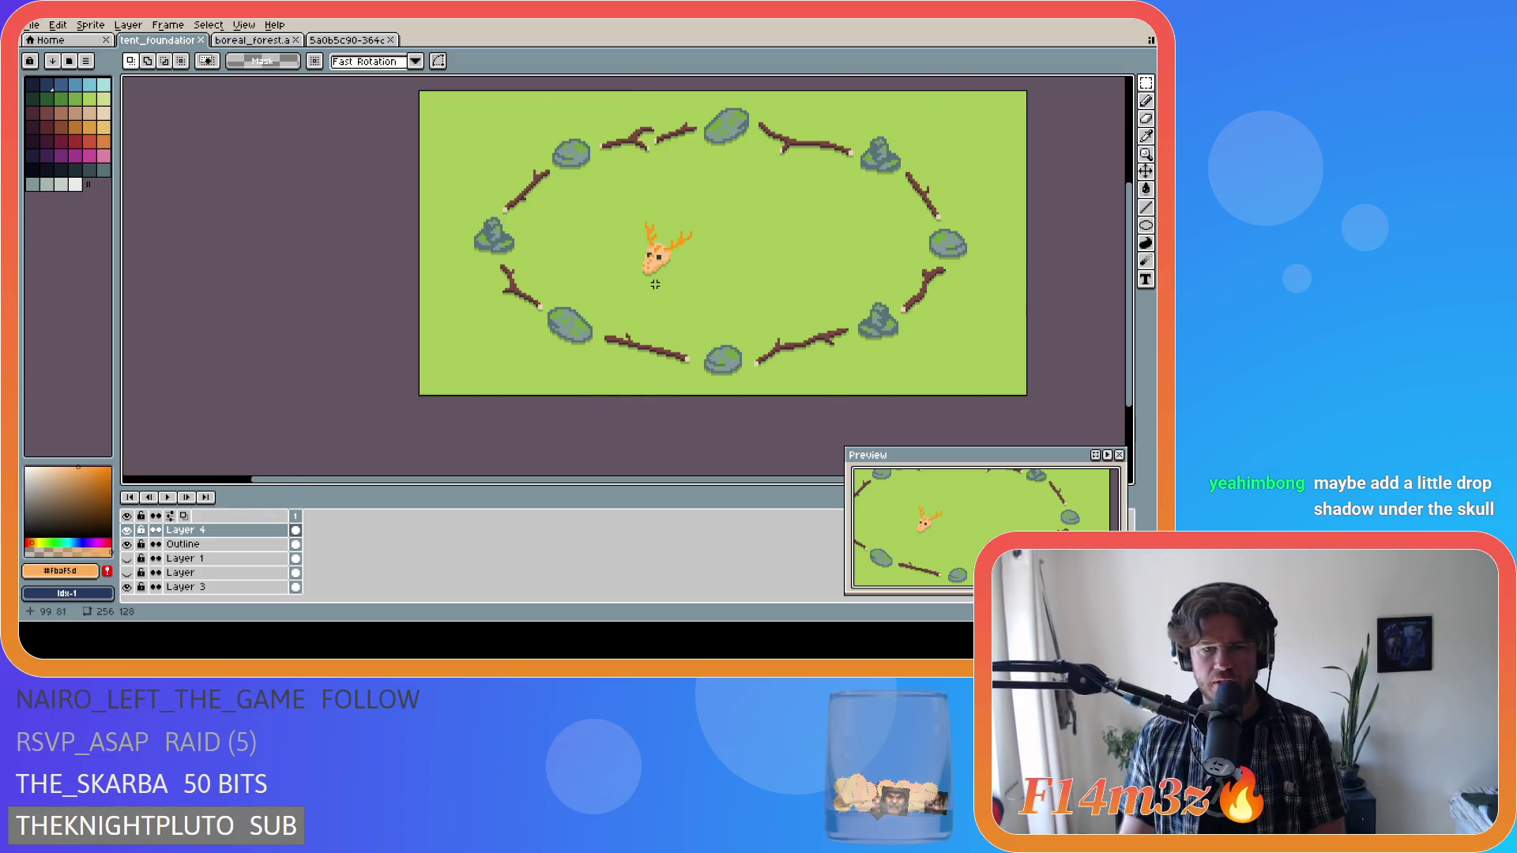
{"action": "scroll", "coordinate": [655, 284], "scroll_direction": "up", "scroll_amount": 6}
{"action": "scroll", "coordinate": [637, 265], "scroll_direction": "down", "scroll_amount": 4}
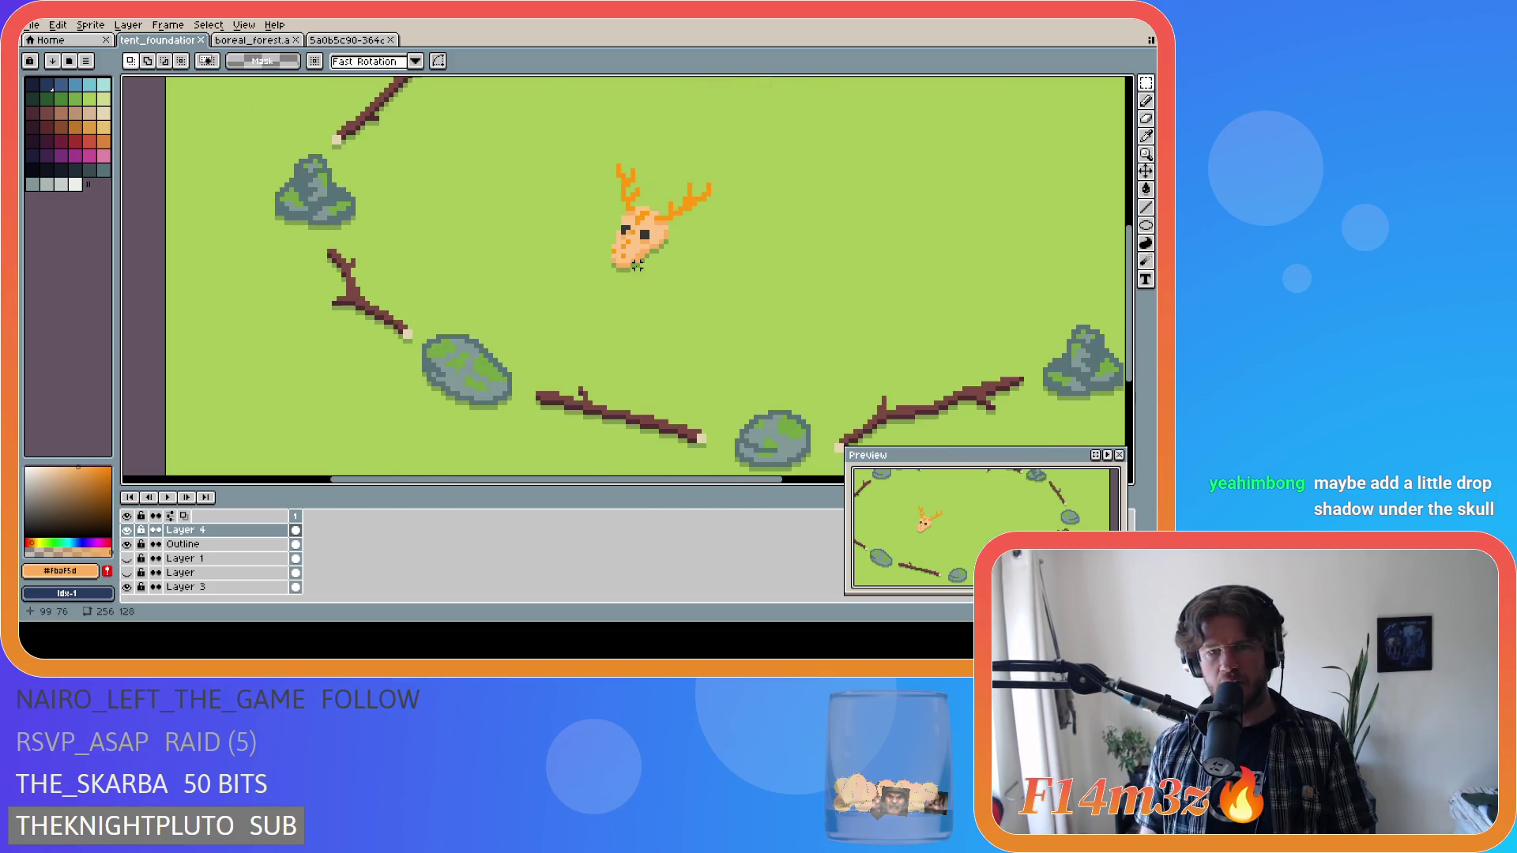
{"action": "scroll", "coordinate": [676, 297], "scroll_direction": "down", "scroll_amount": 2}
{"action": "scroll", "coordinate": [676, 309], "scroll_direction": "up", "scroll_amount": 2}
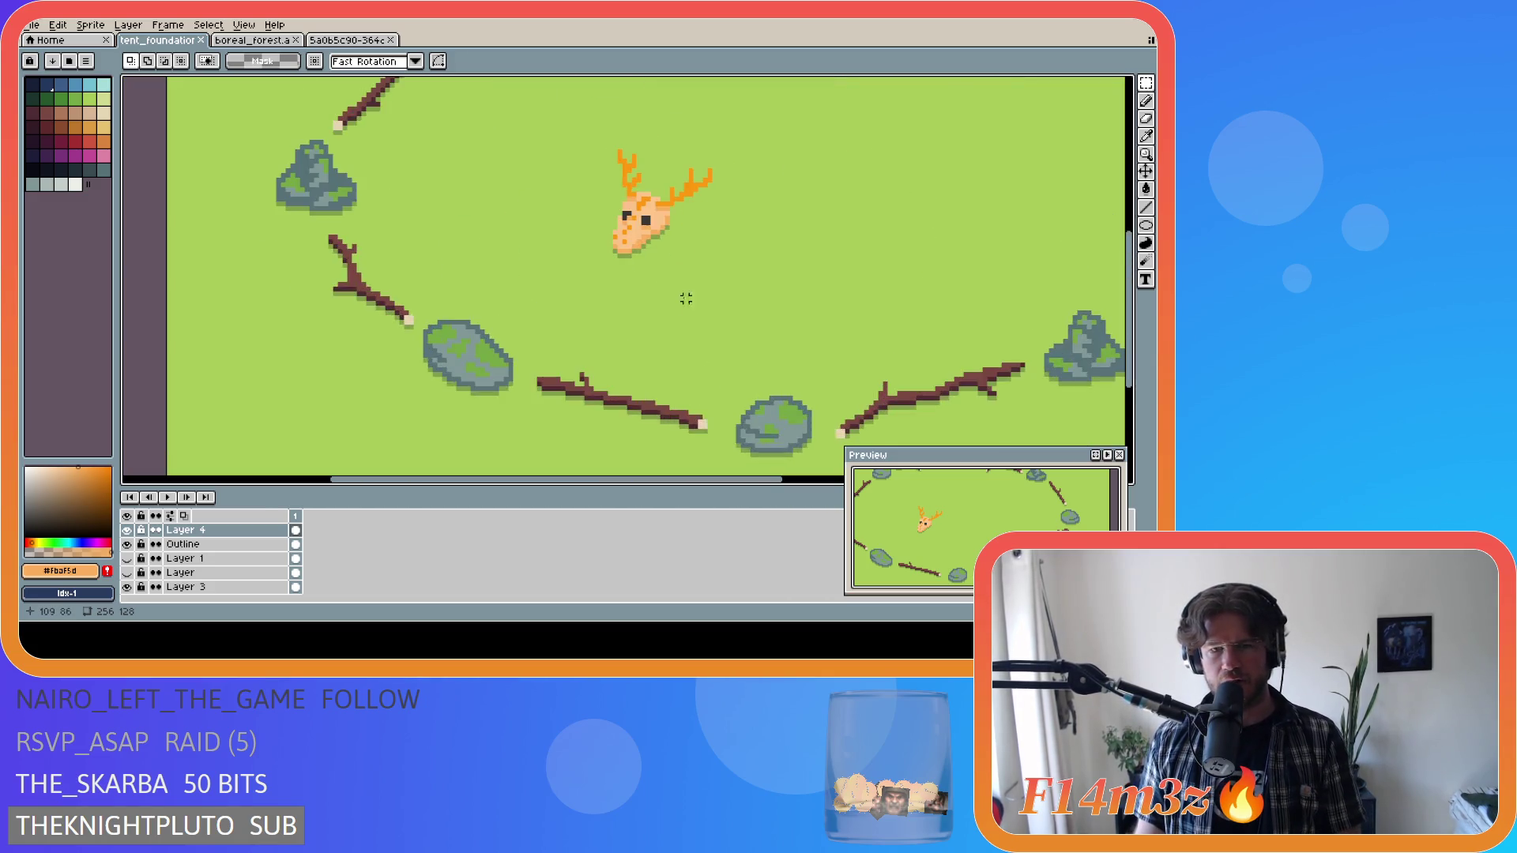
{"action": "scroll", "coordinate": [693, 297], "scroll_direction": "down", "scroll_amount": 3}
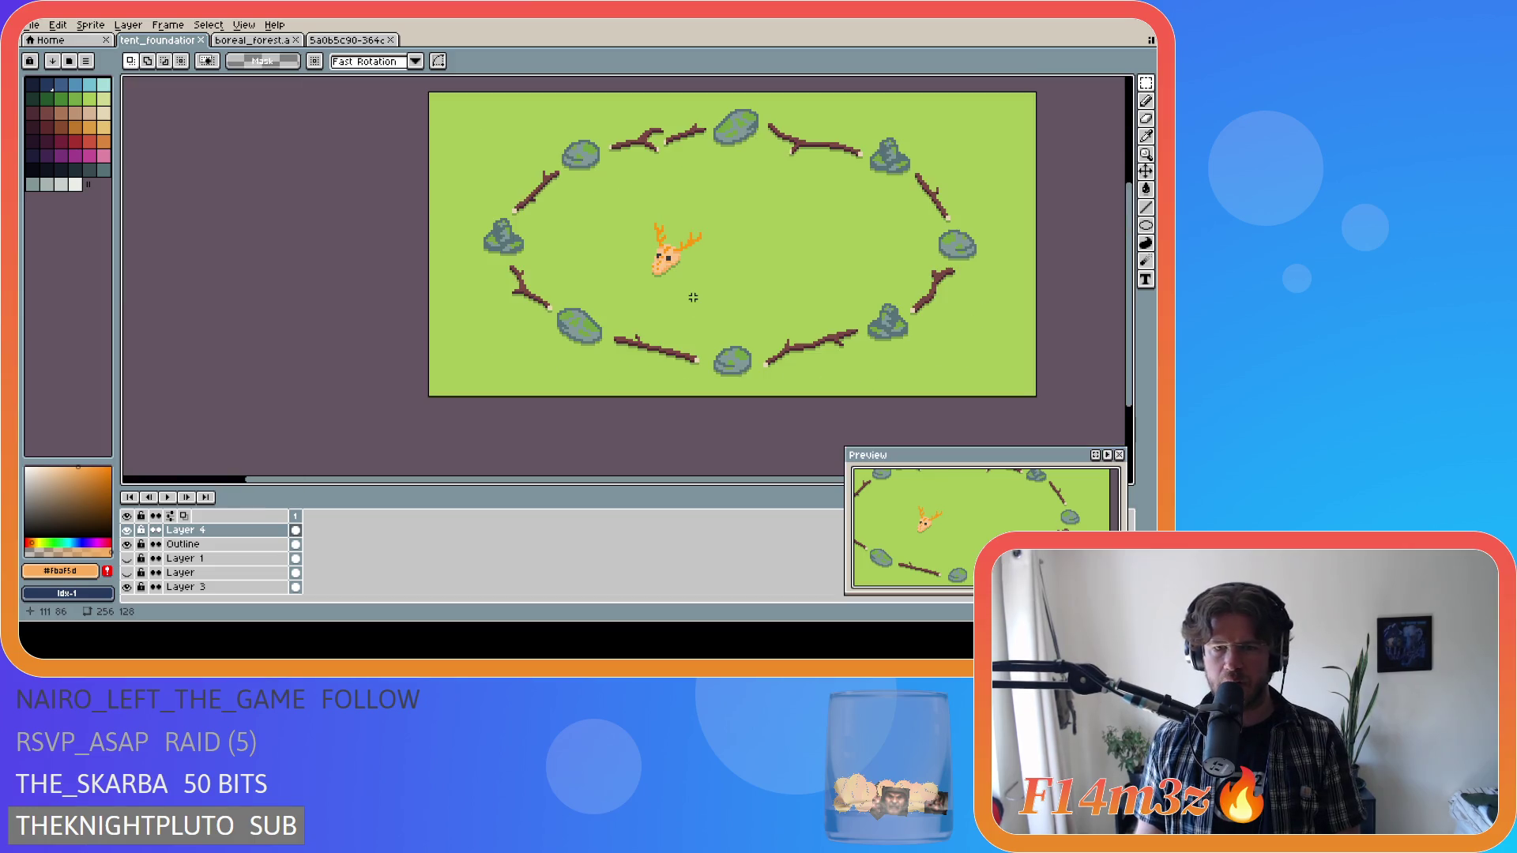
{"action": "scroll", "coordinate": [694, 297], "scroll_direction": "up", "scroll_amount": 2}
{"action": "scroll", "coordinate": [690, 292], "scroll_direction": "up", "scroll_amount": 1}
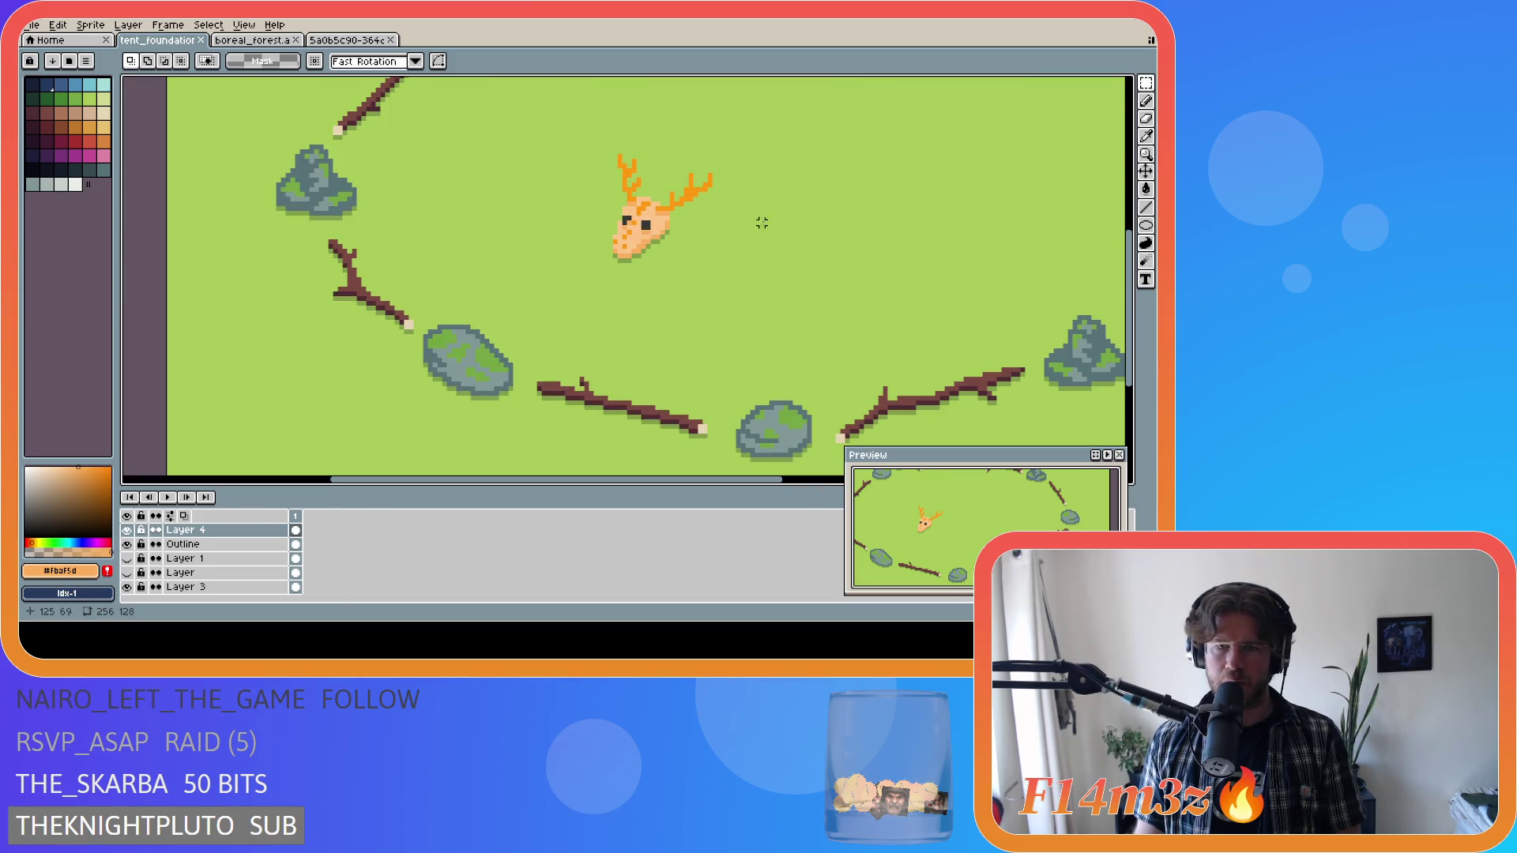
{"action": "left_click_drag", "start_coordinate": [1129, 266], "coordinate": [1132, 237]}
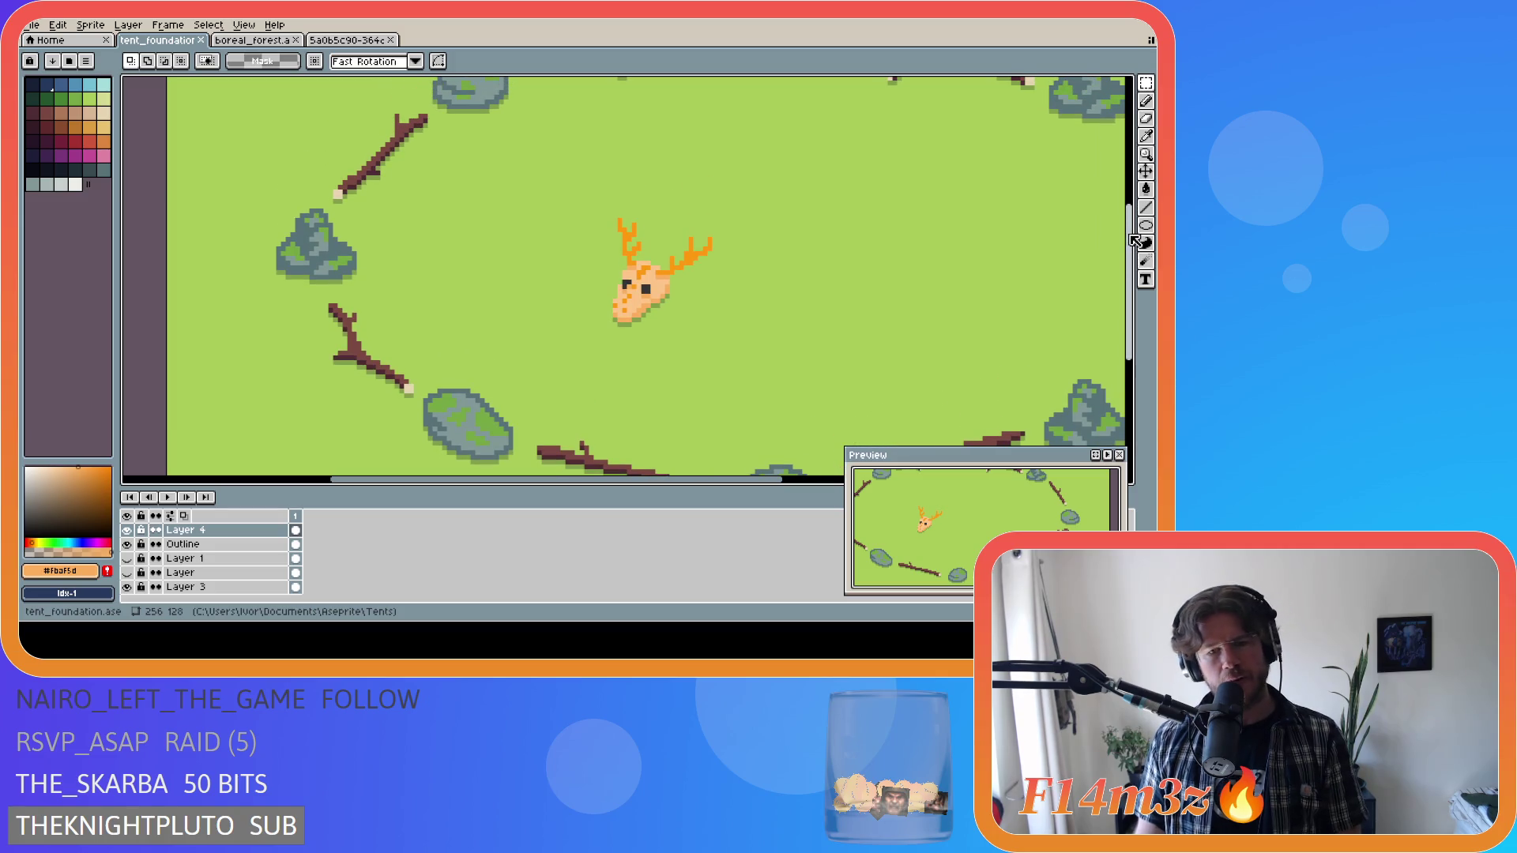
{"action": "left_click", "coordinate": [684, 299], "text": "alt"}
{"action": "key", "text": "b"}
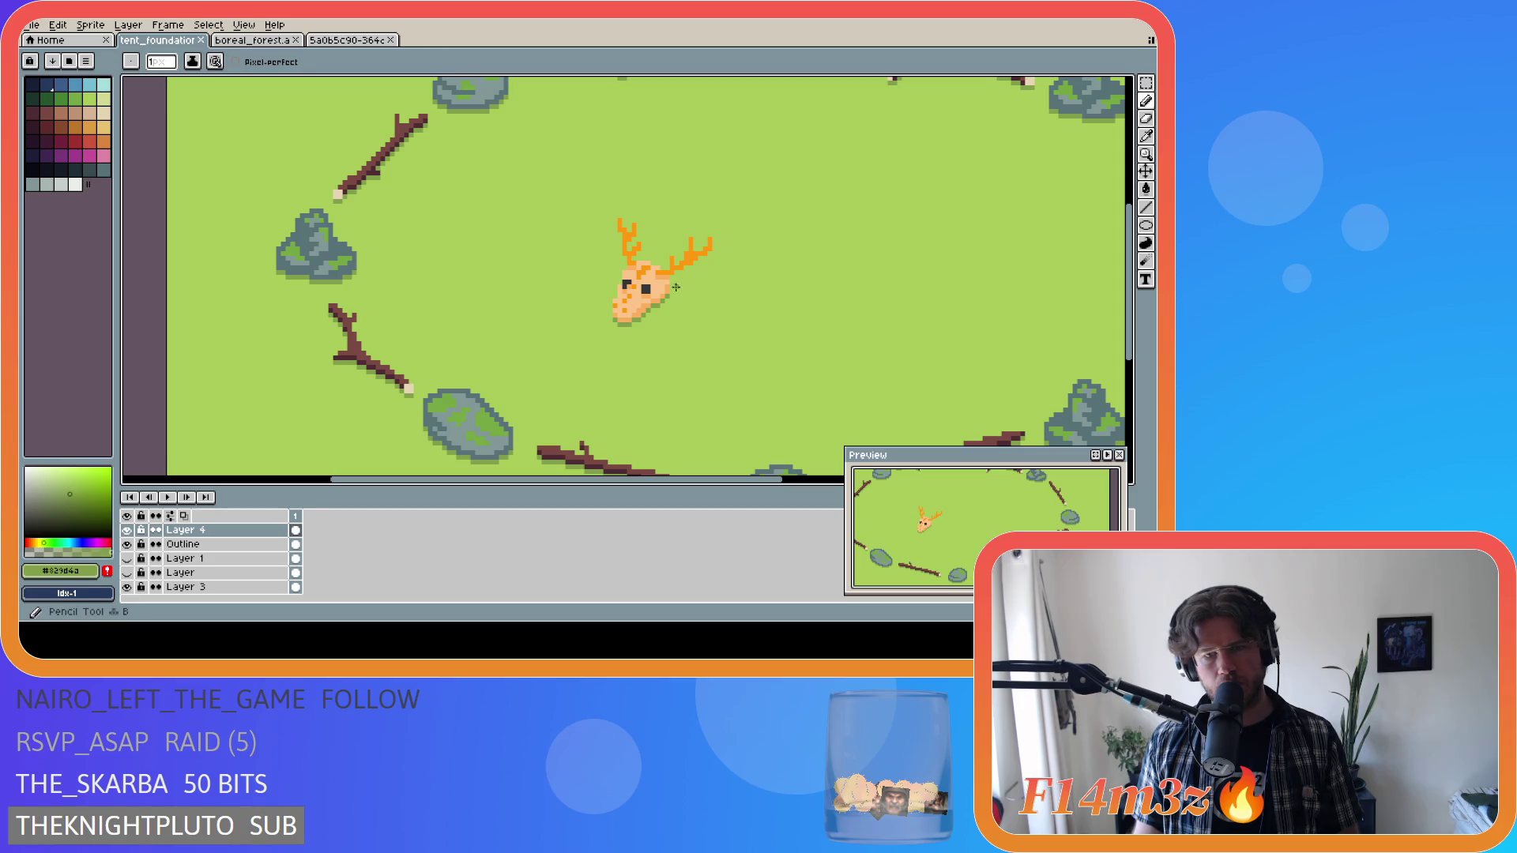
Marquee-select the skull's right antler and paste a duplicate of it.
{"action": "scroll", "coordinate": [686, 285], "scroll_direction": "up", "scroll_amount": 1}
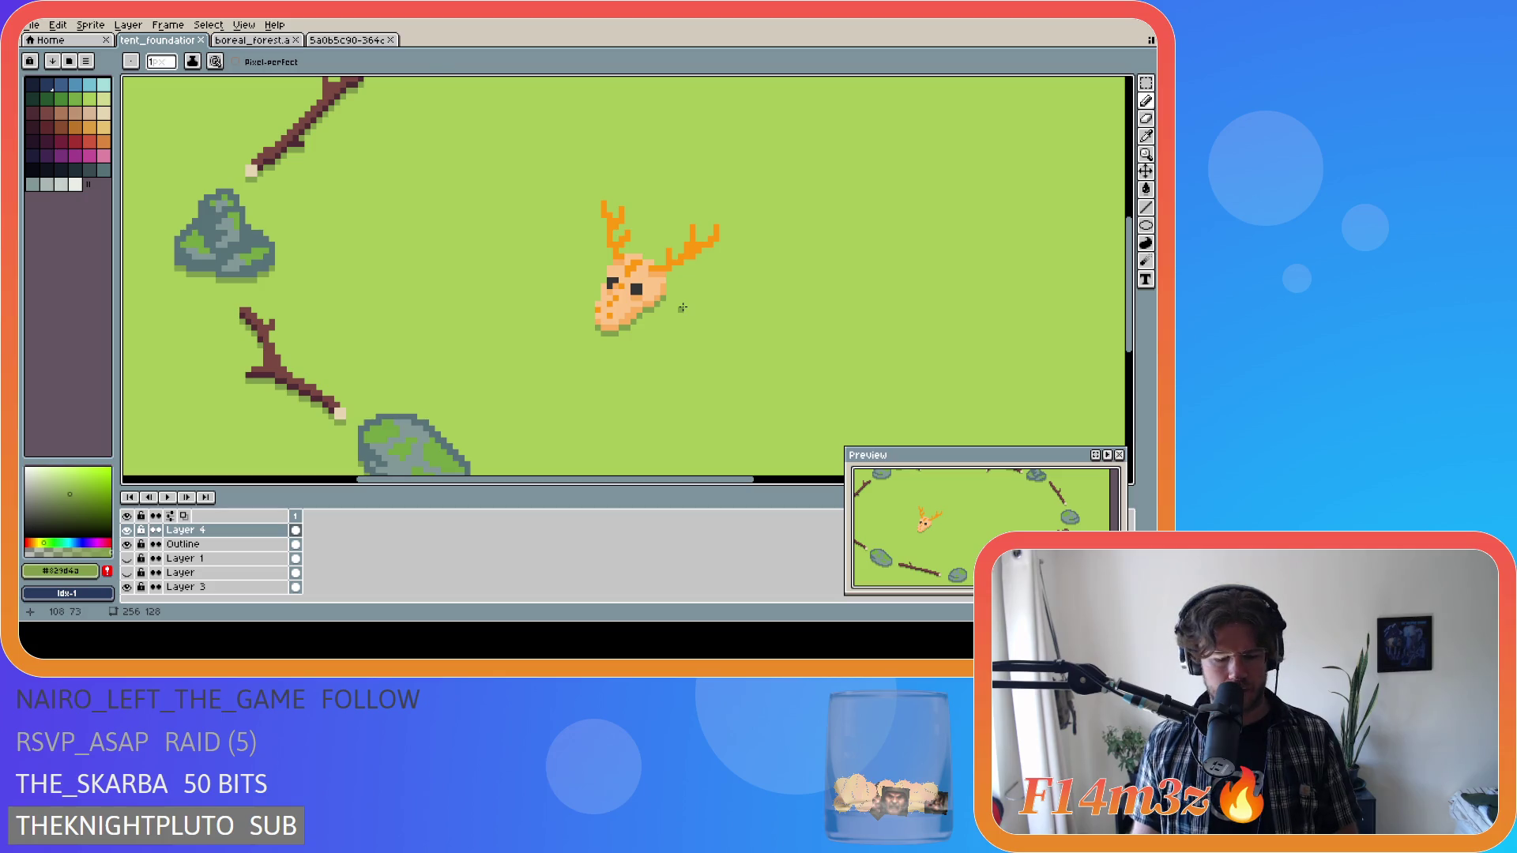
{"action": "key", "text": "m"}
{"action": "mouse_move", "coordinate": [664, 215]}
{"action": "left_mouse_down"}
{"action": "mouse_move", "coordinate": [726, 285]}
{"action": "mouse_move", "coordinate": [705, 289]}
{"action": "left_mouse_up"}
{"action": "key", "text": "ctrl+z"}
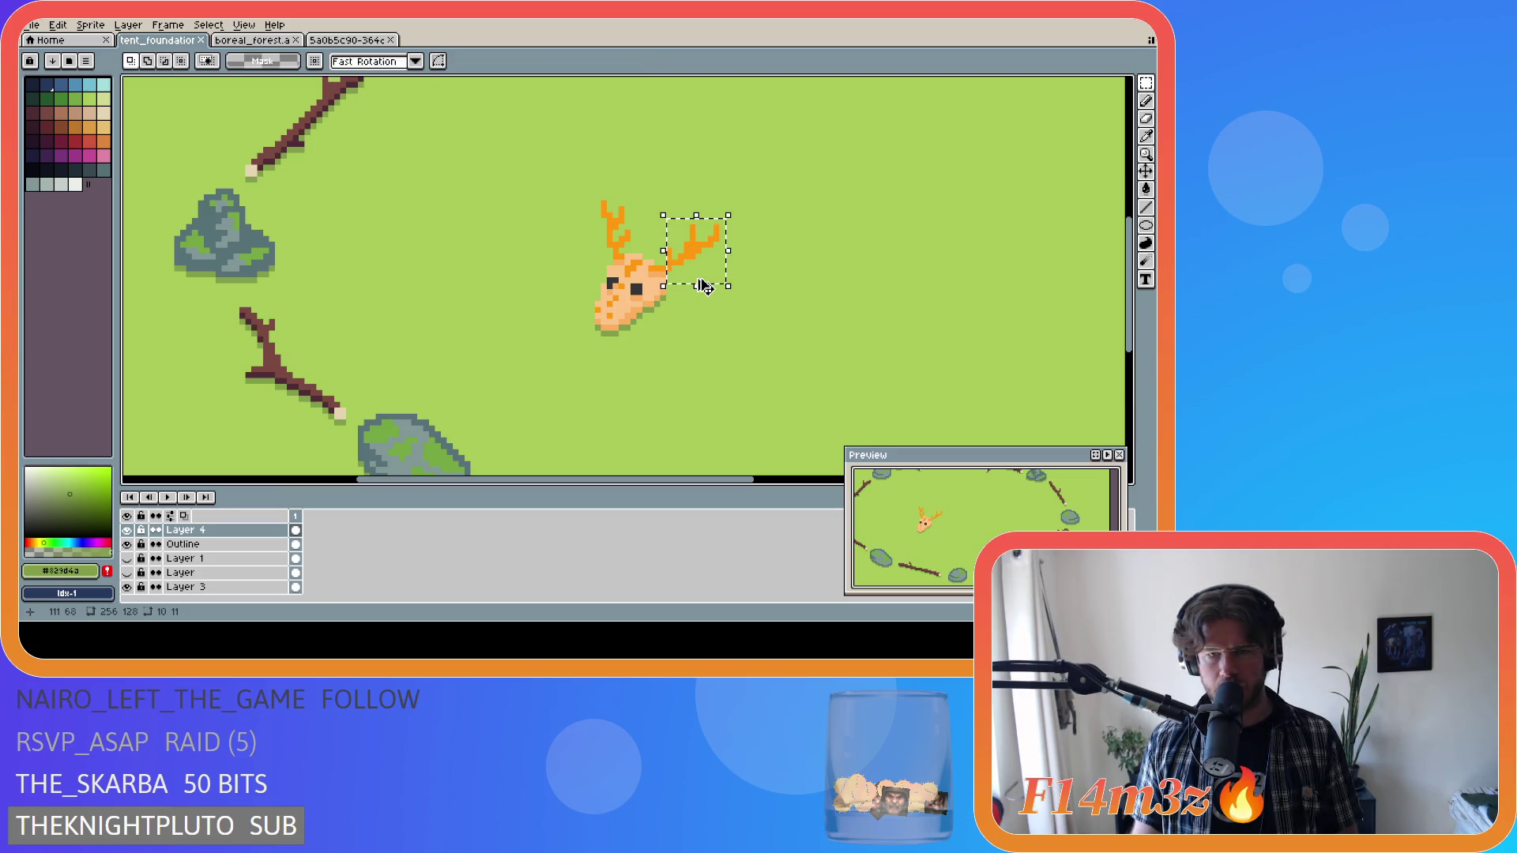
{"action": "key", "text": "ctrl+y"}
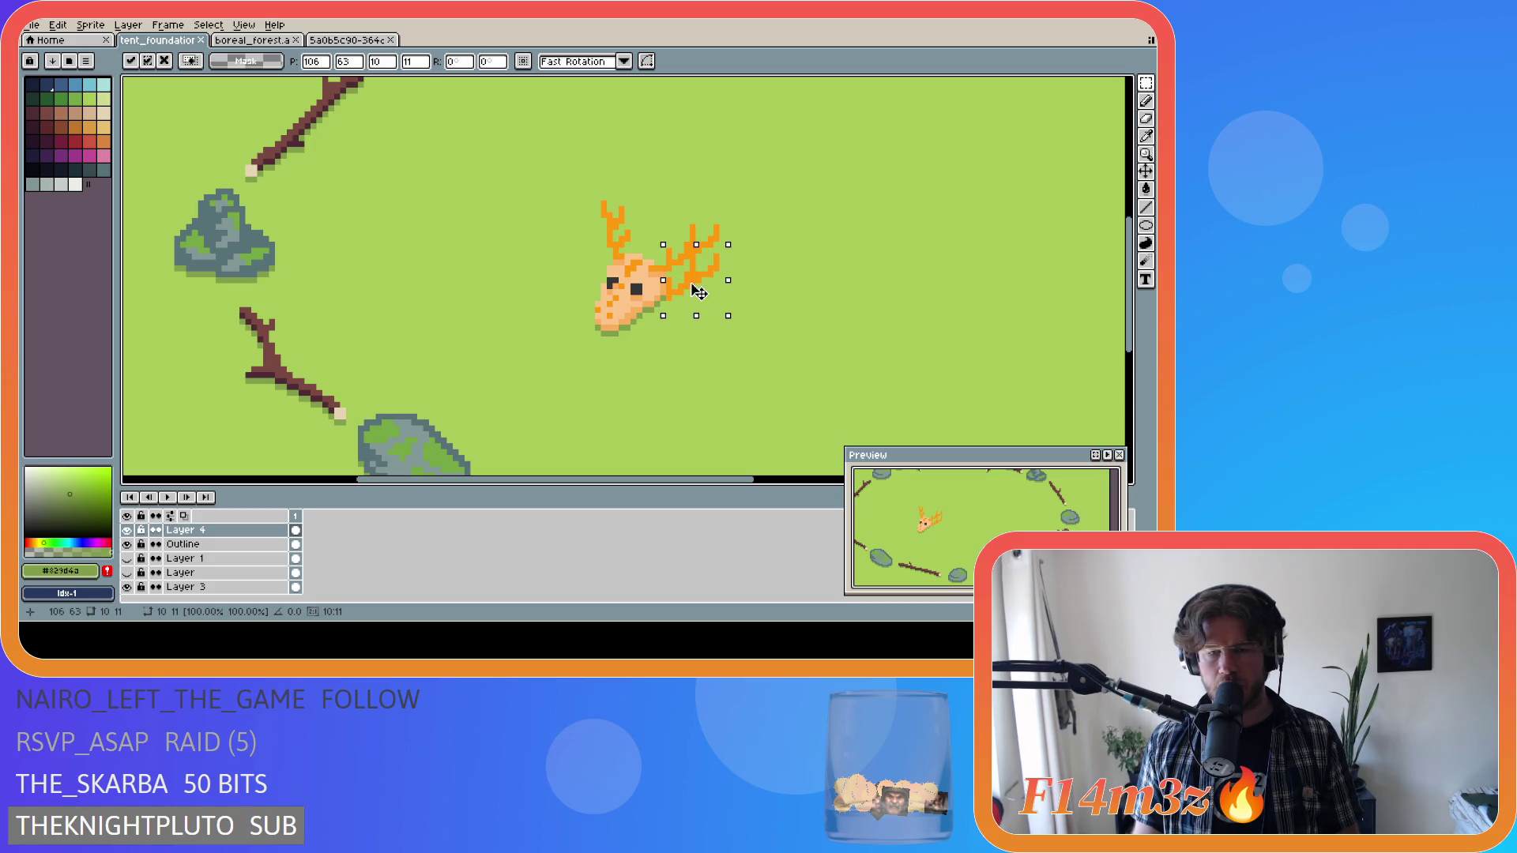
Drop the antler copy below the skull, hide the layer 'Layer', and pick near-black.
{"action": "left_click", "coordinate": [700, 293]}
{"action": "key", "text": "Down"}
{"action": "key", "text": "Down"}
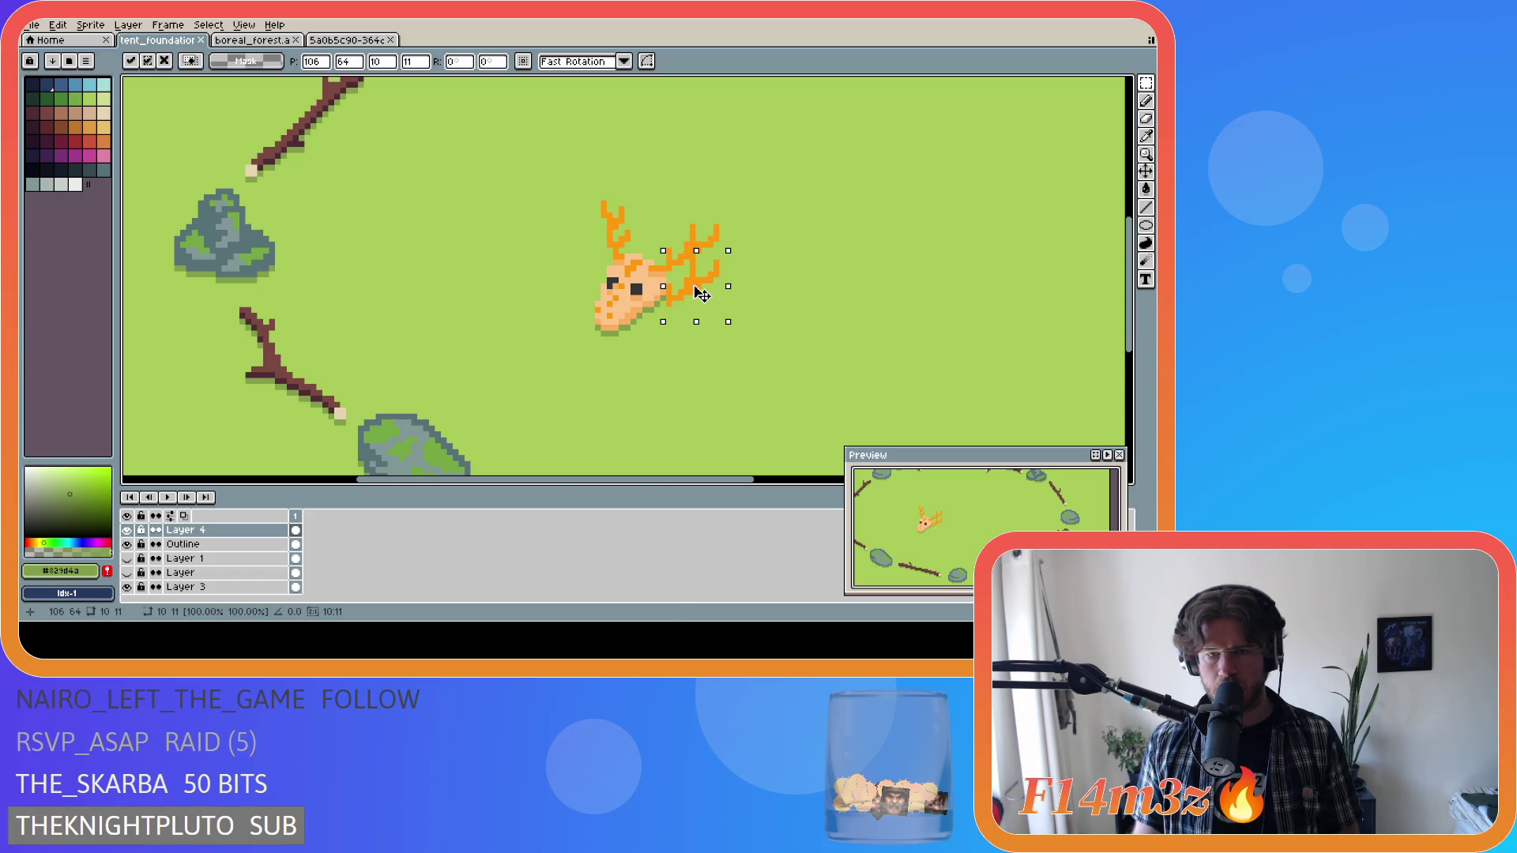
{"action": "left_click_drag", "start_coordinate": [701, 300], "coordinate": [698, 360]}
{"action": "left_click", "coordinate": [779, 335]}
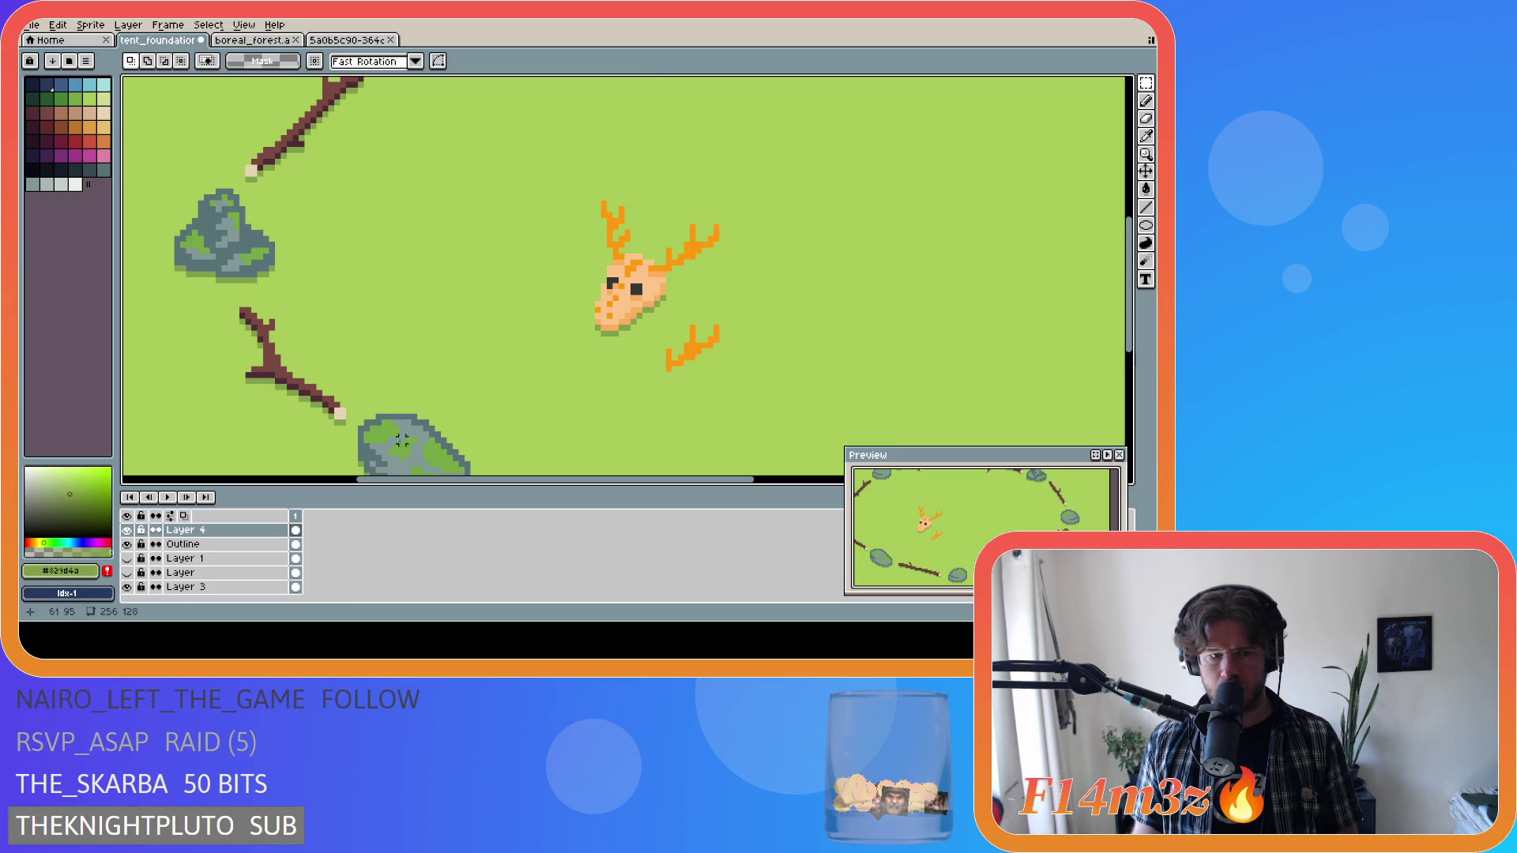
{"action": "left_click", "coordinate": [127, 587]}
{"action": "left_click", "coordinate": [620, 328], "text": "alt"}
Fill and magic-wand the lower antler copy, offsetting it into a dark shadow below.
{"action": "key", "text": "g"}
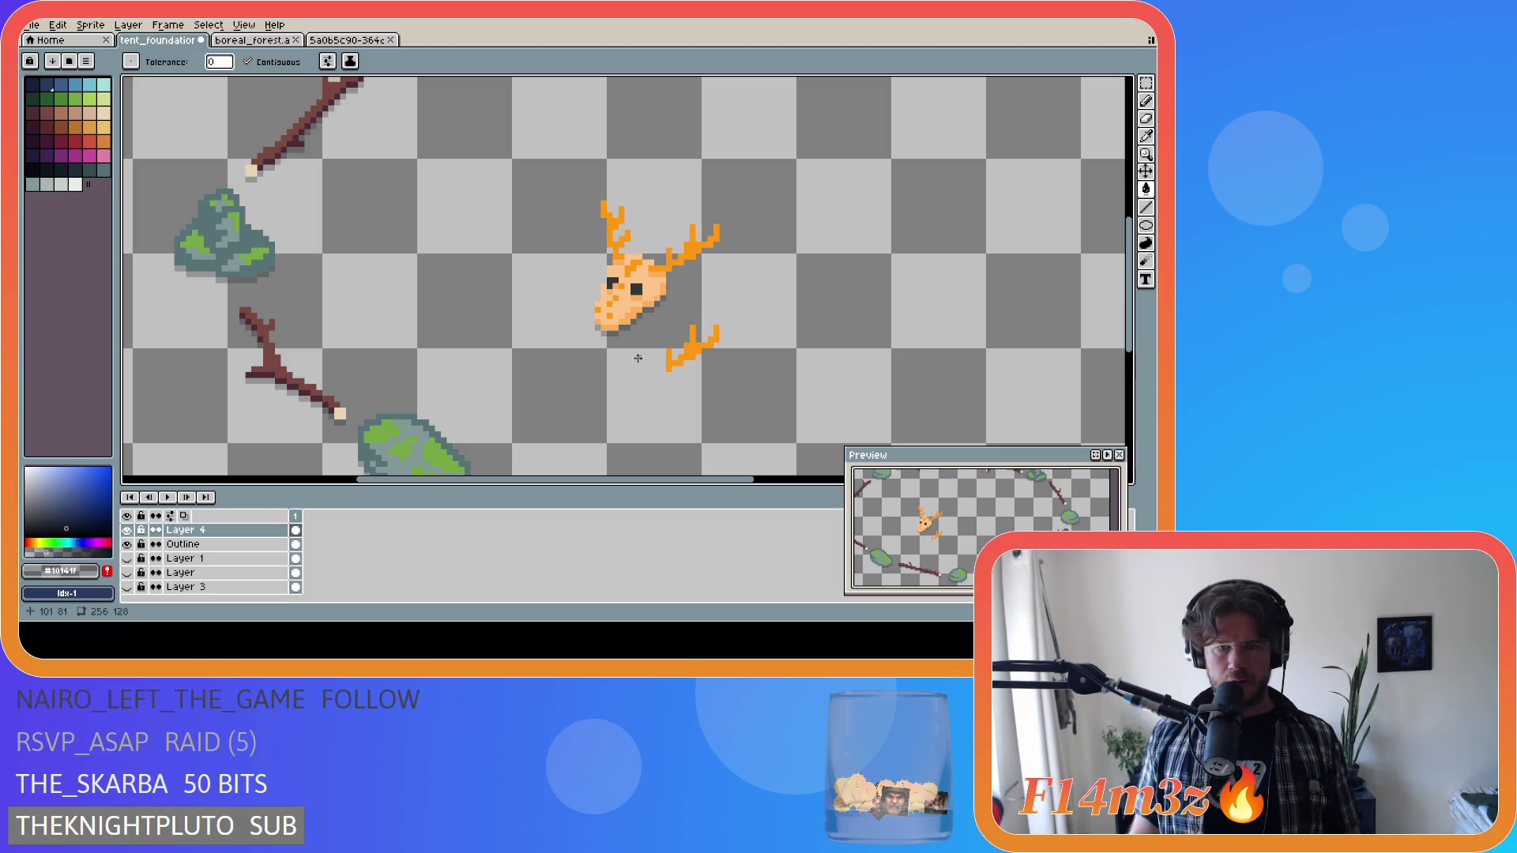
{"action": "key", "text": "w"}
{"action": "left_click", "coordinate": [690, 352]}
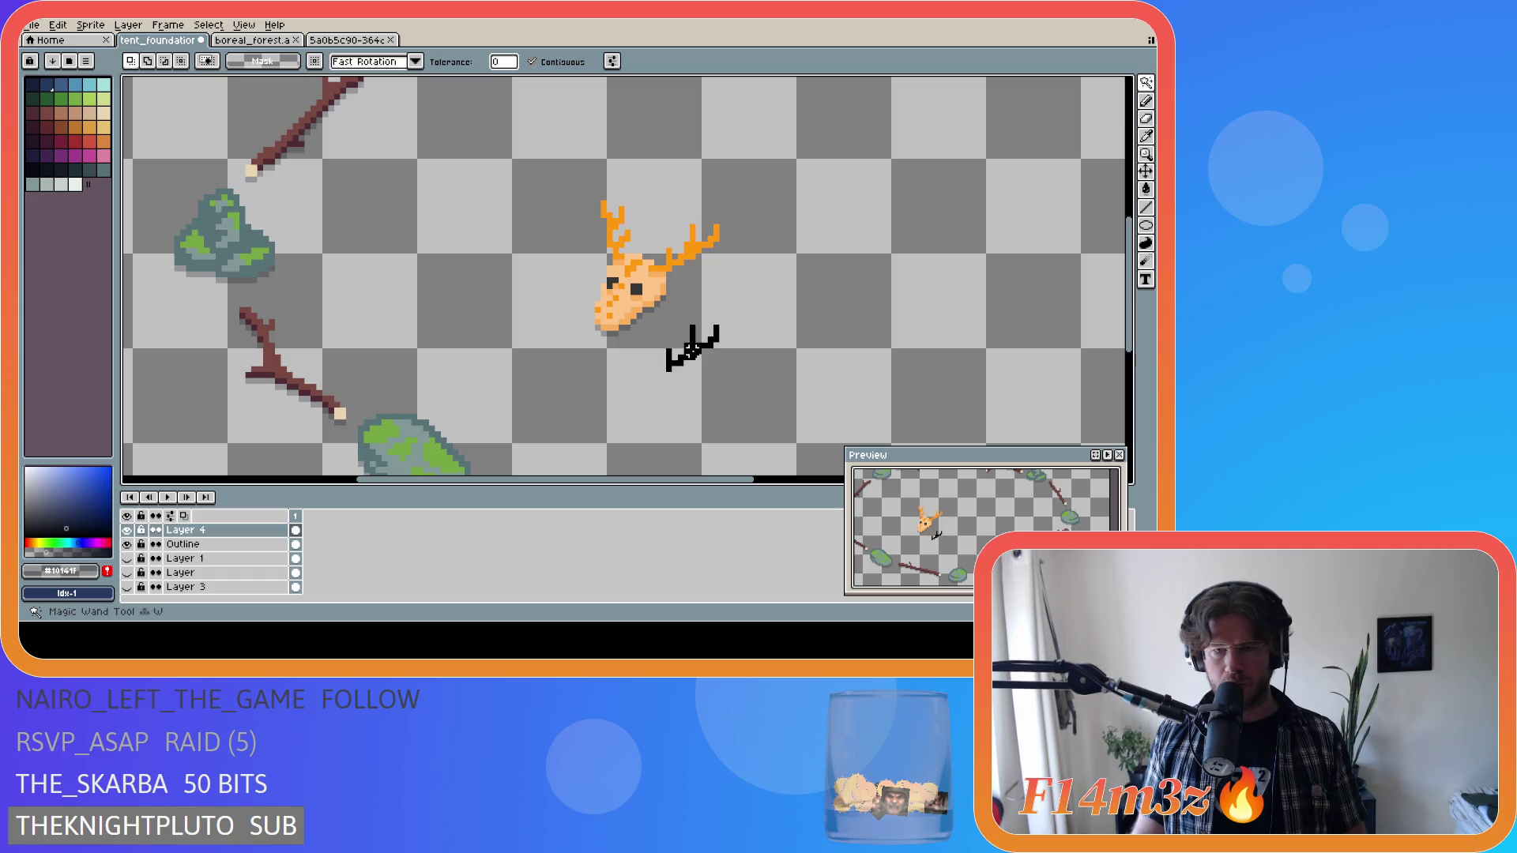
{"action": "mouse_move", "coordinate": [699, 357]}
{"action": "left_mouse_down"}
{"action": "mouse_move", "coordinate": [695, 387]}
{"action": "mouse_move", "coordinate": [705, 349]}
{"action": "left_mouse_up"}
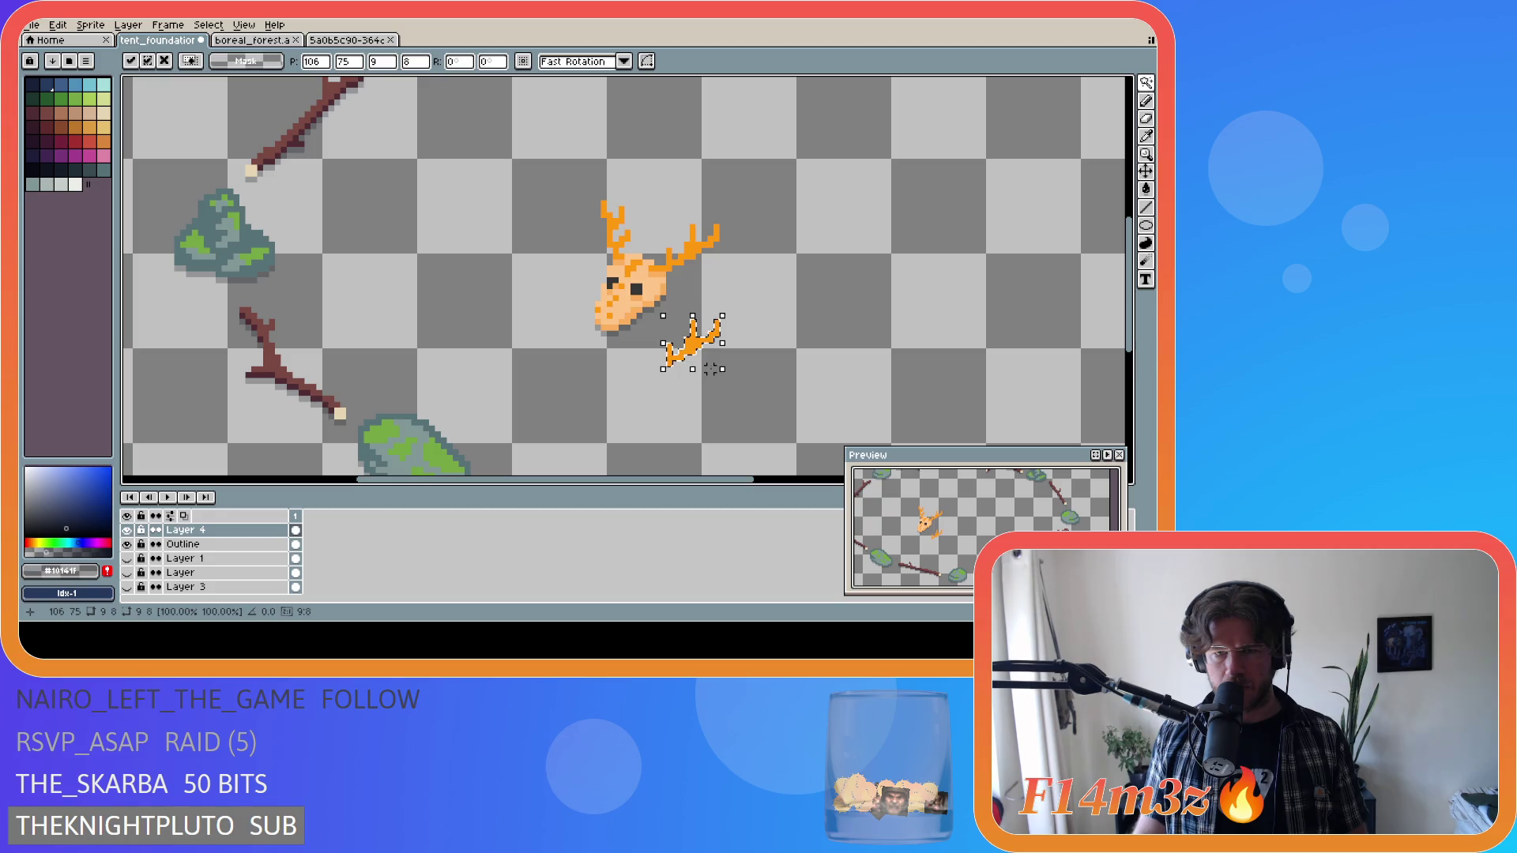
{"action": "key", "text": "Return"}
{"action": "left_click_drag", "start_coordinate": [702, 366], "coordinate": [705, 399]}
{"action": "key", "text": "g"}
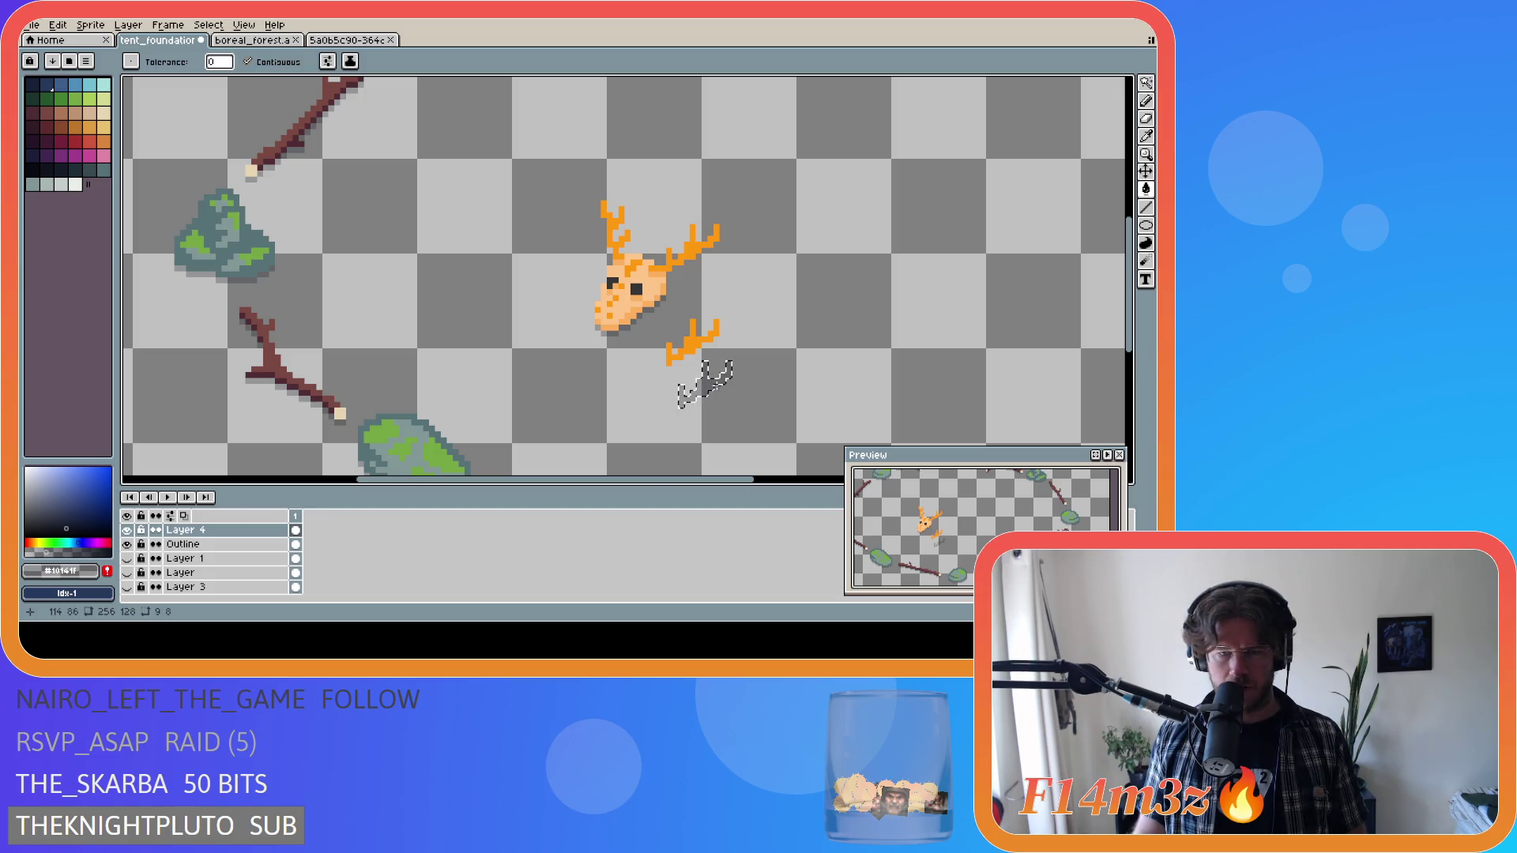
{"action": "key", "text": "ctrl+d"}
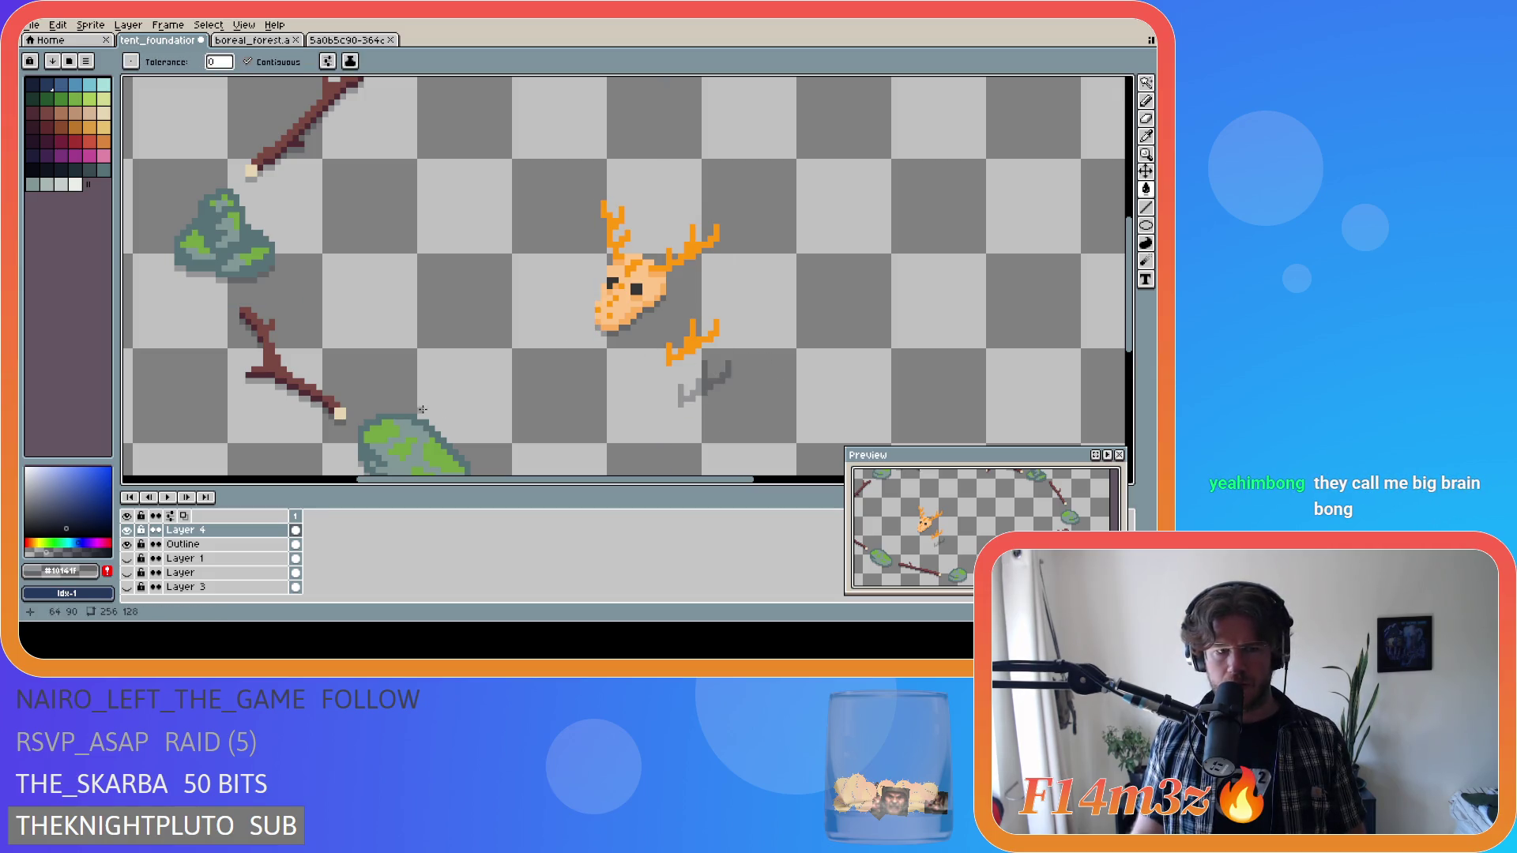
Delete the orange antler copy and show the green grass background layer again.
{"action": "key", "text": "w"}
{"action": "left_click", "coordinate": [689, 351]}
{"action": "key", "text": "Delete"}
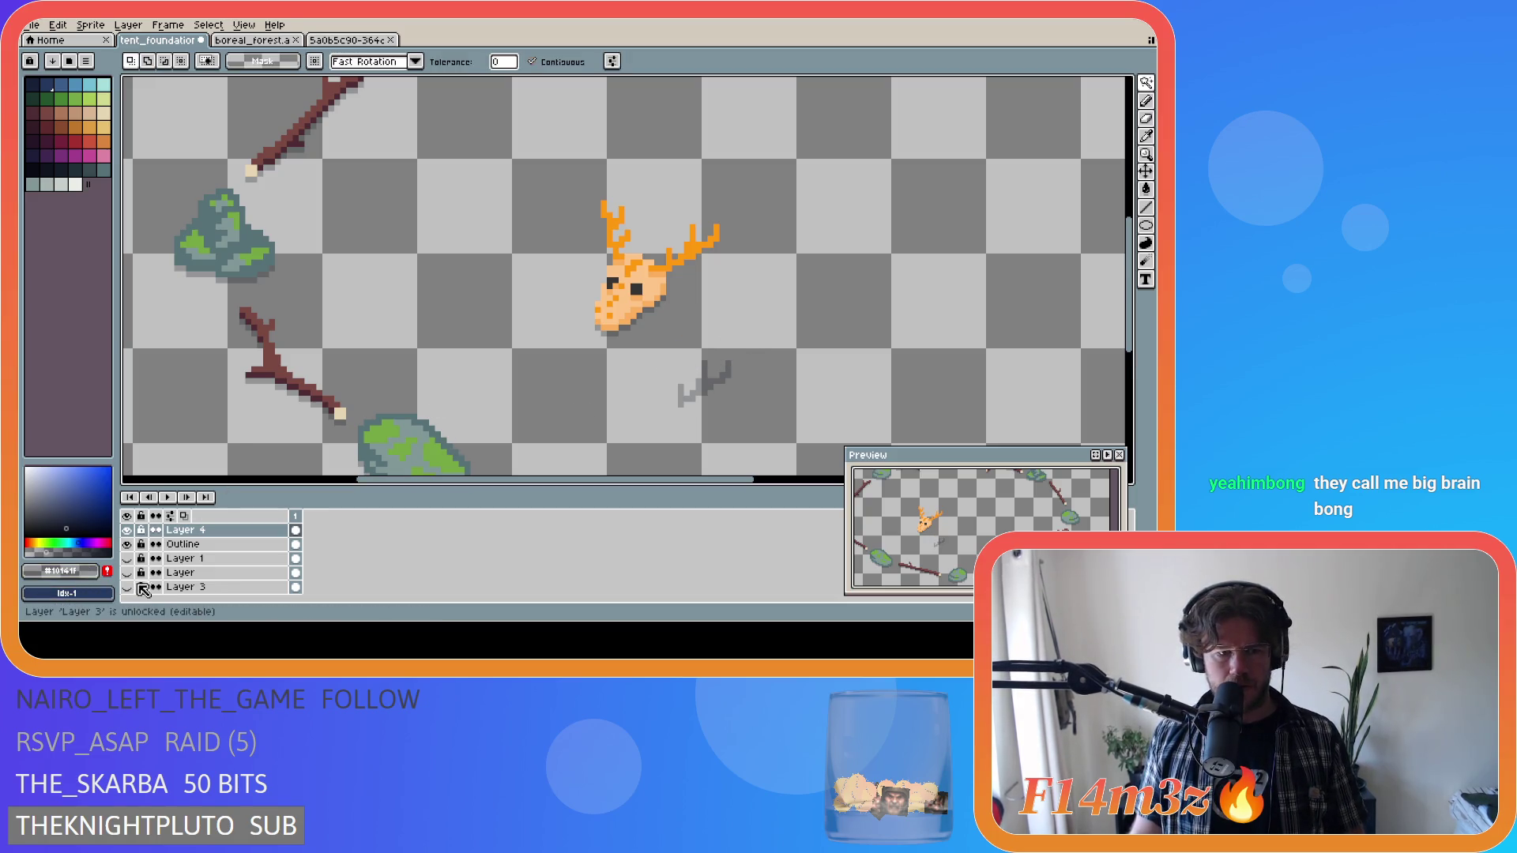
{"action": "left_click", "coordinate": [127, 587]}
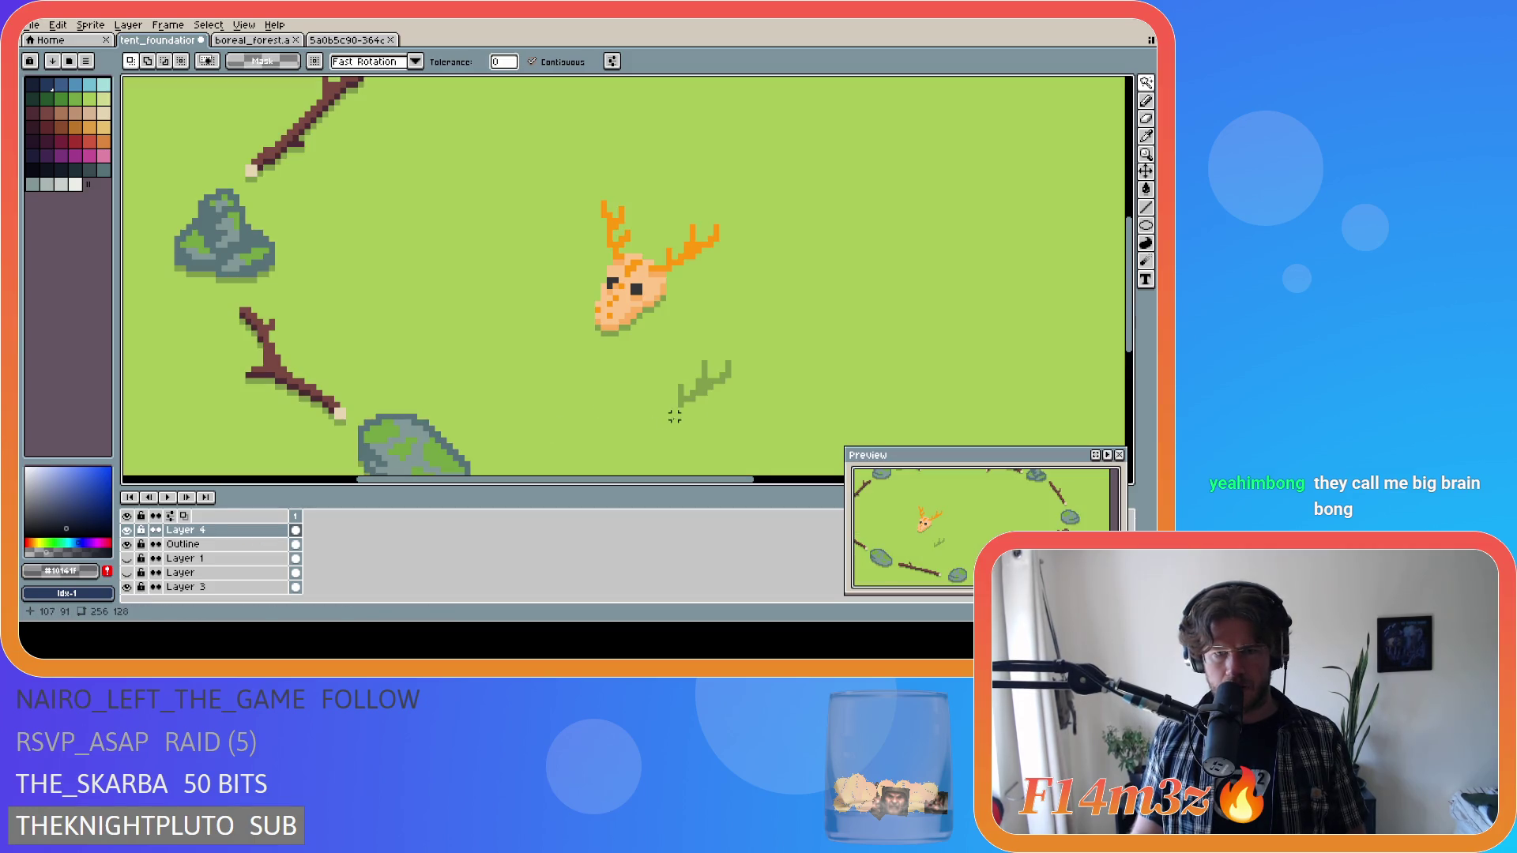
{"action": "left_click", "coordinate": [694, 383]}
{"action": "key", "text": "ctrl+d"}
Marquee-select the green shadow sprig and move it up under the right antler.
{"action": "key", "text": "m"}
{"action": "mouse_move", "coordinate": [684, 404]}
{"action": "left_mouse_down"}
{"action": "mouse_move", "coordinate": [736, 357]}
{"action": "mouse_move", "coordinate": [697, 345]}
{"action": "mouse_move", "coordinate": [690, 283]}
{"action": "mouse_move", "coordinate": [697, 298]}
{"action": "left_mouse_up"}
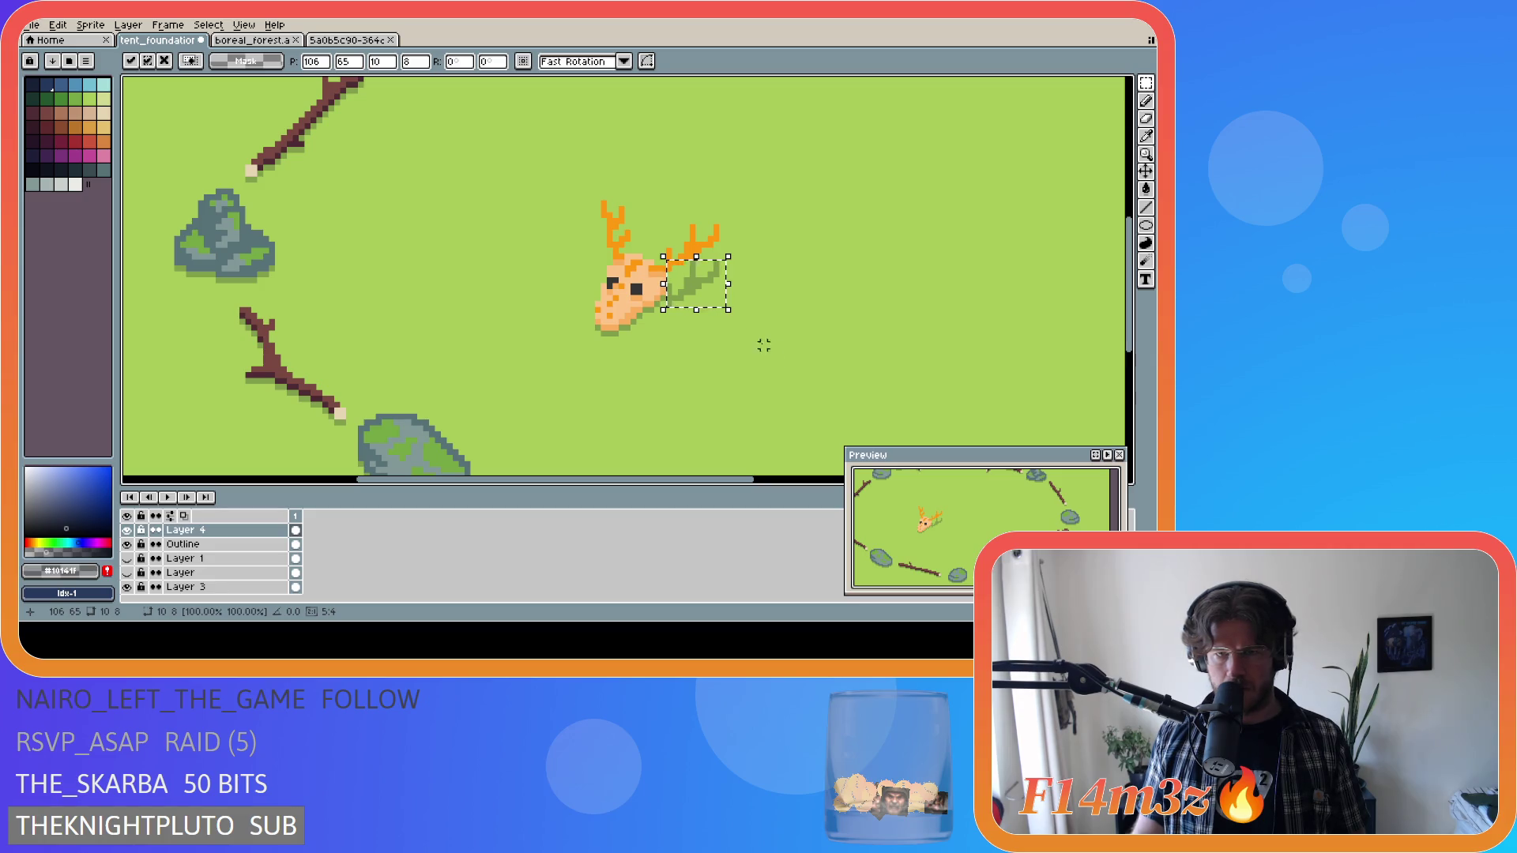
{"action": "mouse_move", "coordinate": [701, 310]}
{"action": "left_mouse_down"}
{"action": "mouse_move", "coordinate": [692, 281]}
{"action": "mouse_move", "coordinate": [693, 295]}
{"action": "left_mouse_up"}
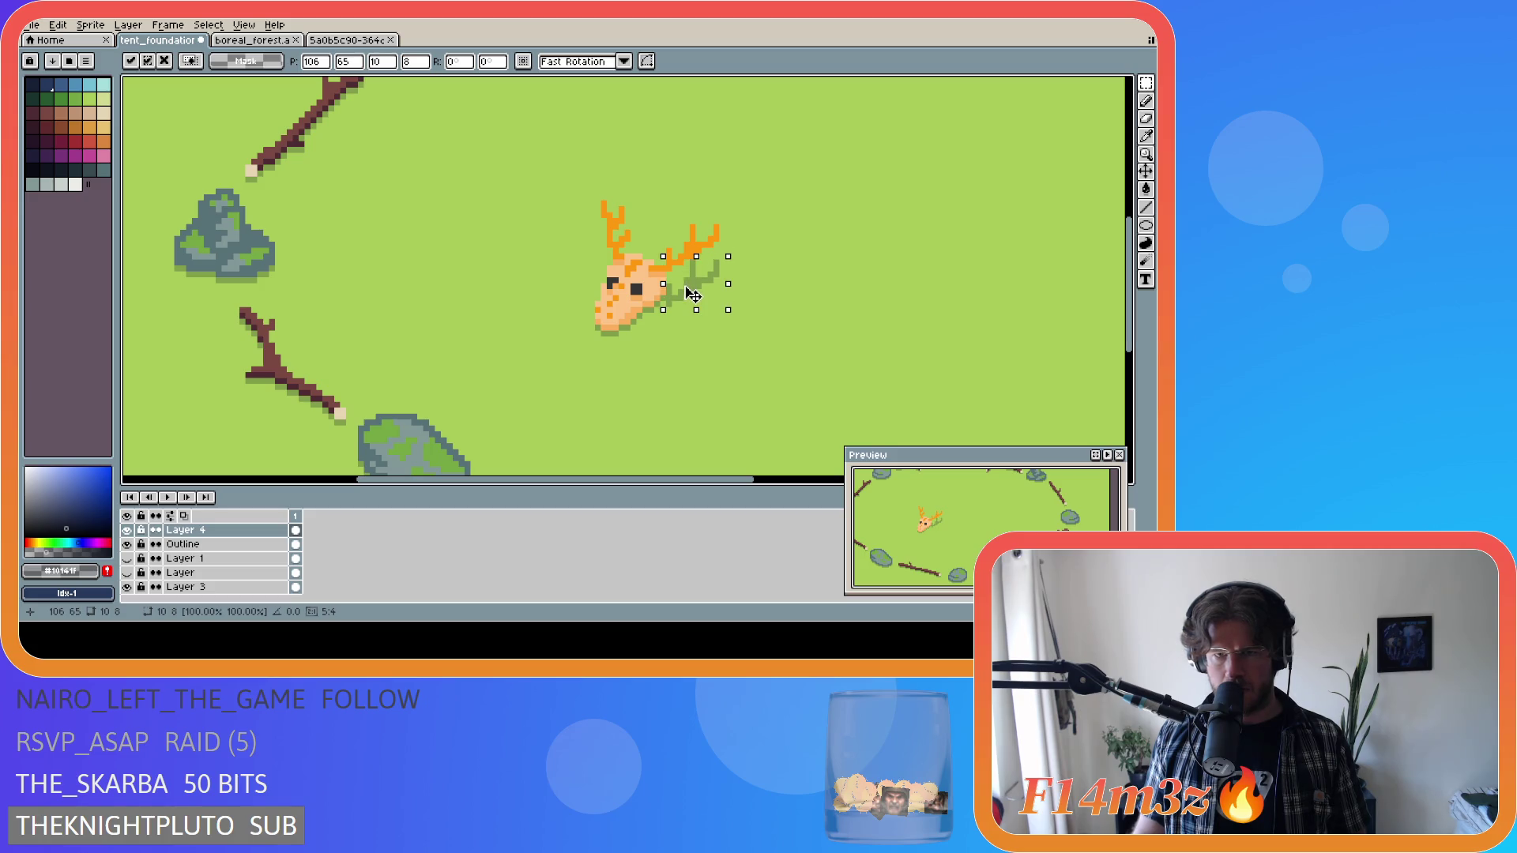
{"action": "key", "text": "Return"}
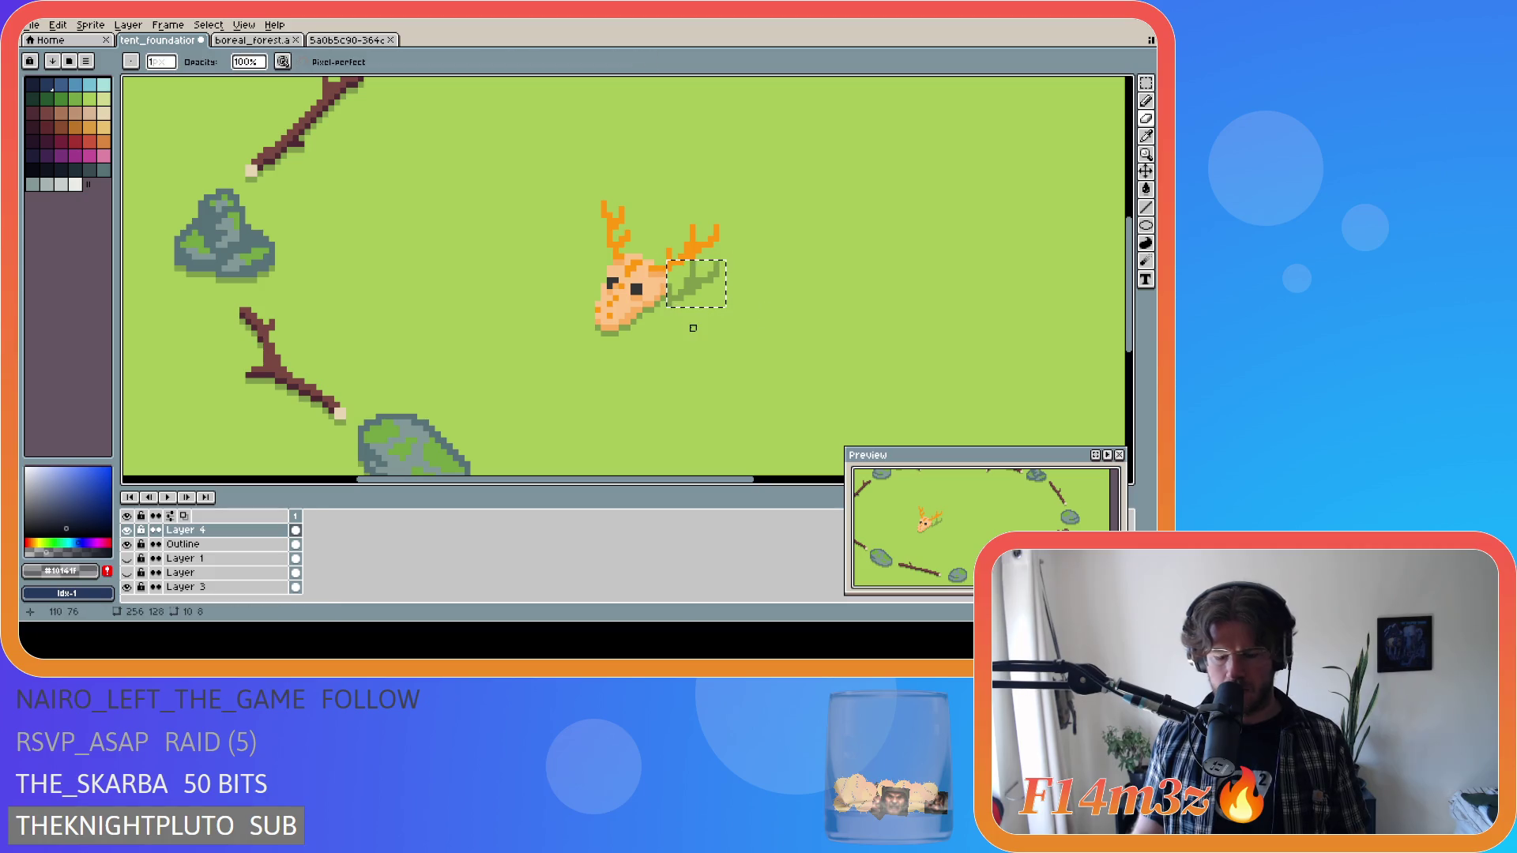
{"action": "key", "text": "ctrl+d"}
{"action": "key", "text": "b"}
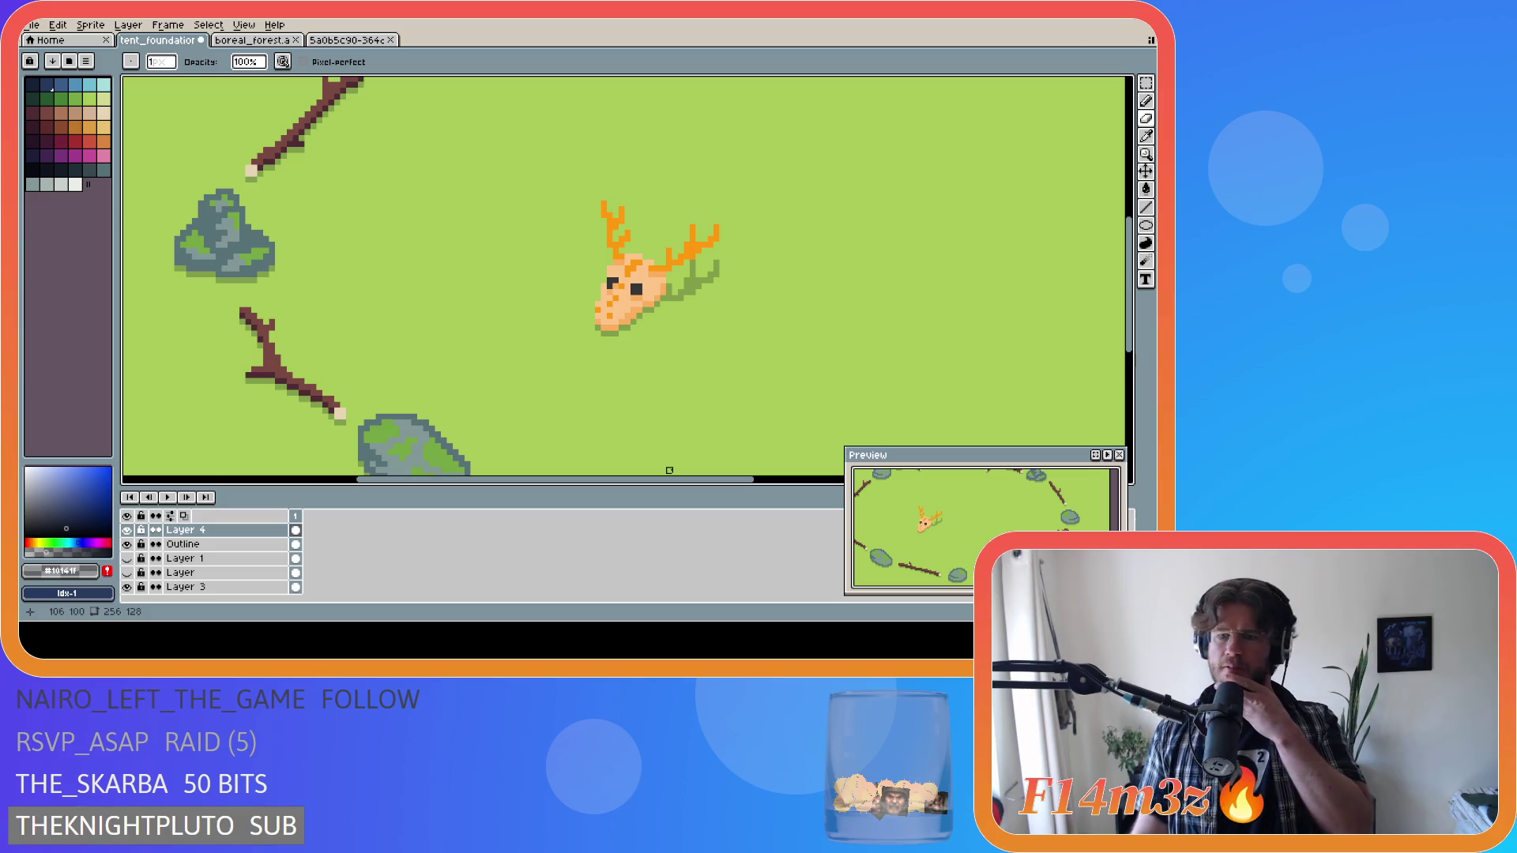
Reselect the green shadow, commit its position, and erase its lower-left pixels.
{"action": "key", "text": "ctrl"}
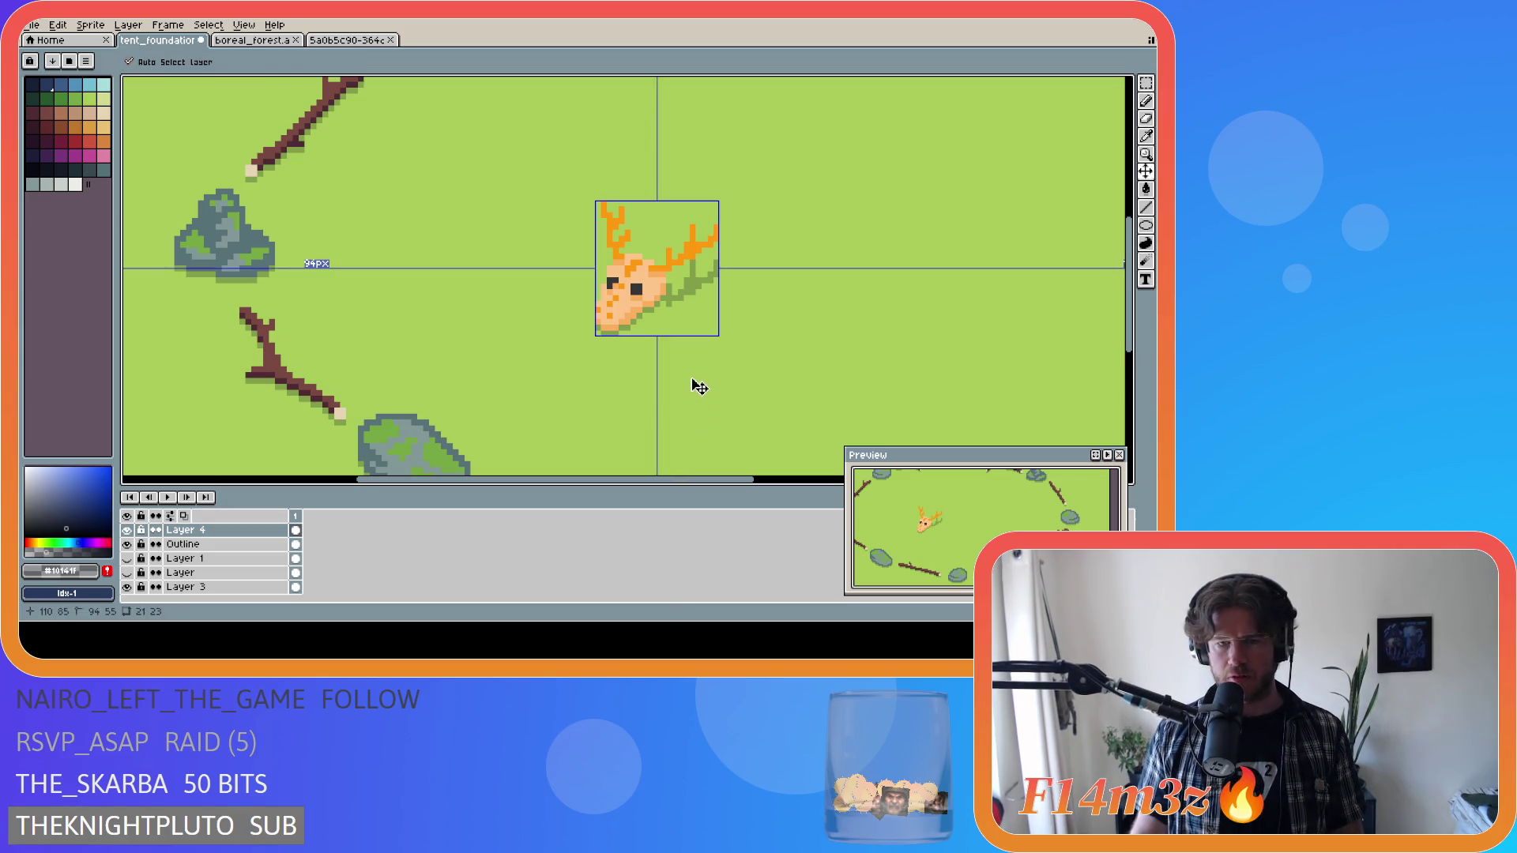
{"action": "key", "text": "m"}
{"action": "left_click_drag", "start_coordinate": [708, 296], "coordinate": [730, 395]}
{"action": "key", "text": "Return"}
{"action": "key", "text": "ctrl+d"}
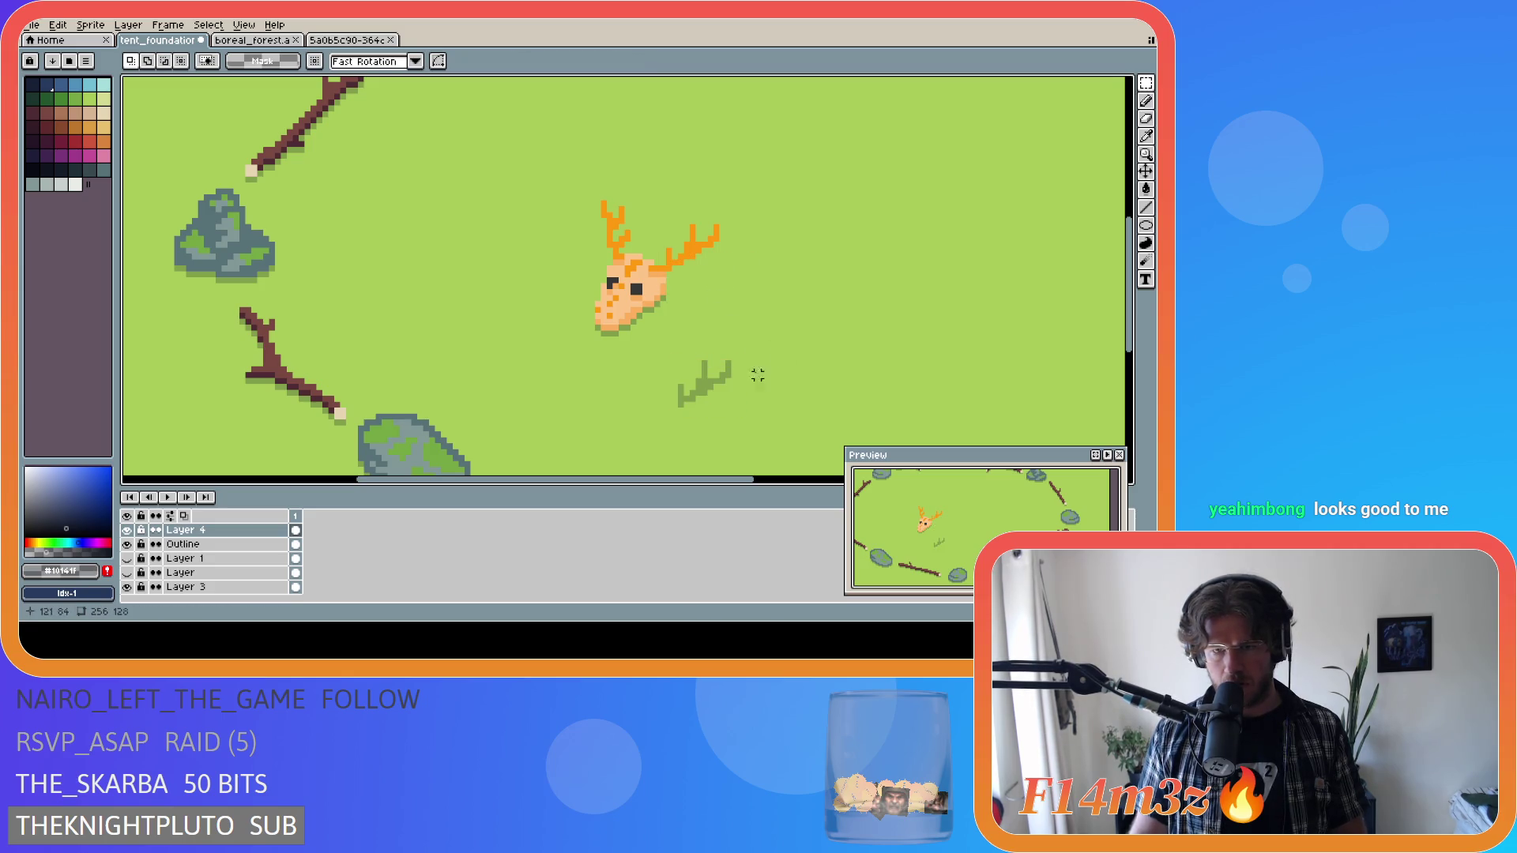
{"action": "key", "text": "e"}
{"action": "left_click_drag", "start_coordinate": [678, 400], "coordinate": [680, 345]}
Move the trimmed shadow back beside the right antler and nudge it into place pixel by pixel.
{"action": "key", "text": "m"}
{"action": "mouse_move", "coordinate": [715, 393]}
{"action": "left_mouse_down"}
{"action": "mouse_move", "coordinate": [717, 318]}
{"action": "mouse_move", "coordinate": [700, 293]}
{"action": "left_mouse_up"}
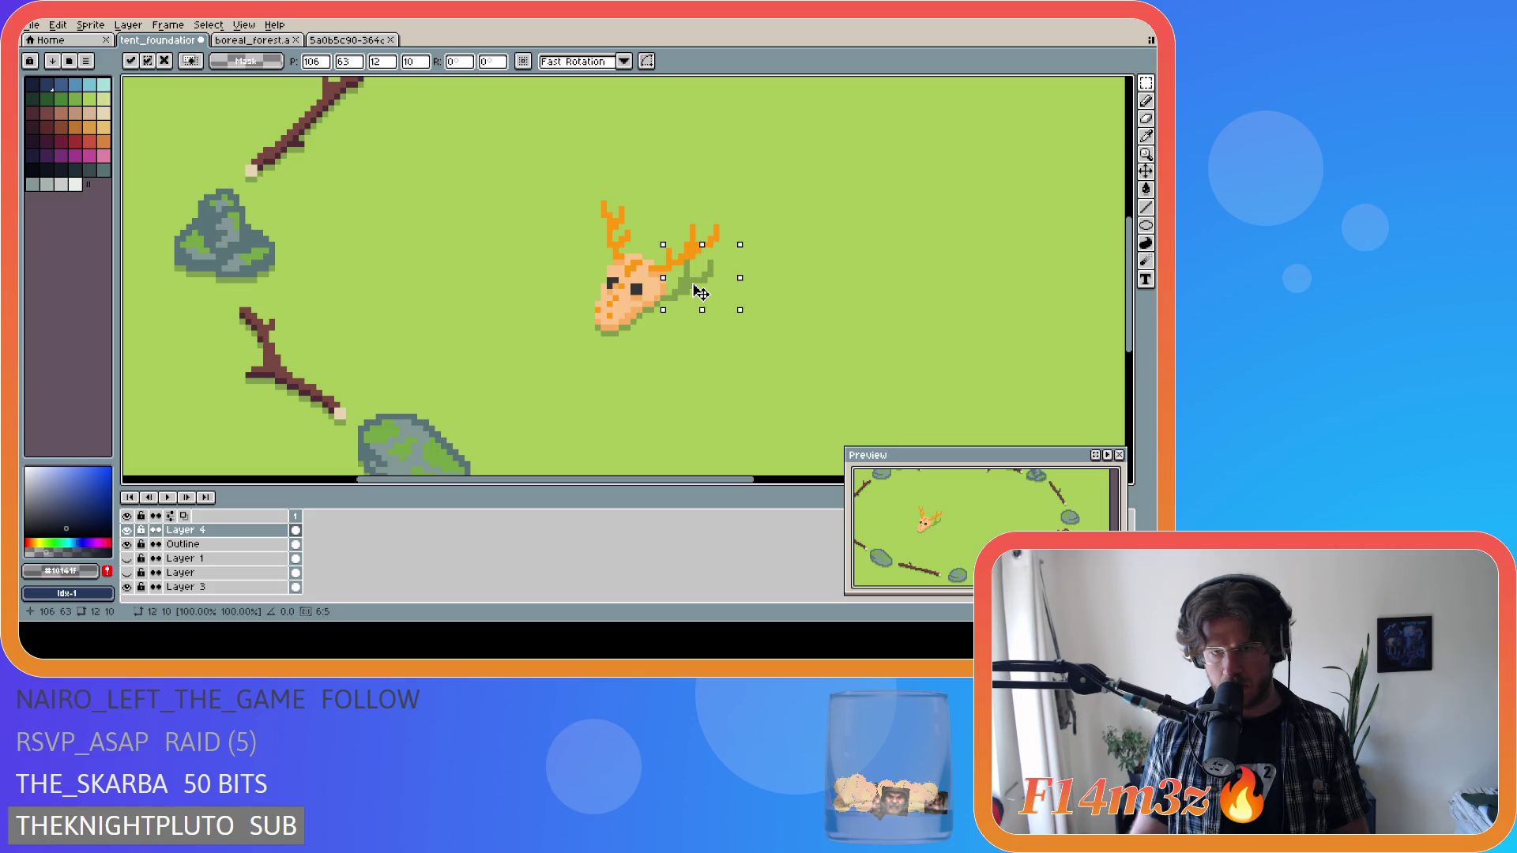
{"action": "left_click_drag", "start_coordinate": [700, 294], "coordinate": [701, 300]}
{"action": "key", "text": "Up"}
{"action": "left_click_drag", "start_coordinate": [700, 296], "coordinate": [701, 299]}
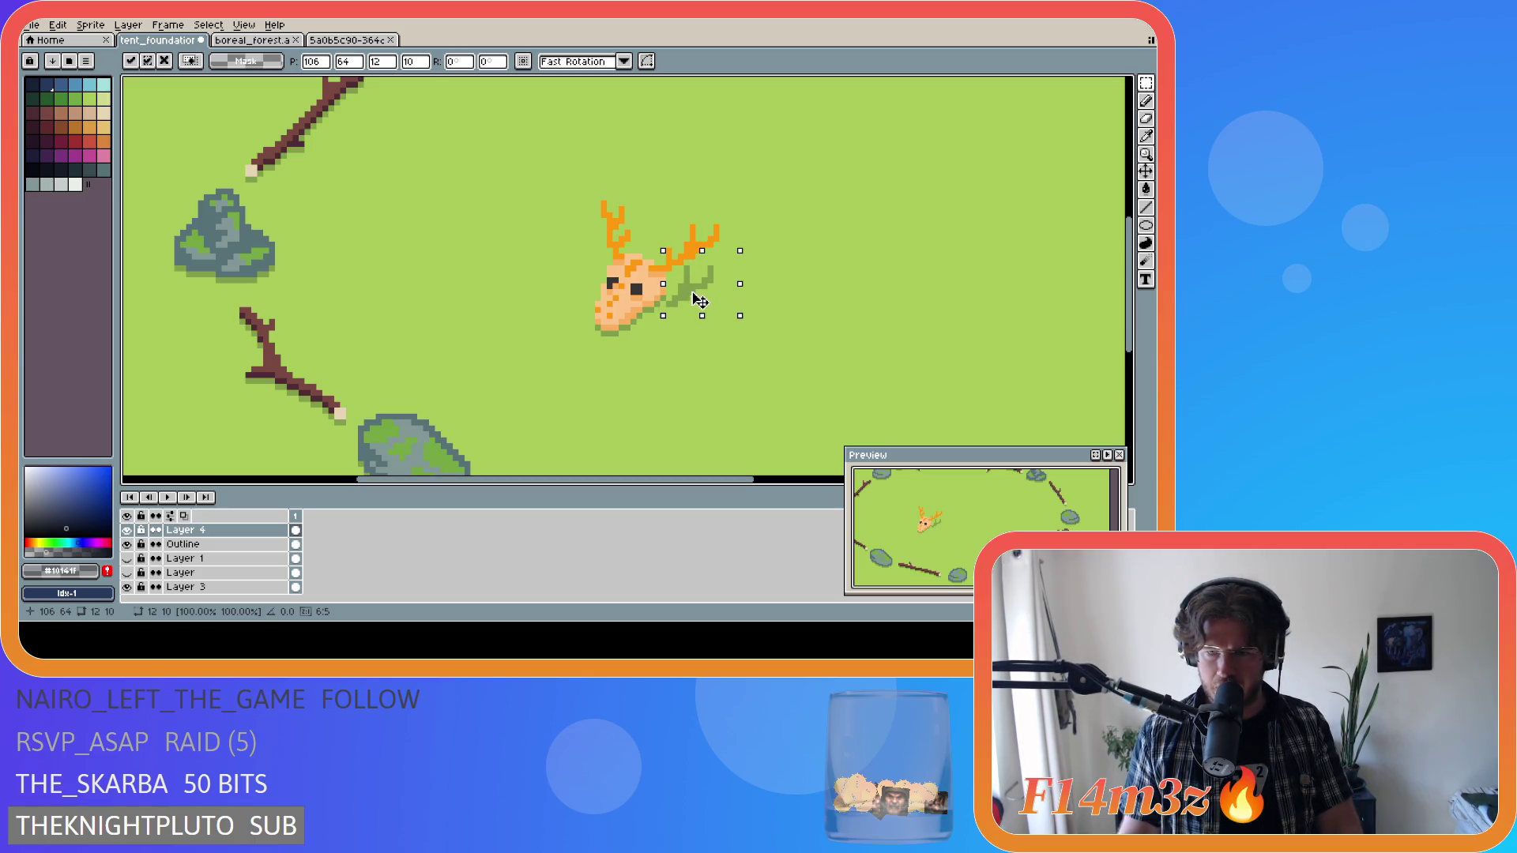
{"action": "left_click_drag", "start_coordinate": [699, 300], "coordinate": [698, 301]}
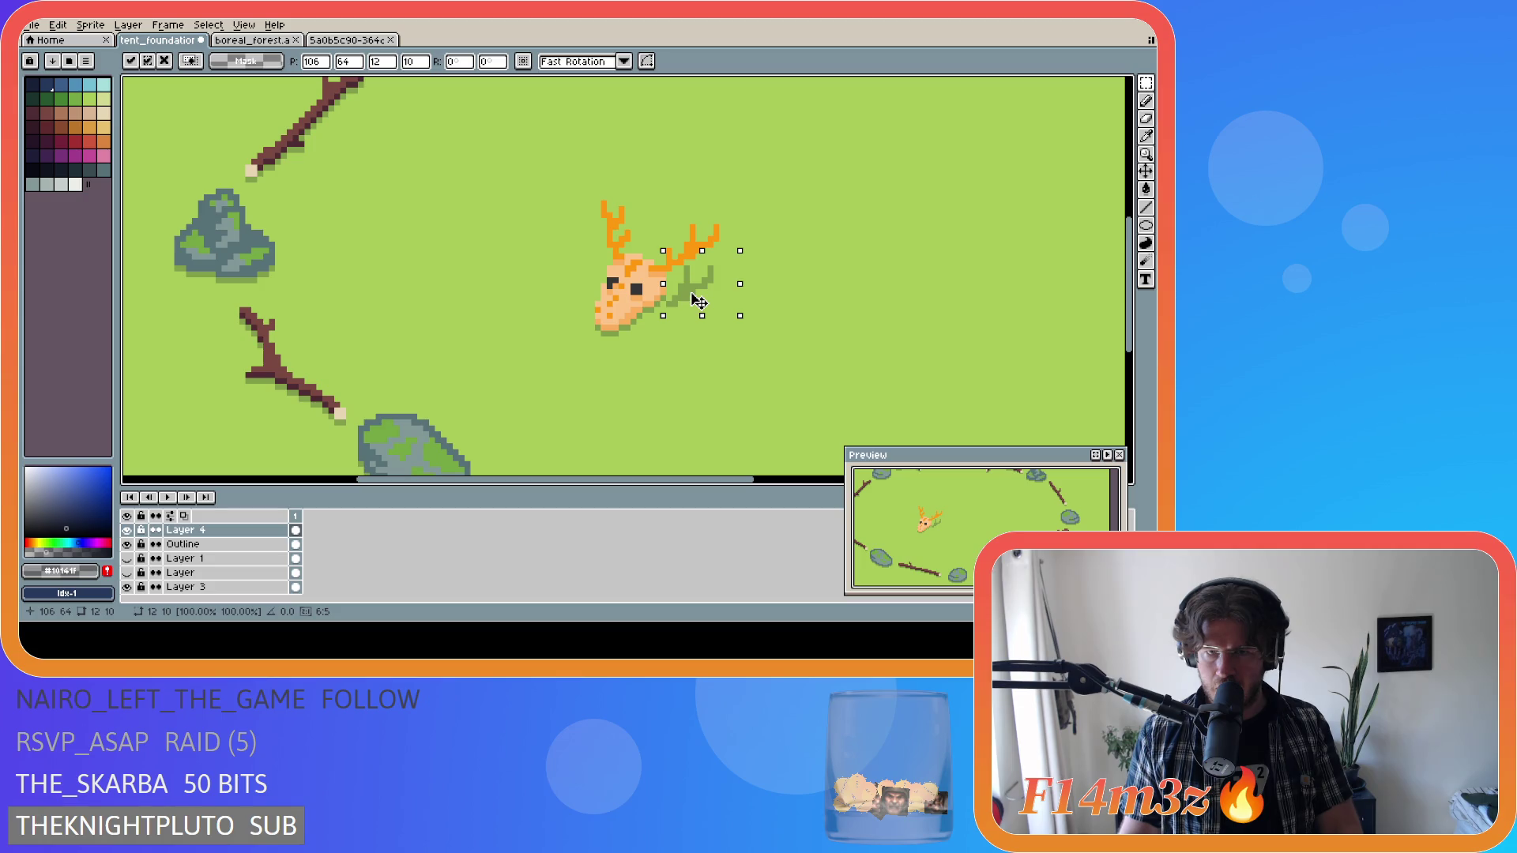
{"action": "left_click", "coordinate": [768, 298]}
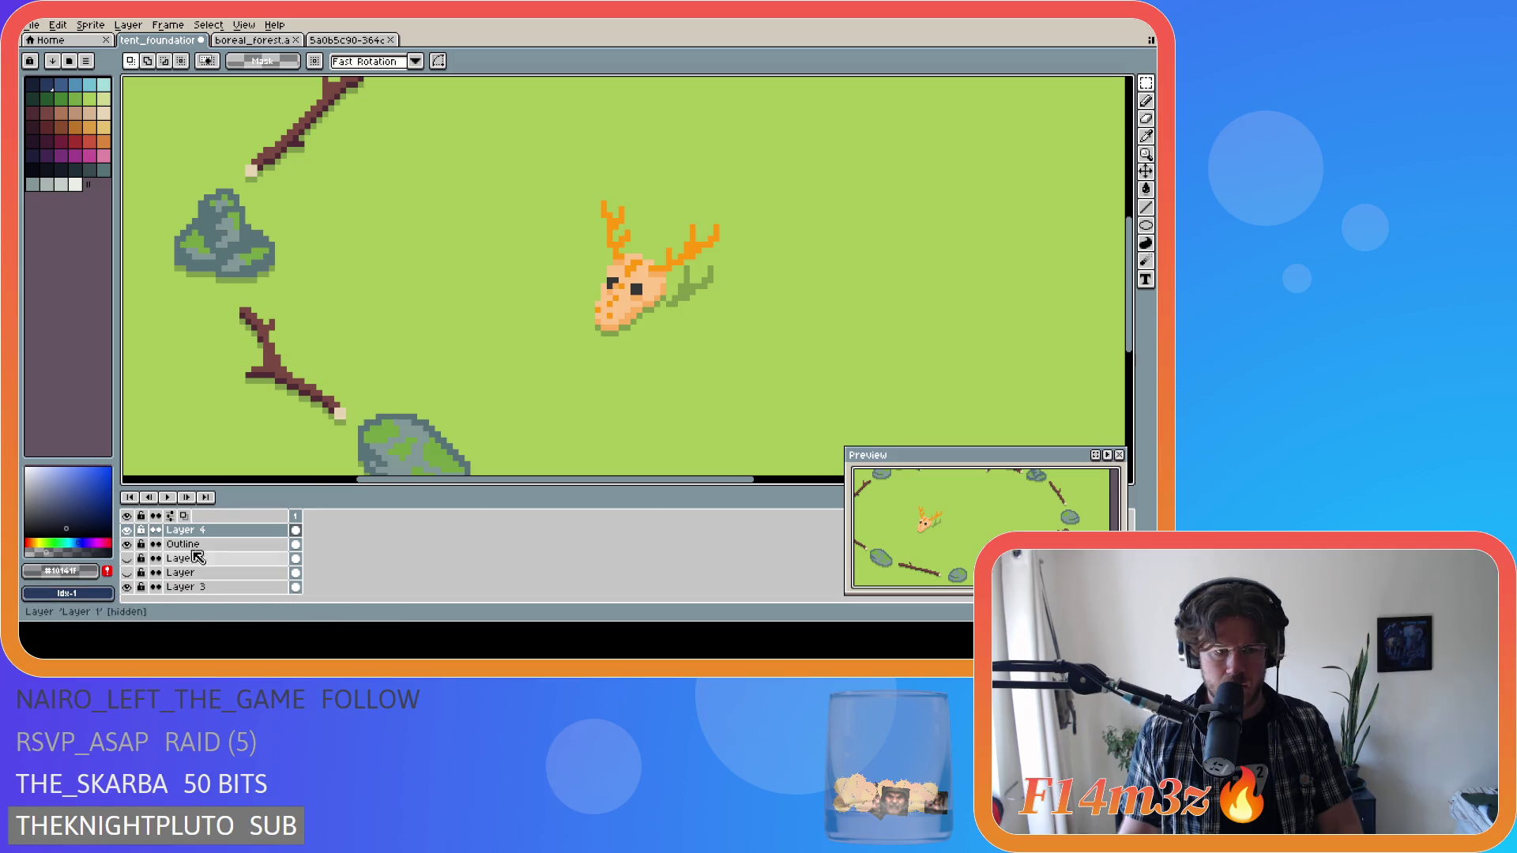
Try the green shadow down-right of the skull, then undo back to its lower position.
{"action": "key", "text": "b"}
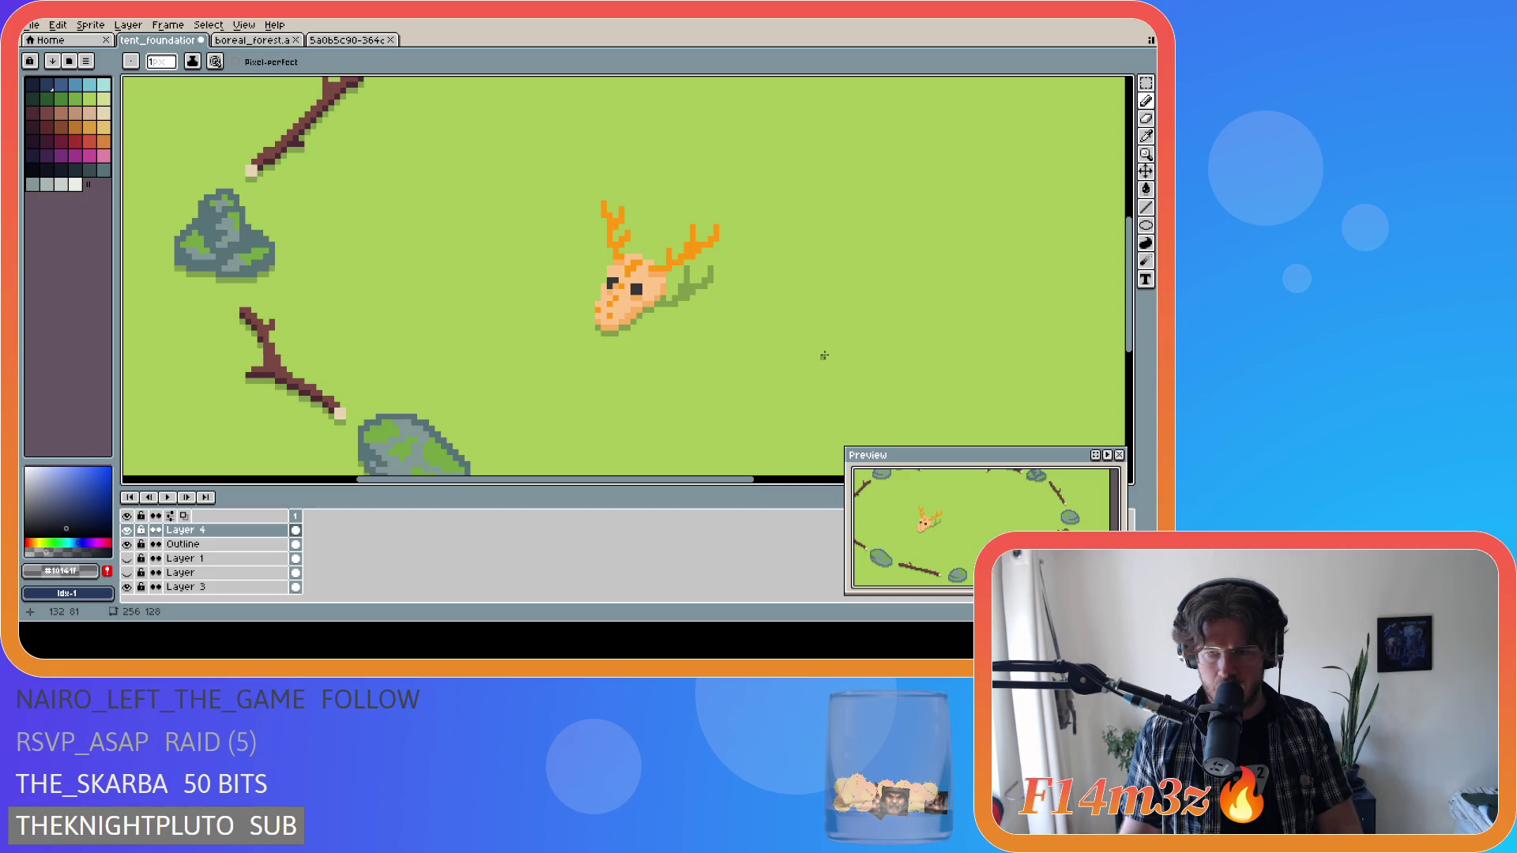
{"action": "mouse_move", "coordinate": [690, 286]}
{"action": "left_mouse_down"}
{"action": "mouse_move", "coordinate": [720, 378]}
{"action": "mouse_move", "coordinate": [702, 289]}
{"action": "left_mouse_up"}
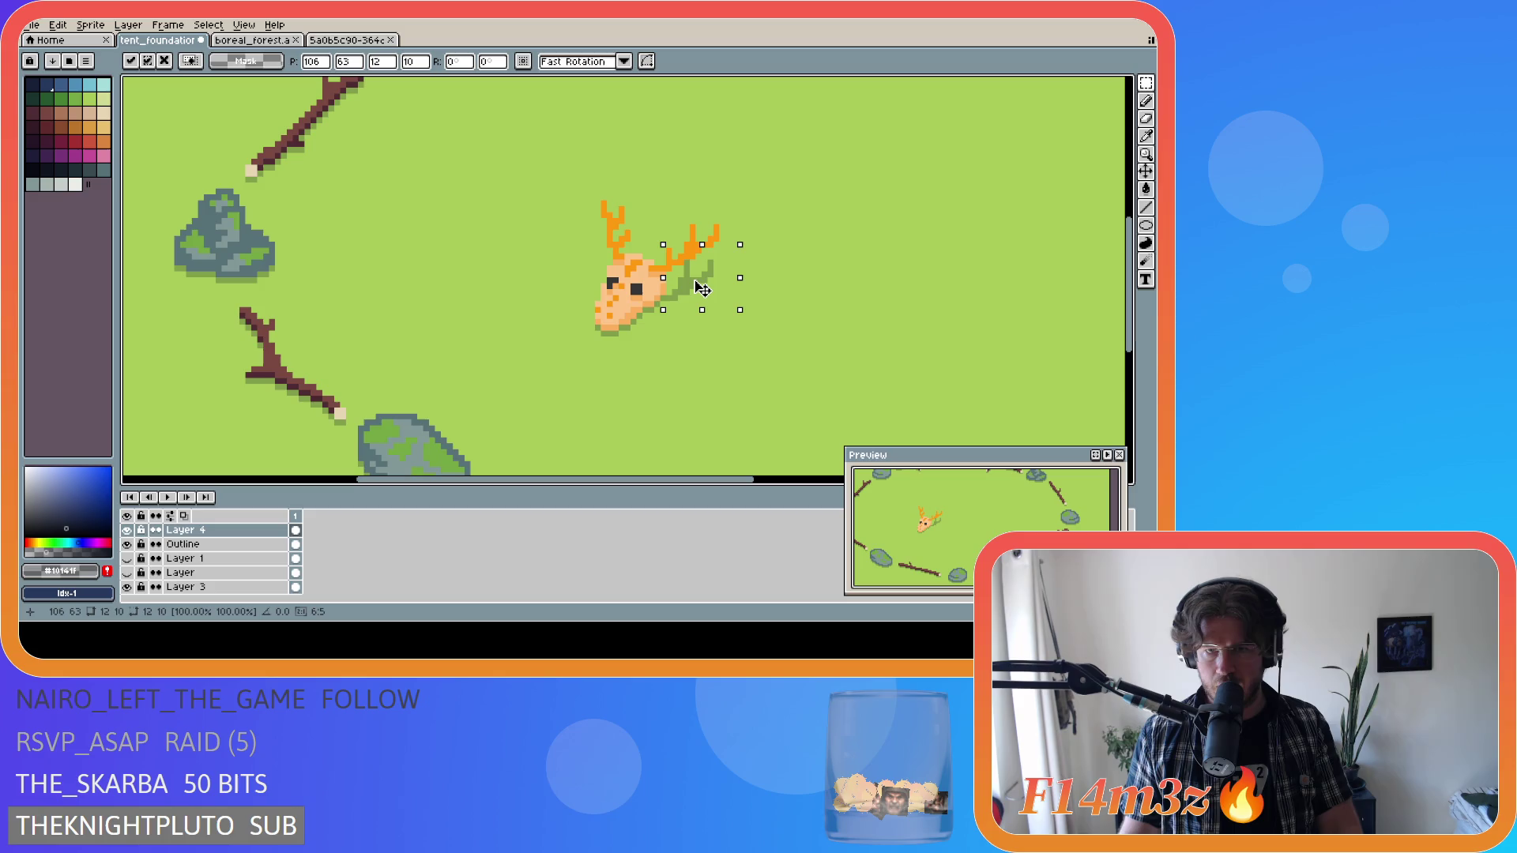
{"action": "left_click_drag", "start_coordinate": [702, 289], "coordinate": [711, 289]}
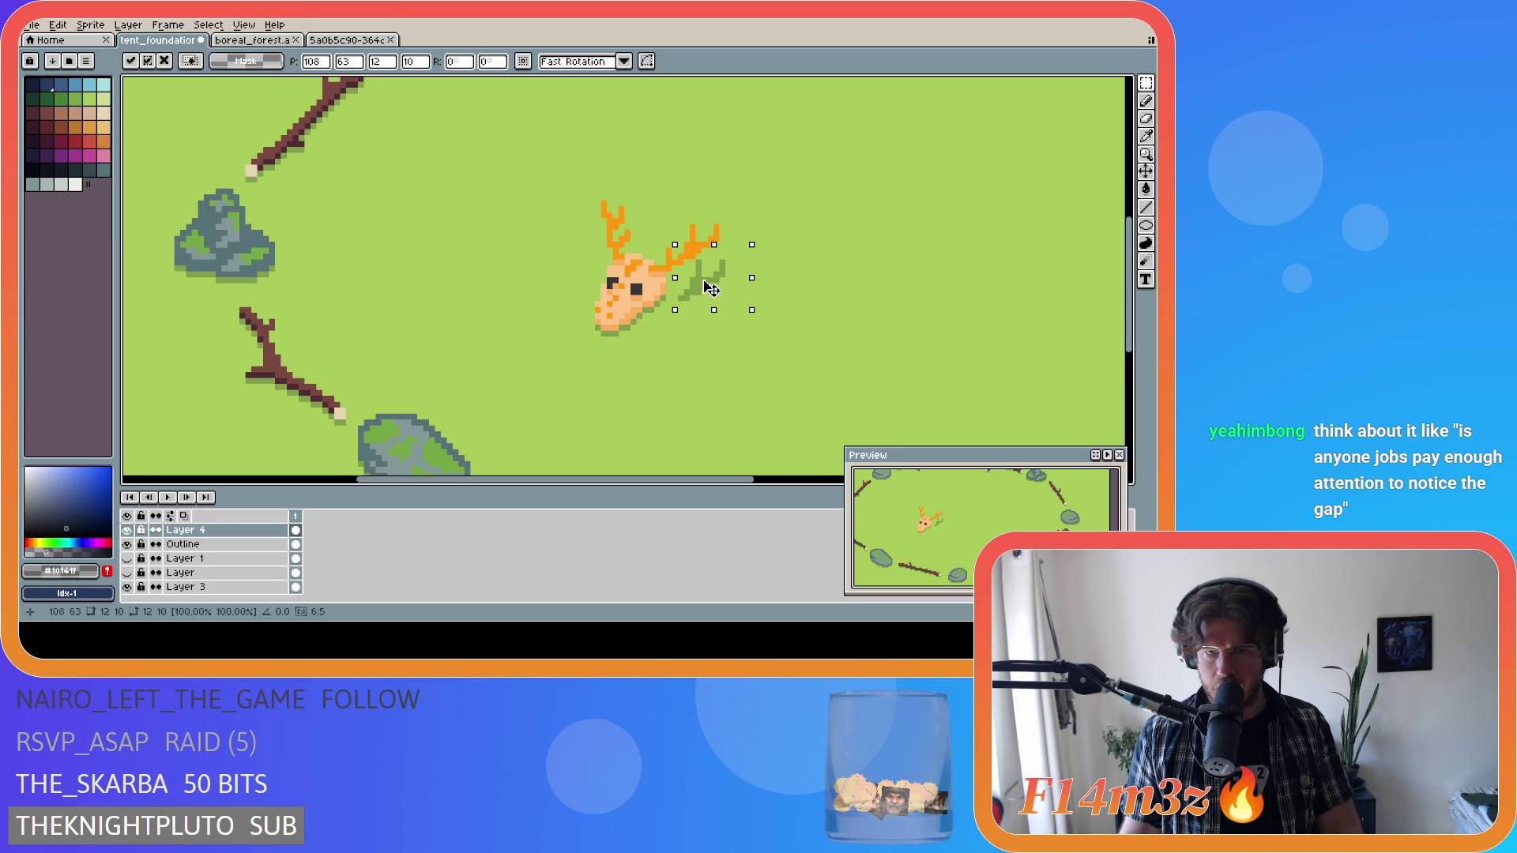
{"action": "left_click_drag", "start_coordinate": [711, 289], "coordinate": [703, 289]}
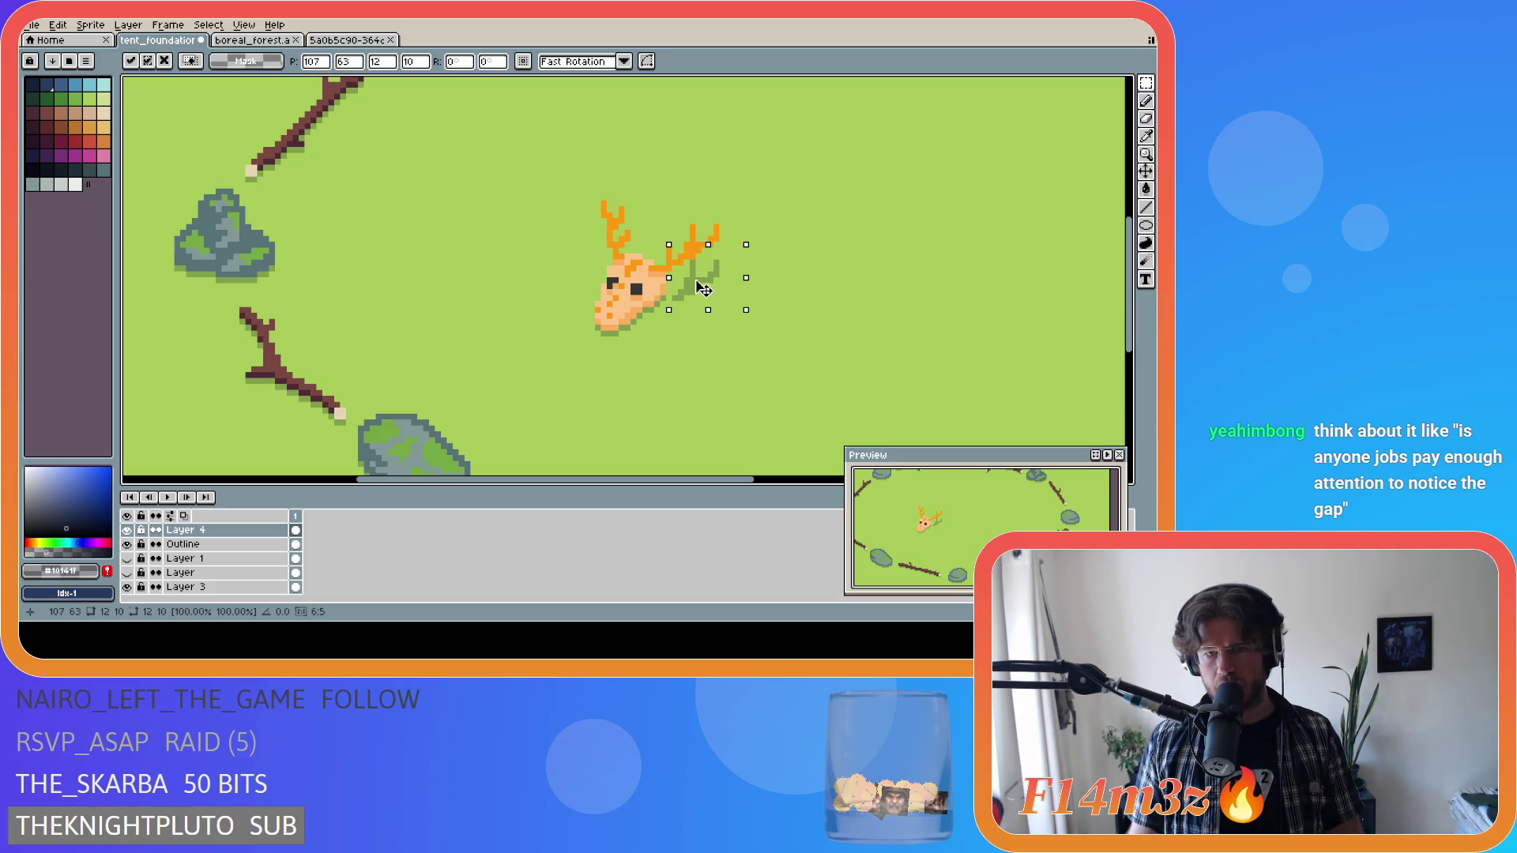
{"action": "key", "text": "ctrl+z"}
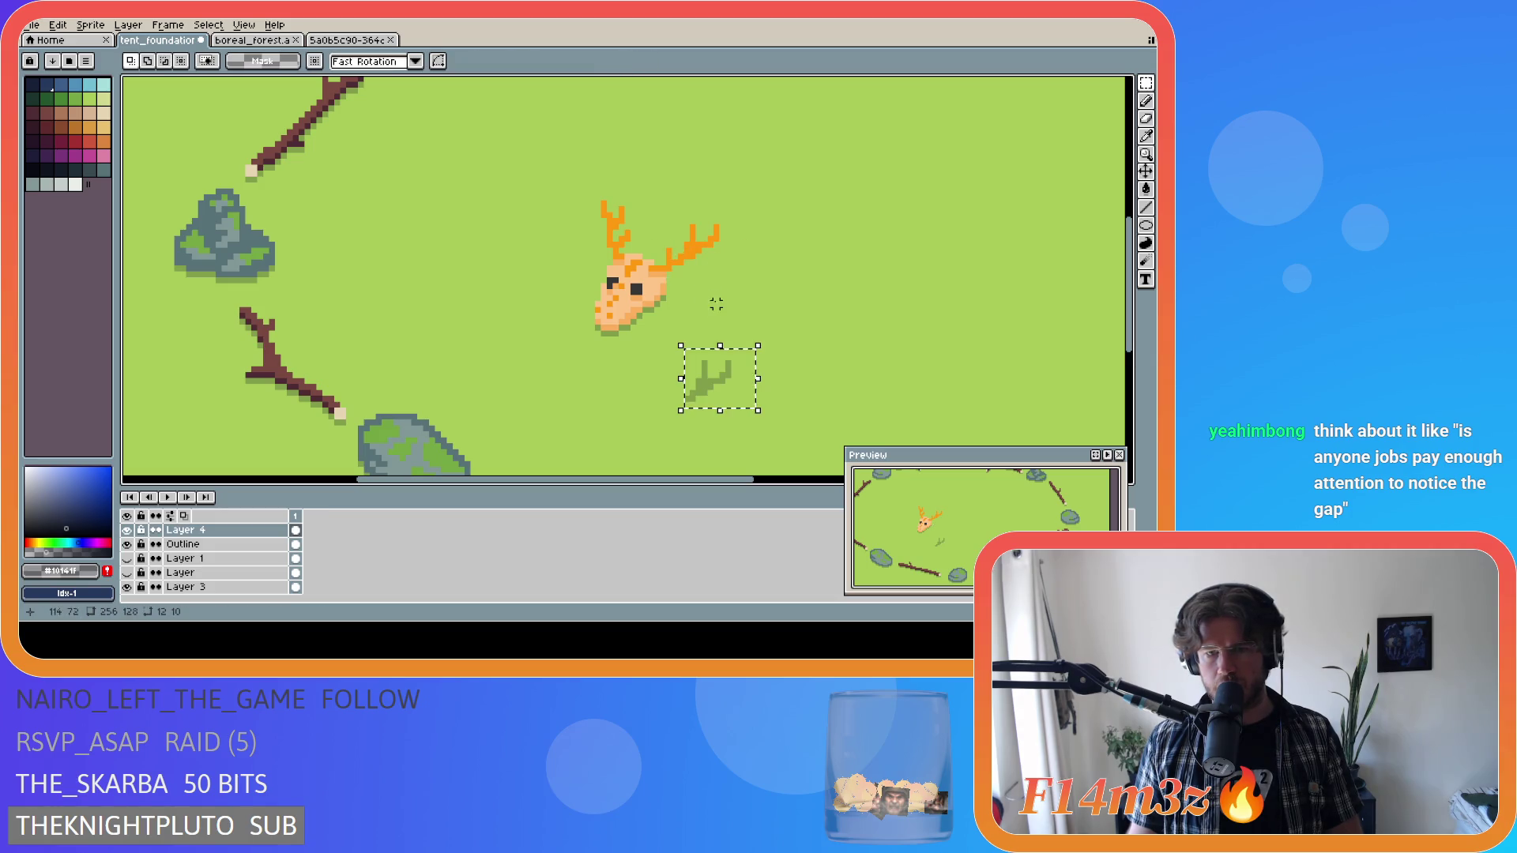
{"action": "key", "text": "ctrl+d"}
Reselect the shadow with a tighter box, nudge it up a pixel, and grab it to reposition.
{"action": "mouse_move", "coordinate": [680, 363]}
{"action": "left_mouse_down"}
{"action": "mouse_move", "coordinate": [736, 411]}
{"action": "mouse_move", "coordinate": [702, 296]}
{"action": "left_mouse_up"}
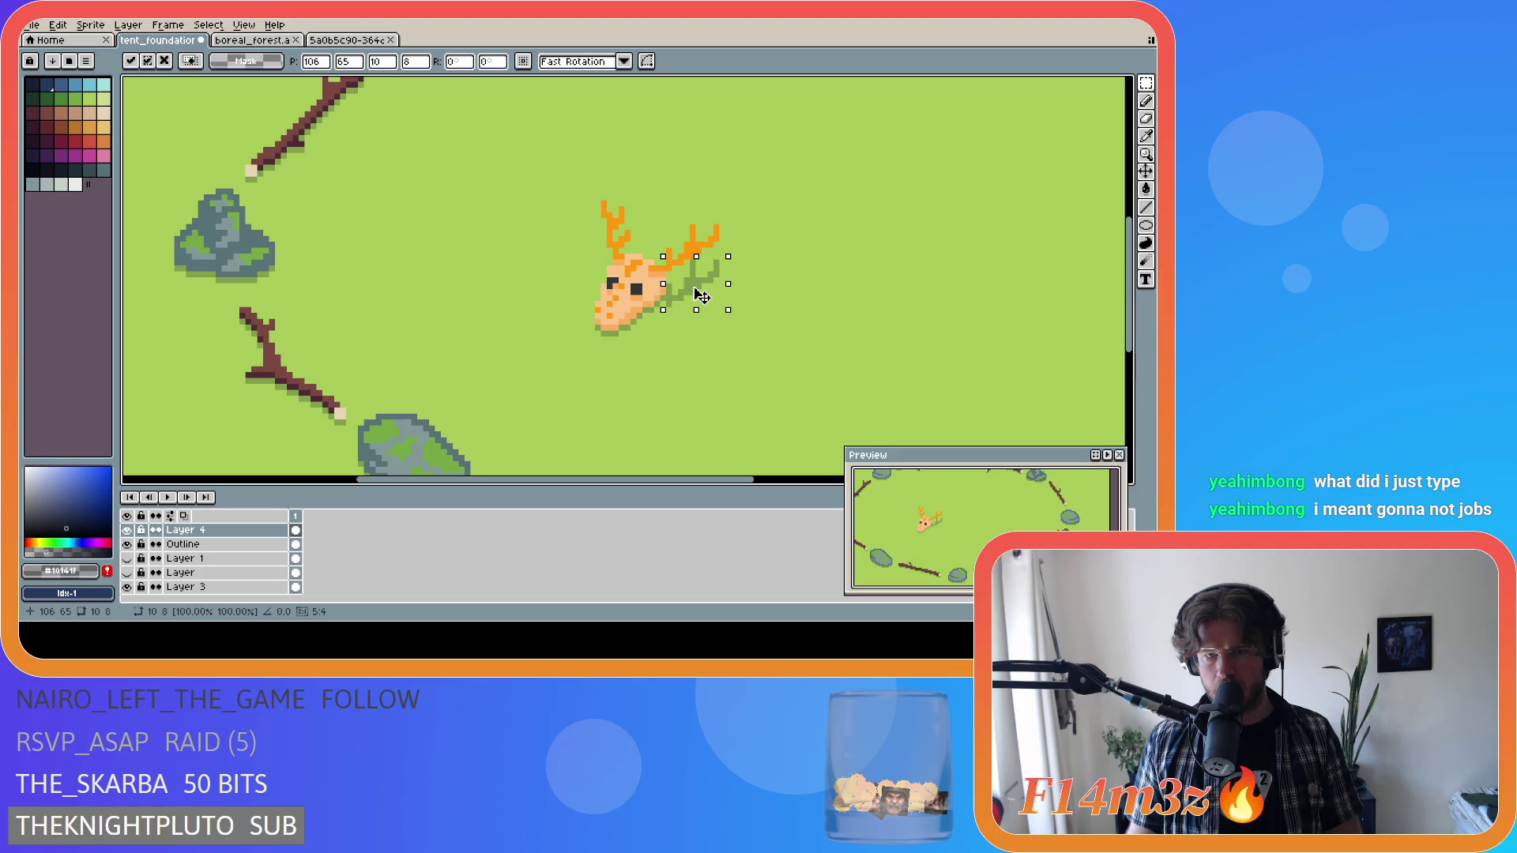
{"action": "left_click_drag", "start_coordinate": [694, 287], "coordinate": [696, 286]}
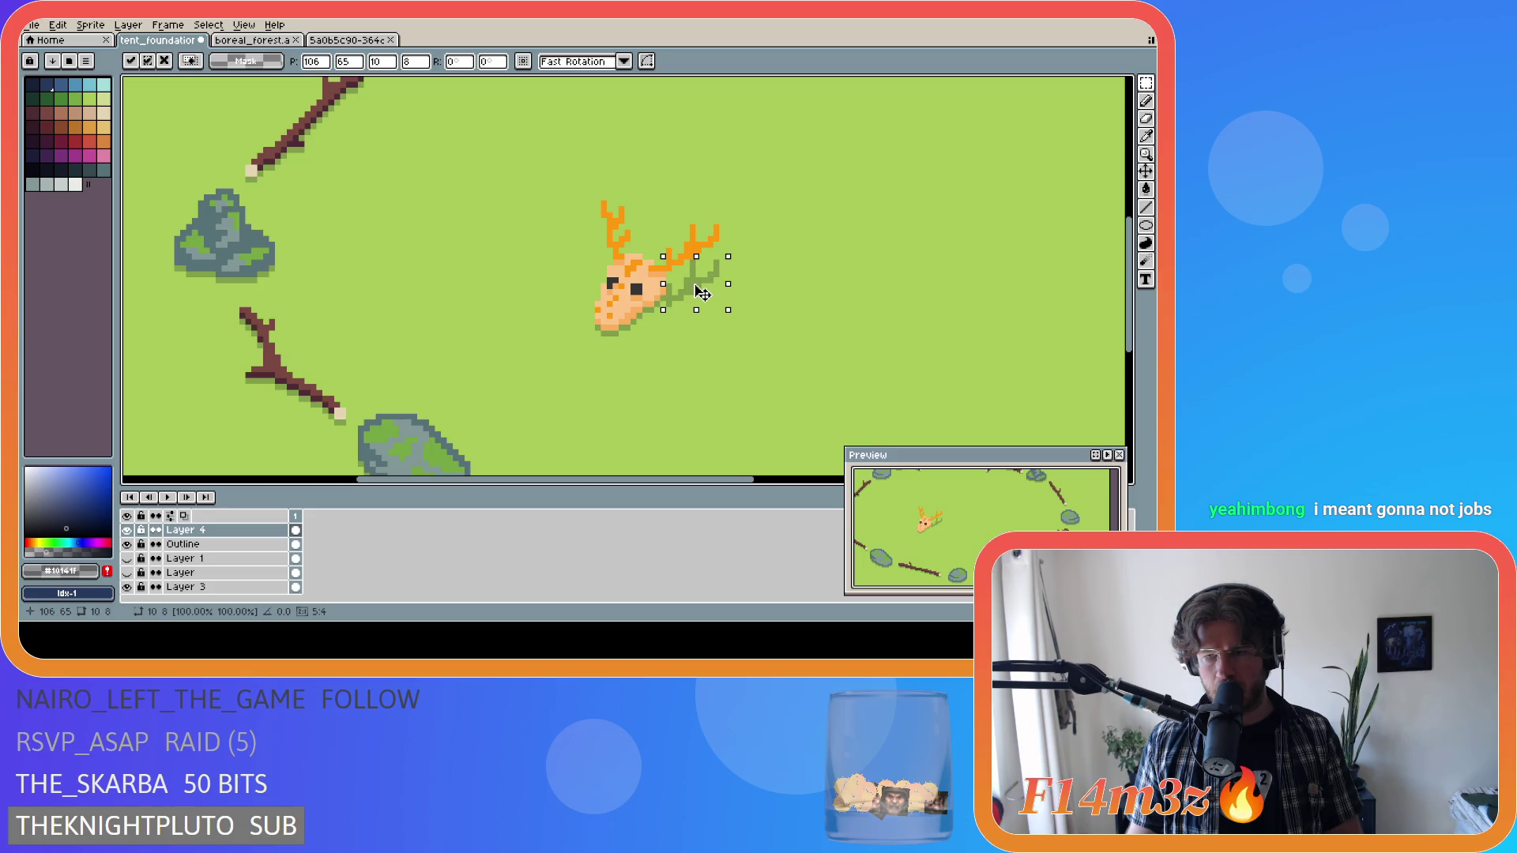
{"action": "key", "text": "b"}
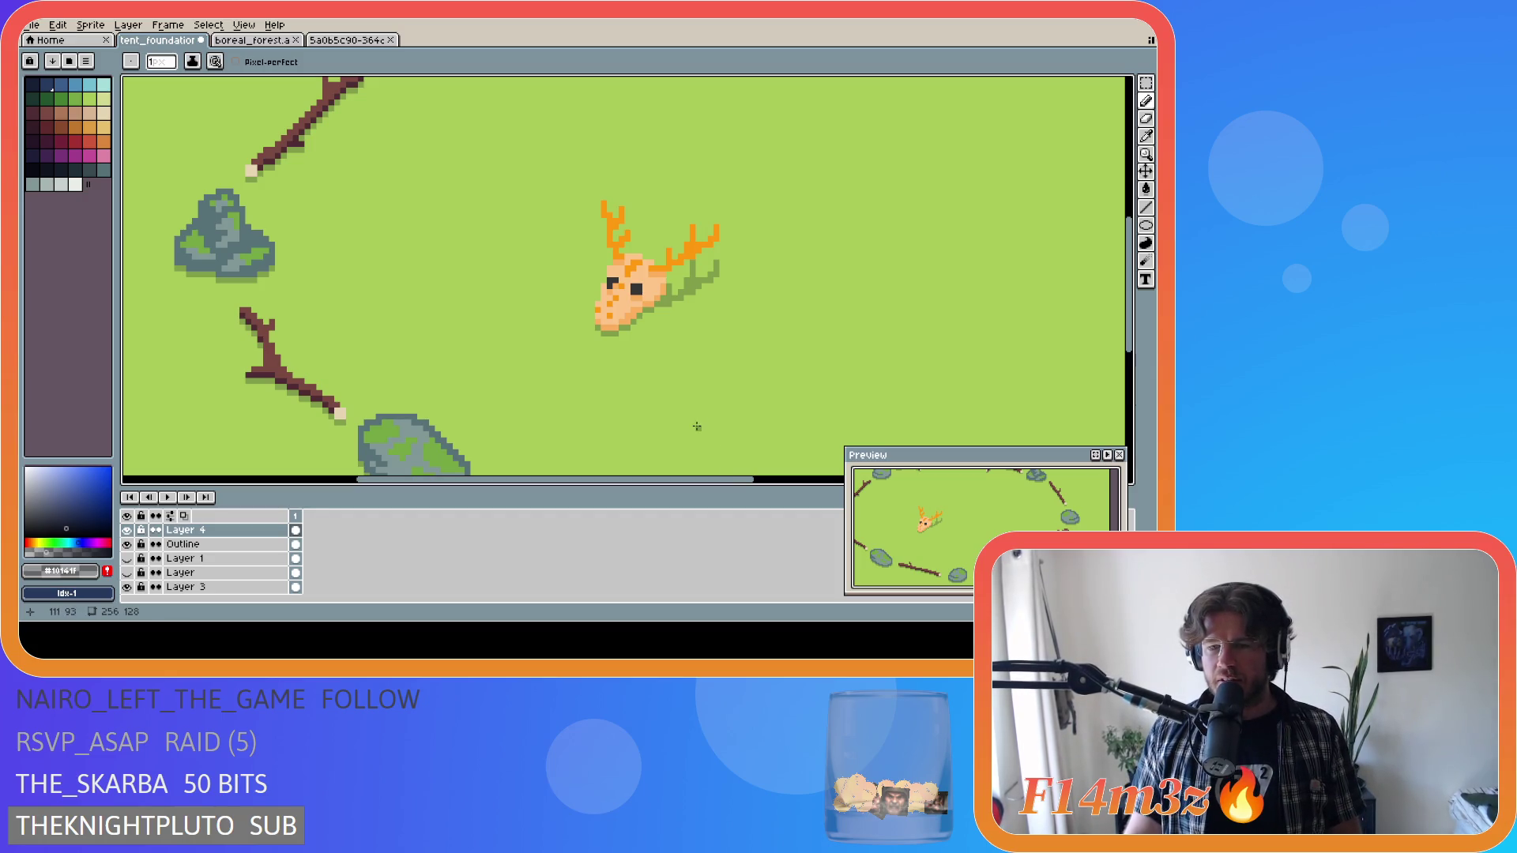
{"action": "key", "text": "ctrl+y"}
{"action": "key", "text": "ctrl+y"}
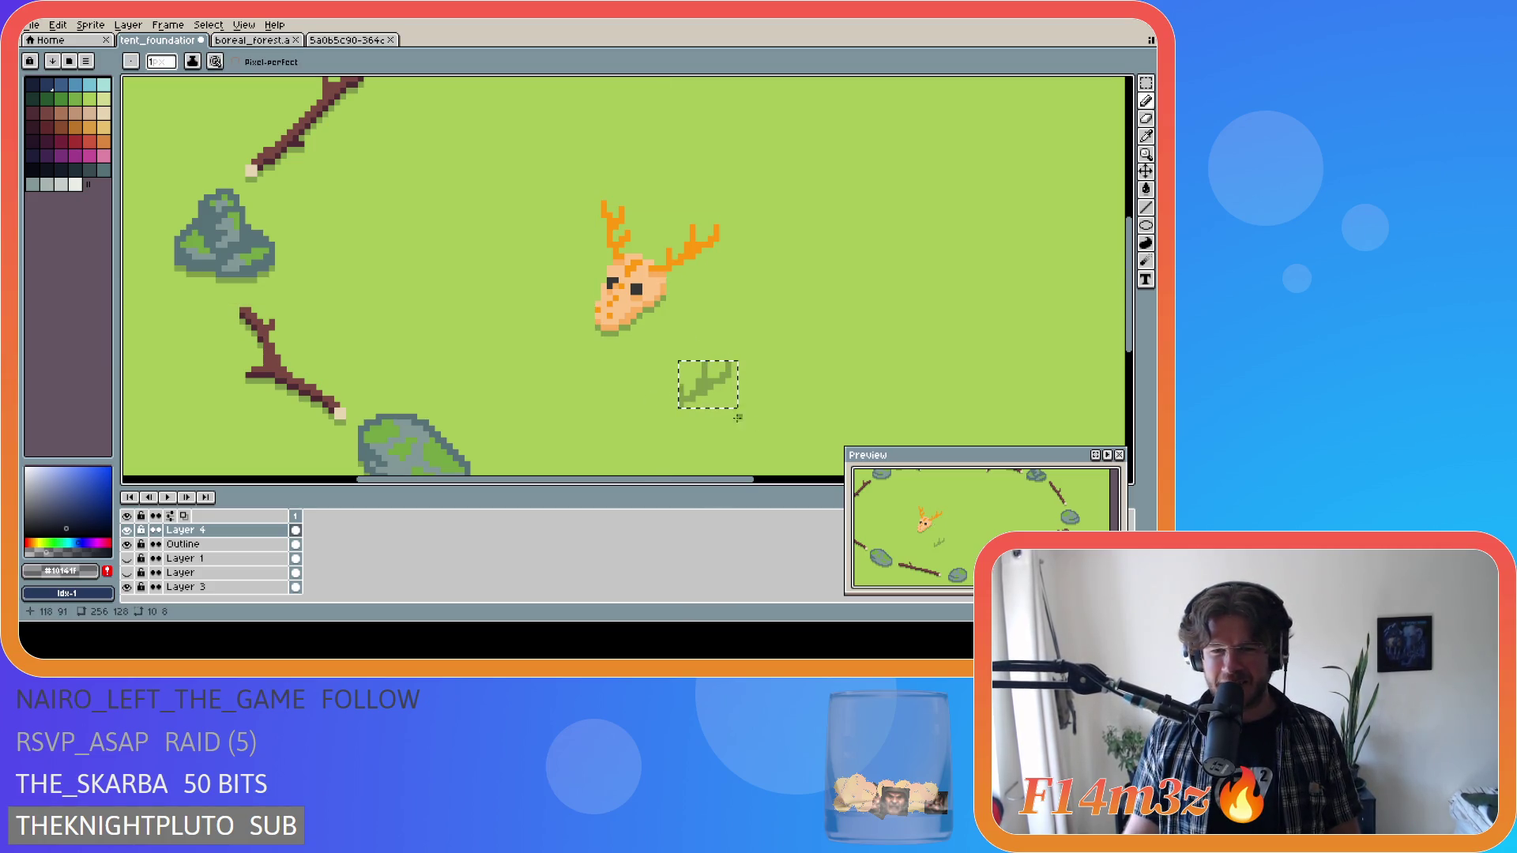
{"action": "left_click", "coordinate": [704, 381]}
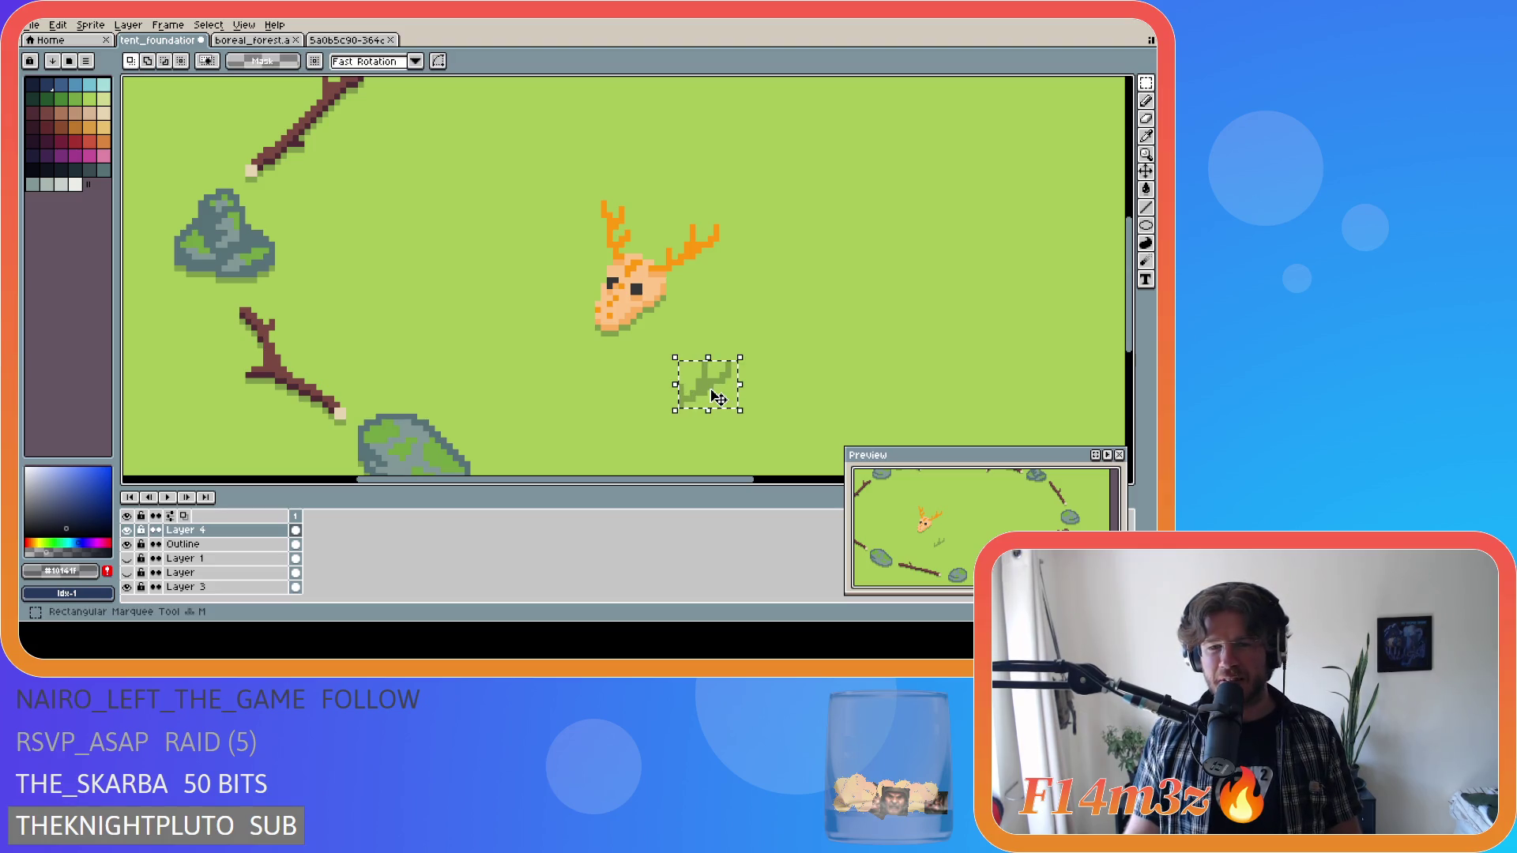
Move the shadow back up toward the right antler and pick the antler's orange colour.
{"action": "mouse_move", "coordinate": [695, 390]}
{"action": "left_mouse_down"}
{"action": "mouse_move", "coordinate": [715, 356]}
{"action": "mouse_move", "coordinate": [700, 291]}
{"action": "left_mouse_up"}
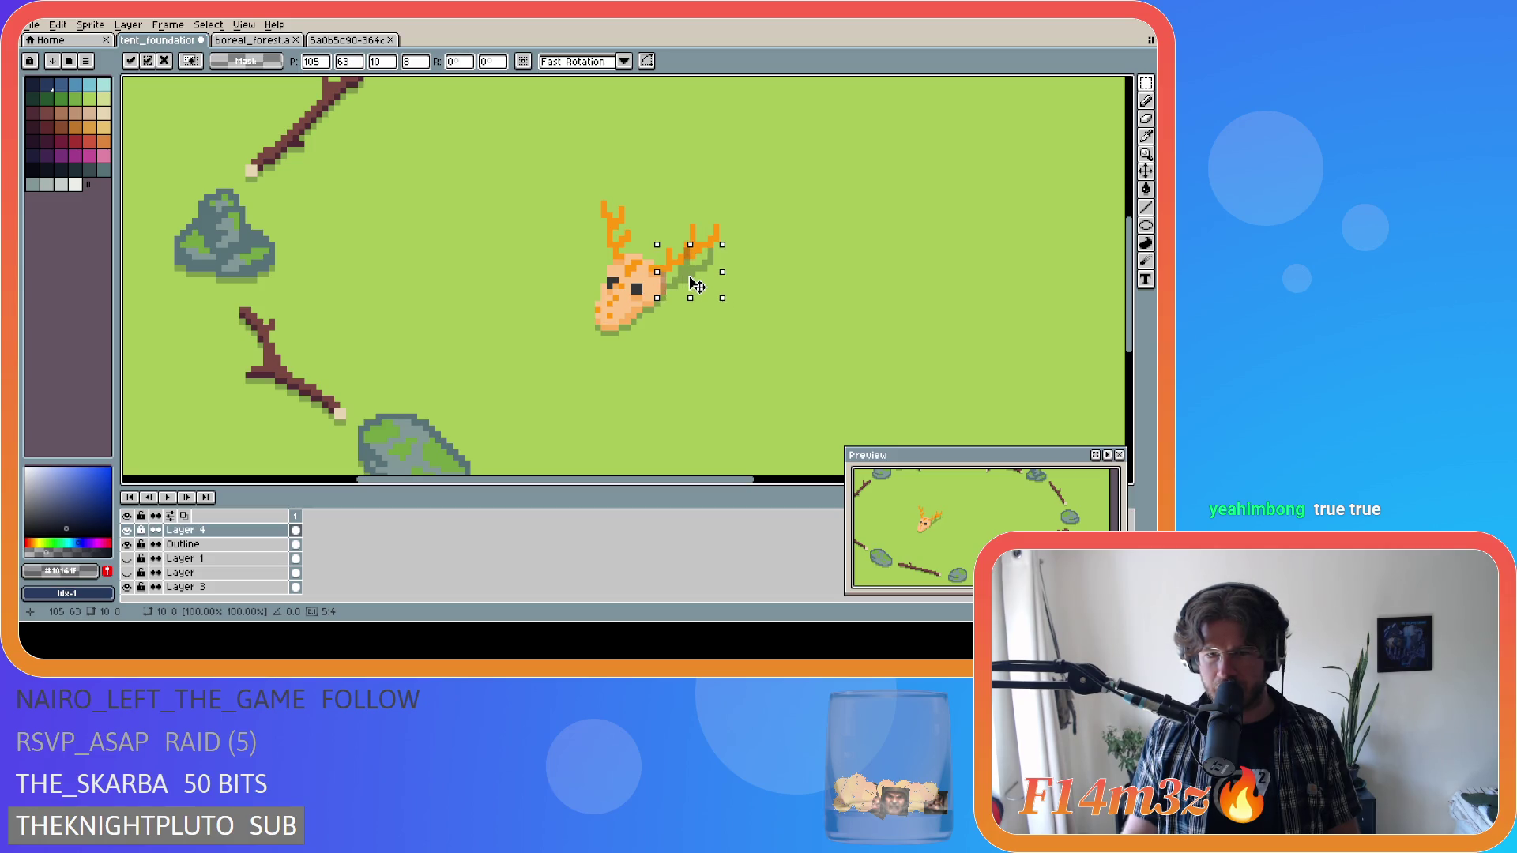
{"action": "left_click_drag", "start_coordinate": [701, 286], "coordinate": [700, 291]}
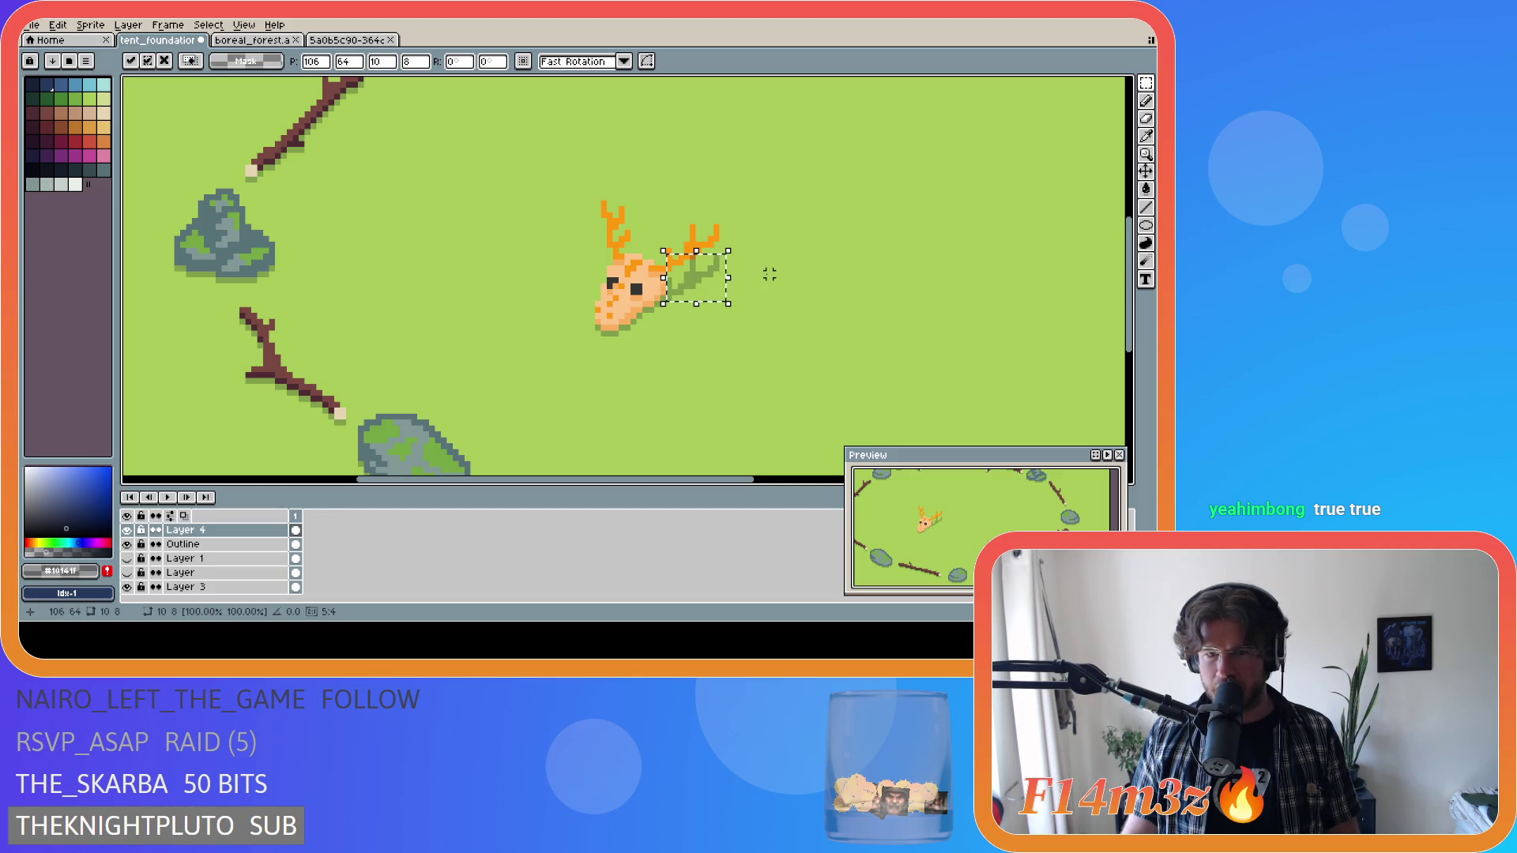
{"action": "key", "text": "ctrl+d"}
{"action": "key", "text": "b"}
{"action": "left_click", "coordinate": [690, 254], "text": "alt"}
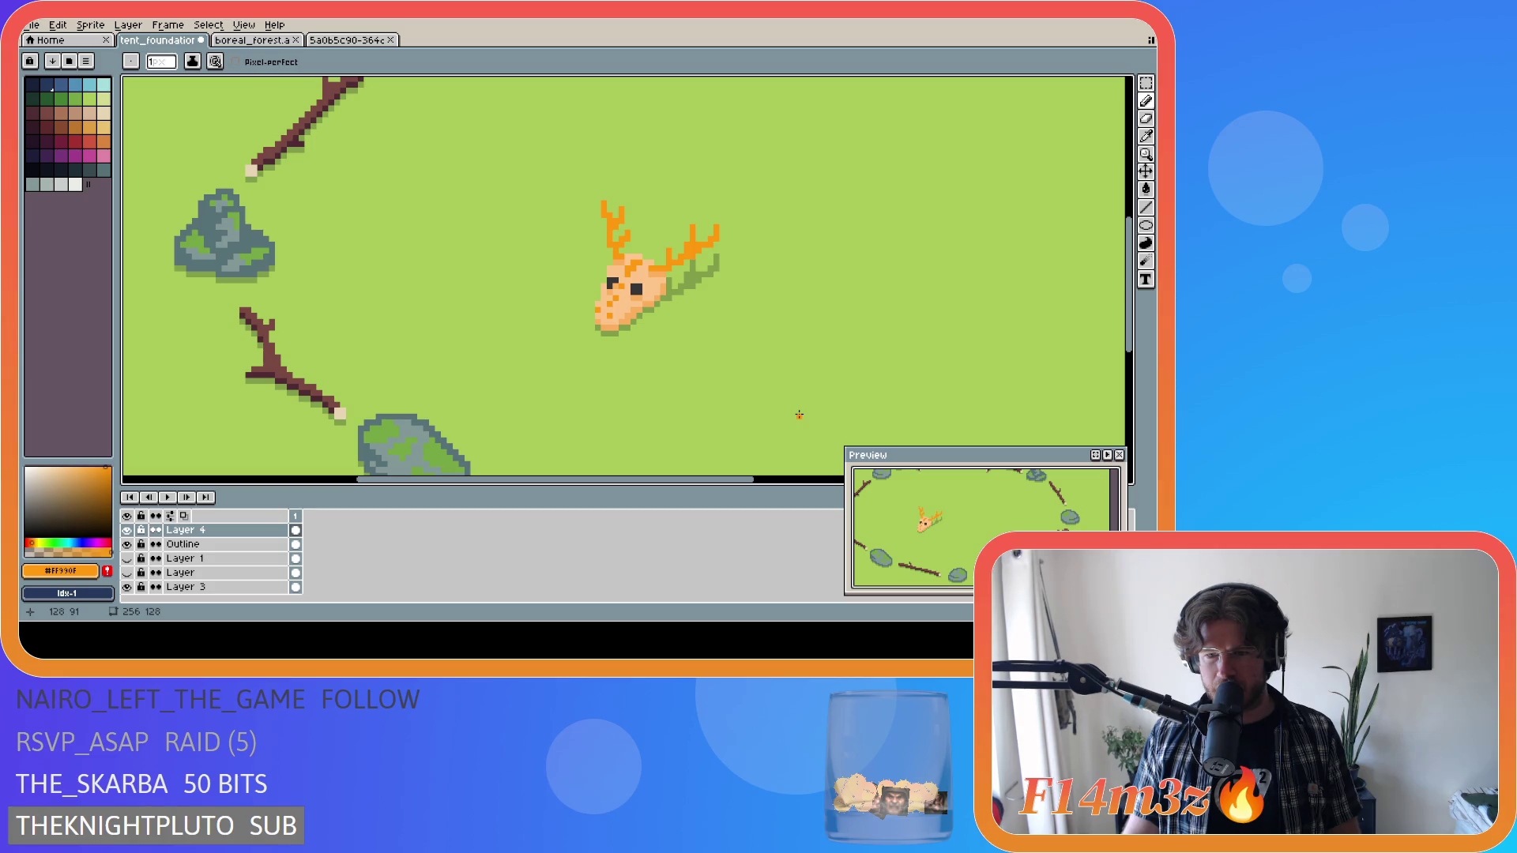
Fine-tune the shadow below the antler by single pixels, reselect it, and redo the last eraser stroke.
{"action": "mouse_move", "coordinate": [694, 273]}
{"action": "left_mouse_down"}
{"action": "mouse_move", "coordinate": [706, 385]}
{"action": "mouse_move", "coordinate": [687, 386]}
{"action": "mouse_move", "coordinate": [701, 285]}
{"action": "left_mouse_up"}
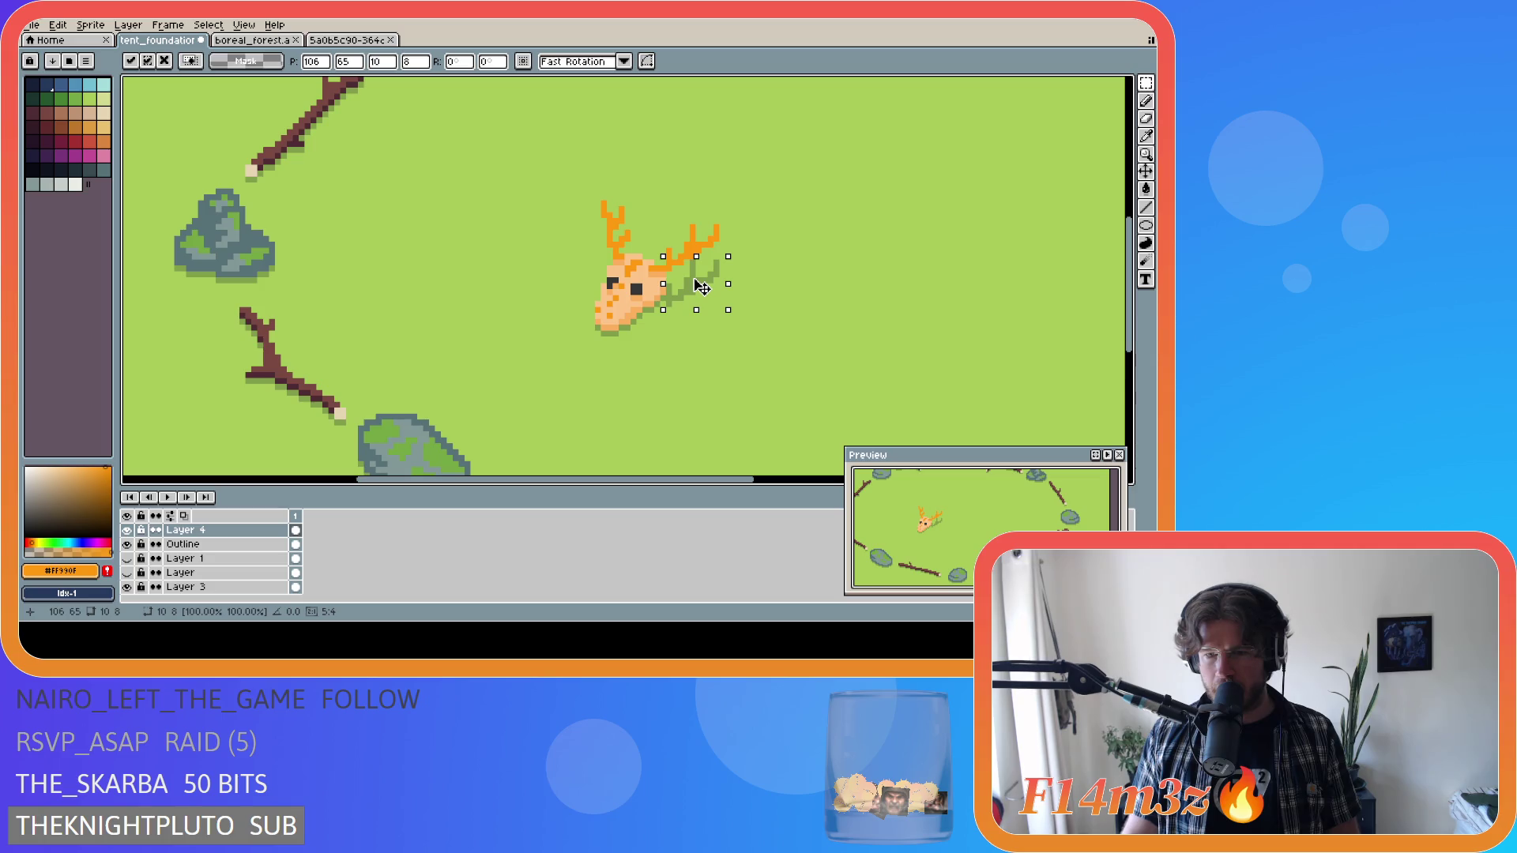
{"action": "left_click_drag", "start_coordinate": [701, 283], "coordinate": [703, 287]}
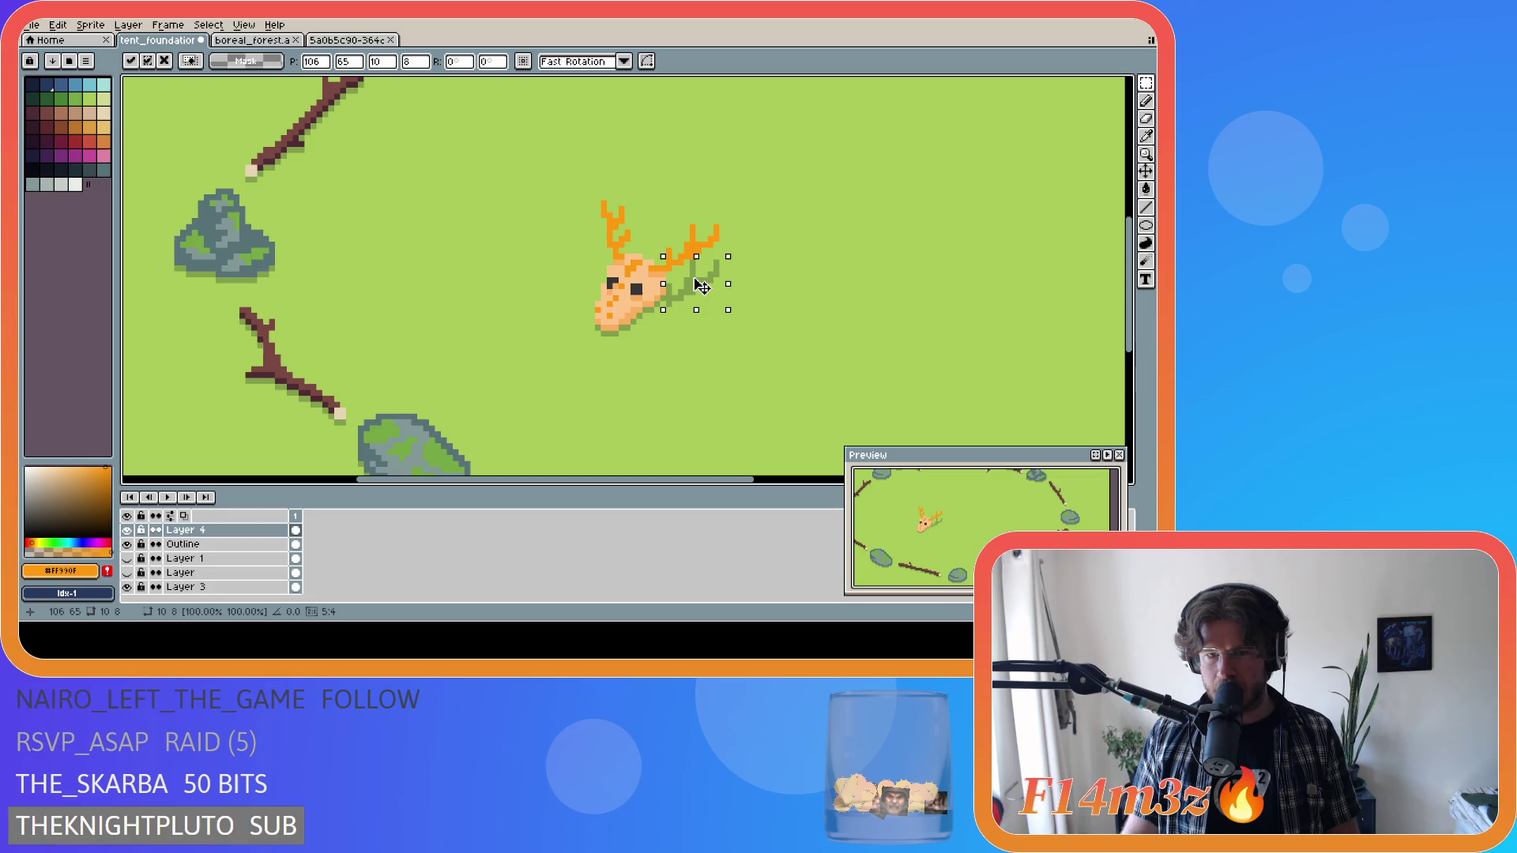
{"action": "left_click_drag", "start_coordinate": [701, 286], "coordinate": [699, 283]}
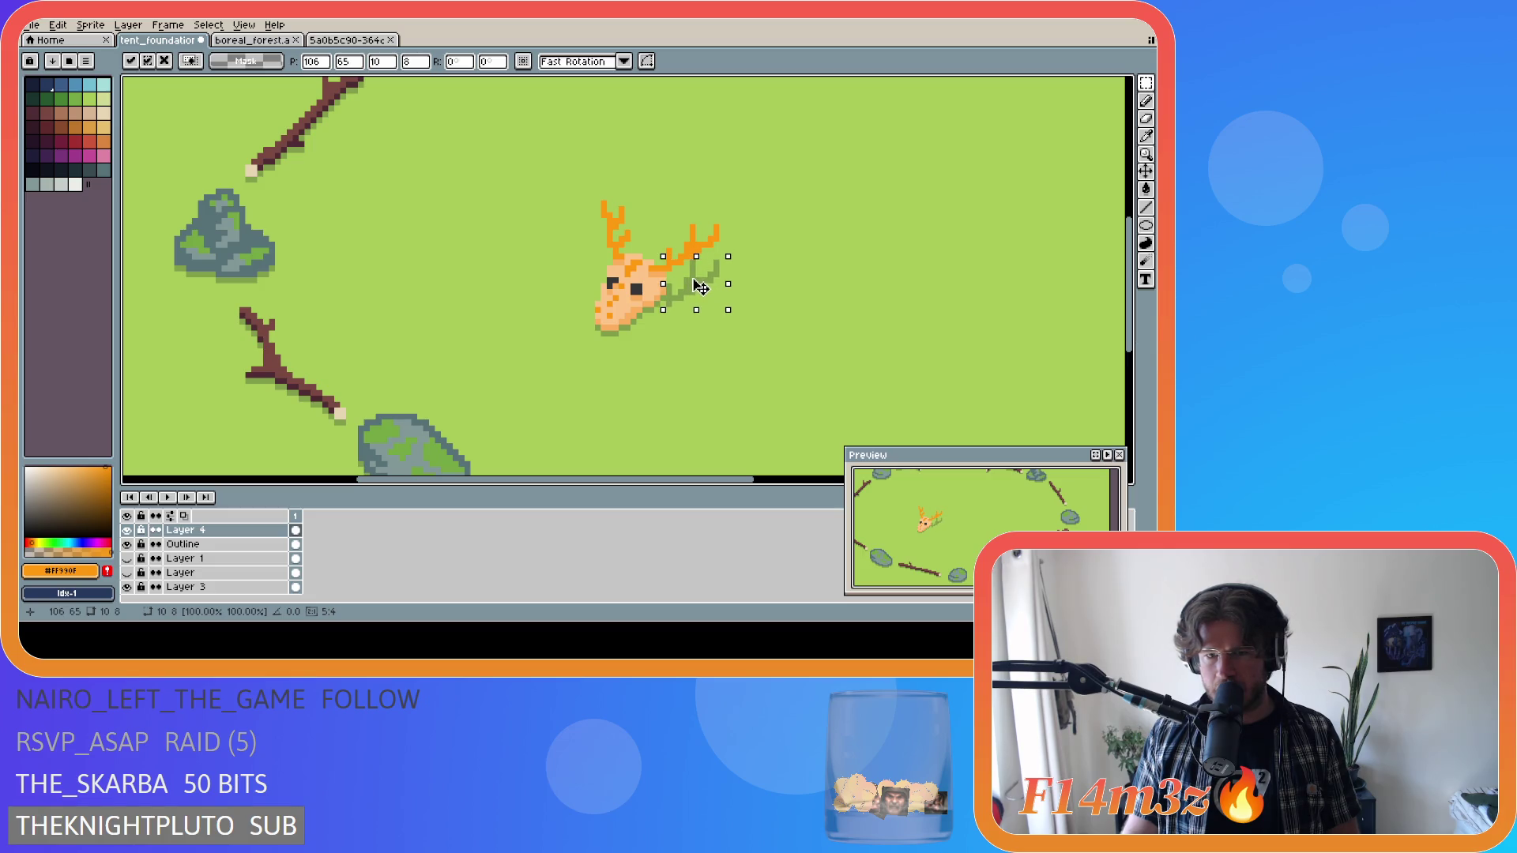
{"action": "left_click", "coordinate": [805, 308]}
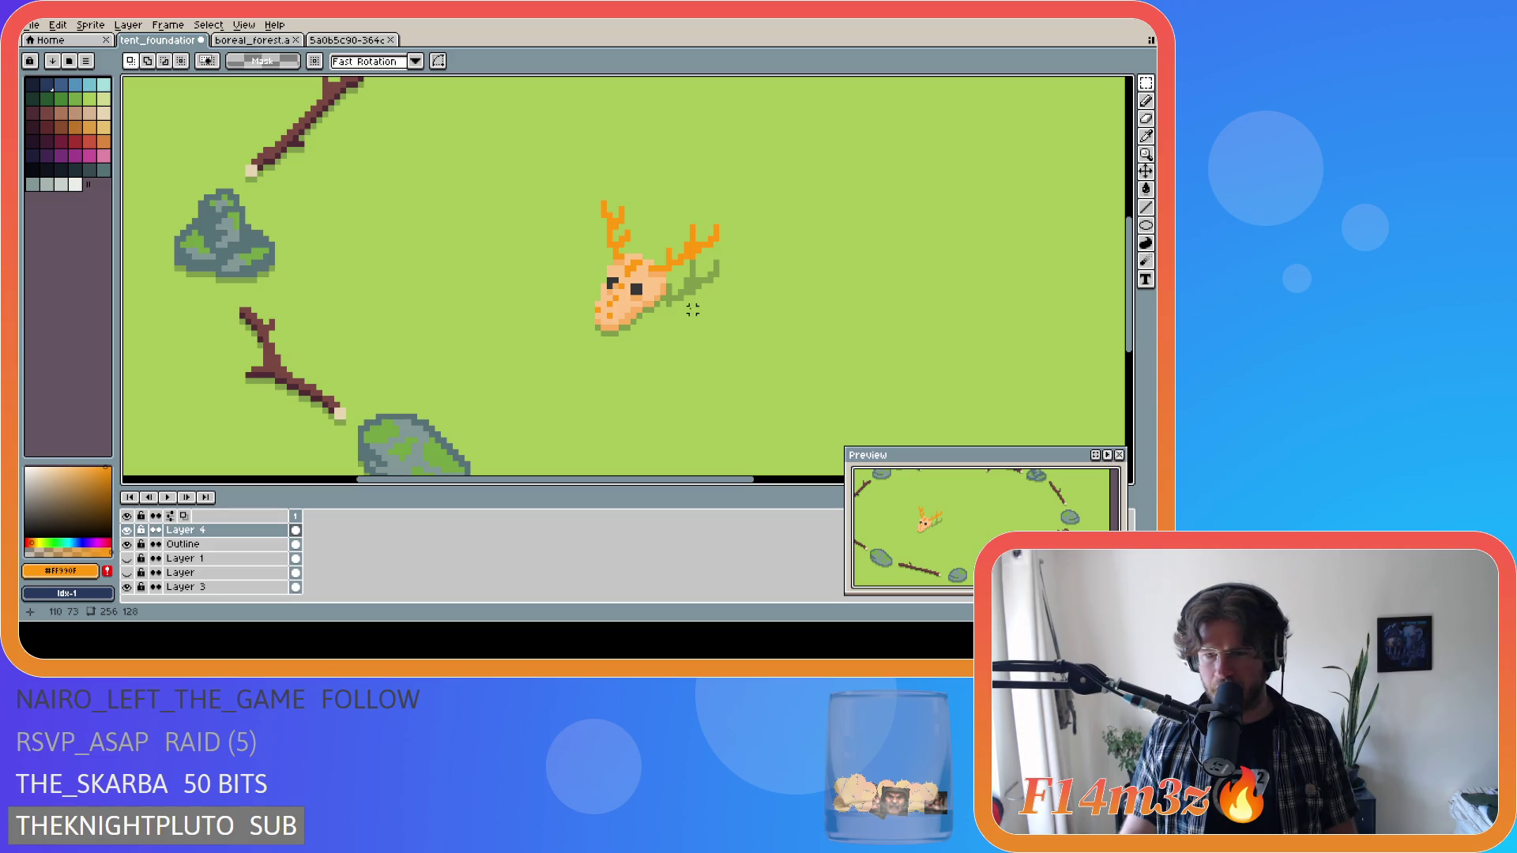
{"action": "mouse_move", "coordinate": [663, 250]}
{"action": "left_mouse_down"}
{"action": "mouse_move", "coordinate": [728, 310]}
{"action": "mouse_move", "coordinate": [701, 301]}
{"action": "left_mouse_up"}
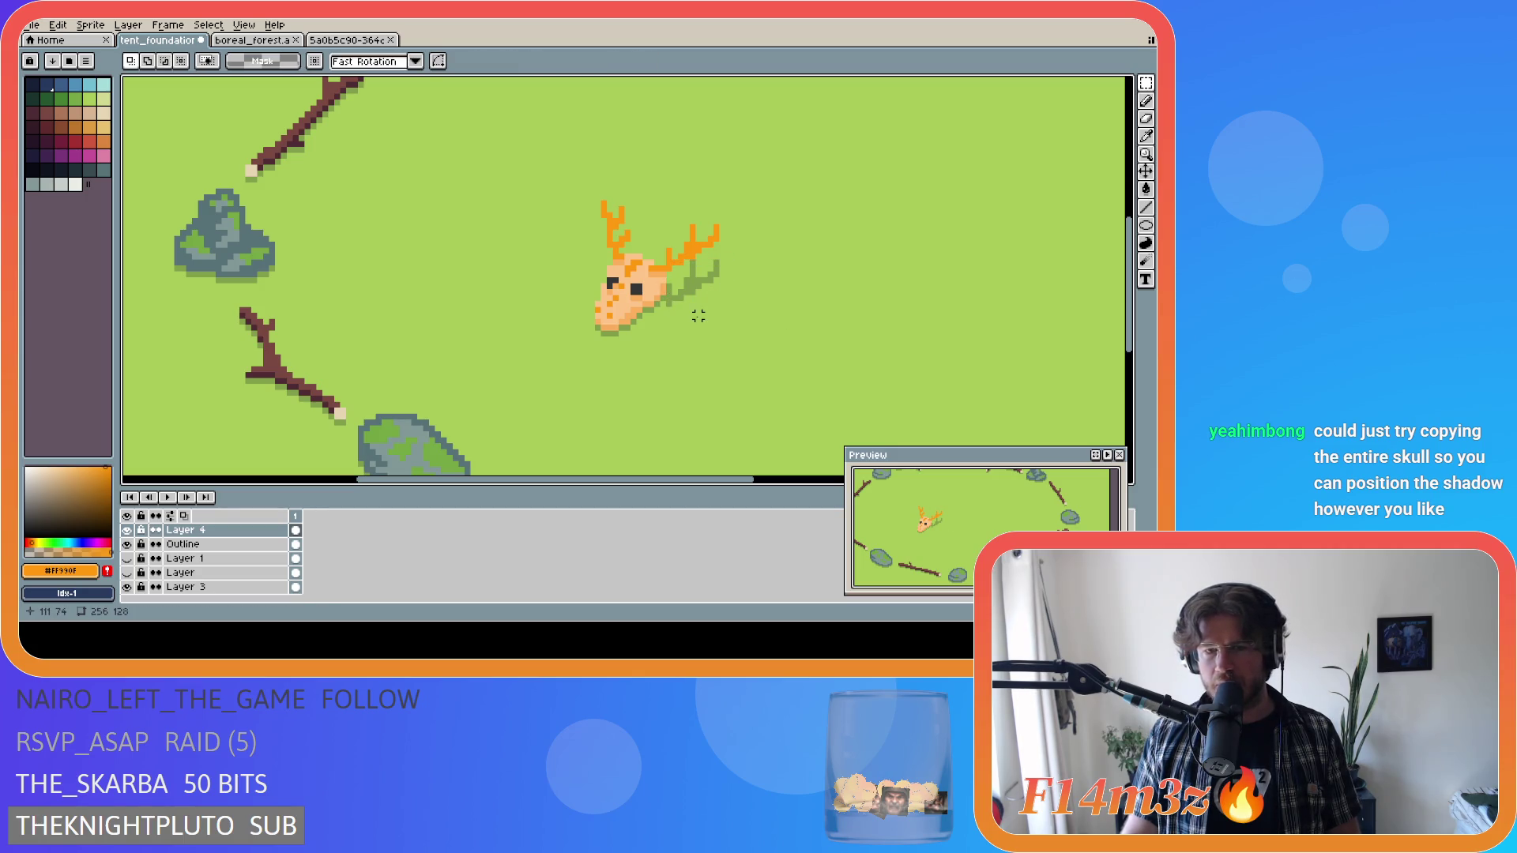
{"action": "key", "text": "b"}
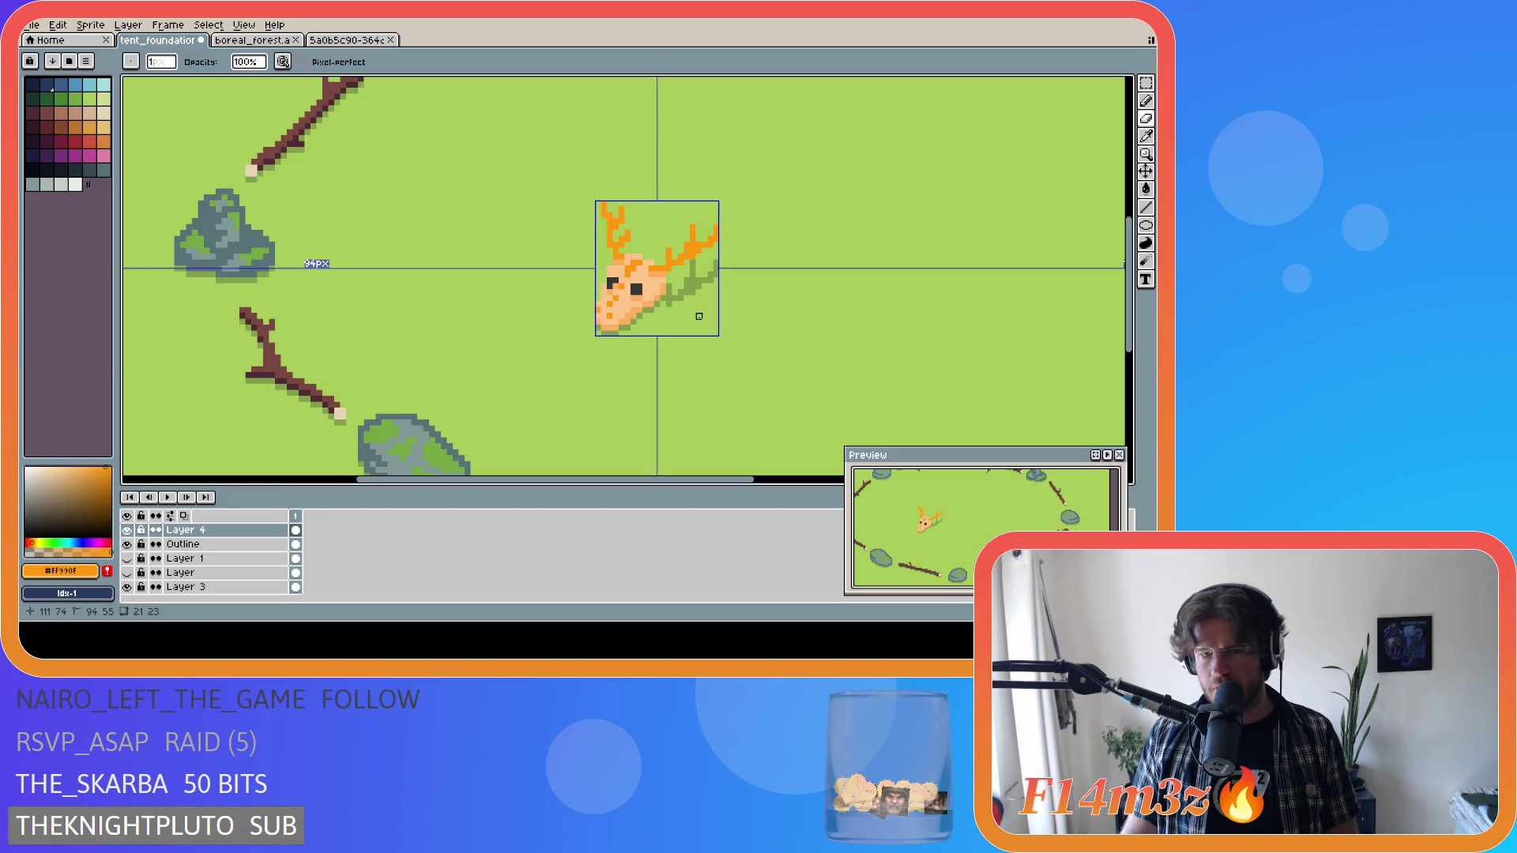
{"action": "key", "text": "ctrl+y"}
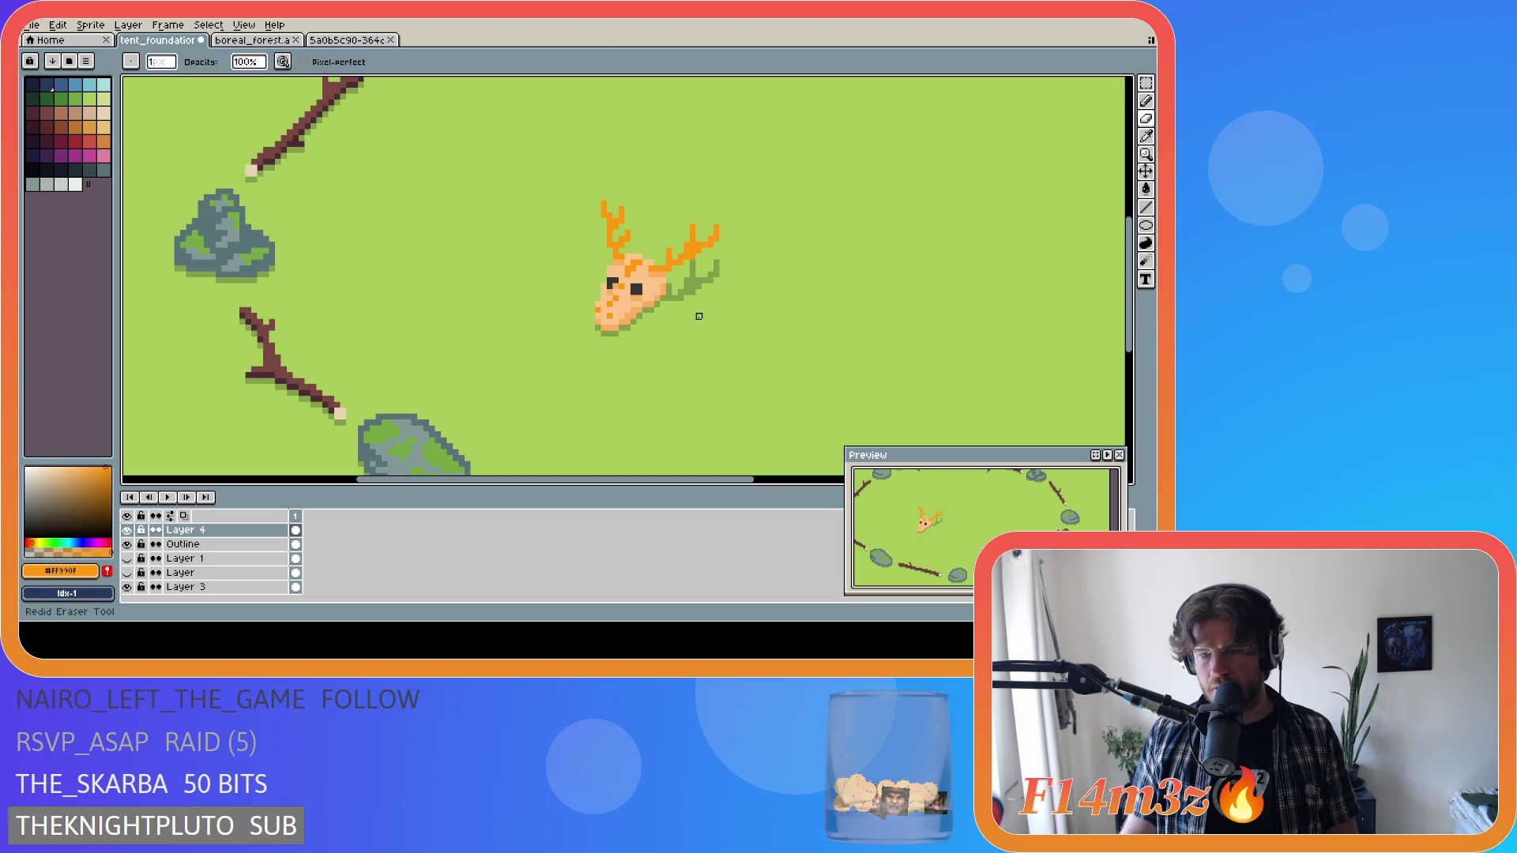
{"action": "key", "text": "ctrl"}
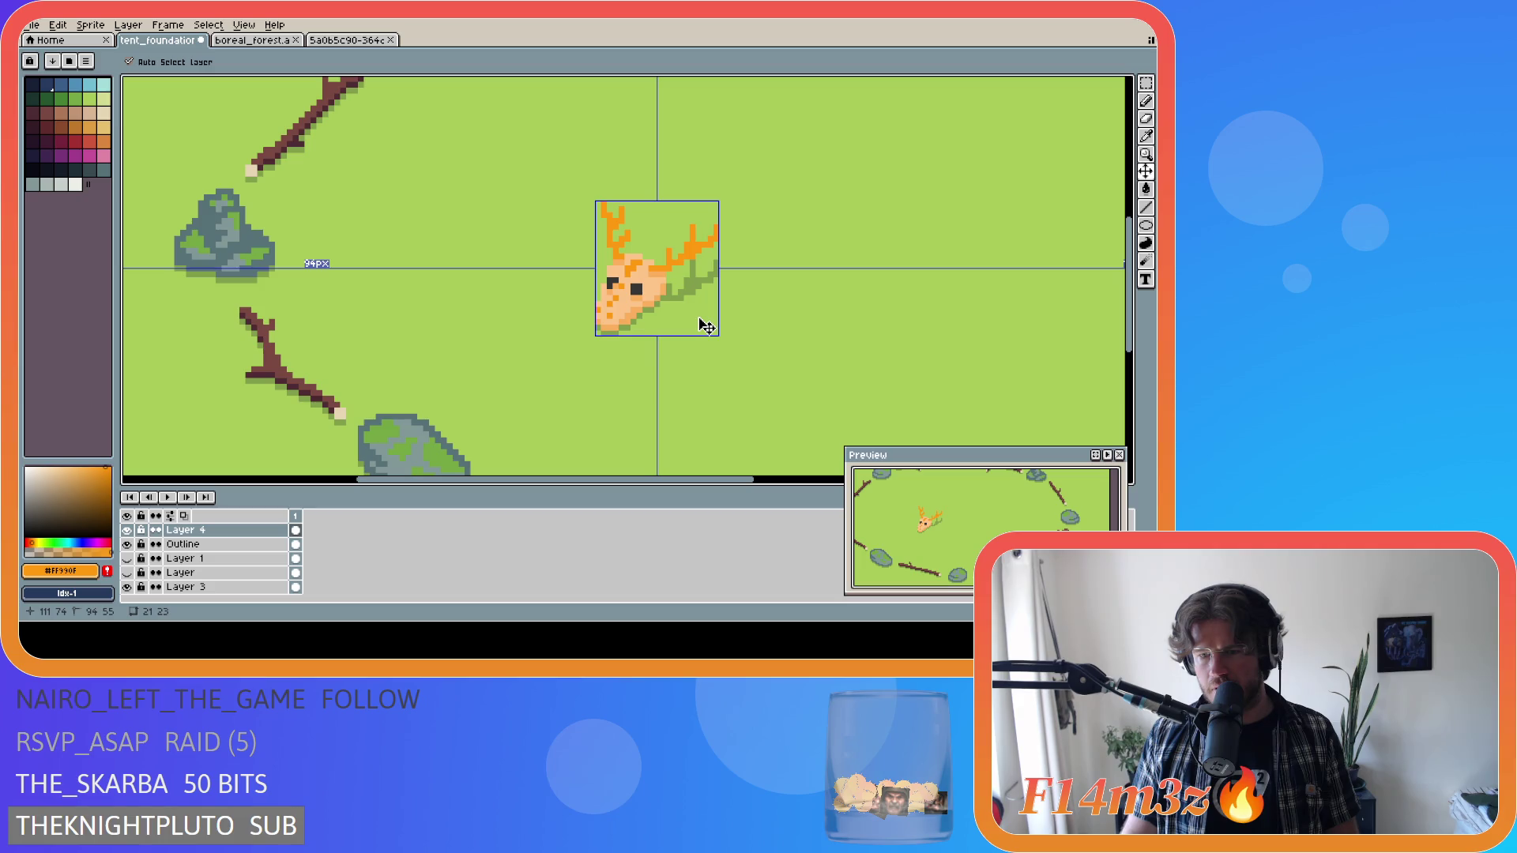
Zoom and pan around the scene to inspect the skull and its shadow.
{"action": "scroll", "coordinate": [711, 340], "scroll_direction": "down", "scroll_amount": 4}
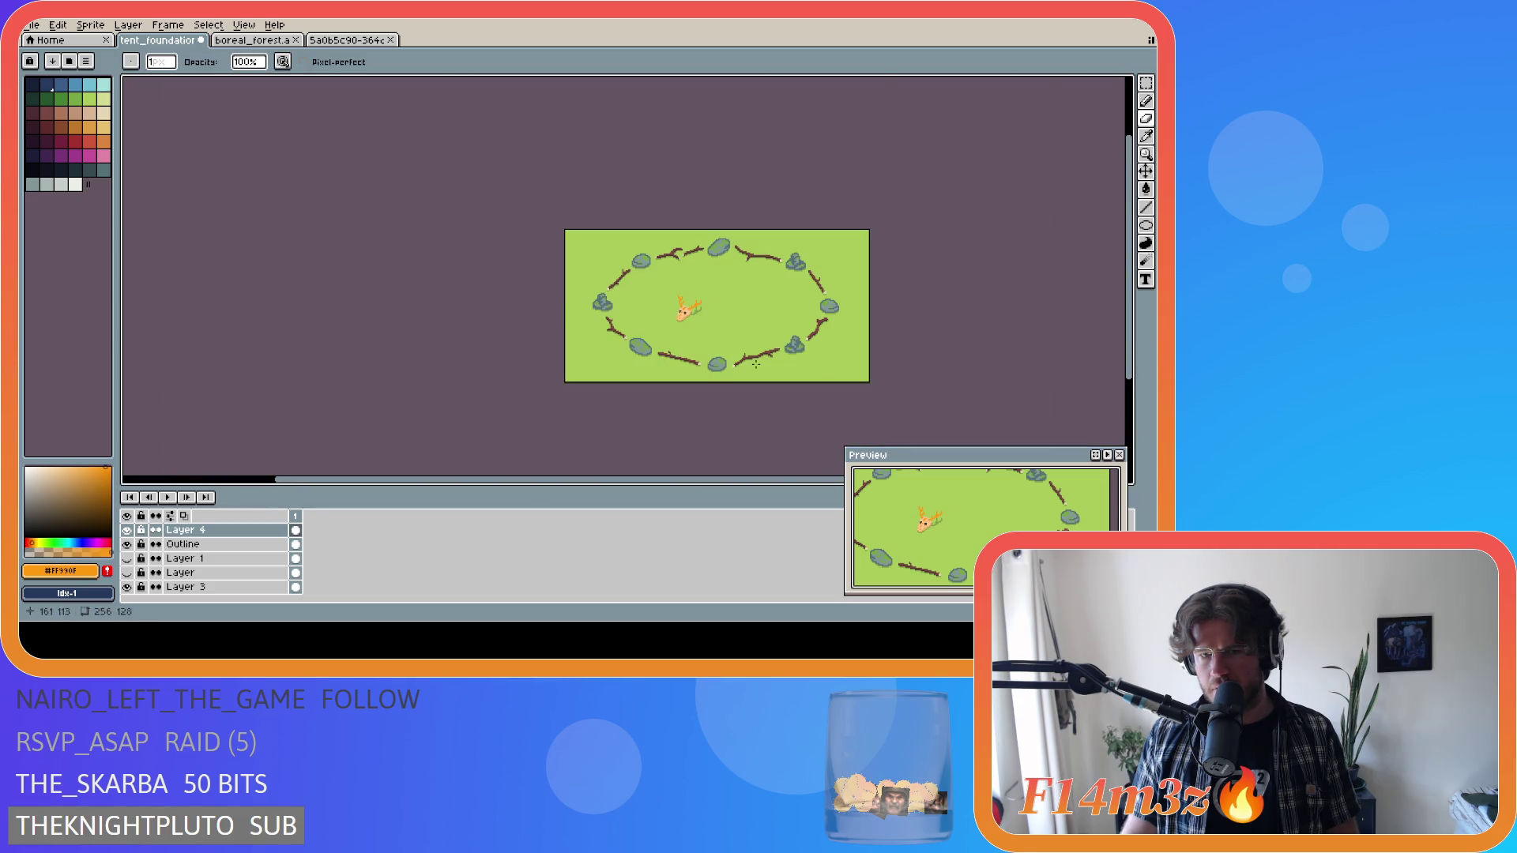
{"action": "left_click_drag", "start_coordinate": [664, 474], "coordinate": [727, 475]}
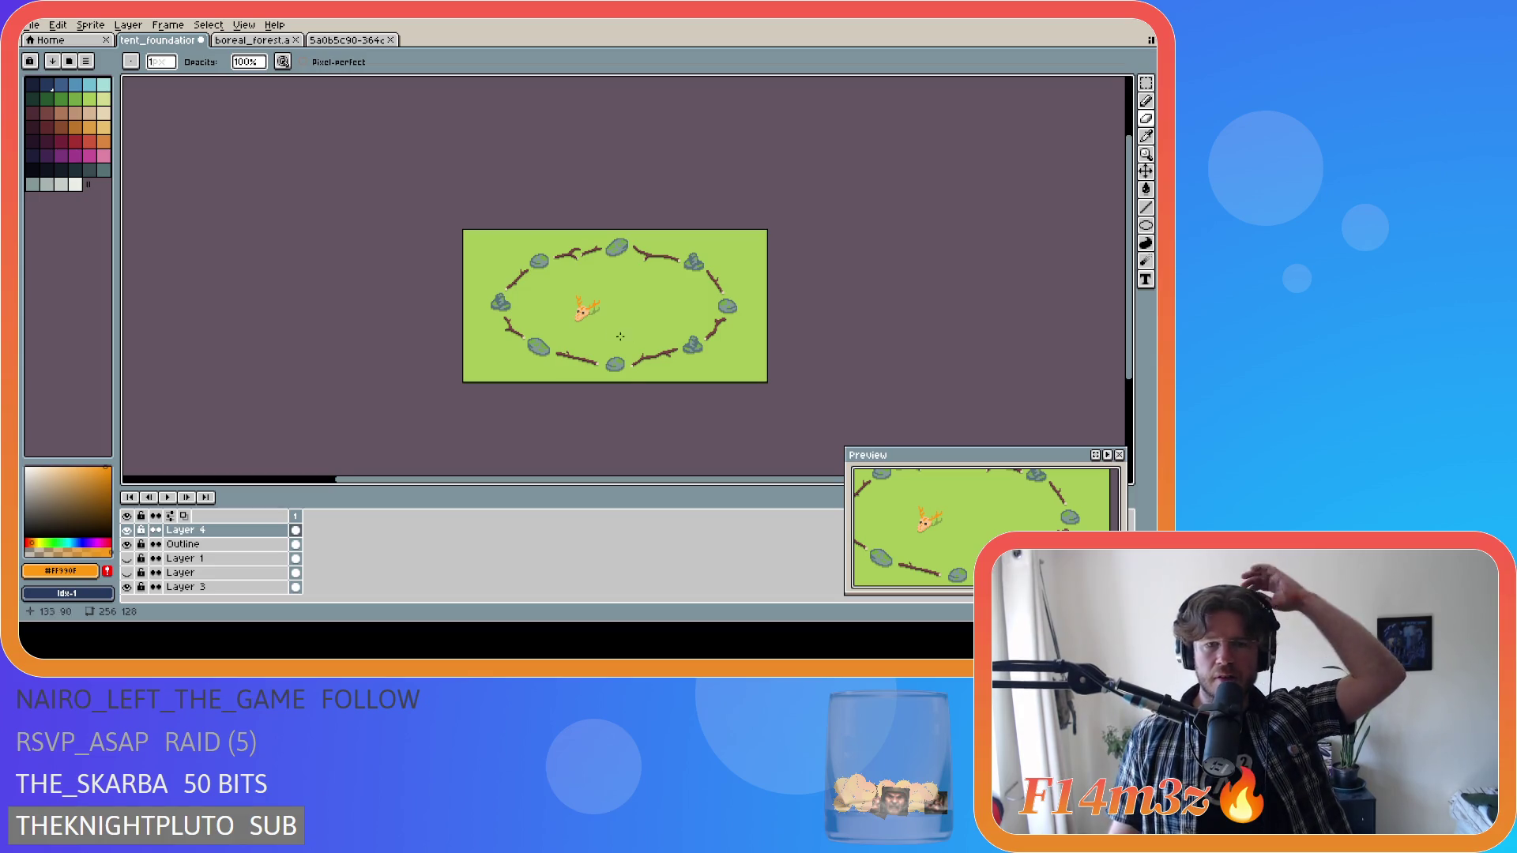
{"action": "scroll", "coordinate": [600, 323], "scroll_direction": "up", "scroll_amount": 1}
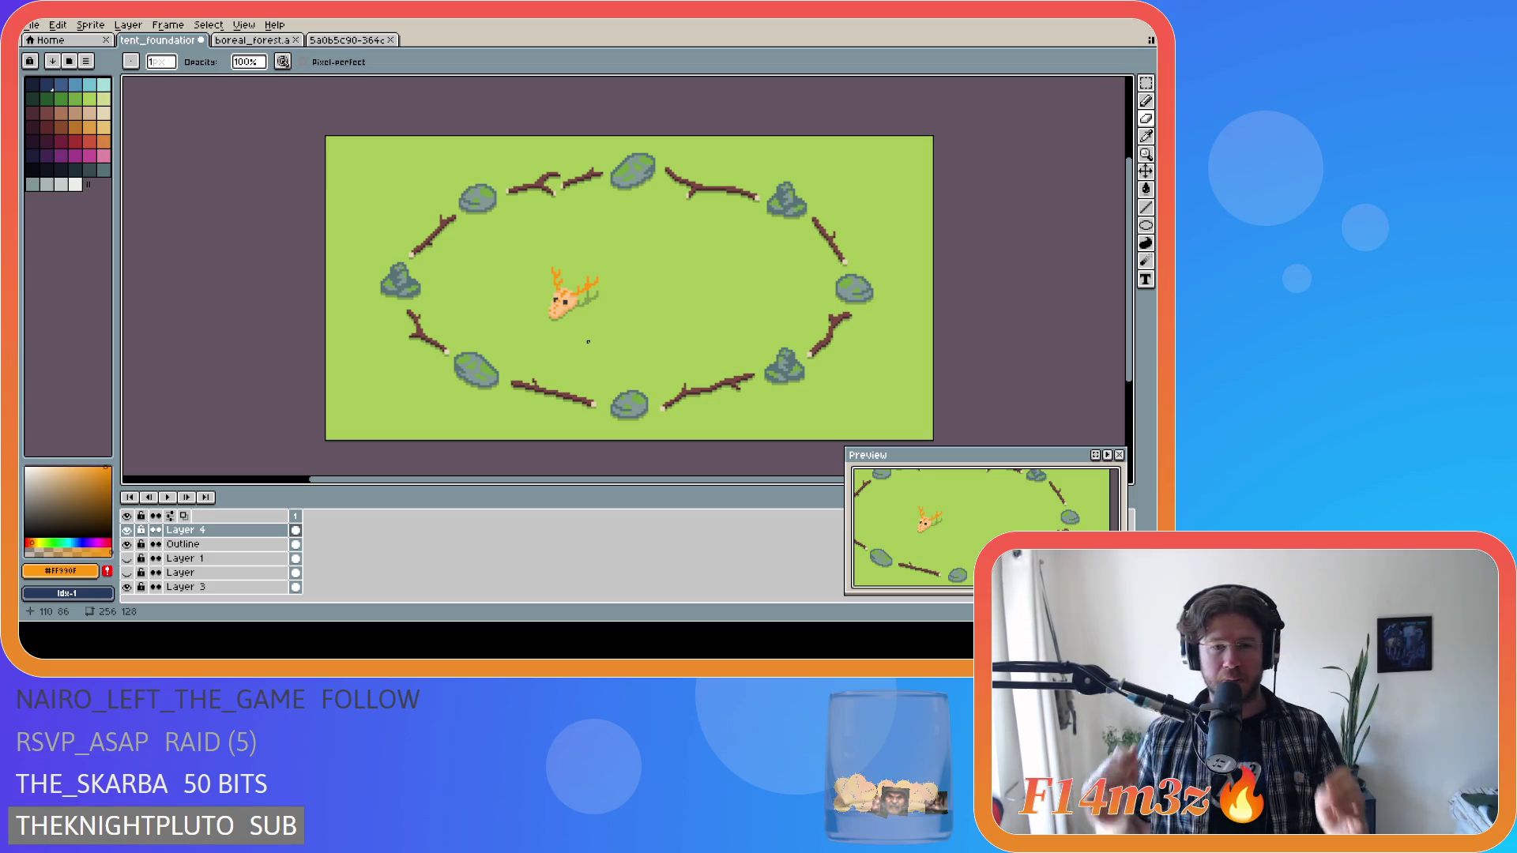
{"action": "scroll", "coordinate": [583, 303], "scroll_direction": "up", "scroll_amount": 1}
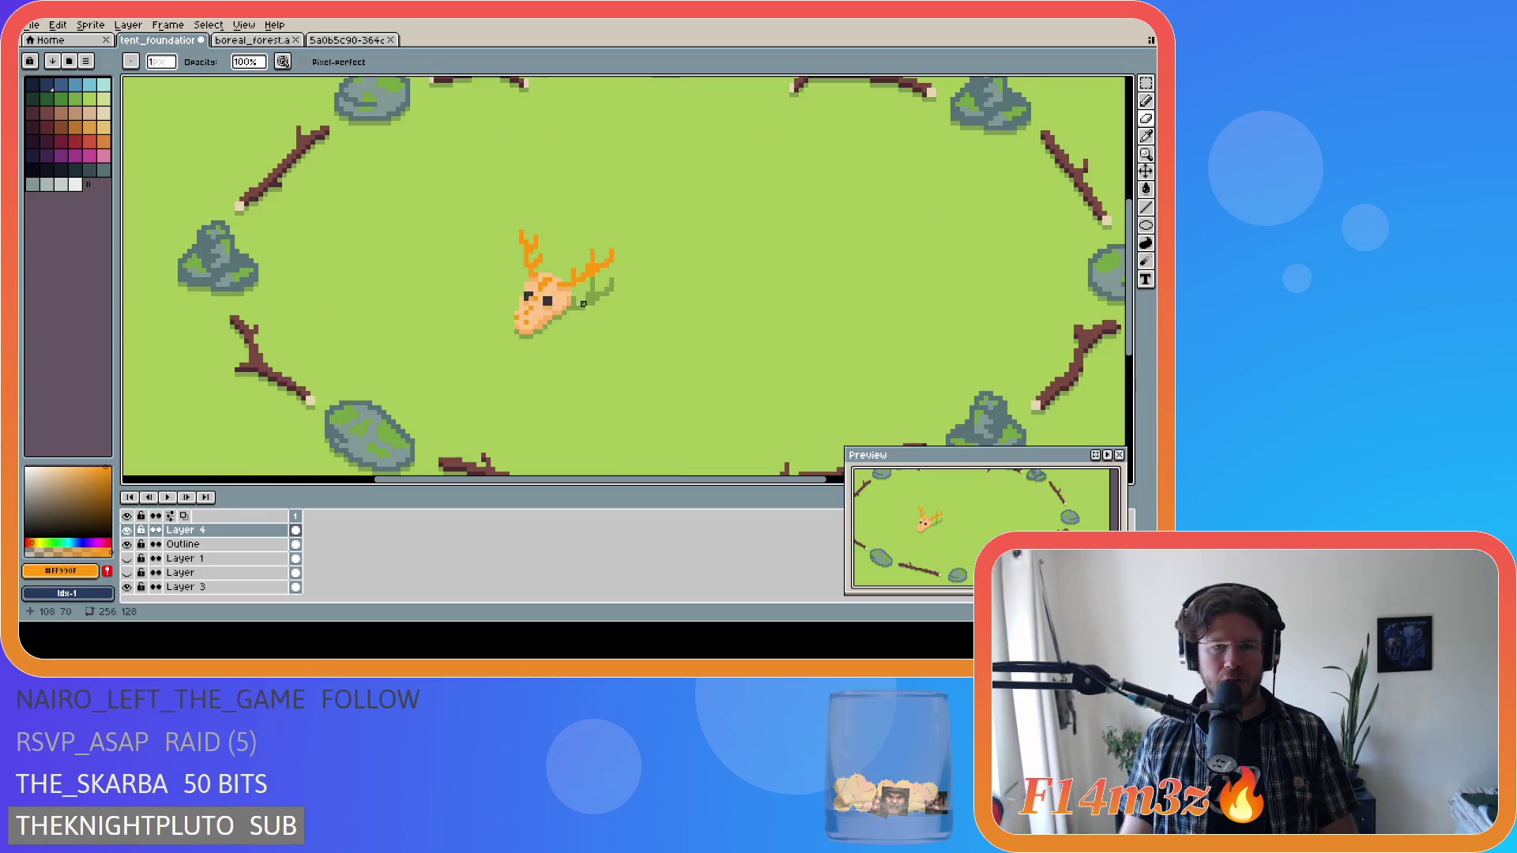
{"action": "scroll", "coordinate": [583, 303], "scroll_direction": "down", "scroll_amount": 3}
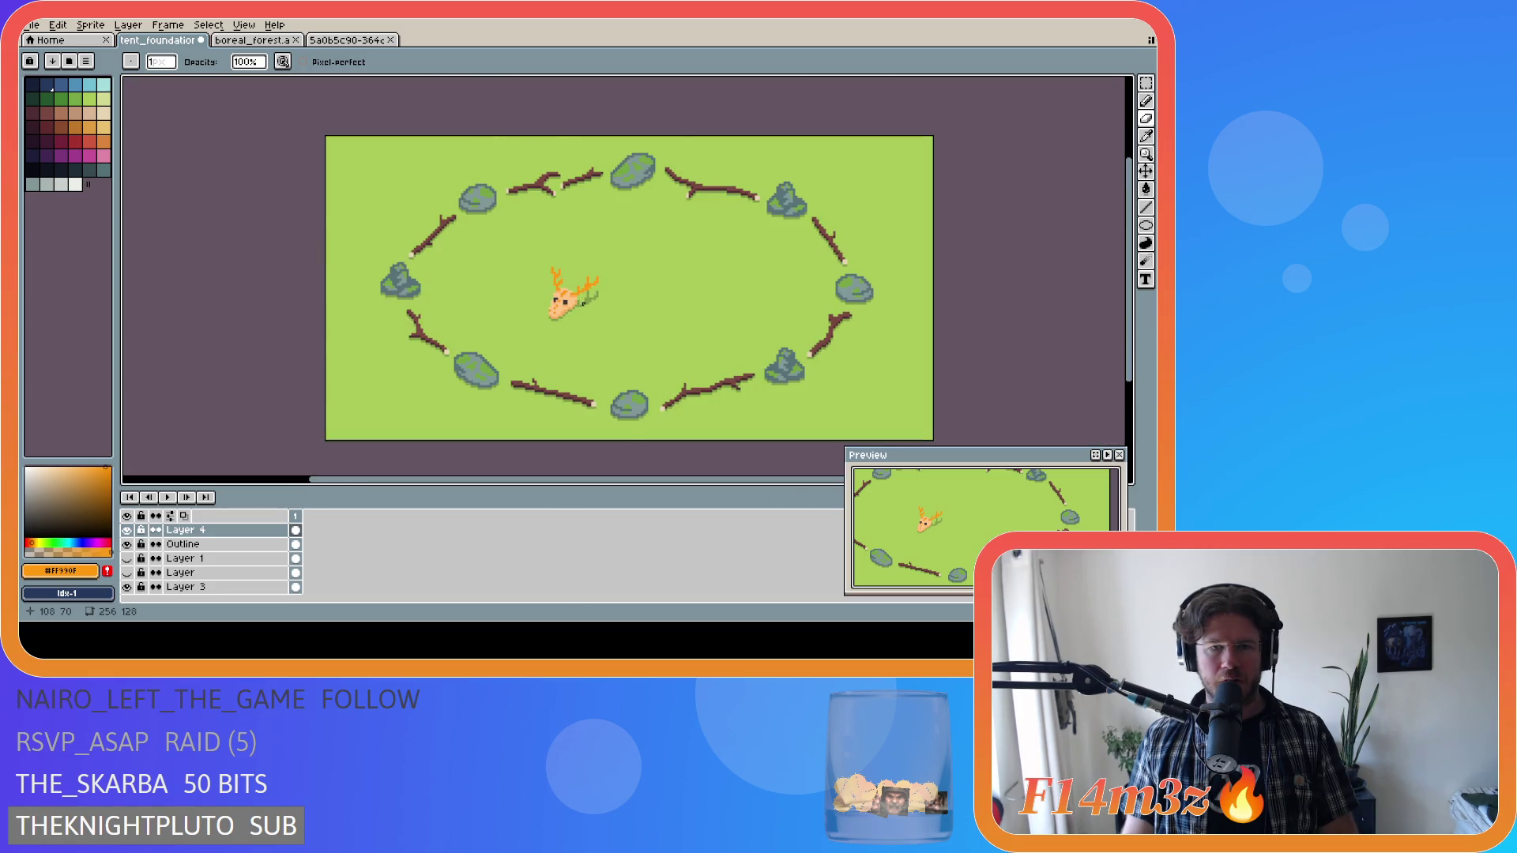
{"action": "scroll", "coordinate": [583, 304], "scroll_direction": "up", "scroll_amount": 3}
{"action": "scroll", "coordinate": [584, 304], "scroll_direction": "down", "scroll_amount": 2}
{"action": "scroll", "coordinate": [583, 304], "scroll_direction": "down", "scroll_amount": 1}
{"action": "scroll", "coordinate": [583, 303], "scroll_direction": "up", "scroll_amount": 1}
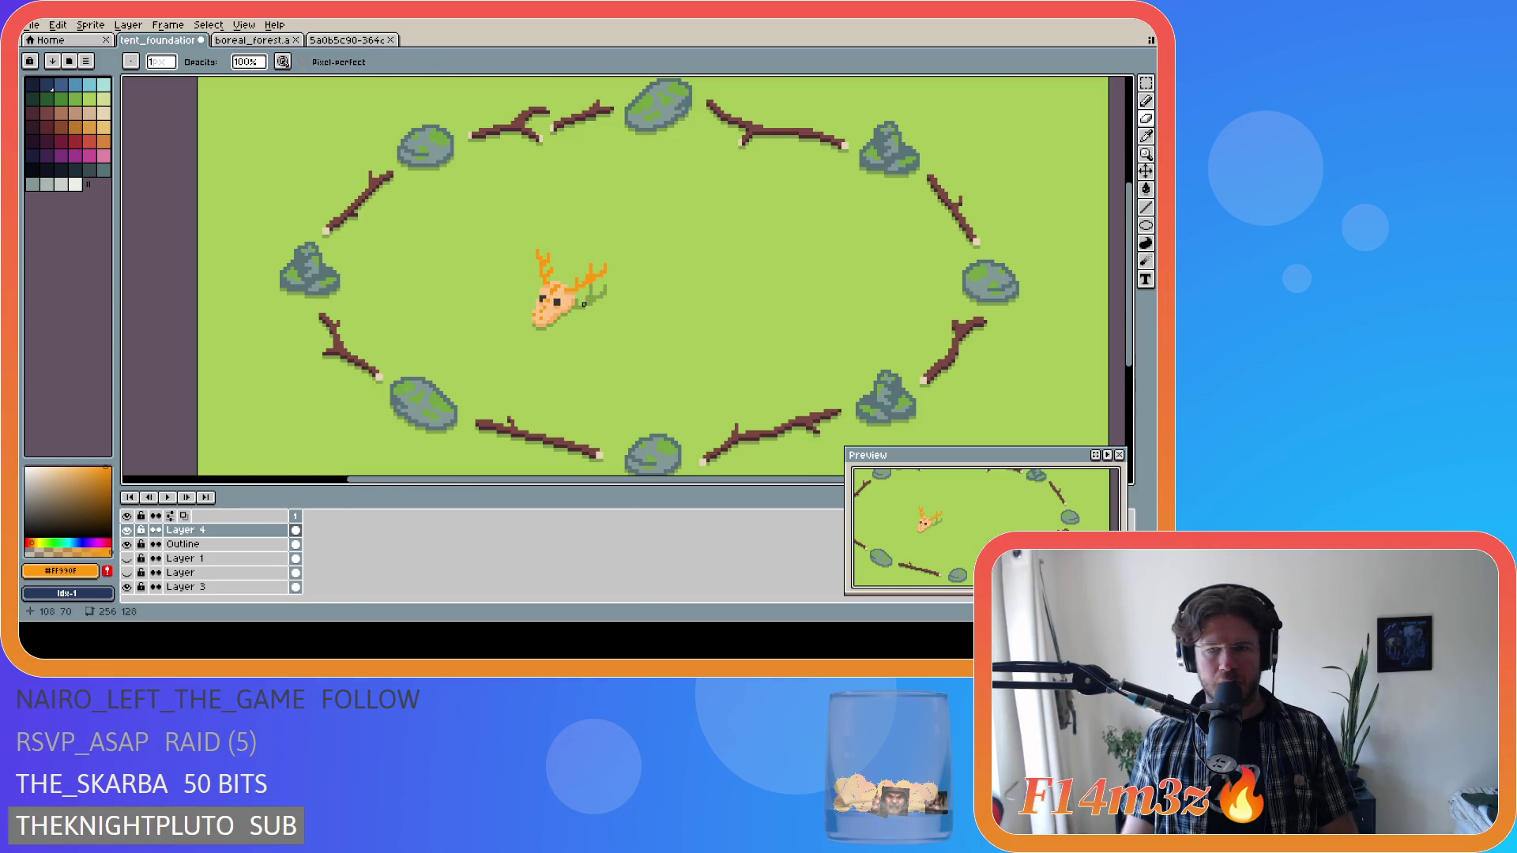
{"action": "scroll", "coordinate": [583, 304], "scroll_direction": "up", "scroll_amount": 1}
Undo the leaf's last repositioning and drag the sprig out to the right of the skull.
{"action": "key", "text": "ctrl+z"}
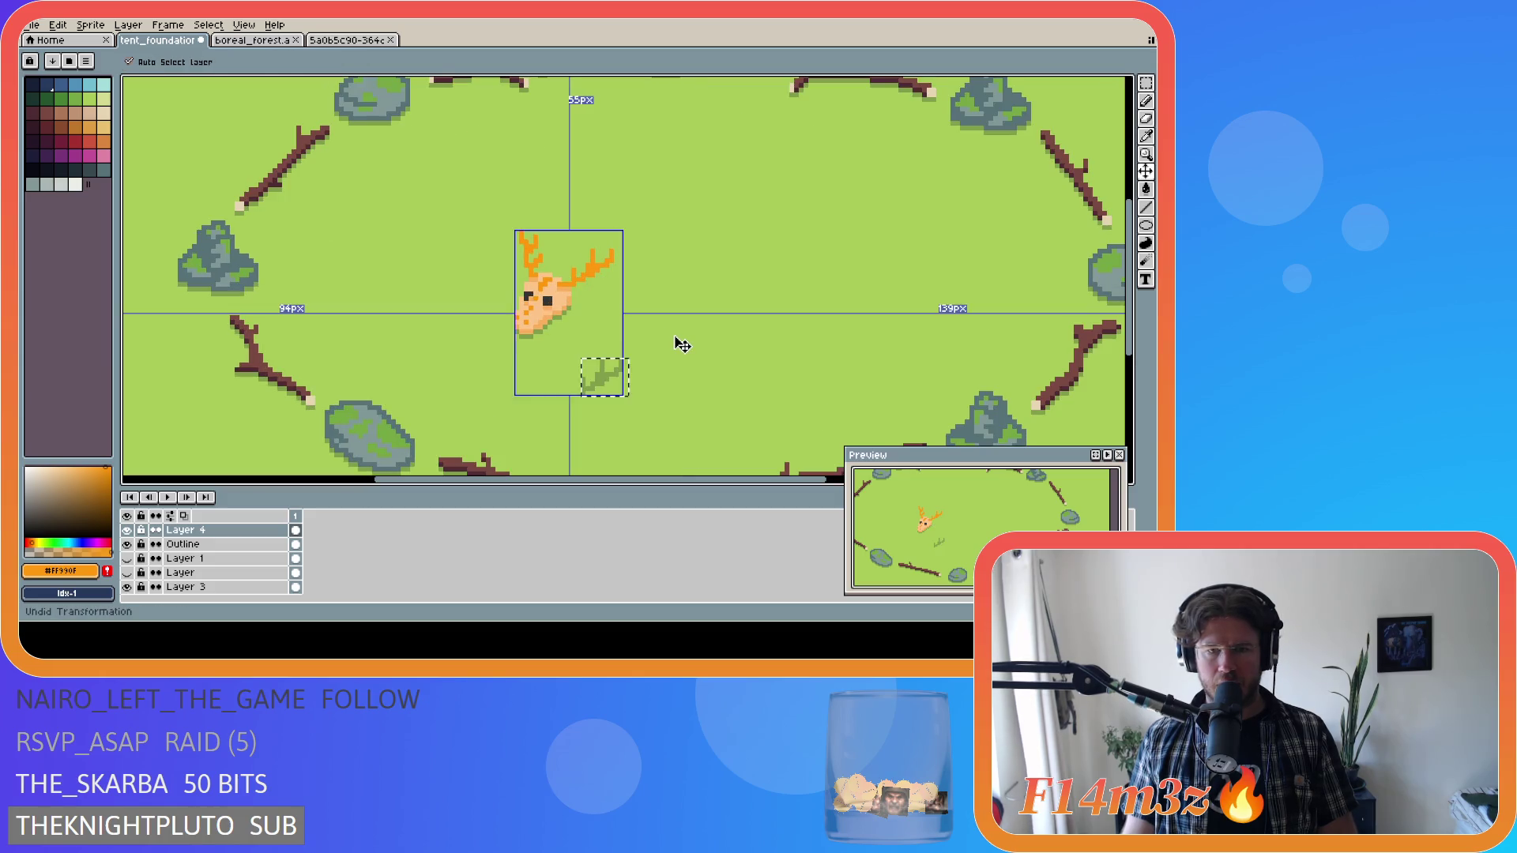
{"action": "key", "text": "m"}
{"action": "mouse_move", "coordinate": [611, 382]}
{"action": "left_mouse_down"}
{"action": "mouse_move", "coordinate": [872, 320]}
{"action": "mouse_move", "coordinate": [861, 310]}
{"action": "left_mouse_up"}
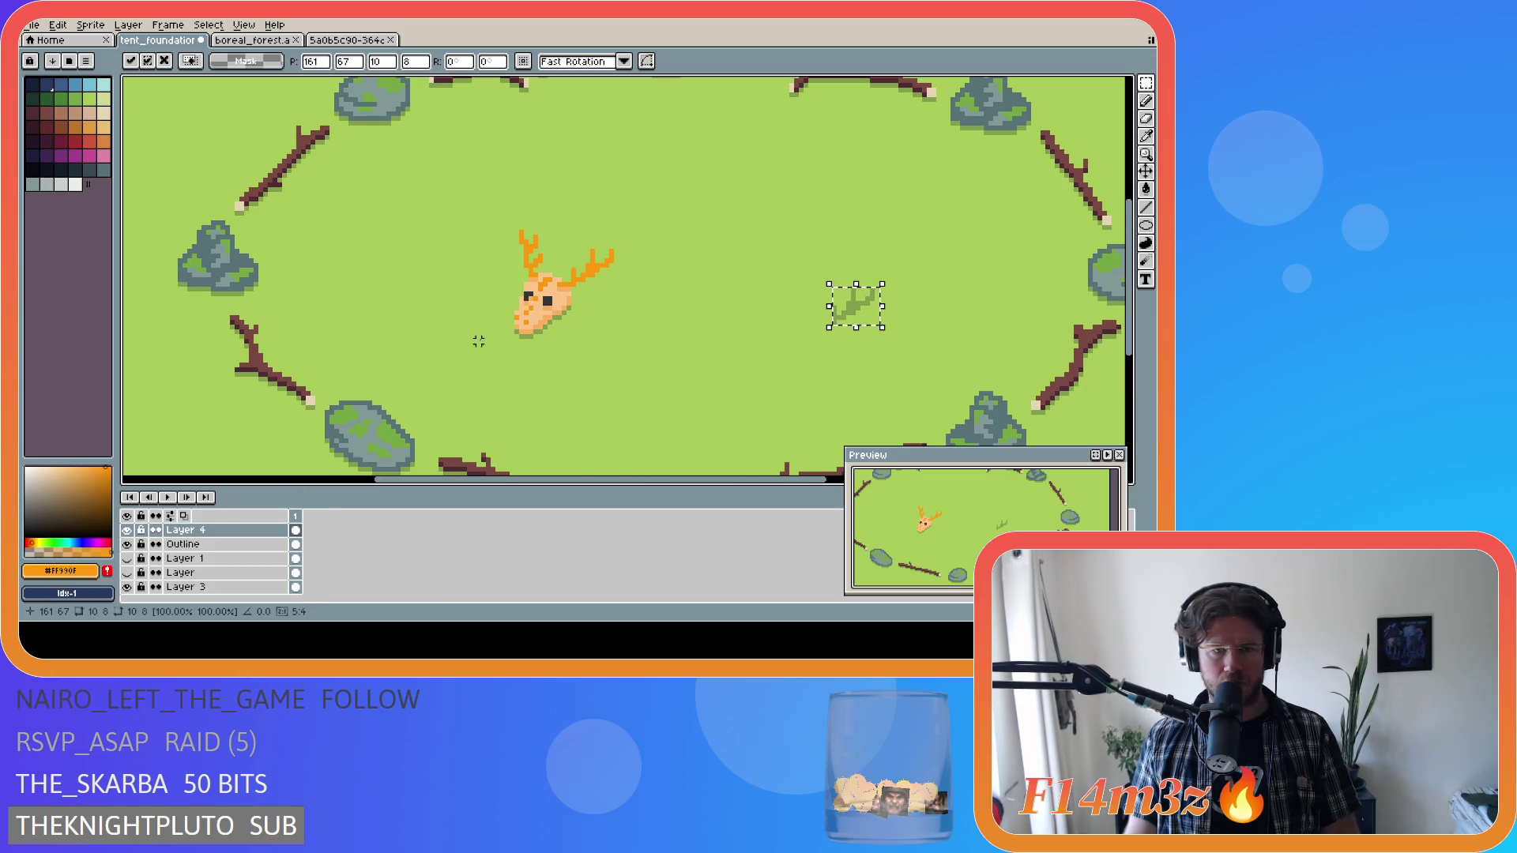
Drop the moved leaf, then select the deer skull area plus its green shadow pixels.
{"action": "left_click", "coordinate": [497, 222]}
{"action": "mouse_move", "coordinate": [495, 215]}
{"action": "left_mouse_down"}
{"action": "mouse_move", "coordinate": [582, 347]}
{"action": "mouse_move", "coordinate": [626, 365]}
{"action": "left_mouse_up"}
{"action": "key", "text": "w"}
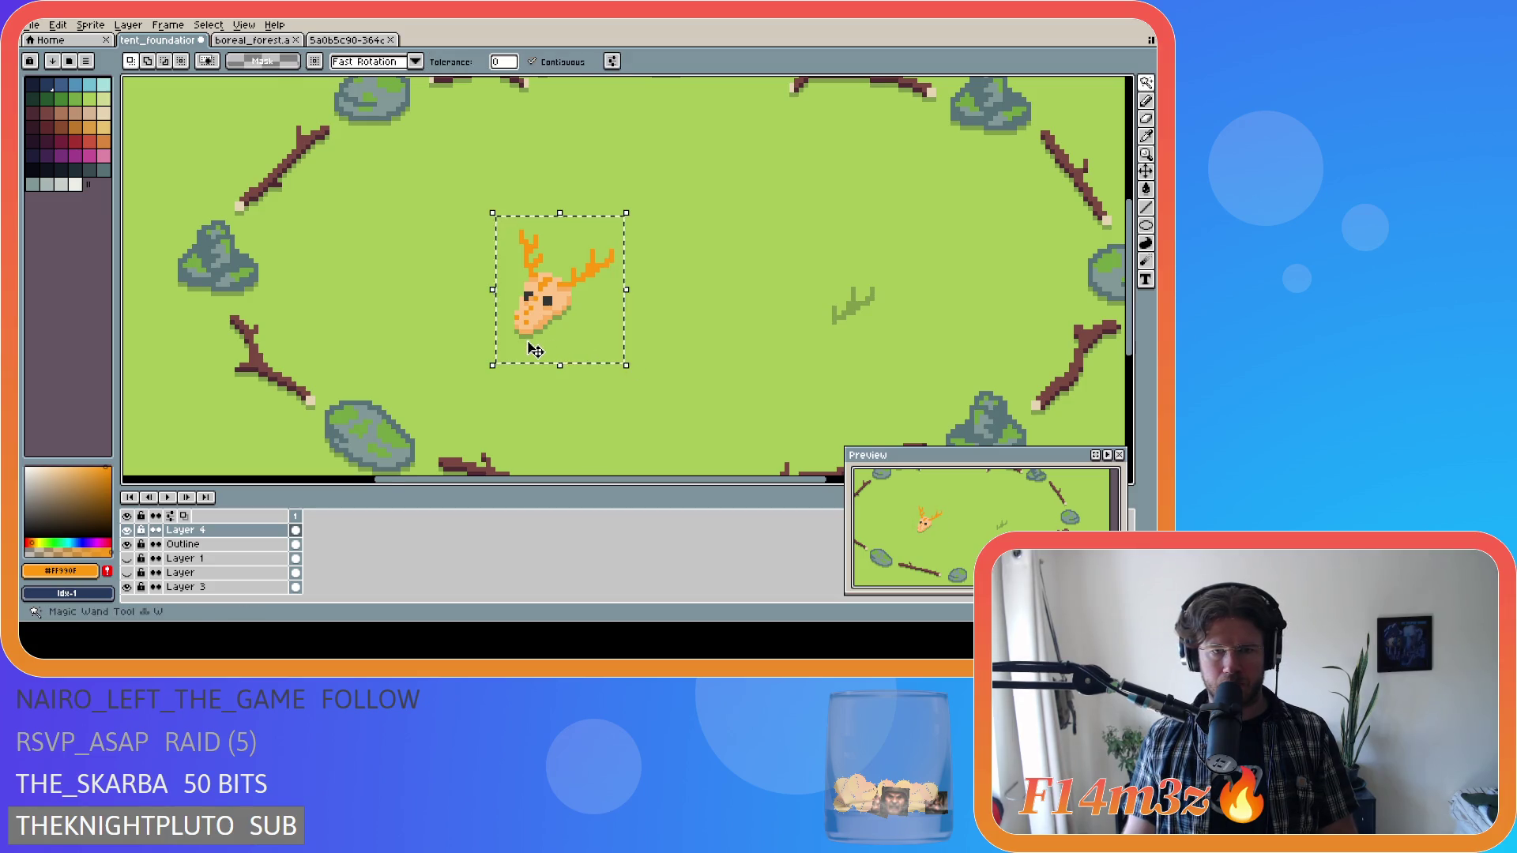
{"action": "scroll", "coordinate": [536, 350], "scroll_direction": "up", "scroll_amount": 1}
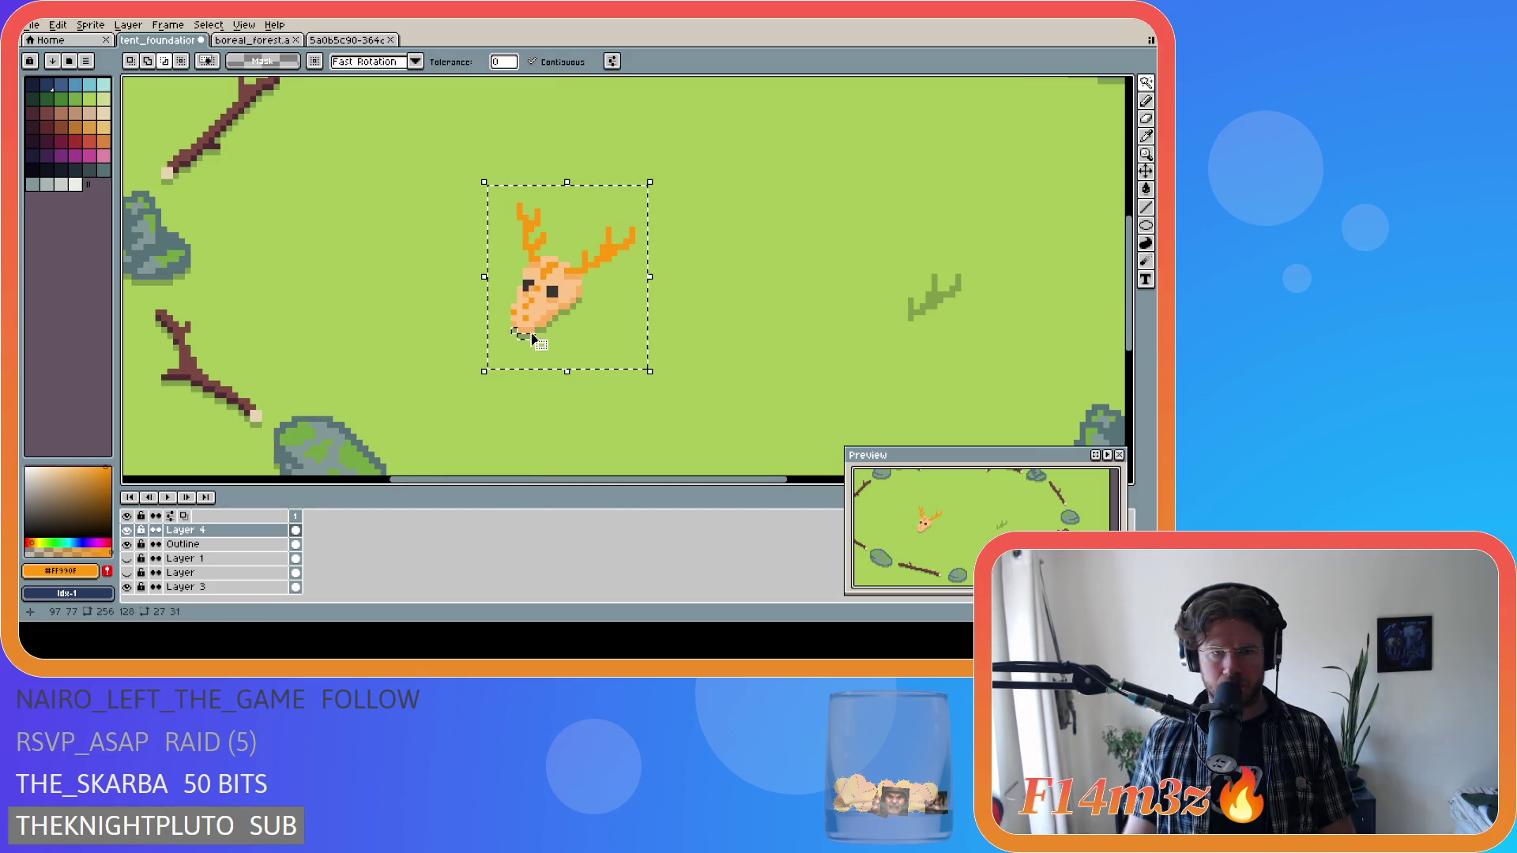
{"action": "left_click", "coordinate": [562, 316], "text": "shift"}
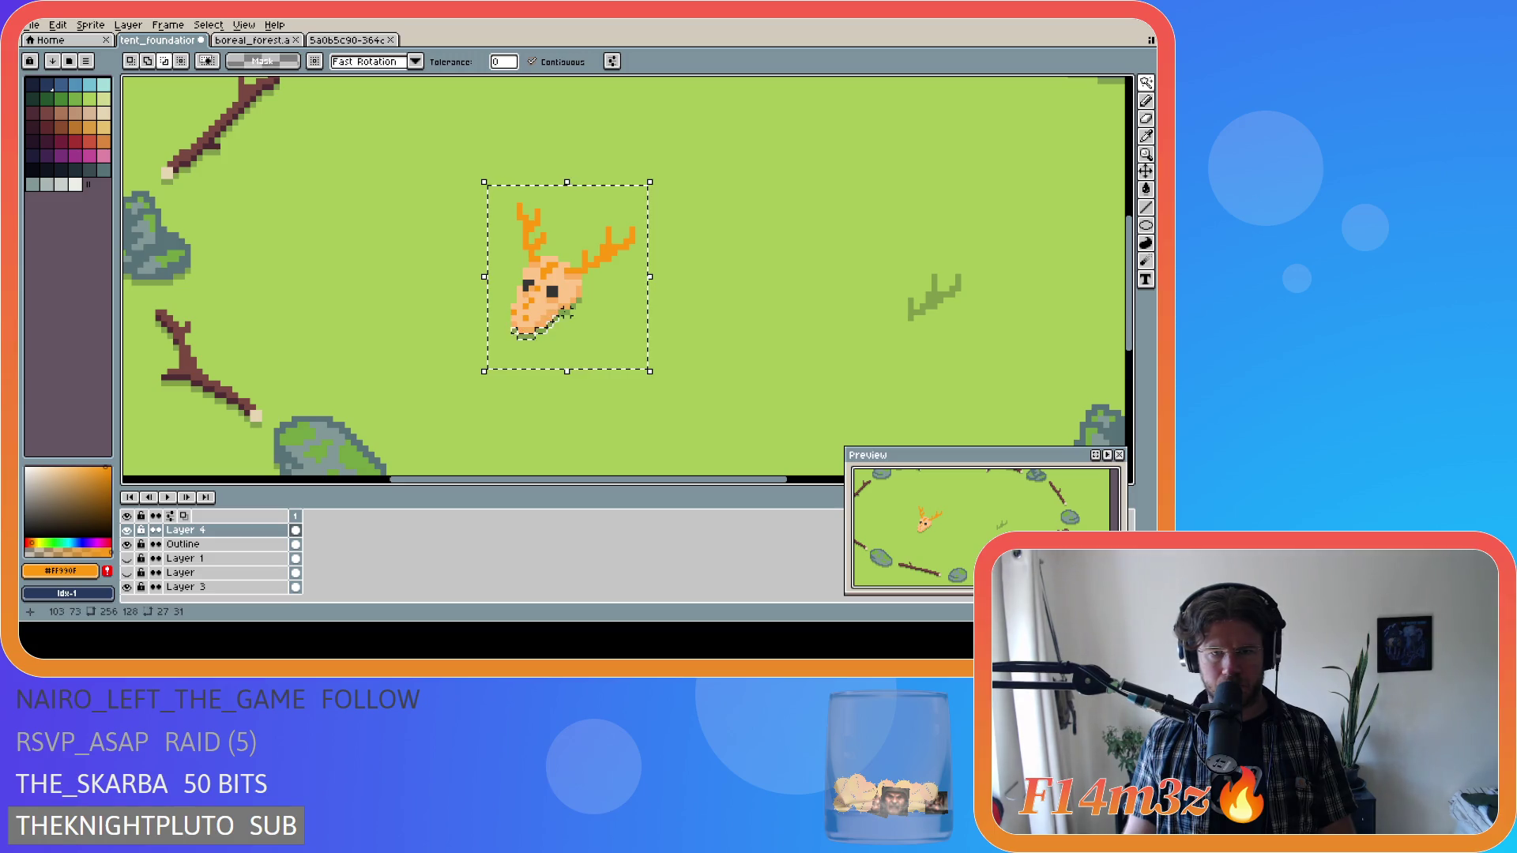
{"action": "left_click", "coordinate": [584, 305], "text": "shift"}
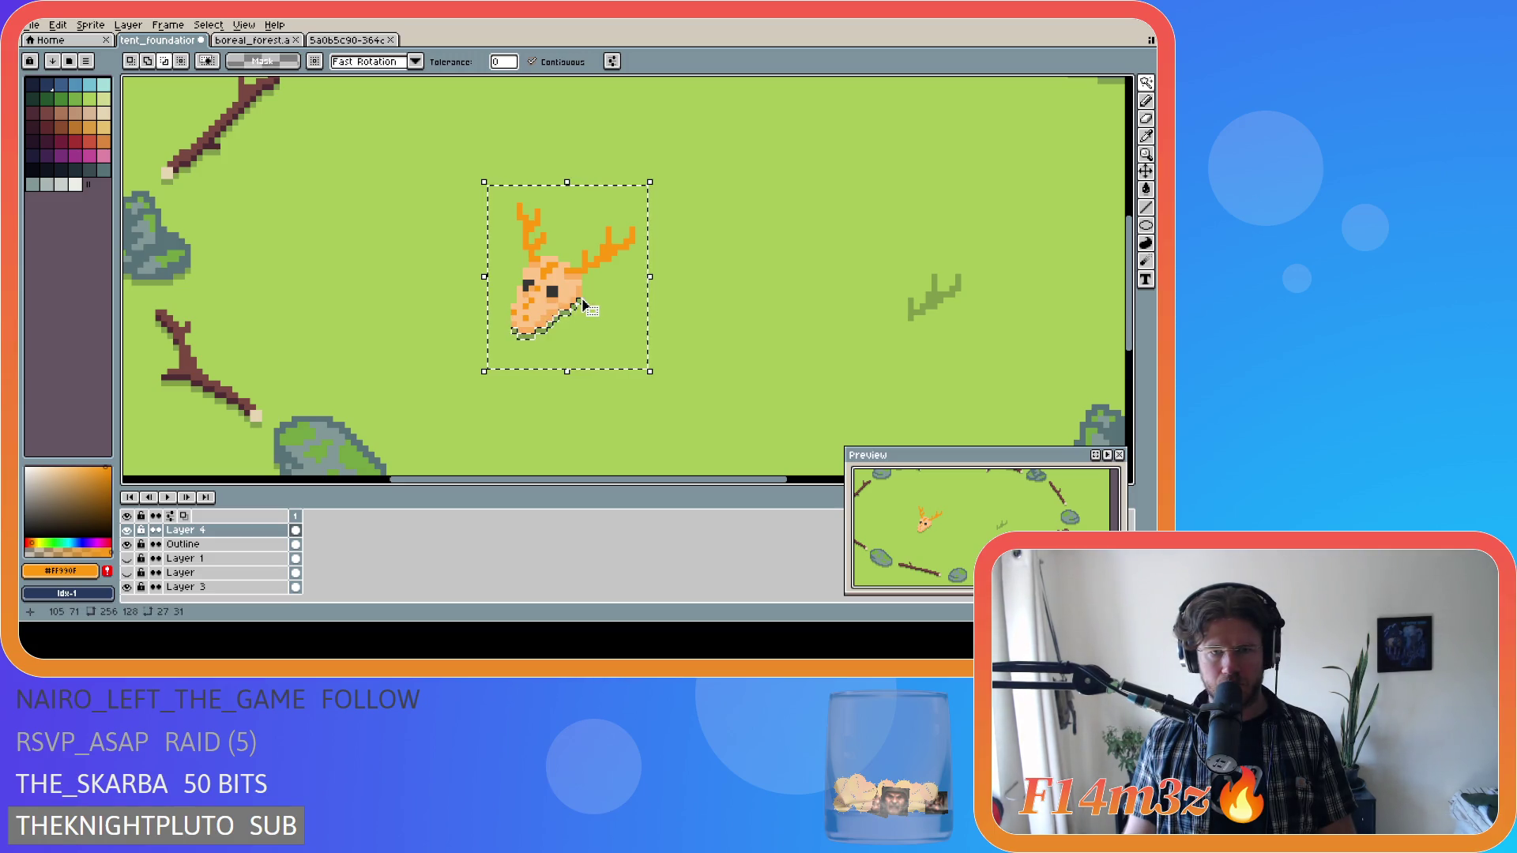
Place a copy of the skull to the right and start selecting the copy by colour.
{"action": "left_click_drag", "start_coordinate": [583, 305], "coordinate": [742, 329], "text": "ctrl"}
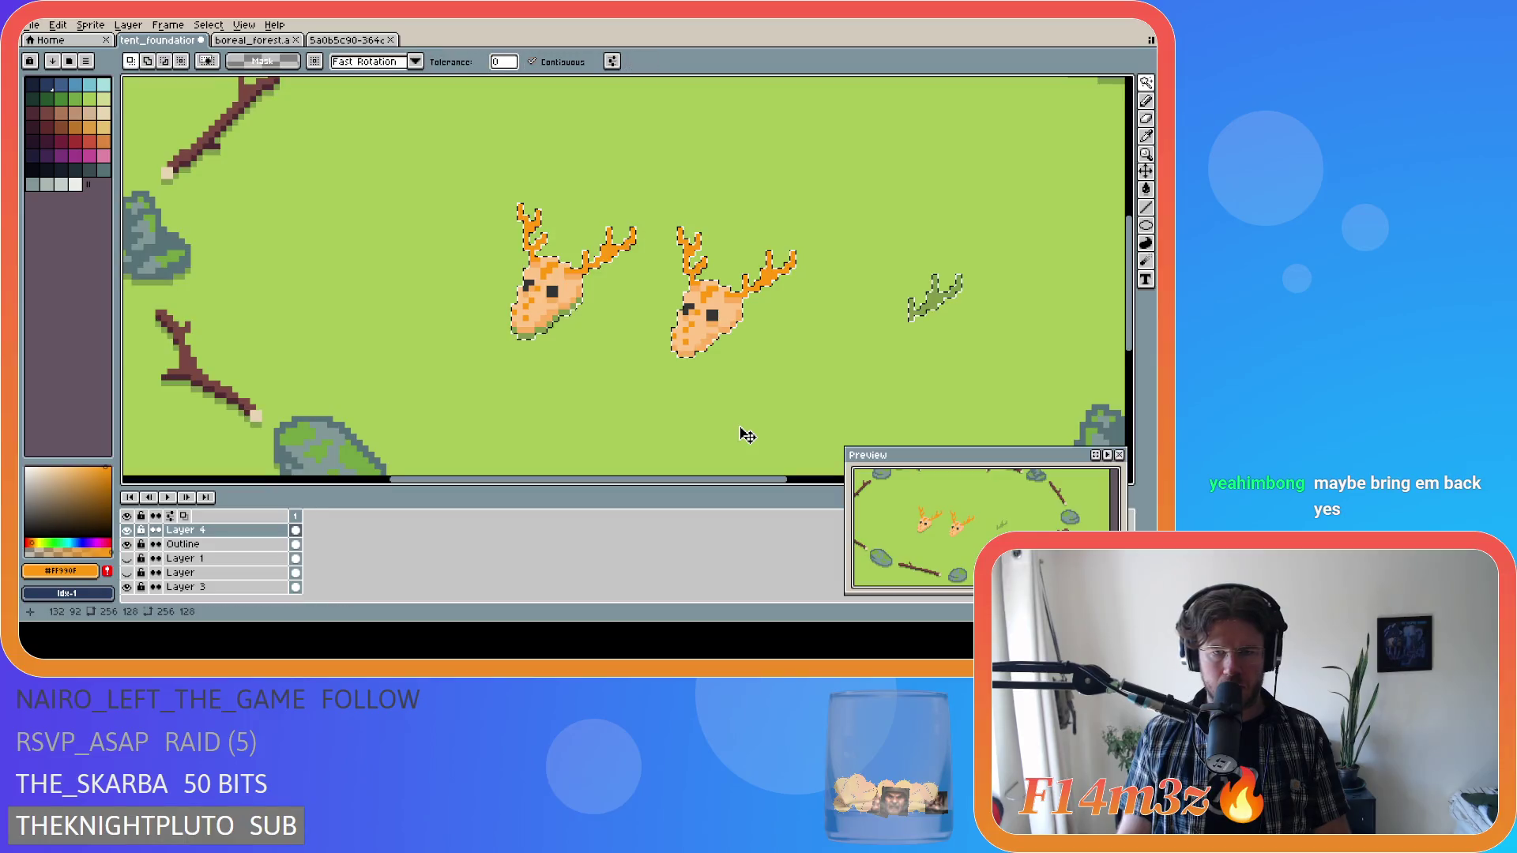
{"action": "key", "text": "m"}
{"action": "key", "text": "ctrl+d"}
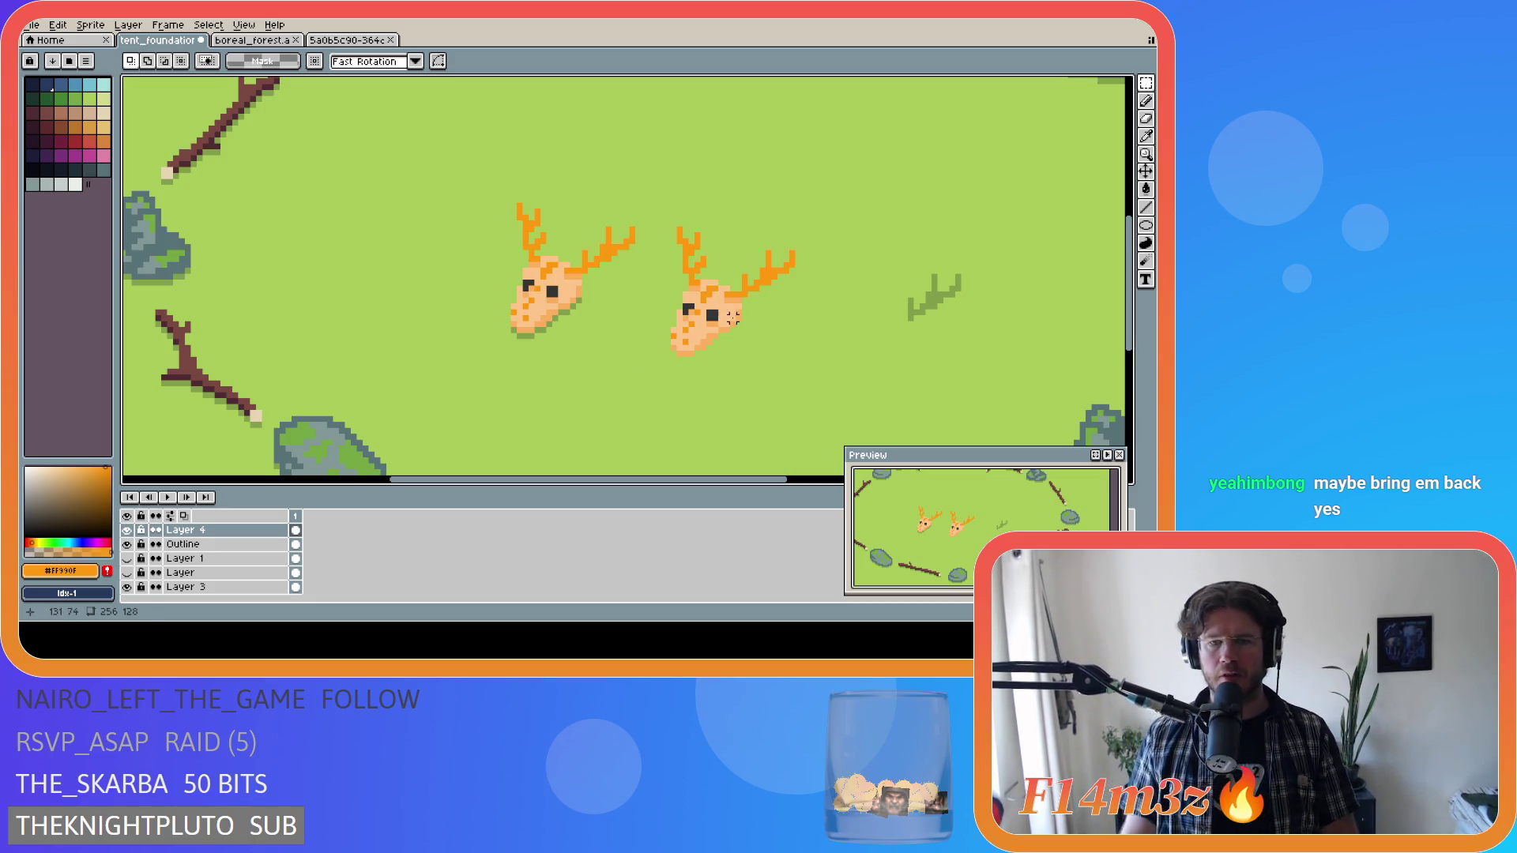
{"action": "key", "text": "w"}
{"action": "left_click", "coordinate": [692, 299]}
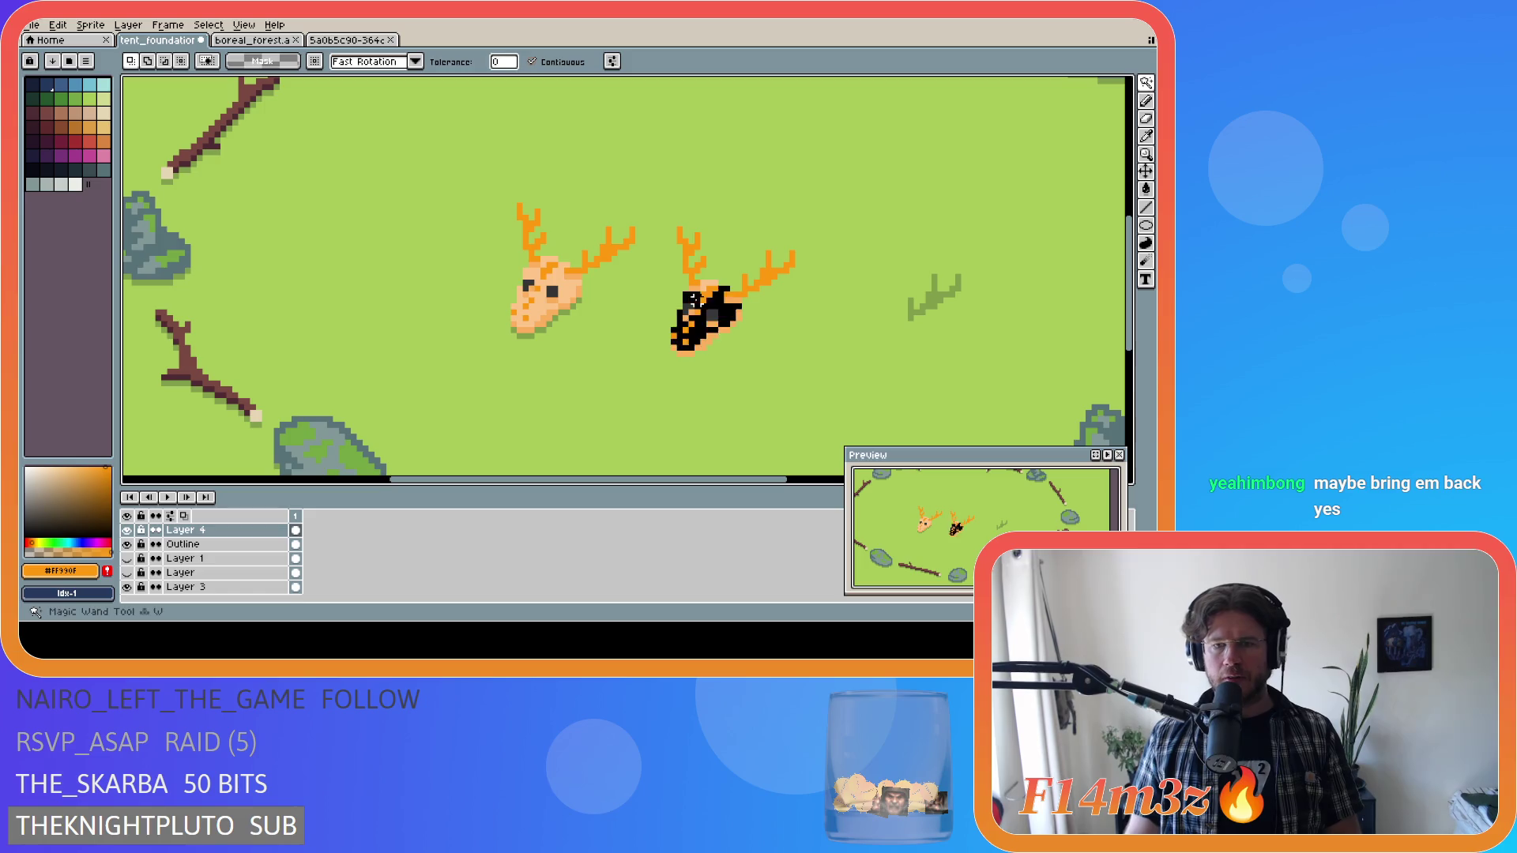
Add the copied skull's edges and both antlers to the selection, then drag the outline left onto grass.
{"action": "scroll", "coordinate": [689, 316], "scroll_direction": "up", "scroll_amount": 2}
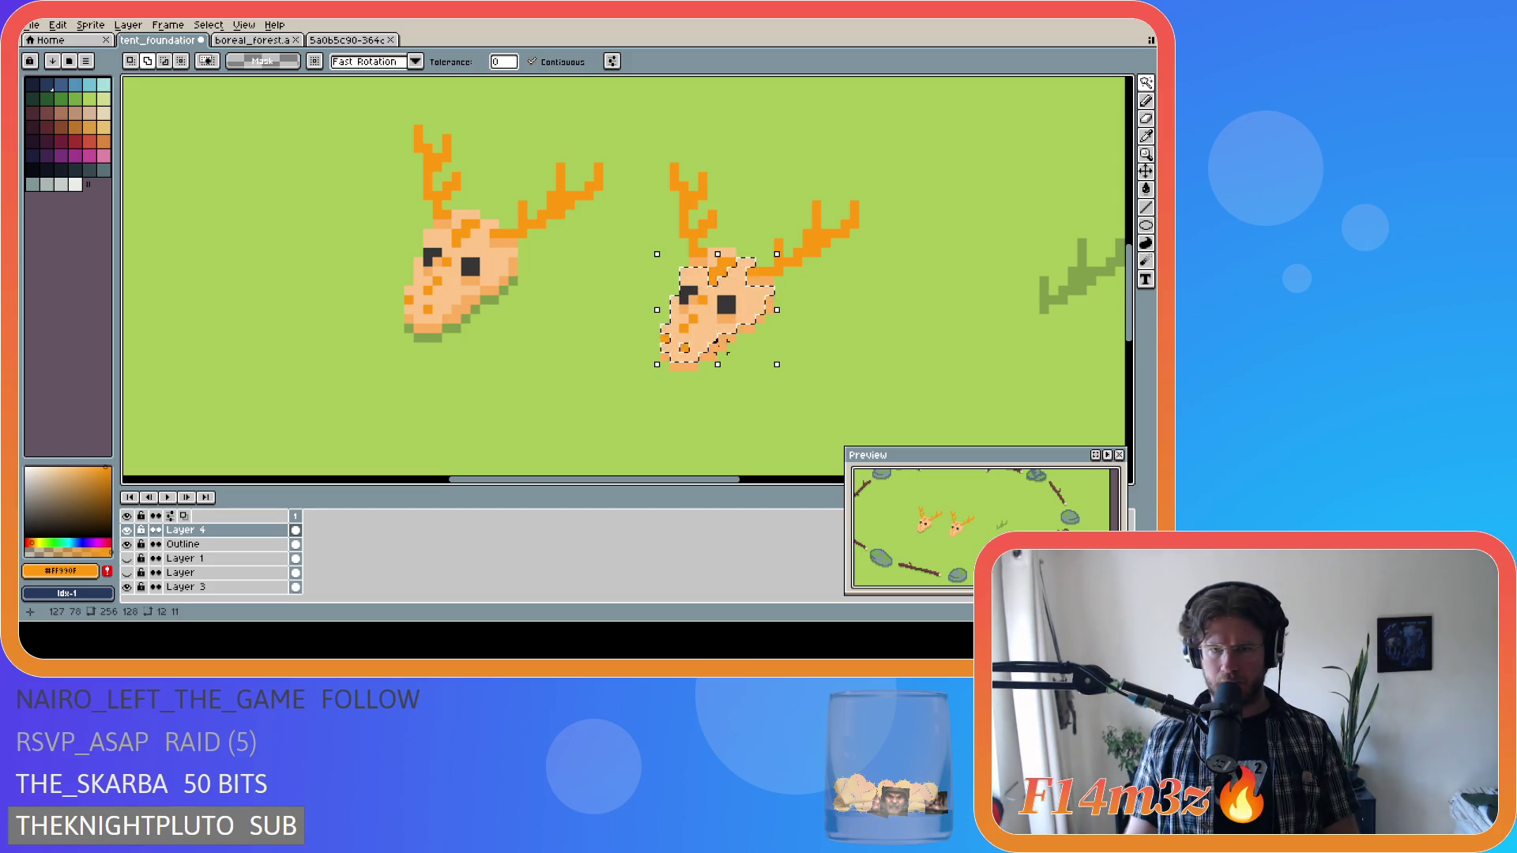
{"action": "left_click", "coordinate": [664, 356], "text": "shift"}
{"action": "left_click", "coordinate": [661, 336], "text": "shift"}
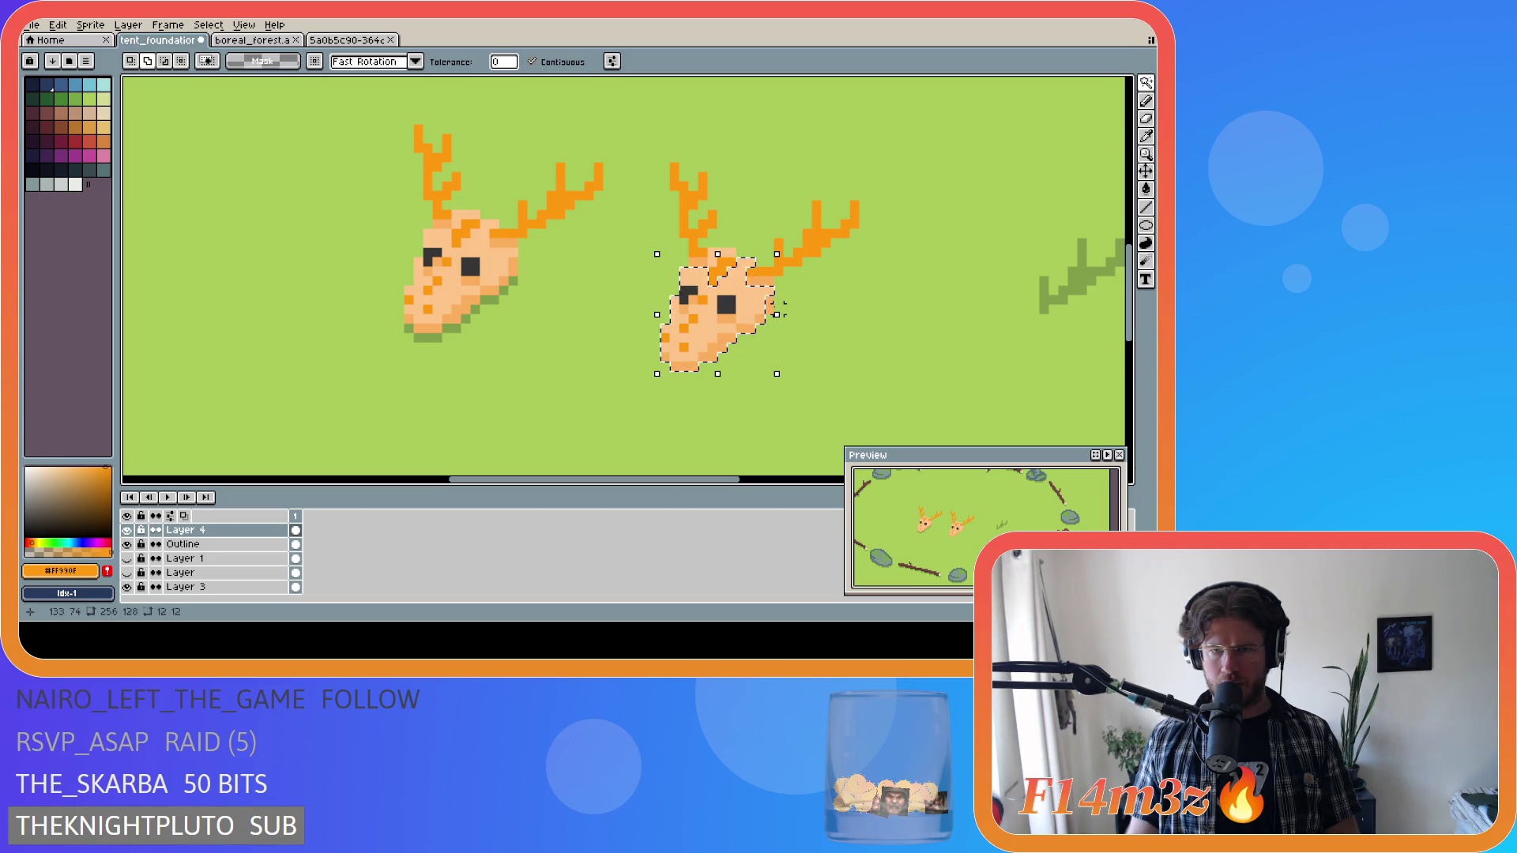
{"action": "left_click", "coordinate": [751, 275], "text": "shift"}
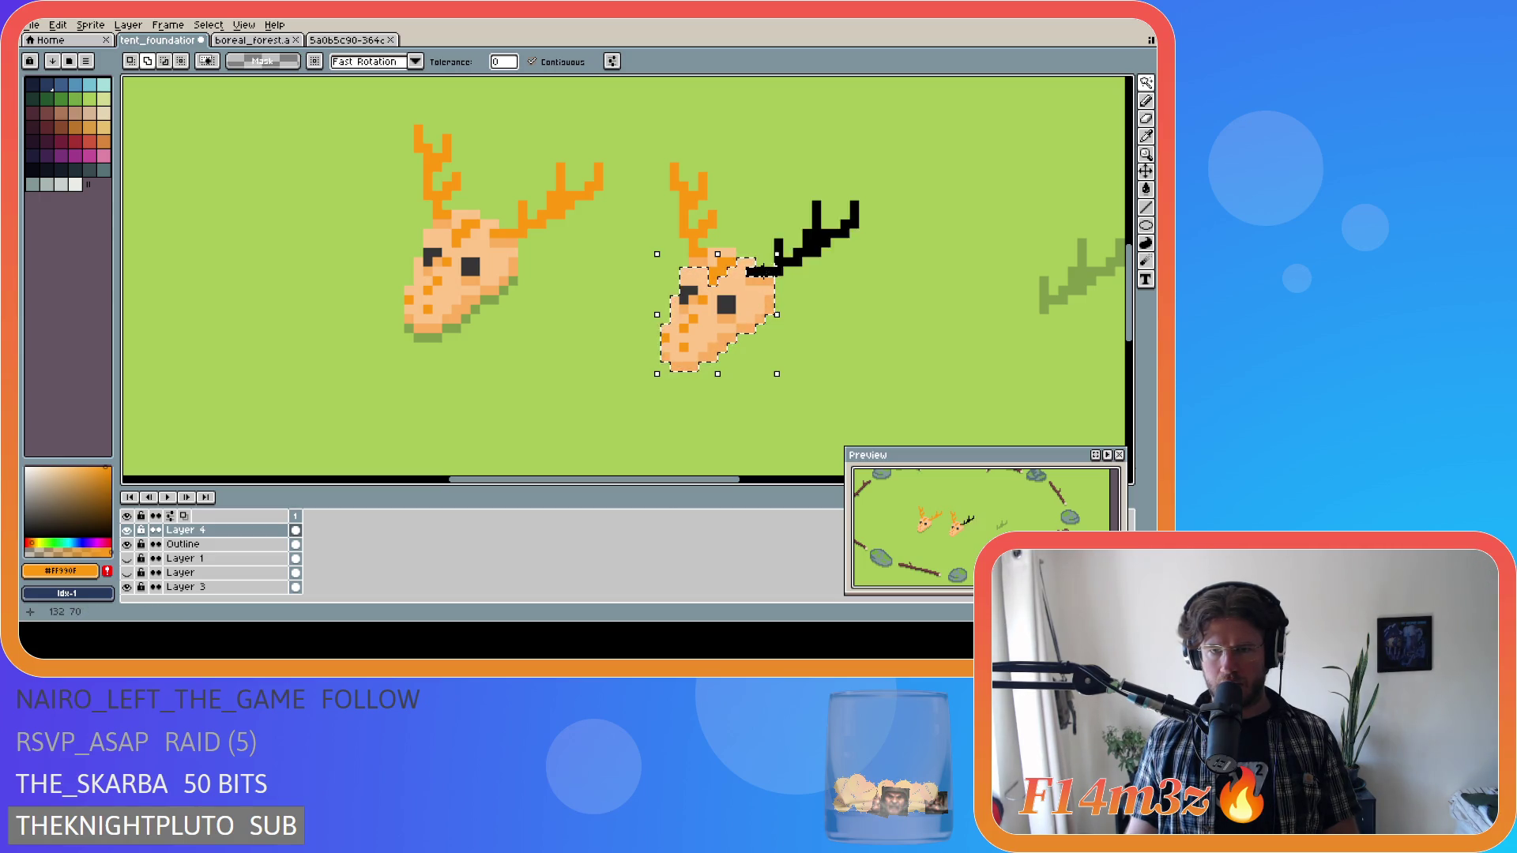
{"action": "left_click", "coordinate": [699, 254], "text": "shift"}
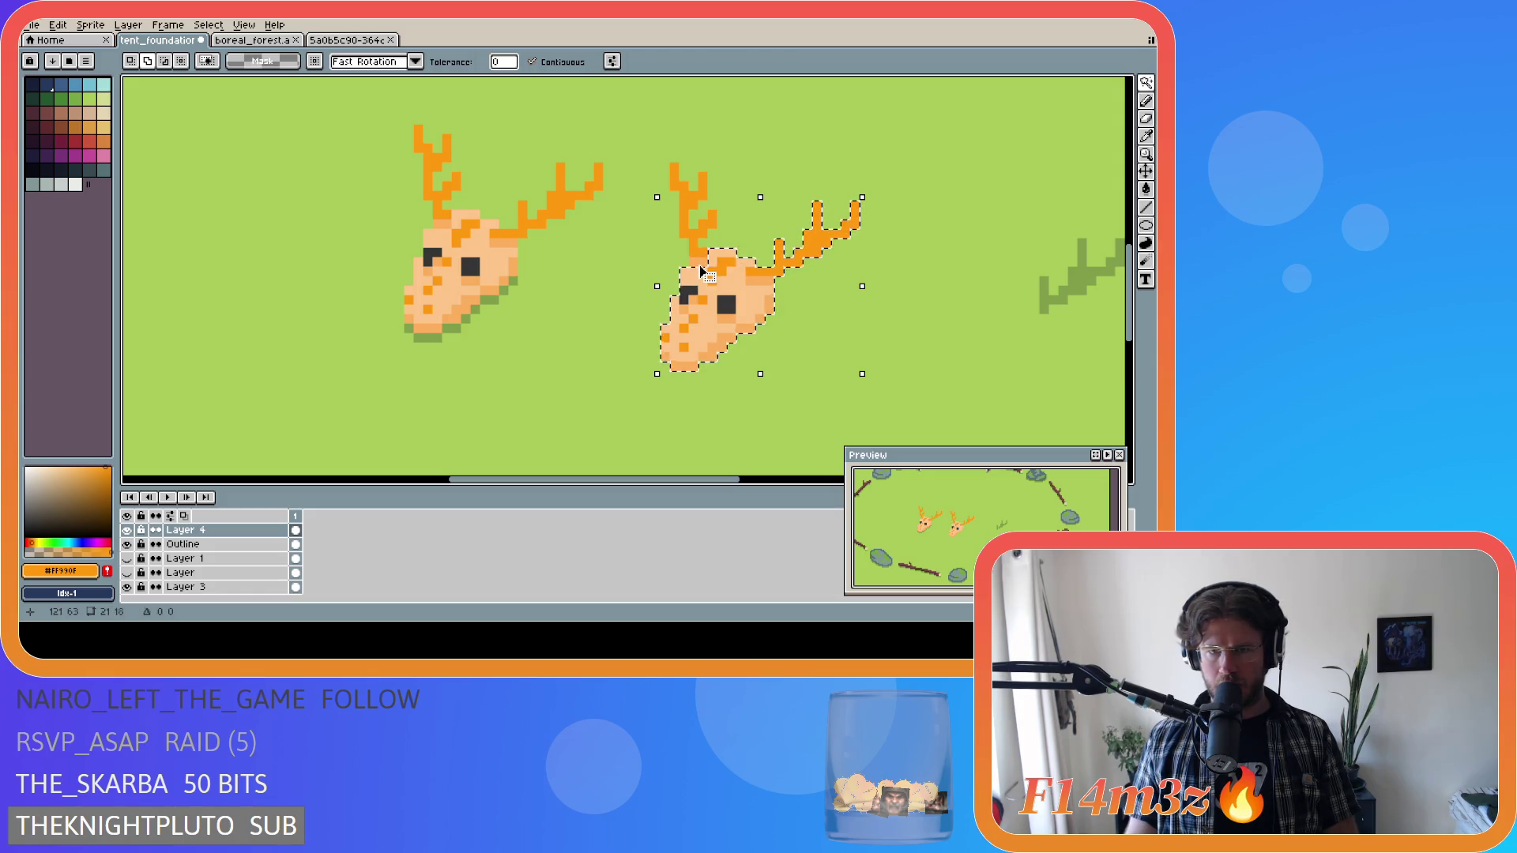
{"action": "left_click", "coordinate": [681, 189], "text": "shift"}
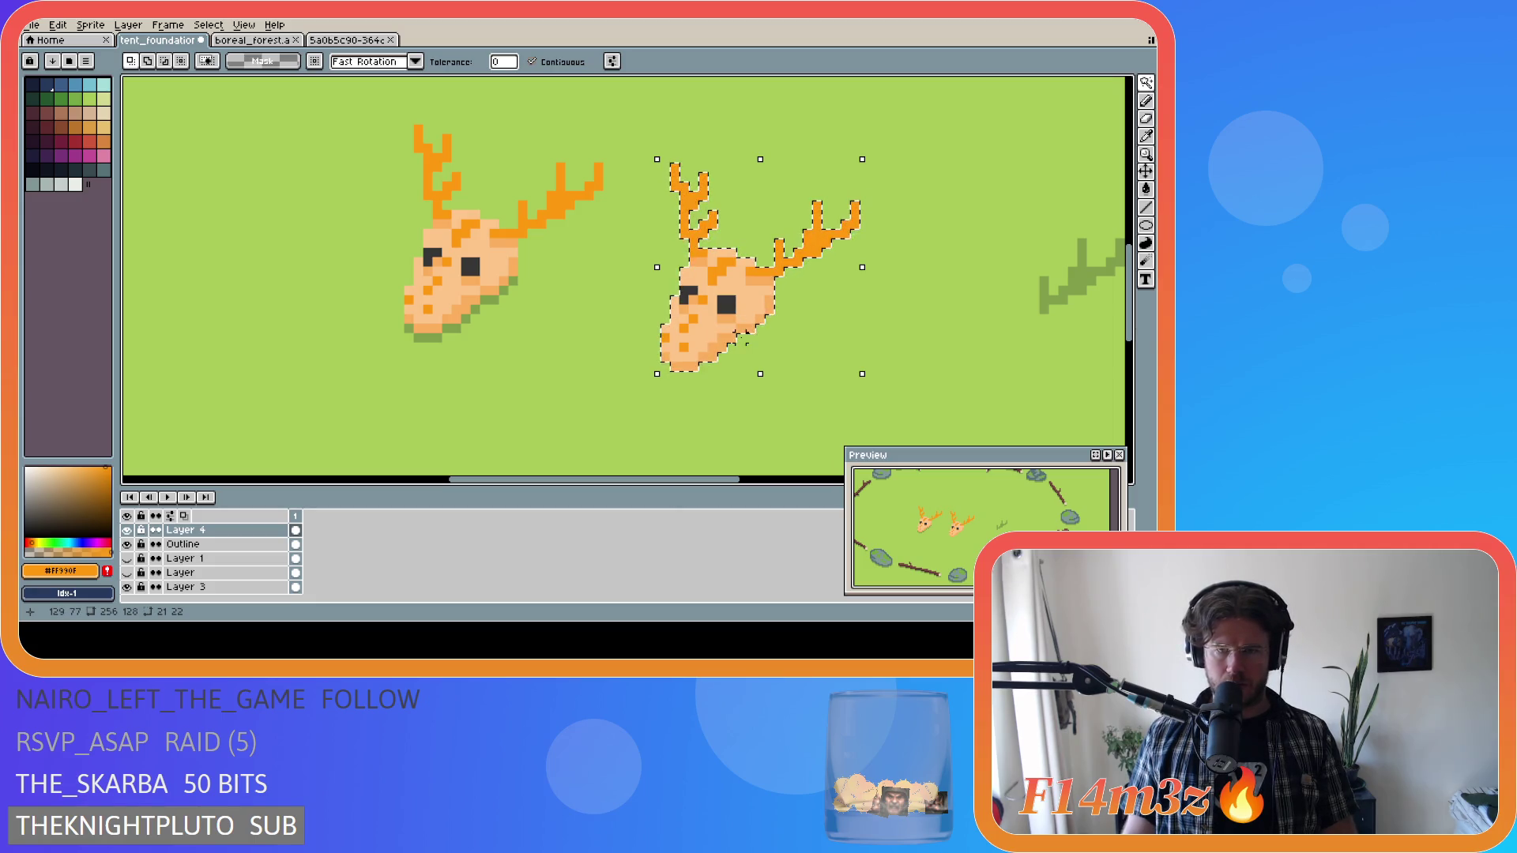
{"action": "mouse_move", "coordinate": [740, 341]}
{"action": "left_mouse_down"}
{"action": "mouse_move", "coordinate": [599, 434]}
{"action": "mouse_move", "coordinate": [298, 395]}
{"action": "mouse_move", "coordinate": [269, 369]}
{"action": "left_mouse_up"}
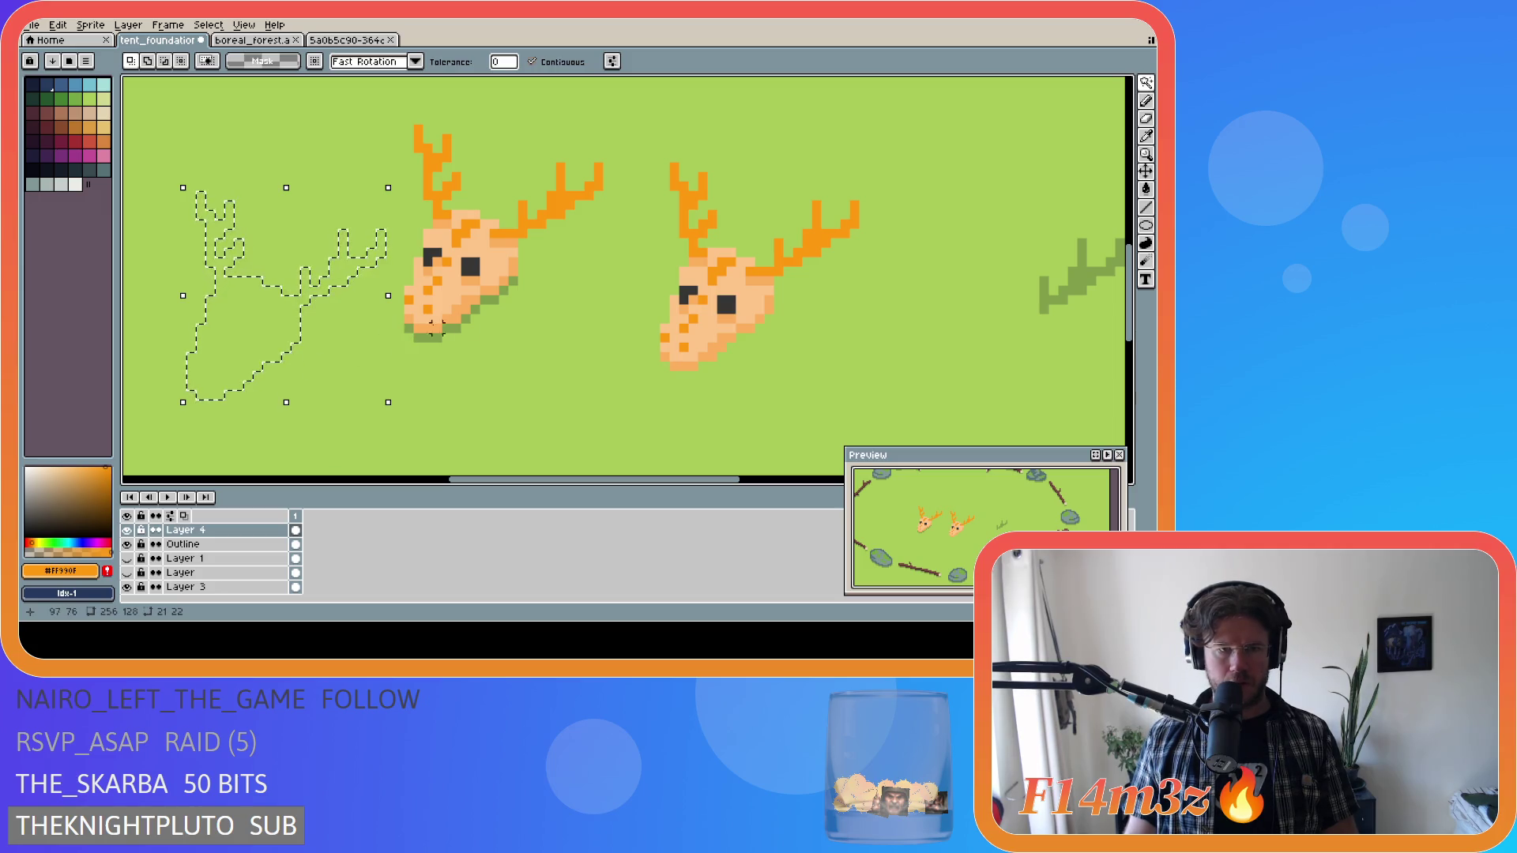
Fill the skull-shaped outline on the grass with the dark shadow colour, hiding the green layer meanwhile.
{"action": "left_click_drag", "start_coordinate": [474, 479], "coordinate": [427, 479]}
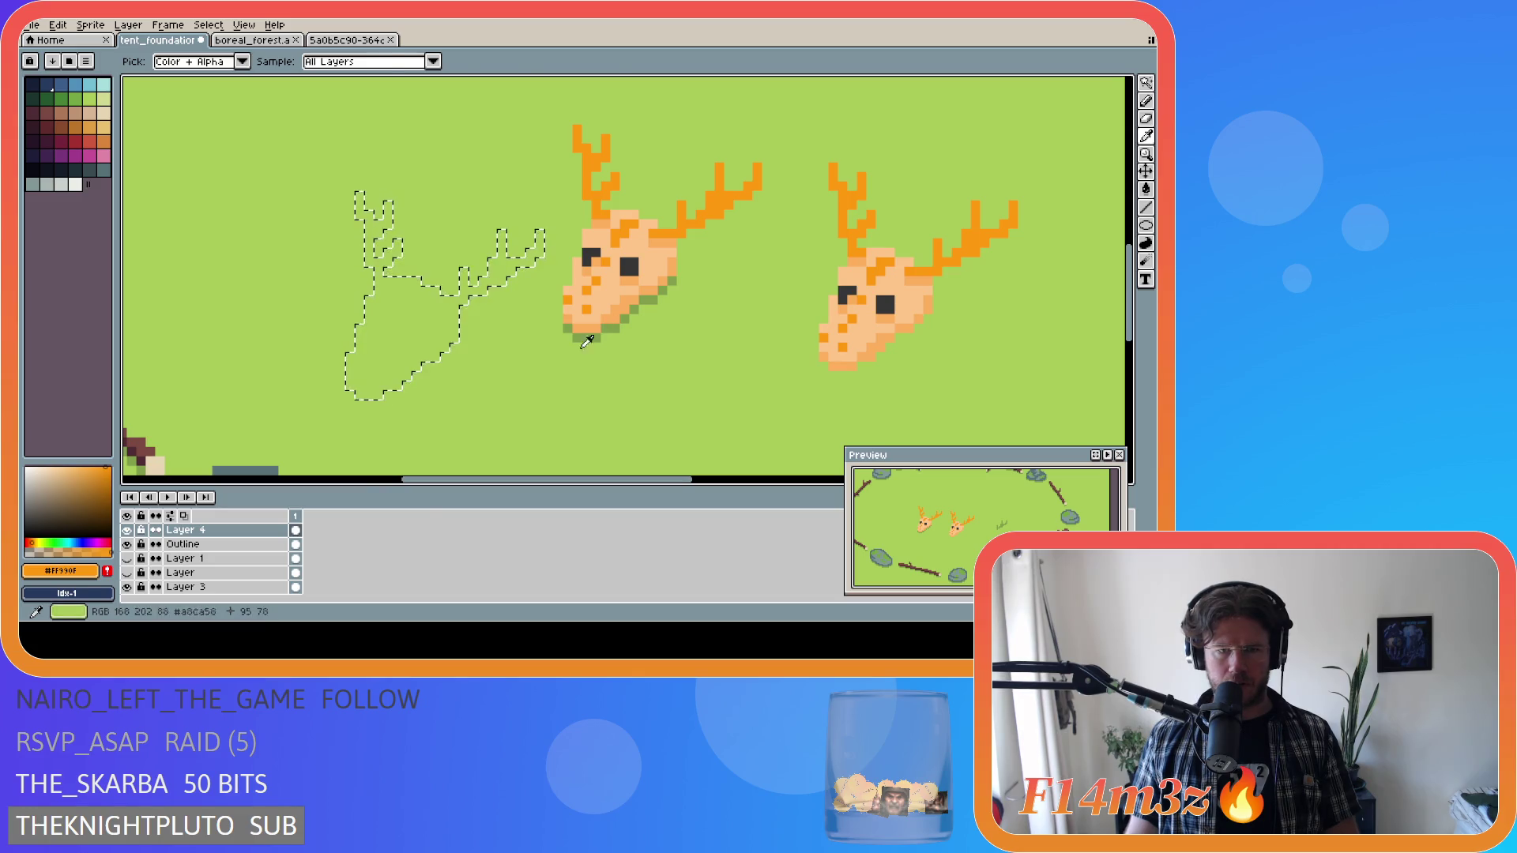
{"action": "left_click", "coordinate": [128, 588]}
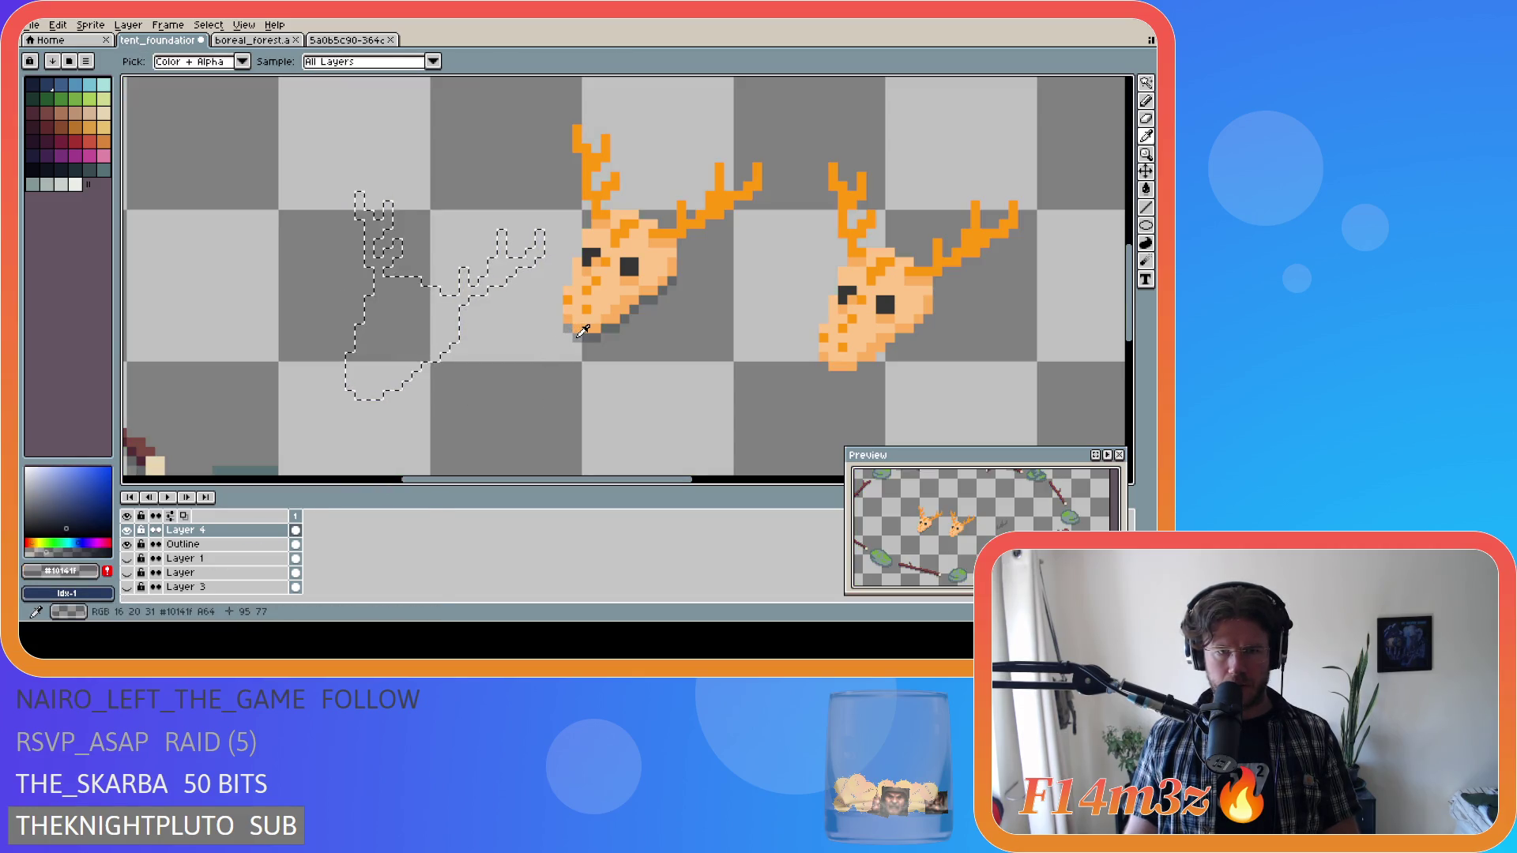
{"action": "key", "text": "g"}
{"action": "left_click", "coordinate": [396, 332]}
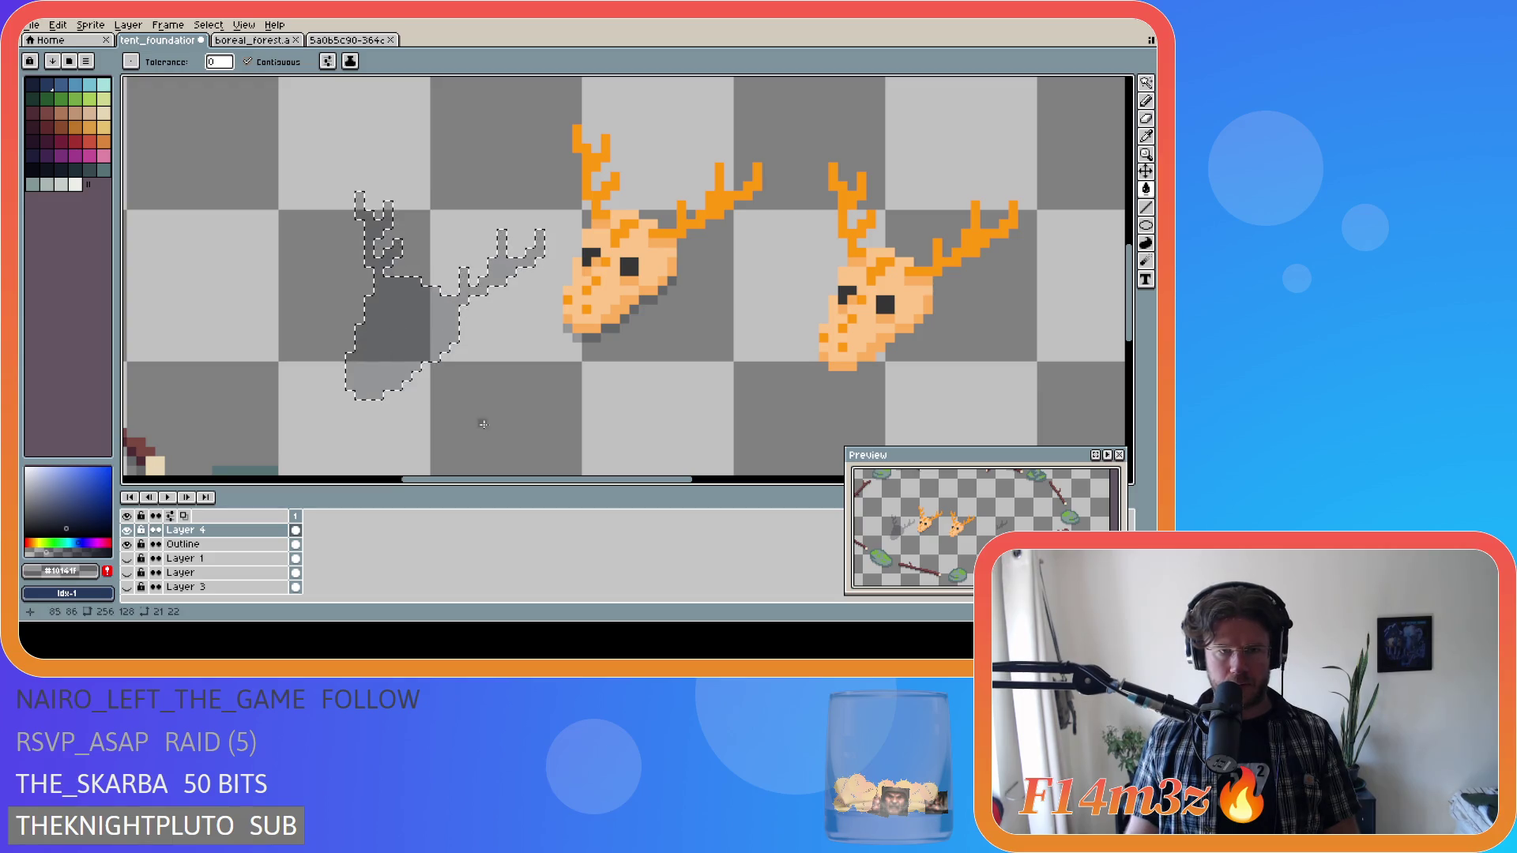
{"action": "left_click", "coordinate": [126, 587]}
Marquee-select the duplicate skull on the right and delete it.
{"action": "key", "text": "m"}
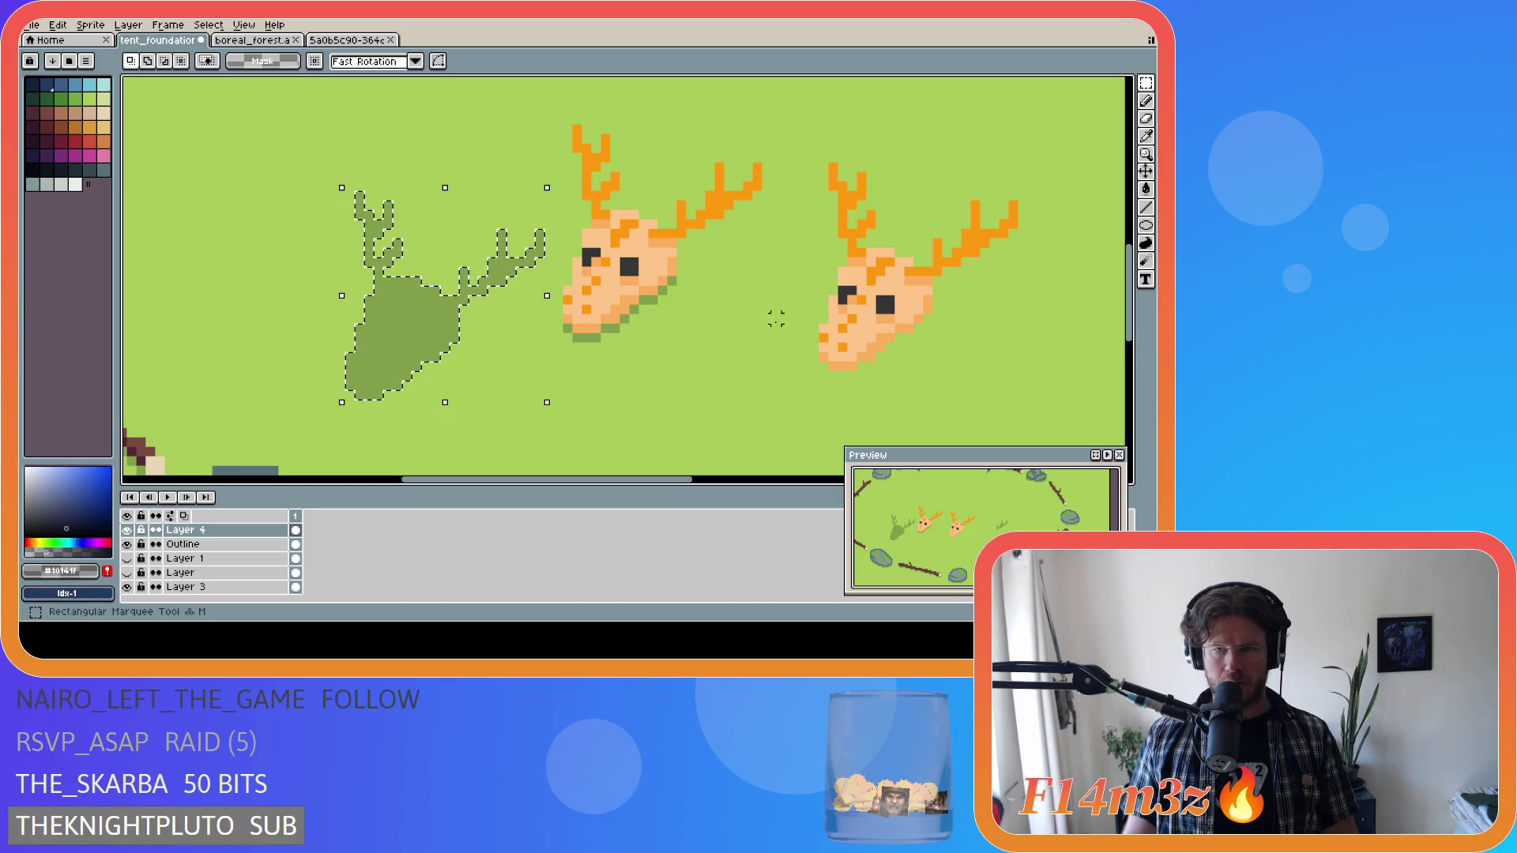
{"action": "mouse_move", "coordinate": [819, 146]}
{"action": "left_mouse_down"}
{"action": "mouse_move", "coordinate": [922, 365]}
{"action": "mouse_move", "coordinate": [1033, 407]}
{"action": "left_mouse_up"}
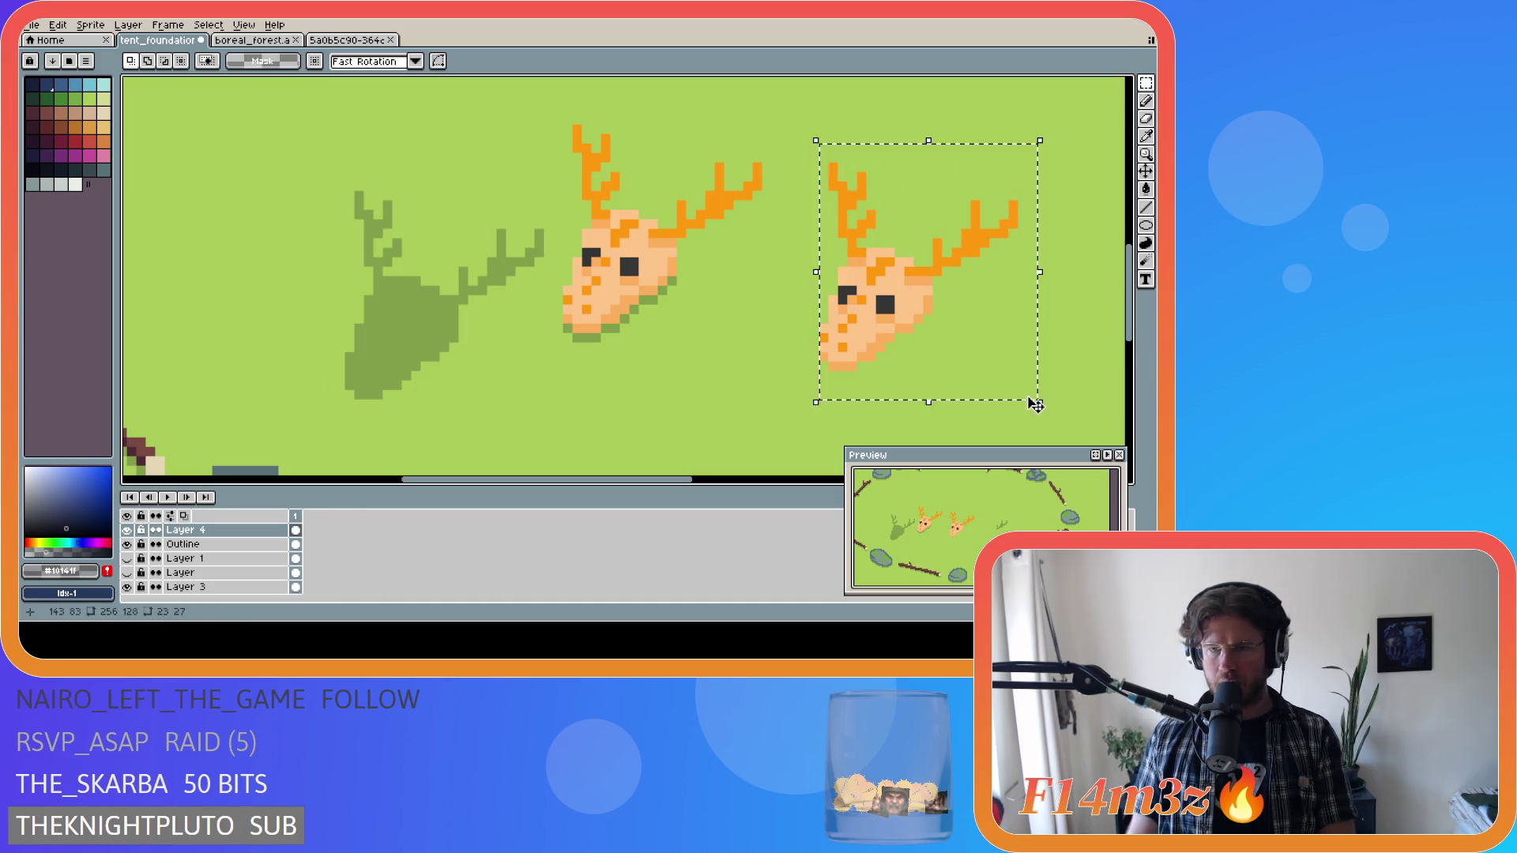
{"action": "key", "text": "Delete"}
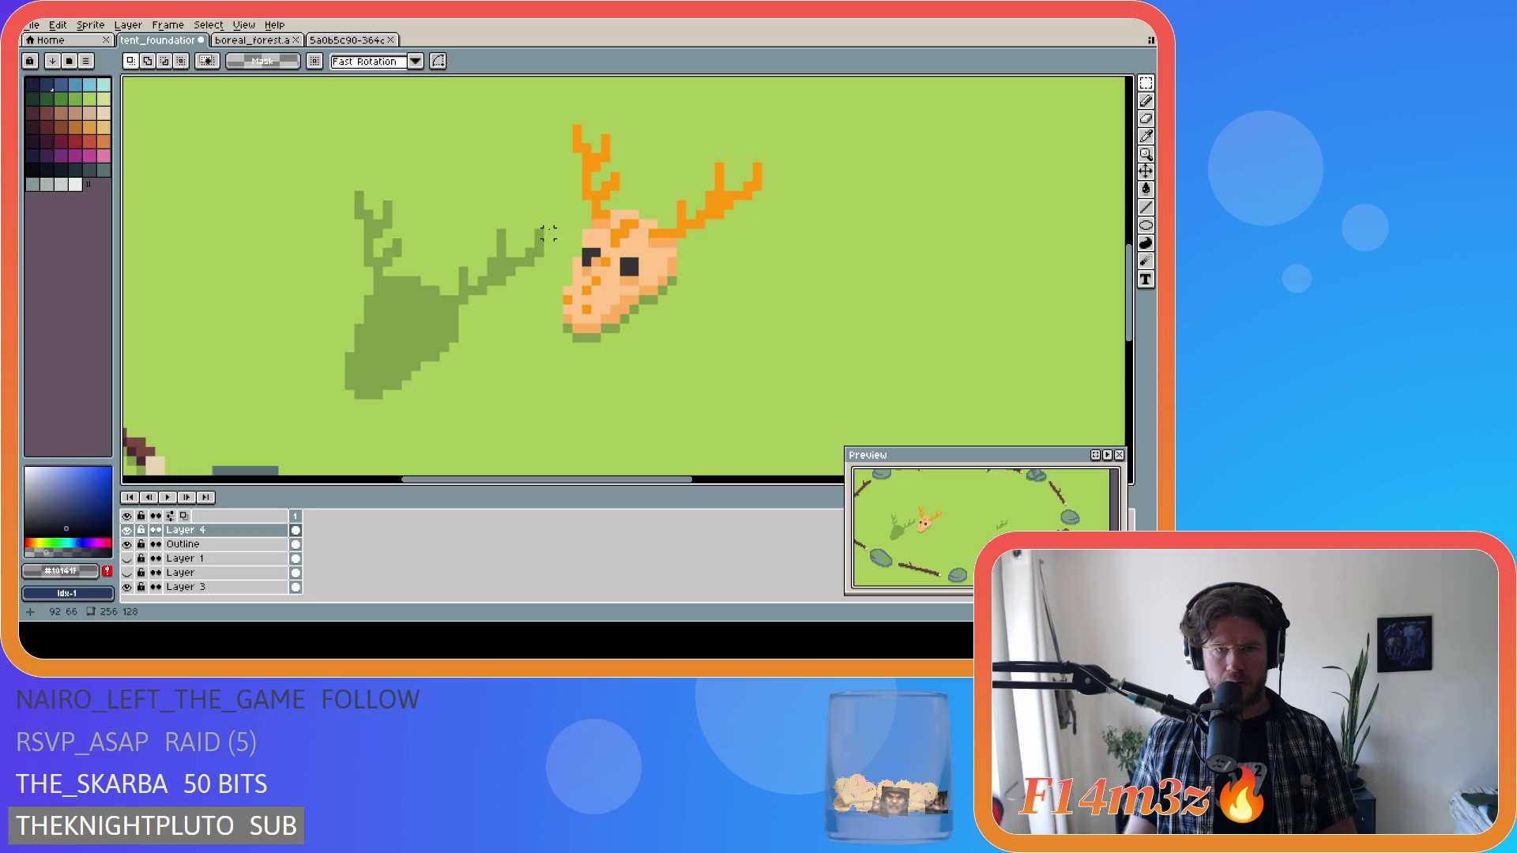
Select the antler shadow, shift it nearer the skull, and cut it from the layer.
{"action": "mouse_move", "coordinate": [538, 195]}
{"action": "left_mouse_down"}
{"action": "mouse_move", "coordinate": [356, 264]}
{"action": "mouse_move", "coordinate": [291, 339]}
{"action": "mouse_move", "coordinate": [340, 394]}
{"action": "left_mouse_up"}
{"action": "mouse_move", "coordinate": [396, 348]}
{"action": "left_mouse_down"}
{"action": "mouse_move", "coordinate": [603, 349]}
{"action": "mouse_move", "coordinate": [644, 329]}
{"action": "mouse_move", "coordinate": [624, 295]}
{"action": "mouse_move", "coordinate": [622, 355]}
{"action": "mouse_move", "coordinate": [621, 297]}
{"action": "mouse_move", "coordinate": [623, 335]}
{"action": "mouse_move", "coordinate": [624, 307]}
{"action": "mouse_move", "coordinate": [377, 316]}
{"action": "left_mouse_up"}
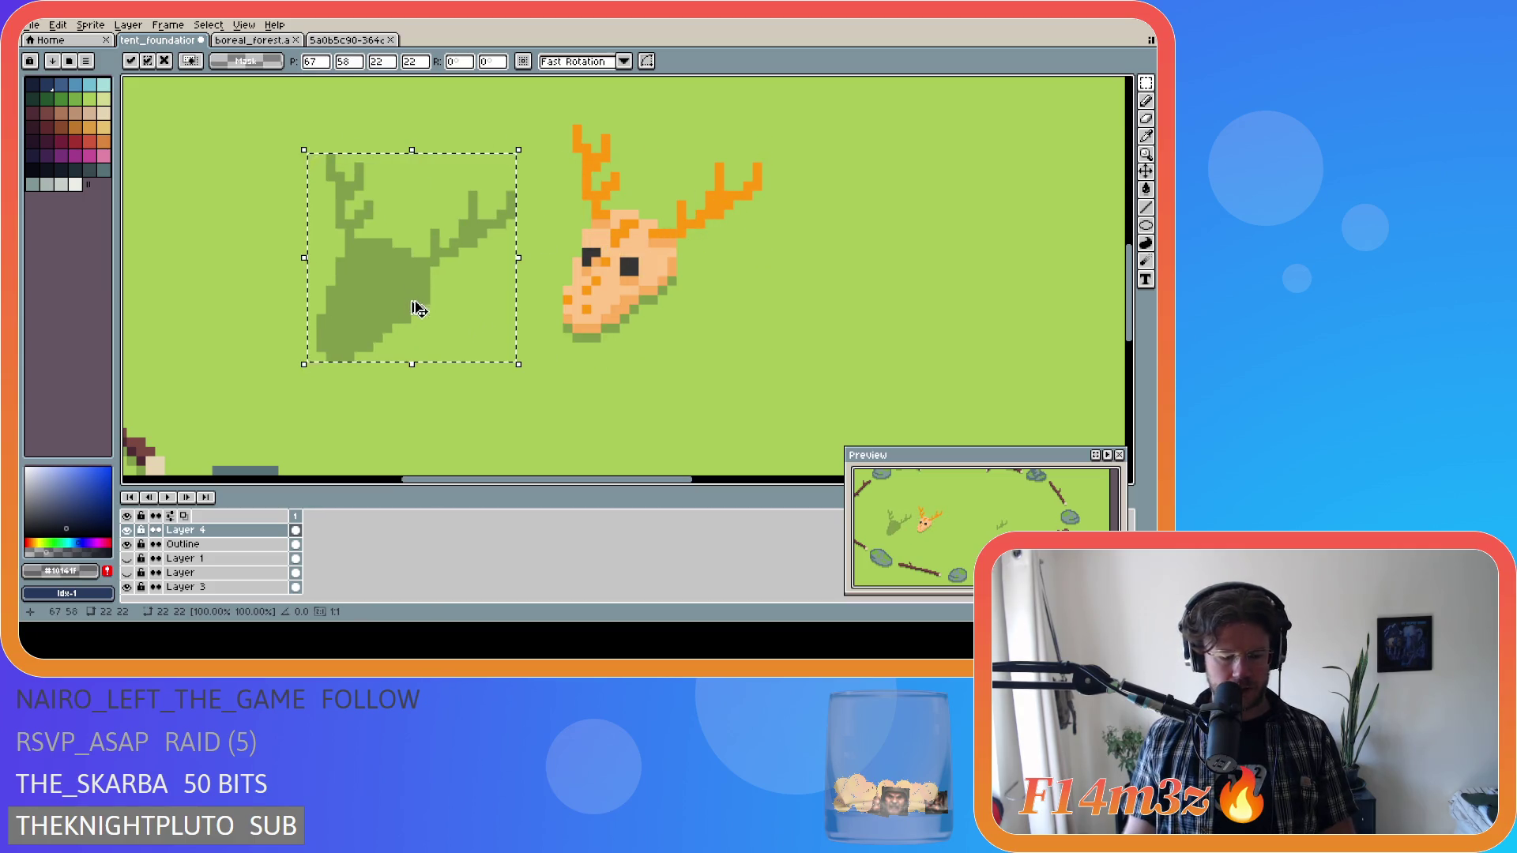
{"action": "key", "text": "Delete"}
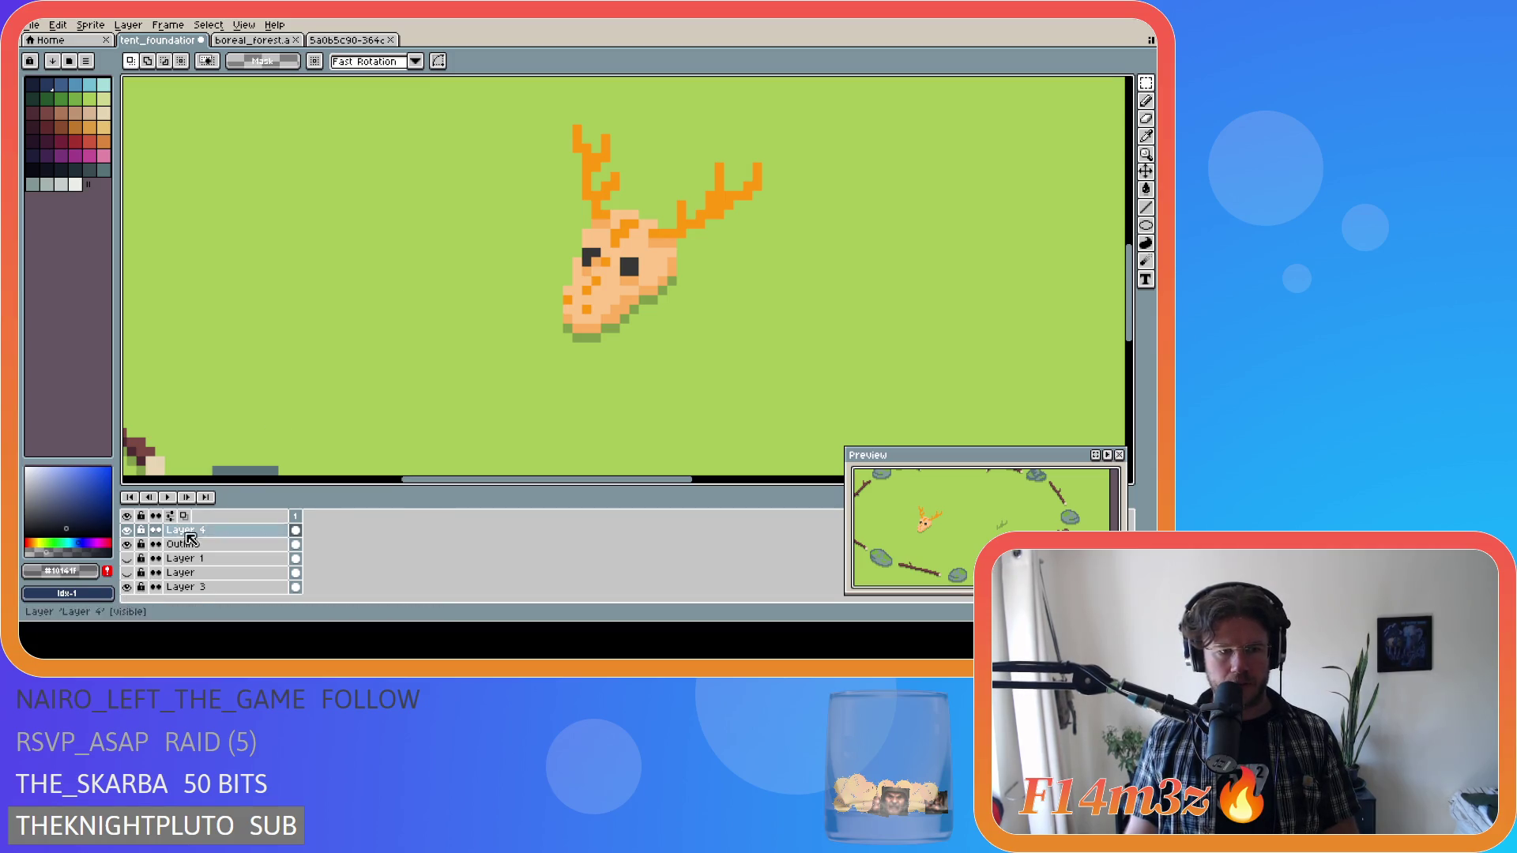
Add new layers, paste the shadow into Layer 6, and try moving Layer 6 below Layer 4.
{"action": "key", "text": "shift+n"}
{"action": "key", "text": "shift+n"}
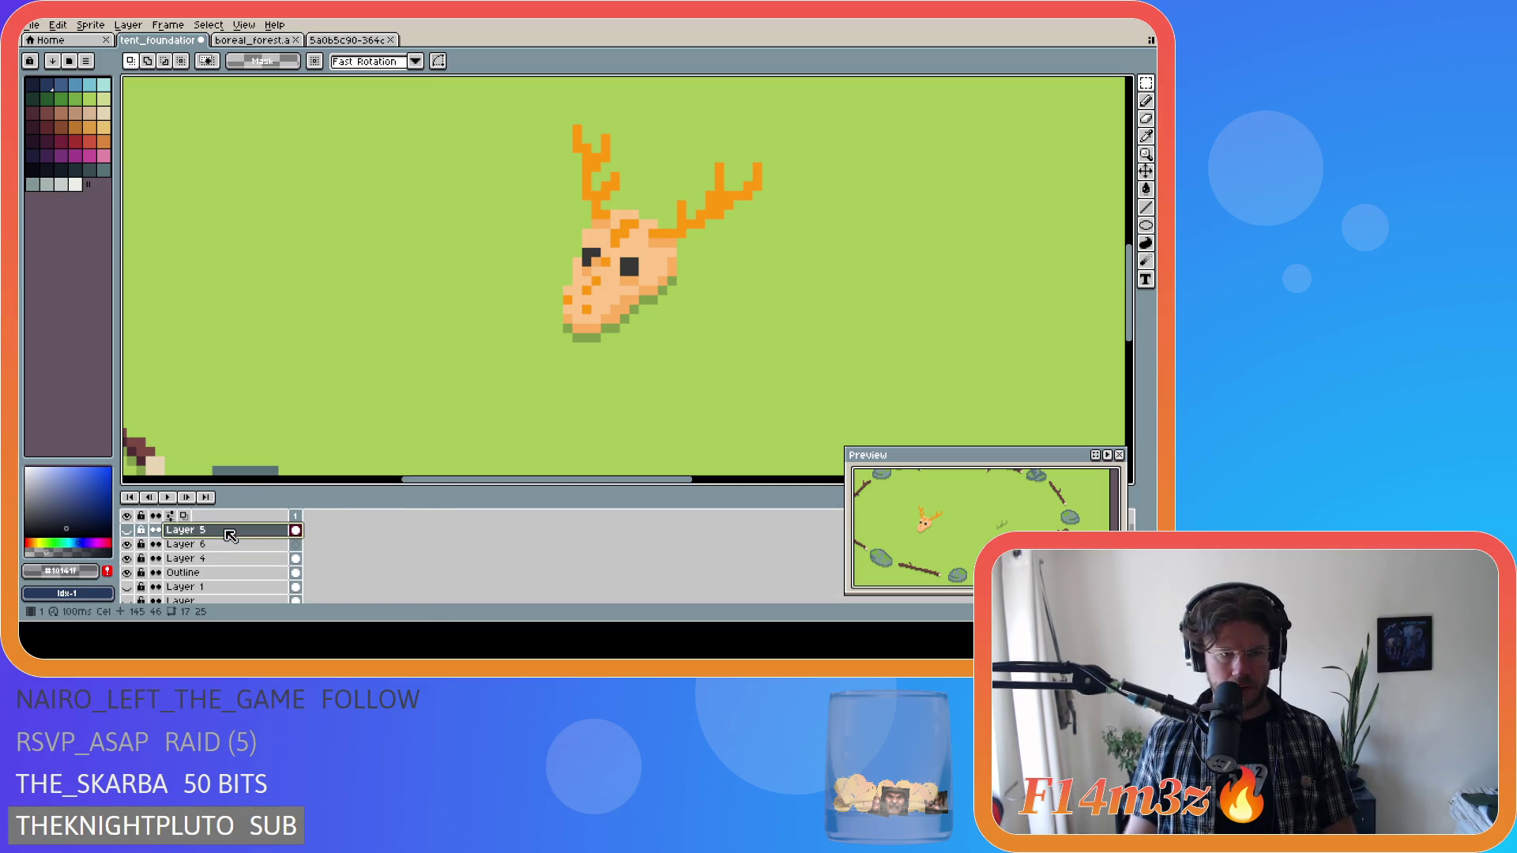
{"action": "left_click", "coordinate": [224, 545]}
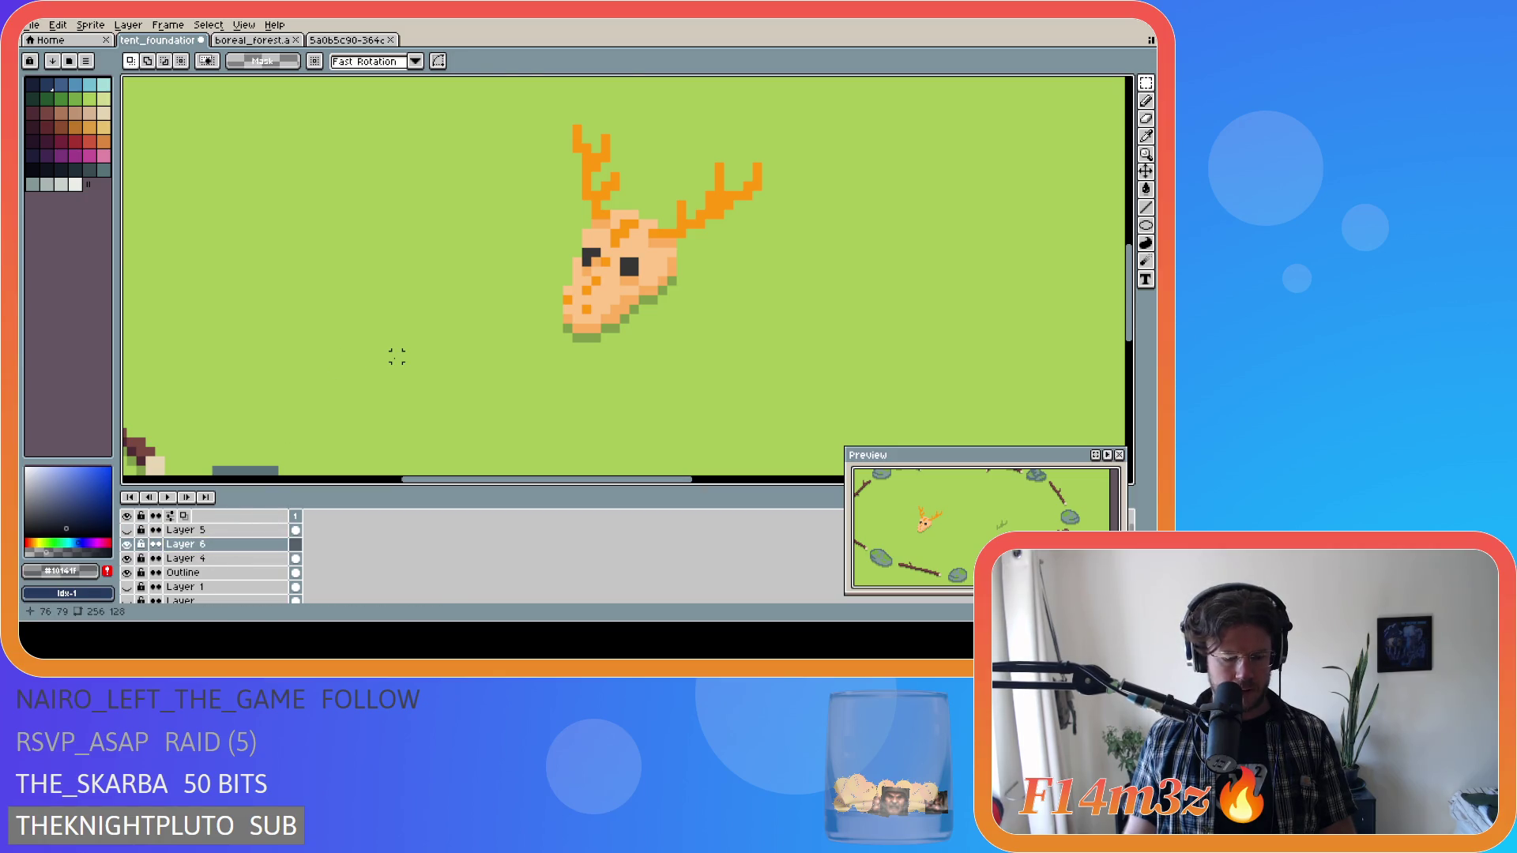
{"action": "key", "text": "ctrl+v"}
{"action": "left_click_drag", "start_coordinate": [356, 322], "coordinate": [382, 348]}
{"action": "mouse_move", "coordinate": [207, 555]}
{"action": "left_mouse_down"}
{"action": "mouse_move", "coordinate": [225, 571]}
{"action": "mouse_move", "coordinate": [221, 551]}
{"action": "left_mouse_up"}
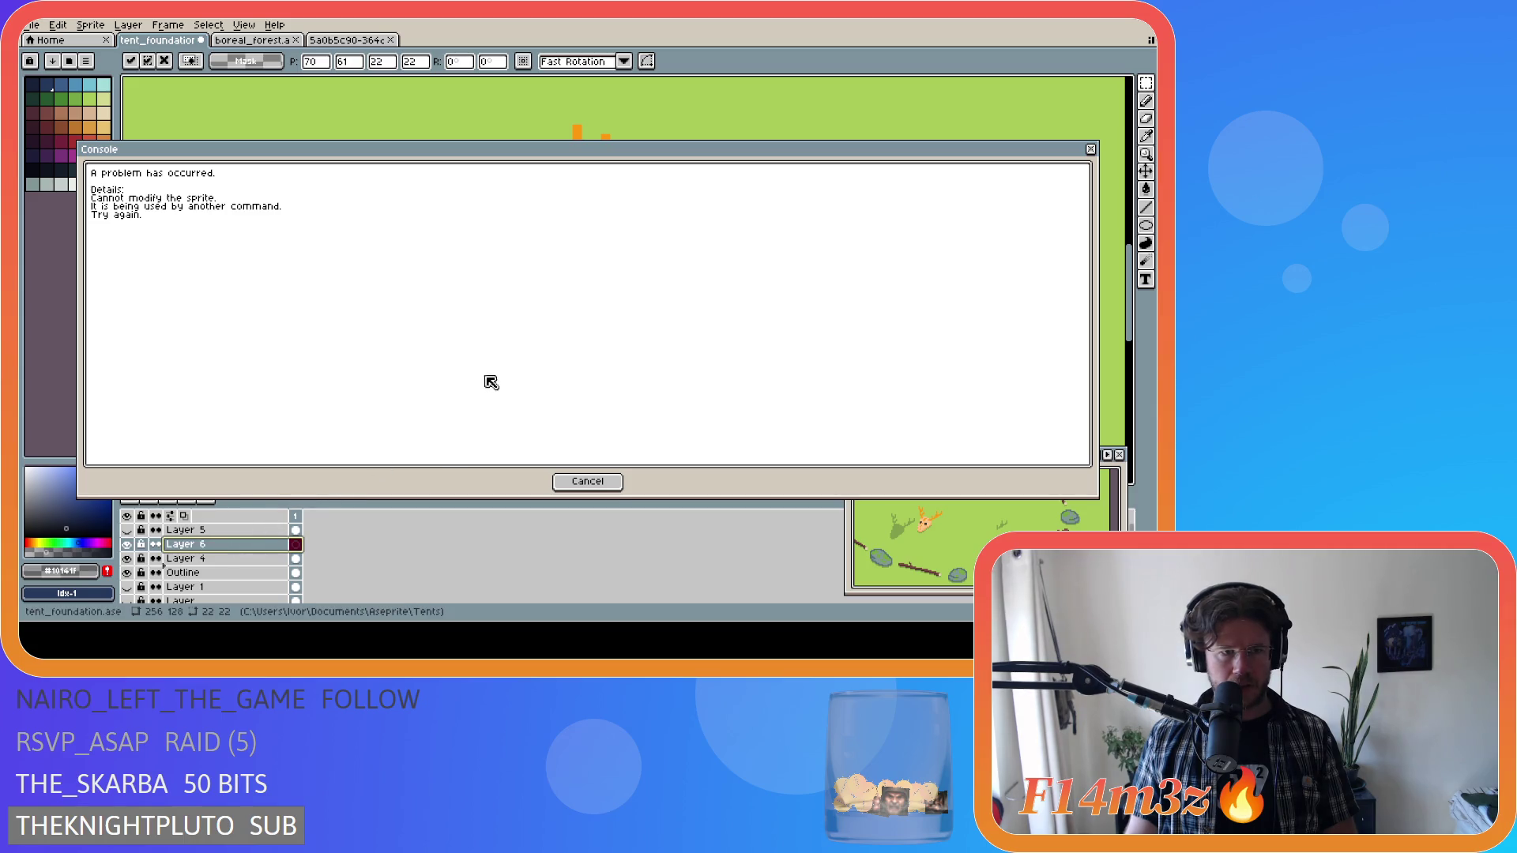
Dismiss the Console error and move the shadow silhouette up-left, committing it.
{"action": "left_click", "coordinate": [588, 482]}
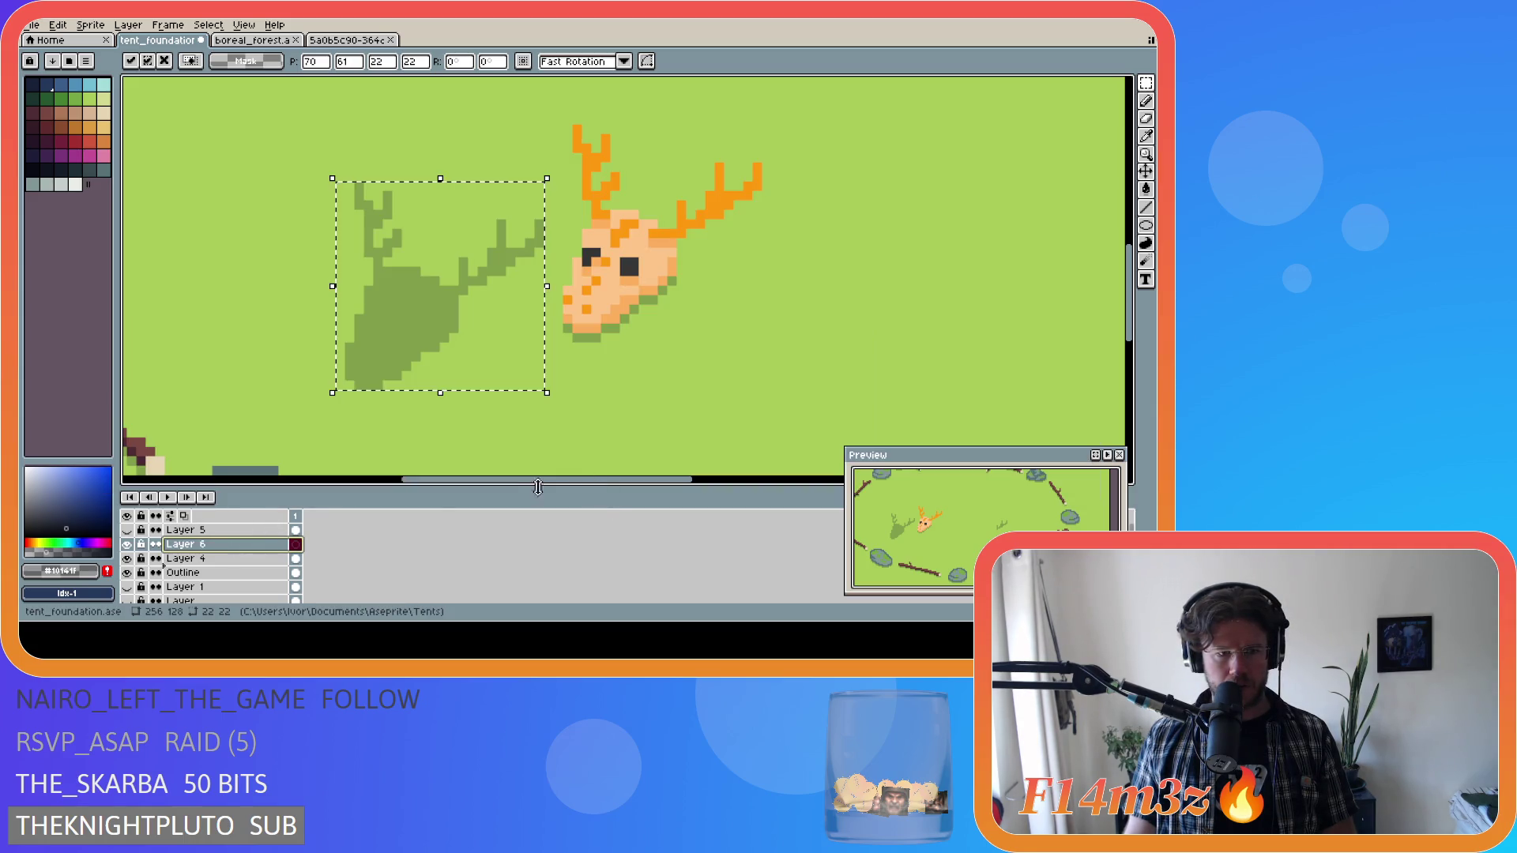
{"action": "mouse_move", "coordinate": [421, 324]}
{"action": "left_mouse_down"}
{"action": "mouse_move", "coordinate": [411, 306]}
{"action": "mouse_move", "coordinate": [326, 294]}
{"action": "left_mouse_up"}
{"action": "key", "text": "Return"}
{"action": "left_click", "coordinate": [492, 376]}
{"action": "key", "text": "ctrl+z"}
{"action": "key", "text": "ctrl+y"}
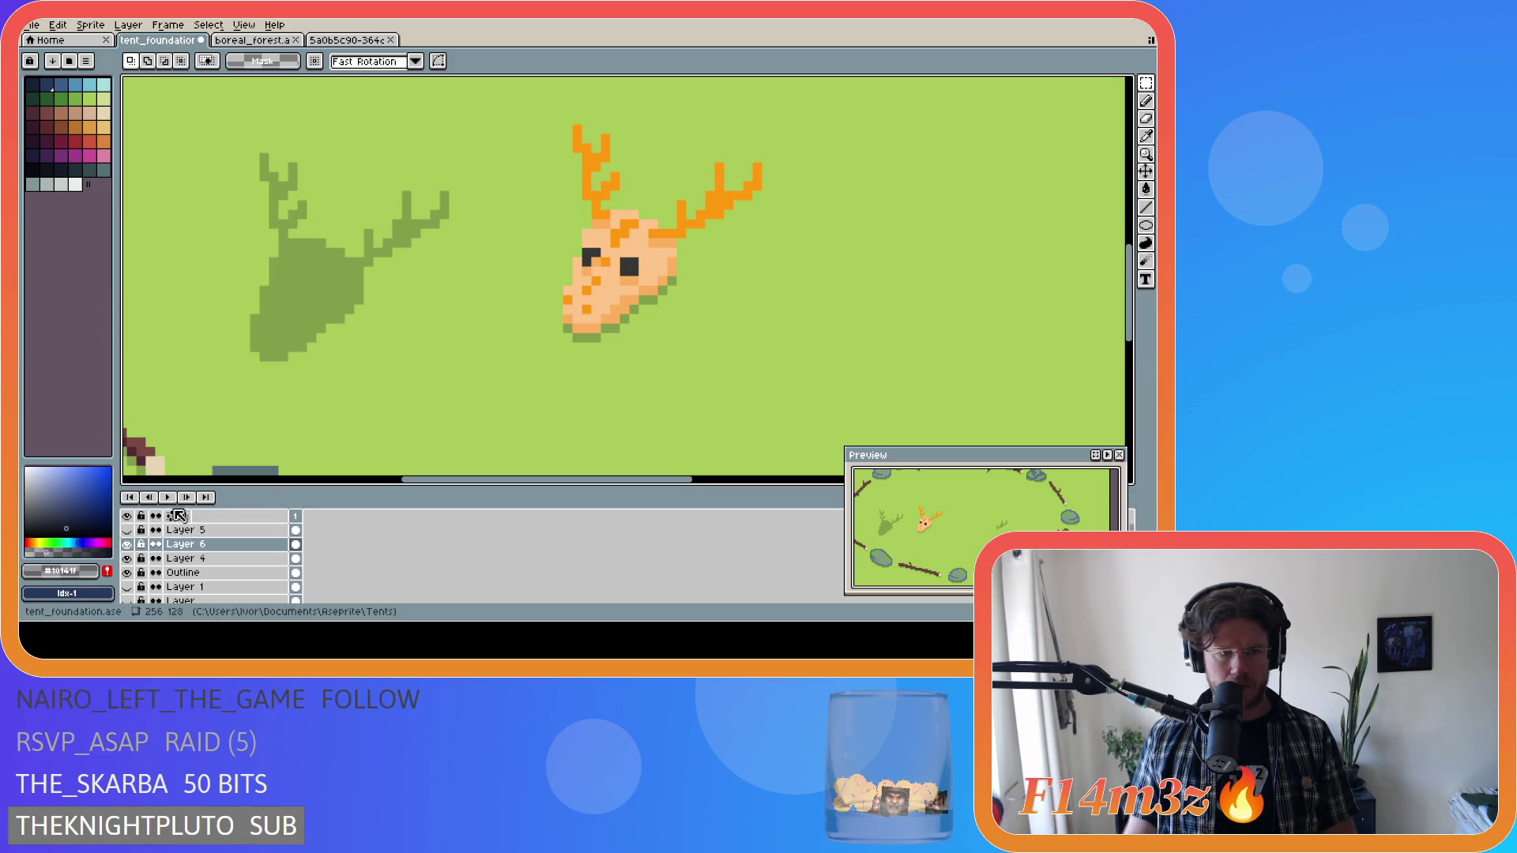
Move the shadow's Layer 6 beneath the skull's Layer 4 in the layer stack.
{"action": "left_click", "coordinate": [1145, 172]}
{"action": "left_click_drag", "start_coordinate": [213, 544], "coordinate": [229, 566]}
{"action": "mouse_move", "coordinate": [310, 294]}
{"action": "left_mouse_down"}
{"action": "mouse_move", "coordinate": [315, 311]}
{"action": "mouse_move", "coordinate": [611, 294]}
{"action": "mouse_move", "coordinate": [619, 324]}
{"action": "mouse_move", "coordinate": [617, 261]}
{"action": "mouse_move", "coordinate": [622, 329]}
{"action": "left_mouse_up"}
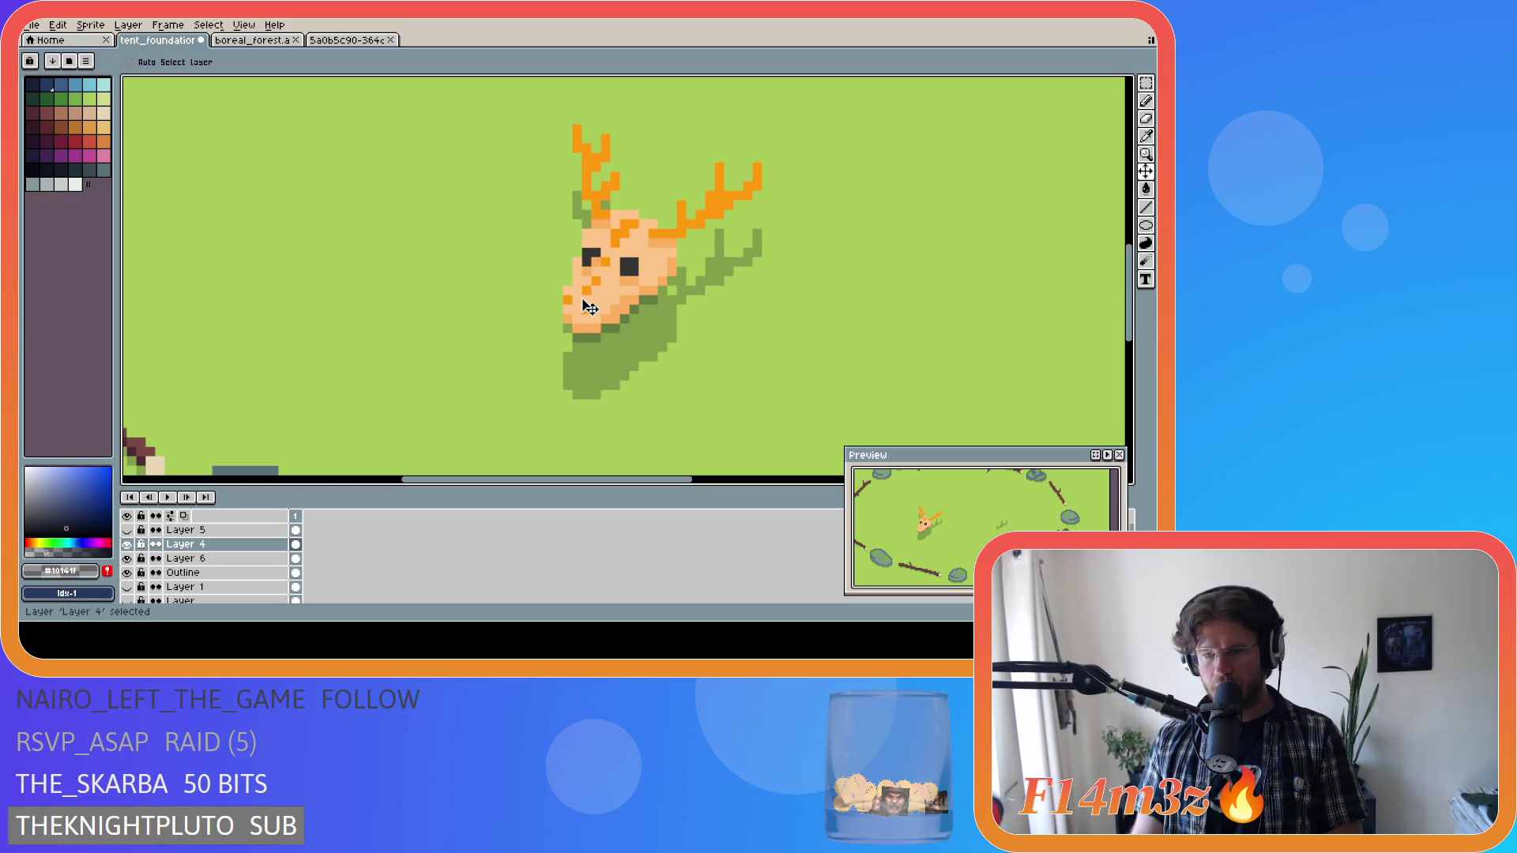
Erase the shadow pixels poking out under the skull's jaw and lower edge.
{"action": "mouse_move", "coordinate": [1150, 175]}
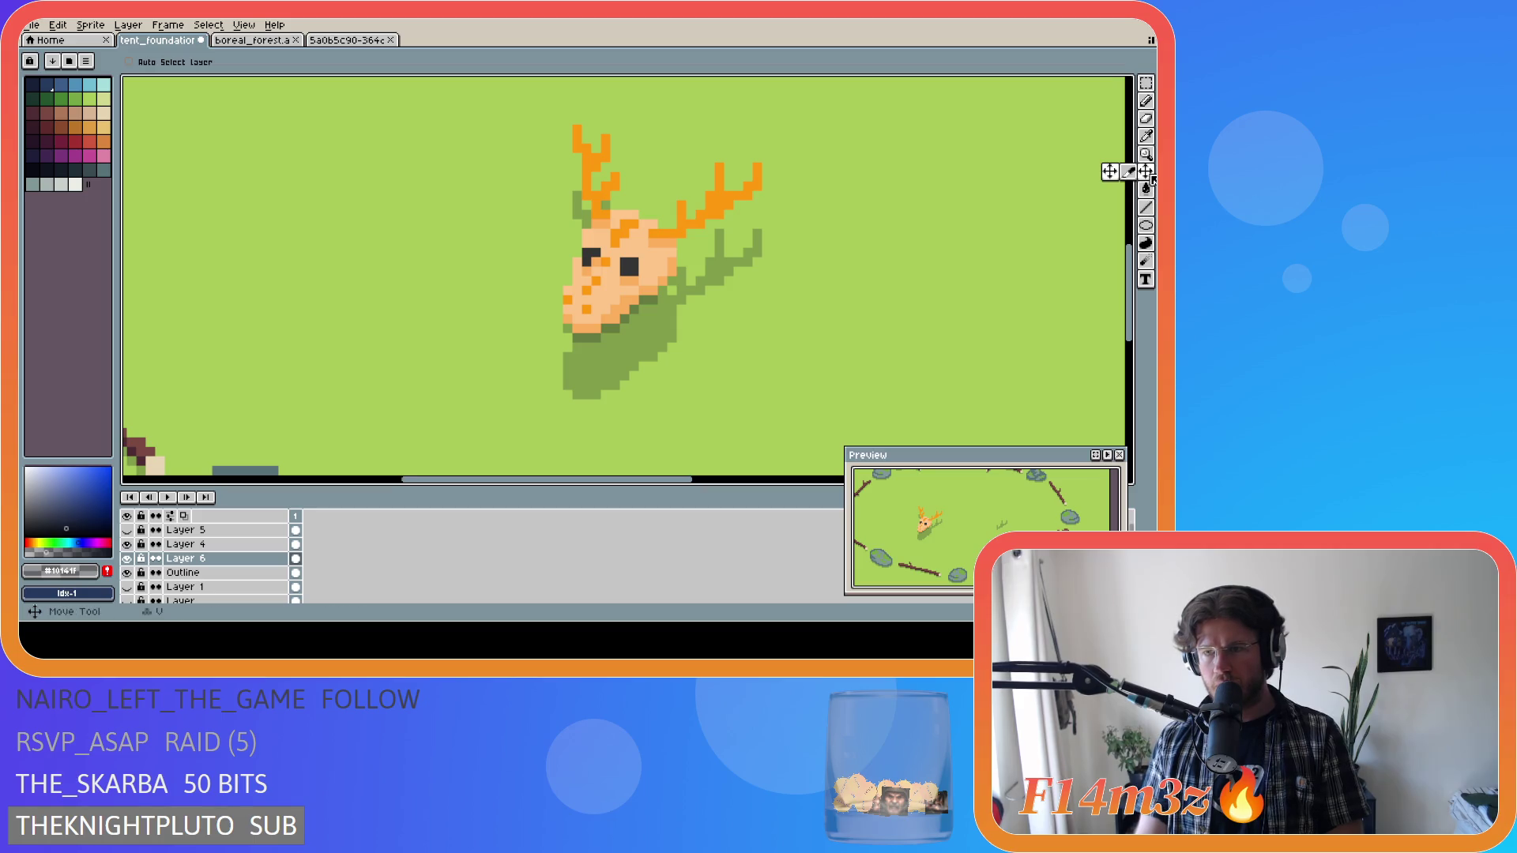
{"action": "left_click", "coordinate": [640, 350]}
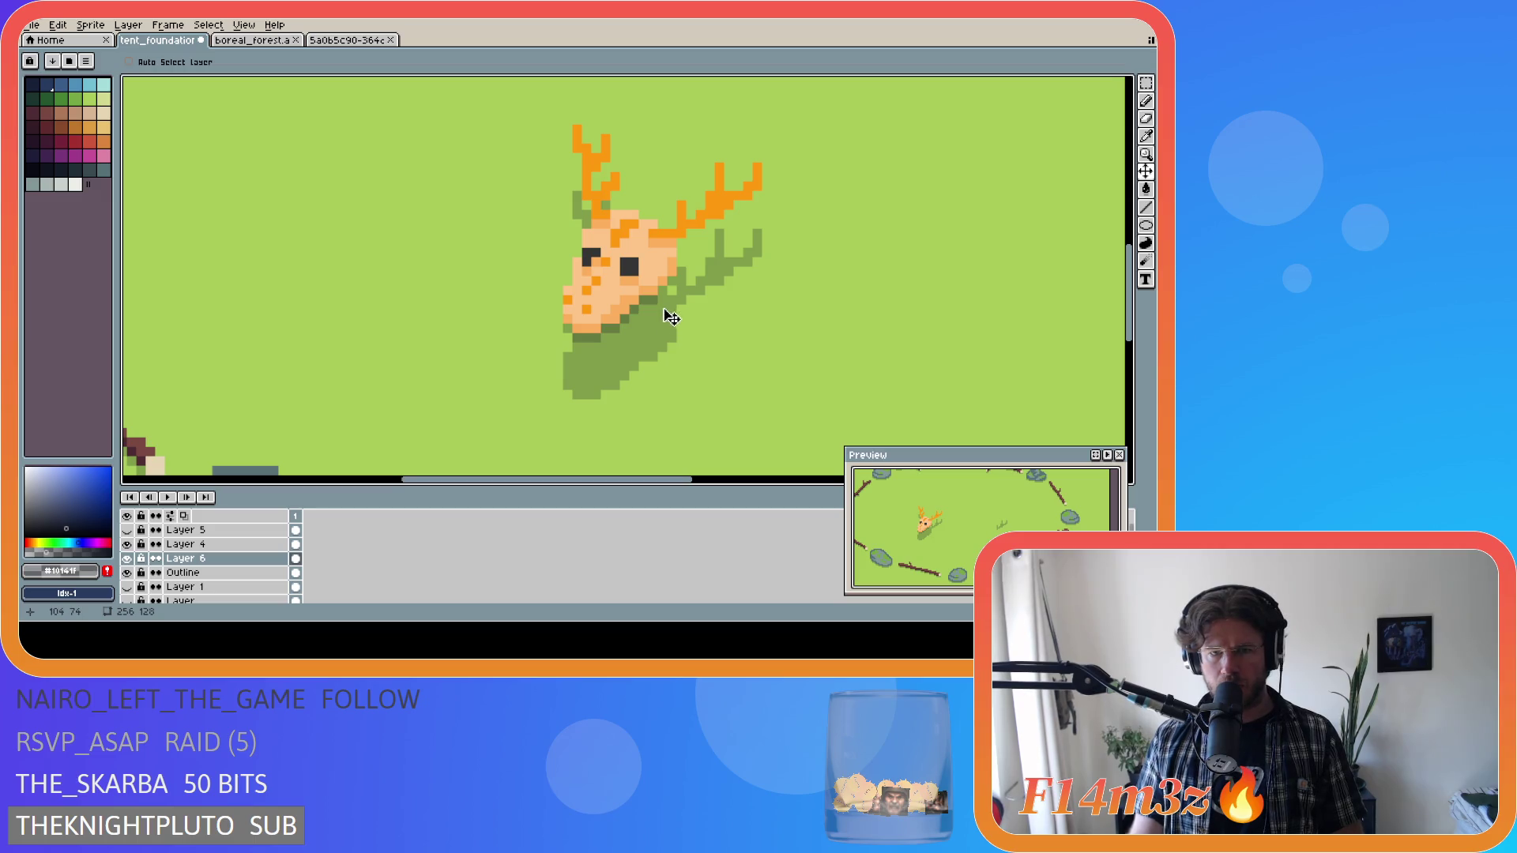
{"action": "key", "text": "e"}
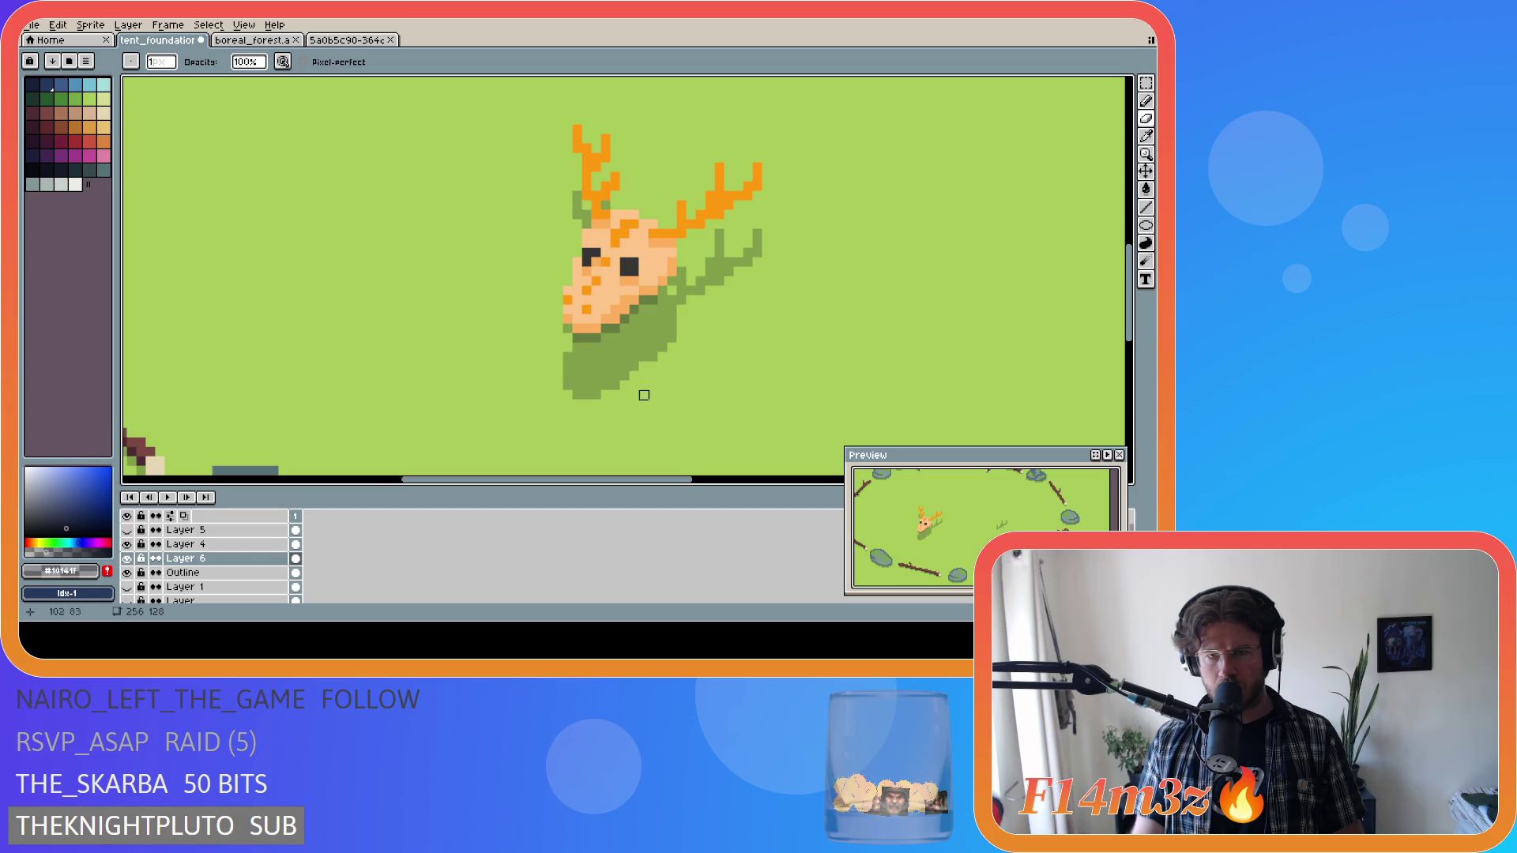
{"action": "left_click", "coordinate": [672, 310]}
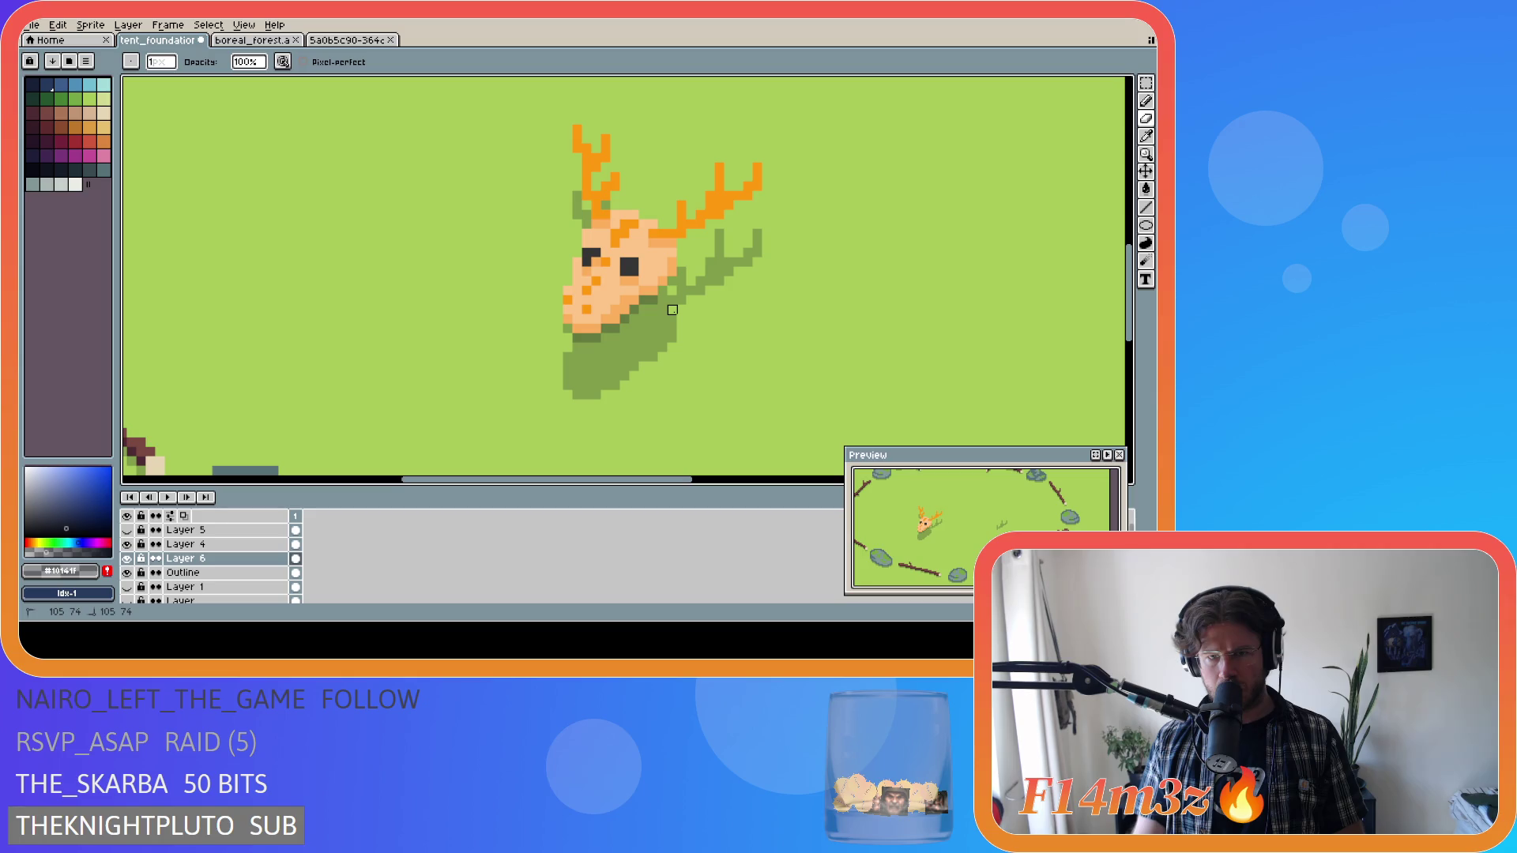
{"action": "left_click_drag", "start_coordinate": [672, 310], "coordinate": [653, 319]}
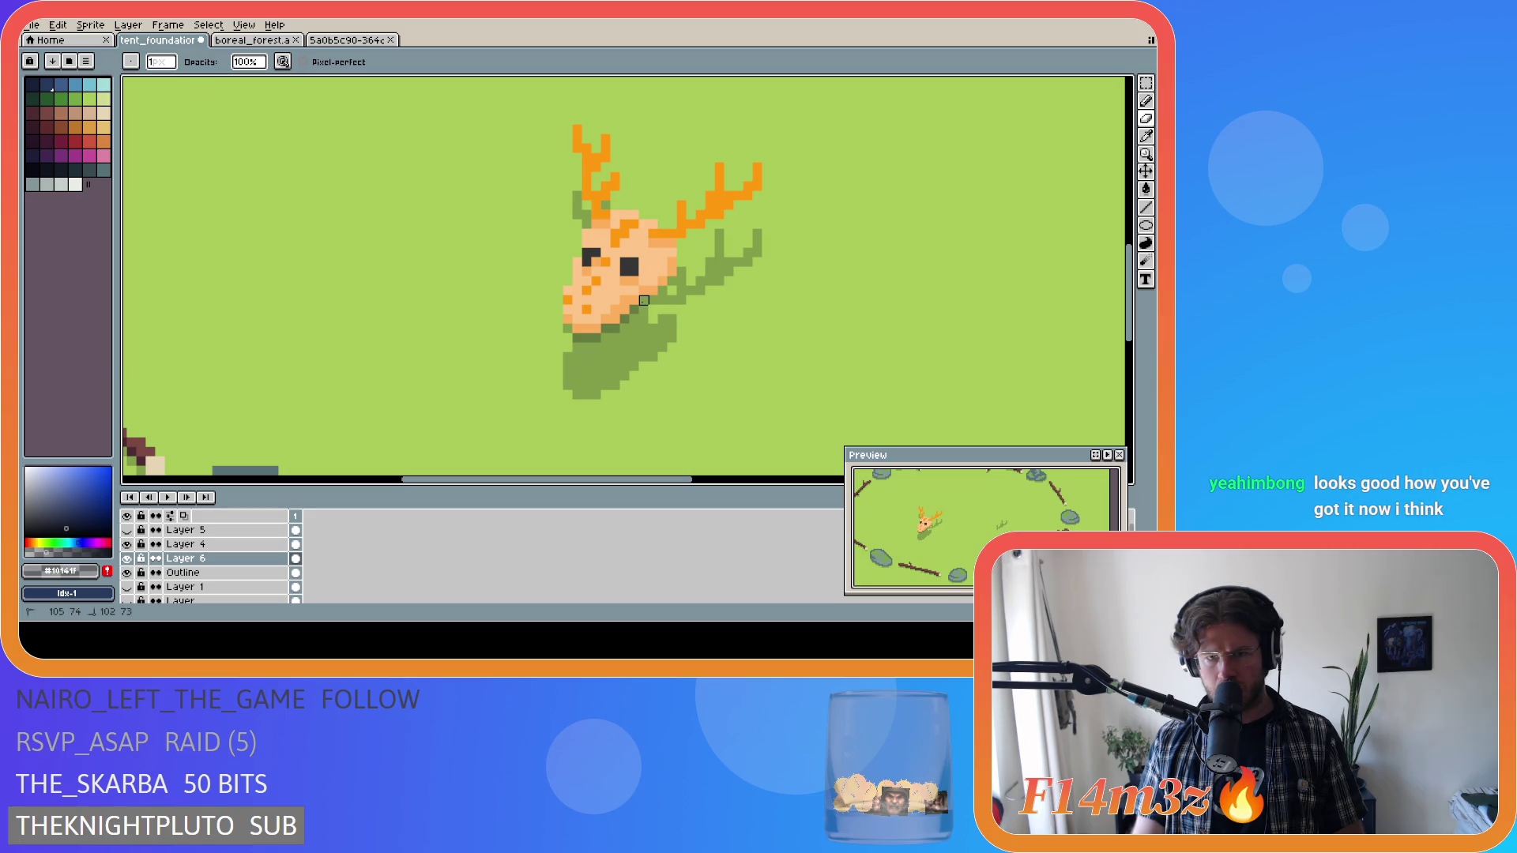
{"action": "left_click_drag", "start_coordinate": [625, 319], "coordinate": [616, 328]}
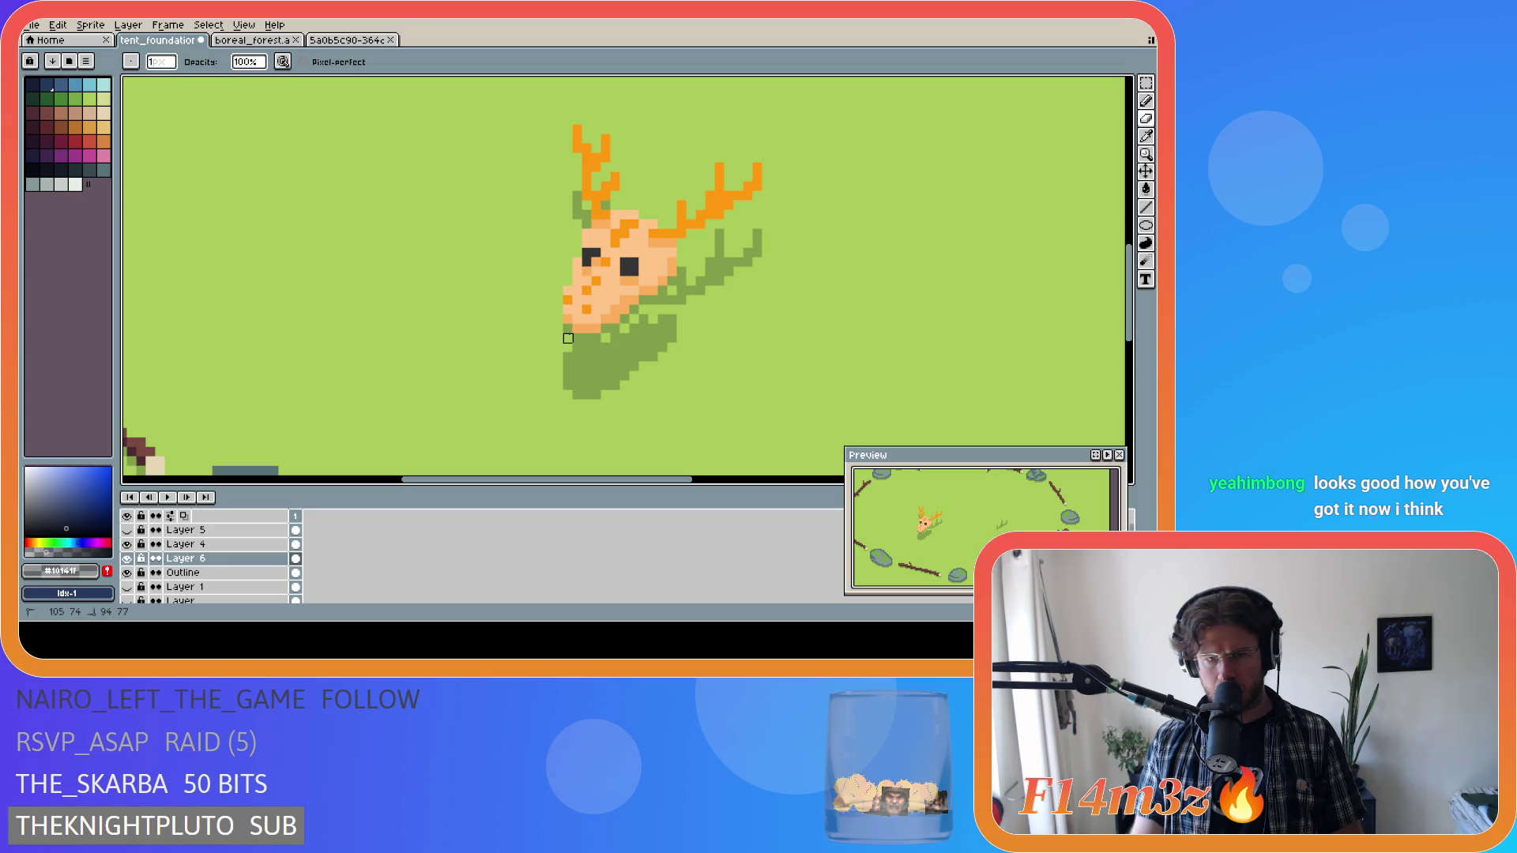
{"action": "left_click_drag", "start_coordinate": [606, 338], "coordinate": [608, 340]}
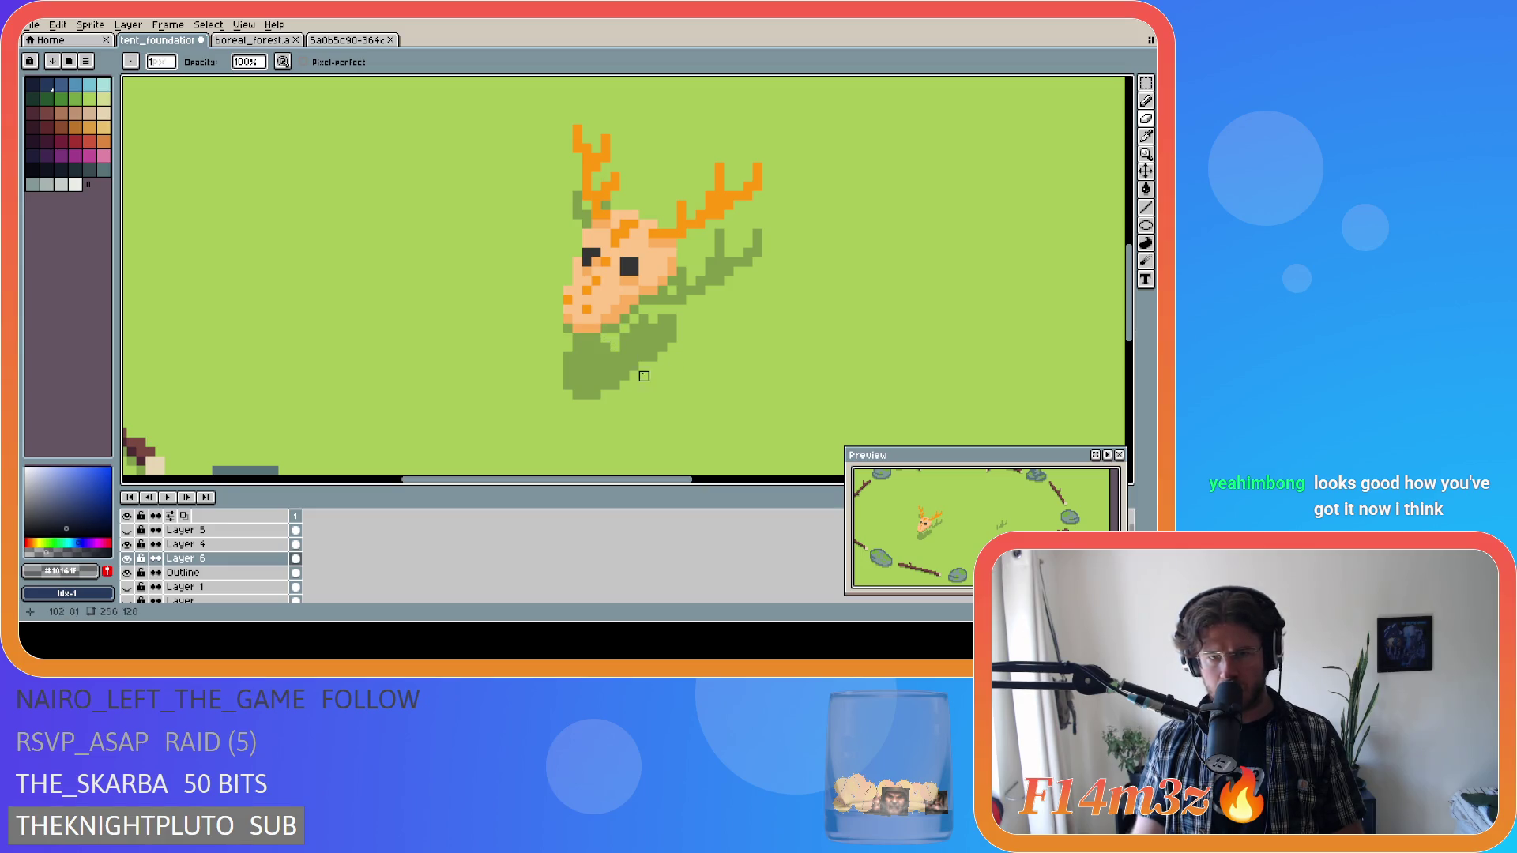
Delete the shadow blob under the skull and erase leftover pixels with the skull layer hidden.
{"action": "key", "text": "w"}
{"action": "left_click", "coordinate": [605, 376]}
{"action": "key", "text": "Delete"}
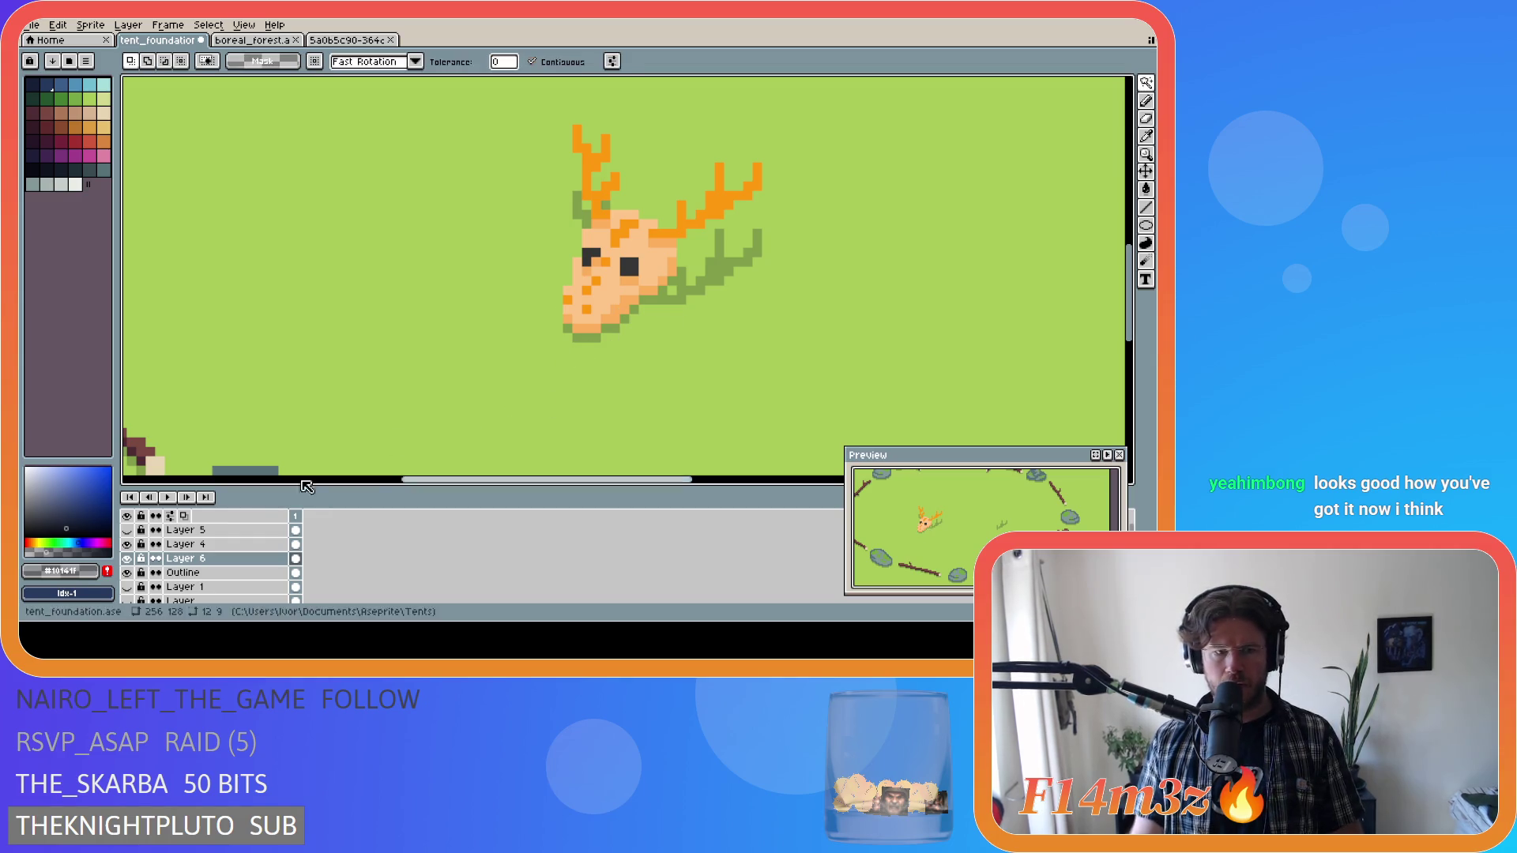
{"action": "left_click", "coordinate": [126, 544]}
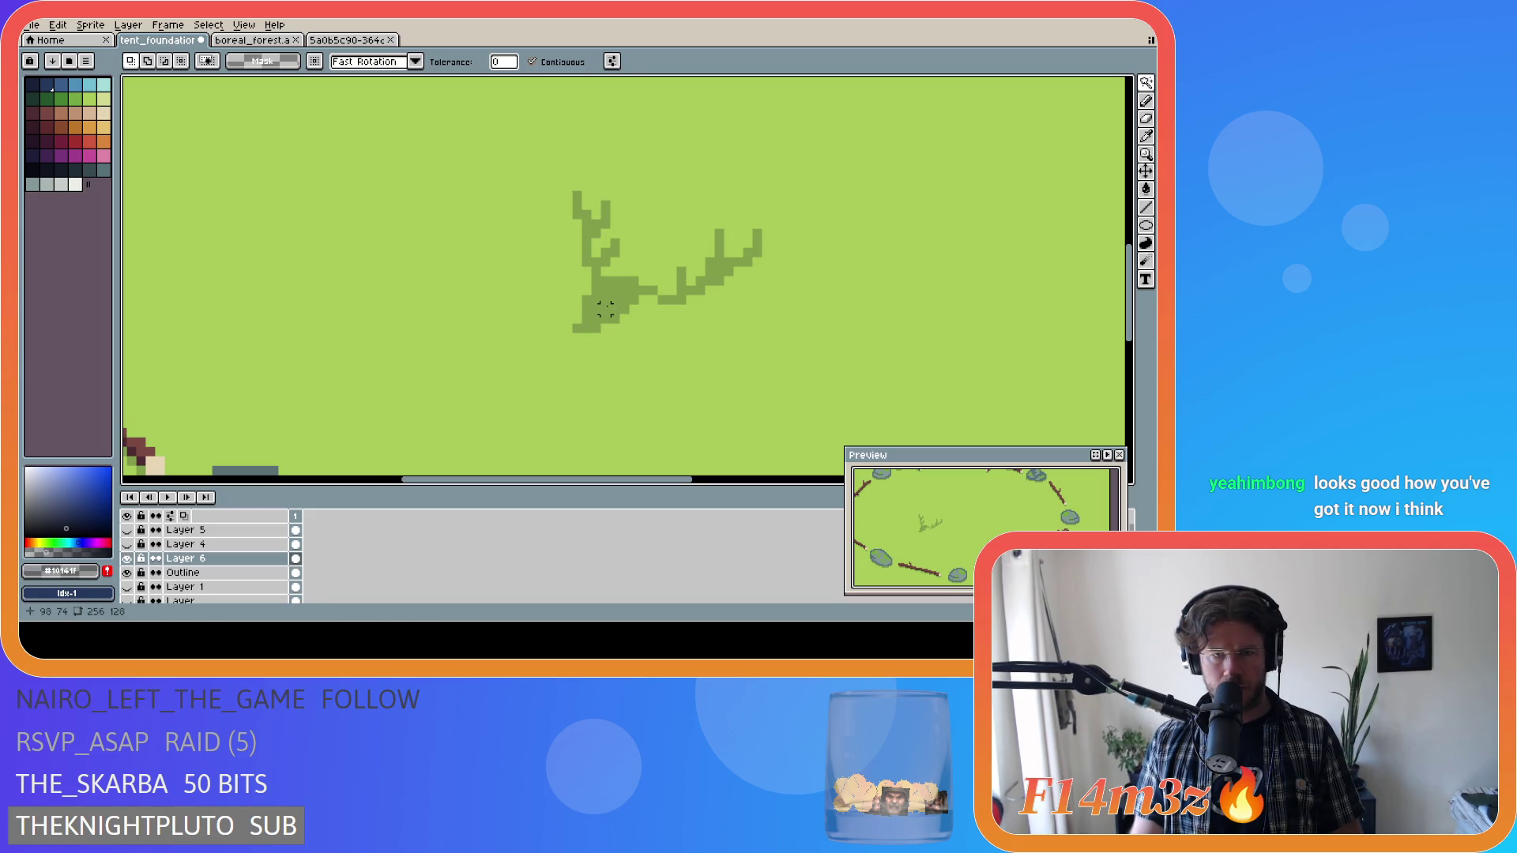
{"action": "key", "text": "e"}
{"action": "mouse_move", "coordinate": [577, 317]}
{"action": "left_mouse_down"}
{"action": "mouse_move", "coordinate": [586, 327]}
{"action": "mouse_move", "coordinate": [634, 282]}
{"action": "mouse_move", "coordinate": [632, 306]}
{"action": "mouse_move", "coordinate": [615, 300]}
{"action": "mouse_move", "coordinate": [595, 327]}
{"action": "left_mouse_up"}
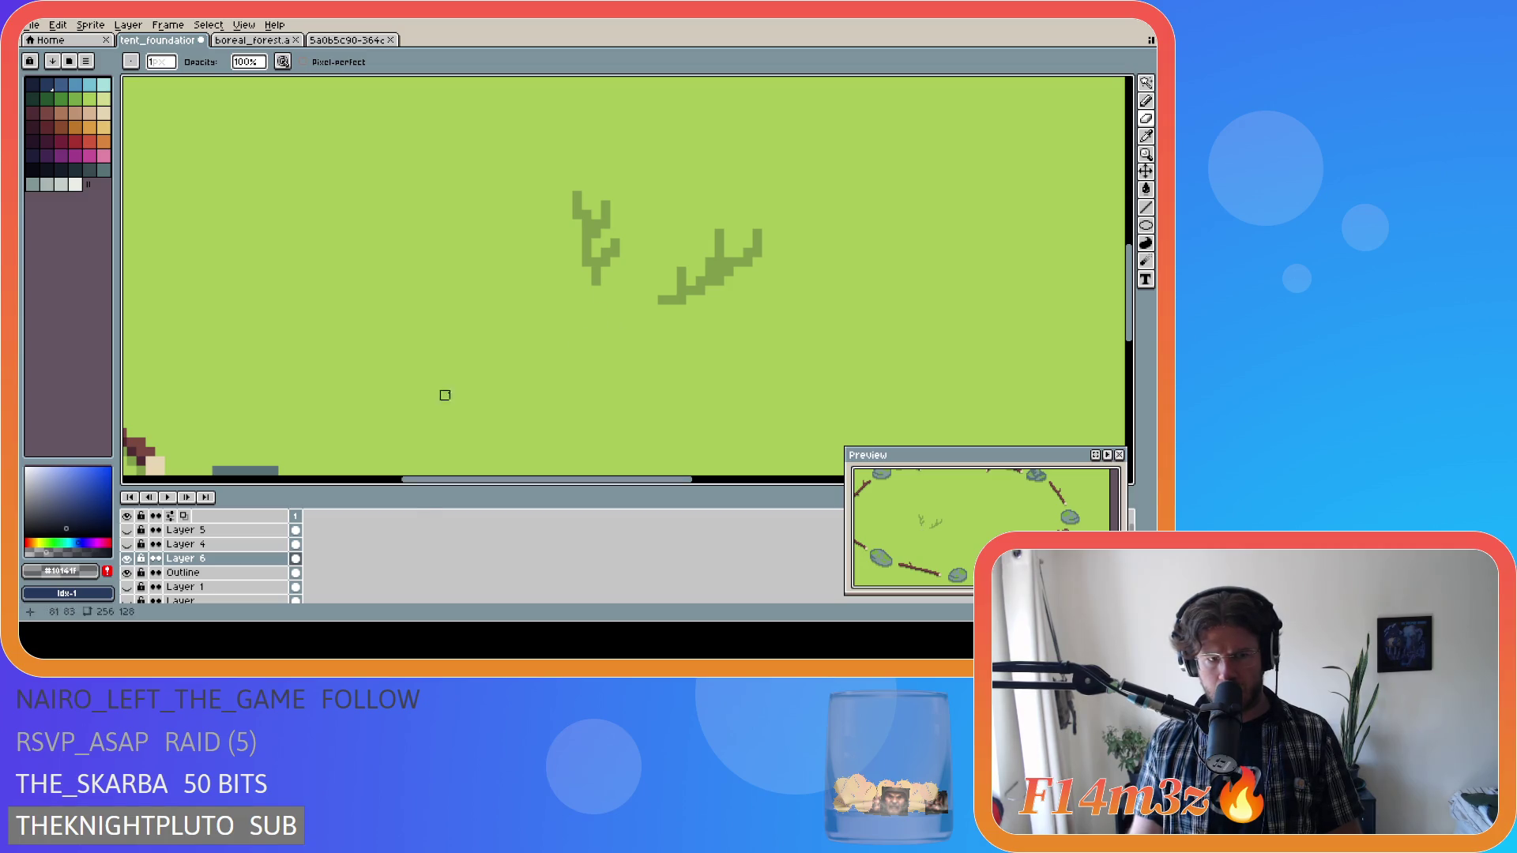
{"action": "left_click", "coordinate": [126, 544]}
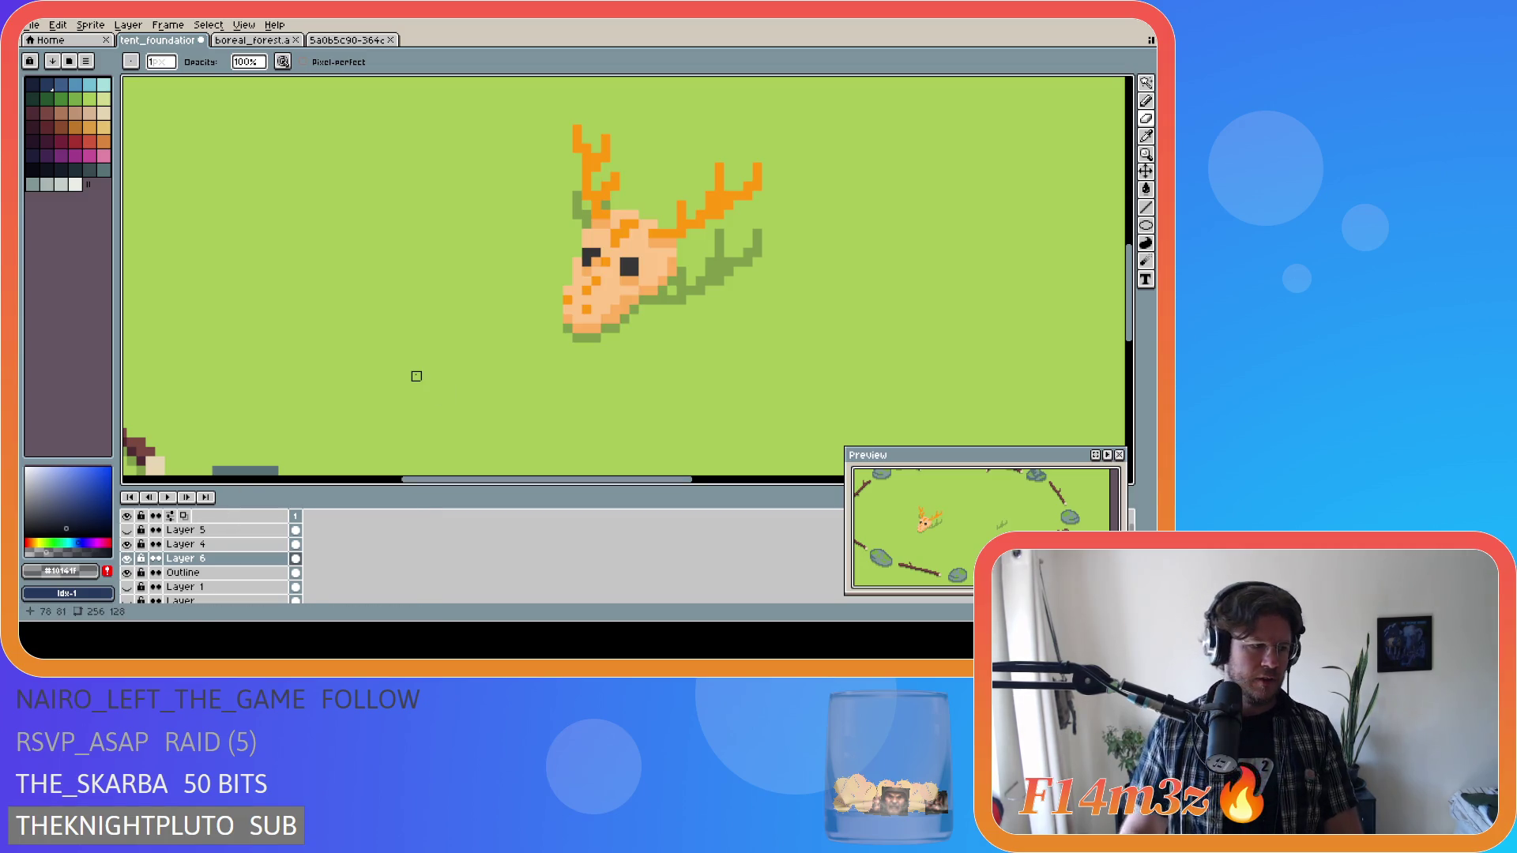
Save the file, eyedrop the shadow green as the drawing colour, and save again.
{"action": "key", "text": "ctrl+s"}
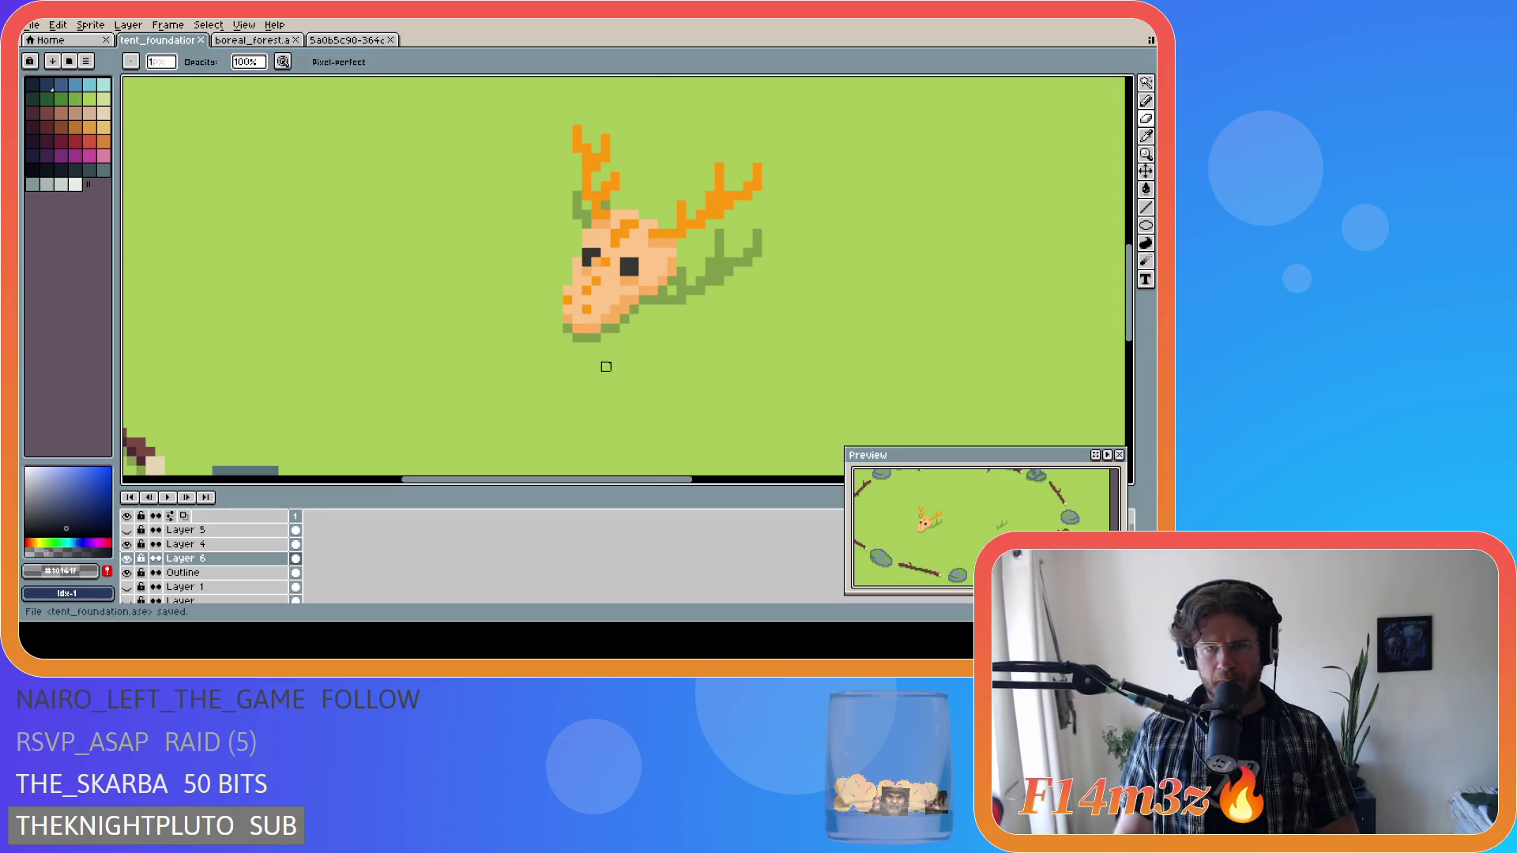
{"action": "scroll", "coordinate": [625, 367], "scroll_direction": "down", "scroll_amount": 1}
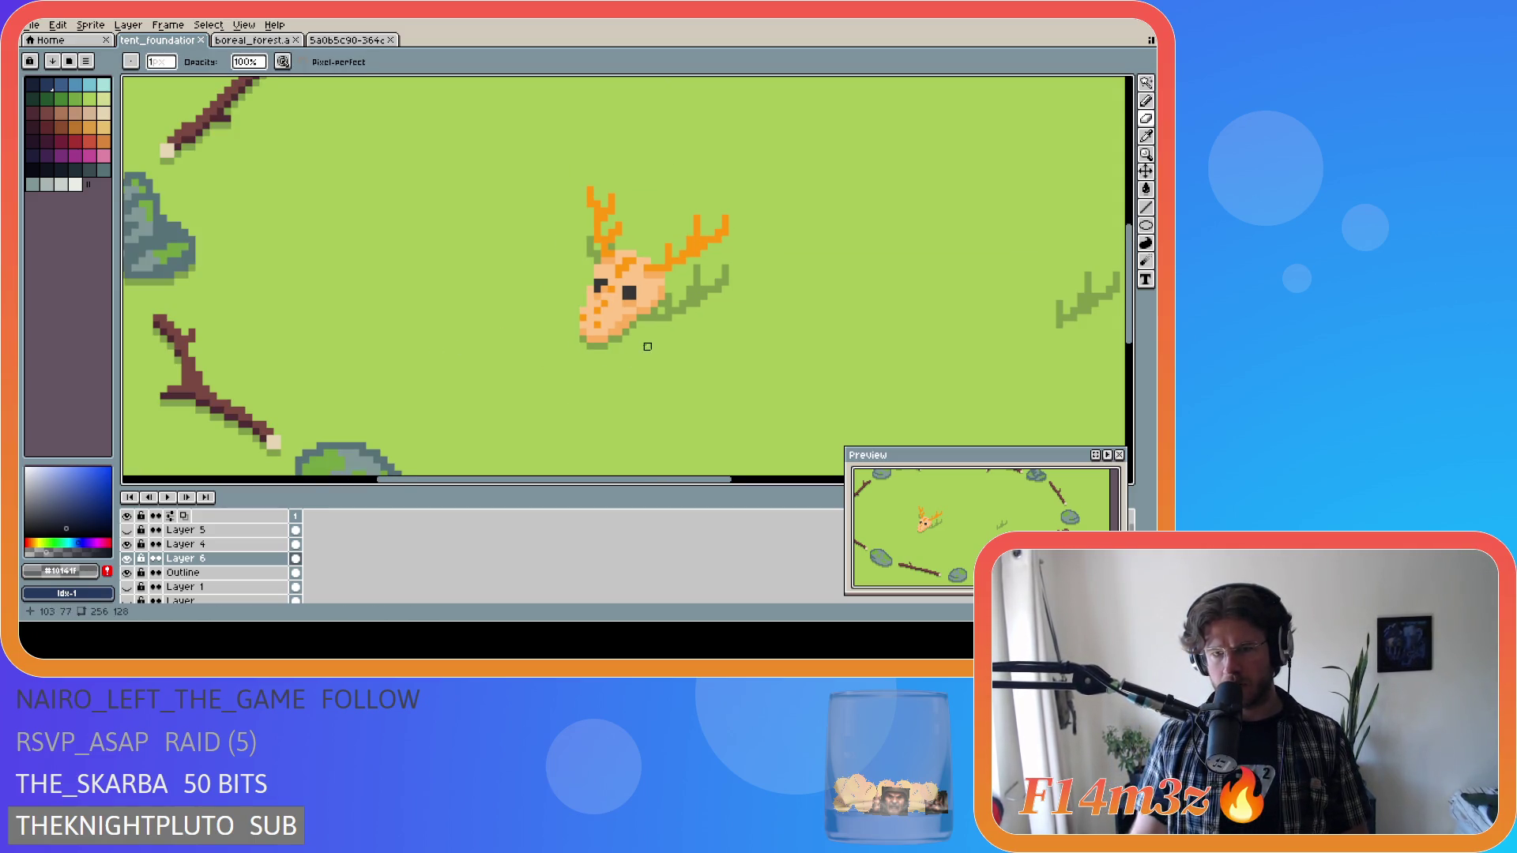
{"action": "scroll", "coordinate": [656, 332], "scroll_direction": "up", "scroll_amount": 1}
{"action": "scroll", "coordinate": [664, 304], "scroll_direction": "up", "scroll_amount": 1}
{"action": "left_click", "coordinate": [656, 278], "text": "alt"}
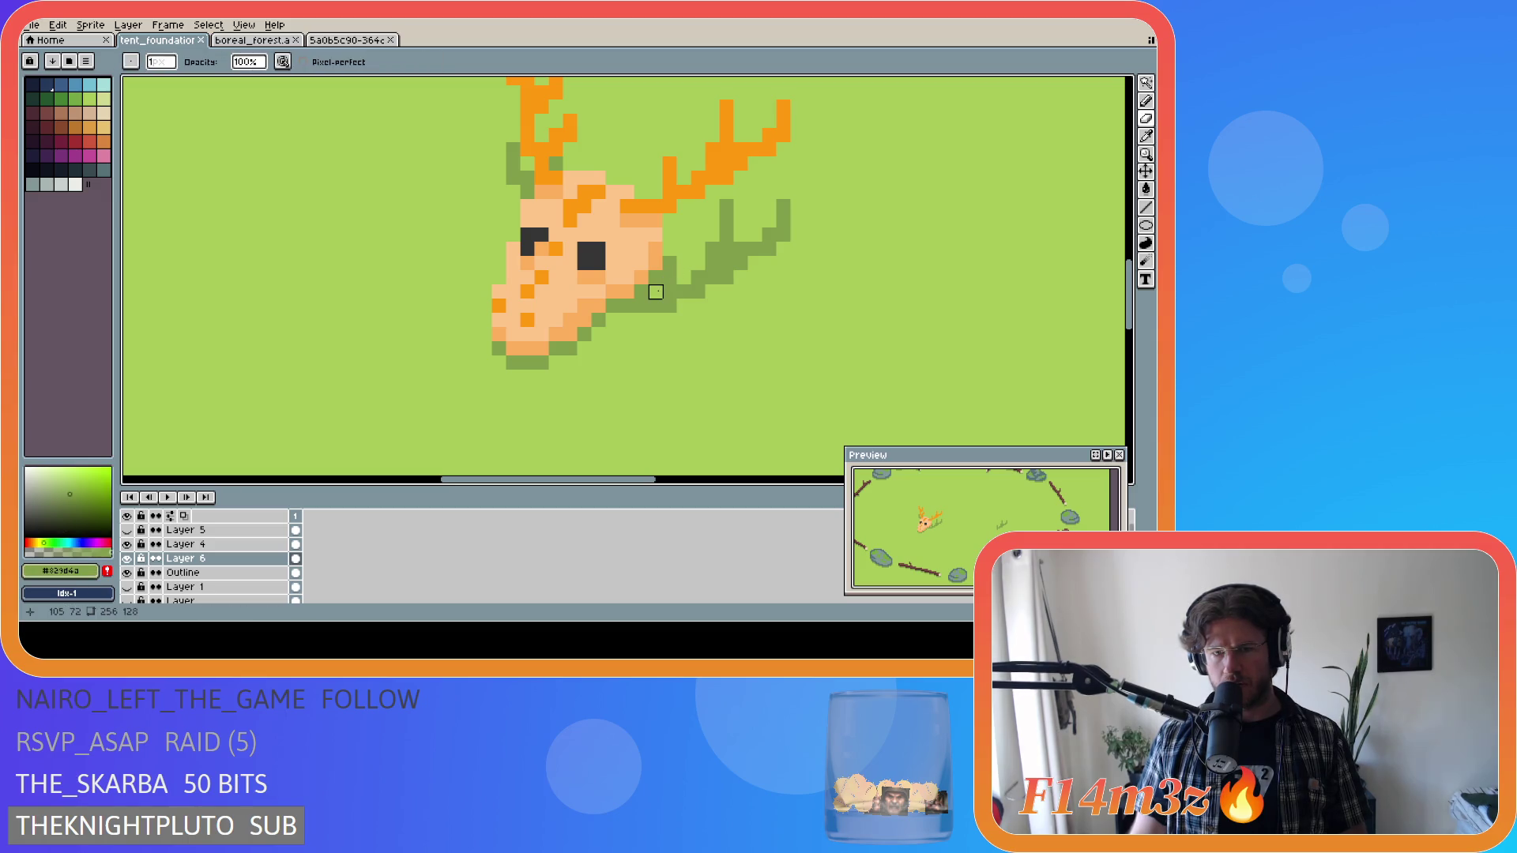
{"action": "scroll", "coordinate": [663, 411], "scroll_direction": "down", "scroll_amount": 3}
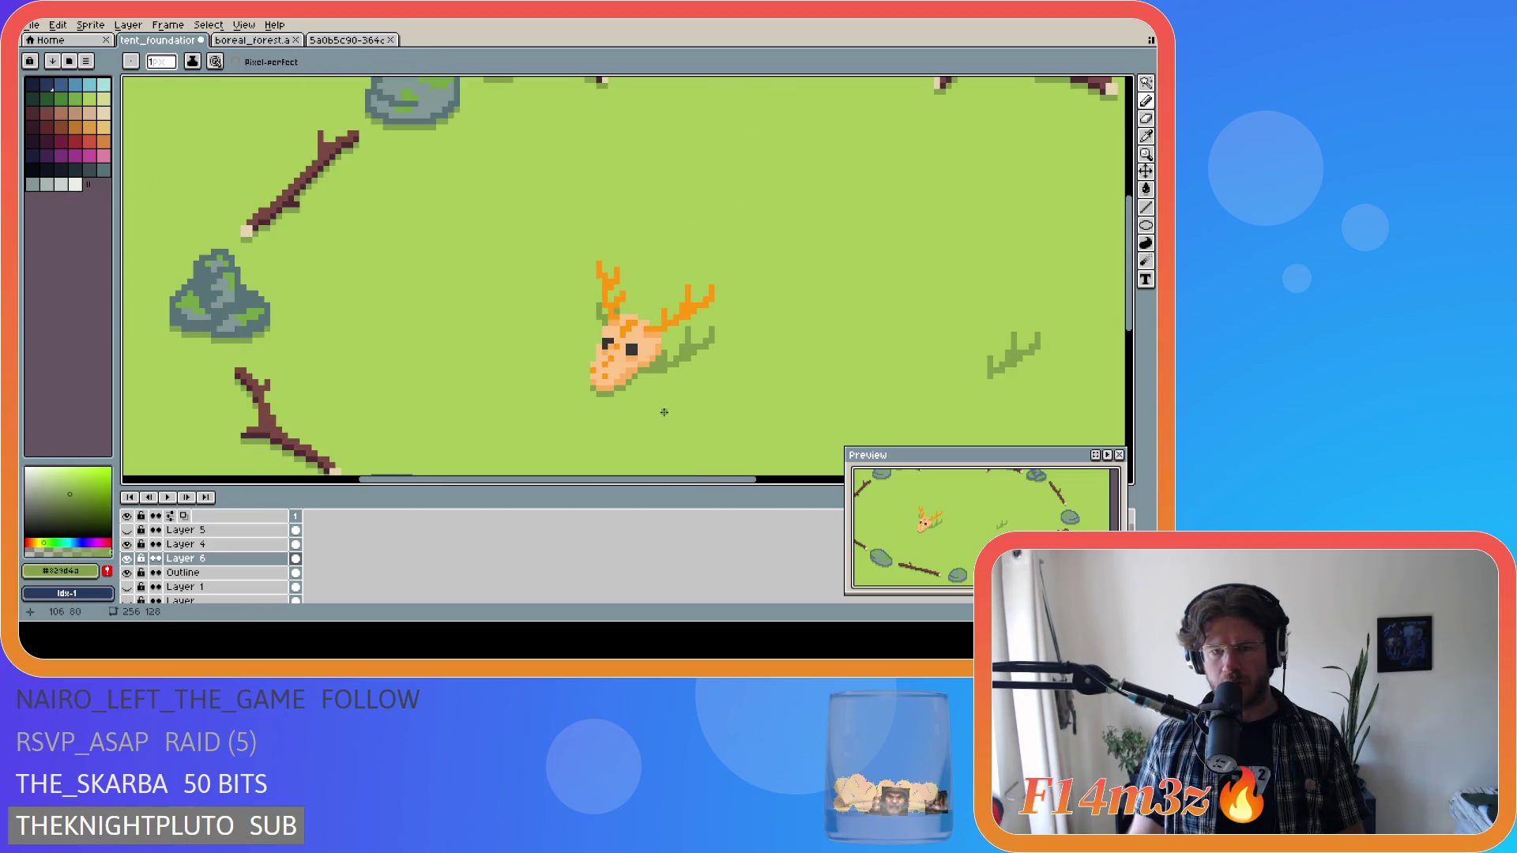
{"action": "scroll", "coordinate": [673, 406], "scroll_direction": "up", "scroll_amount": 2}
{"action": "key", "text": "ctrl+s"}
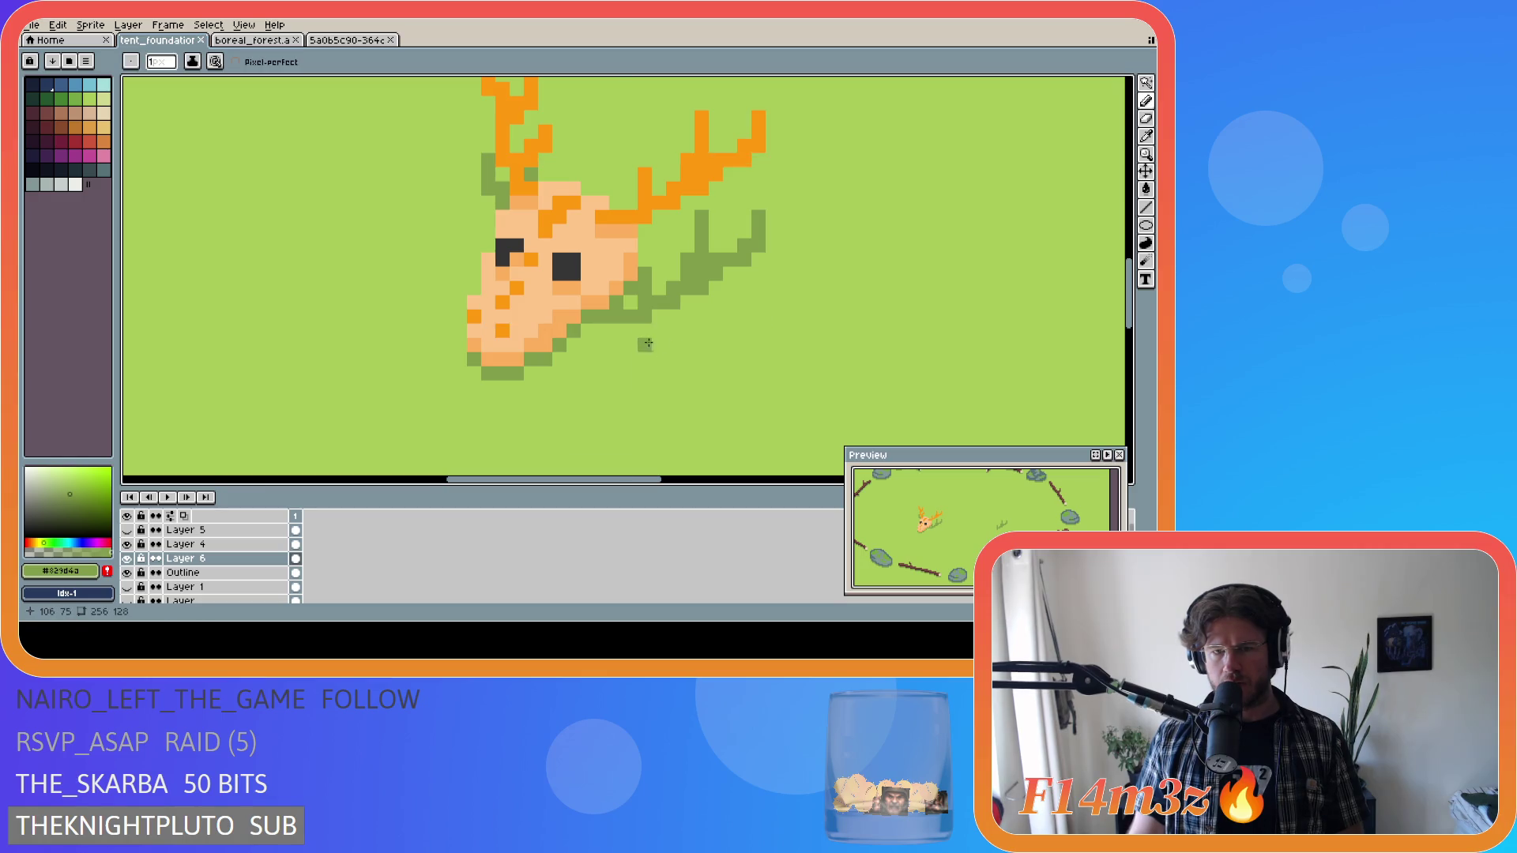
{"action": "scroll", "coordinate": [650, 338], "scroll_direction": "up", "scroll_amount": 1}
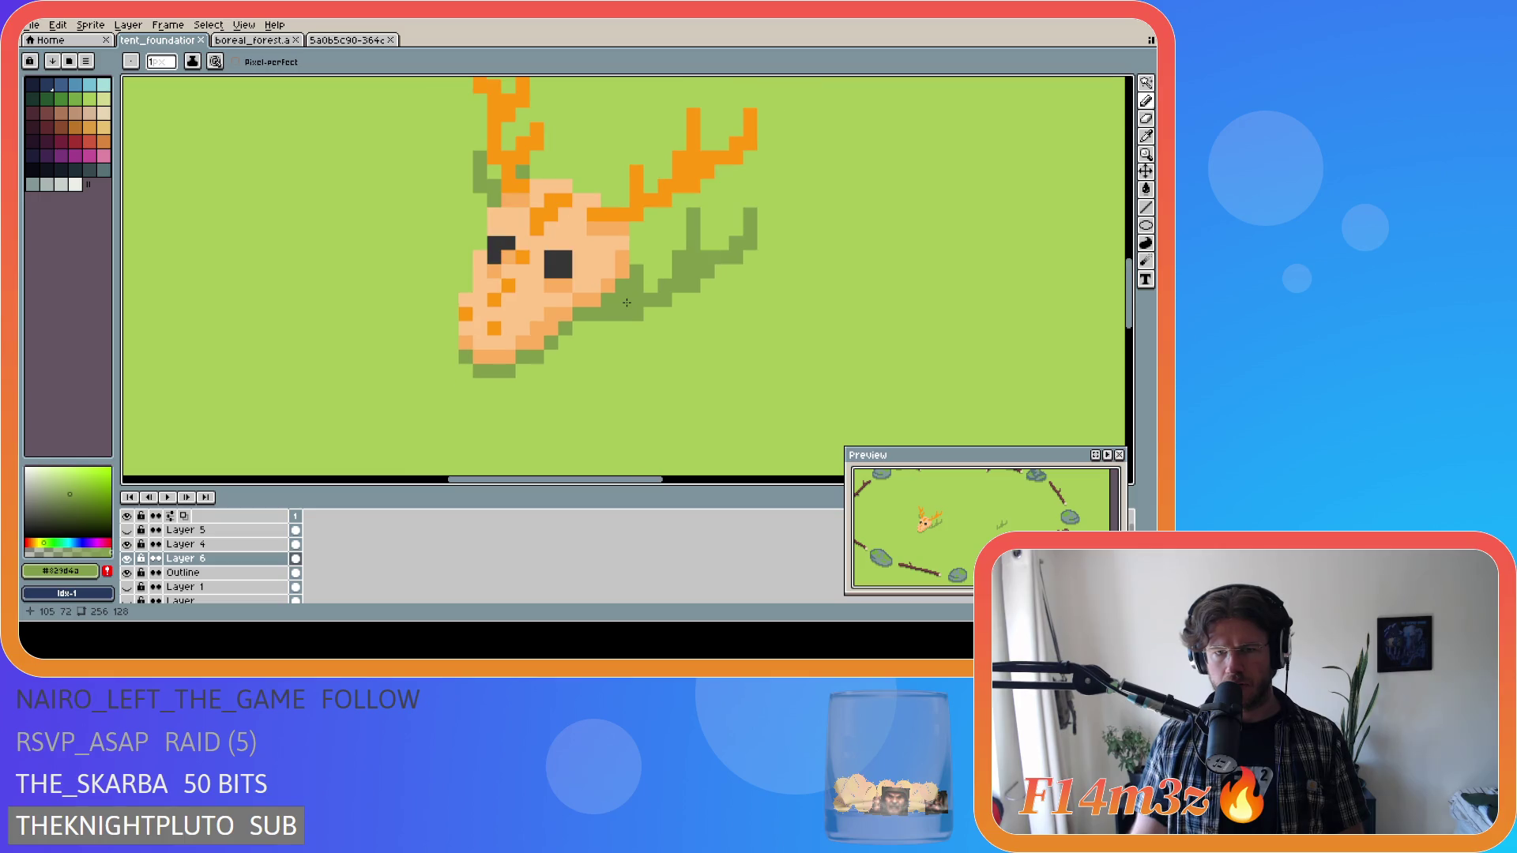
With the Pencil, fill pixels at the antler base and gaps in the shadow antler.
{"action": "key", "text": "b"}
{"action": "left_click", "coordinate": [637, 314]}
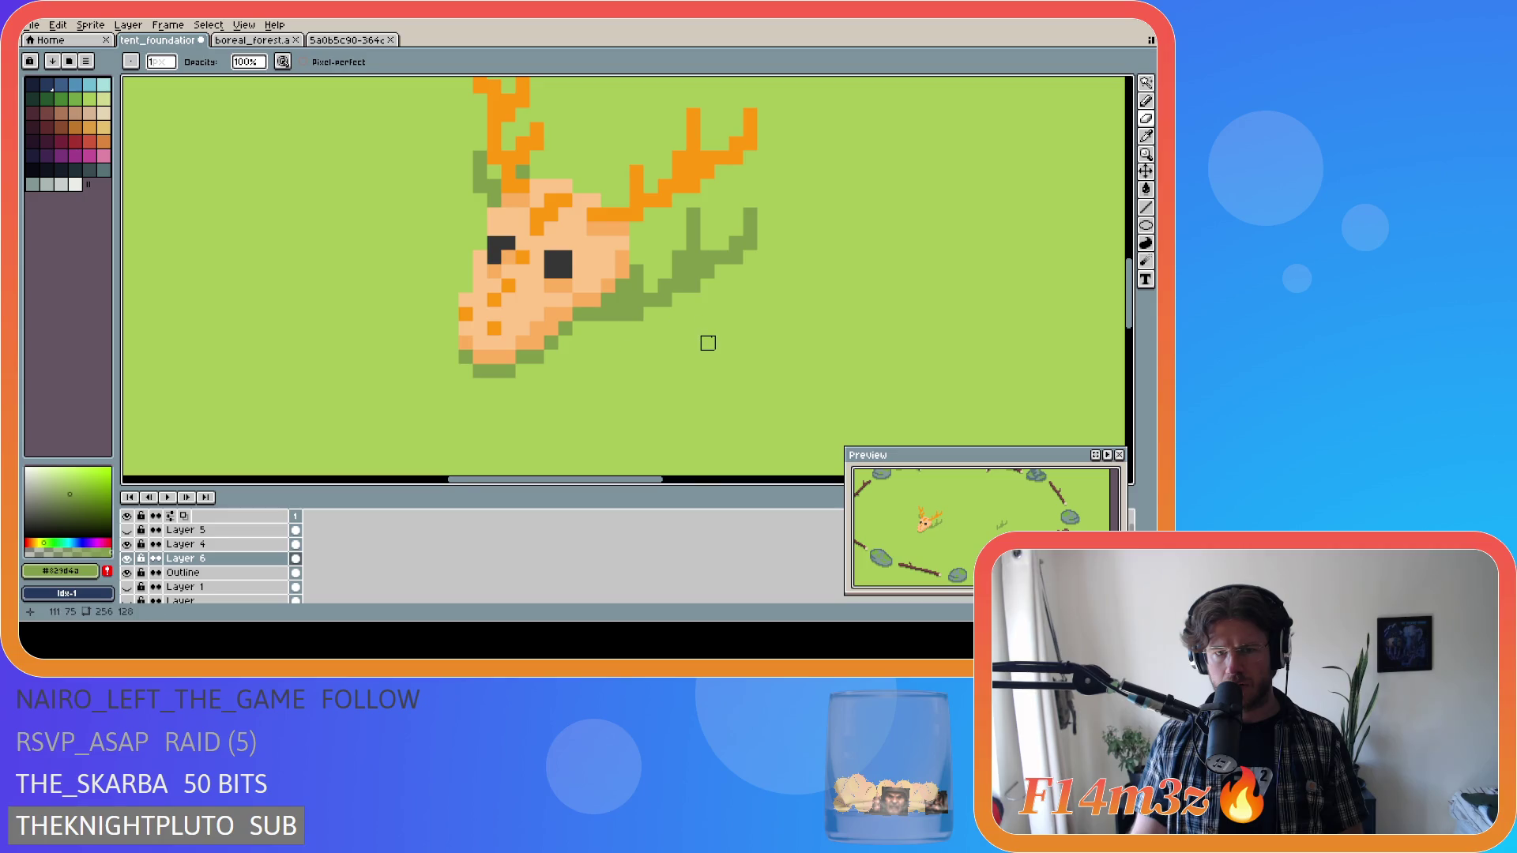
{"action": "scroll", "coordinate": [652, 332], "scroll_direction": "down", "scroll_amount": 1}
{"action": "scroll", "coordinate": [656, 336], "scroll_direction": "up", "scroll_amount": 1}
{"action": "scroll", "coordinate": [663, 343], "scroll_direction": "left", "scroll_amount": 1}
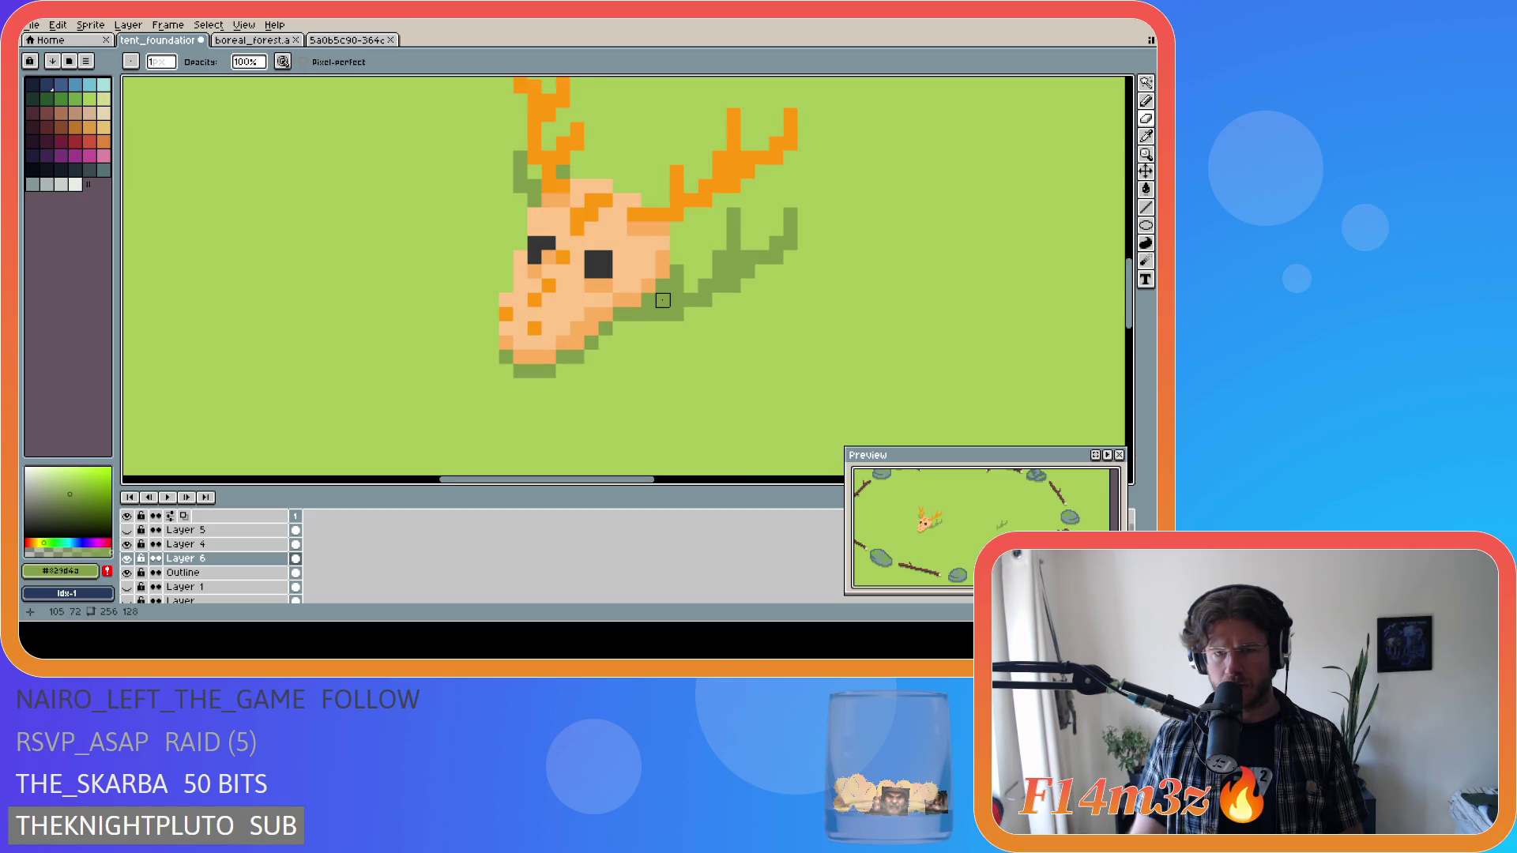
{"action": "left_click", "coordinate": [663, 215]}
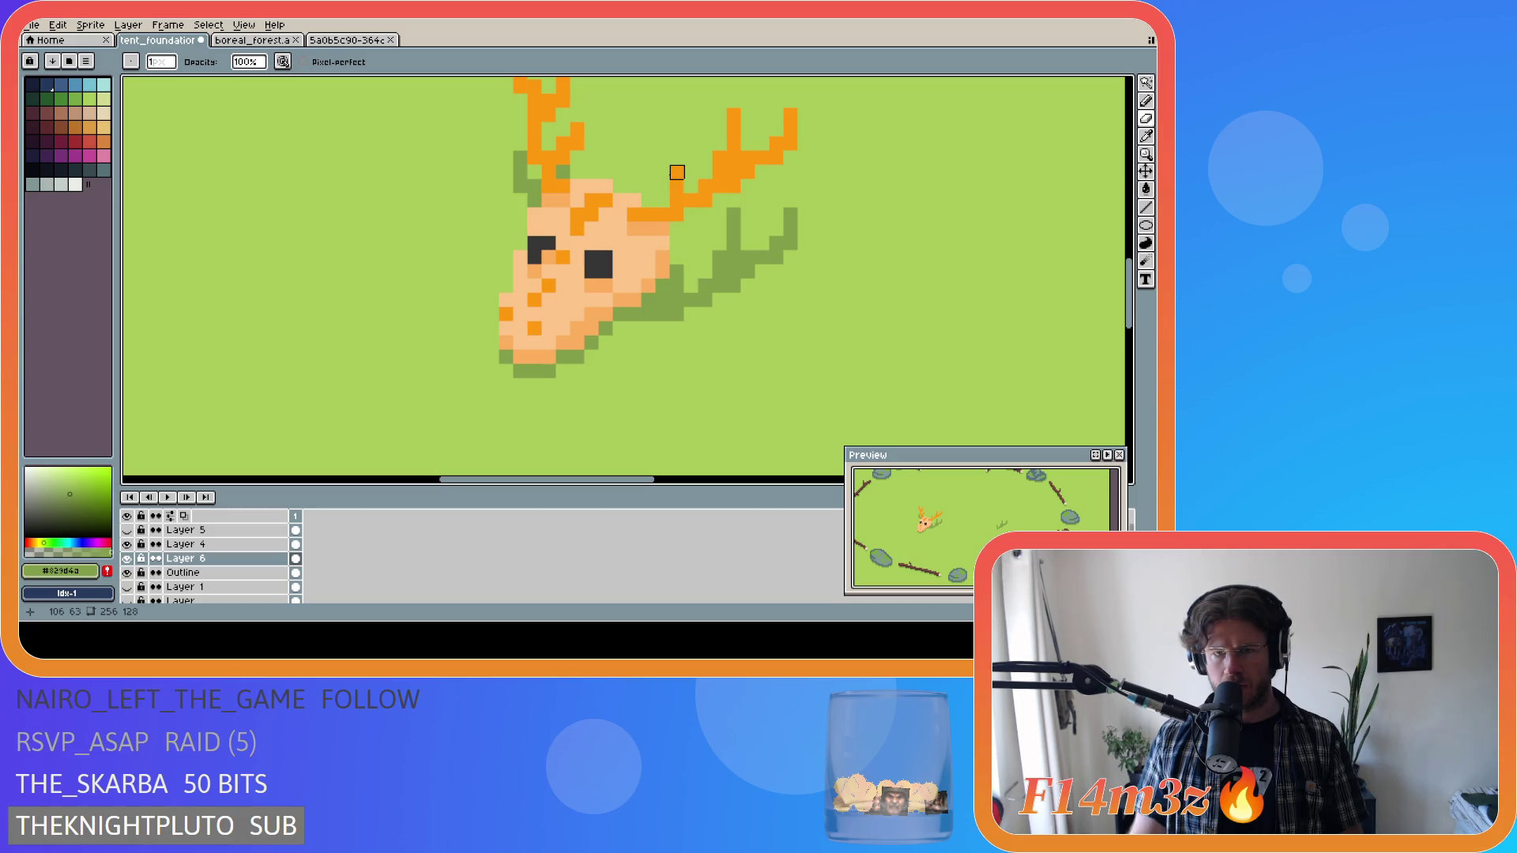
{"action": "left_click", "coordinate": [677, 272]}
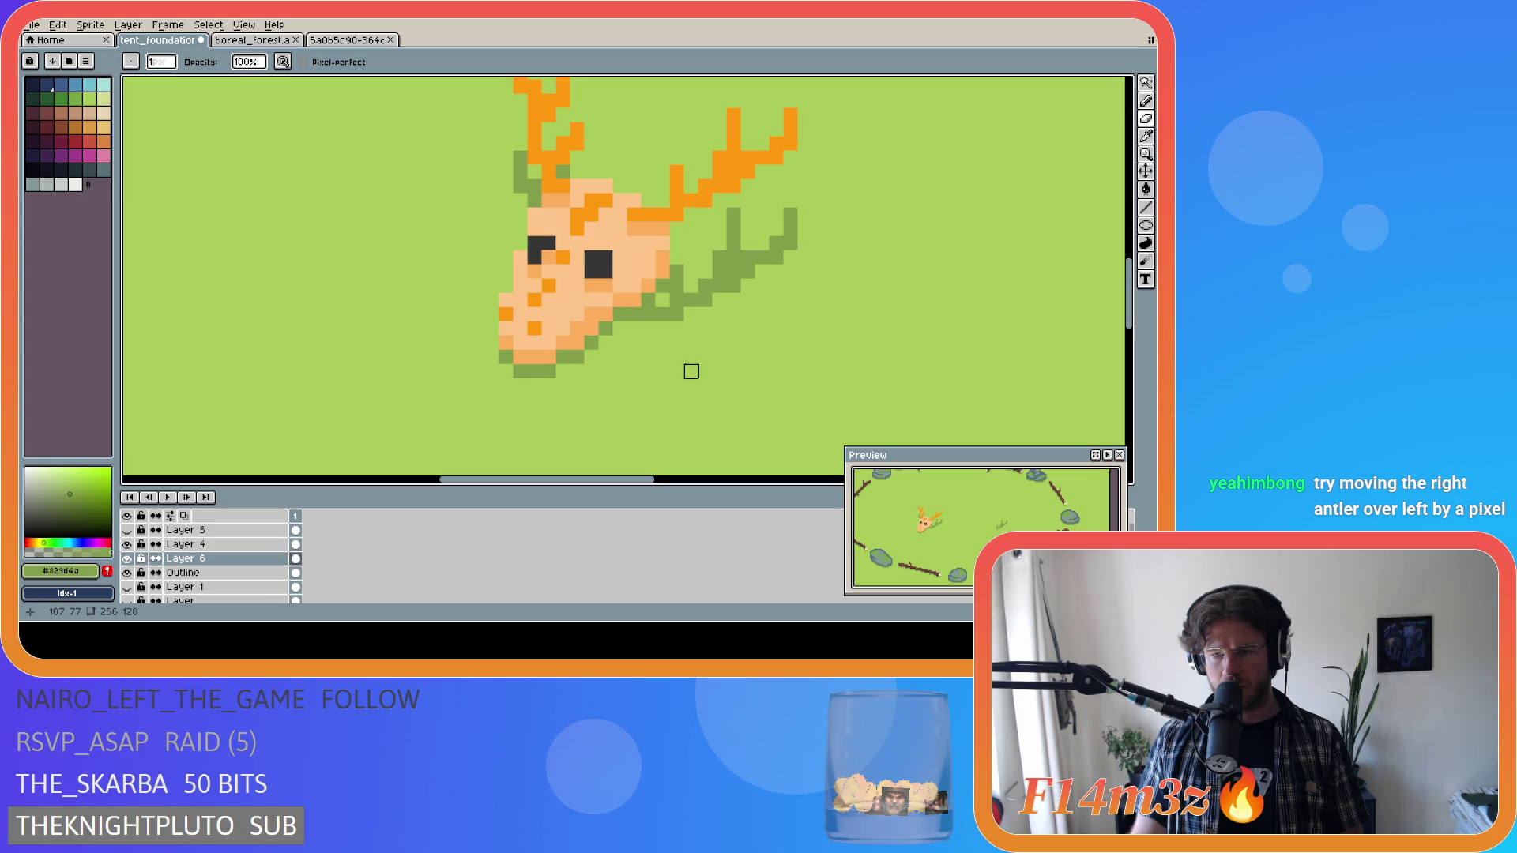
{"action": "key", "text": "ctrl+z"}
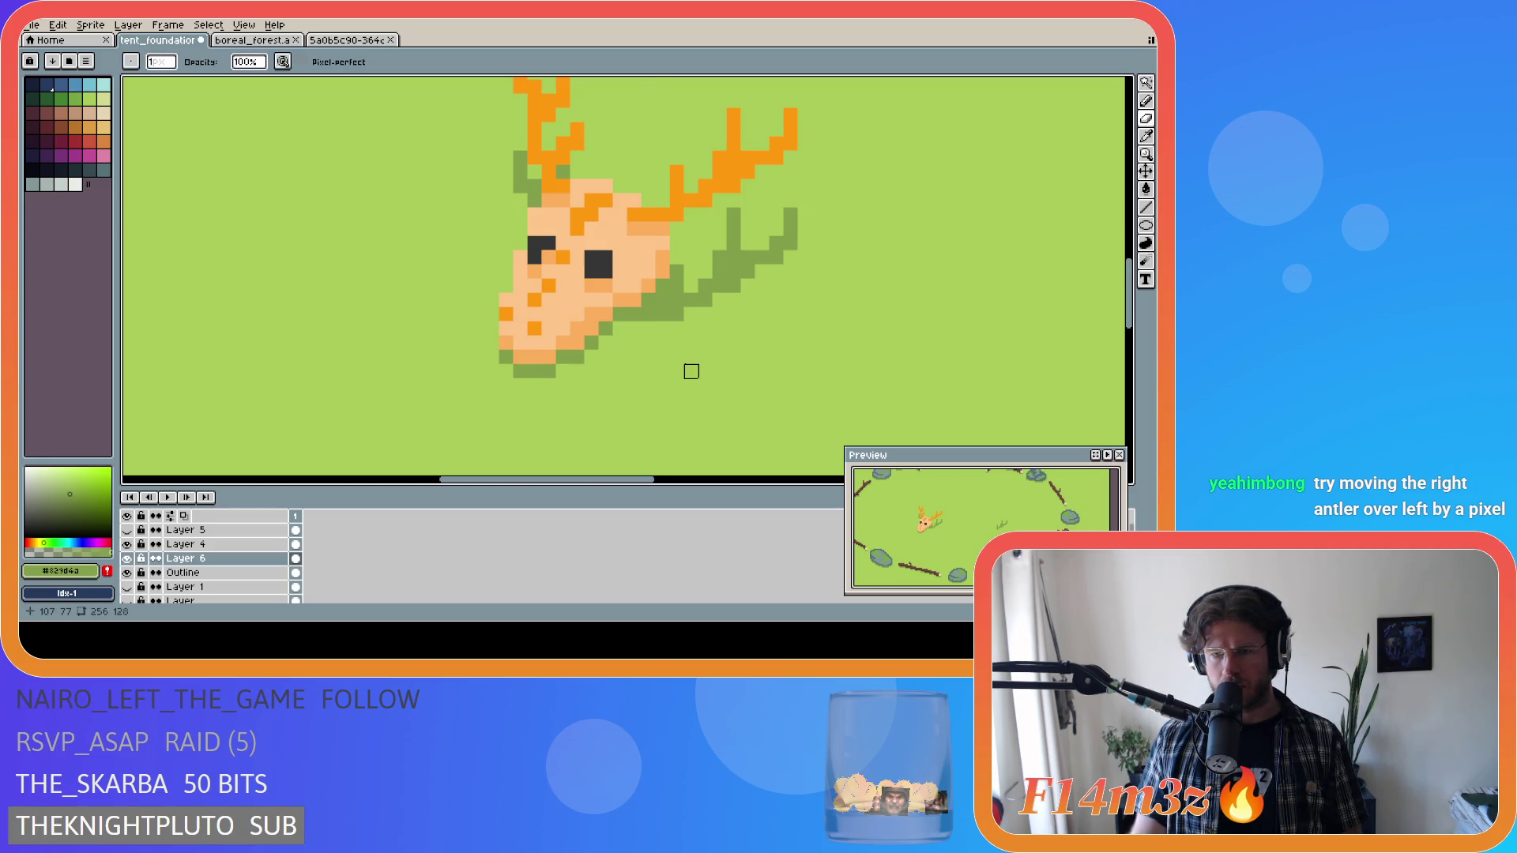
Check the shadow's alignment, undoing and redoing the last pixel edit.
{"action": "key", "text": "v"}
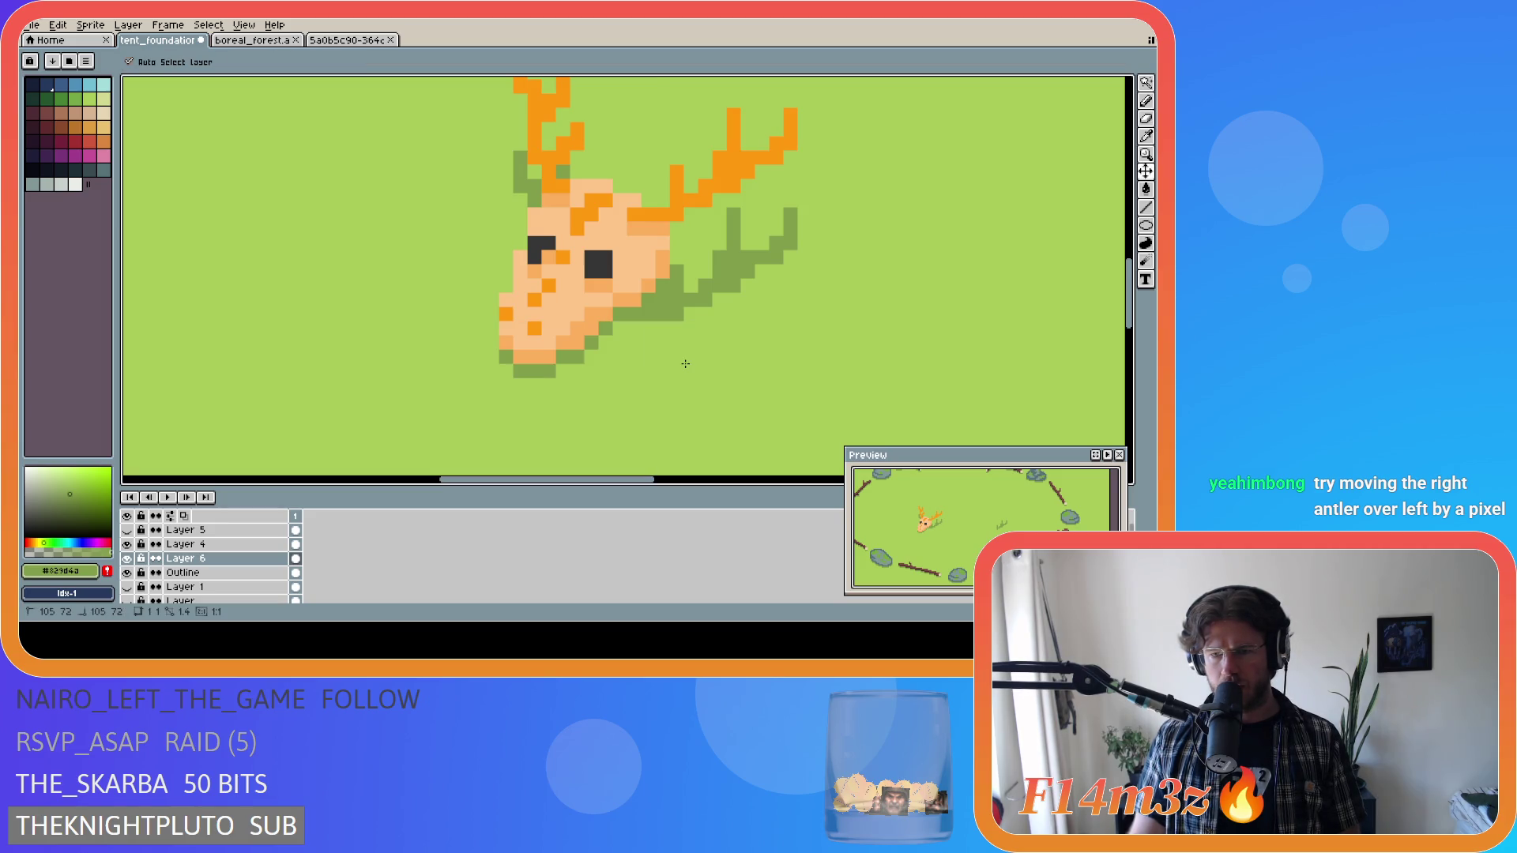
{"action": "key", "text": "b"}
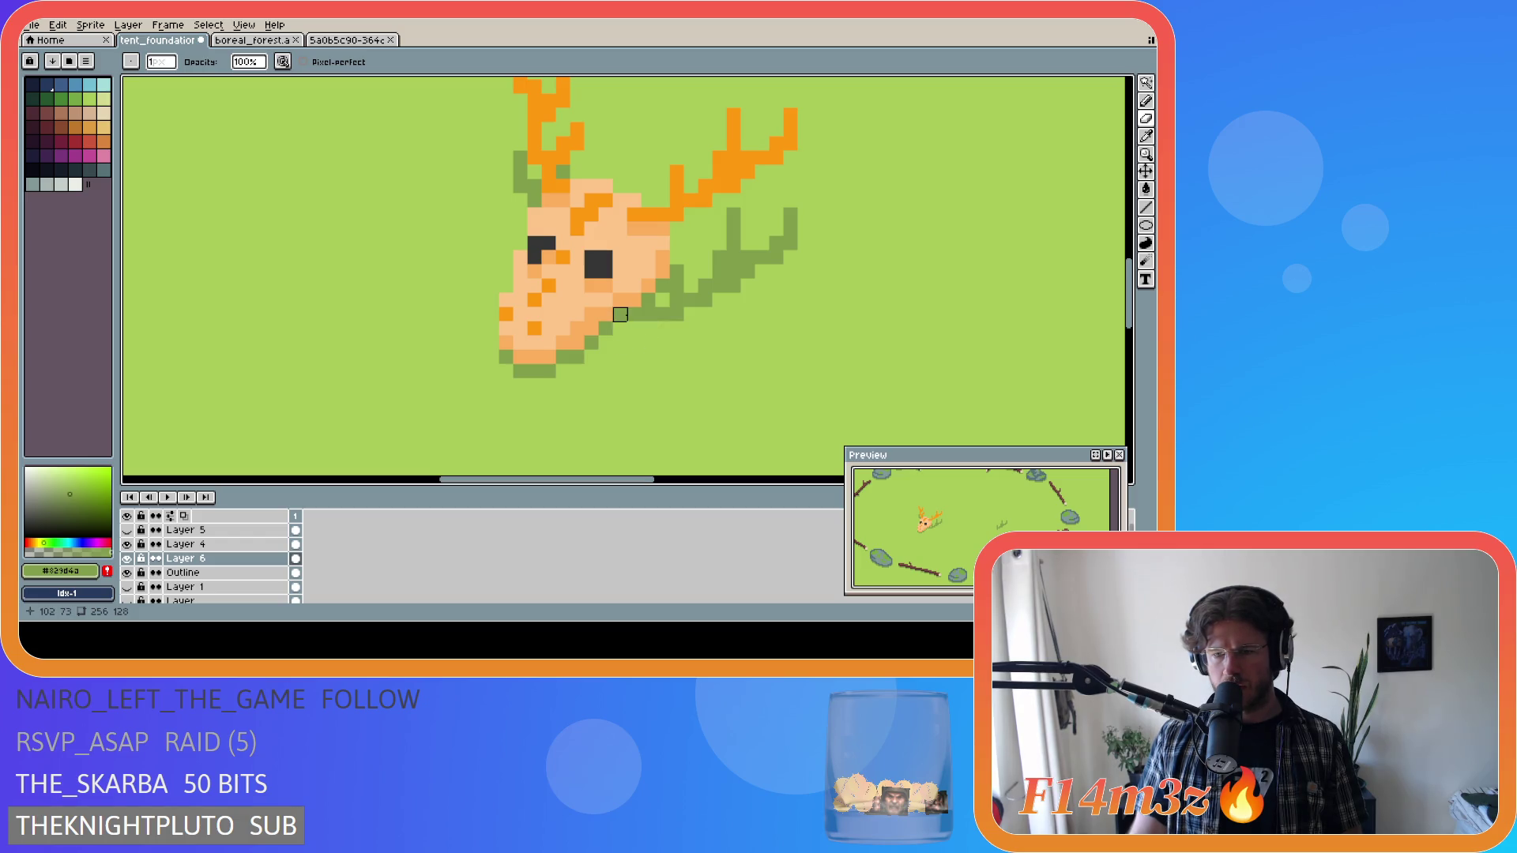
{"action": "key", "text": "ctrl"}
{"action": "key", "text": "ctrl+z"}
{"action": "key", "text": "ctrl+y"}
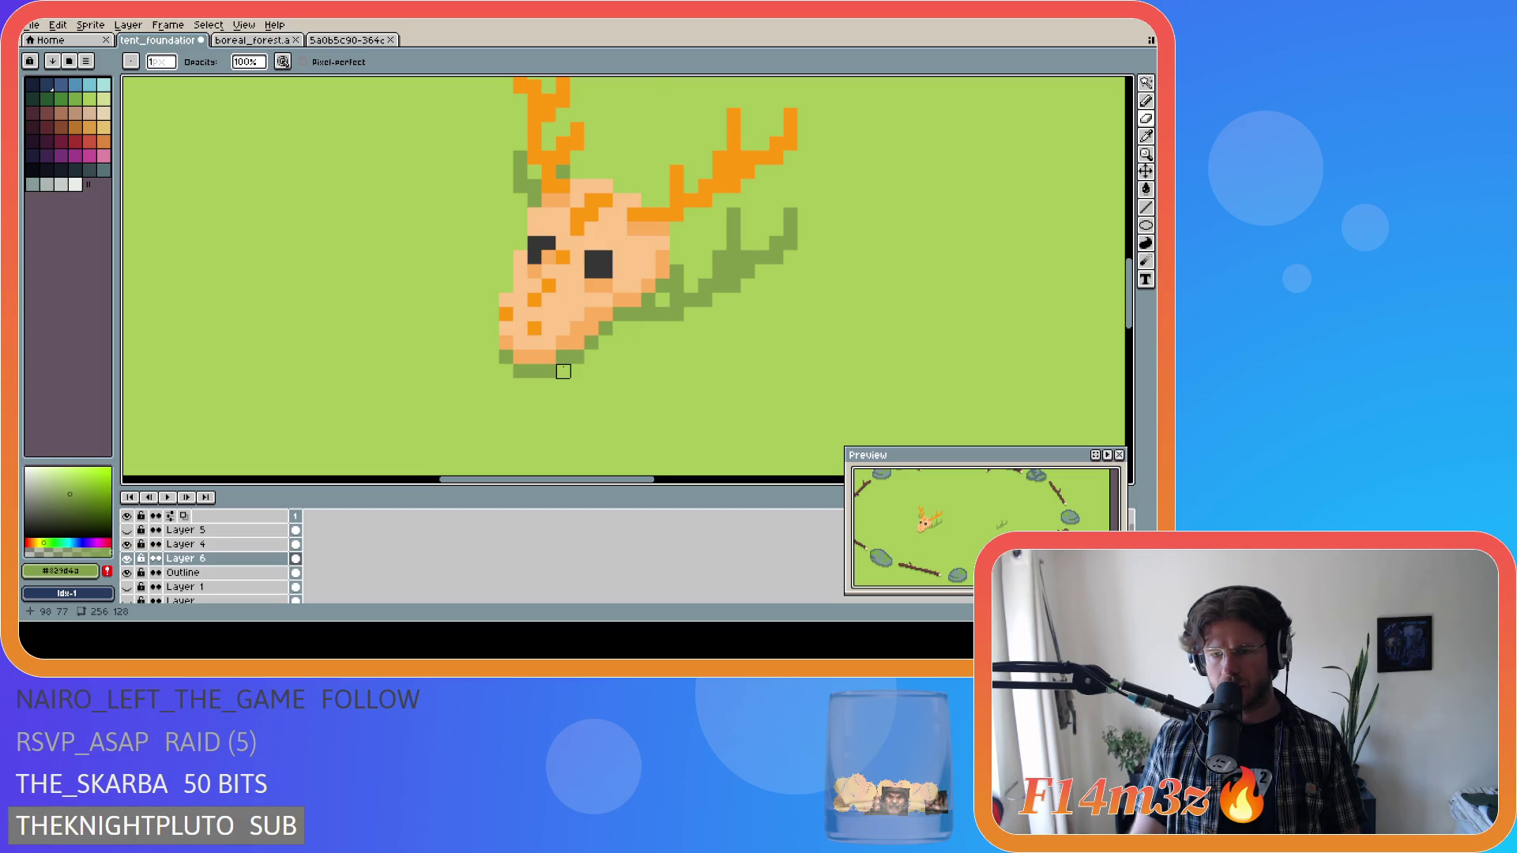
{"action": "key", "text": "ctrl"}
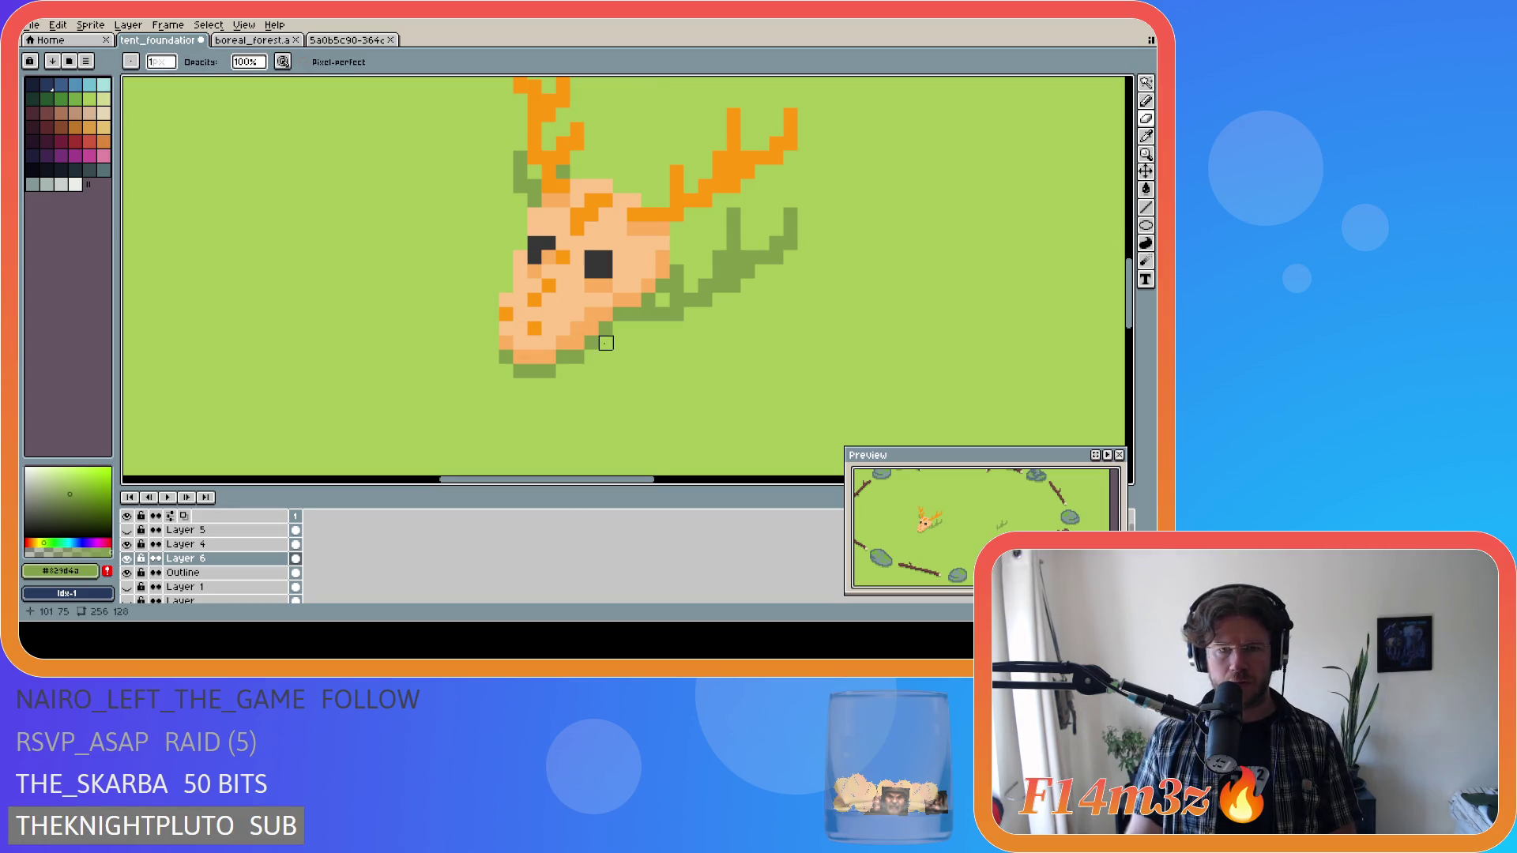
Nudge the green antler shadow on Layer 6 up one pixel.
{"action": "key", "text": "m"}
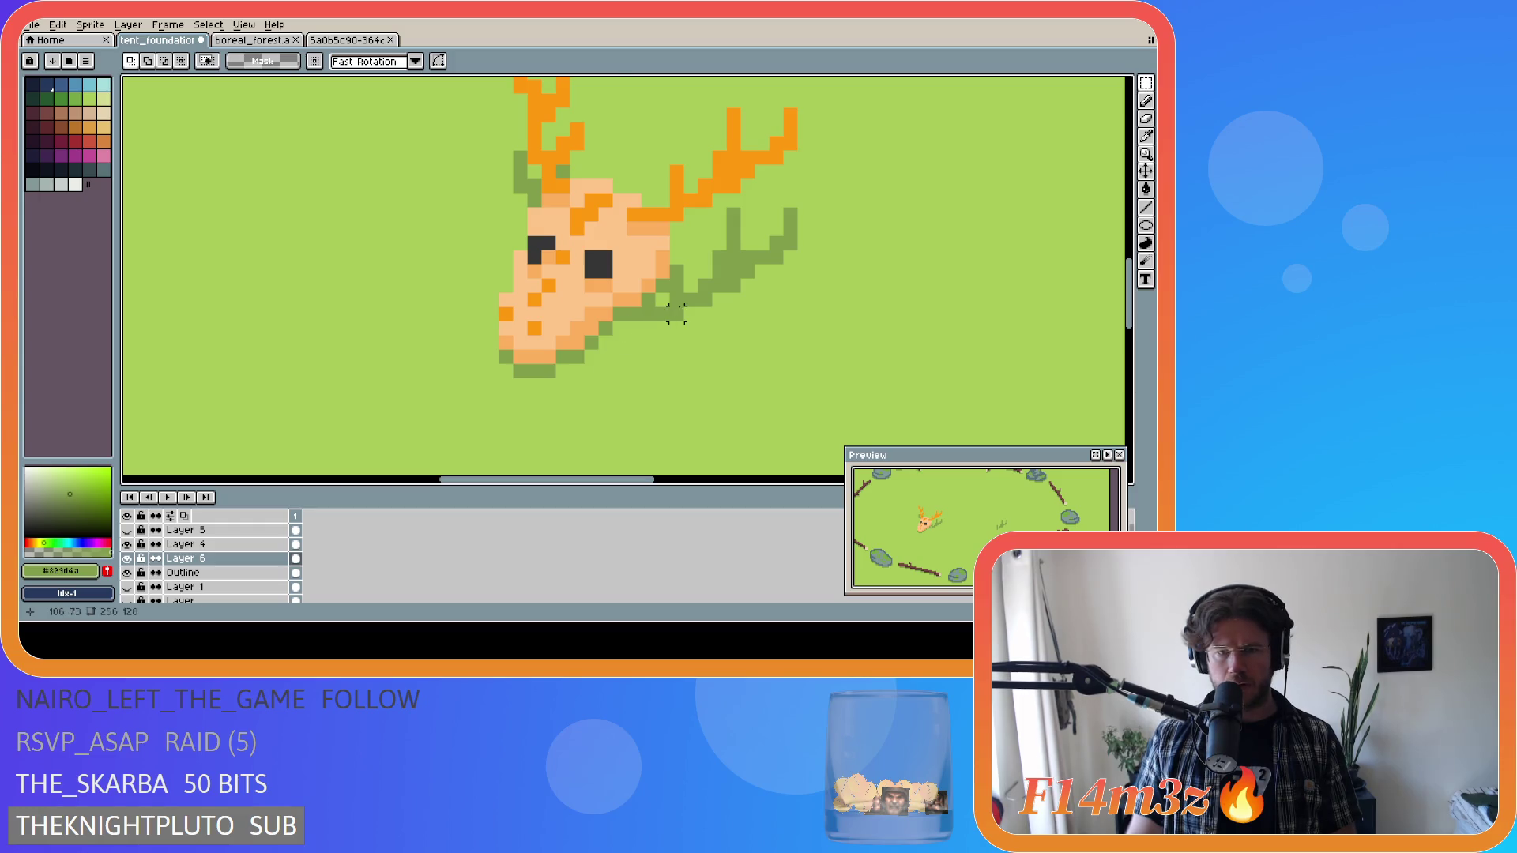
{"action": "left_click", "coordinate": [1146, 172]}
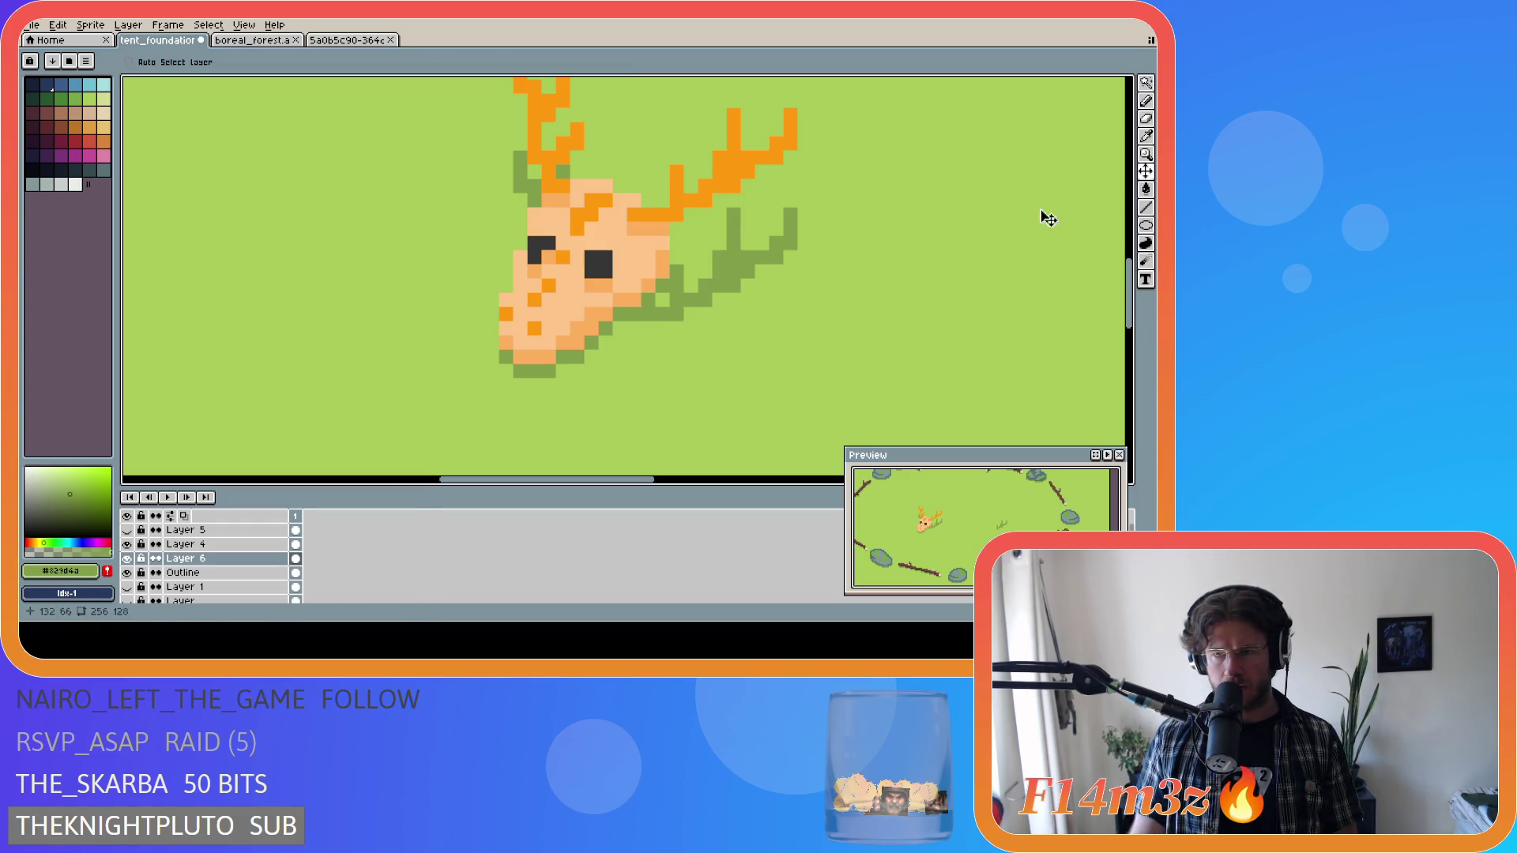
{"action": "left_click_drag", "start_coordinate": [695, 299], "coordinate": [702, 293]}
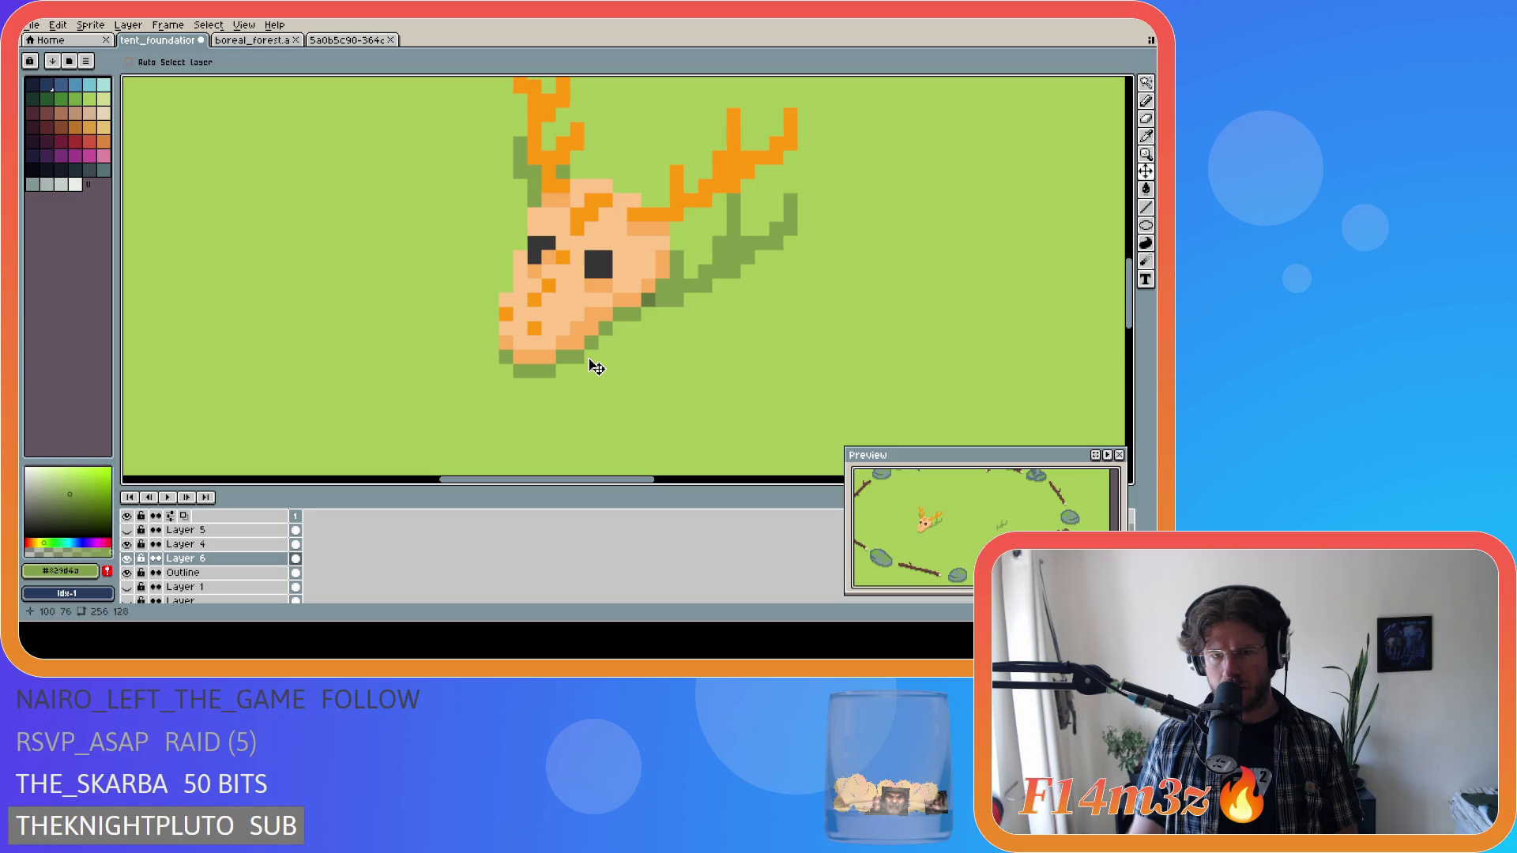
Add a green pixel to the antler shadow with the Pencil.
{"action": "key", "text": "b"}
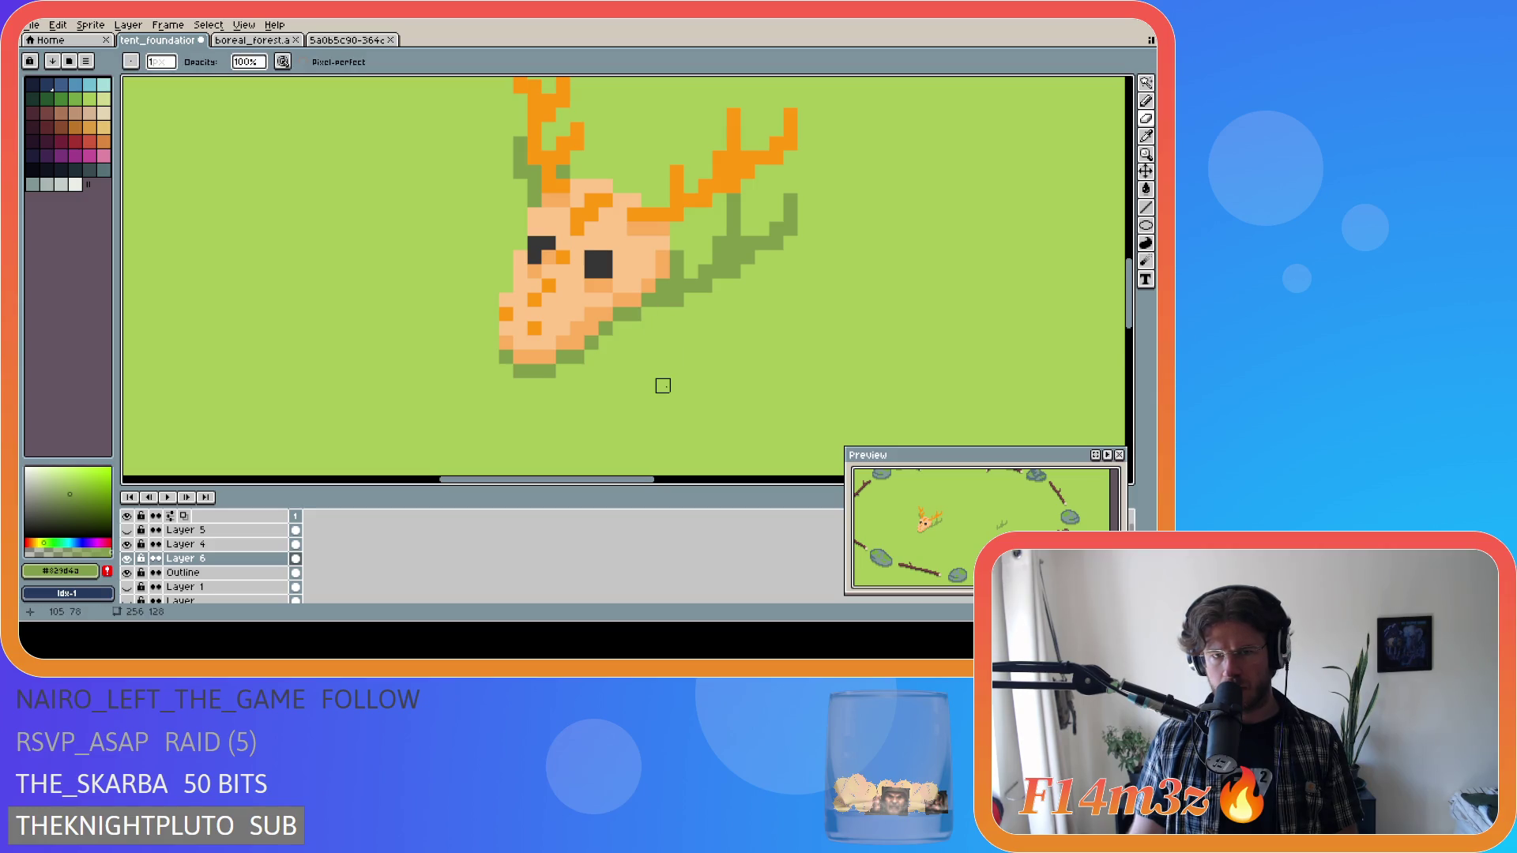
{"action": "scroll", "coordinate": [663, 385], "scroll_direction": "down", "scroll_amount": 3}
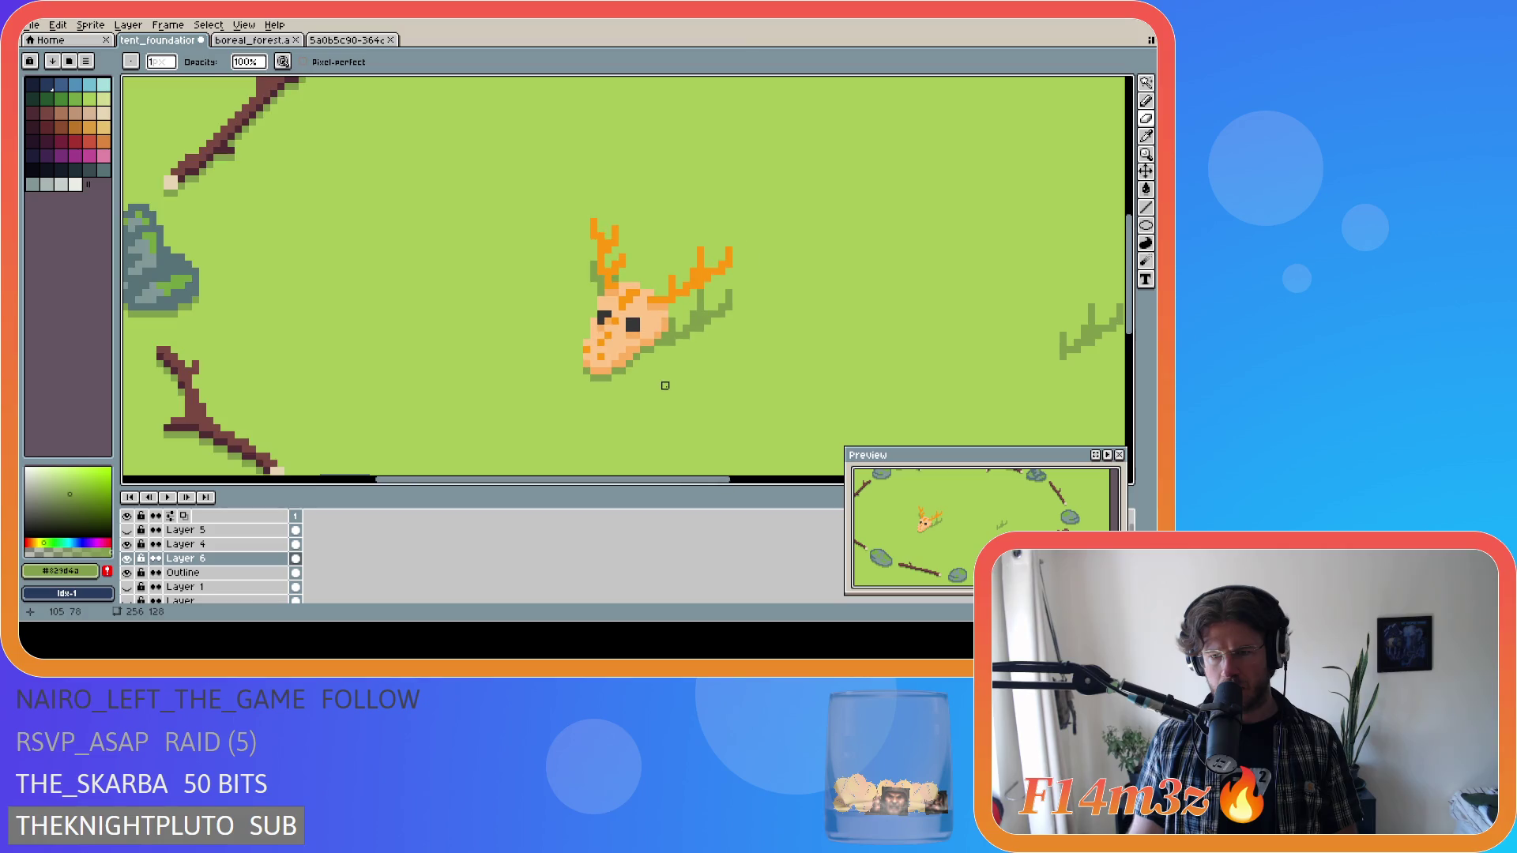
{"action": "scroll", "coordinate": [703, 399], "scroll_direction": "down", "scroll_amount": 1}
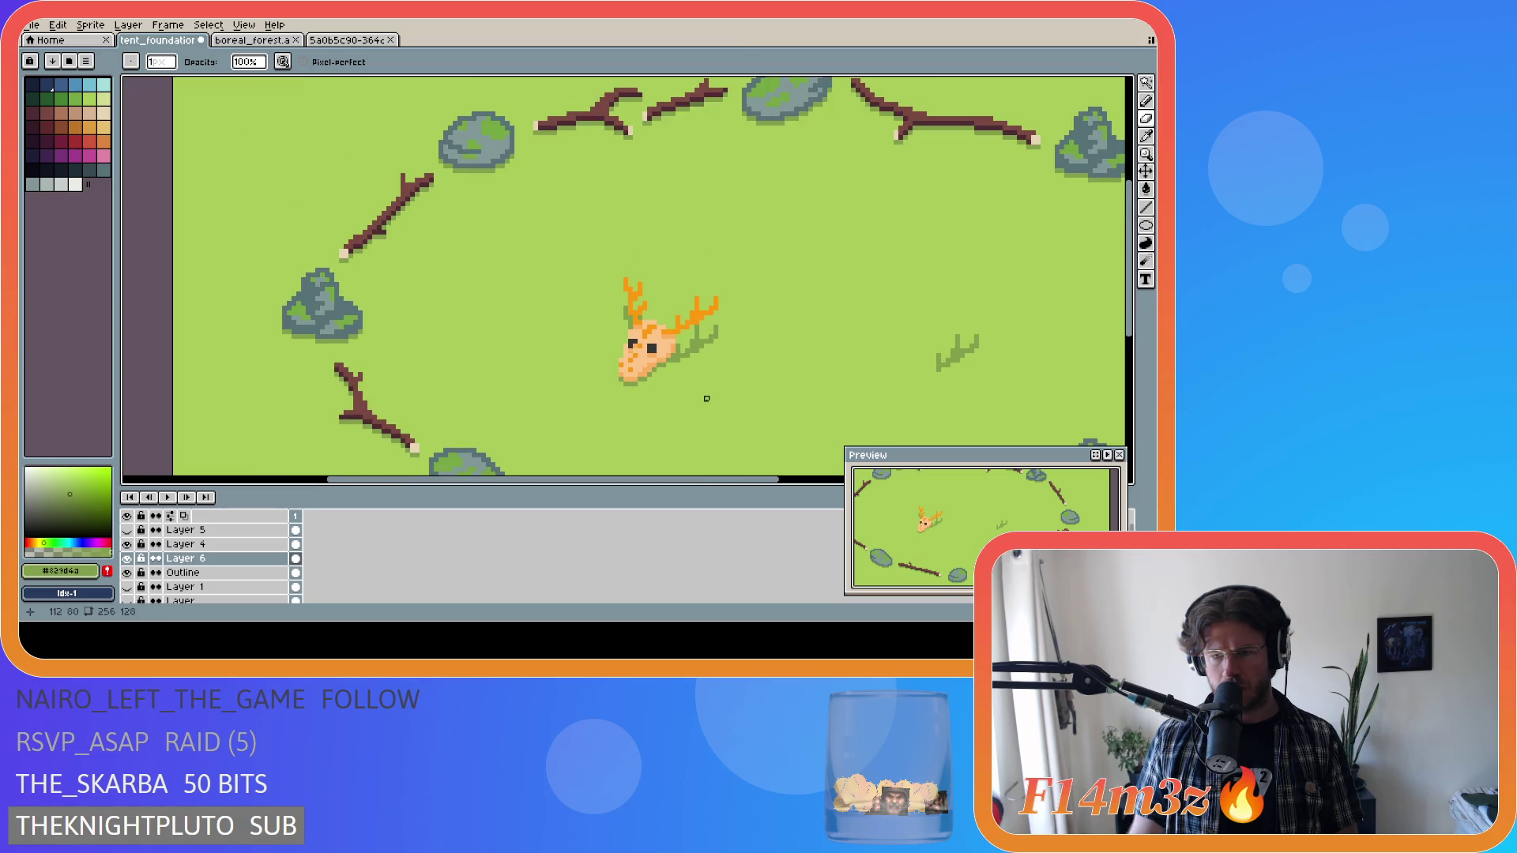
{"action": "scroll", "coordinate": [706, 399], "scroll_direction": "up", "scroll_amount": 1}
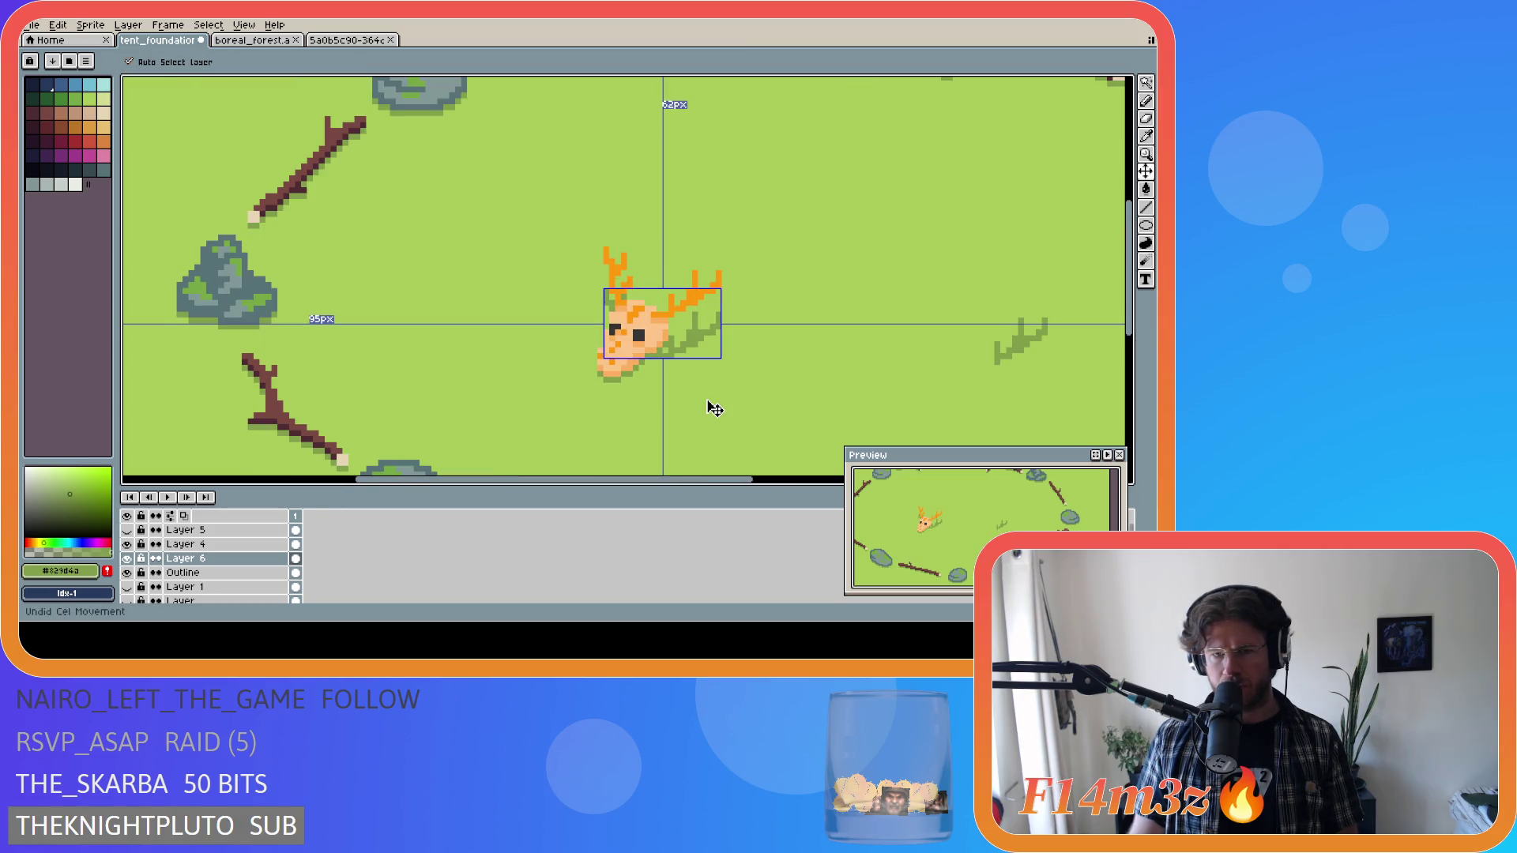
{"action": "scroll", "coordinate": [705, 397], "scroll_direction": "up", "scroll_amount": 2}
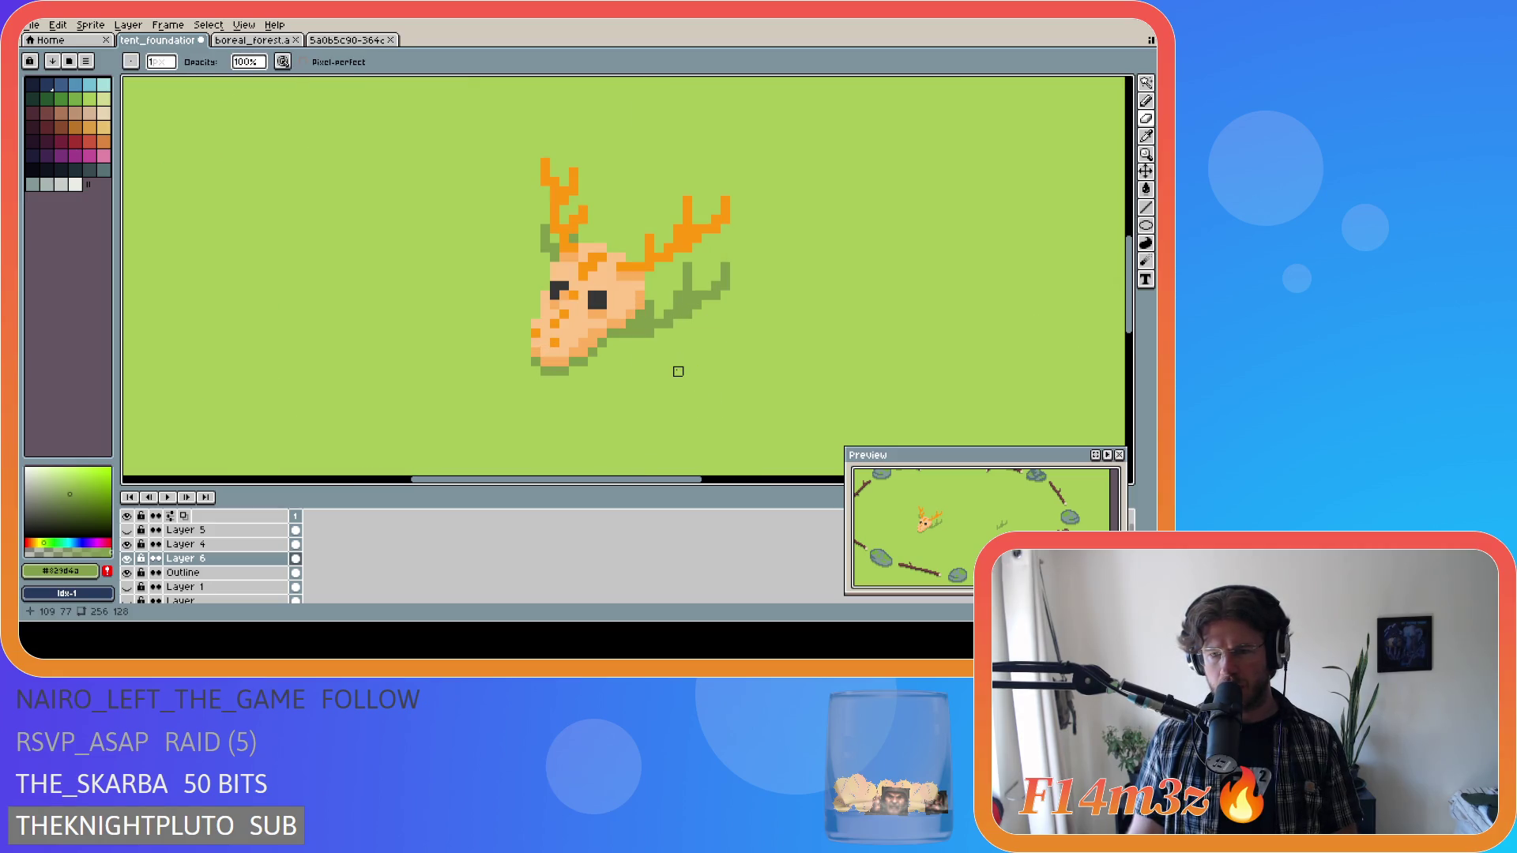
{"action": "scroll", "coordinate": [678, 372], "scroll_direction": "up", "scroll_amount": 1}
{"action": "key", "text": "b"}
{"action": "left_click", "coordinate": [617, 412]}
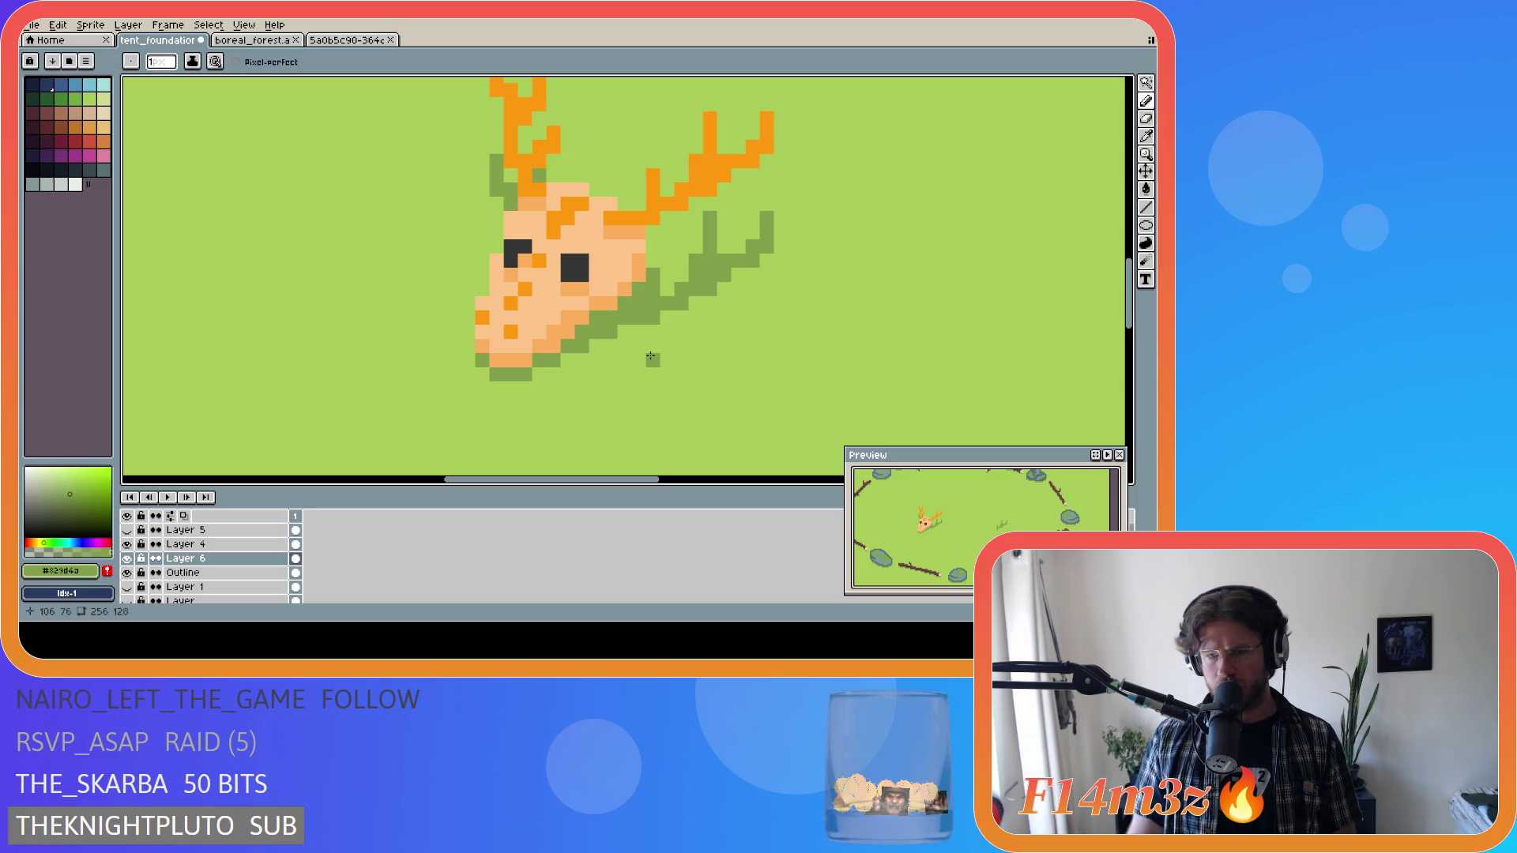
Undo the recent shadow pencil strokes and paint a dark-green pixel beside the shadow.
{"action": "key", "text": "v"}
{"action": "key", "text": "ctrl+z"}
{"action": "key", "text": "ctrl+z"}
{"action": "key", "text": "ctrl+z"}
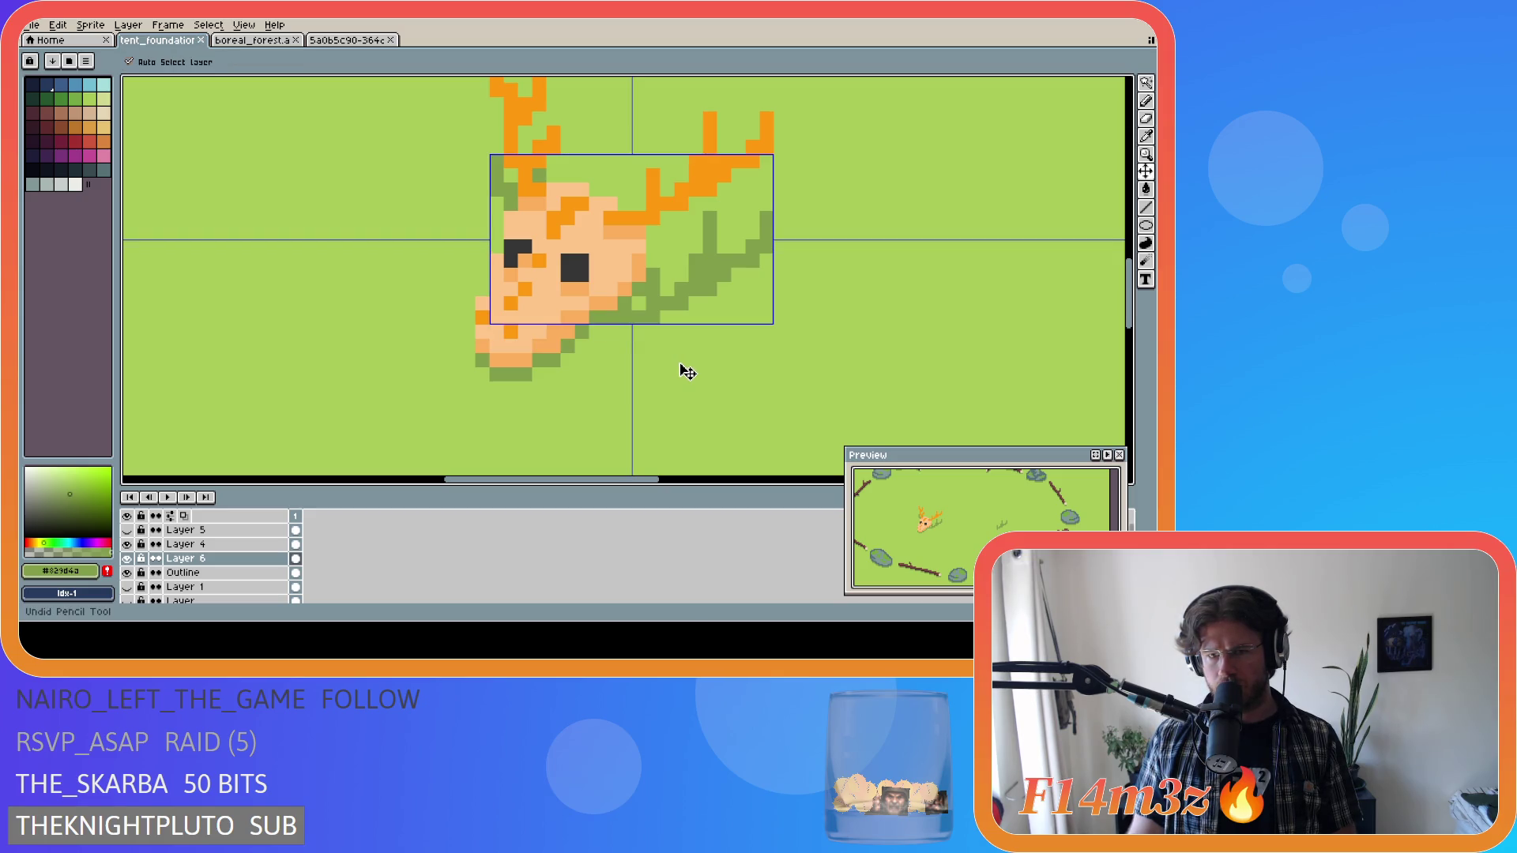
{"action": "key", "text": "b"}
{"action": "left_click", "coordinate": [682, 348]}
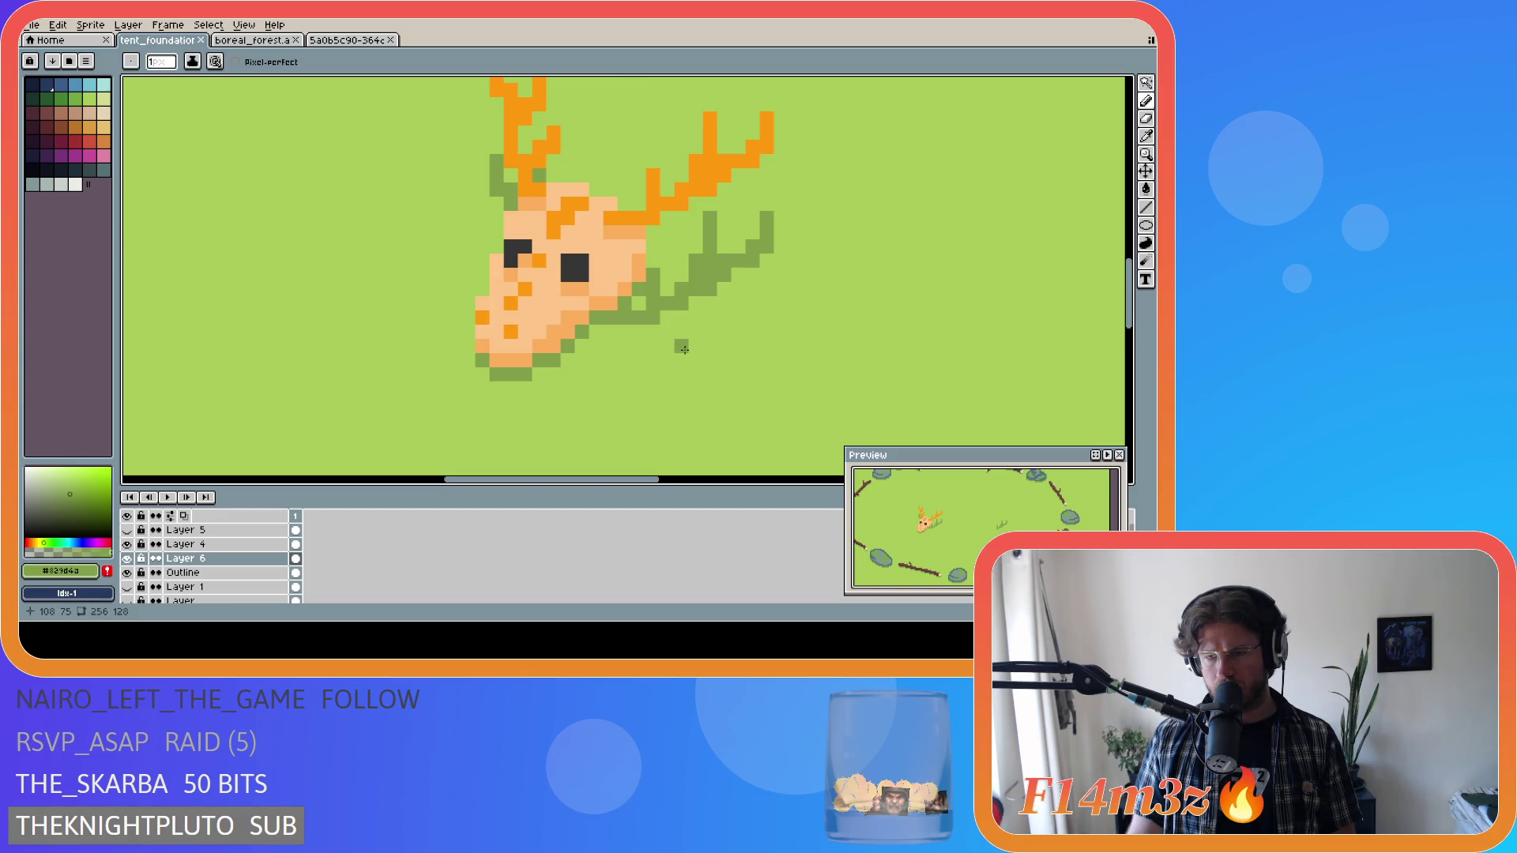
Discard the stray horizontal dark-green line, keeping the earlier shadow pixels.
{"action": "left_click", "coordinate": [685, 350], "text": "shift"}
{"action": "key", "text": "ctrl+z"}
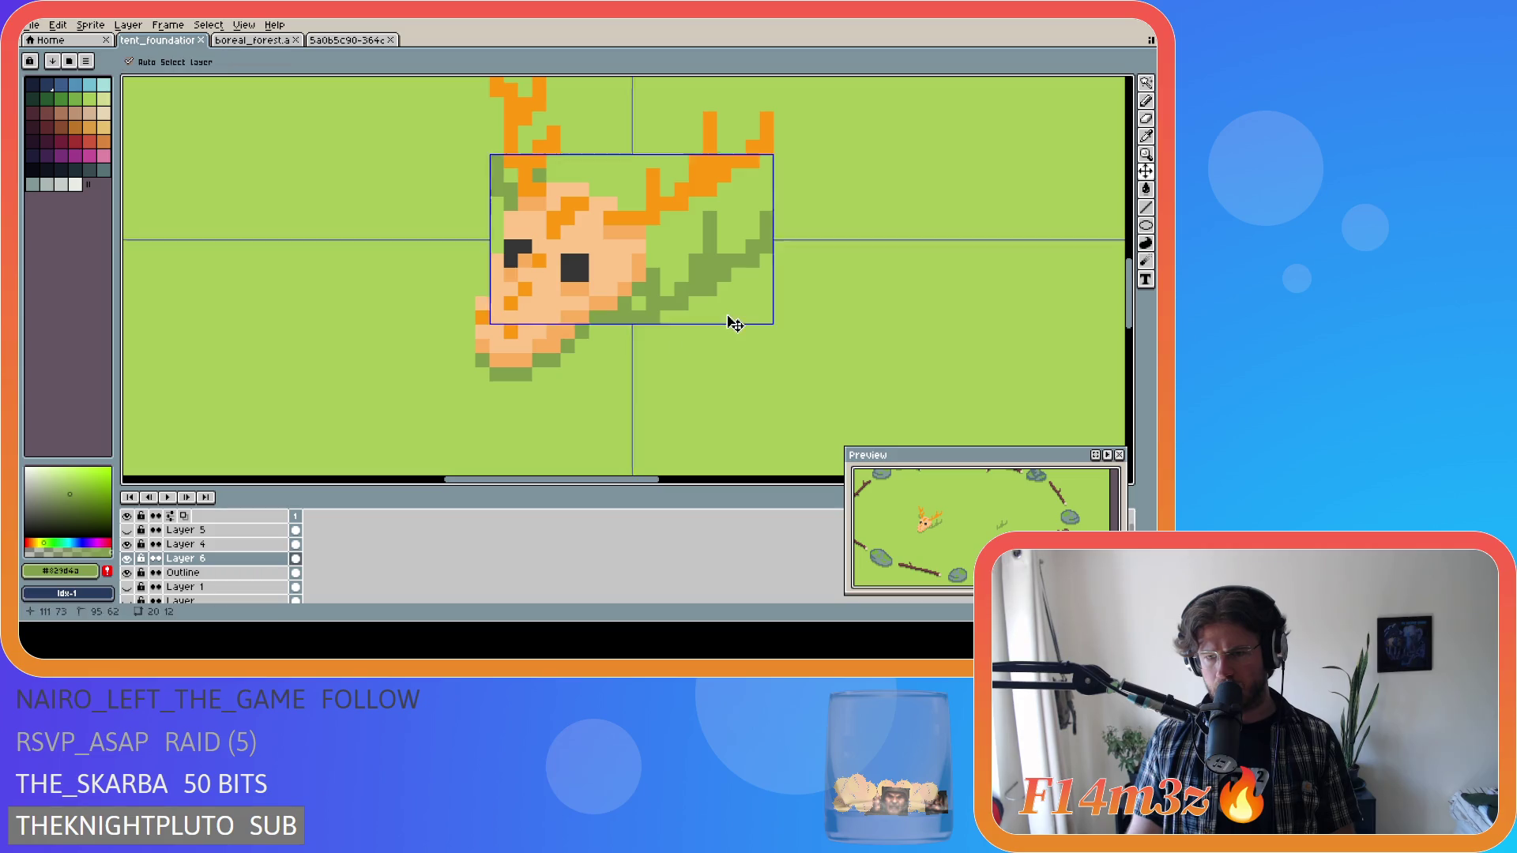
{"action": "key", "text": "ctrl+z"}
{"action": "key", "text": "ctrl+y"}
{"action": "key", "text": "ctrl+y"}
{"action": "key", "text": "ctrl+y"}
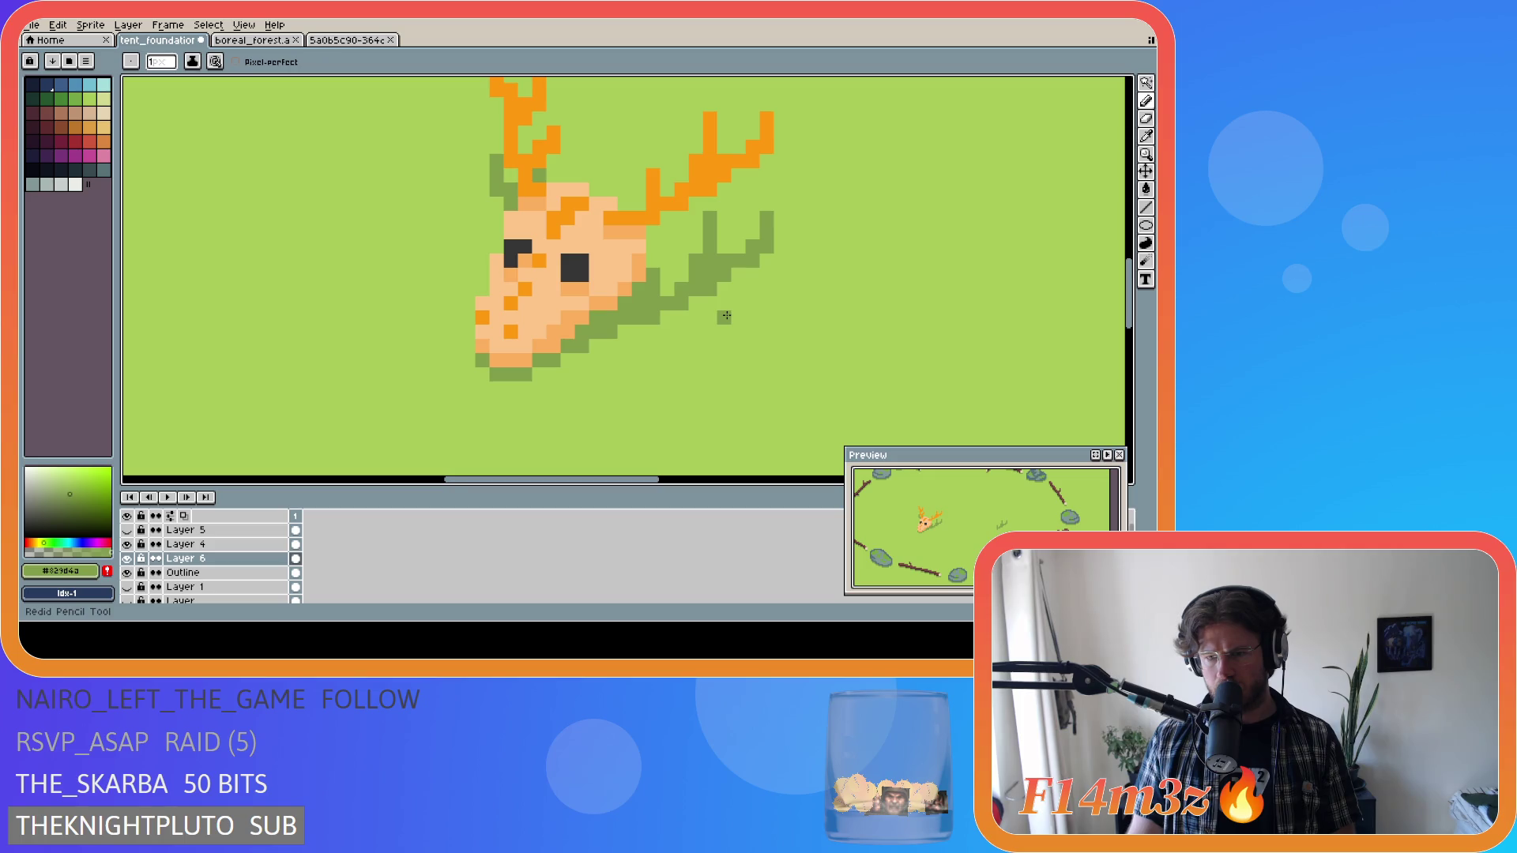
{"action": "scroll", "coordinate": [726, 317], "scroll_direction": "down", "scroll_amount": 3}
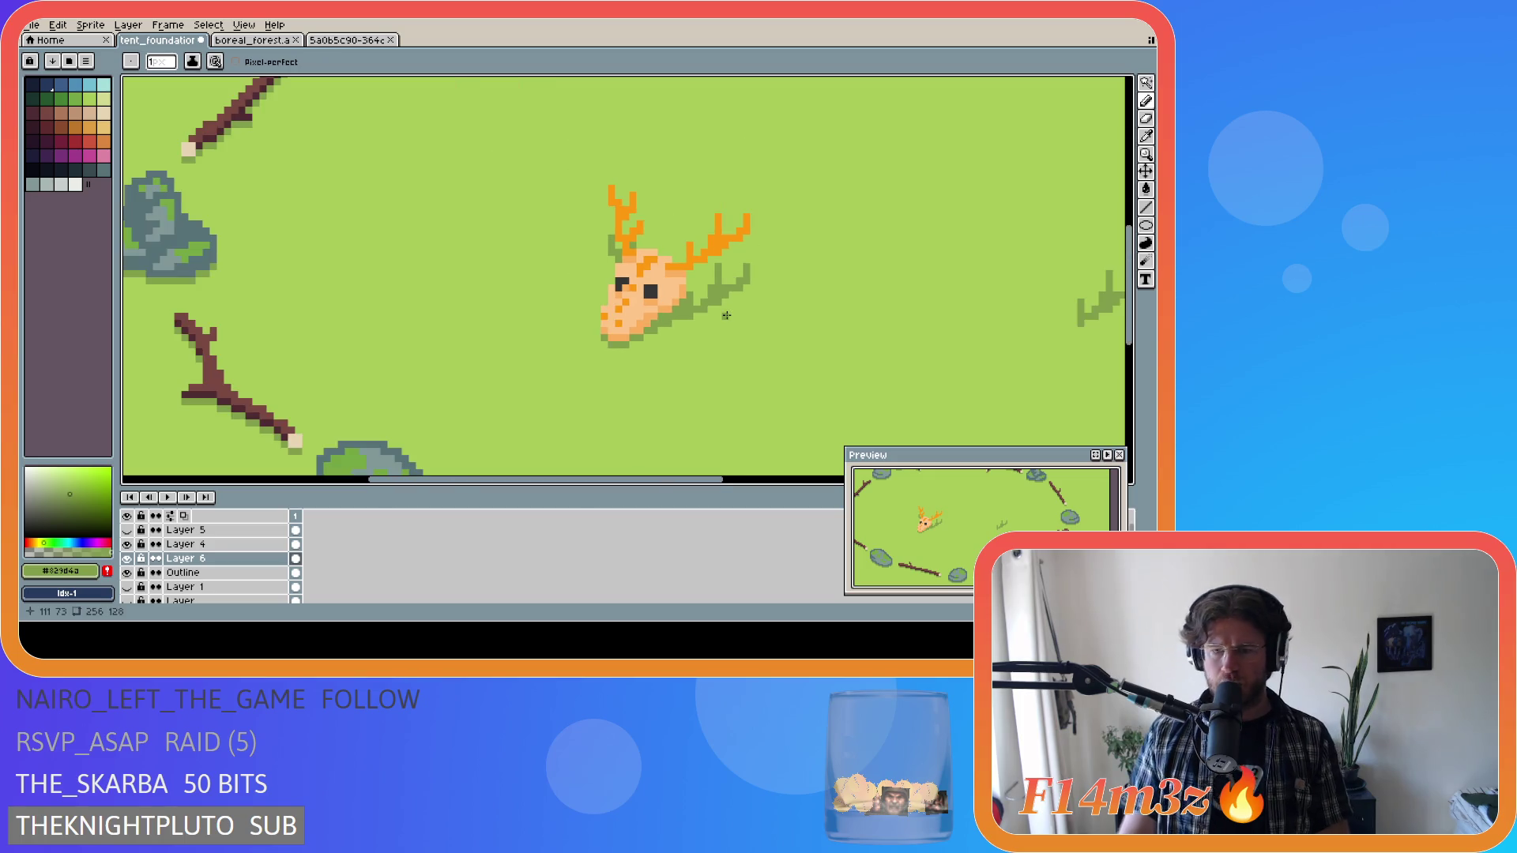
{"action": "scroll", "coordinate": [726, 317], "scroll_direction": "down", "scroll_amount": 1}
{"action": "scroll", "coordinate": [731, 340], "scroll_direction": "up", "scroll_amount": 1}
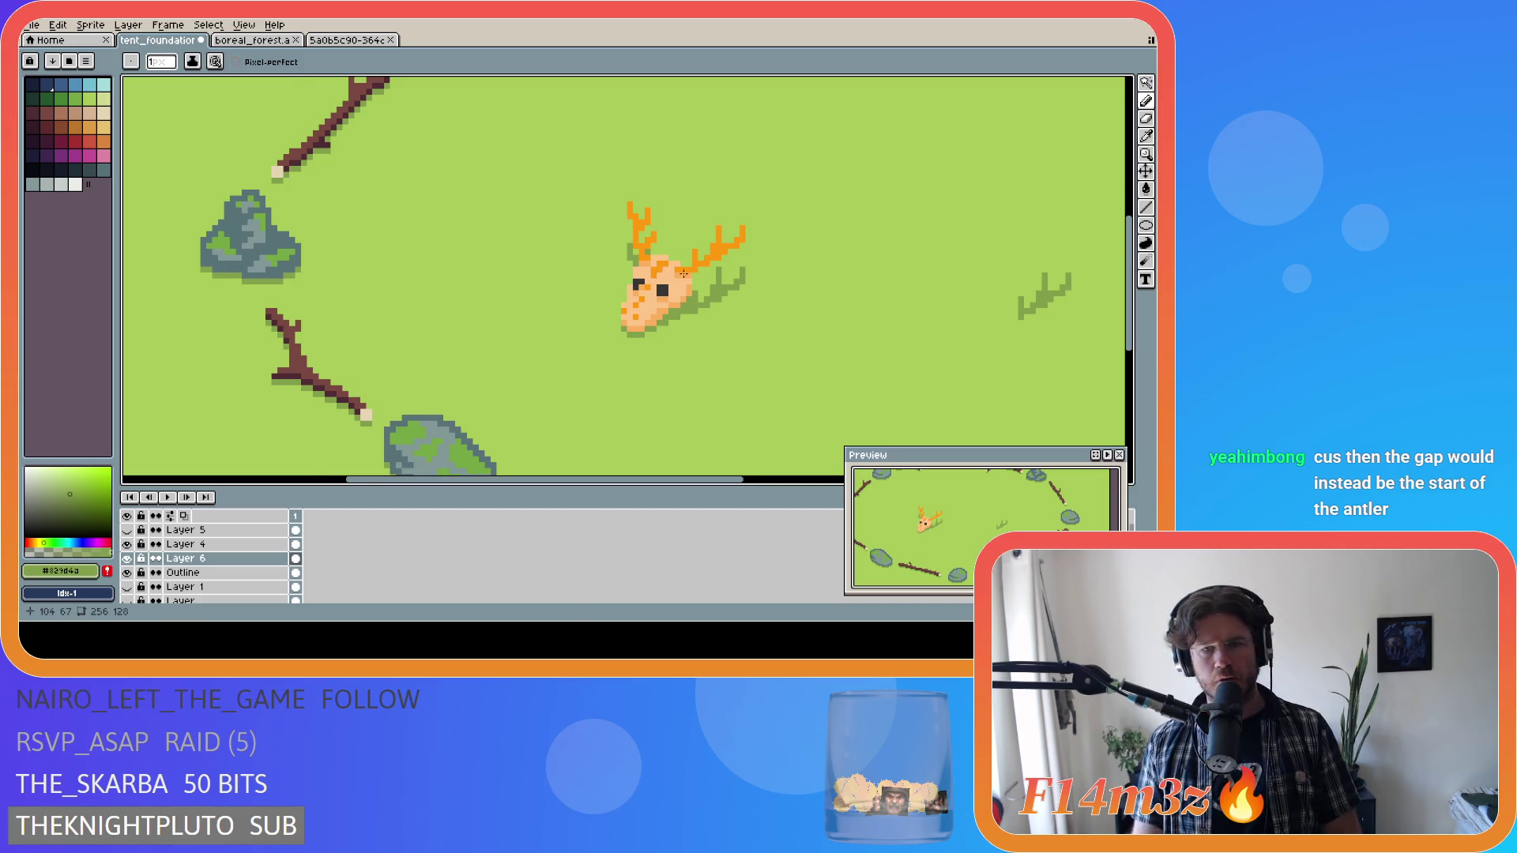
{"action": "scroll", "coordinate": [722, 289], "scroll_direction": "up", "scroll_amount": 1}
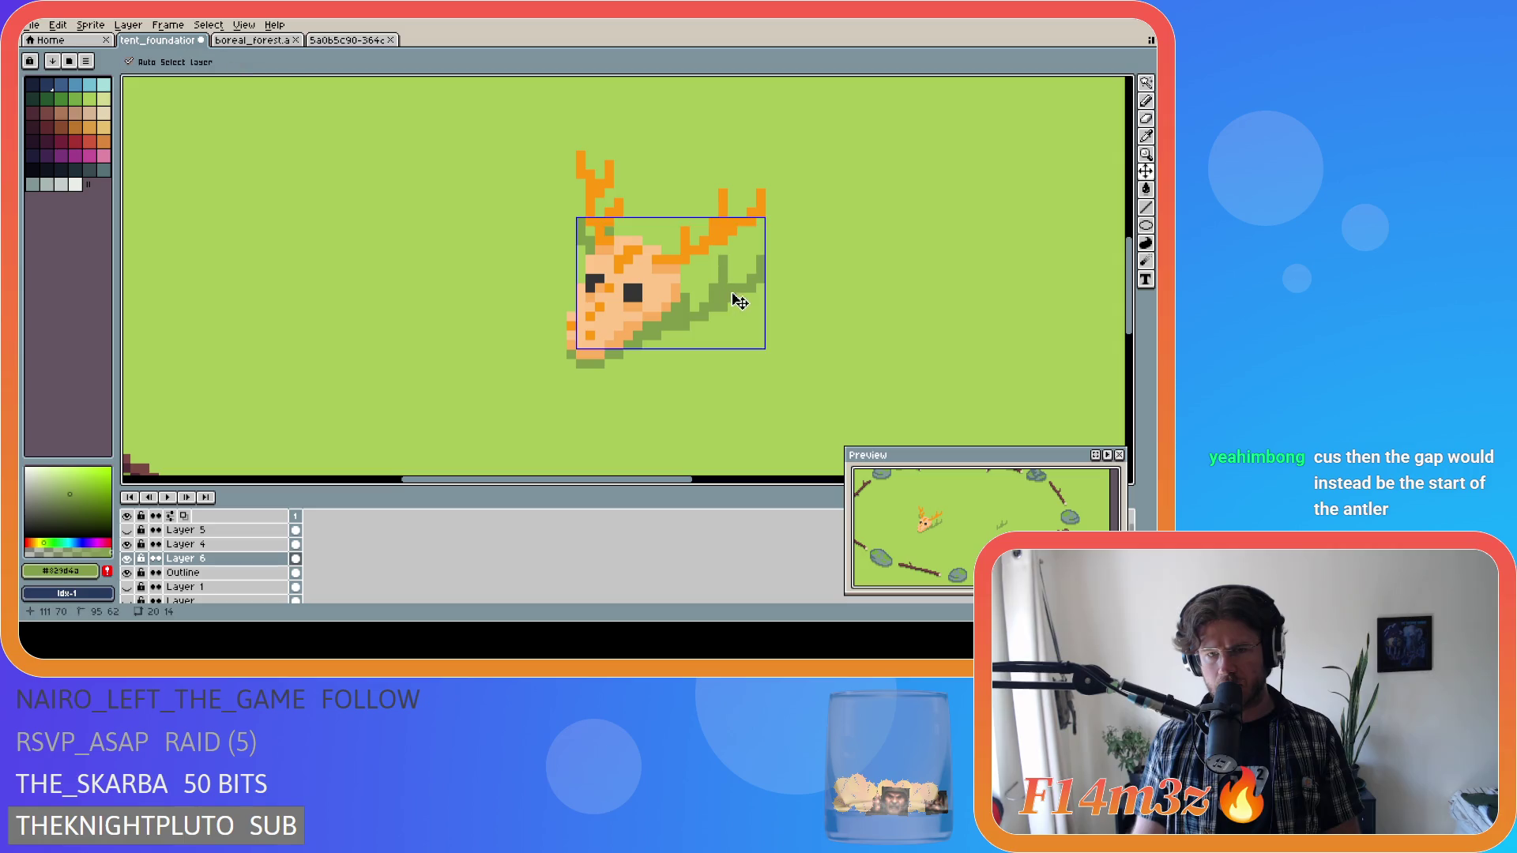
Bring back the erased shadow pixels with the dark-green touch-up, and save.
{"action": "key", "text": "ctrl+z"}
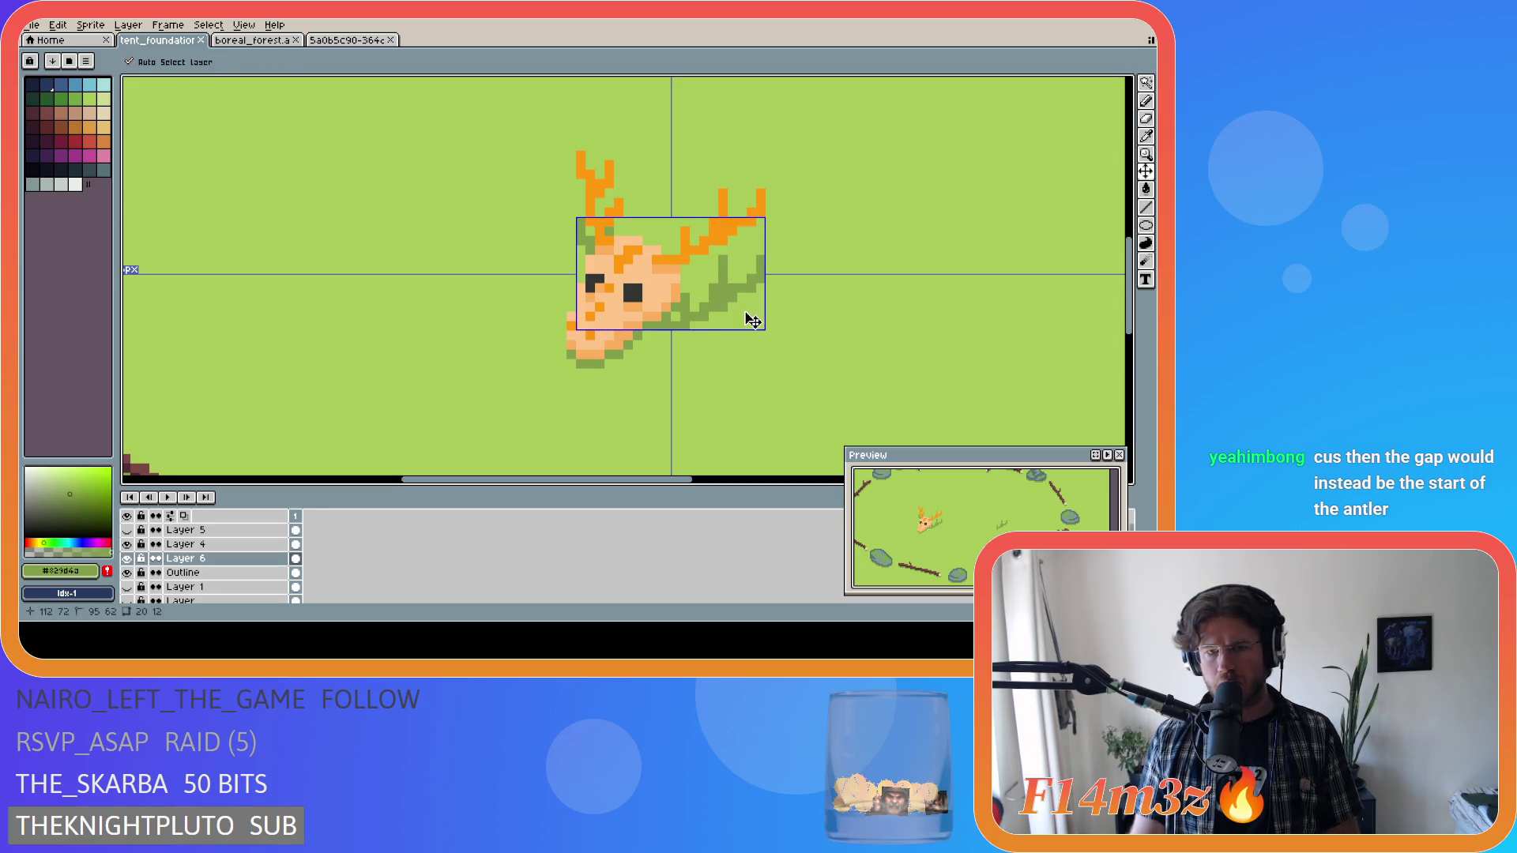
{"action": "key", "text": "ctrl+z"}
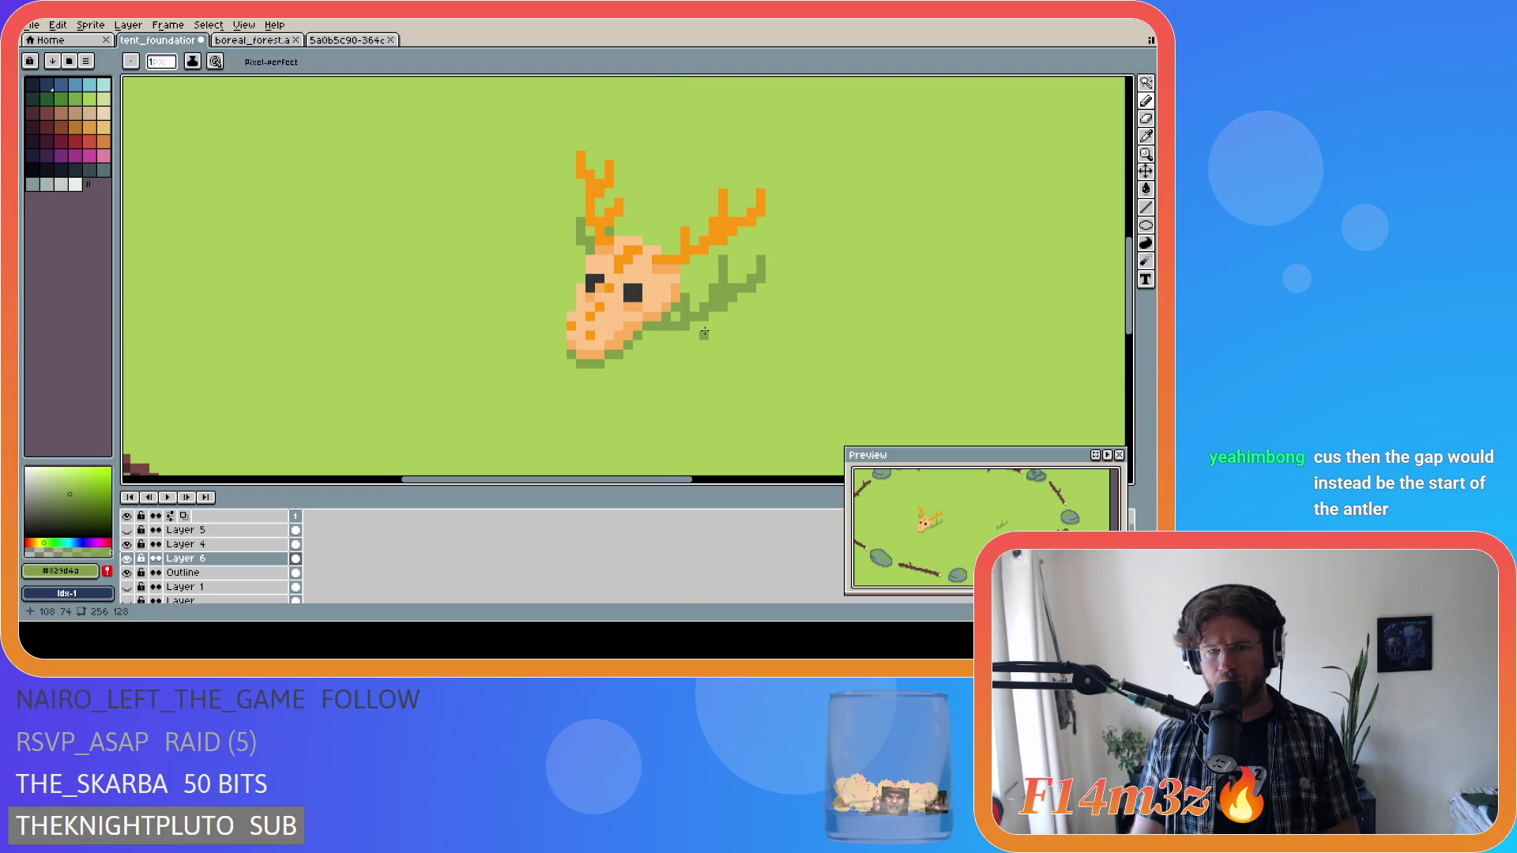
{"action": "key", "text": "ctrl+y"}
{"action": "key", "text": "ctrl+s"}
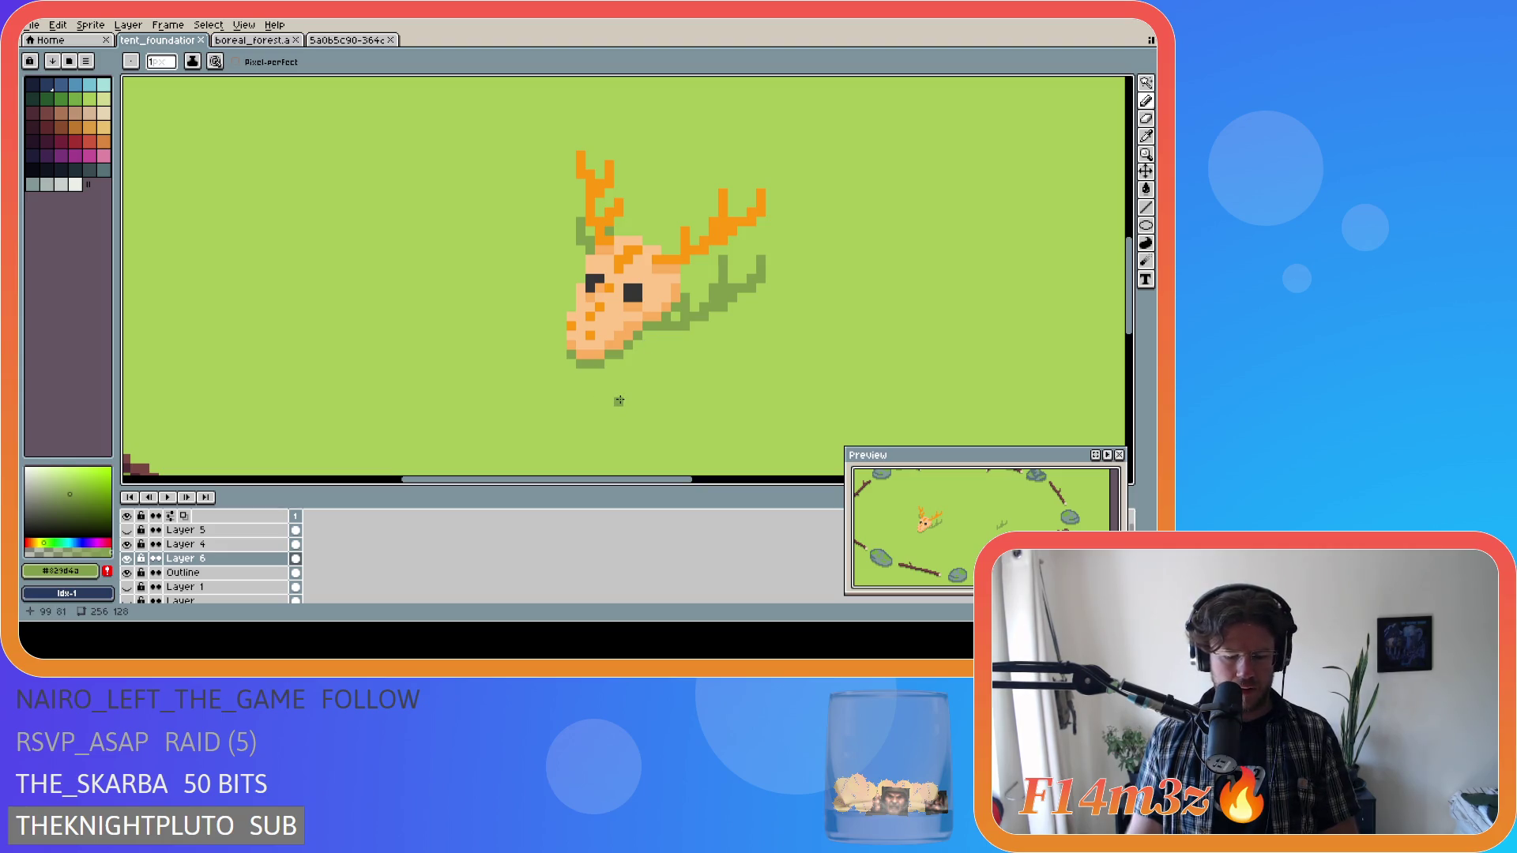
Shift the antler shadow on Layer 6 one pixel right and save again.
{"action": "key", "text": "v"}
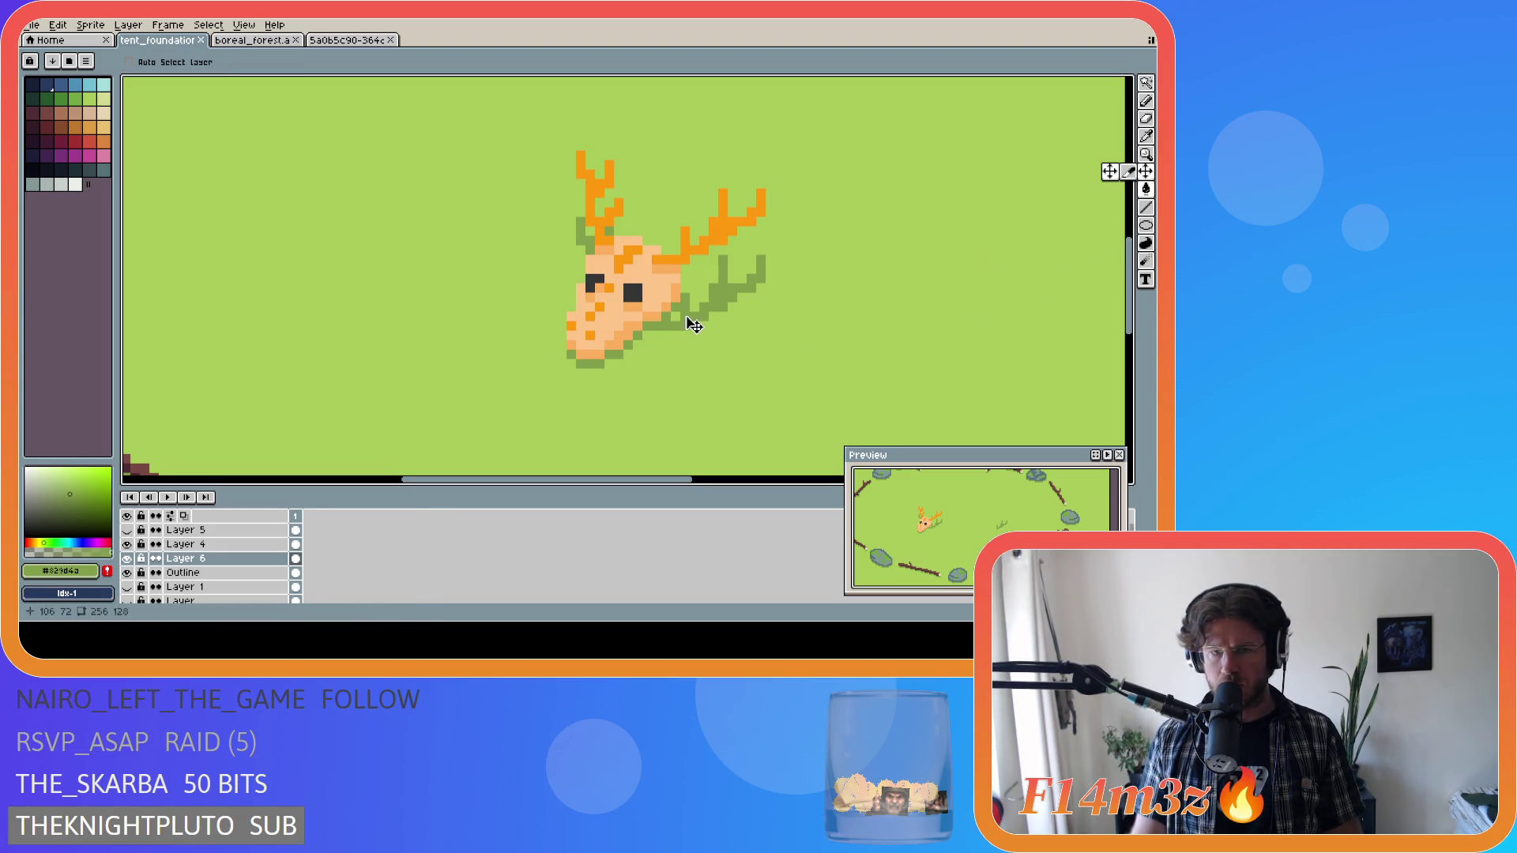
{"action": "left_click_drag", "start_coordinate": [694, 324], "coordinate": [689, 327]}
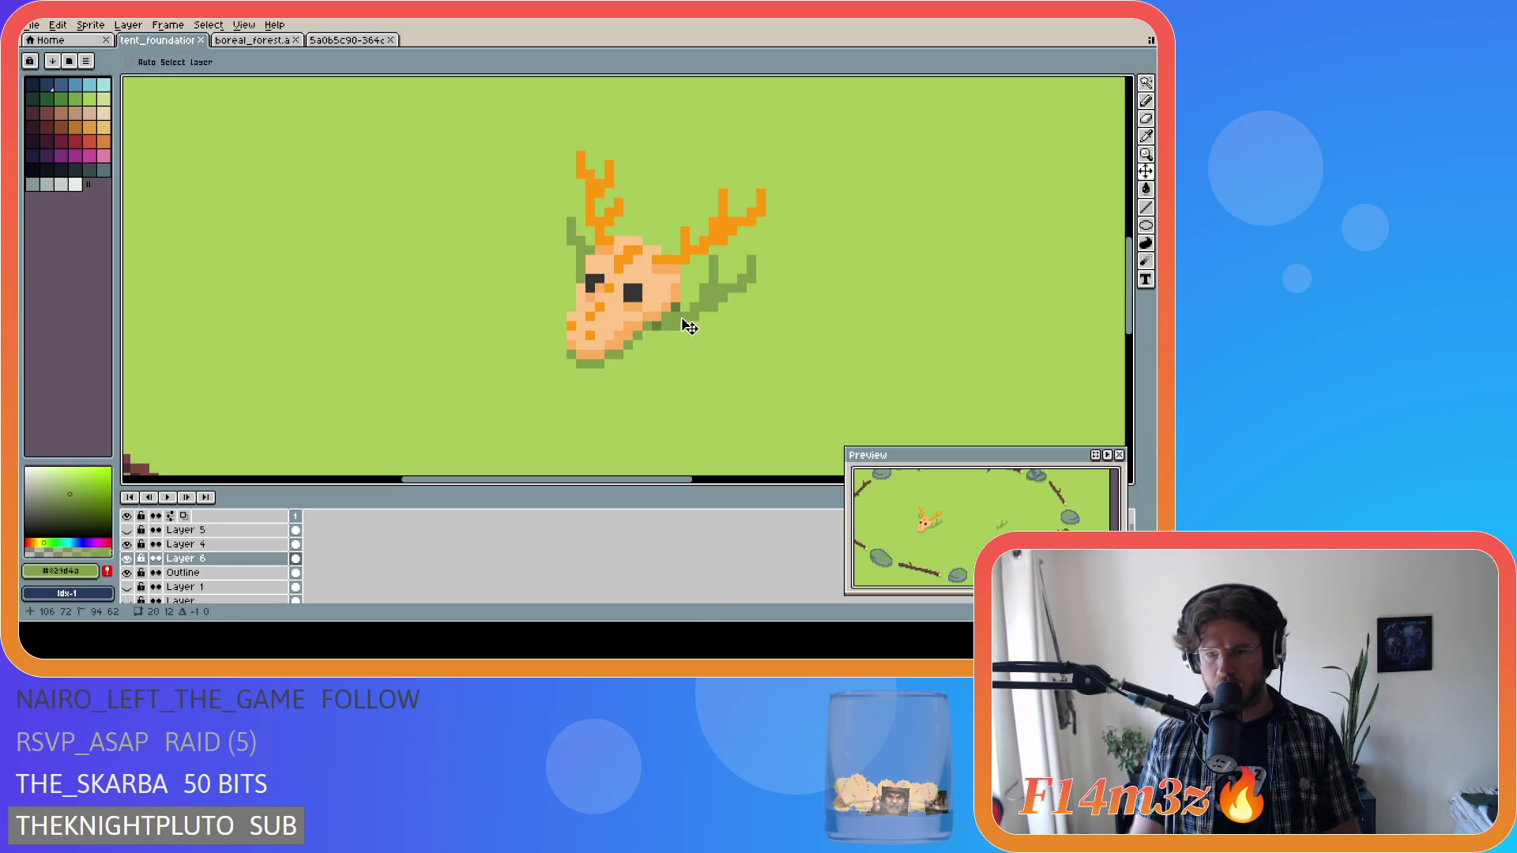
{"action": "key", "text": "ctrl+z"}
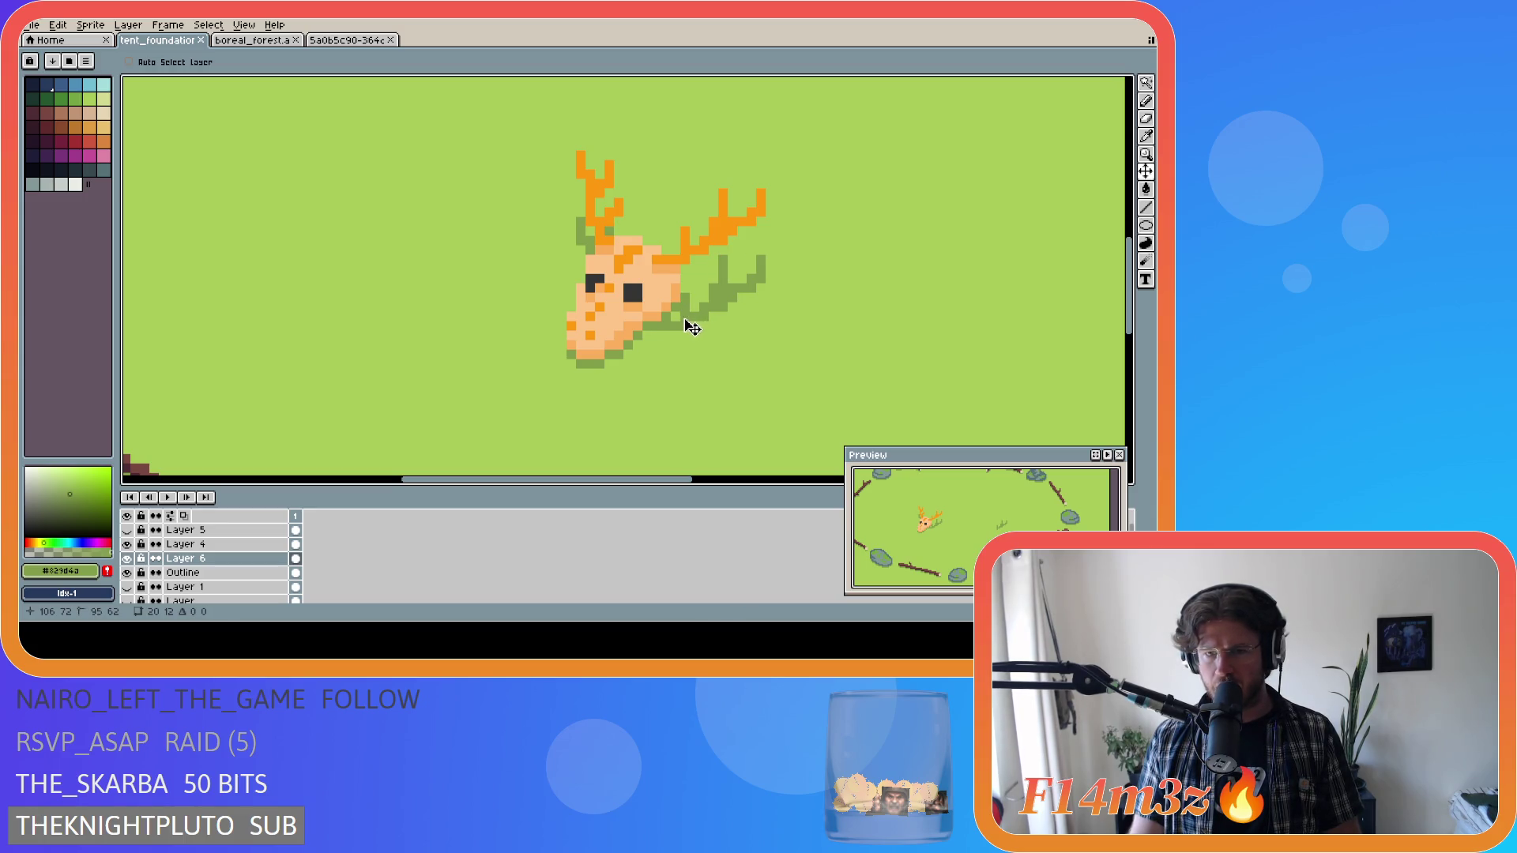
{"action": "key", "text": "ctrl+y"}
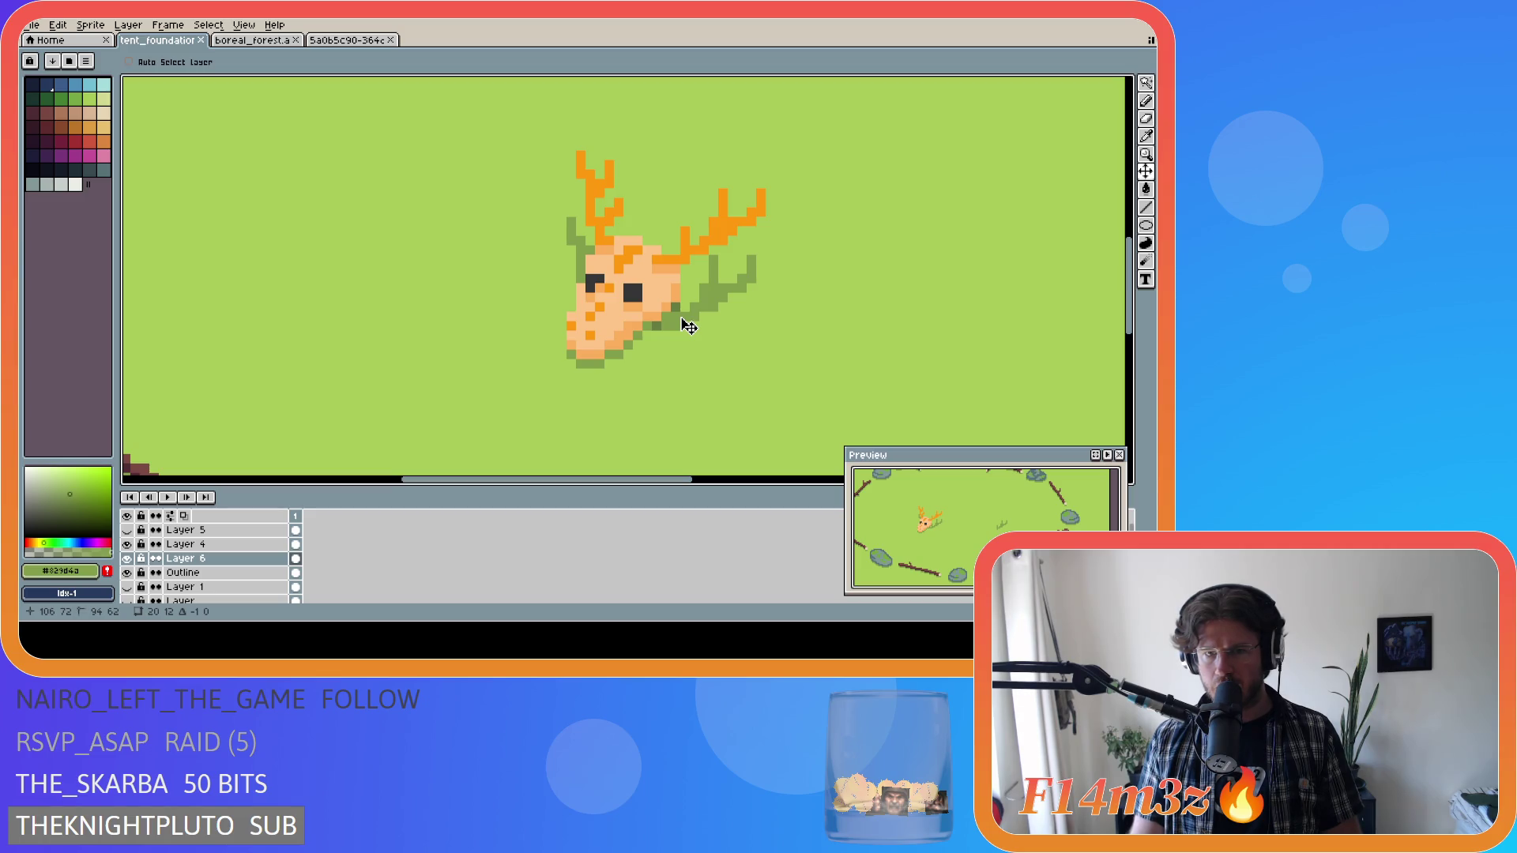
{"action": "left_click_drag", "start_coordinate": [689, 327], "coordinate": [691, 327]}
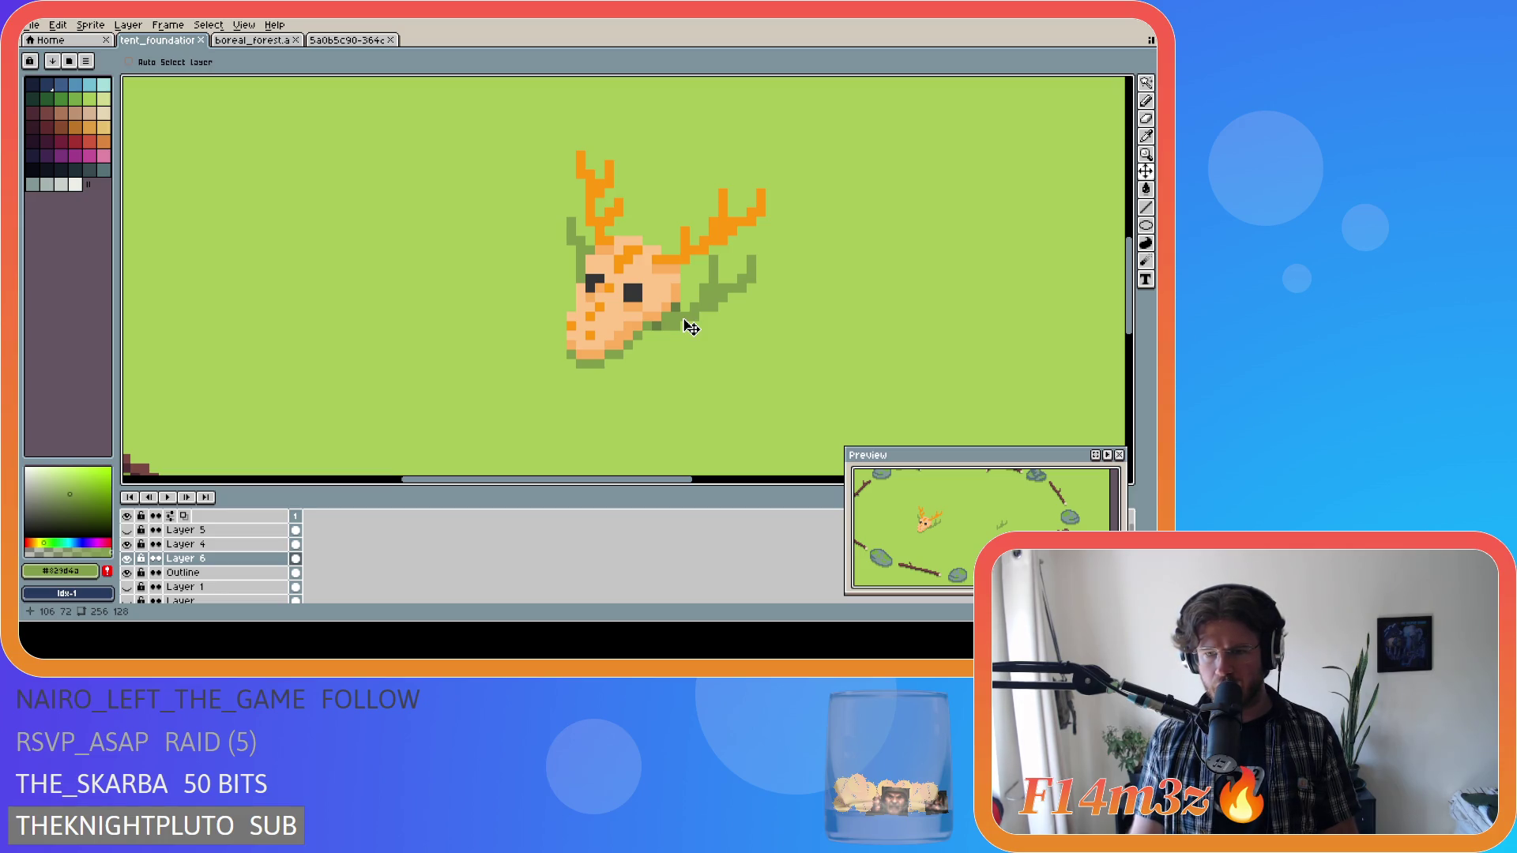
{"action": "mouse_move", "coordinate": [686, 326]}
{"action": "left_mouse_down"}
{"action": "mouse_move", "coordinate": [691, 339]}
{"action": "mouse_move", "coordinate": [697, 324]}
{"action": "left_mouse_up"}
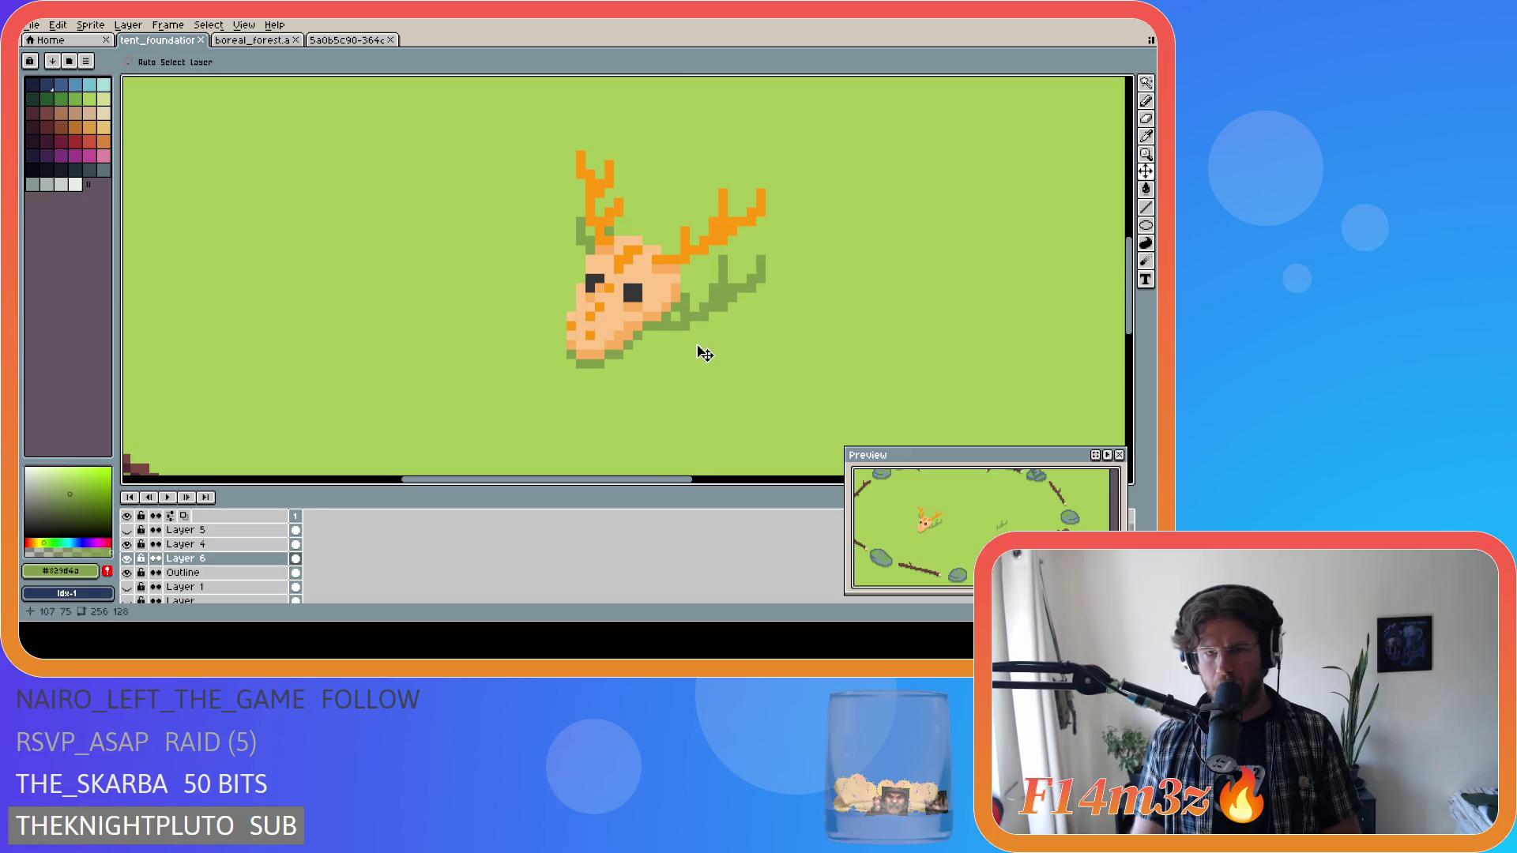
{"action": "key", "text": "ctrl+z"}
{"action": "key", "text": "ctrl+y"}
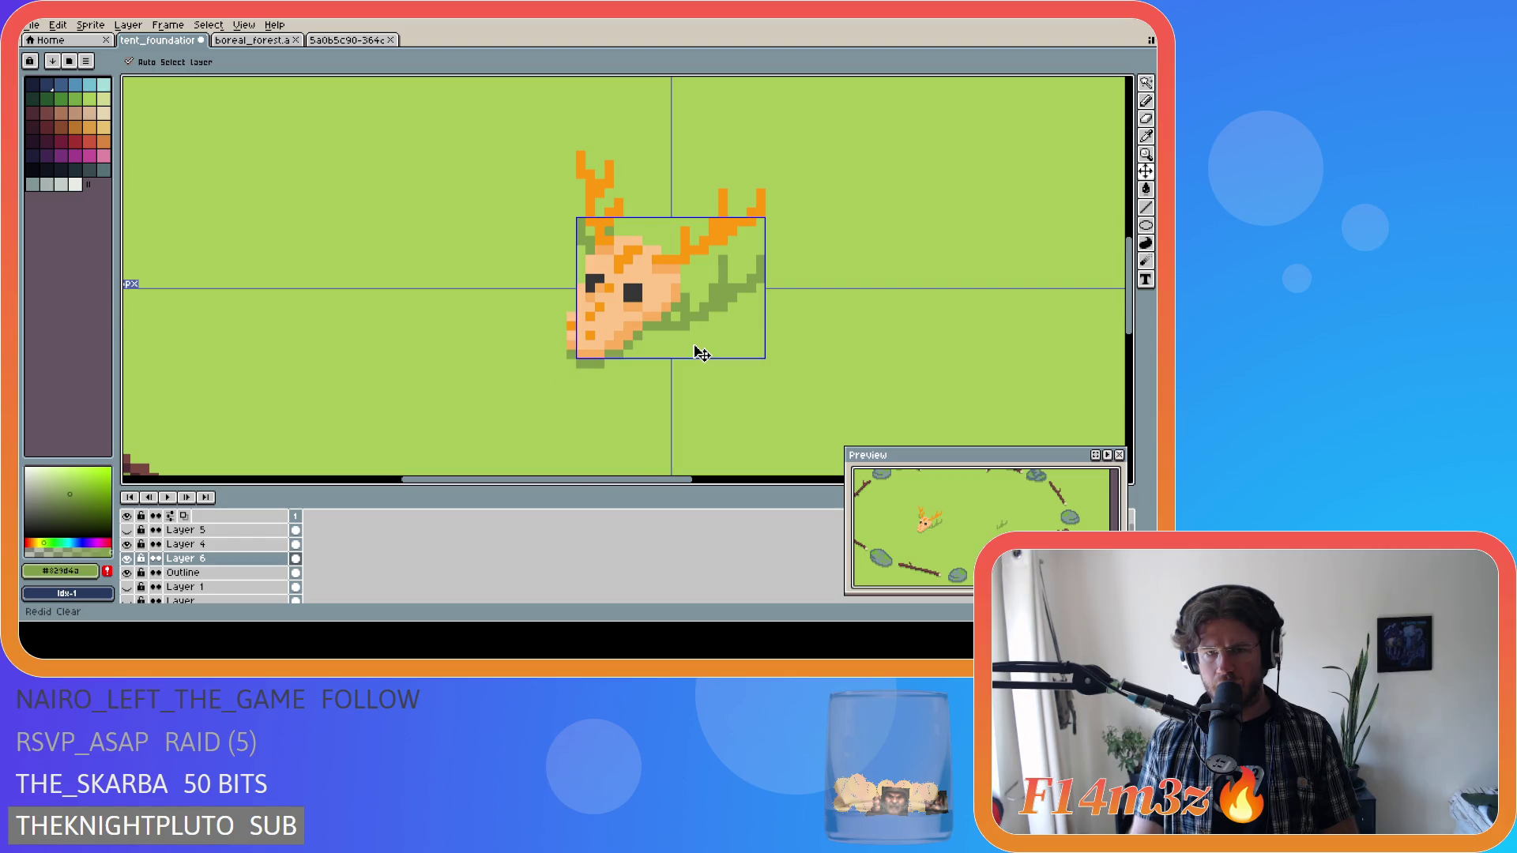
{"action": "key", "text": "ctrl+s"}
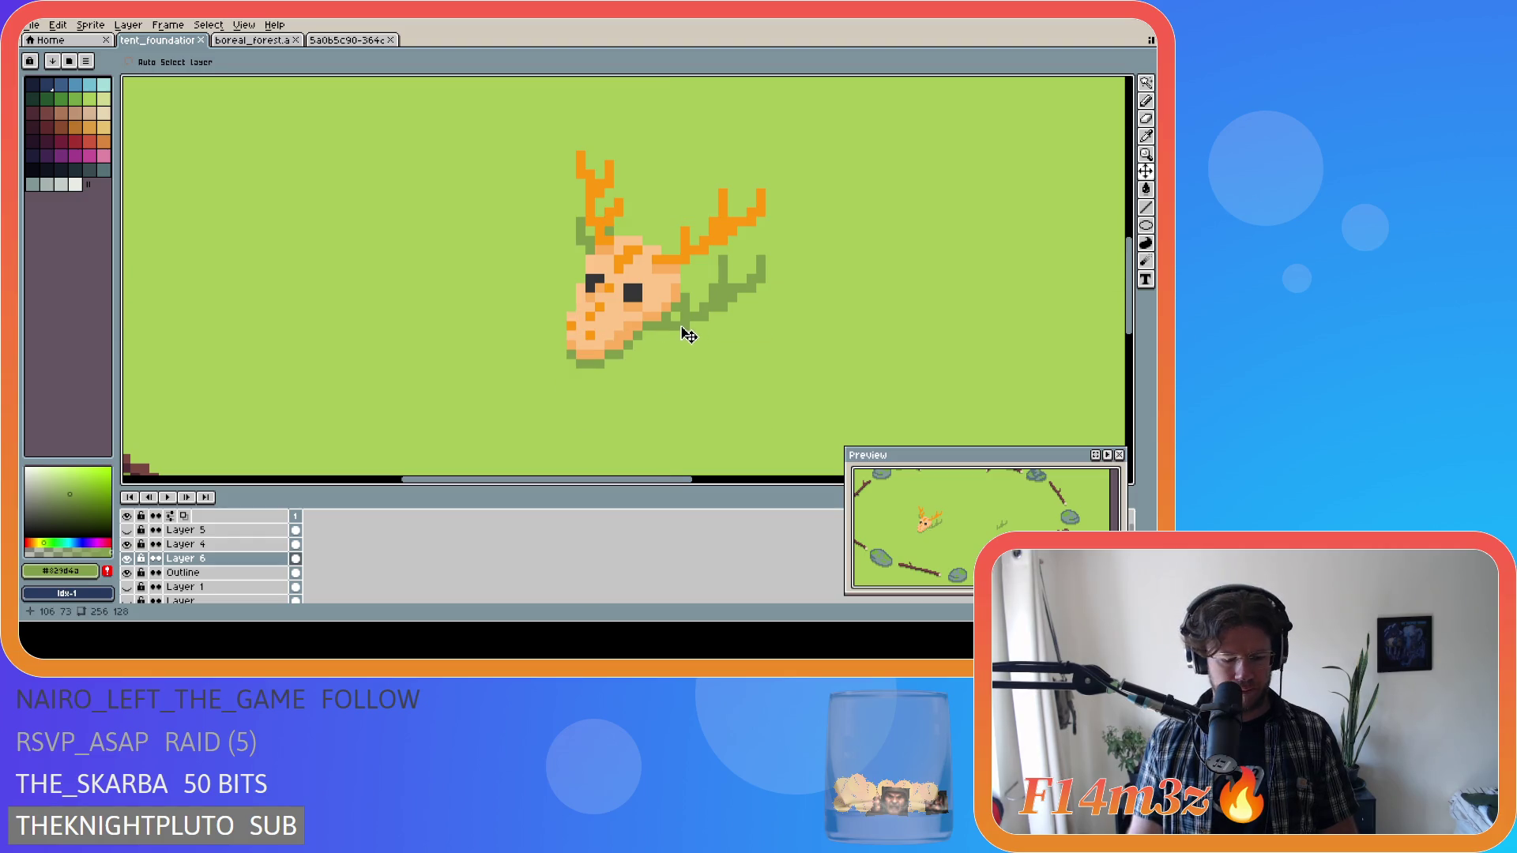
{"action": "key", "text": "b"}
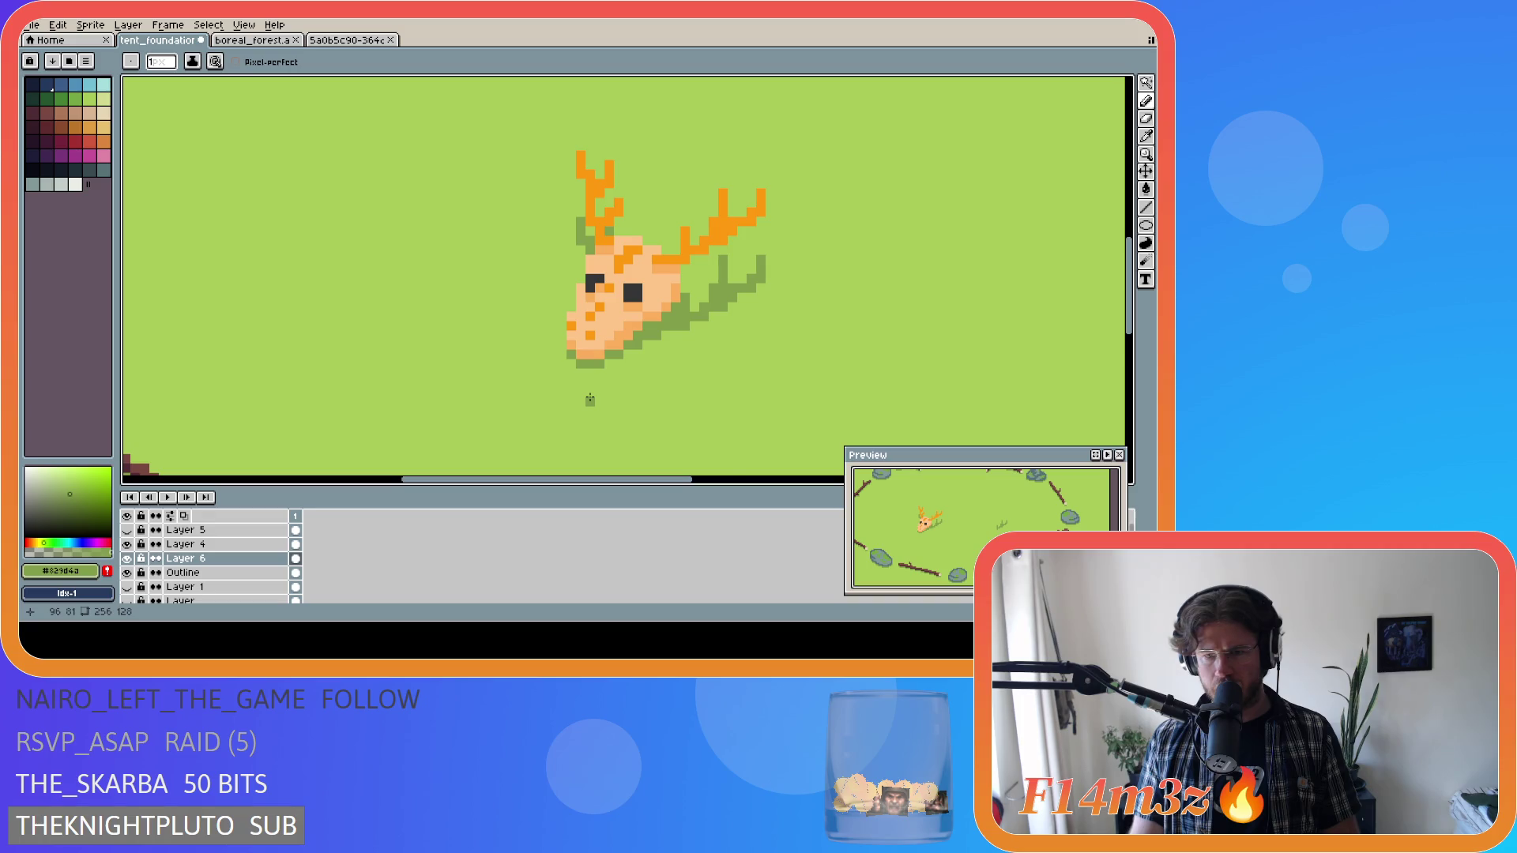
Save tent_foundation.ase, then undo the last pencil stroke.
{"action": "scroll", "coordinate": [590, 399], "scroll_direction": "down", "scroll_amount": 8}
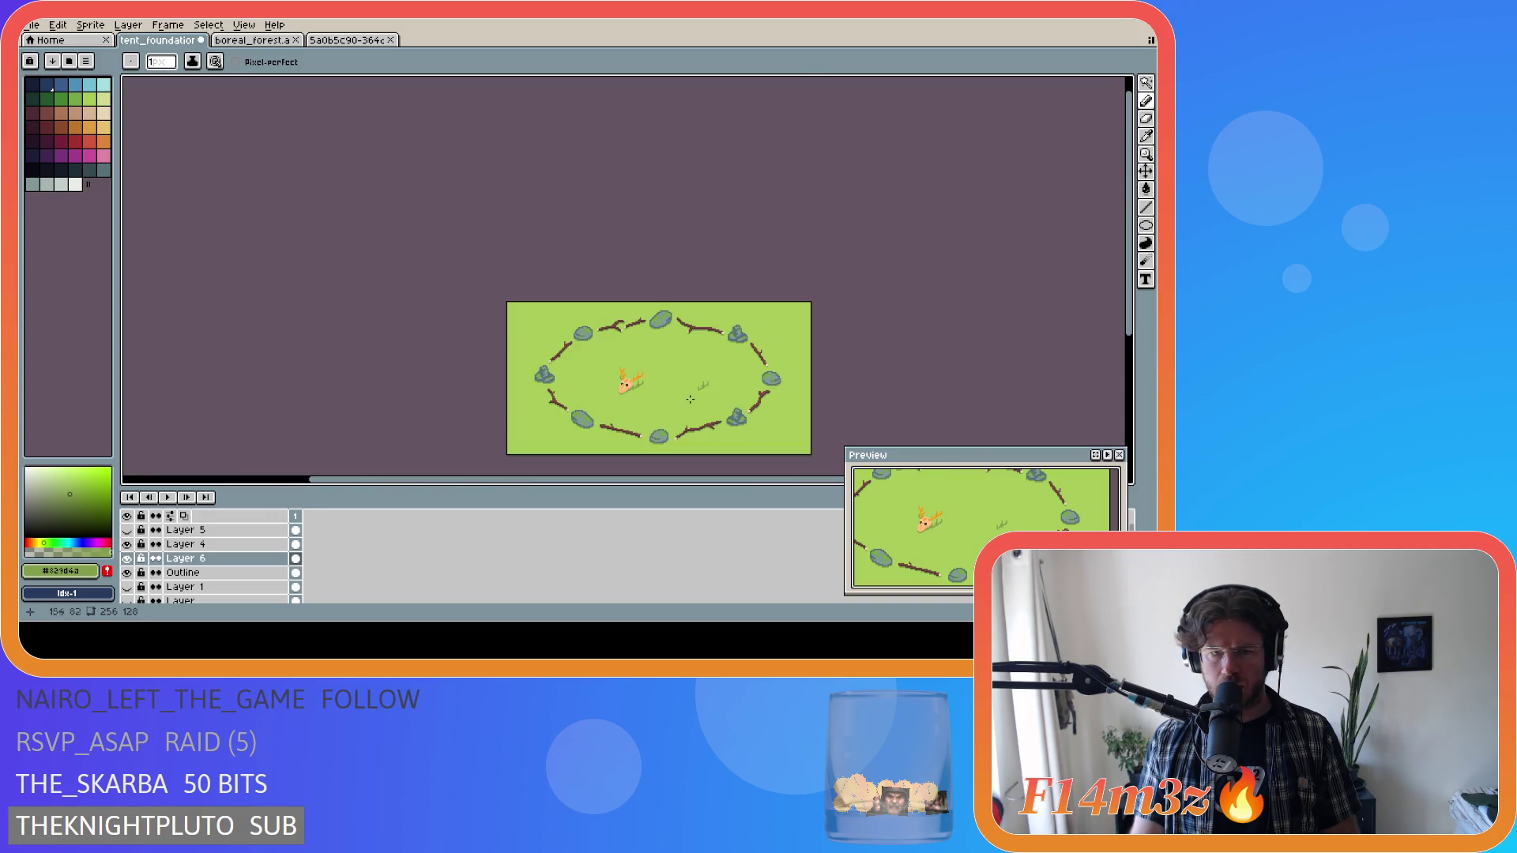
{"action": "left_click_drag", "start_coordinate": [1130, 328], "coordinate": [1130, 371]}
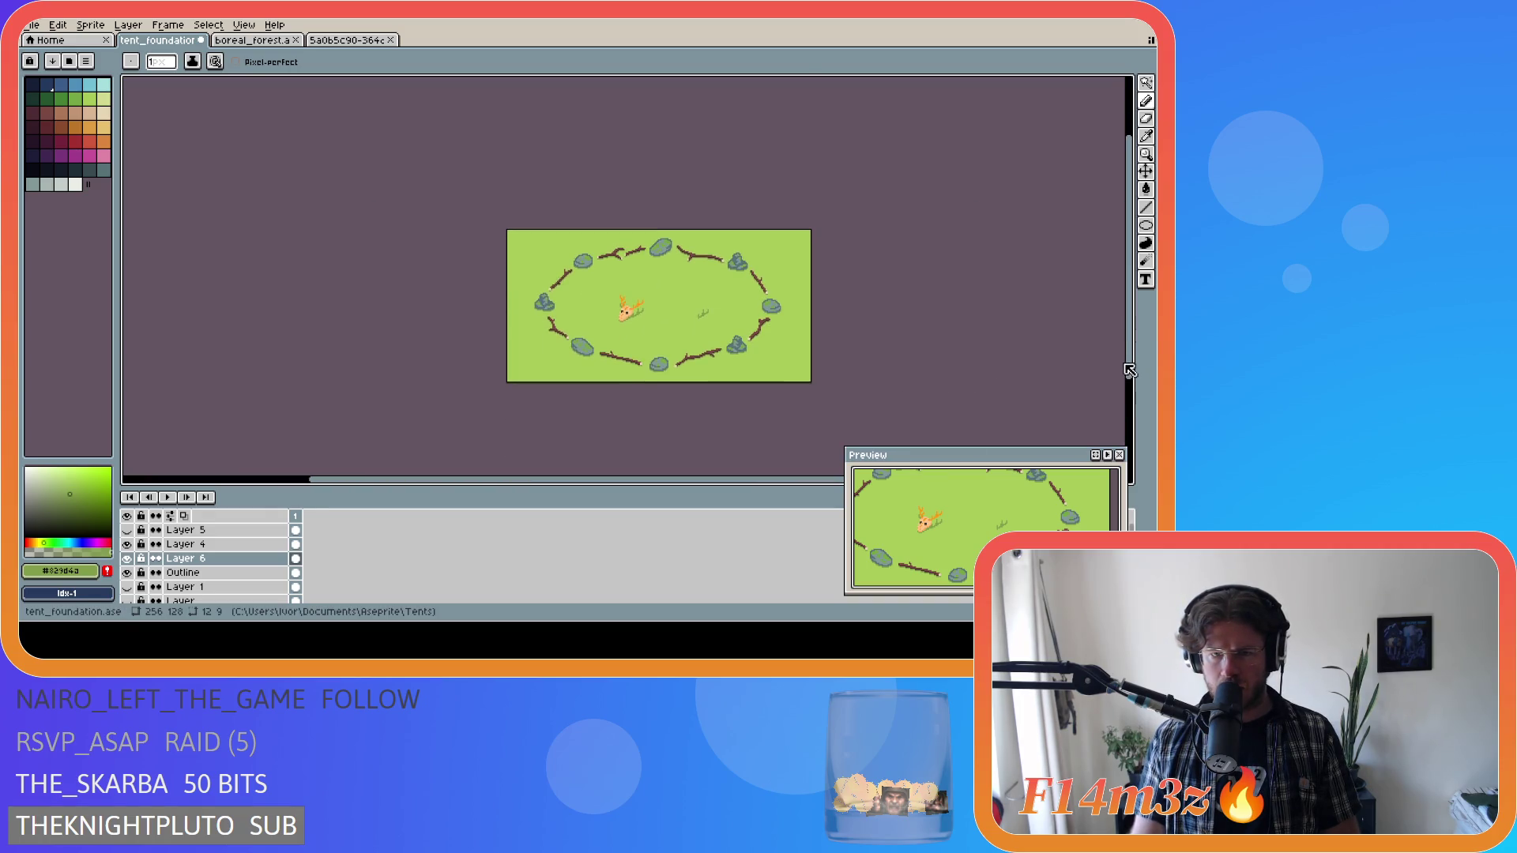
{"action": "key", "text": "ctrl+s"}
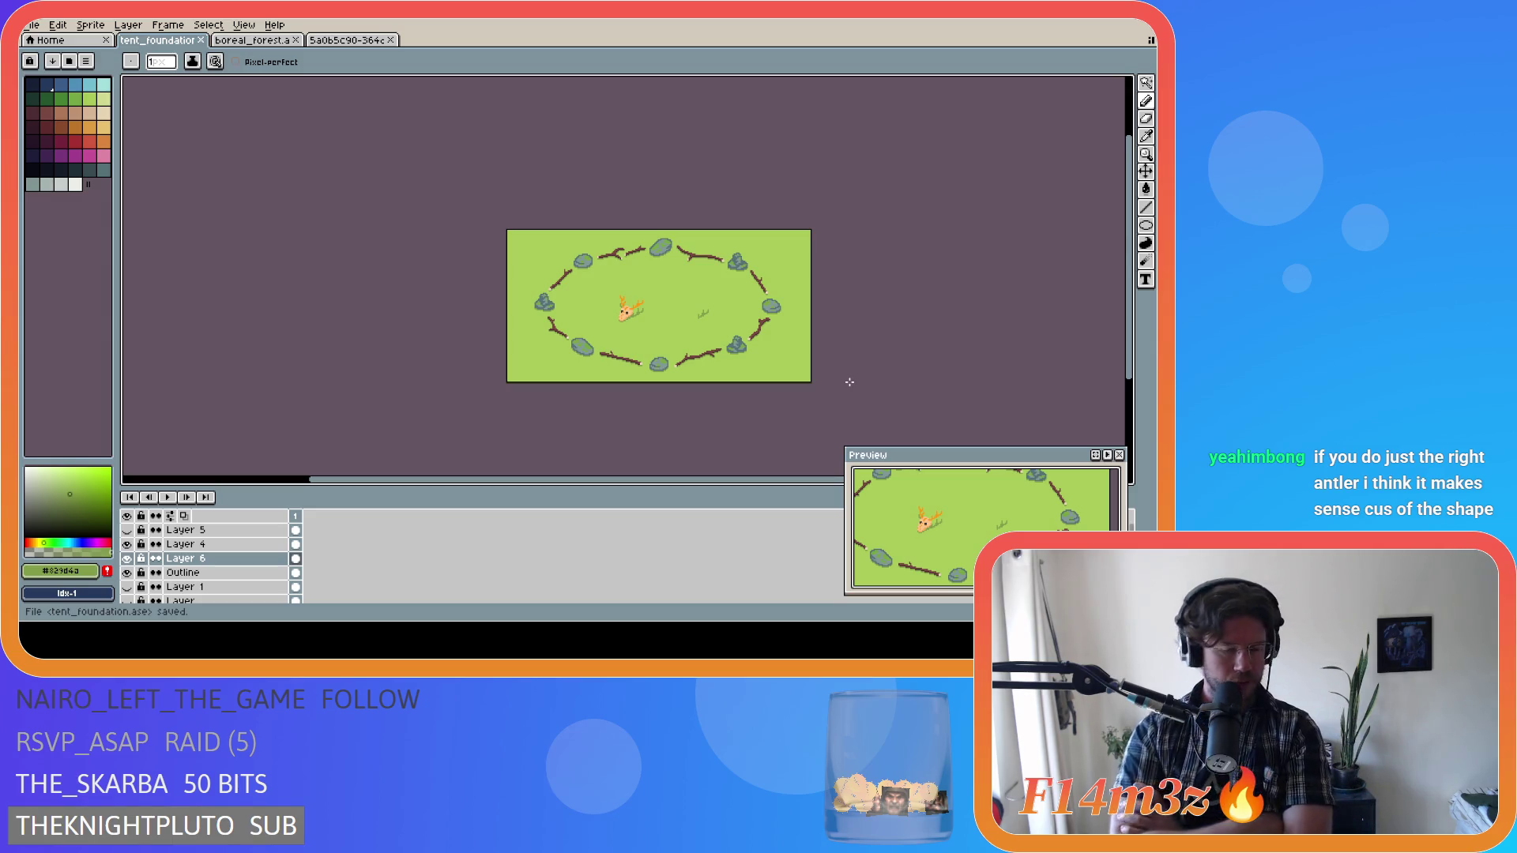
{"action": "key", "text": "ctrl+z"}
{"action": "scroll", "coordinate": [679, 303], "scroll_direction": "up", "scroll_amount": 4}
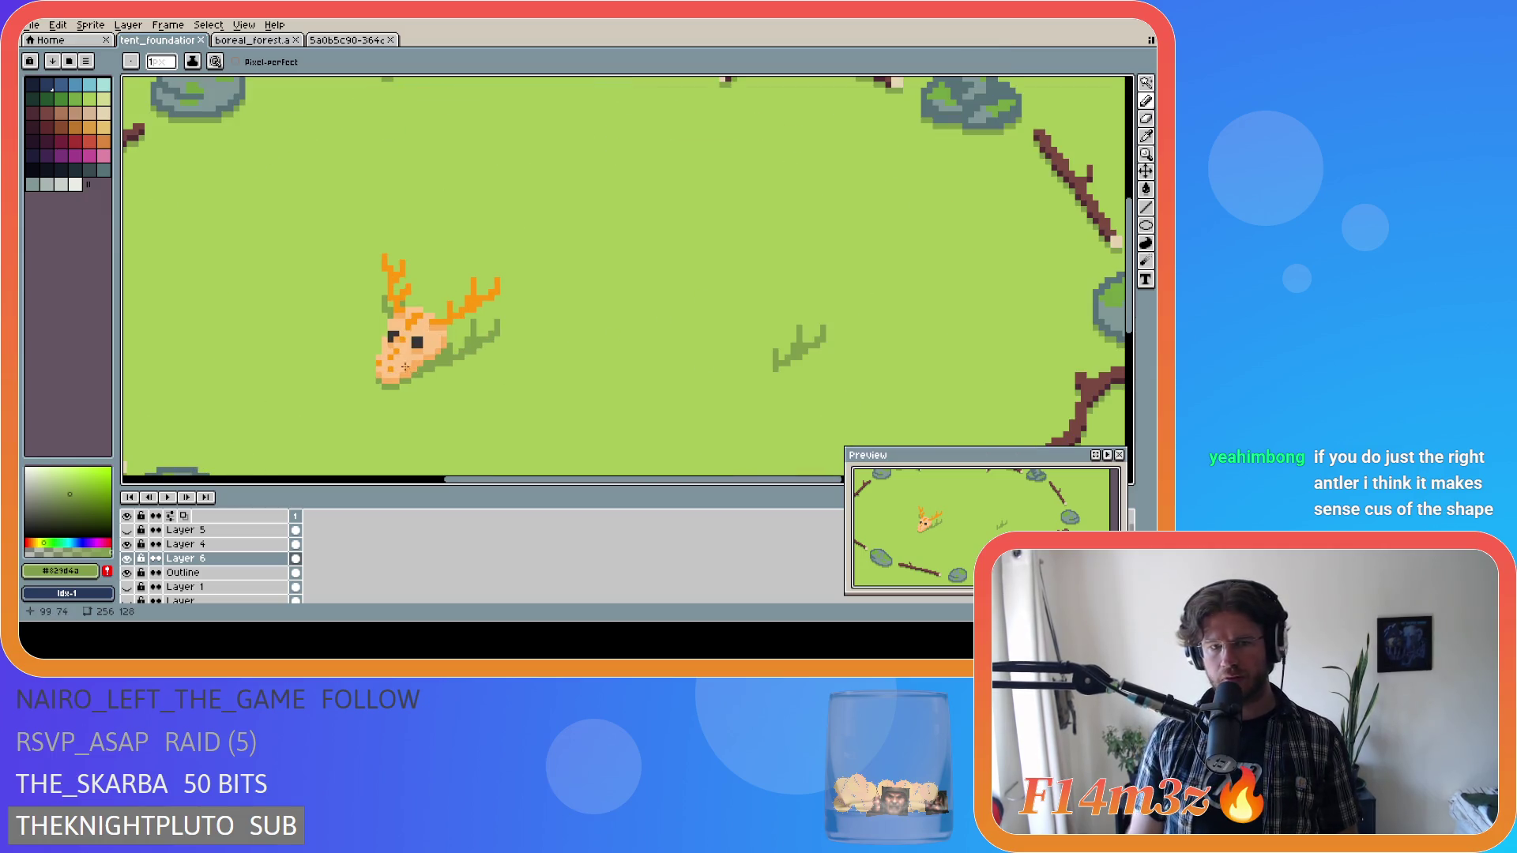
Undo the last erase, then marquee the right antler area, transform it and drop the selection.
{"action": "key", "text": "ctrl+z"}
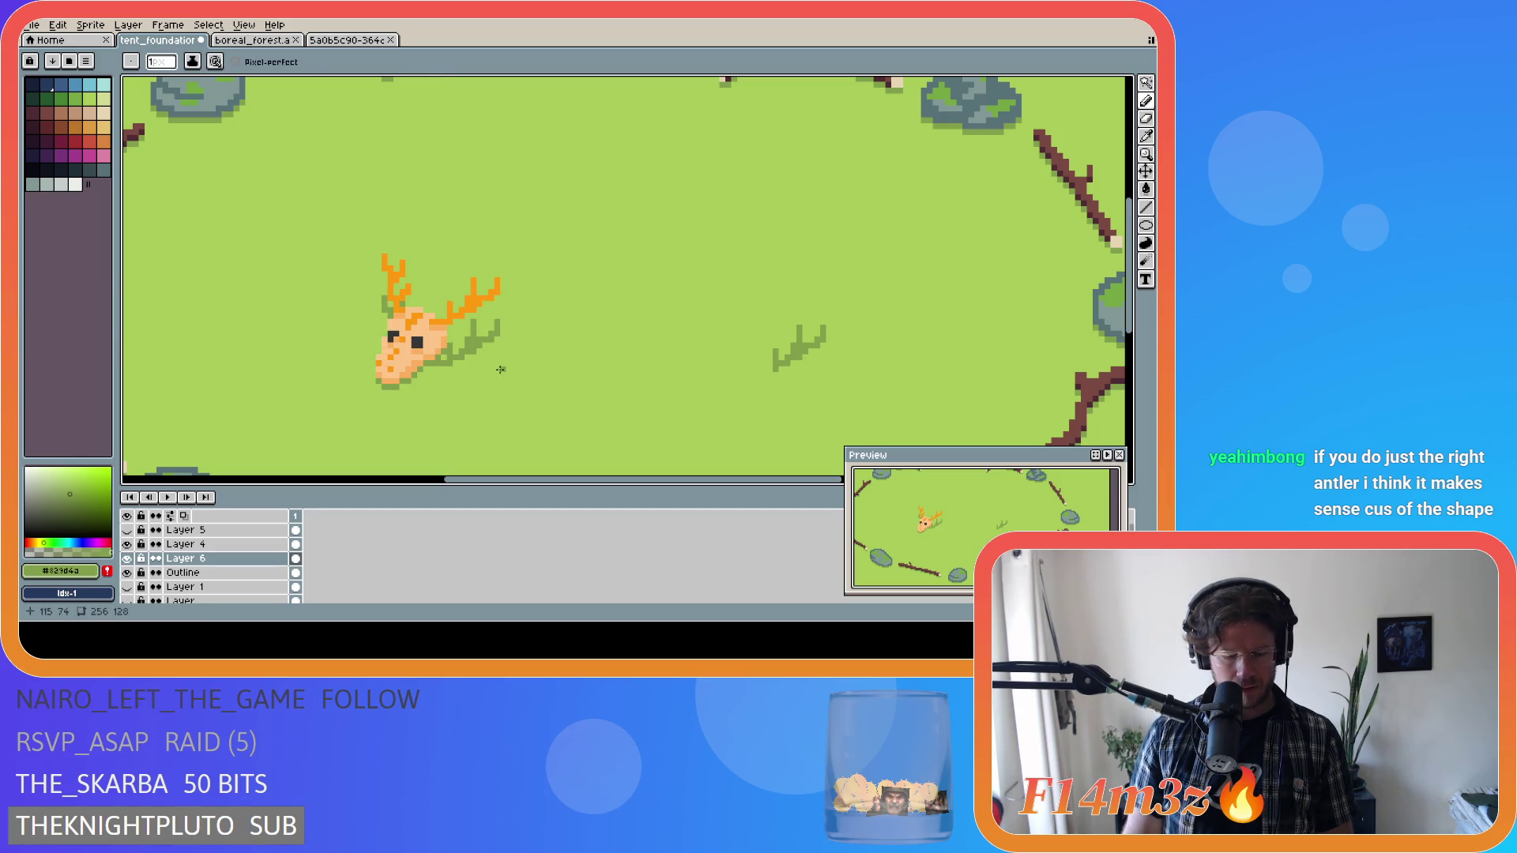
{"action": "key", "text": "m"}
{"action": "mouse_move", "coordinate": [541, 267]}
{"action": "left_mouse_down"}
{"action": "mouse_move", "coordinate": [462, 392]}
{"action": "mouse_move", "coordinate": [432, 410]}
{"action": "left_mouse_up"}
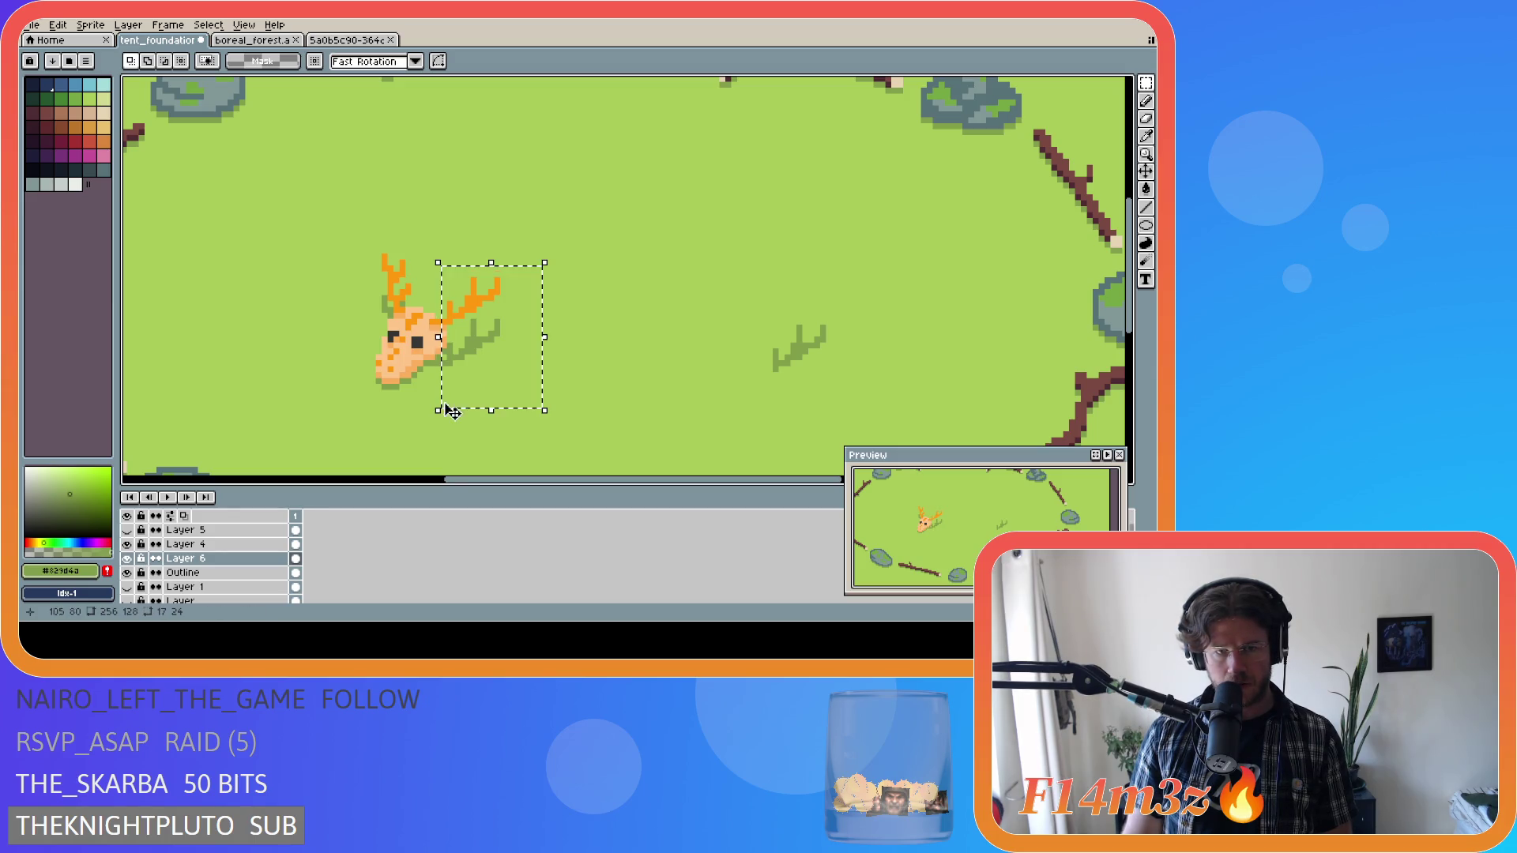
{"action": "left_click", "coordinate": [477, 358]}
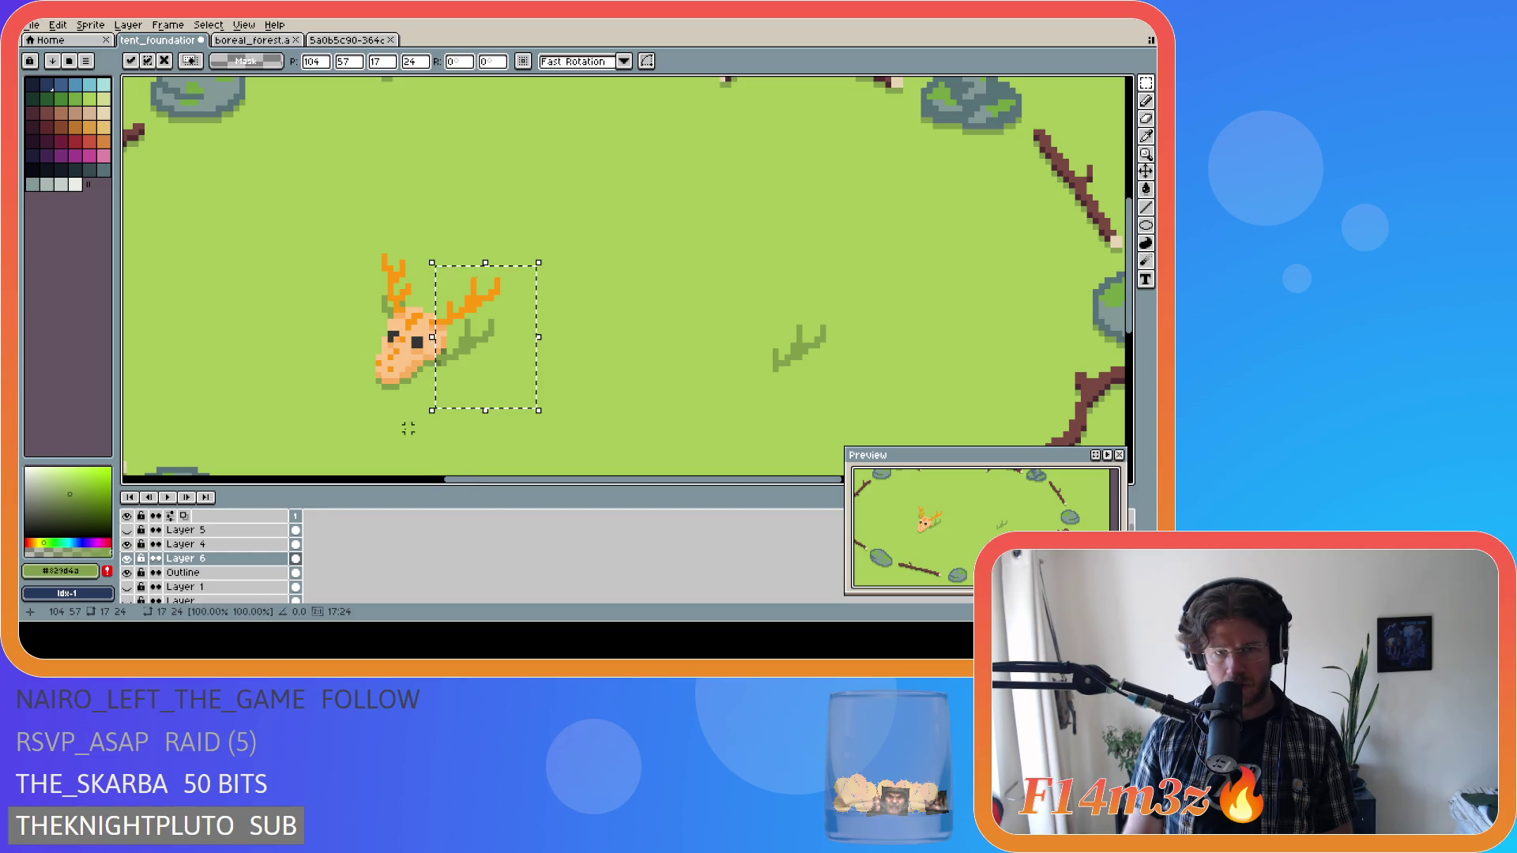
{"action": "scroll", "coordinate": [403, 417], "scroll_direction": "up", "scroll_amount": 2}
{"action": "key", "text": "ctrl+d"}
{"action": "key", "text": "b"}
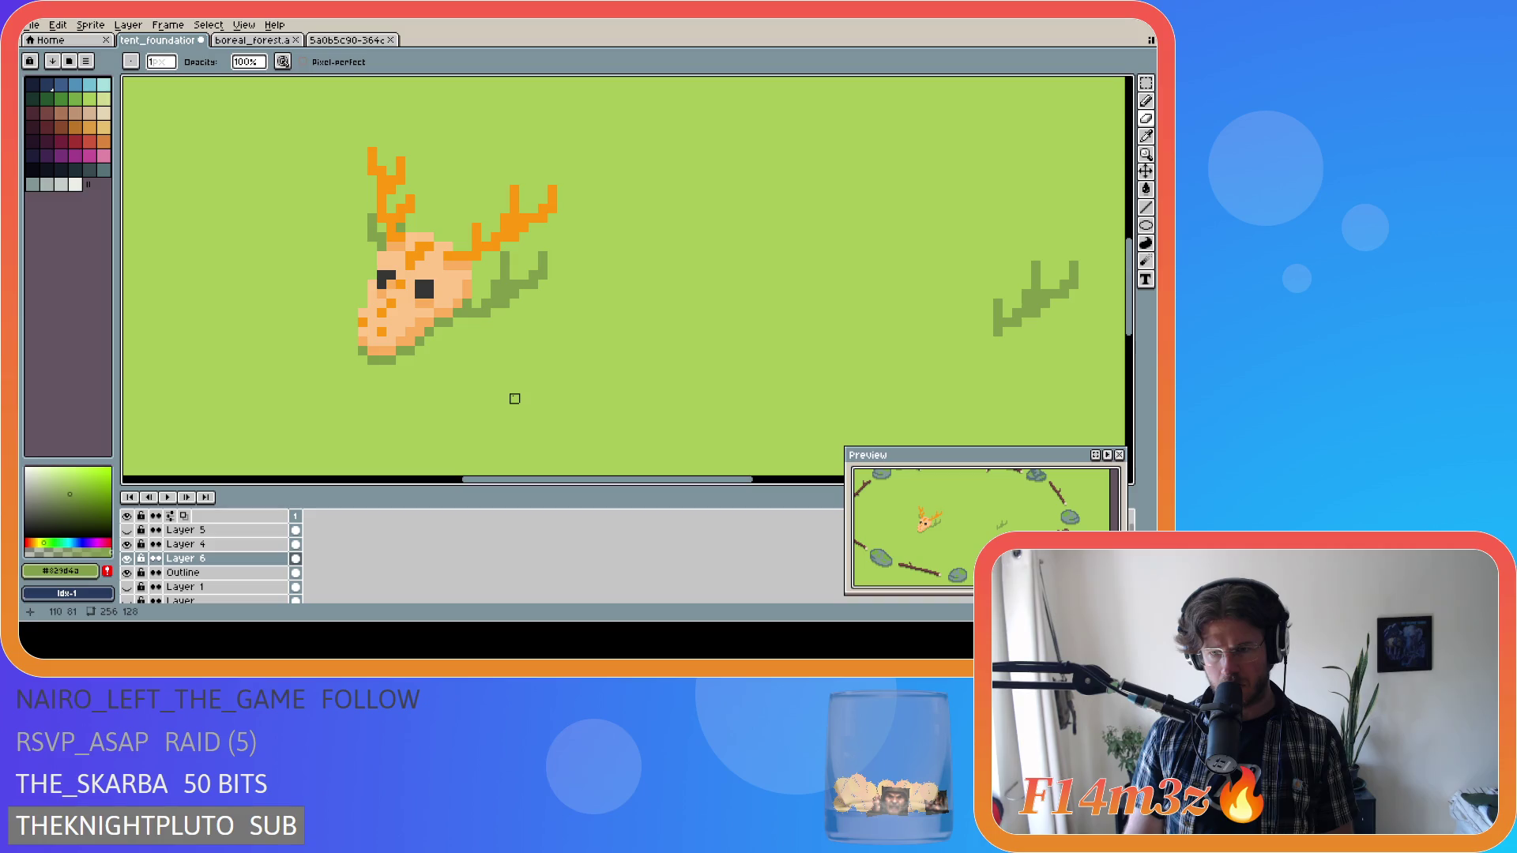
{"action": "scroll", "coordinate": [514, 398], "scroll_direction": "down", "scroll_amount": 1}
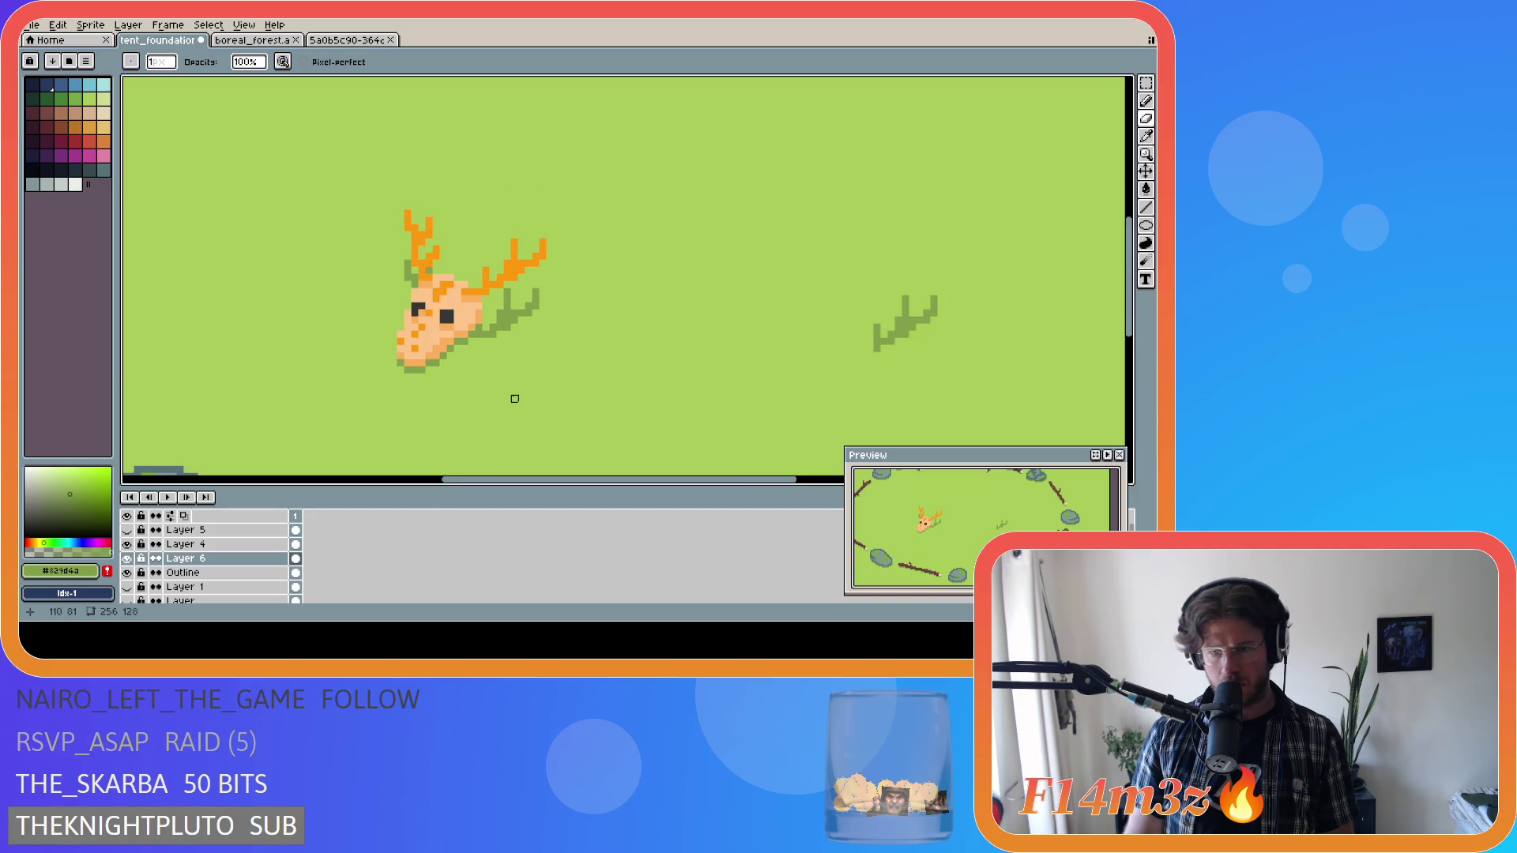
{"action": "key", "text": "v"}
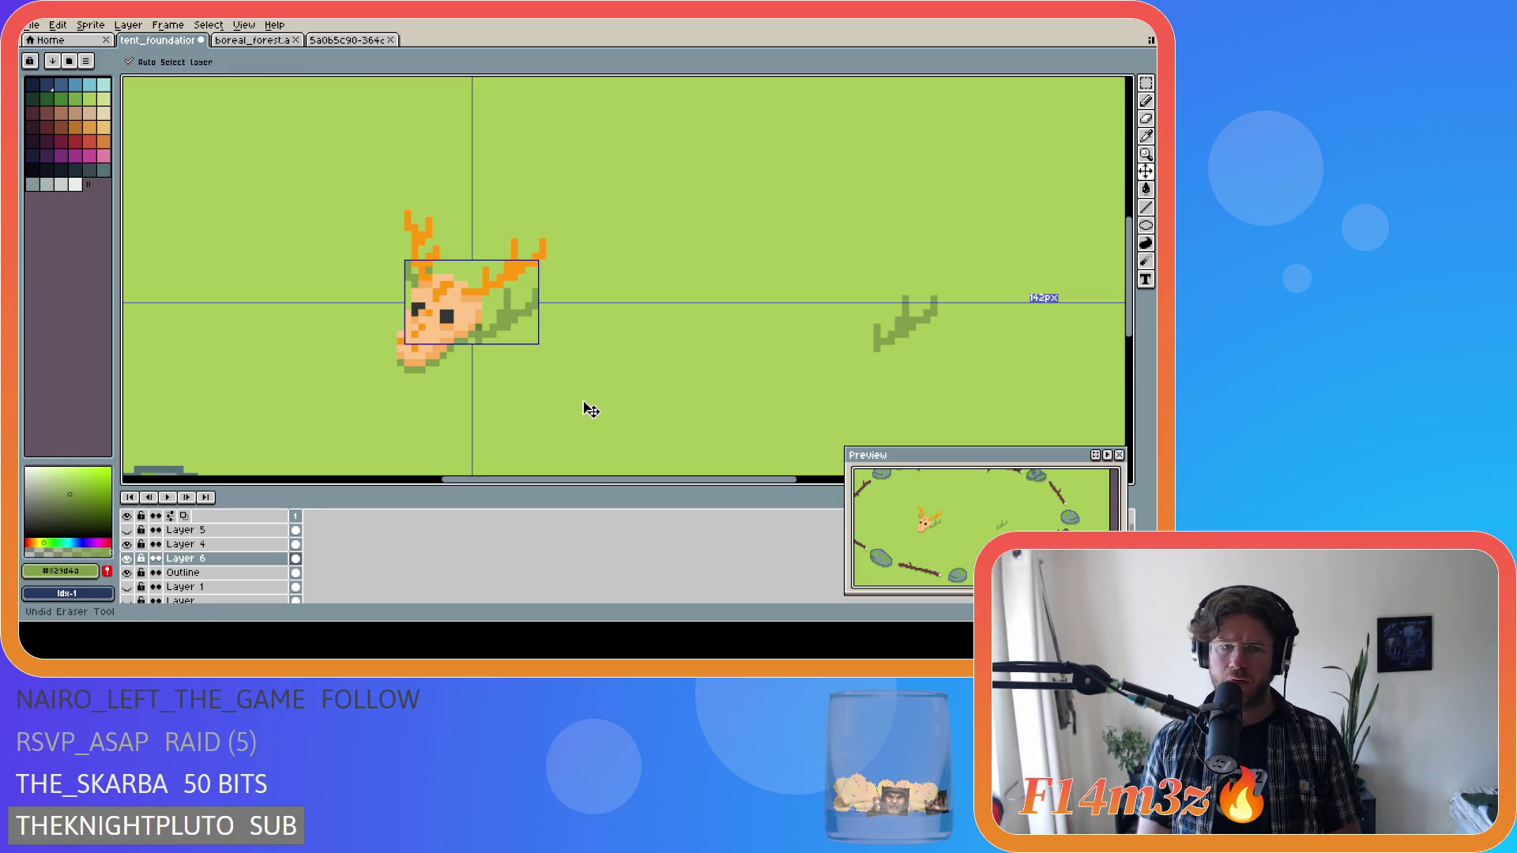
Redo the last erase near the right antler and save tent_foundation.ase.
{"action": "key", "text": "b"}
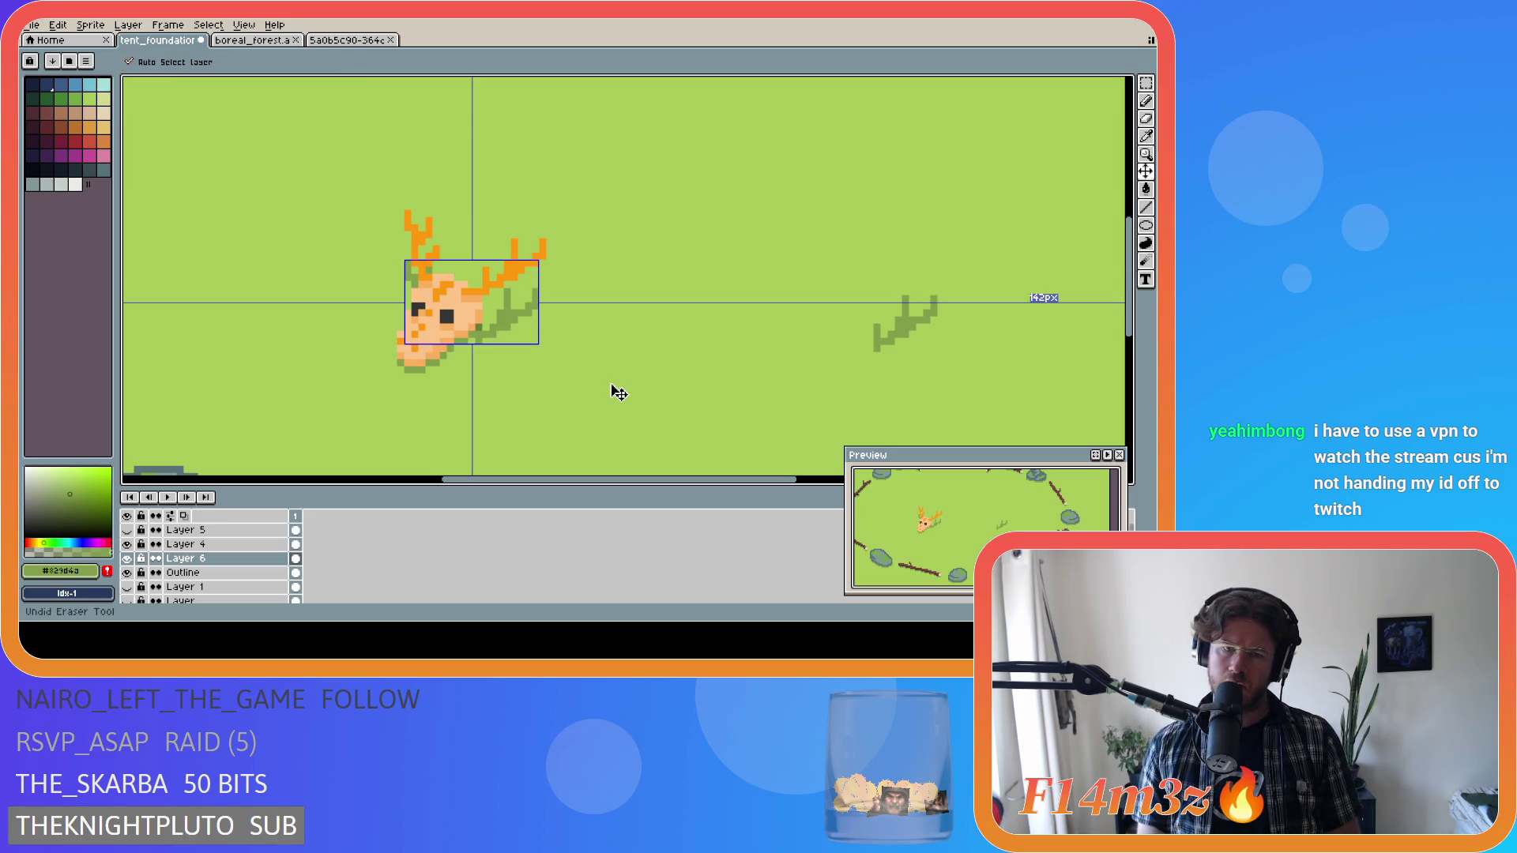
{"action": "left_click_drag", "start_coordinate": [476, 225], "coordinate": [597, 395]}
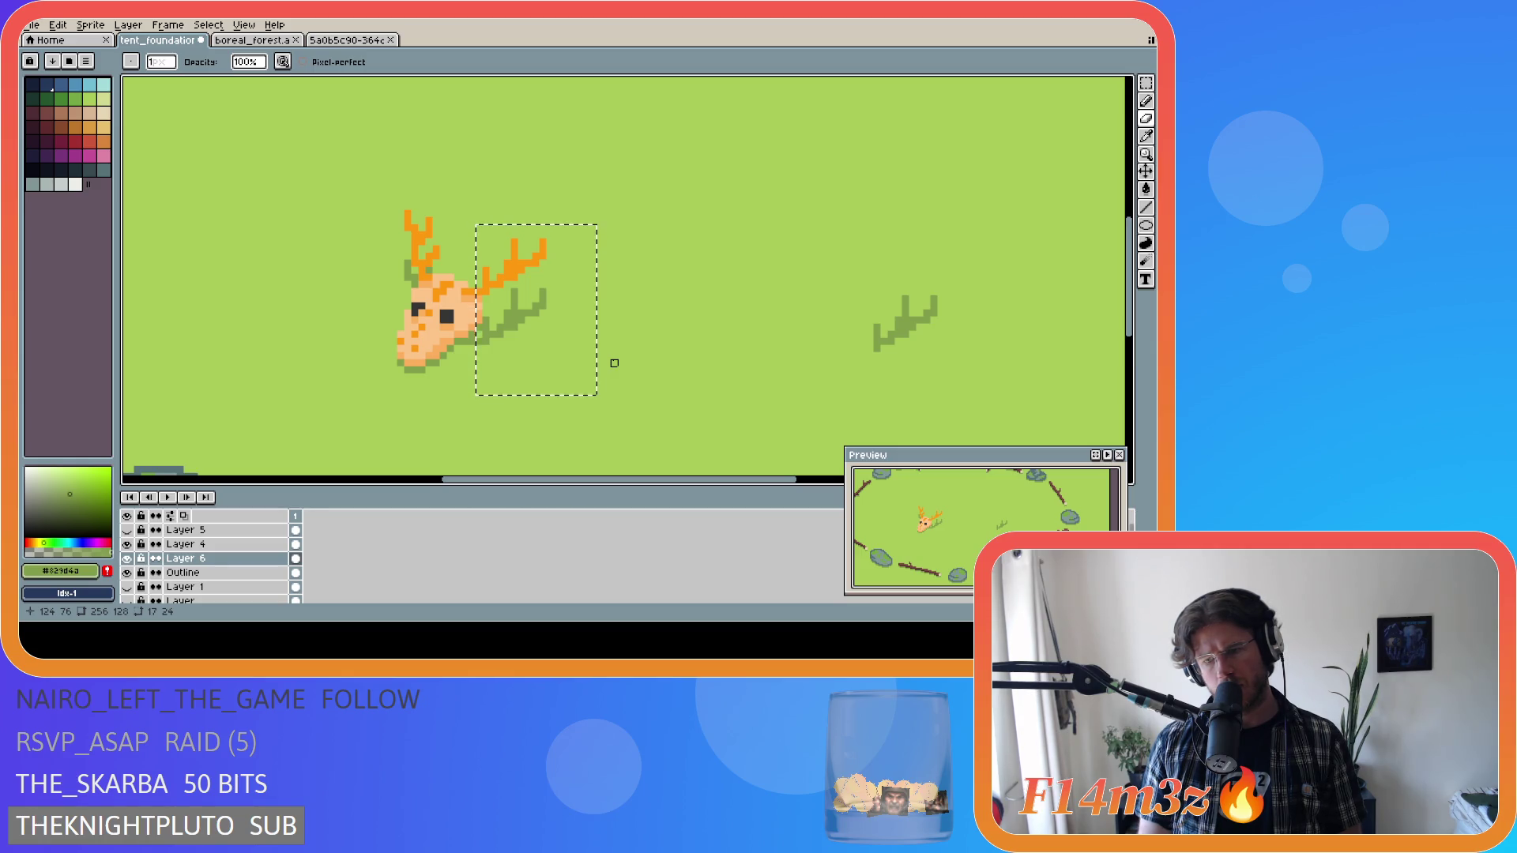
{"action": "key", "text": "ctrl+z"}
{"action": "key", "text": "ctrl+z"}
{"action": "key", "text": "ctrl+y"}
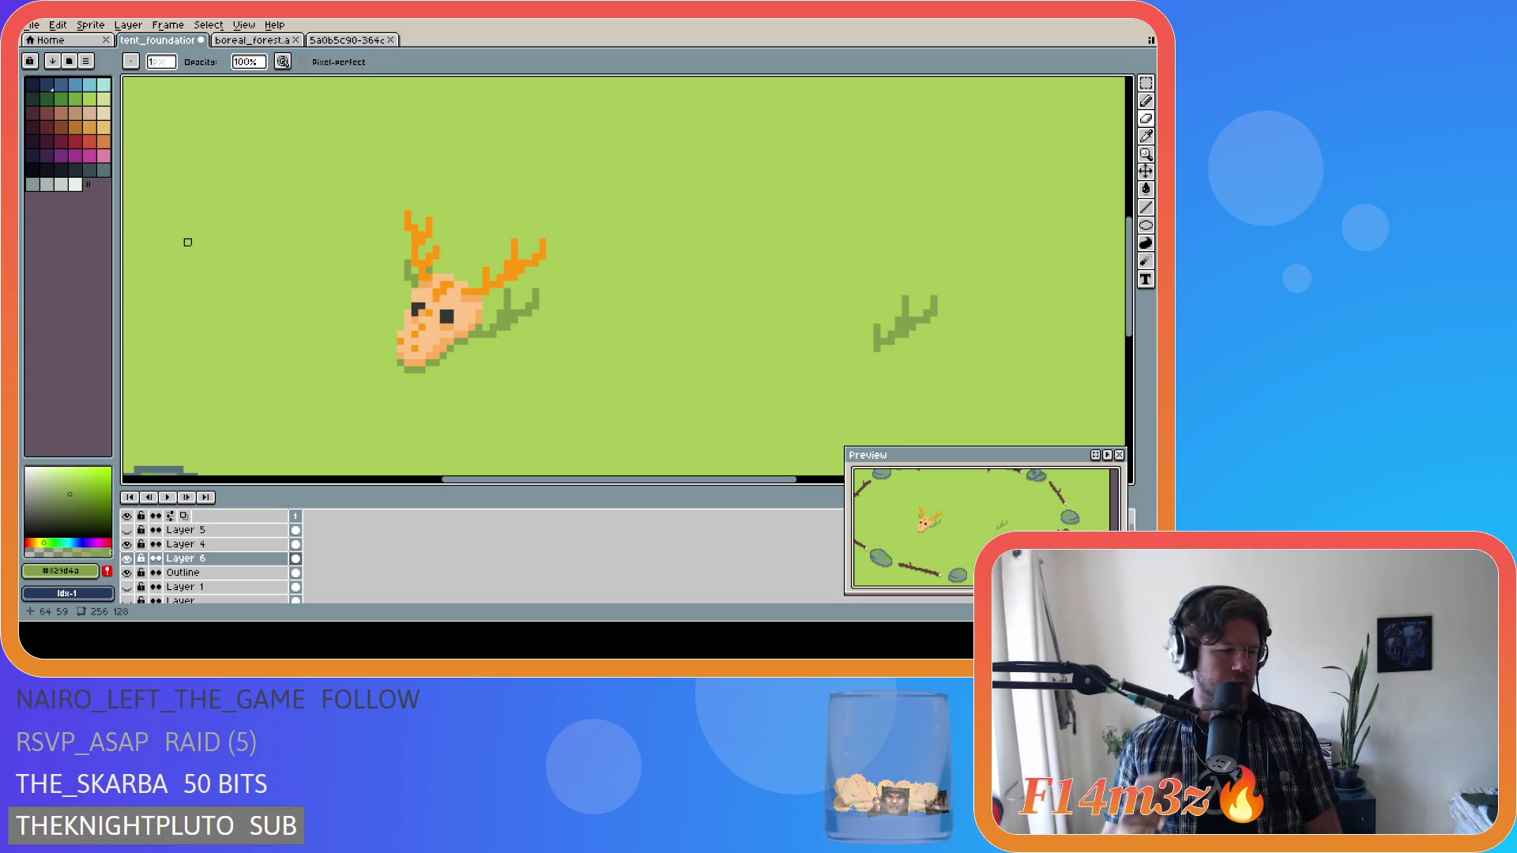
{"action": "key", "text": "ctrl+s"}
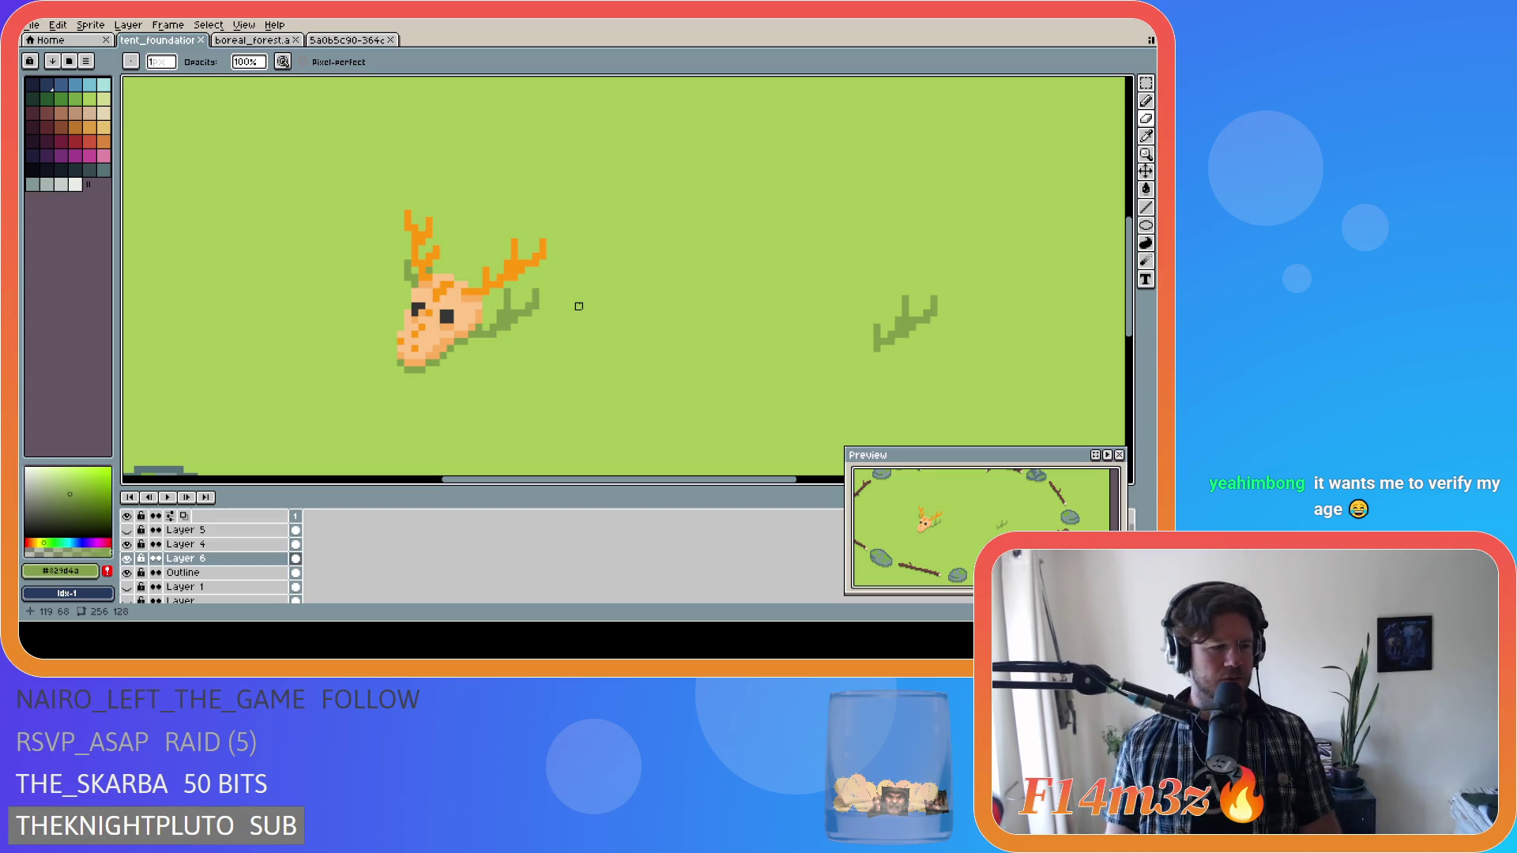
{"action": "scroll", "coordinate": [545, 292], "scroll_direction": "down", "scroll_amount": 3}
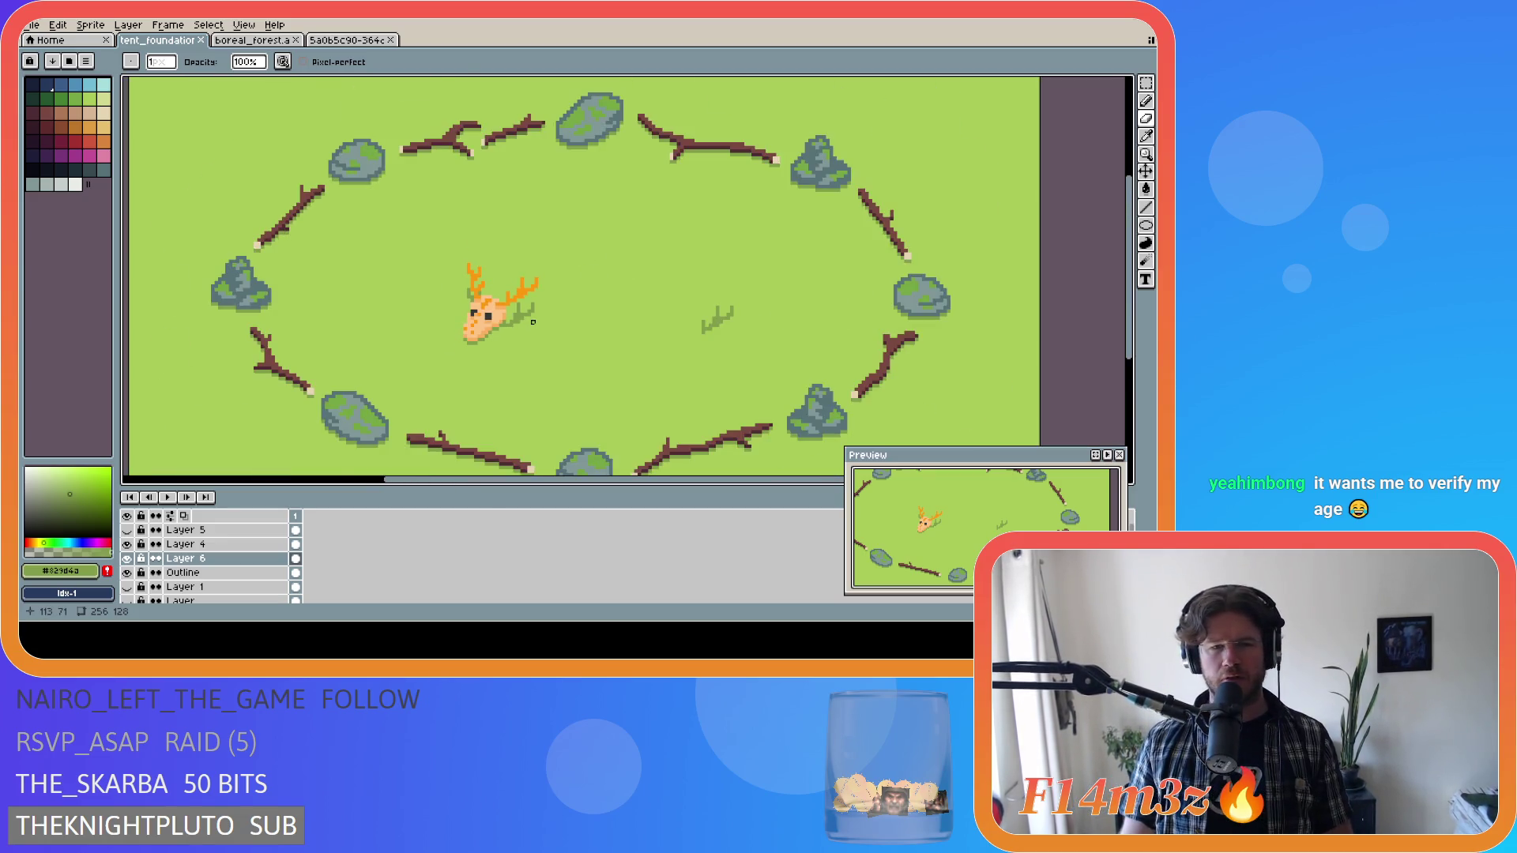
{"action": "key", "text": "ctrl+s"}
{"action": "scroll", "coordinate": [522, 342], "scroll_direction": "up", "scroll_amount": 3}
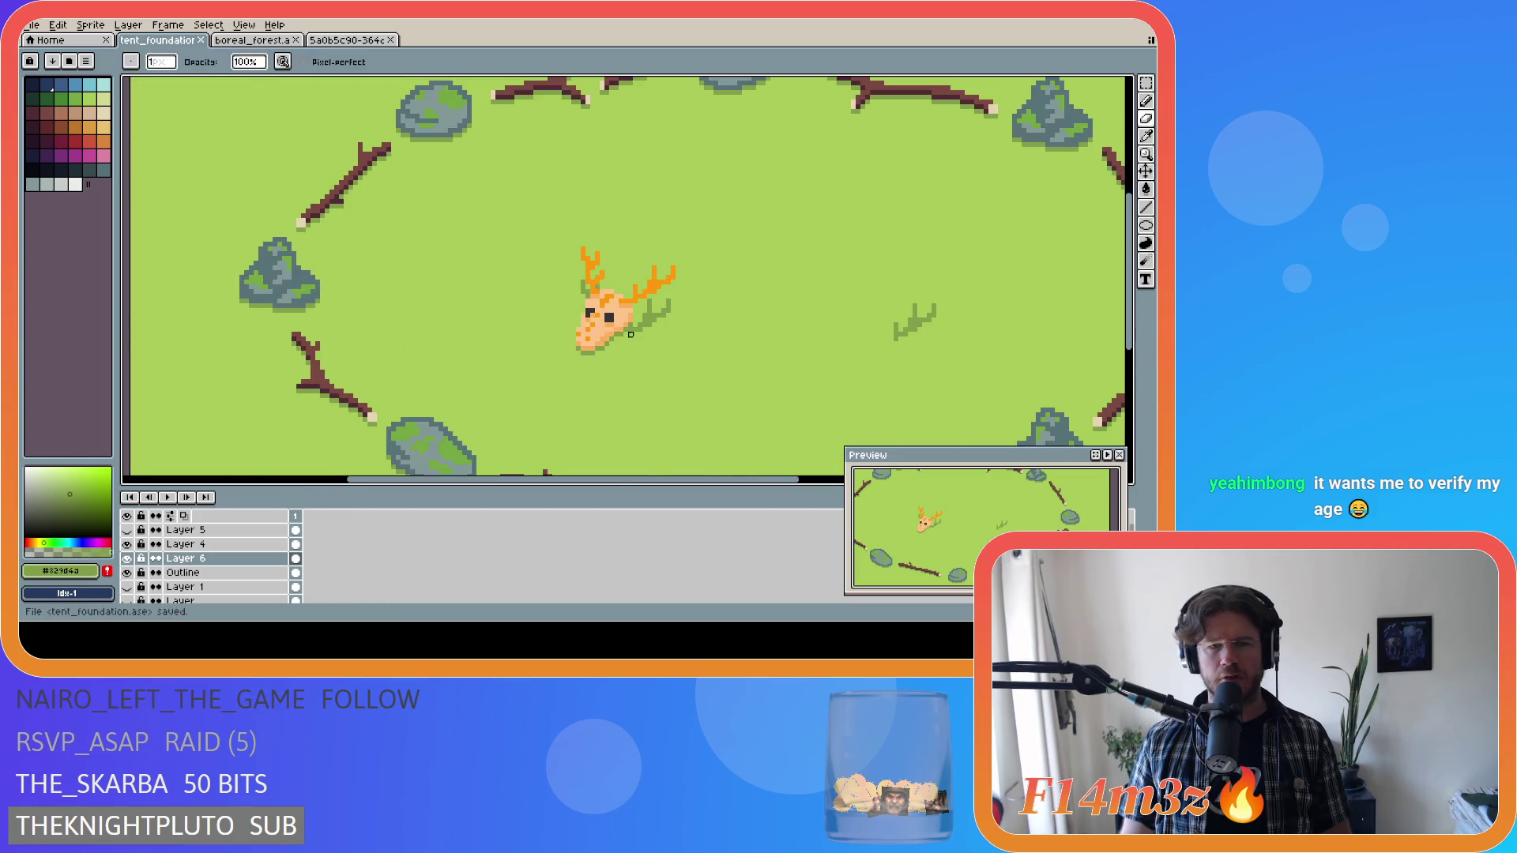
{"action": "scroll", "coordinate": [673, 357], "scroll_direction": "down", "scroll_amount": 3}
{"action": "scroll", "coordinate": [673, 358], "scroll_direction": "up", "scroll_amount": 3}
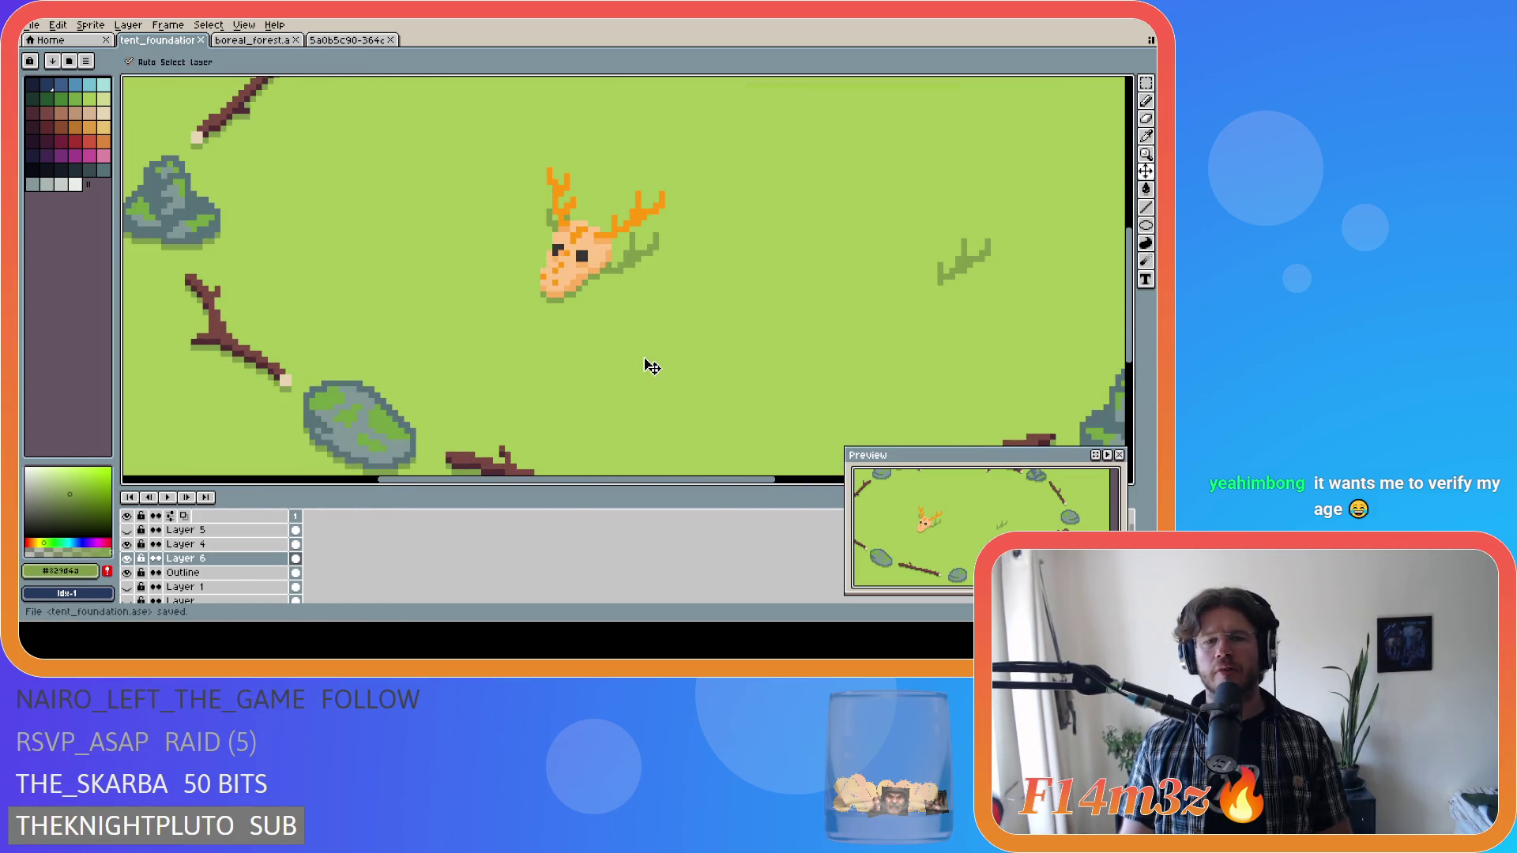
{"action": "scroll", "coordinate": [645, 343], "scroll_direction": "down", "scroll_amount": 3}
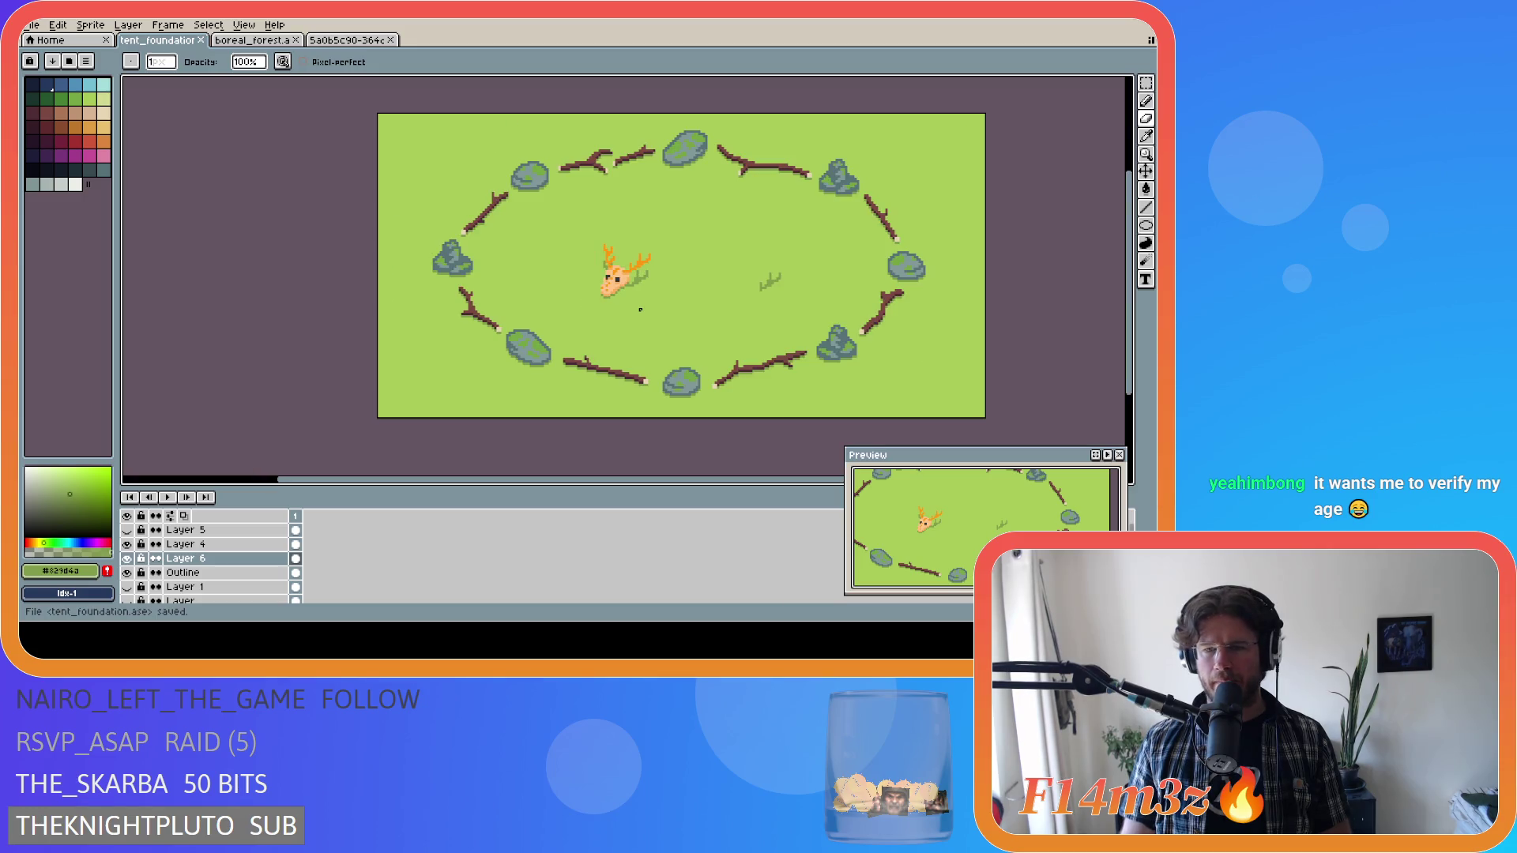
{"action": "scroll", "coordinate": [640, 309], "scroll_direction": "up", "scroll_amount": 1}
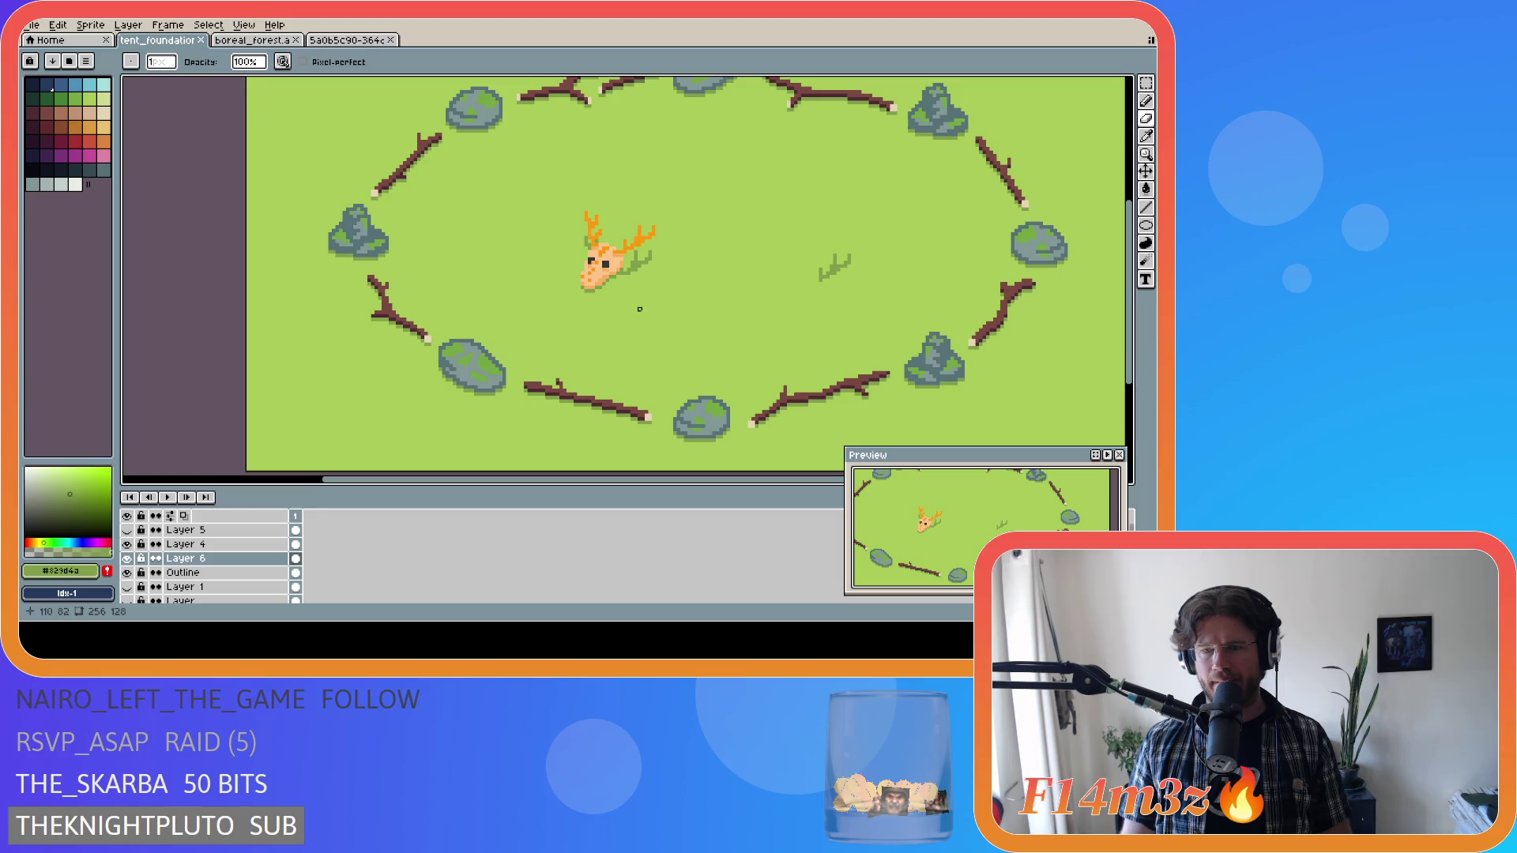
{"action": "key", "text": "m"}
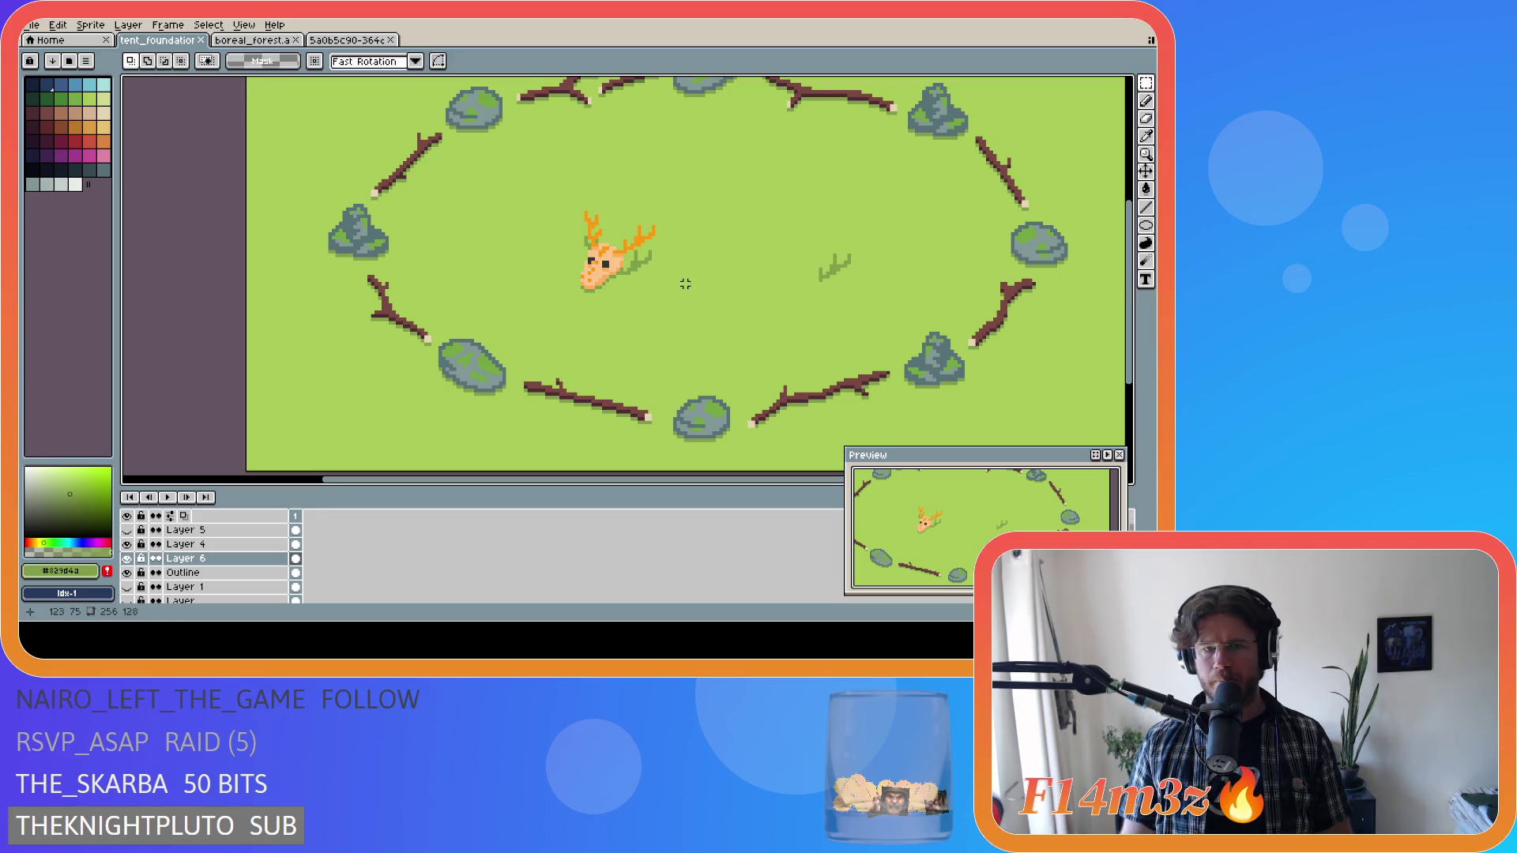
{"action": "scroll", "coordinate": [685, 284], "scroll_direction": "down", "scroll_amount": 2}
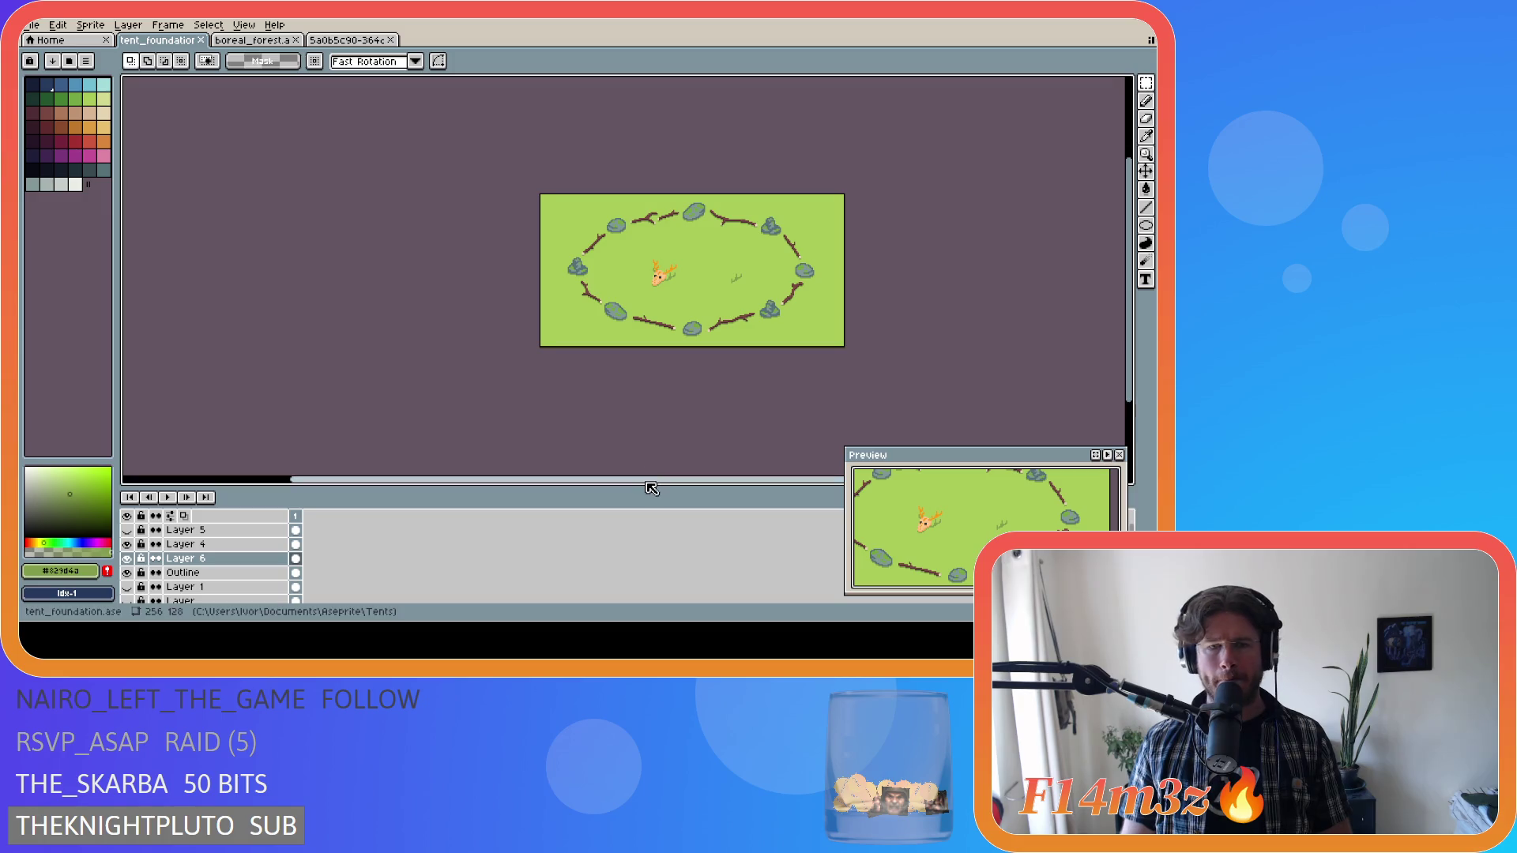
{"action": "scroll", "coordinate": [610, 258], "scroll_direction": "up", "scroll_amount": 1}
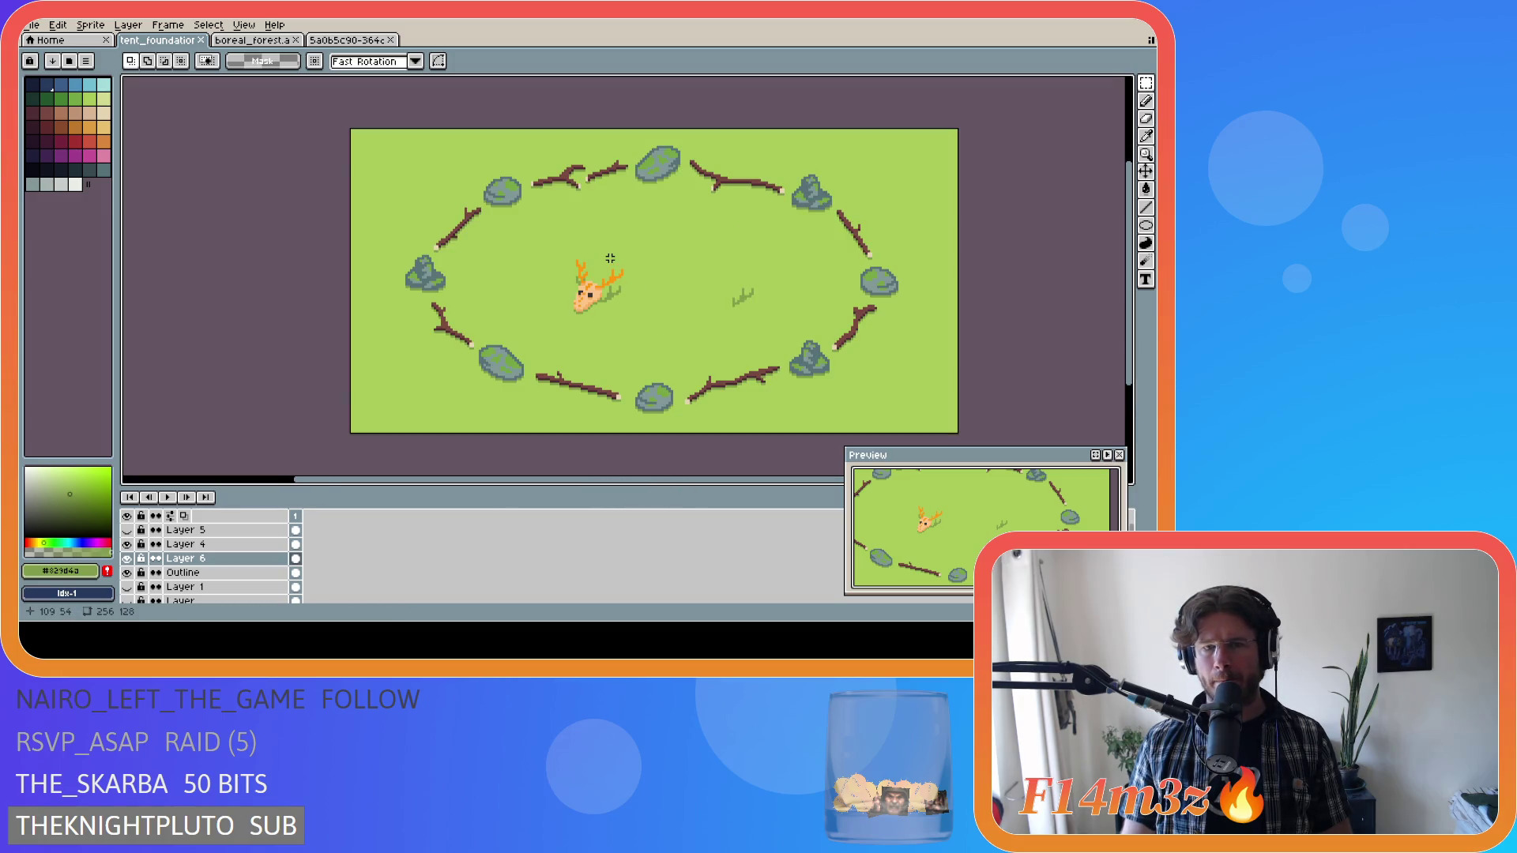
{"action": "scroll", "coordinate": [610, 258], "scroll_direction": "down", "scroll_amount": 1}
{"action": "left_click", "coordinate": [667, 479]}
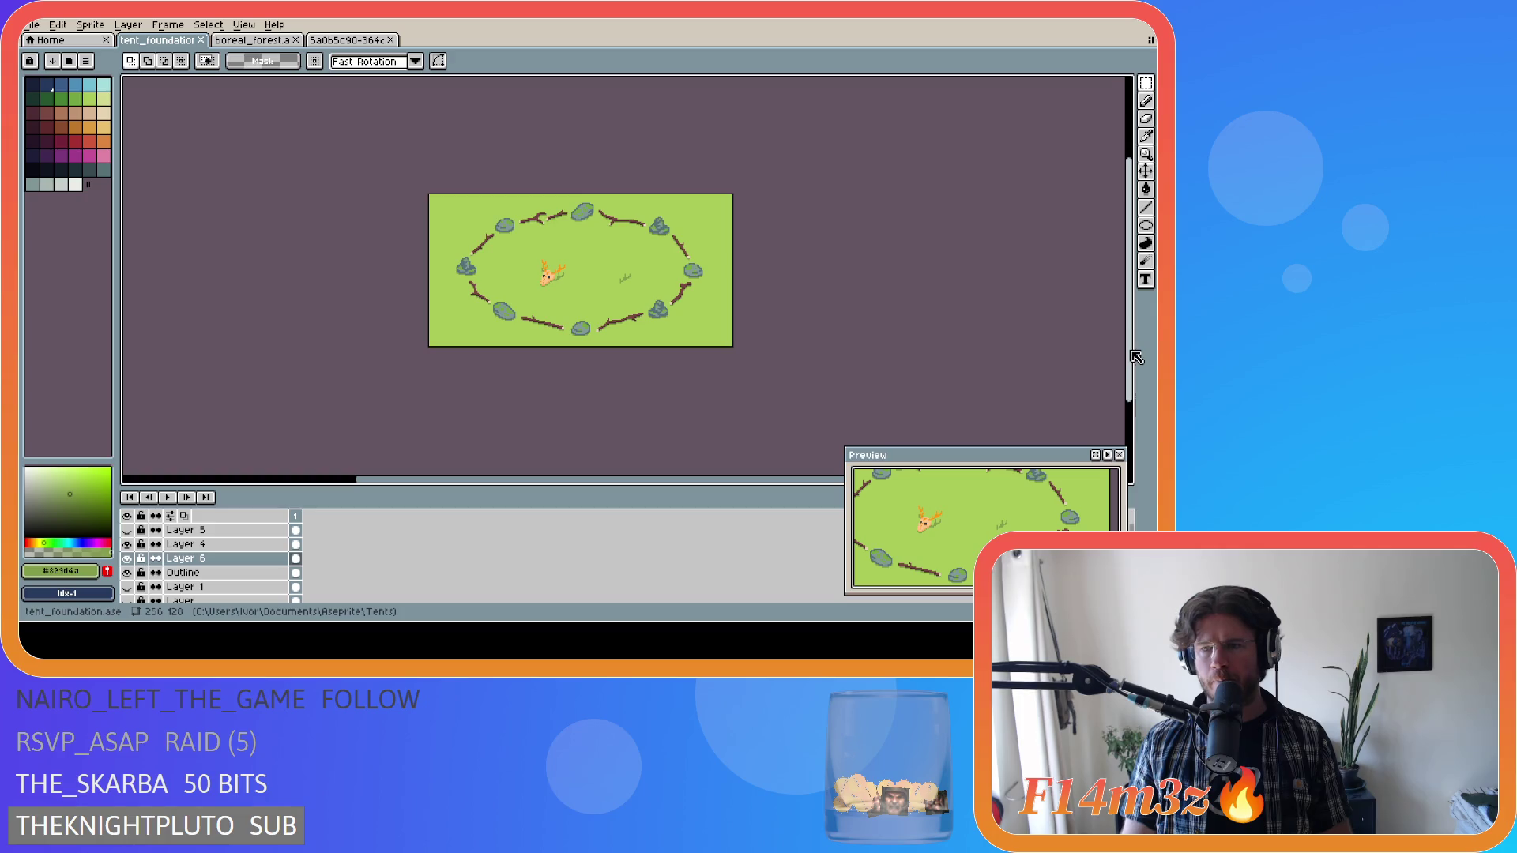
{"action": "key", "text": "ctrl+s"}
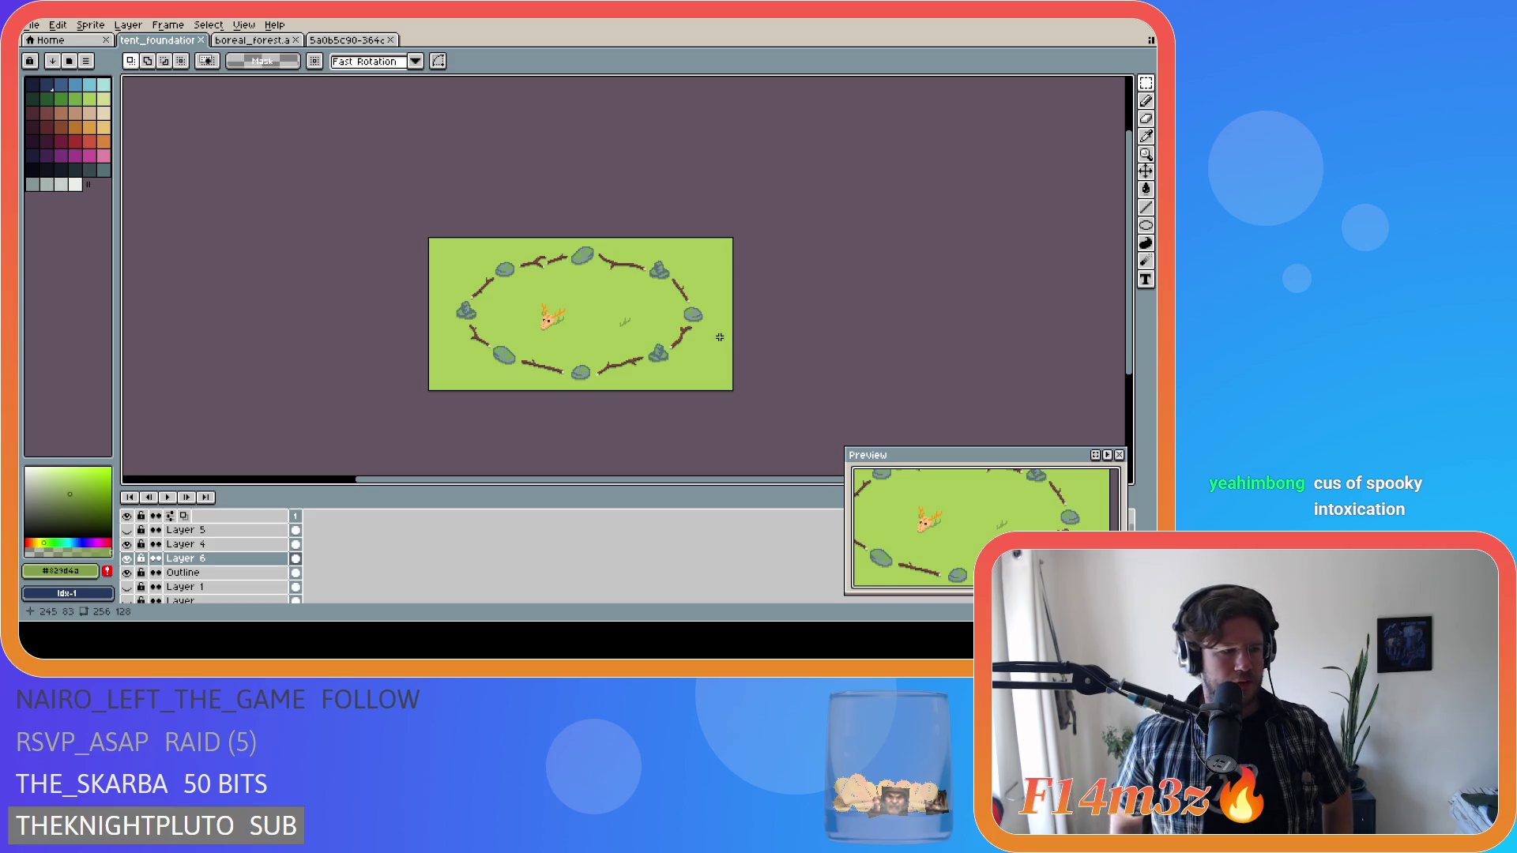
{"action": "key", "text": "ctrl+s"}
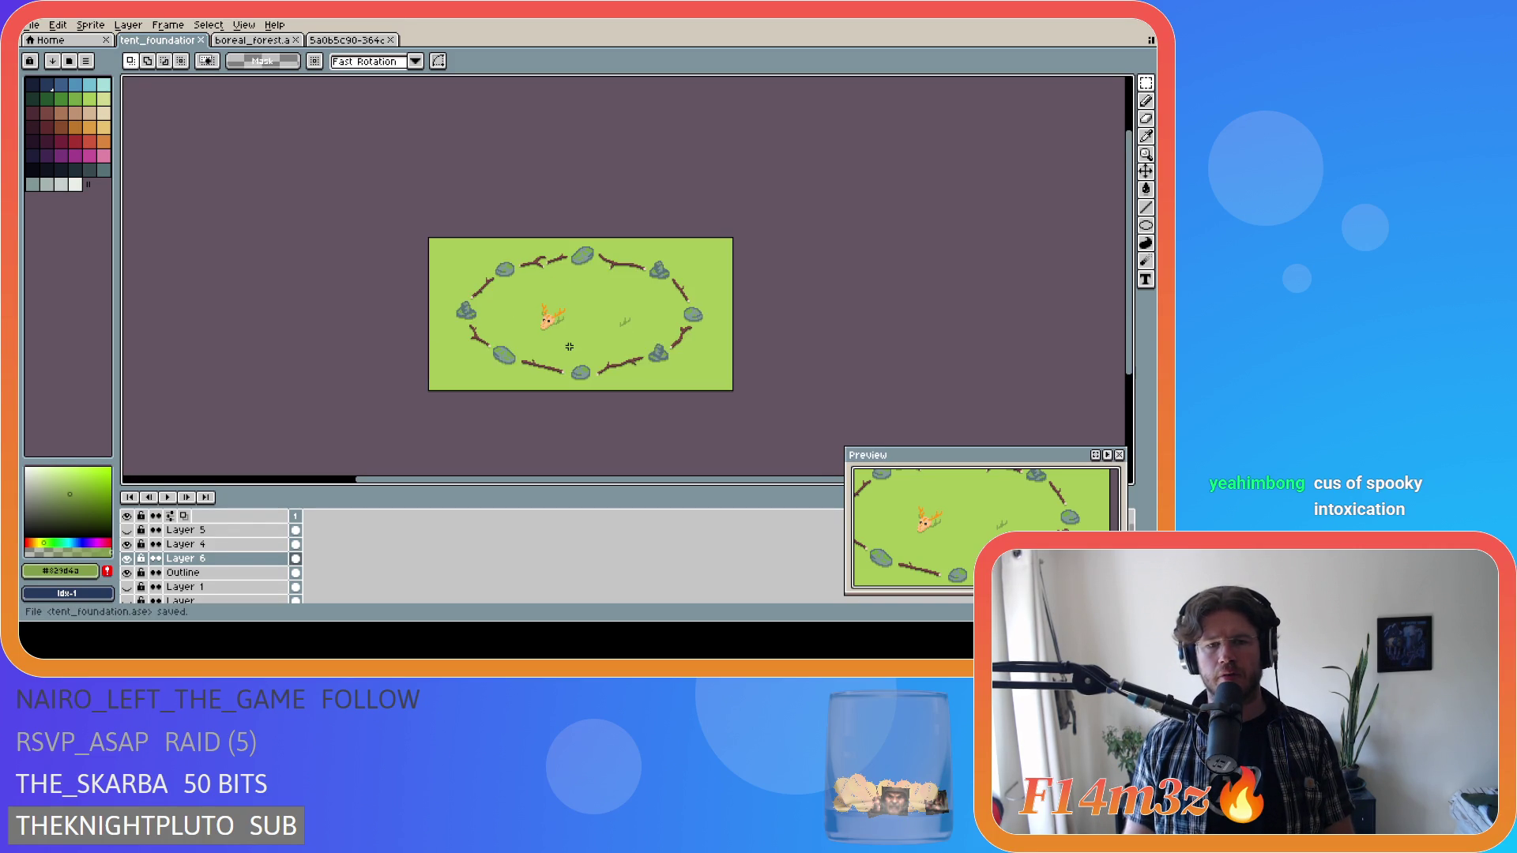
{"action": "scroll", "coordinate": [579, 341], "scroll_direction": "up", "scroll_amount": 1}
{"action": "scroll", "coordinate": [580, 341], "scroll_direction": "down", "scroll_amount": 1}
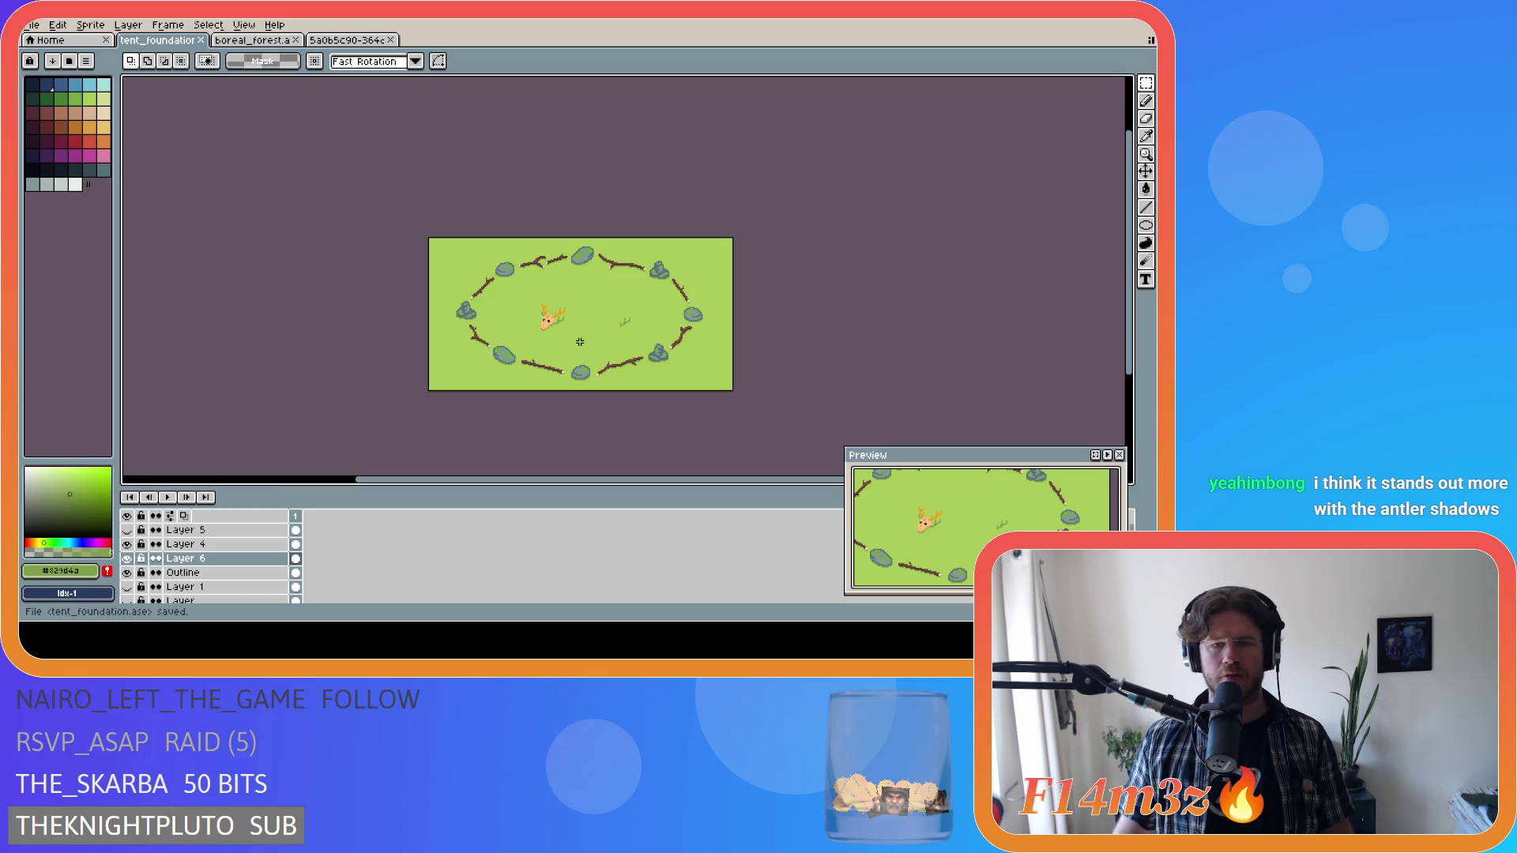
{"action": "scroll", "coordinate": [631, 312], "scroll_direction": "up", "scroll_amount": 3}
{"action": "scroll", "coordinate": [631, 312], "scroll_direction": "down", "scroll_amount": 2}
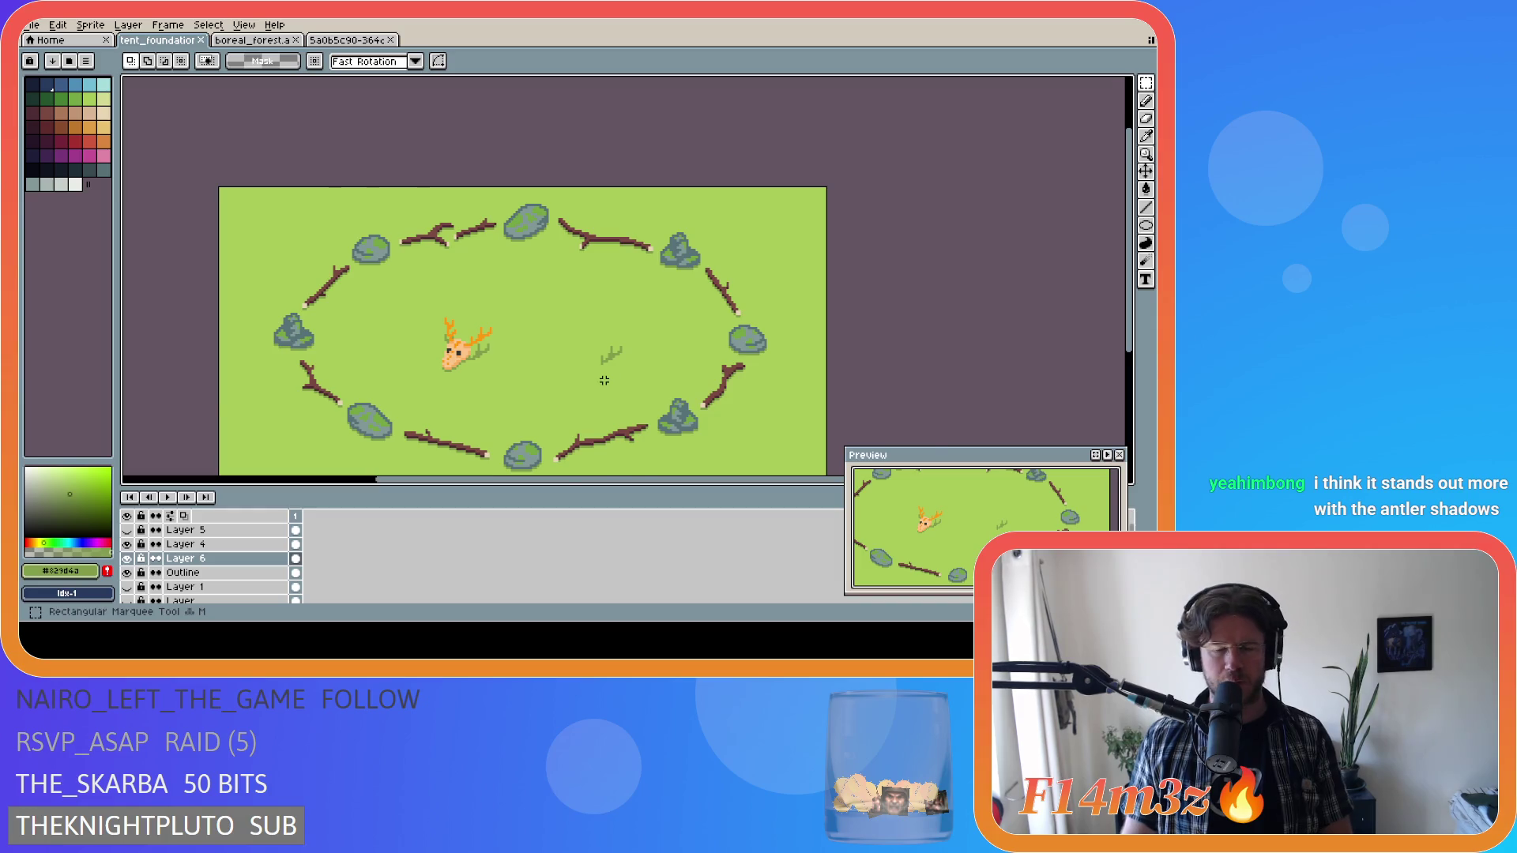
{"action": "scroll", "coordinate": [594, 316], "scroll_direction": "up", "scroll_amount": 2}
{"action": "left_click_drag", "start_coordinate": [595, 316], "coordinate": [638, 379]}
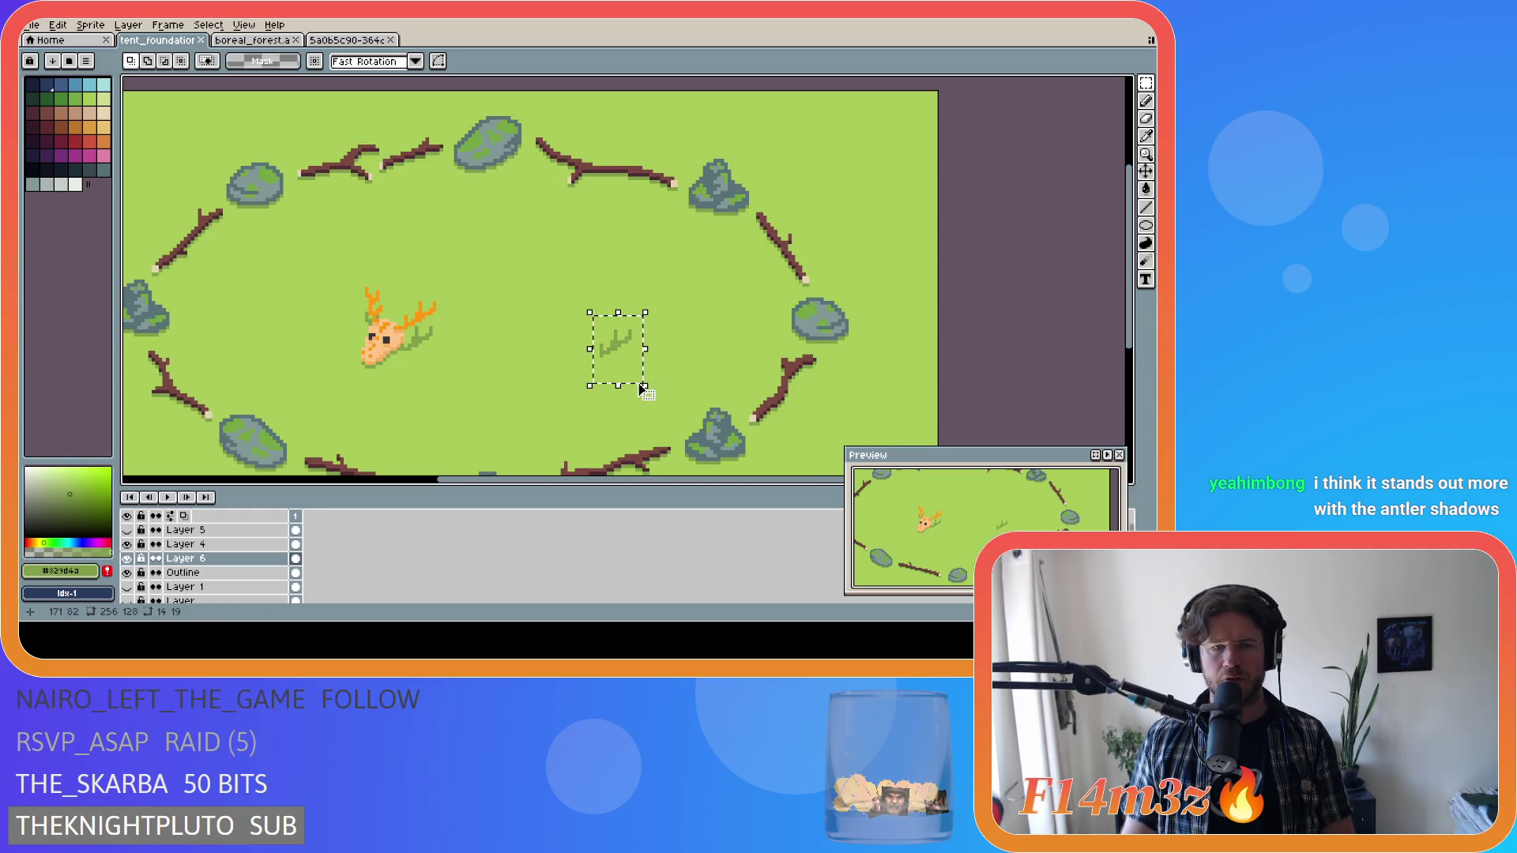
Delete the grass tuft inside the ring from Layer 4.
{"action": "left_click", "coordinate": [126, 558]}
{"action": "left_click", "coordinate": [126, 558]}
{"action": "left_click", "coordinate": [189, 544]}
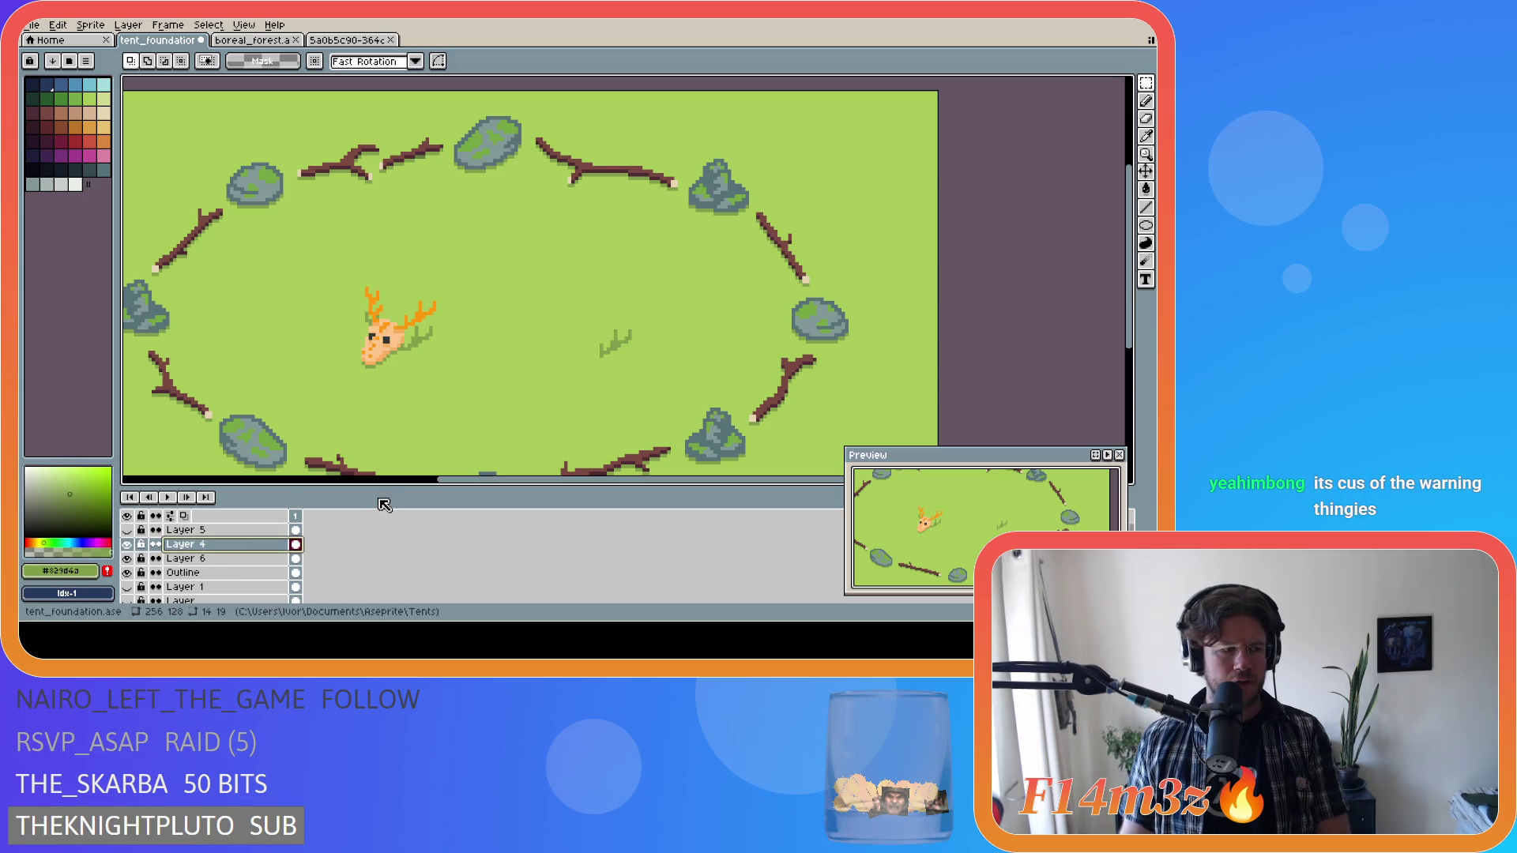
{"action": "left_click_drag", "start_coordinate": [661, 311], "coordinate": [549, 339]}
{"action": "key", "text": "Delete"}
Save tent_foundation.ase with the tuft removed.
{"action": "key", "text": "ctrl+s"}
{"action": "left_click_drag", "start_coordinate": [441, 480], "coordinate": [395, 483]}
{"action": "scroll", "coordinate": [512, 411], "scroll_direction": "down", "scroll_amount": 4}
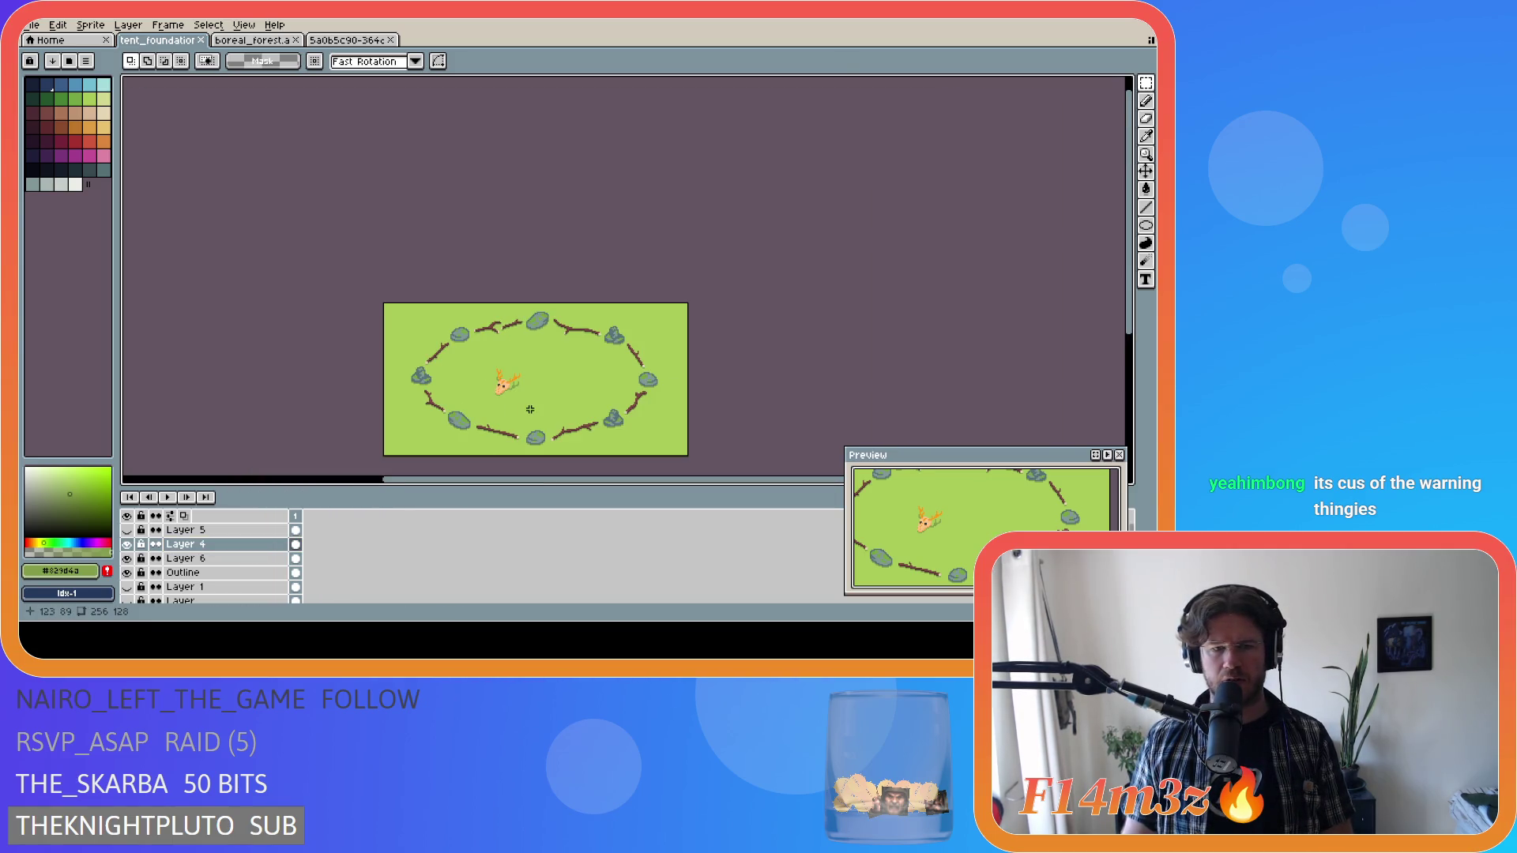
{"action": "left_click_drag", "start_coordinate": [1130, 286], "coordinate": [1130, 329]}
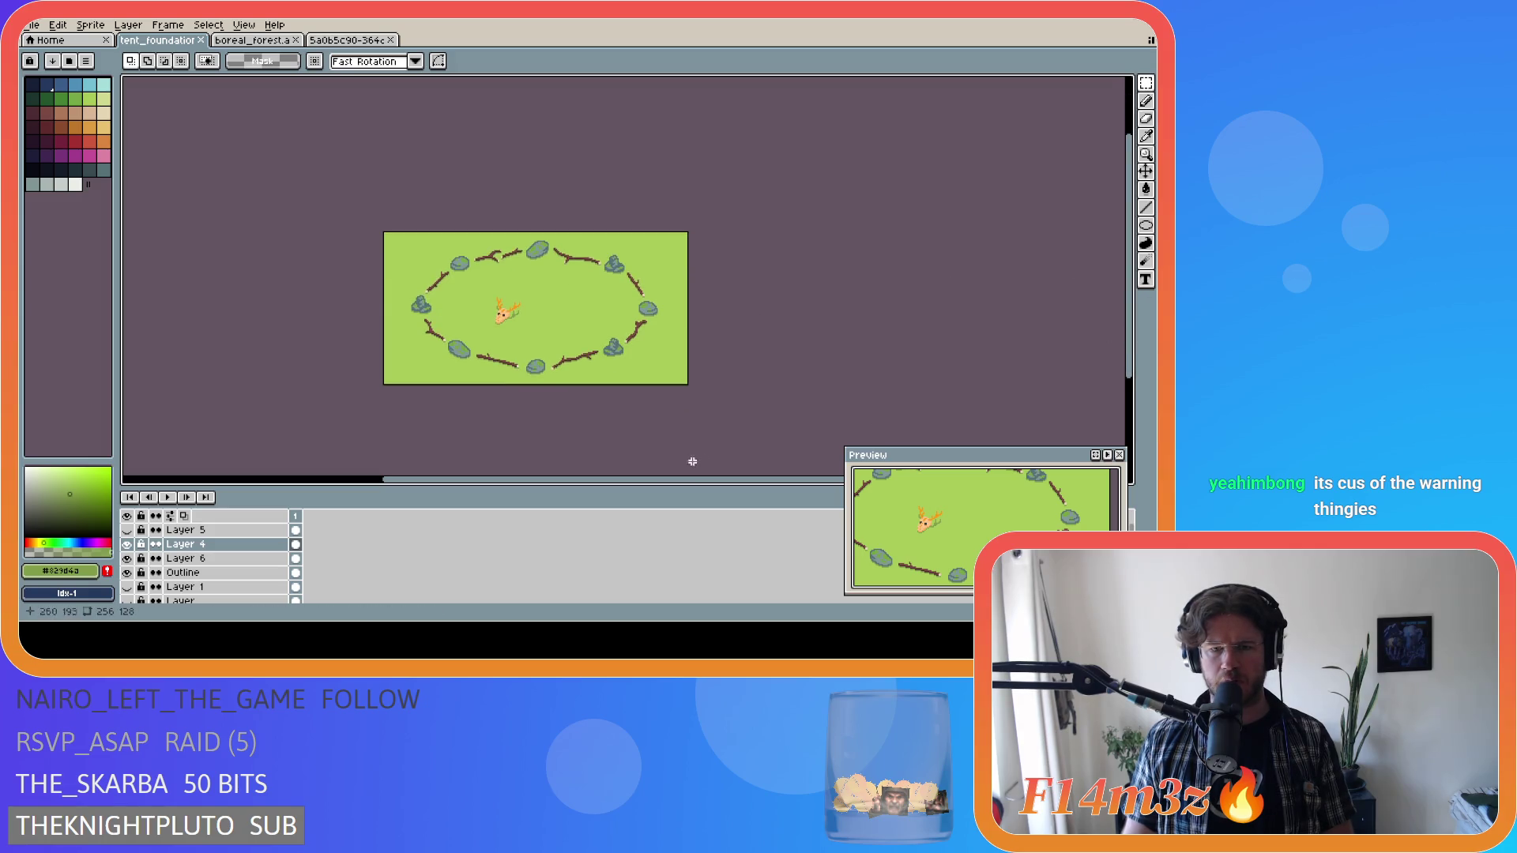
{"action": "mouse_move", "coordinate": [654, 481]}
{"action": "left_mouse_down"}
{"action": "mouse_move", "coordinate": [593, 485]}
{"action": "mouse_move", "coordinate": [609, 481]}
{"action": "left_mouse_up"}
Pan and zoom around the ring of rocks and sticks, saving tent_foundation.ase repeatedly.
{"action": "key", "text": "ctrl+s"}
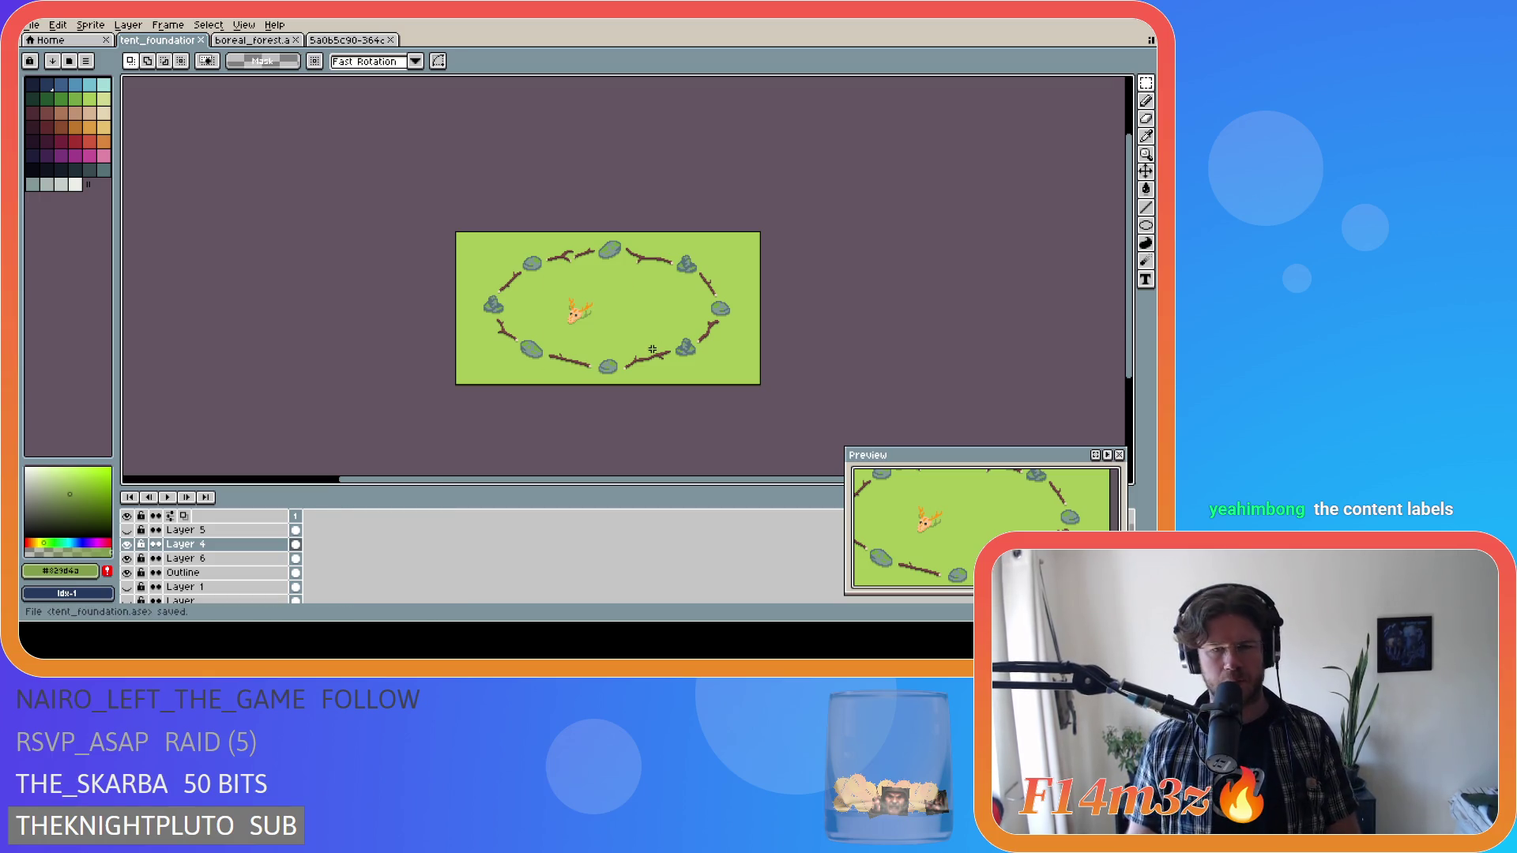
{"action": "mouse_move", "coordinate": [633, 479]}
{"action": "left_mouse_down"}
{"action": "mouse_move", "coordinate": [677, 484]}
{"action": "mouse_move", "coordinate": [643, 484]}
{"action": "left_mouse_up"}
{"action": "key", "text": "ctrl+s"}
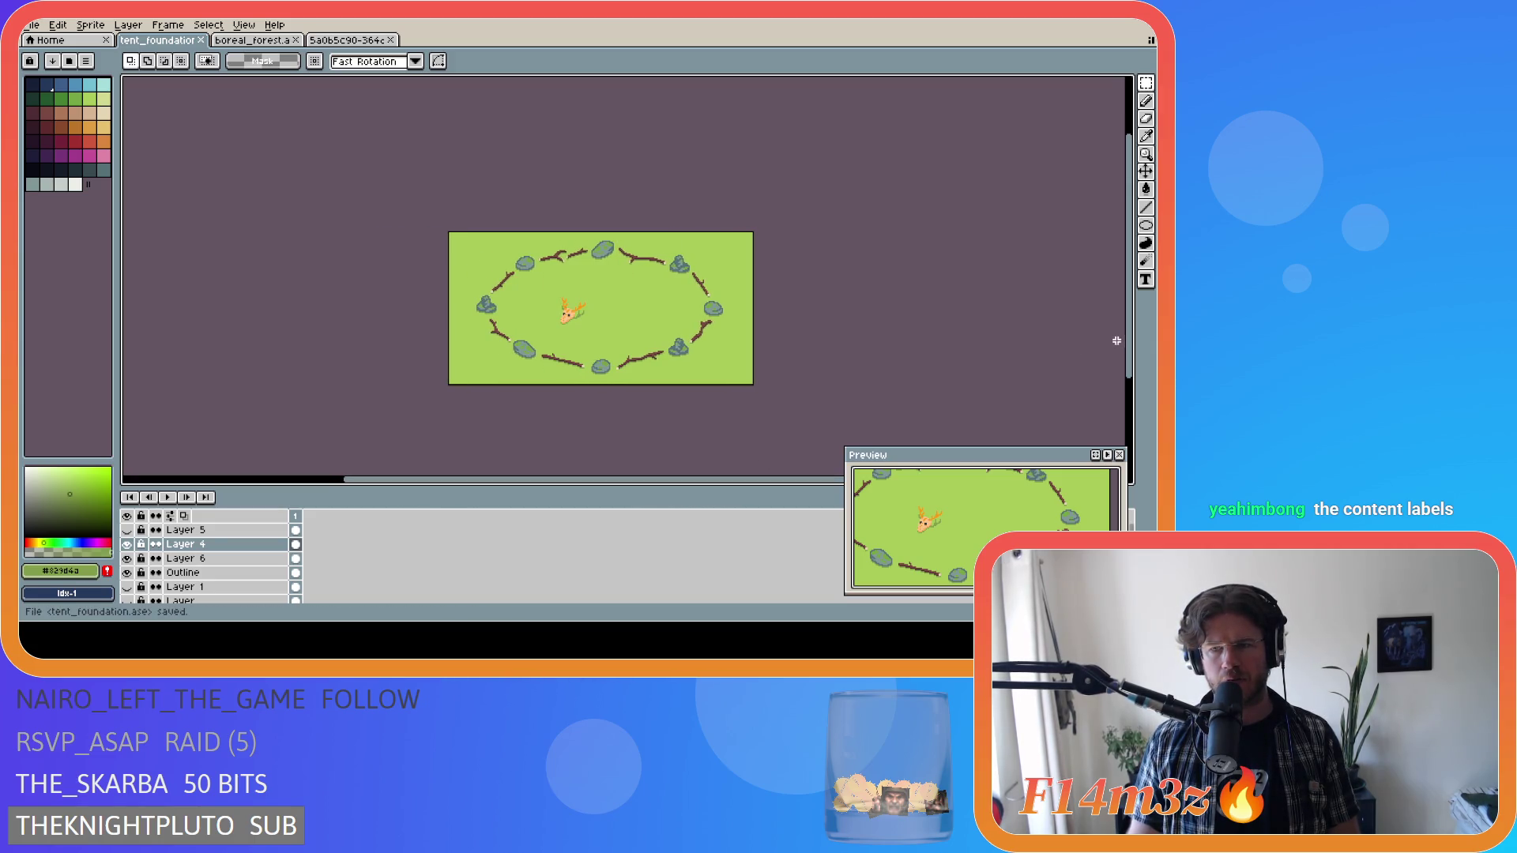
{"action": "left_click_drag", "start_coordinate": [1131, 357], "coordinate": [1134, 363]}
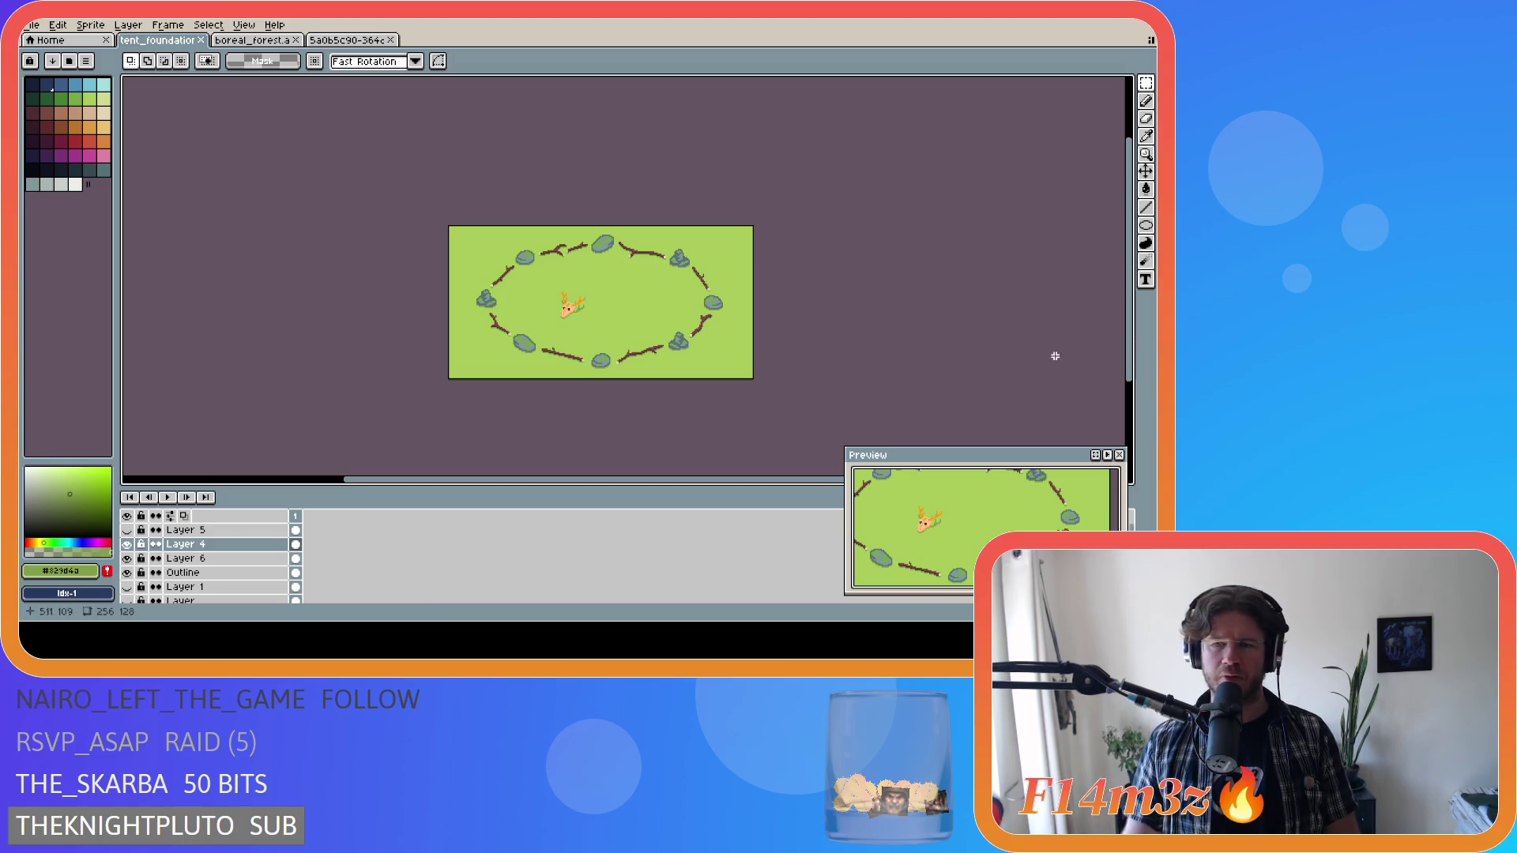
{"action": "mouse_move", "coordinate": [771, 478]}
{"action": "left_mouse_down"}
{"action": "mouse_move", "coordinate": [677, 485]}
{"action": "mouse_move", "coordinate": [746, 486]}
{"action": "mouse_move", "coordinate": [732, 481]}
{"action": "left_mouse_up"}
{"action": "key", "text": "ctrl+s"}
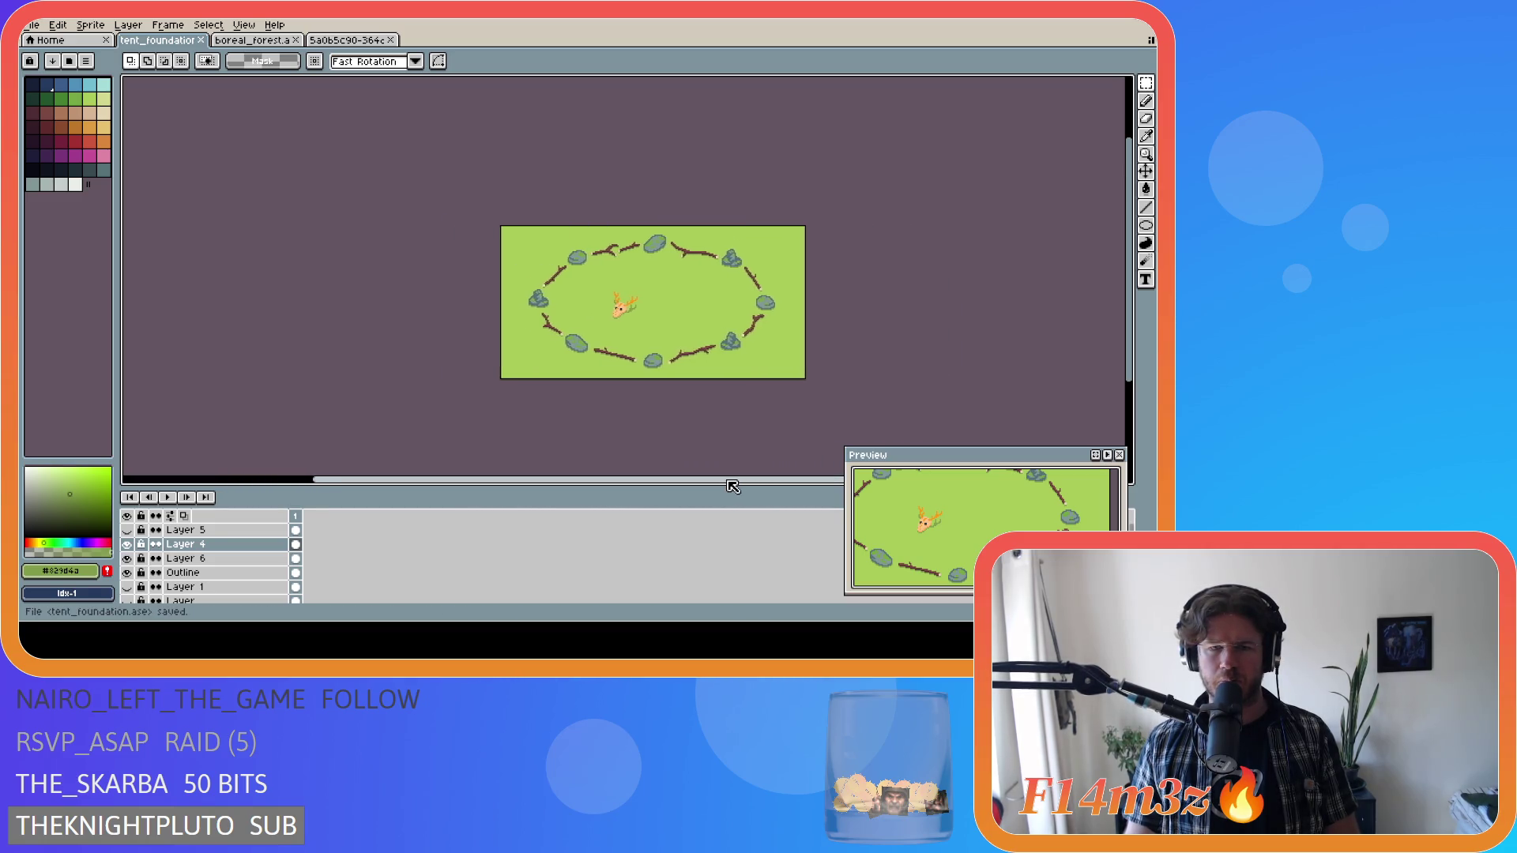
{"action": "key", "text": "ctrl+s"}
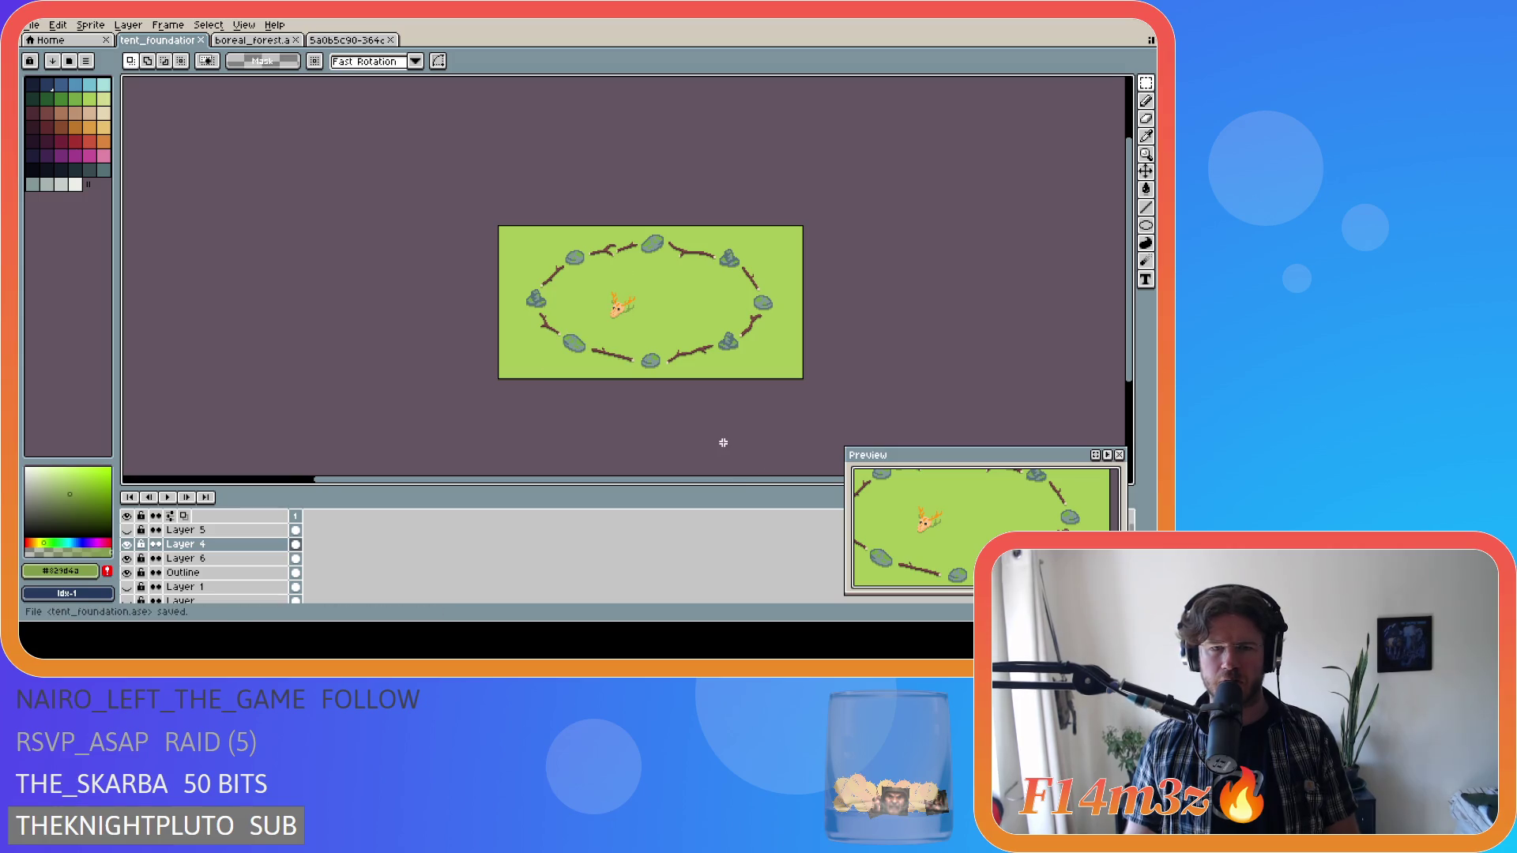
{"action": "scroll", "coordinate": [685, 329], "scroll_direction": "up", "scroll_amount": 1}
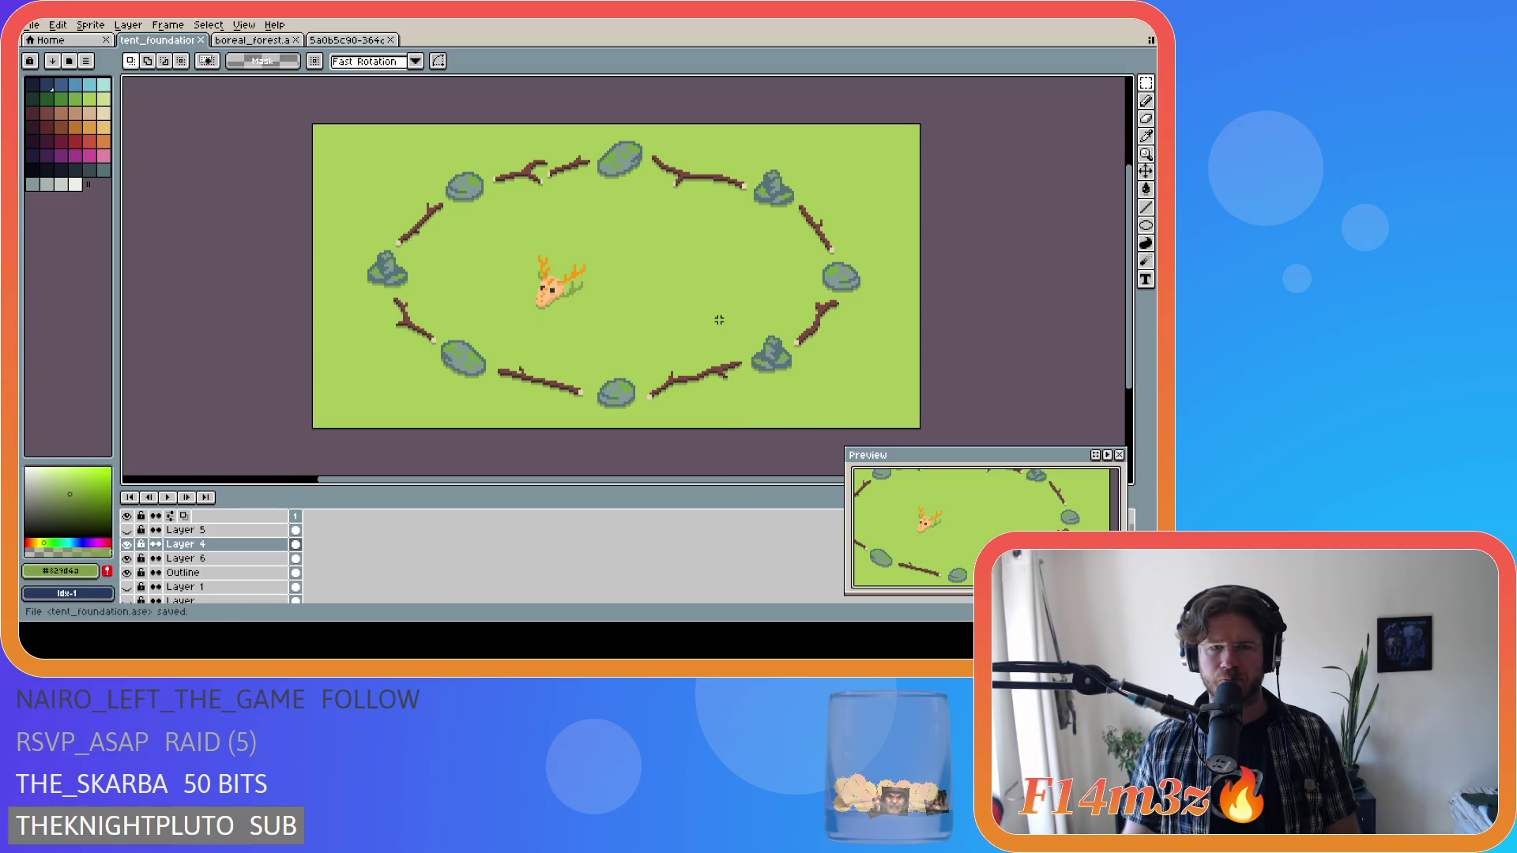
{"action": "scroll", "coordinate": [719, 323], "scroll_direction": "down", "scroll_amount": 1}
{"action": "scroll", "coordinate": [760, 326], "scroll_direction": "up", "scroll_amount": 1}
{"action": "scroll", "coordinate": [574, 360], "scroll_direction": "down", "scroll_amount": 1}
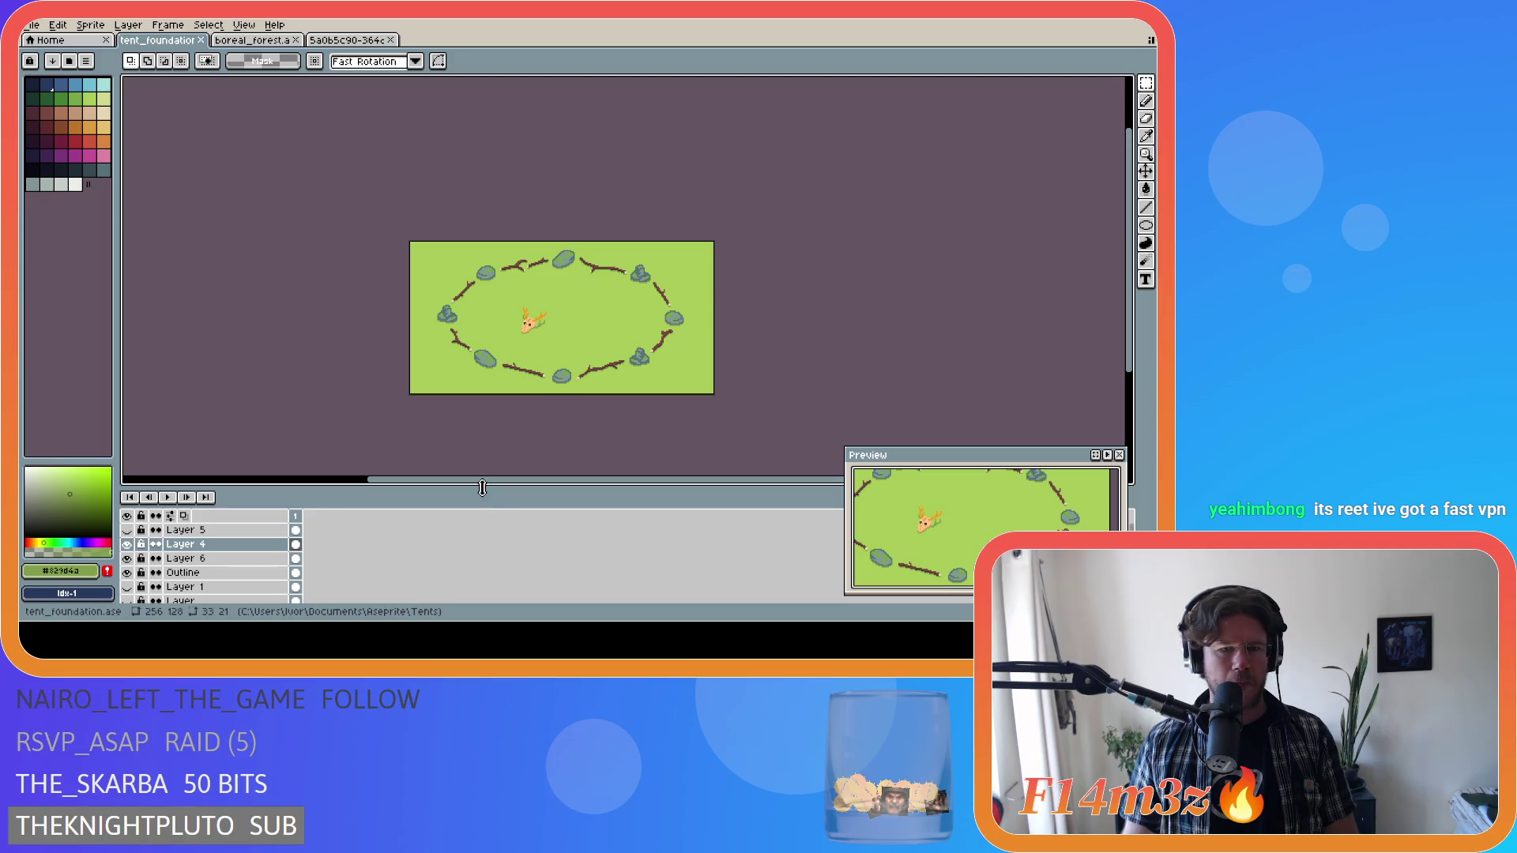
{"action": "left_click_drag", "start_coordinate": [489, 488], "coordinate": [461, 485]}
{"action": "key", "text": "ctrl+s"}
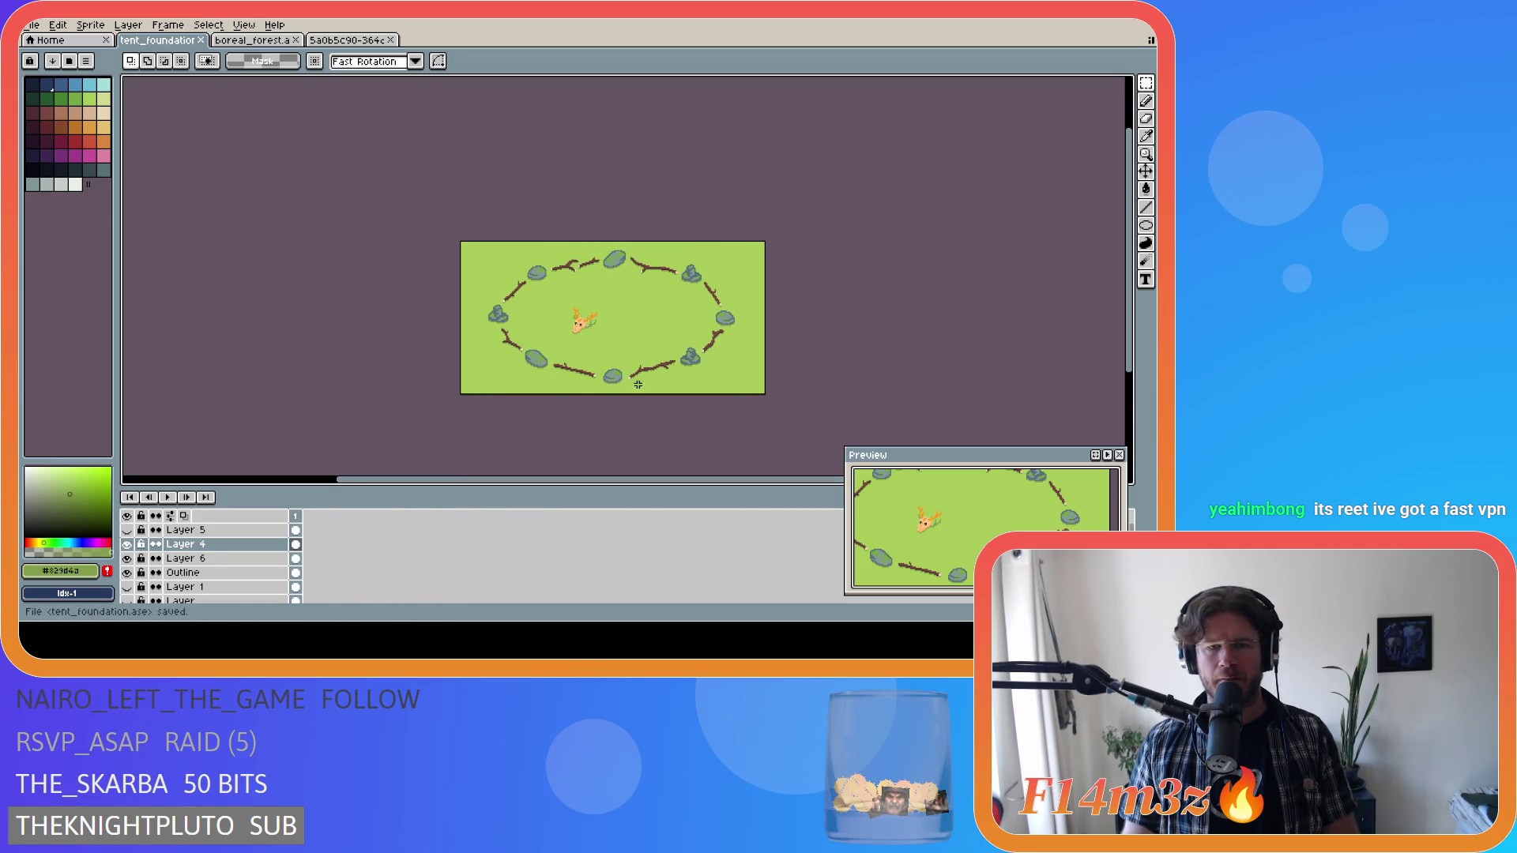
{"action": "scroll", "coordinate": [631, 349], "scroll_direction": "up", "scroll_amount": 1}
{"action": "scroll", "coordinate": [652, 339], "scroll_direction": "down", "scroll_amount": 1}
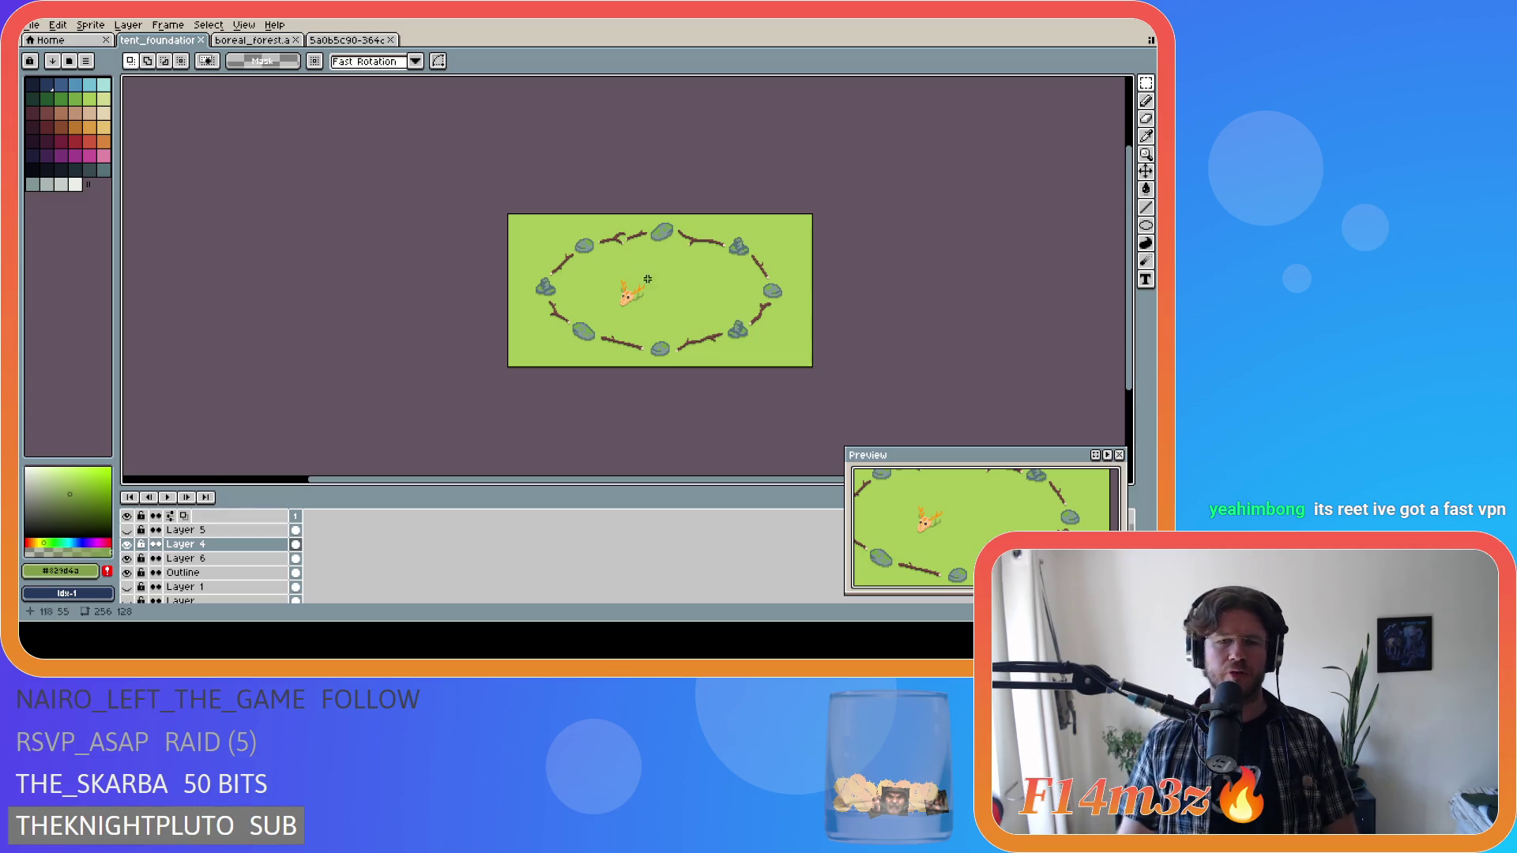
{"action": "scroll", "coordinate": [645, 306], "scroll_direction": "up", "scroll_amount": 1}
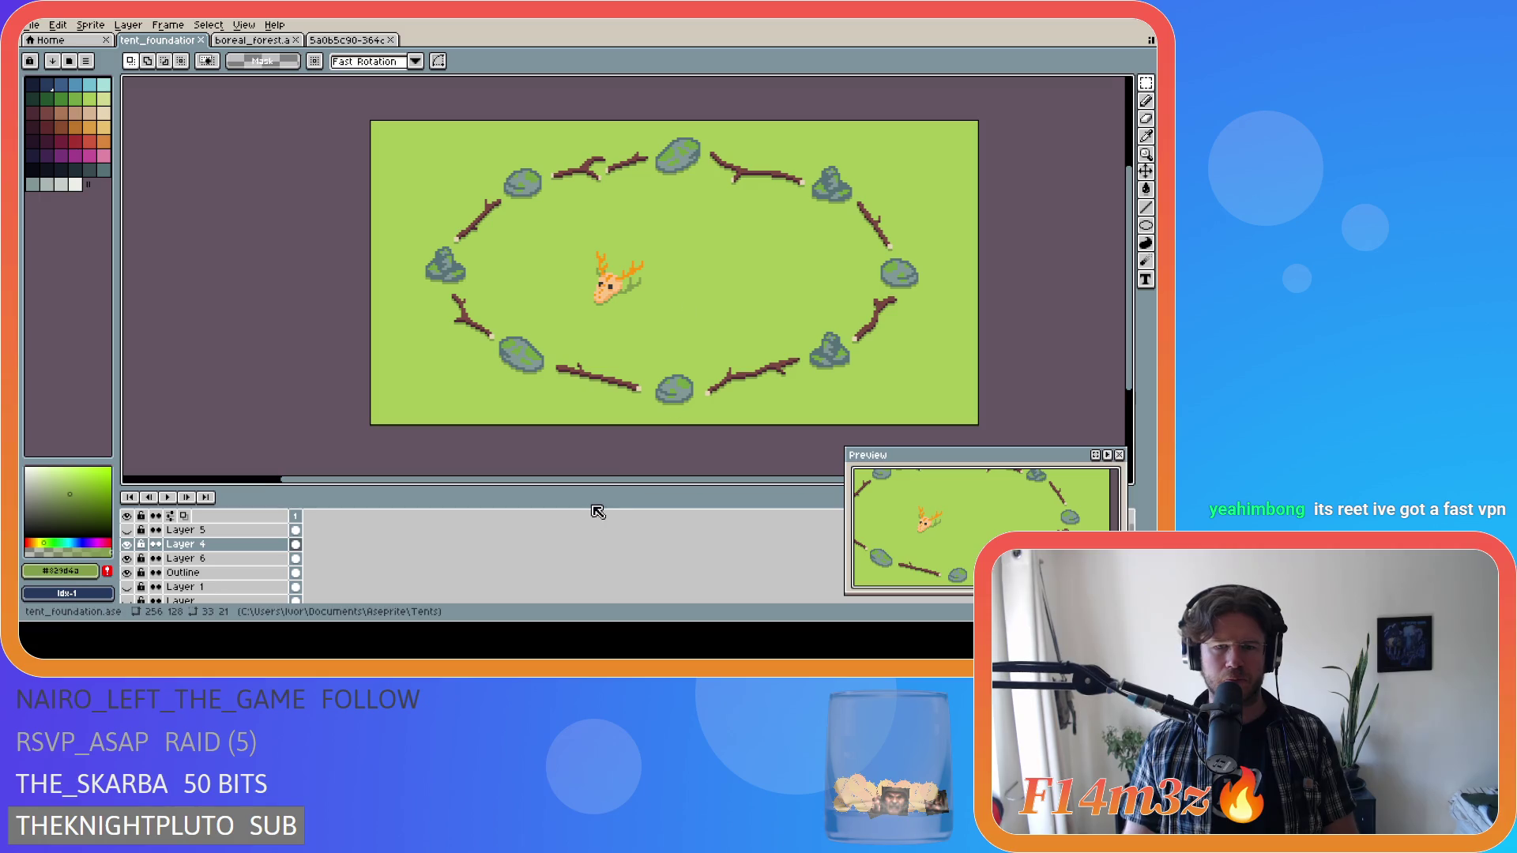
{"action": "left_click_drag", "start_coordinate": [606, 478], "coordinate": [638, 484]}
{"action": "key", "text": "ctrl+s"}
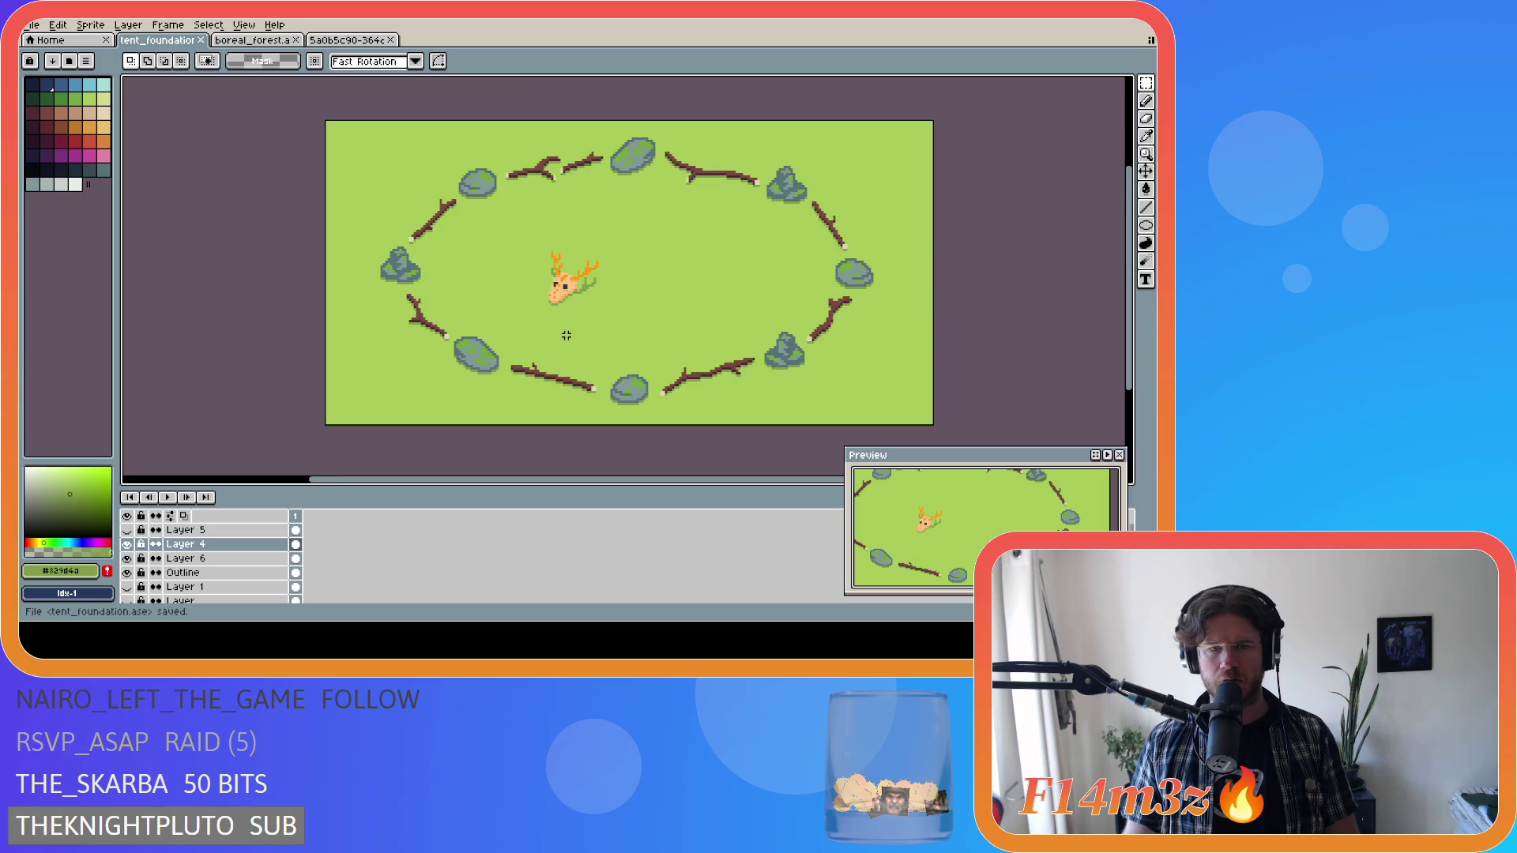
Keep inspecting the skull and ring, re-saving the unchanged file several more times.
{"action": "scroll", "coordinate": [569, 332], "scroll_direction": "down", "scroll_amount": 2}
{"action": "scroll", "coordinate": [572, 330], "scroll_direction": "up", "scroll_amount": 2}
{"action": "scroll", "coordinate": [580, 329], "scroll_direction": "down", "scroll_amount": 2}
{"action": "scroll", "coordinate": [578, 329], "scroll_direction": "up", "scroll_amount": 1}
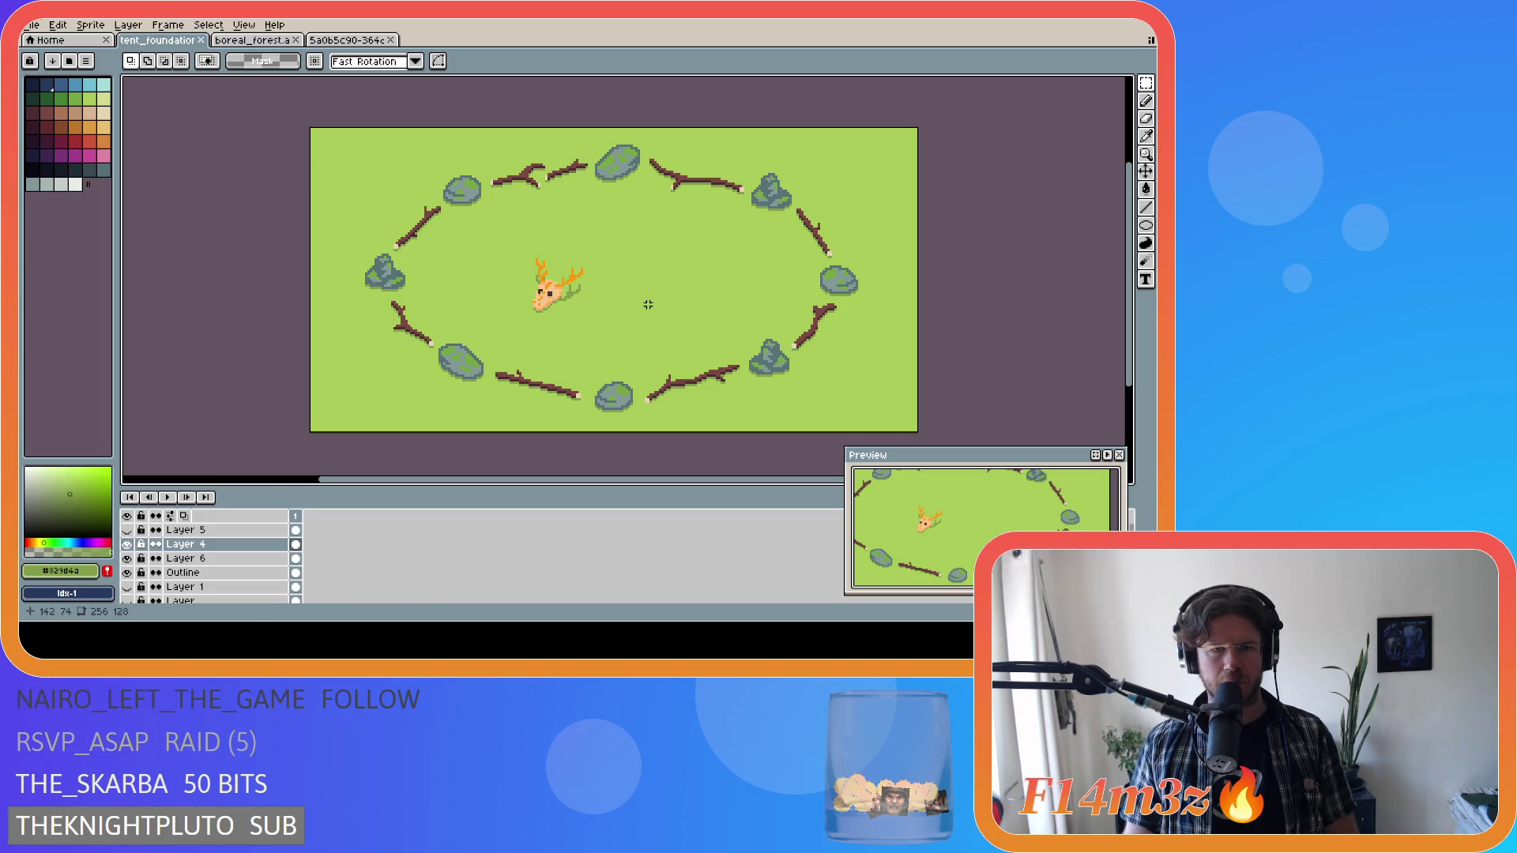
{"action": "scroll", "coordinate": [857, 320], "scroll_direction": "down", "scroll_amount": 2}
{"action": "scroll", "coordinate": [857, 319], "scroll_direction": "up", "scroll_amount": 1}
{"action": "scroll", "coordinate": [810, 336], "scroll_direction": "up", "scroll_amount": 1}
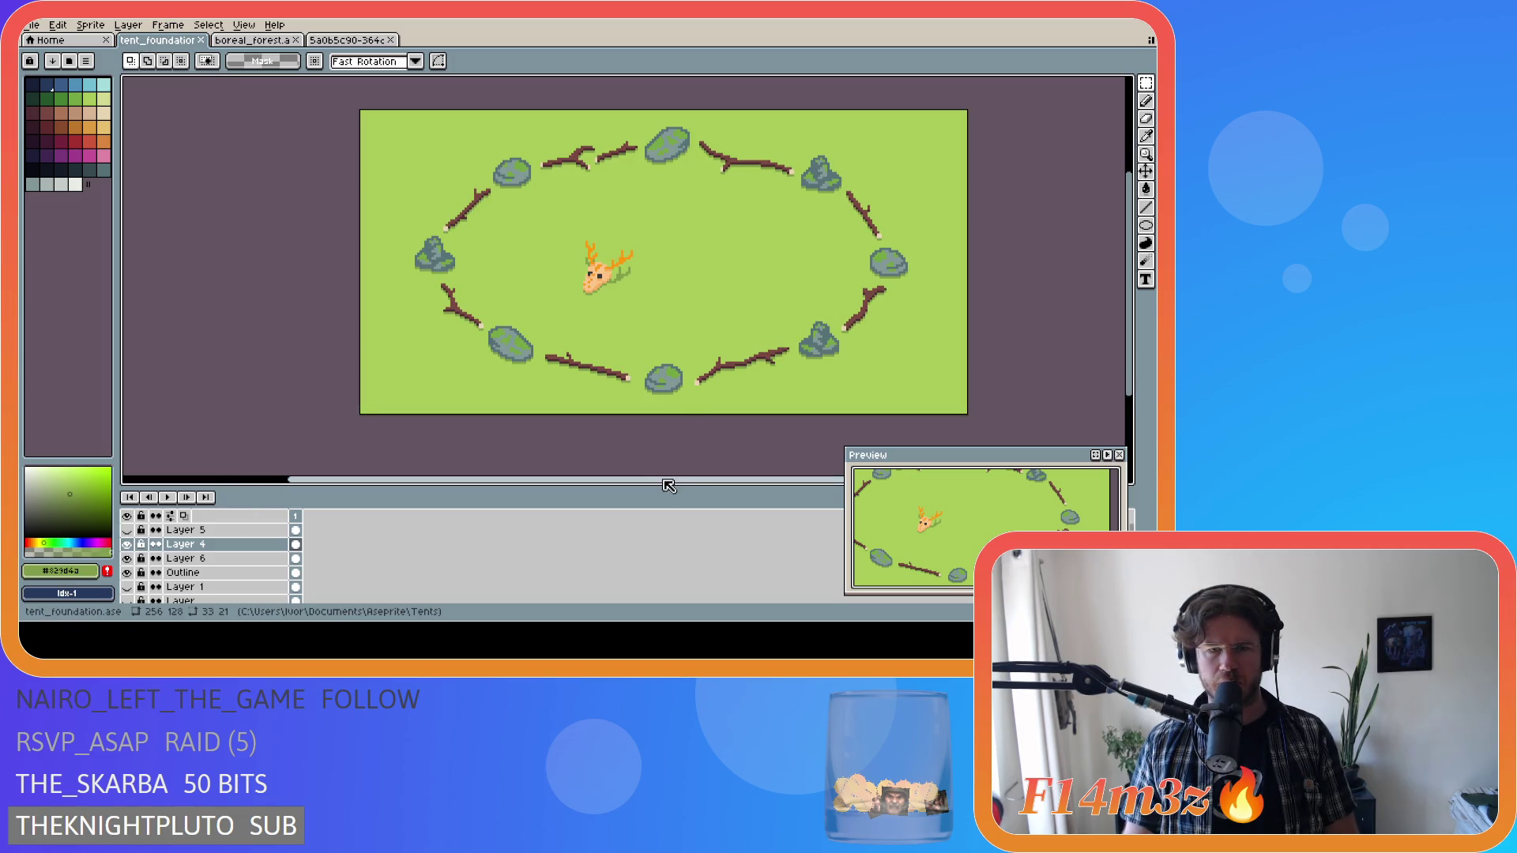
{"action": "left_click_drag", "start_coordinate": [668, 485], "coordinate": [693, 487]}
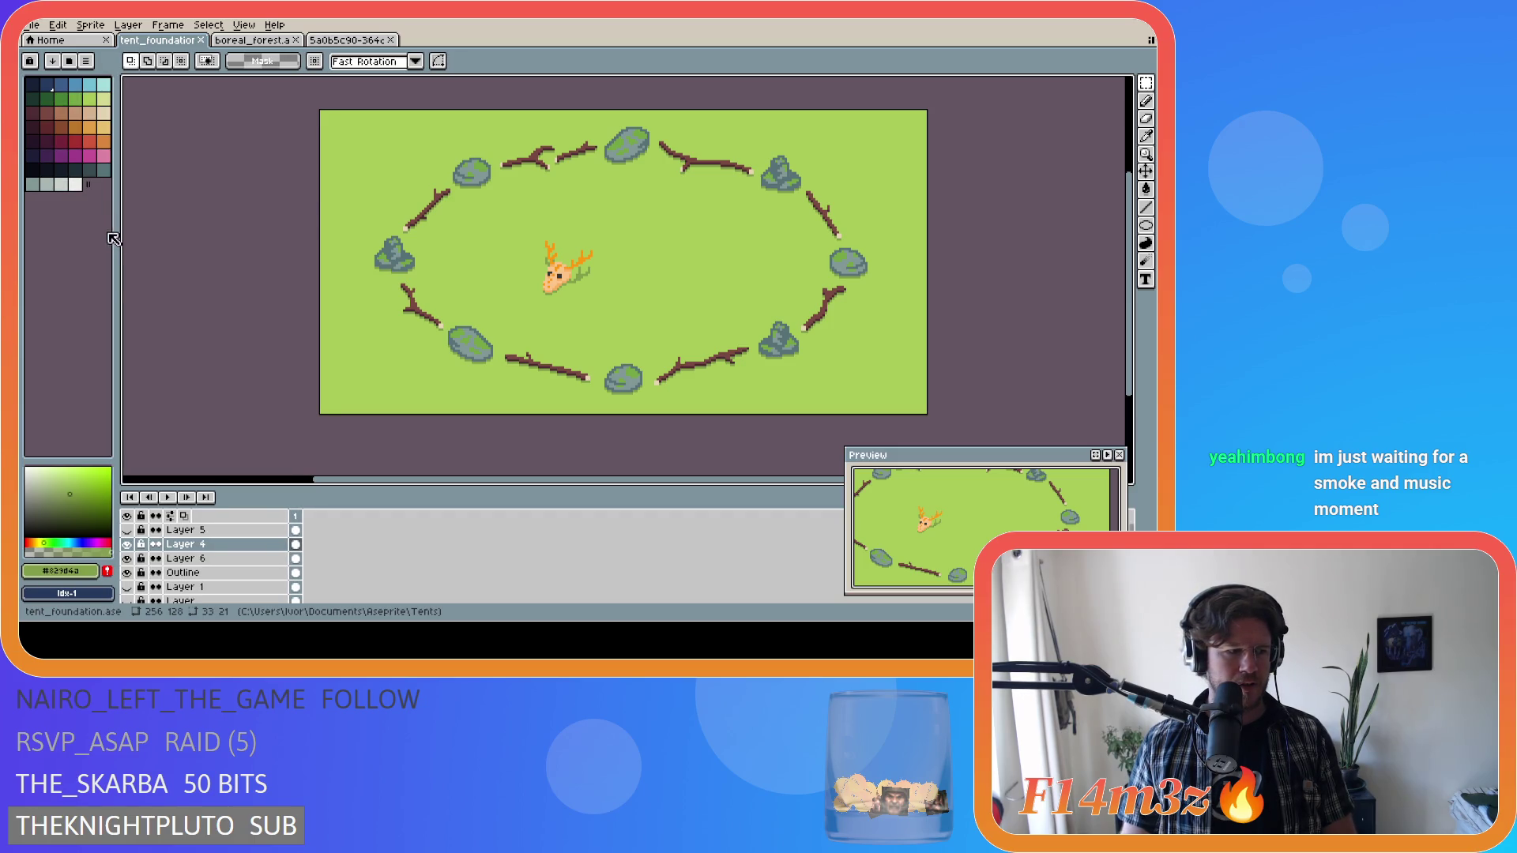
{"action": "key", "text": "ctrl+s"}
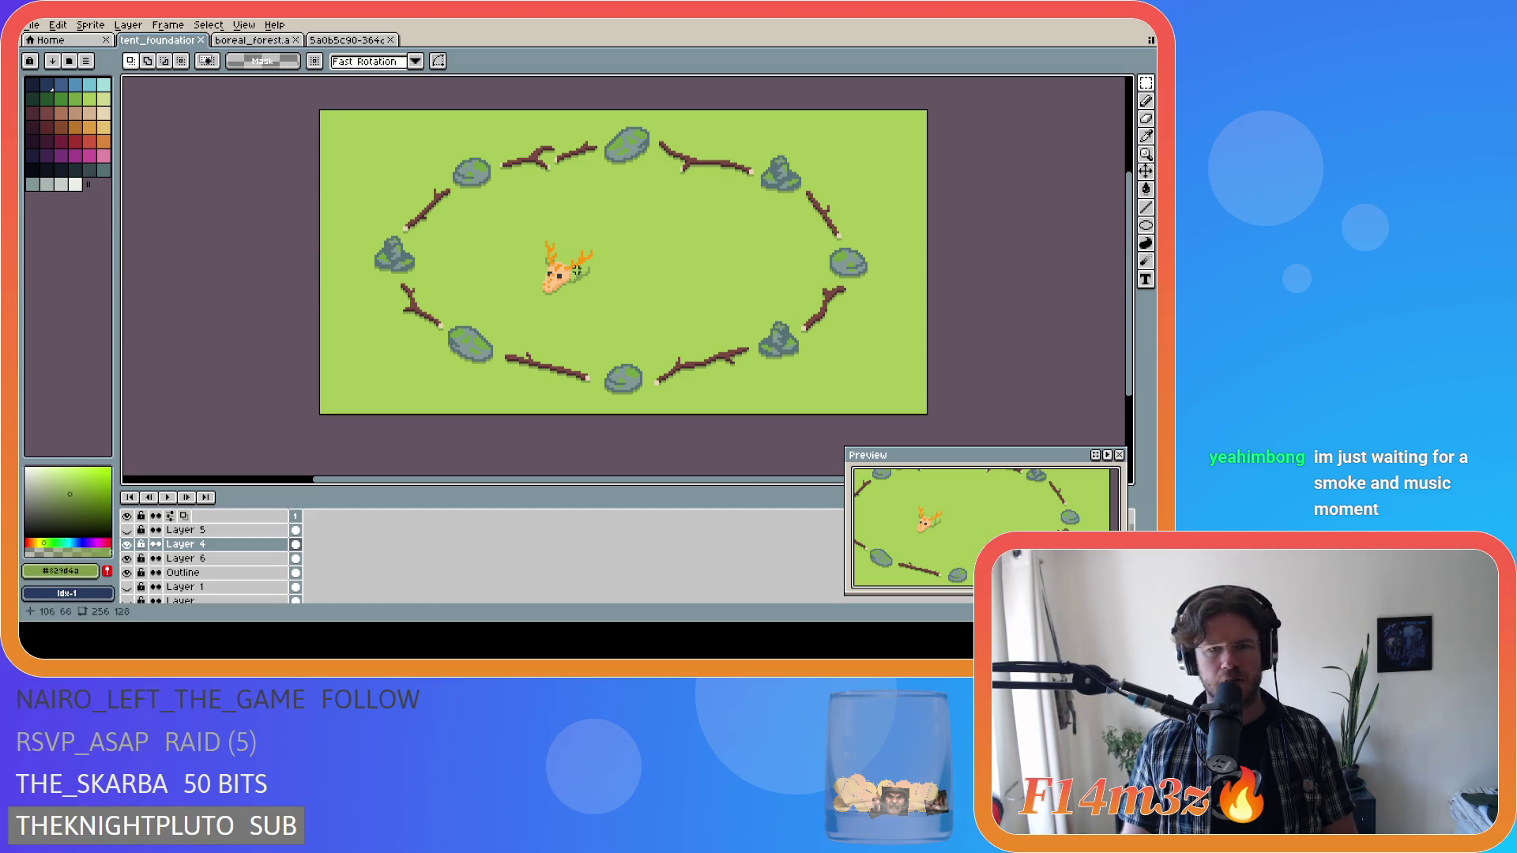
{"action": "key", "text": "ctrl+s"}
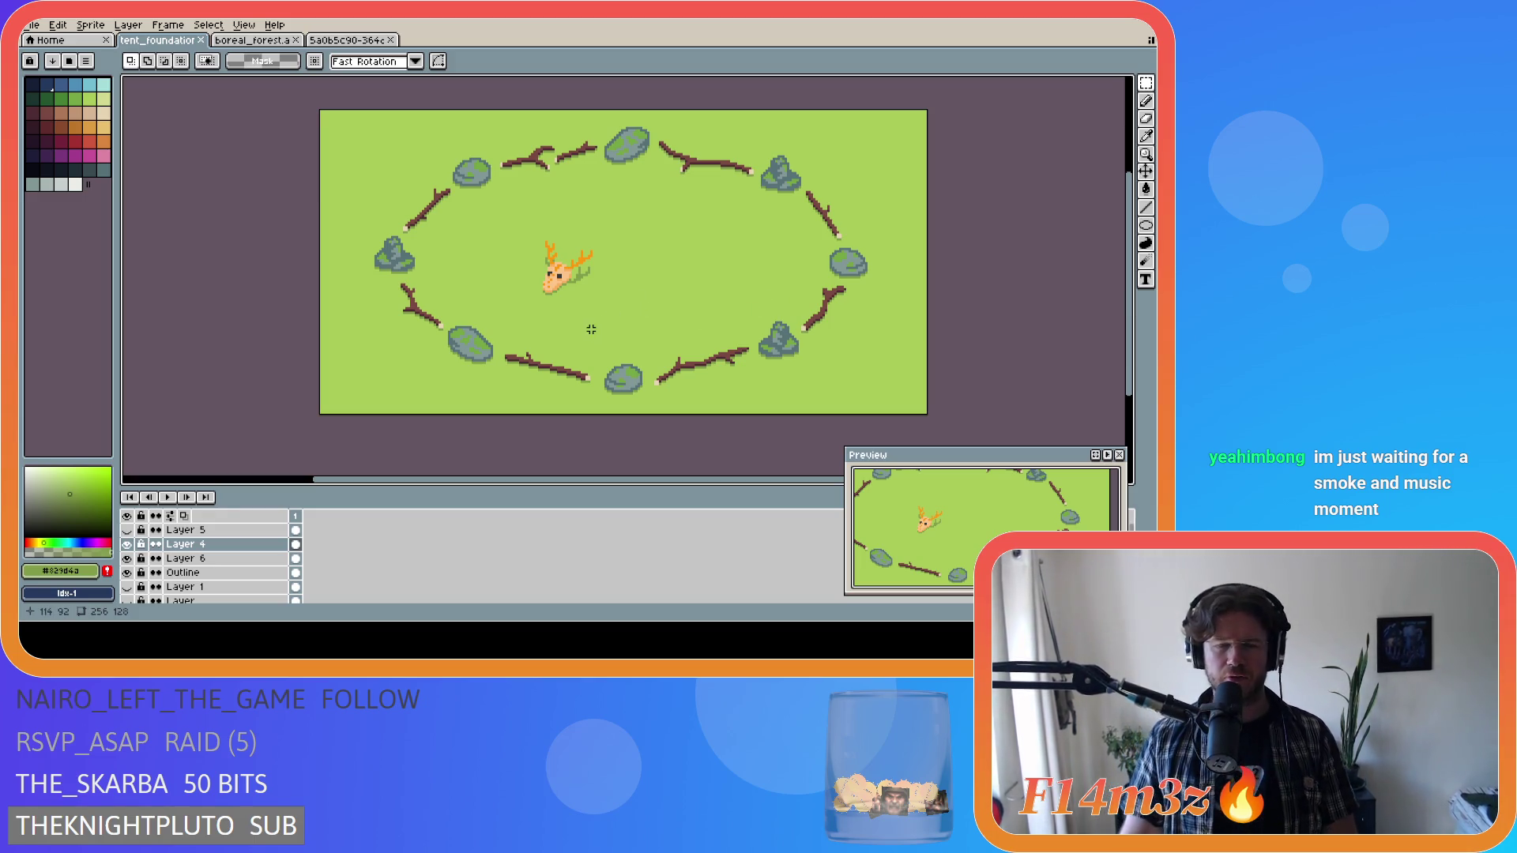
{"action": "key", "text": "ctrl+s"}
{"action": "key", "text": "ctrl+s"}
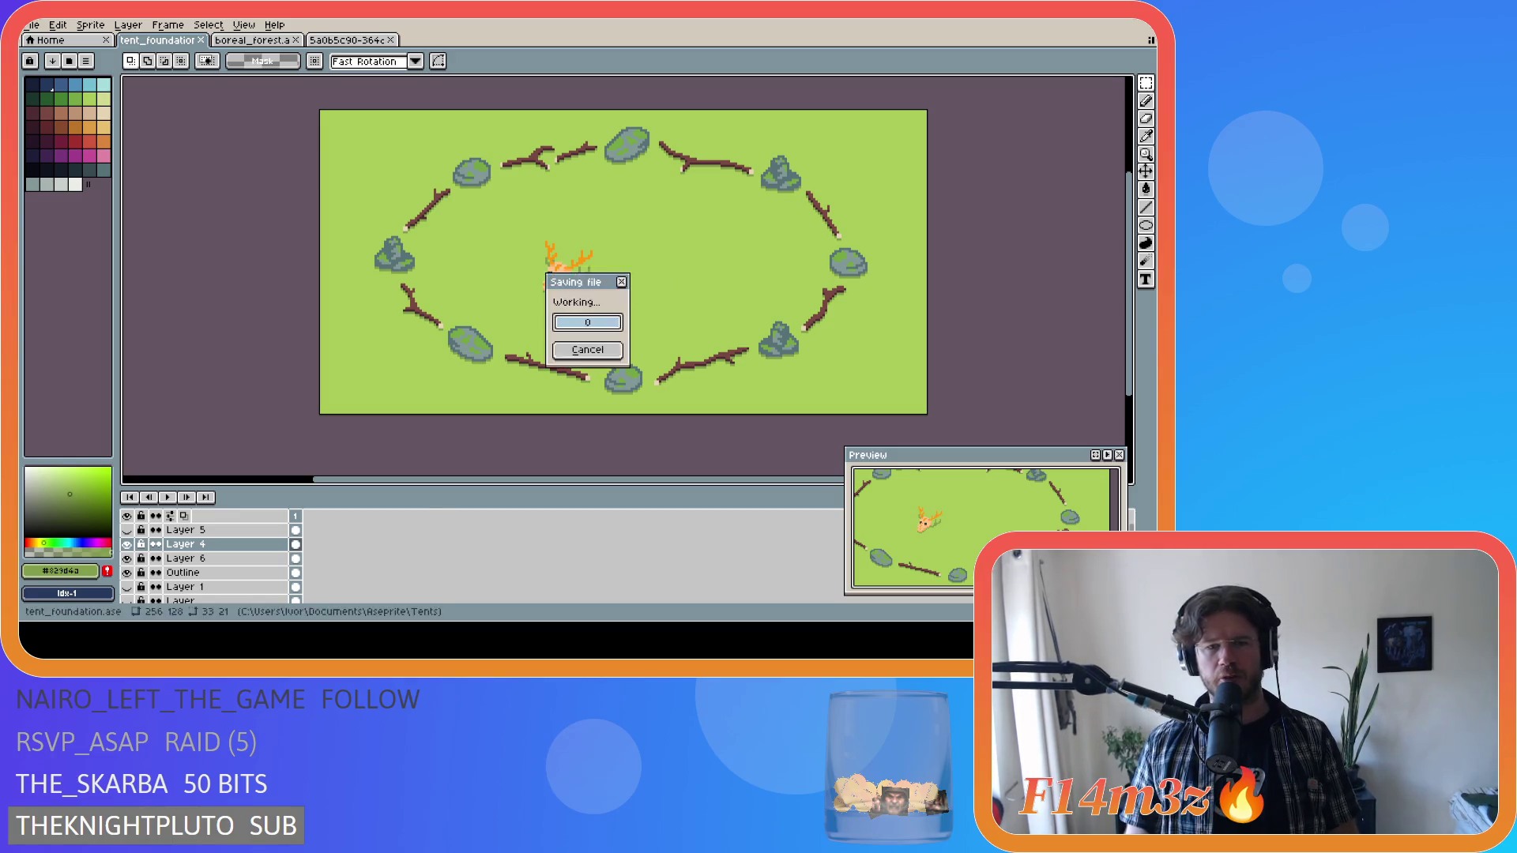
{"action": "scroll", "coordinate": [733, 255], "scroll_direction": "up", "scroll_amount": 1}
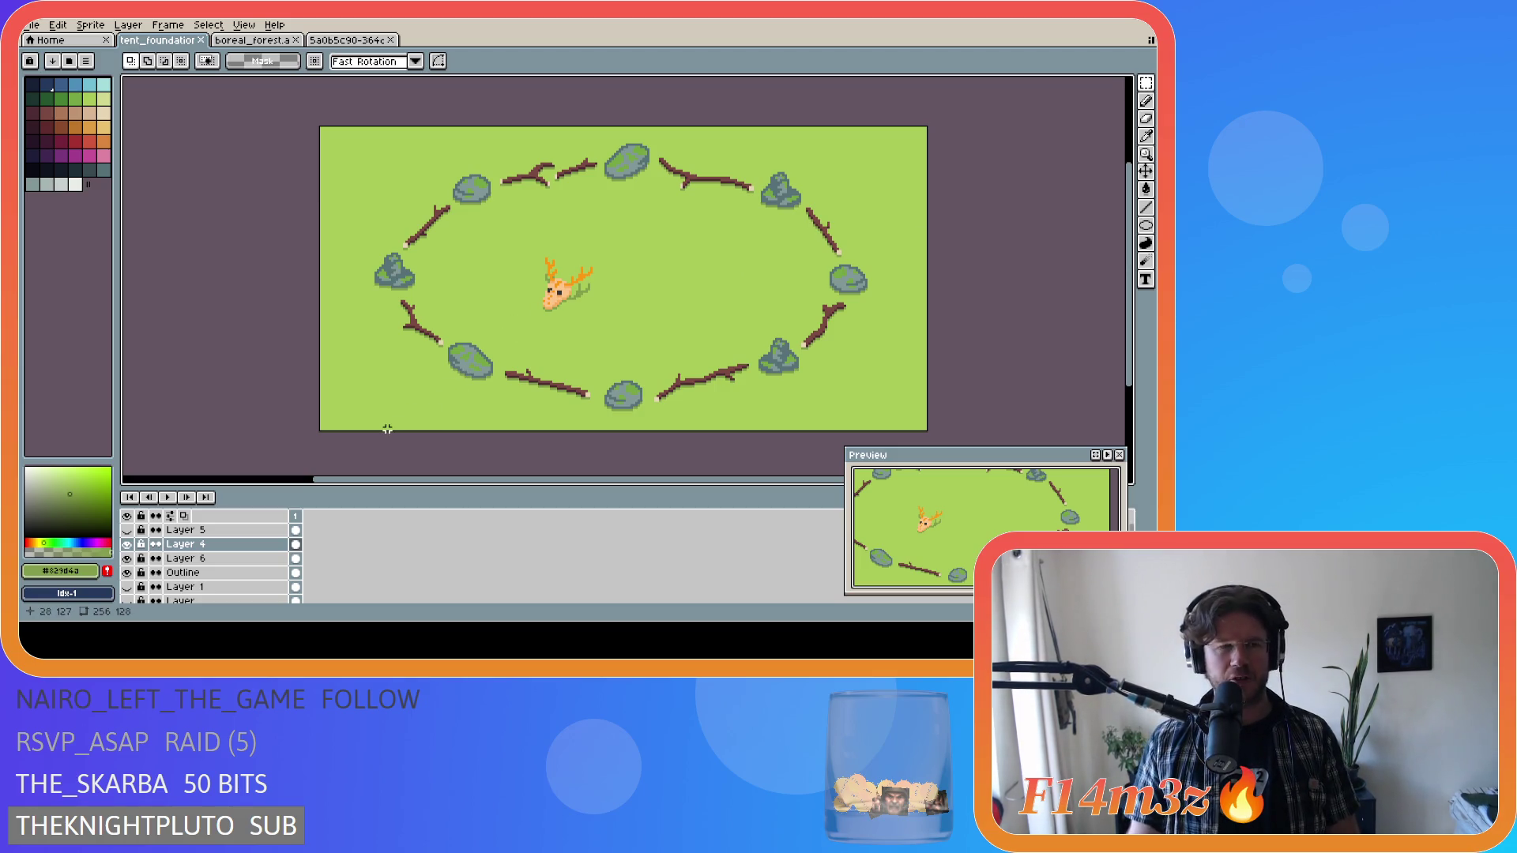
{"action": "key", "text": "ctrl+s"}
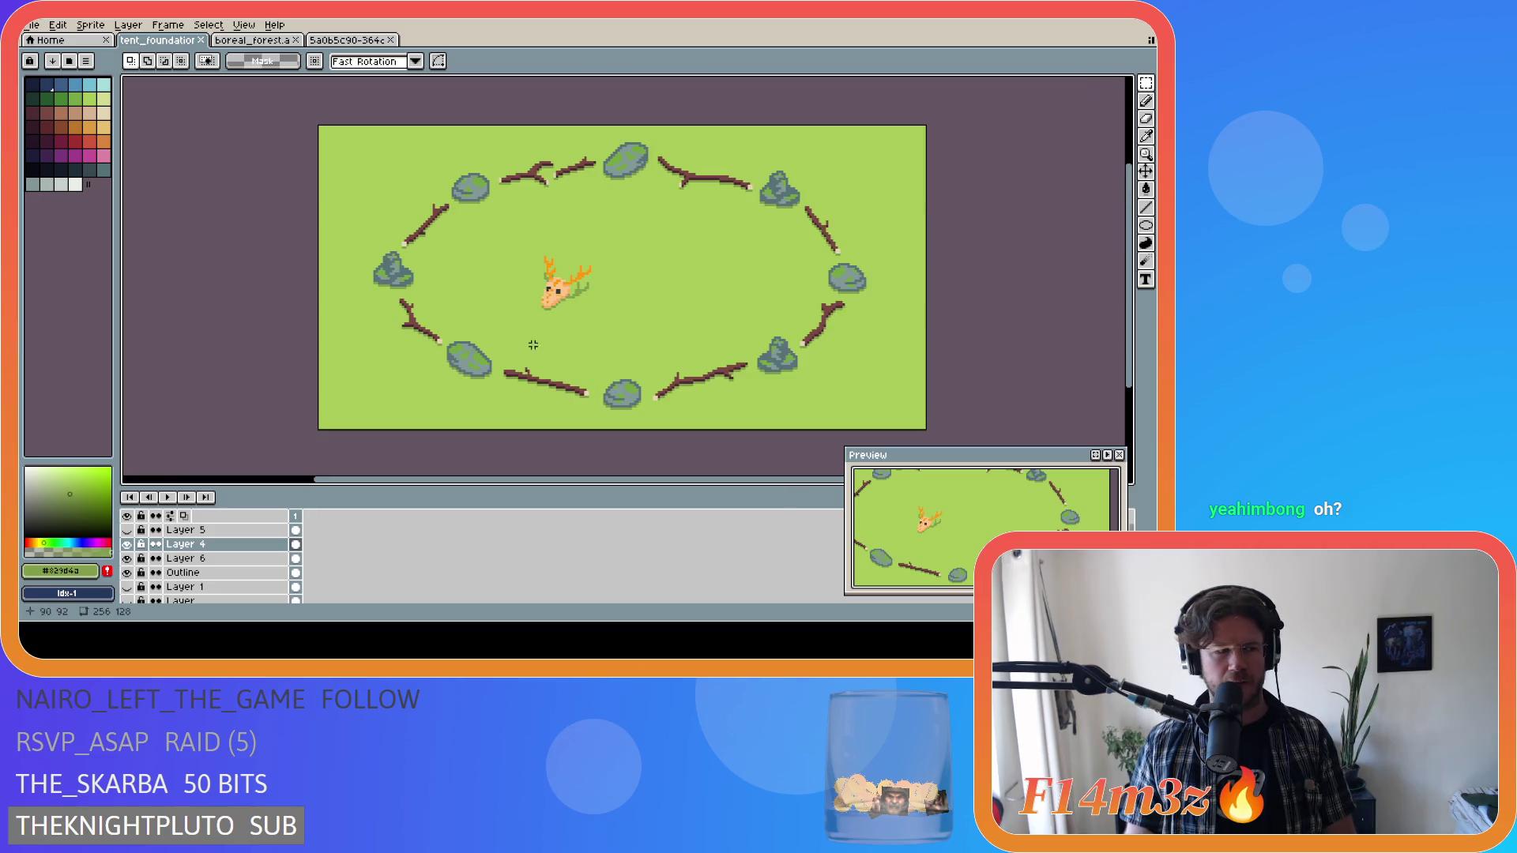
{"action": "key", "text": "ctrl+s"}
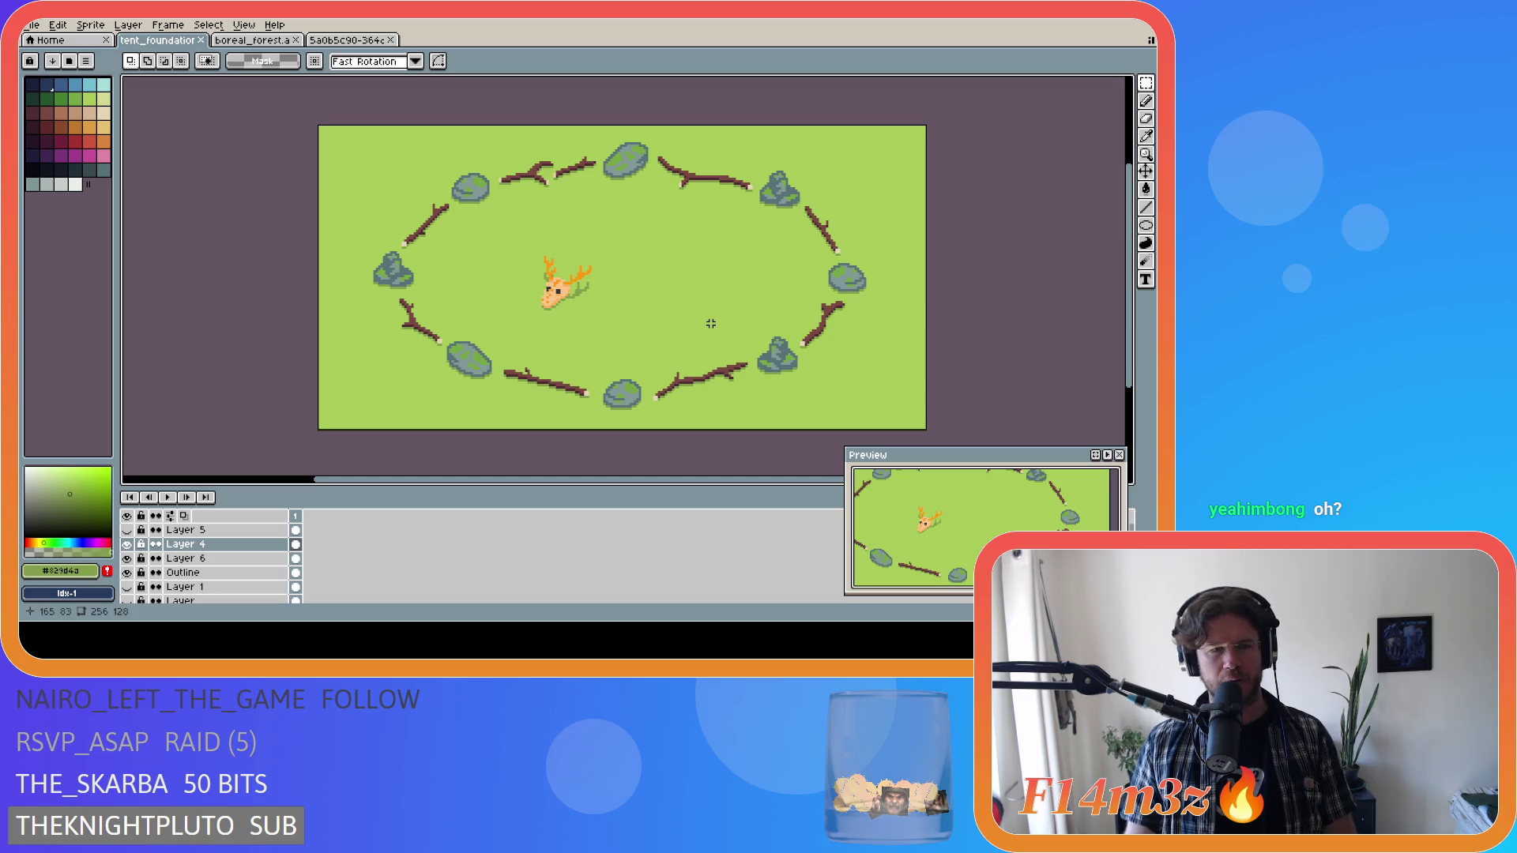
{"action": "key", "text": "ctrl+s"}
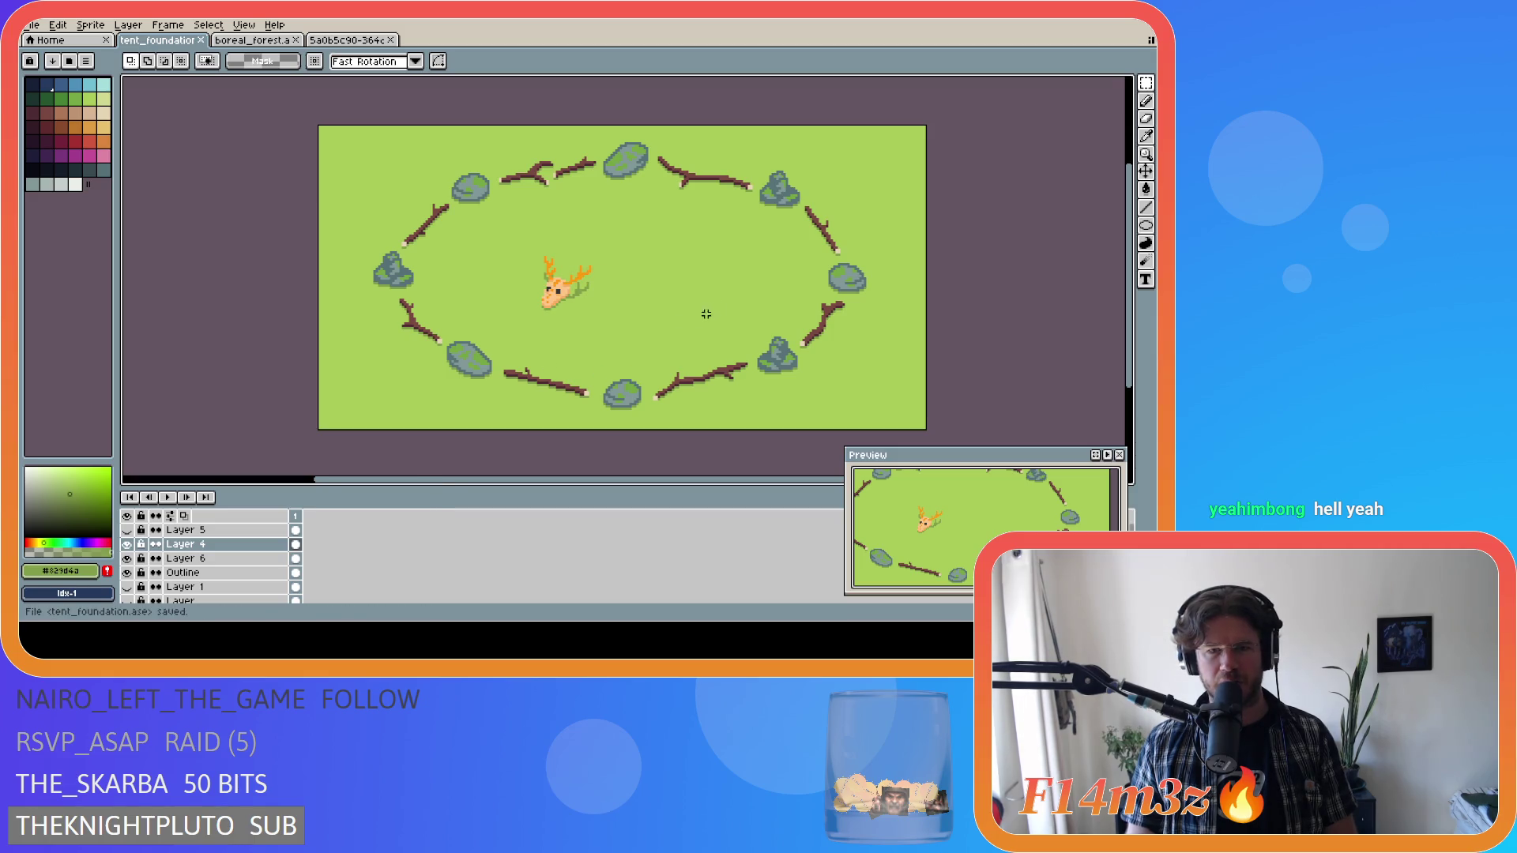
{"action": "key", "text": "ctrl+s"}
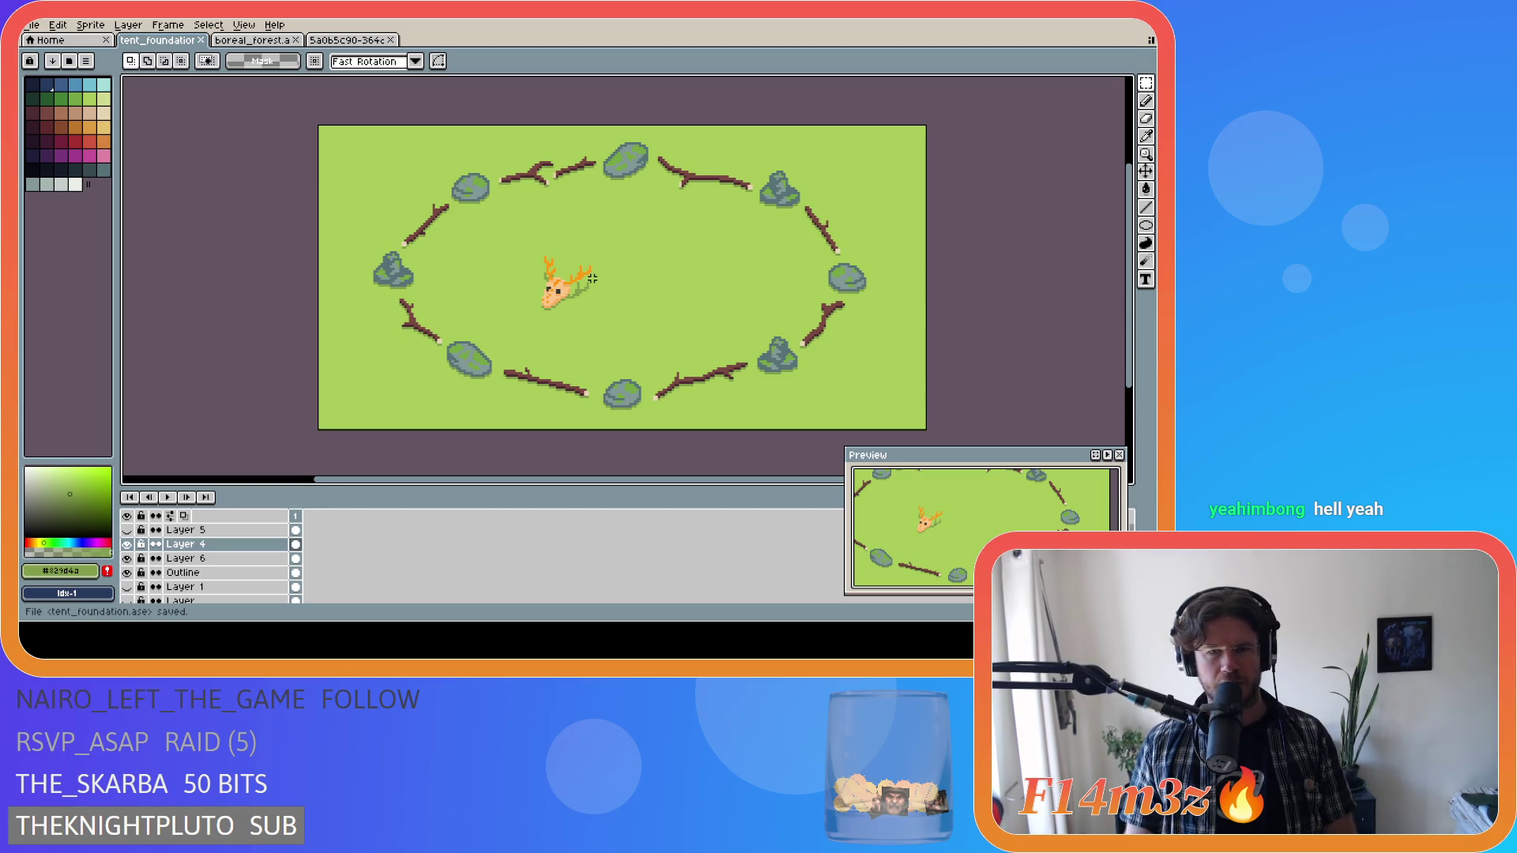
{"action": "left_click_drag", "start_coordinate": [1129, 335], "coordinate": [1132, 335]}
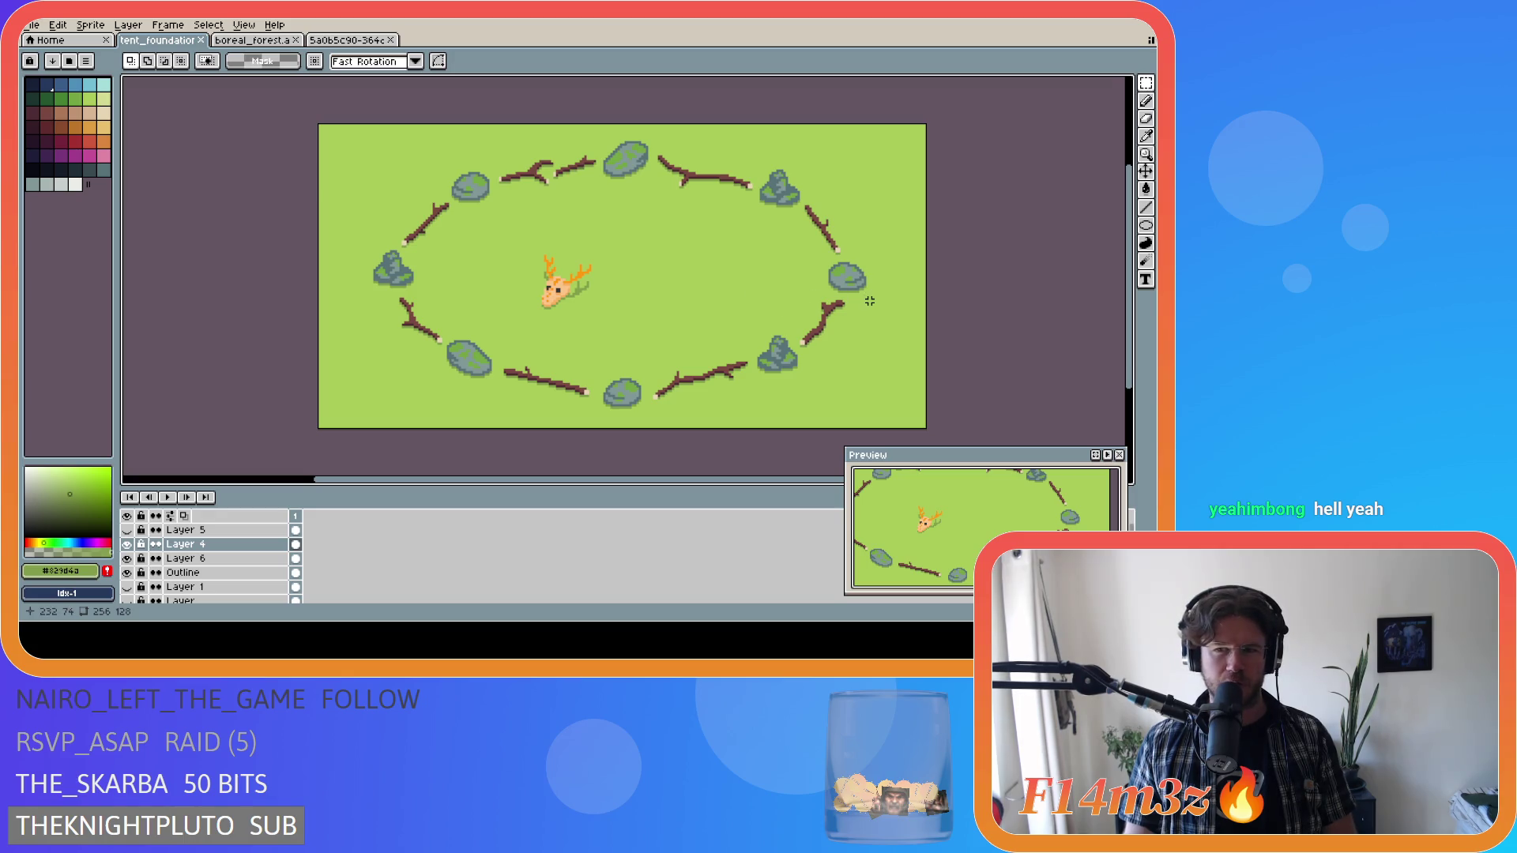
{"action": "key", "text": "ctrl+s"}
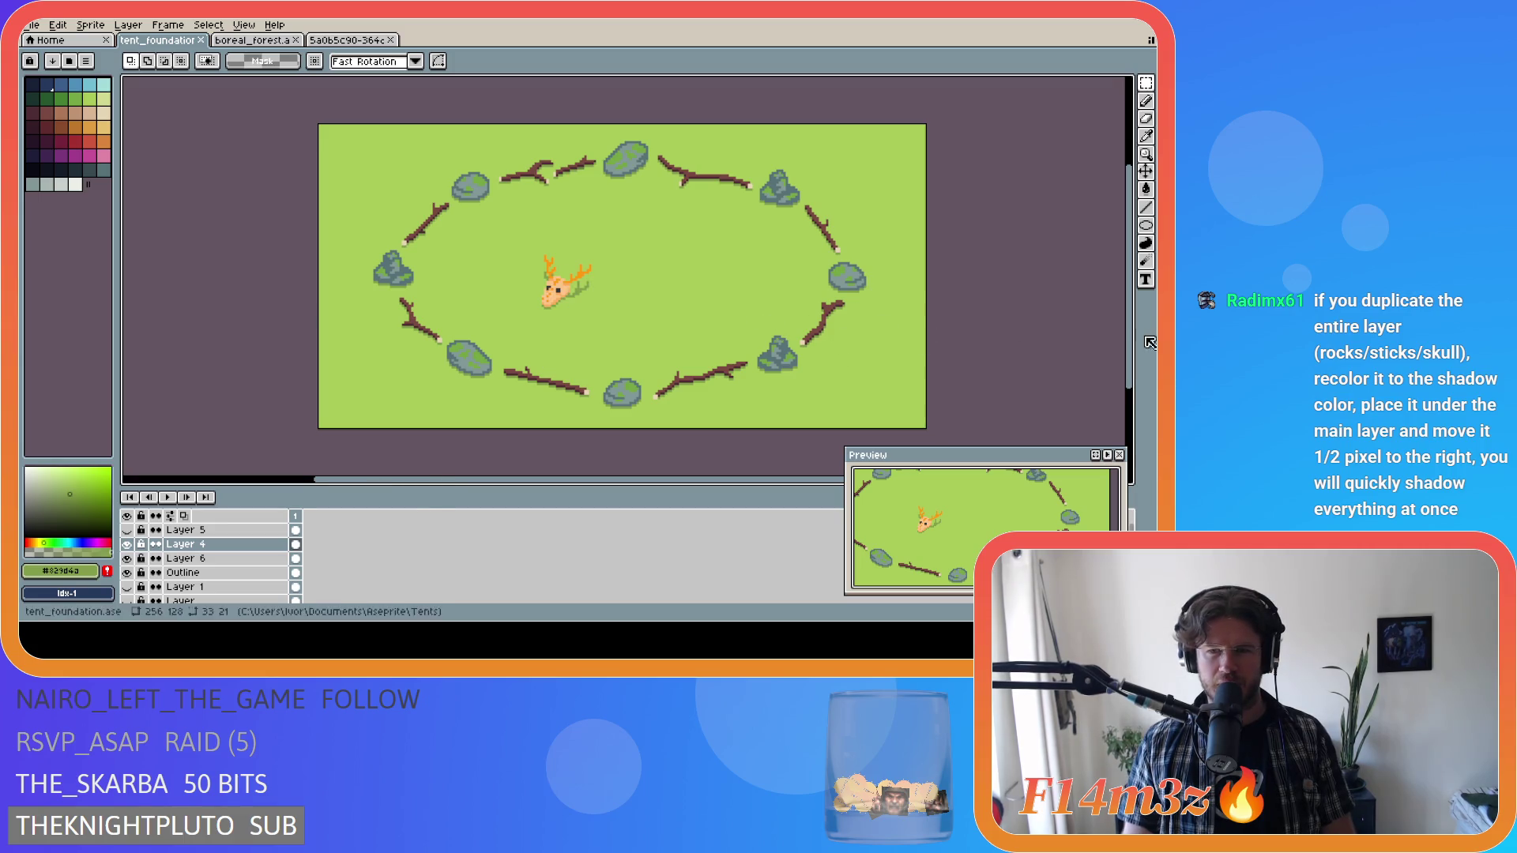
{"action": "left_click_drag", "start_coordinate": [777, 484], "coordinate": [769, 484]}
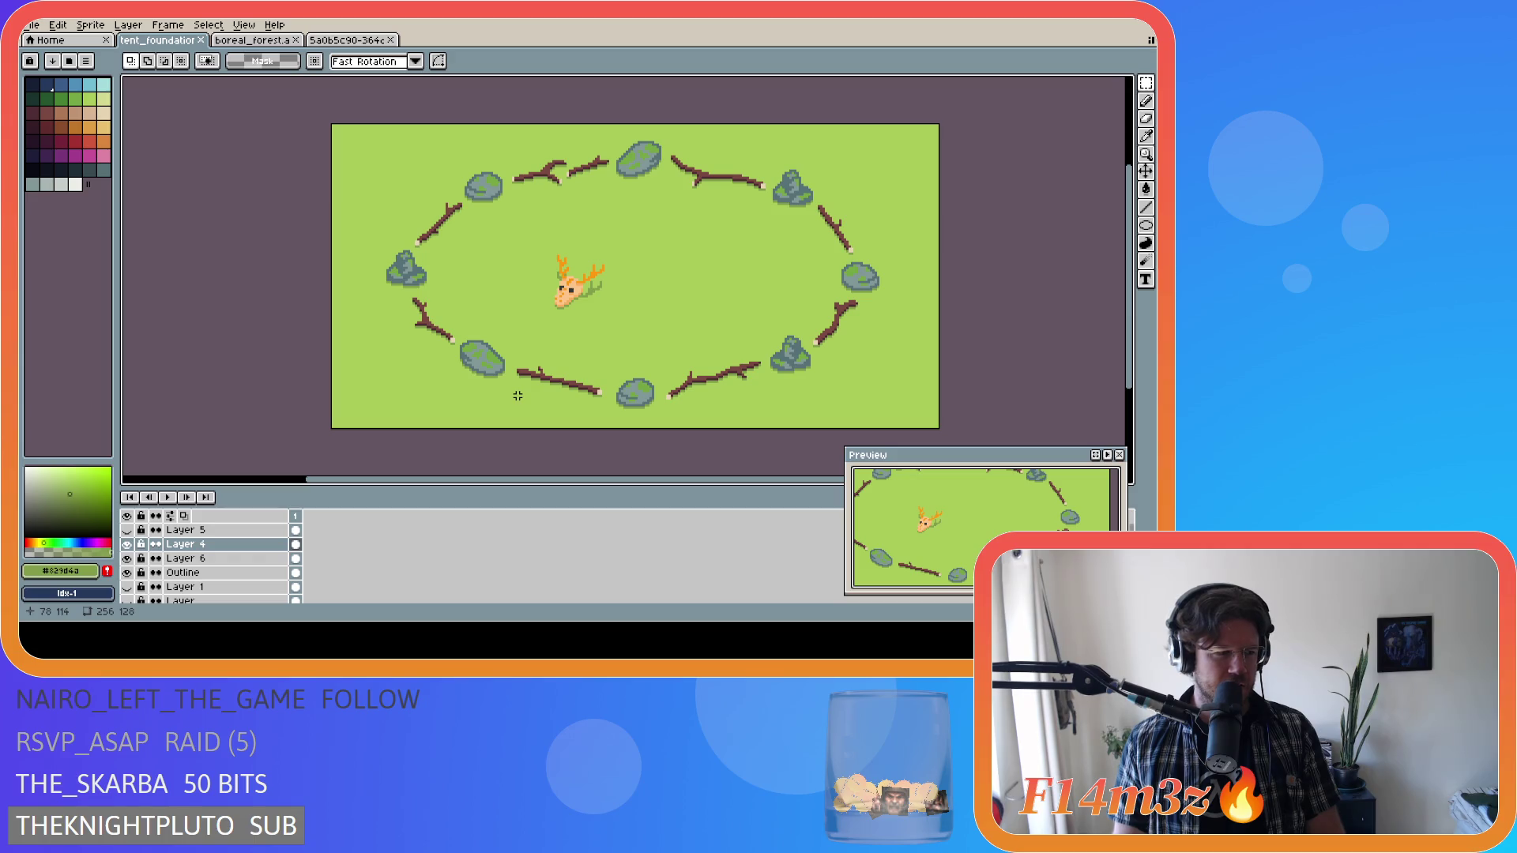
{"action": "left_click_drag", "start_coordinate": [1137, 240], "coordinate": [1136, 258]}
{"action": "scroll", "coordinate": [958, 318], "scroll_direction": "up", "scroll_amount": 1}
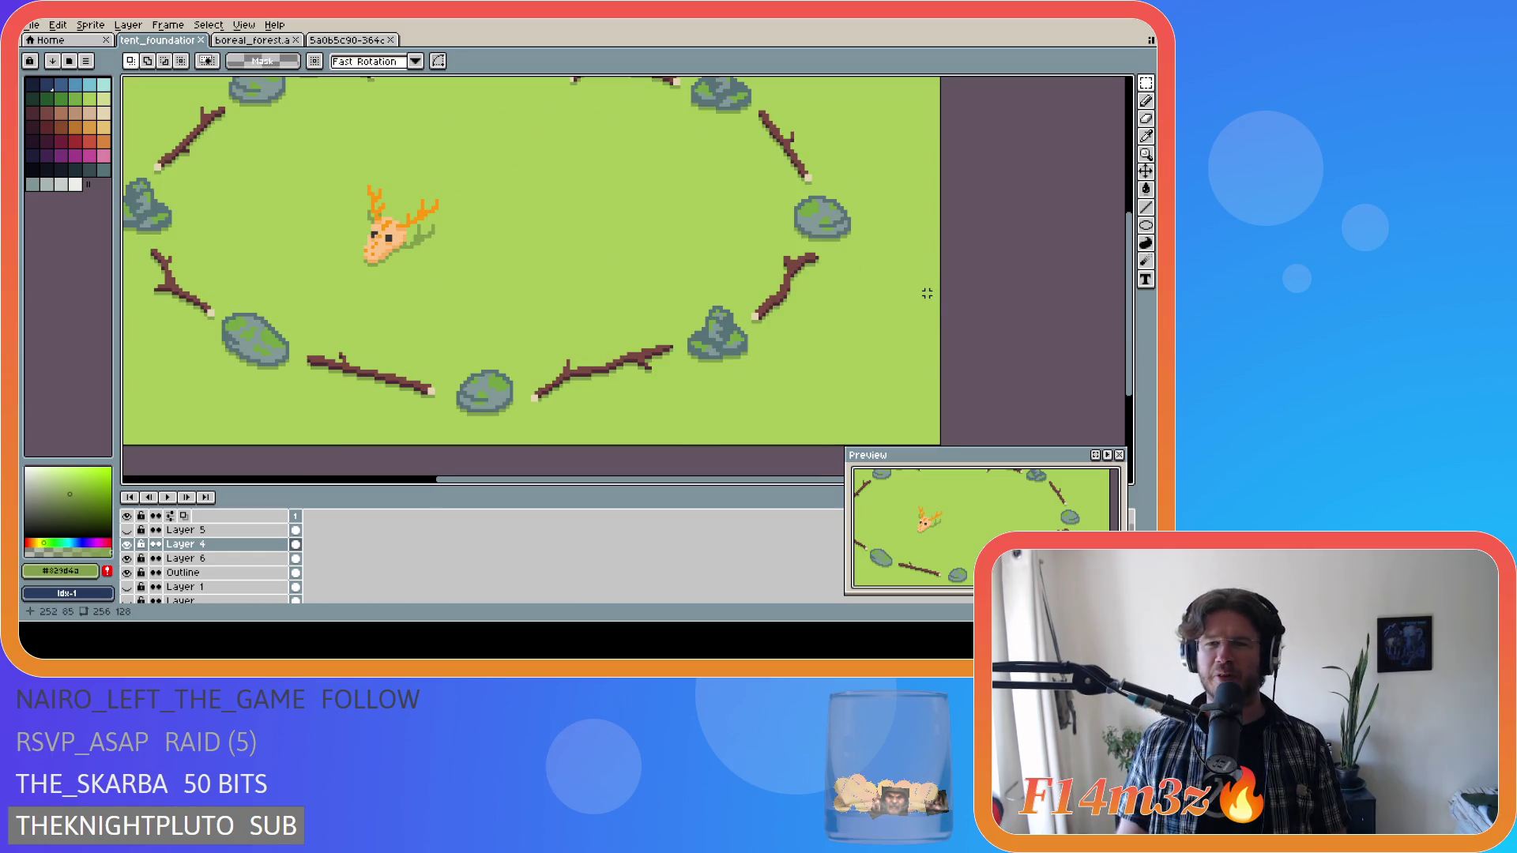
{"action": "scroll", "coordinate": [917, 296], "scroll_direction": "down", "scroll_amount": 1}
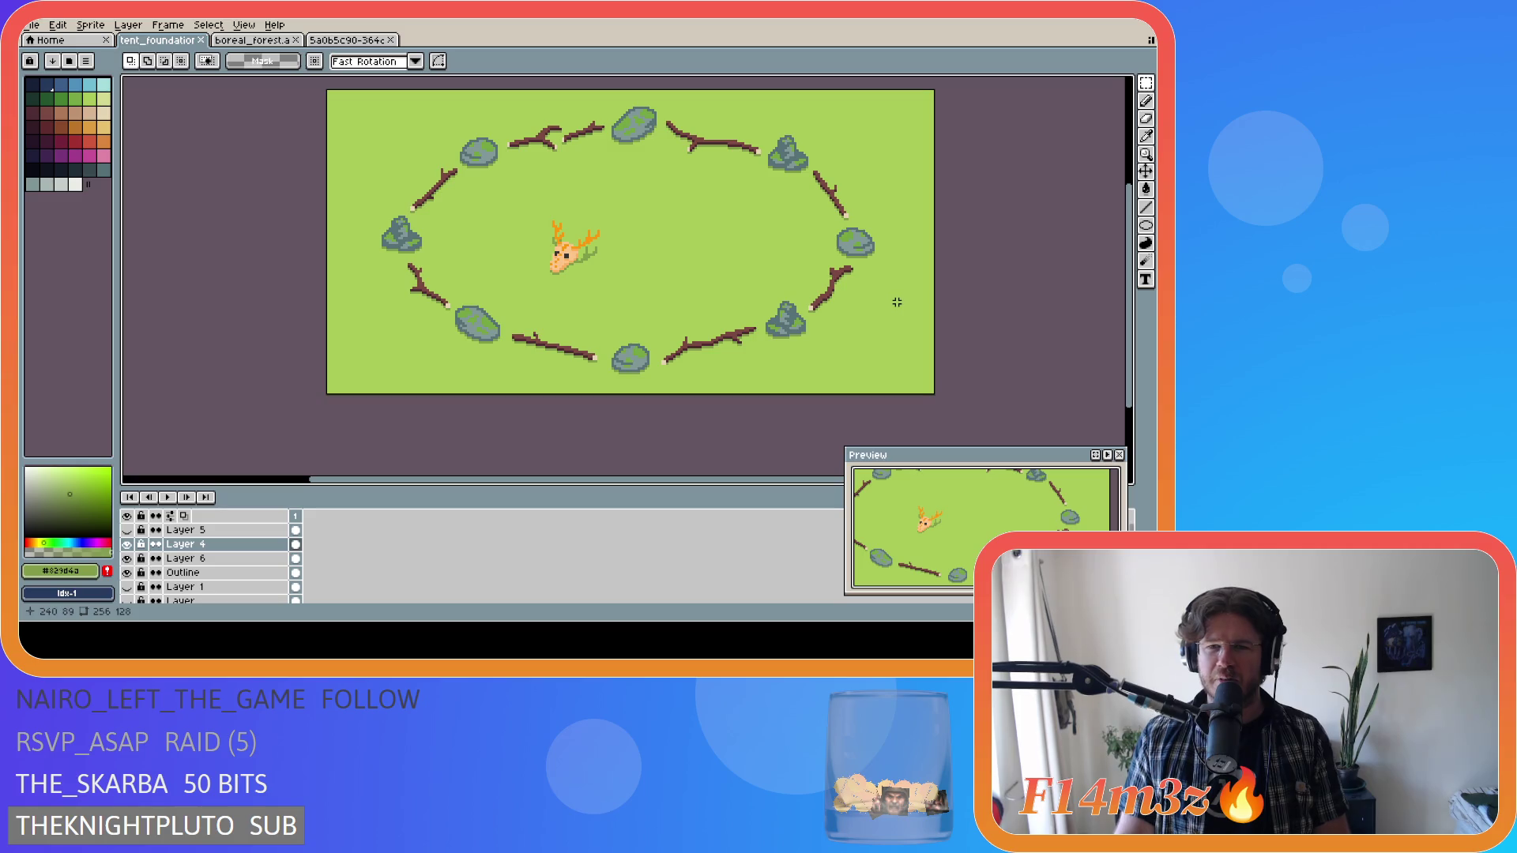
{"action": "scroll", "coordinate": [897, 304], "scroll_direction": "up", "scroll_amount": 1}
{"action": "scroll", "coordinate": [896, 303], "scroll_direction": "down", "scroll_amount": 1}
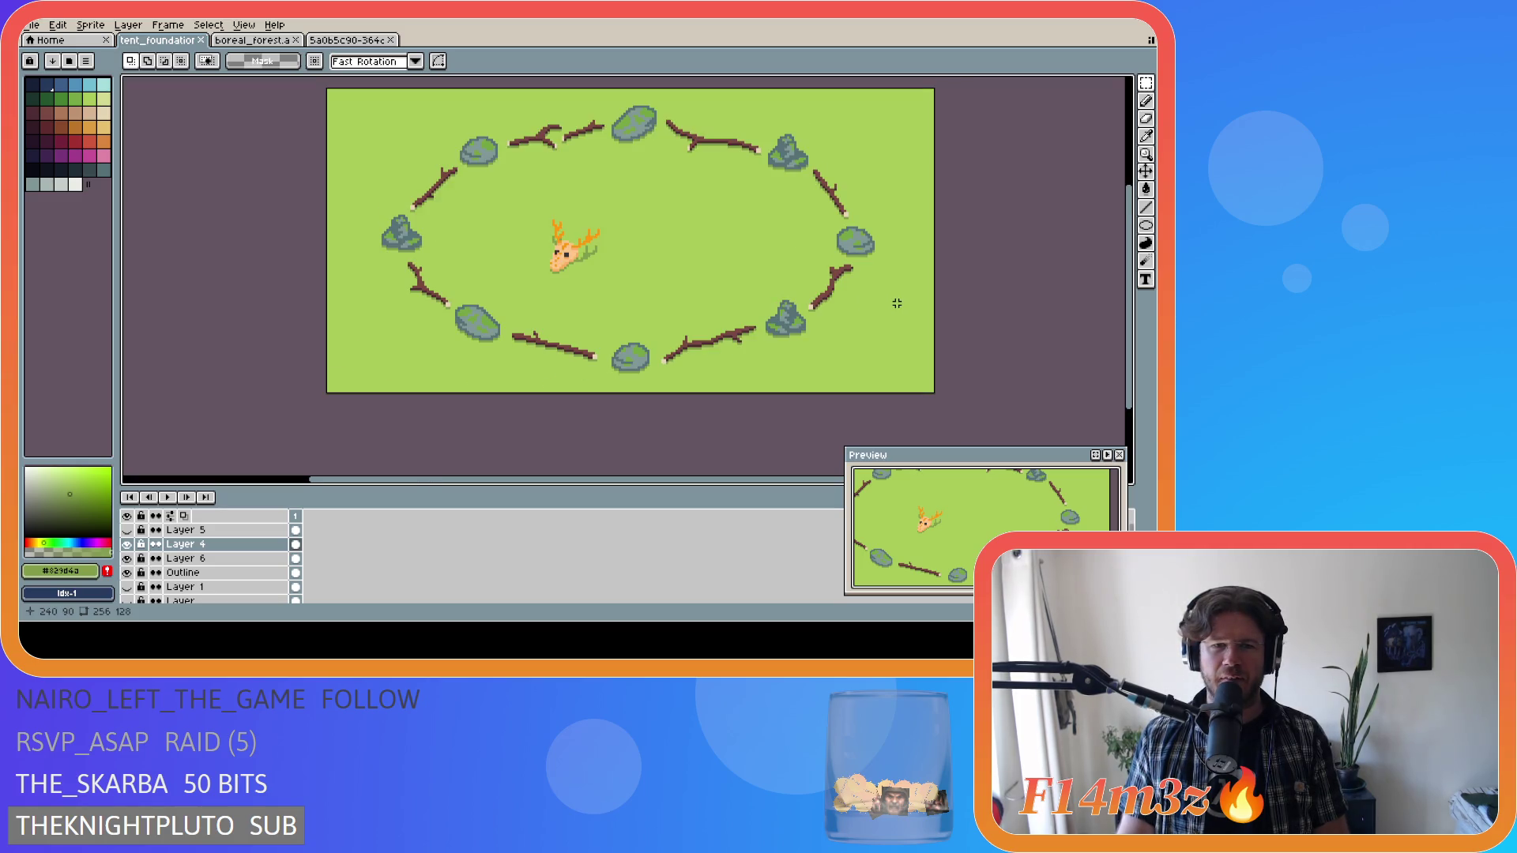
{"action": "scroll", "coordinate": [896, 303], "scroll_direction": "down", "scroll_amount": 1}
{"action": "scroll", "coordinate": [896, 304], "scroll_direction": "up", "scroll_amount": 1}
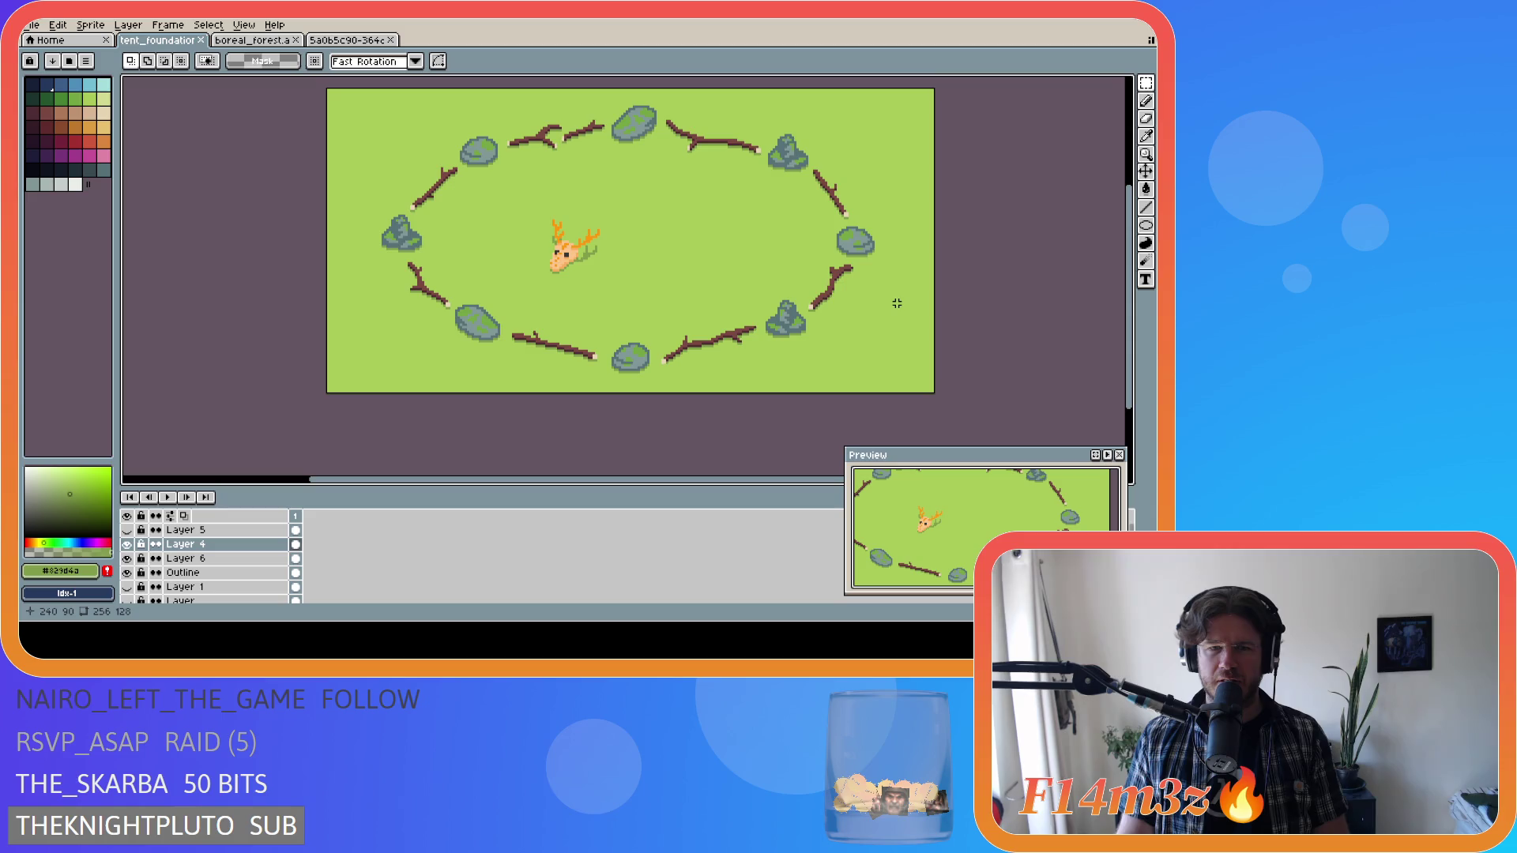
{"action": "scroll", "coordinate": [897, 303], "scroll_direction": "down", "scroll_amount": 1}
{"action": "left_click_drag", "start_coordinate": [675, 479], "coordinate": [790, 485]}
{"action": "key", "text": "ctrl+s"}
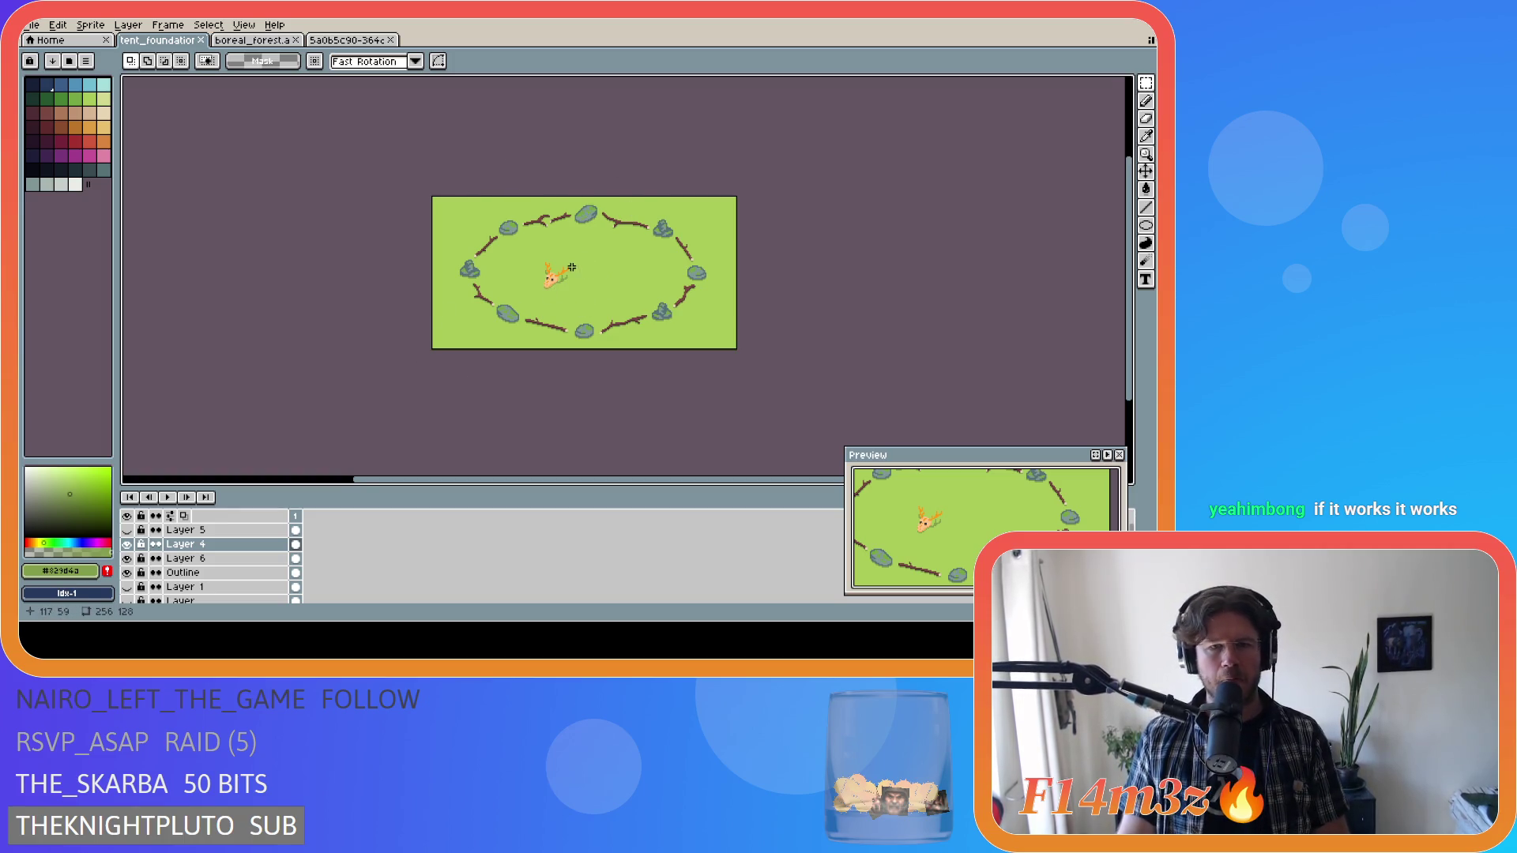
{"action": "scroll", "coordinate": [571, 267], "scroll_direction": "up", "scroll_amount": 1}
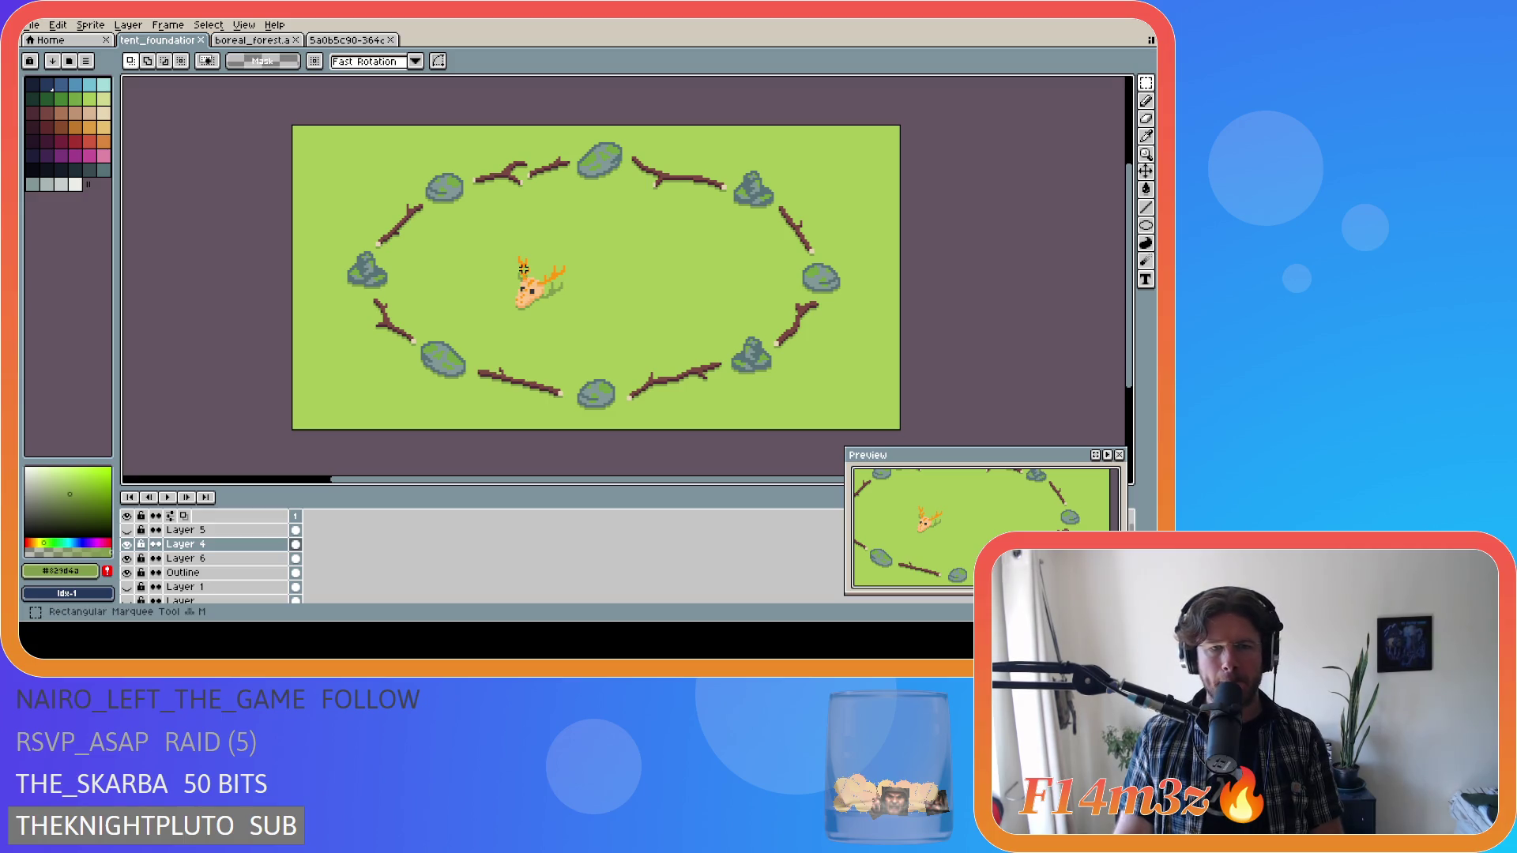
{"action": "left_click", "coordinate": [125, 545]}
{"action": "left_click", "coordinate": [125, 545]}
{"action": "left_click", "coordinate": [125, 545]}
{"action": "left_click", "coordinate": [126, 545]}
{"action": "left_click", "coordinate": [126, 545]}
{"action": "left_click", "coordinate": [125, 545]}
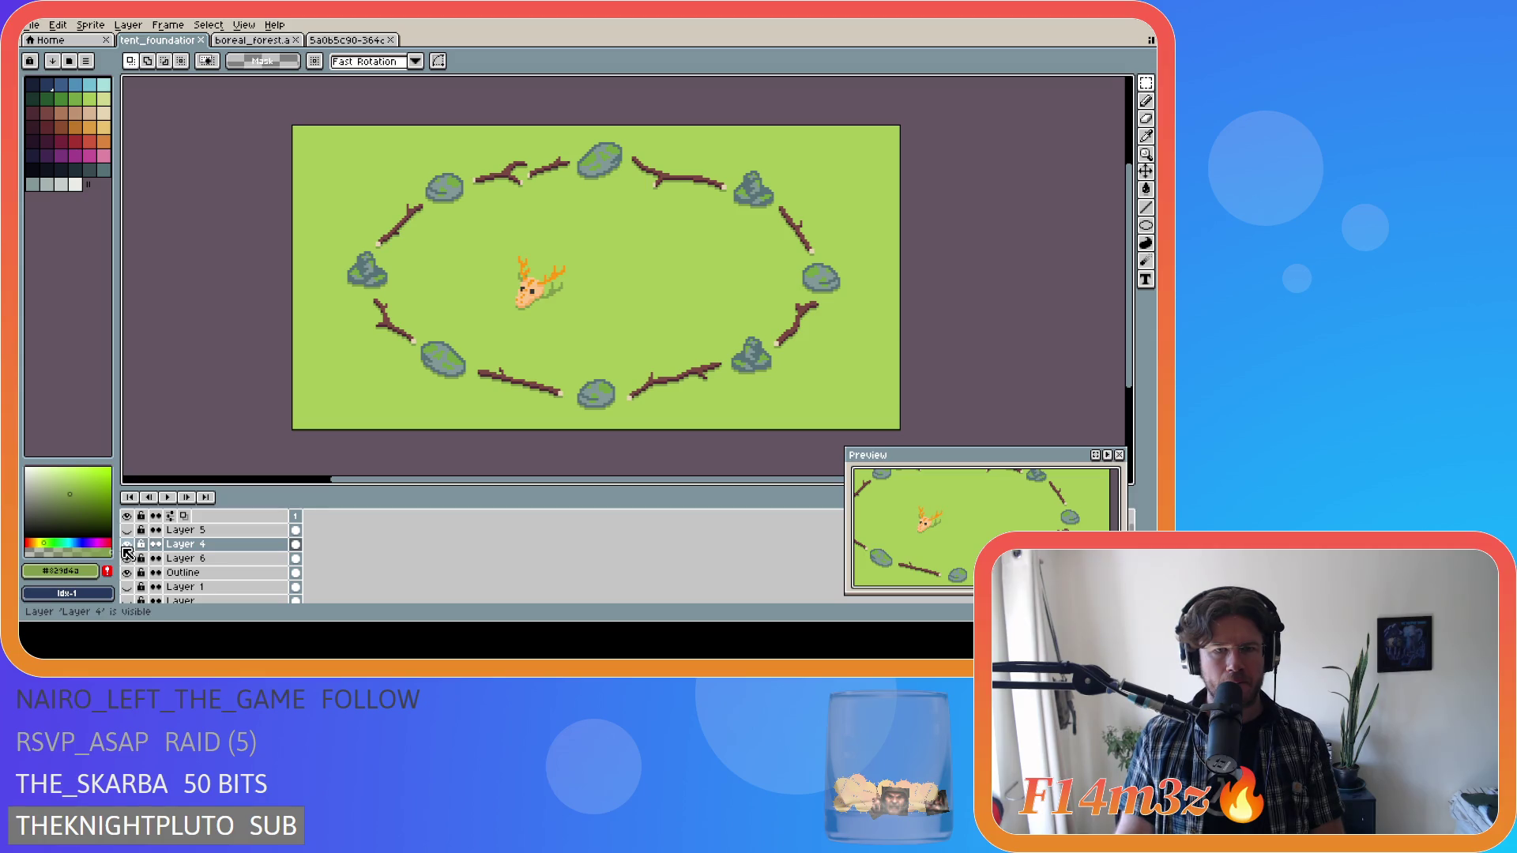
{"action": "left_click", "coordinate": [126, 545]}
{"action": "scroll", "coordinate": [529, 288], "scroll_direction": "up", "scroll_amount": 4}
{"action": "key", "text": "b"}
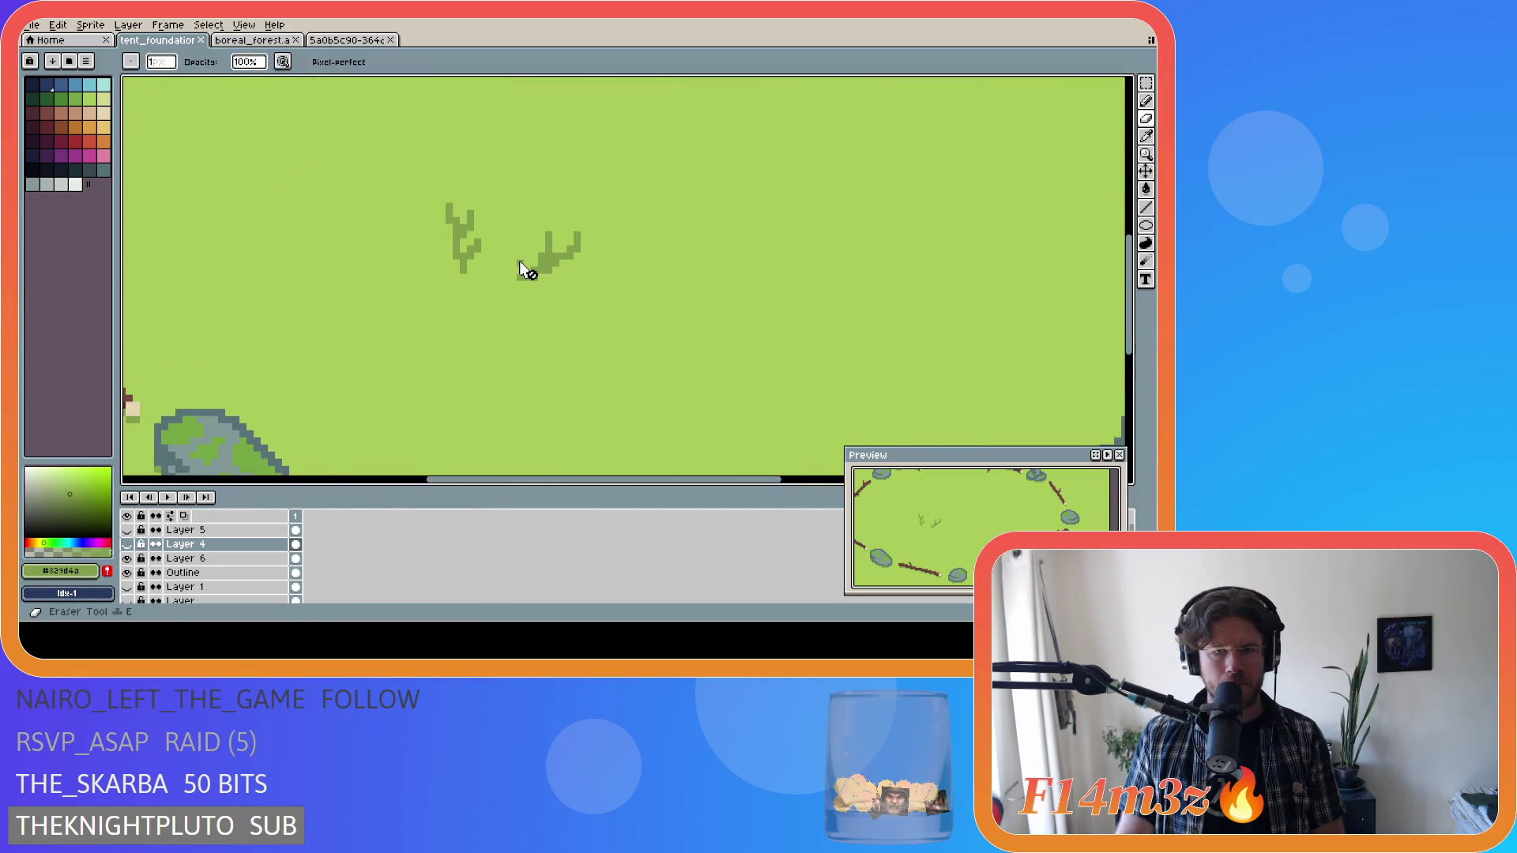
{"action": "key", "text": "b"}
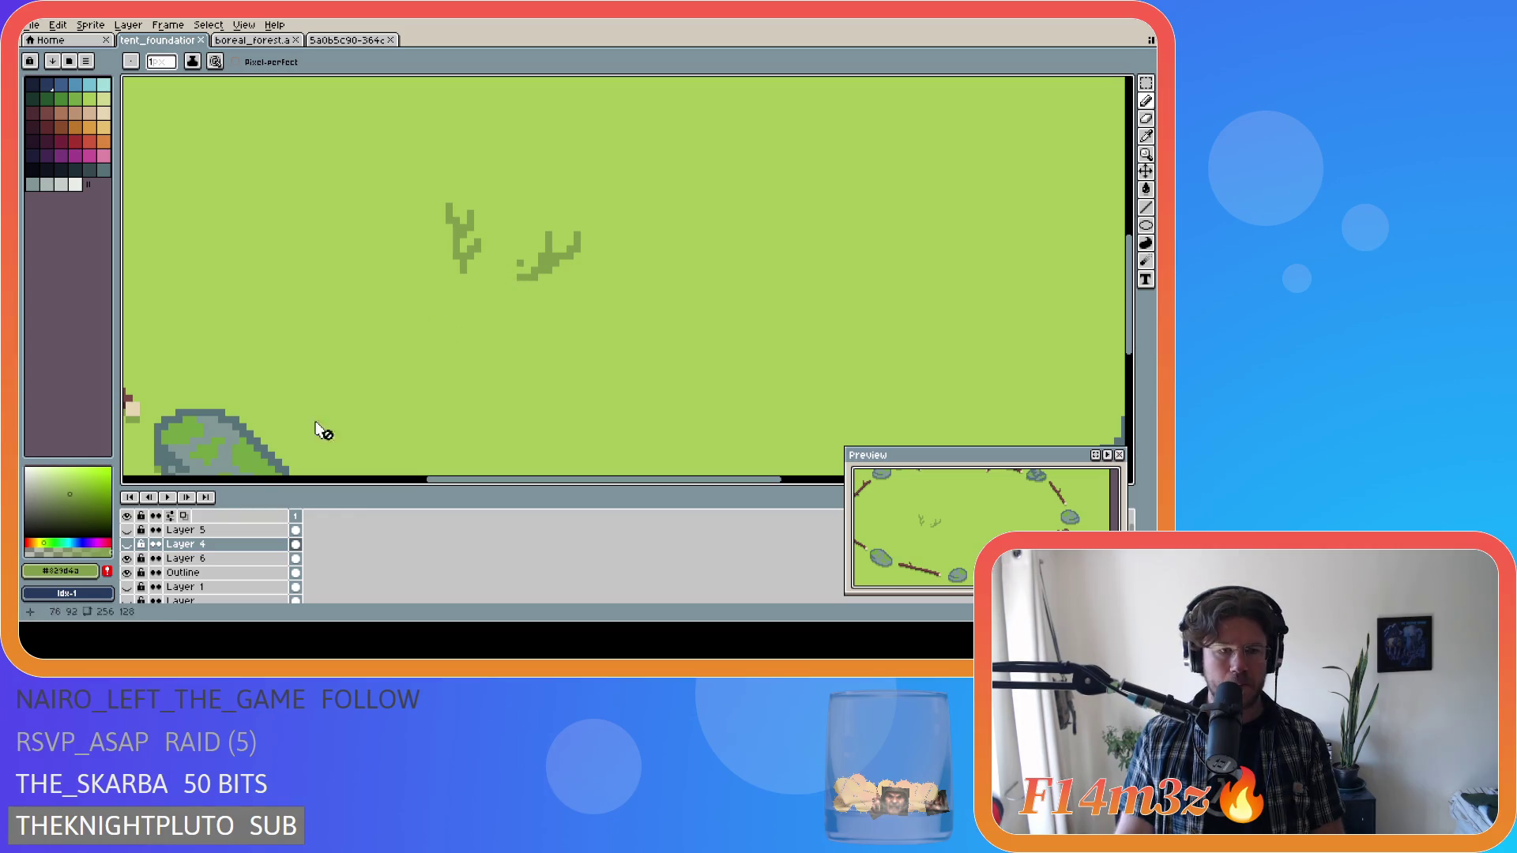
{"action": "left_click", "coordinate": [194, 559]}
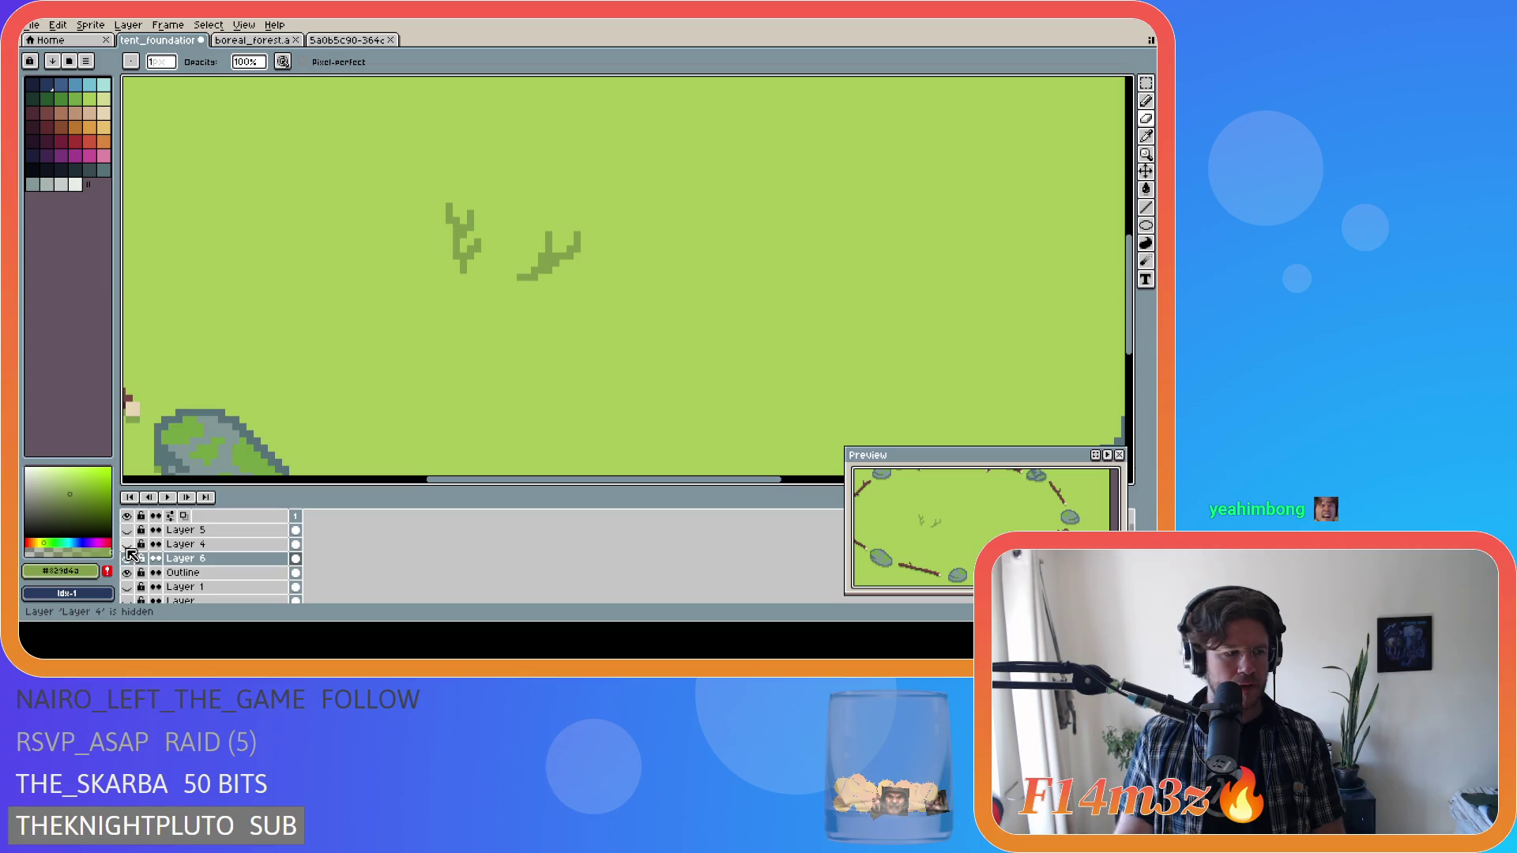
{"action": "left_click", "coordinate": [126, 559]}
{"action": "scroll", "coordinate": [450, 341], "scroll_direction": "down", "scroll_amount": 3}
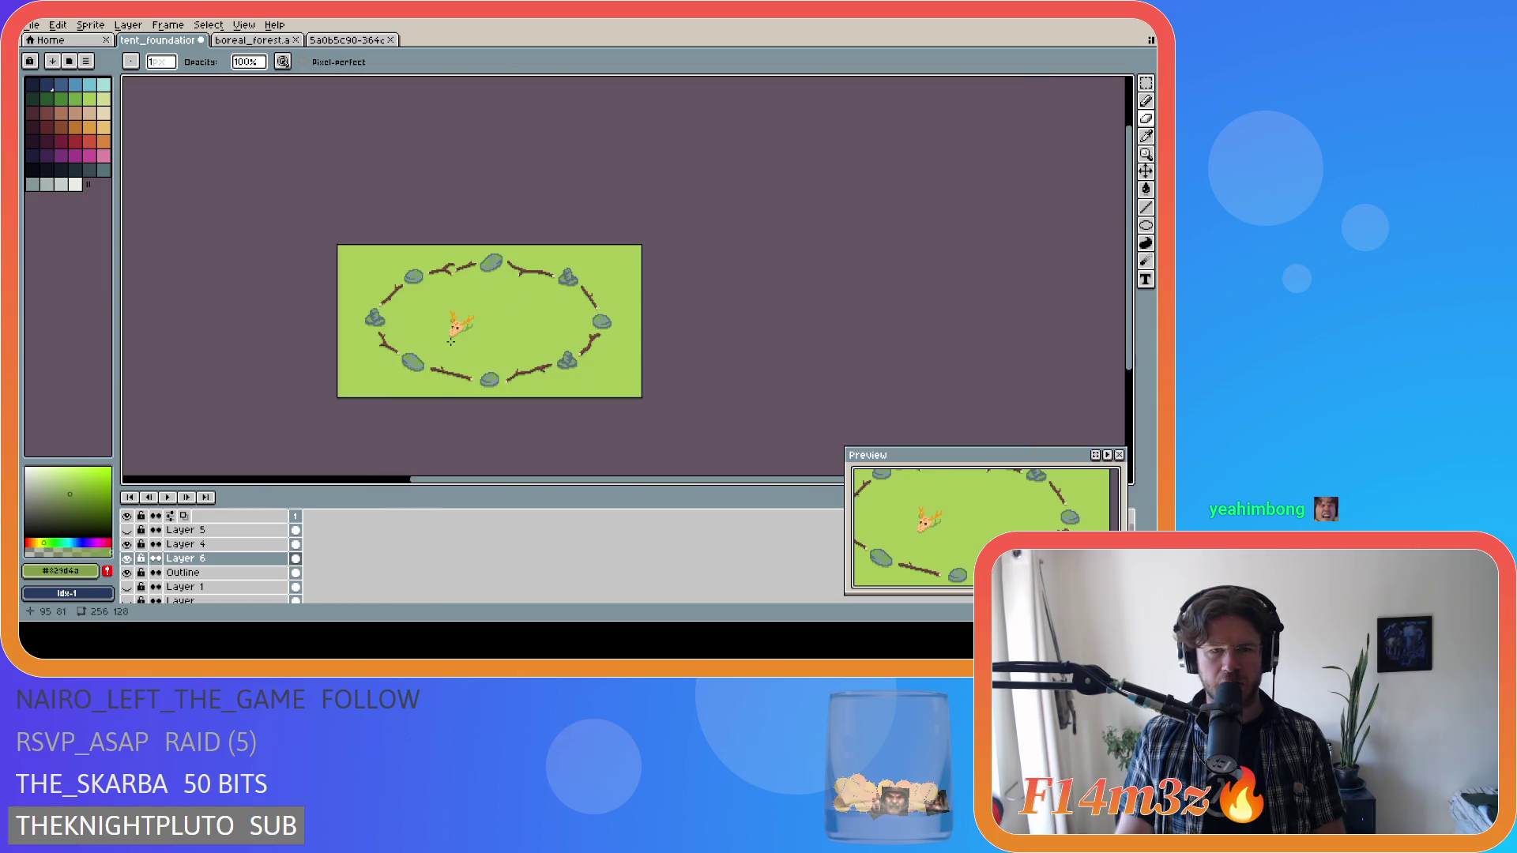
{"action": "scroll", "coordinate": [426, 346], "scroll_direction": "up", "scroll_amount": 2}
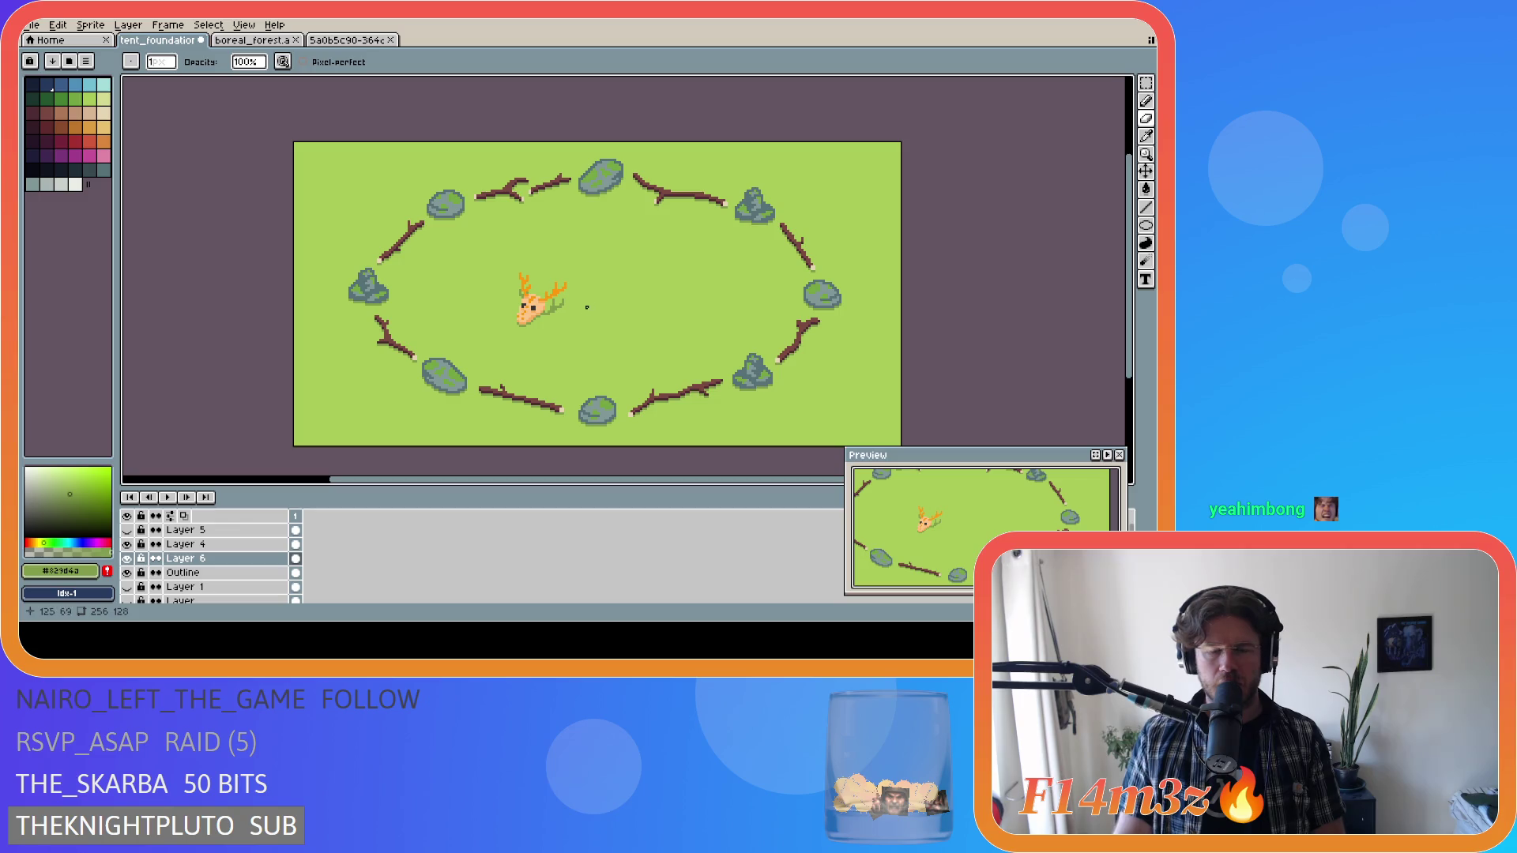
{"action": "key", "text": "m"}
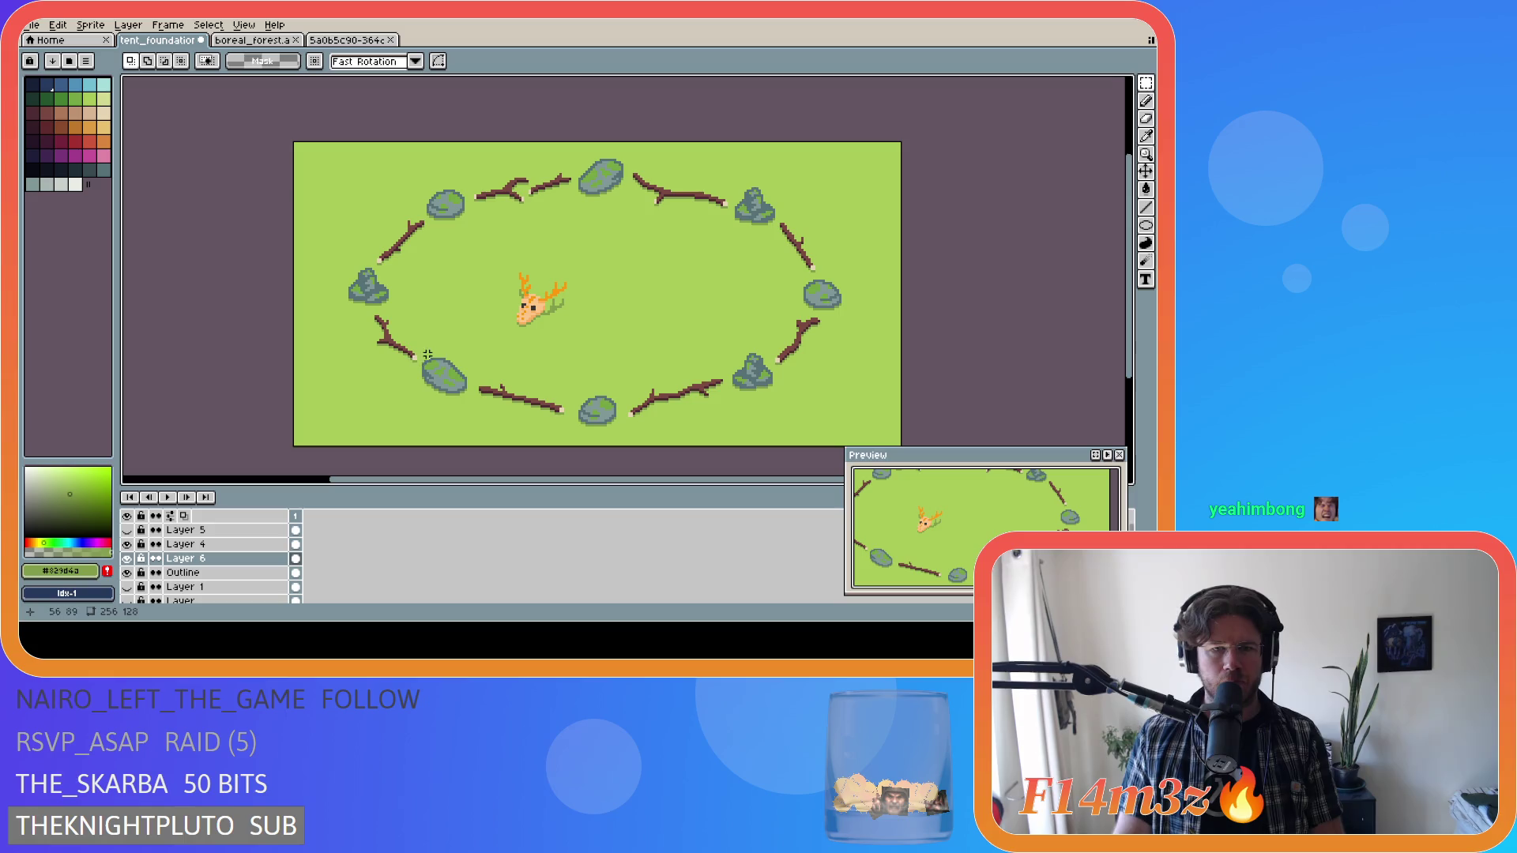
Frame the deer skull in view and make Layer 4 the active layer.
{"action": "key", "text": "v"}
{"action": "scroll", "coordinate": [715, 407], "scroll_direction": "down", "scroll_amount": 1}
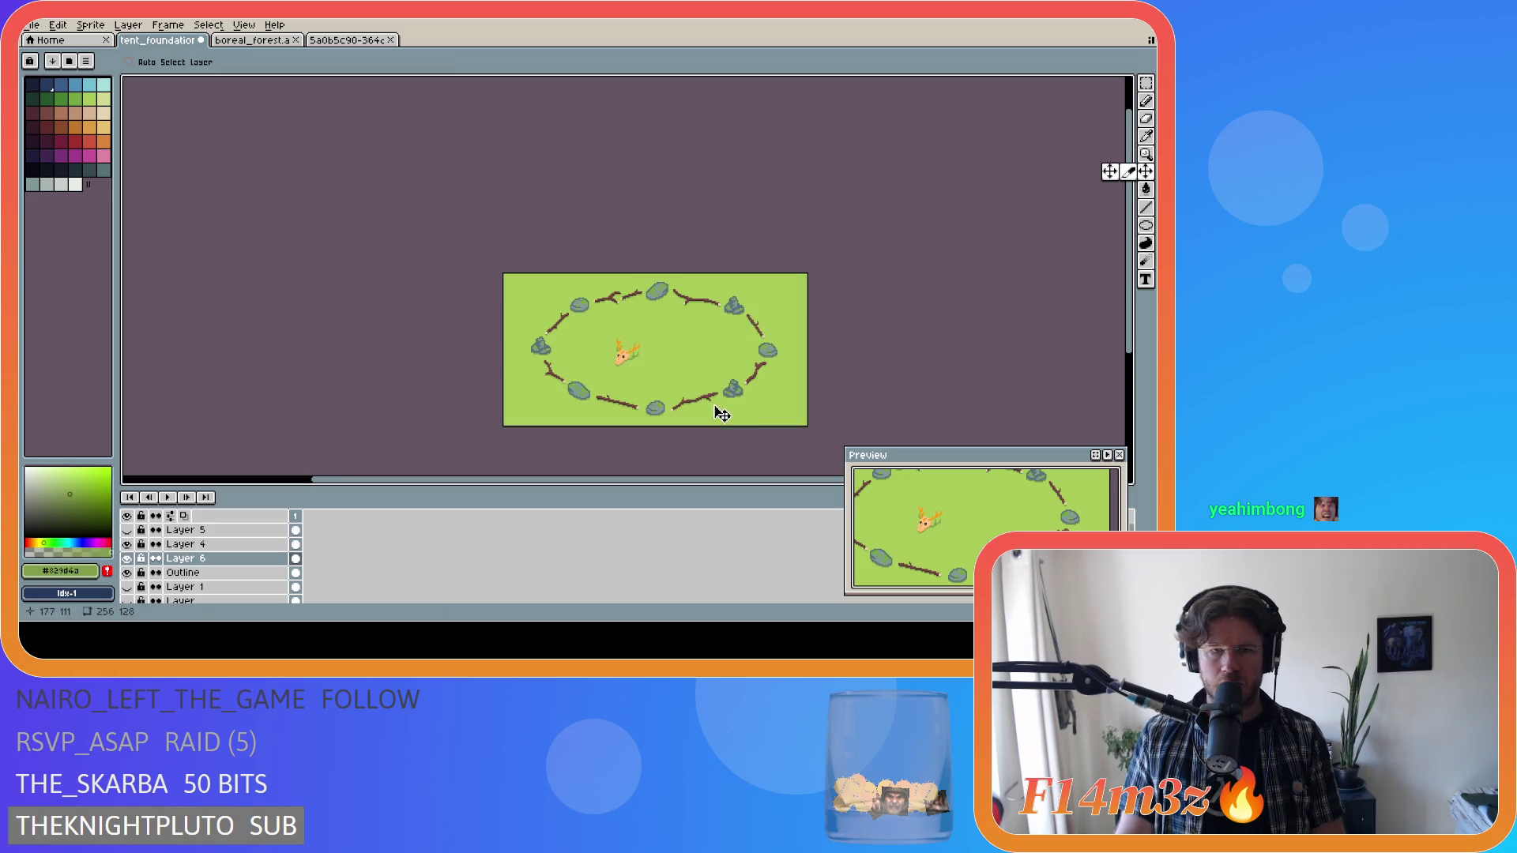
{"action": "left_click_drag", "start_coordinate": [643, 479], "coordinate": [719, 478]}
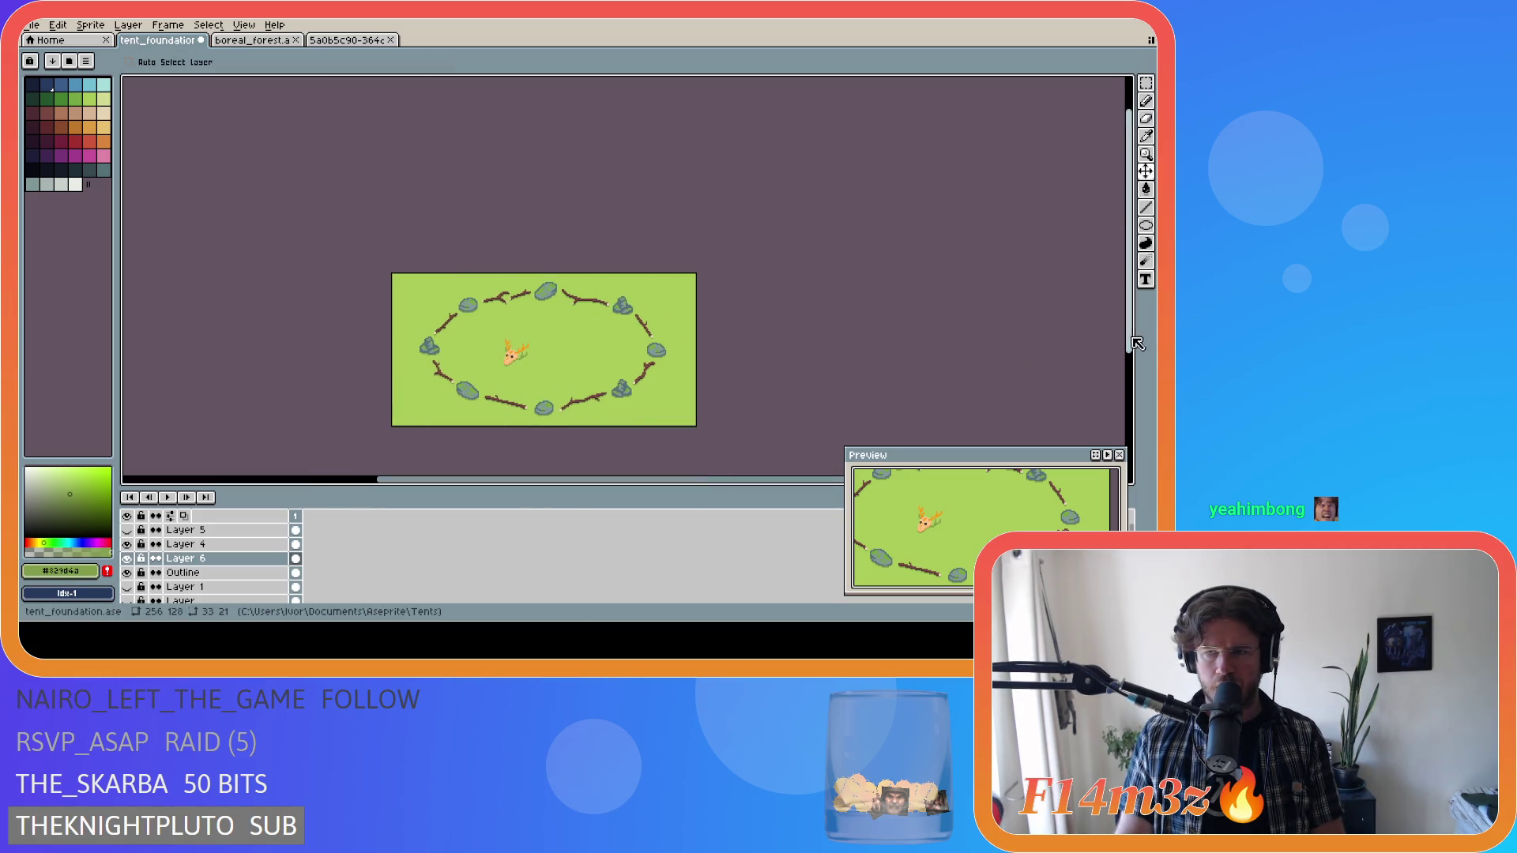
{"action": "left_click_drag", "start_coordinate": [1128, 237], "coordinate": [1128, 261]}
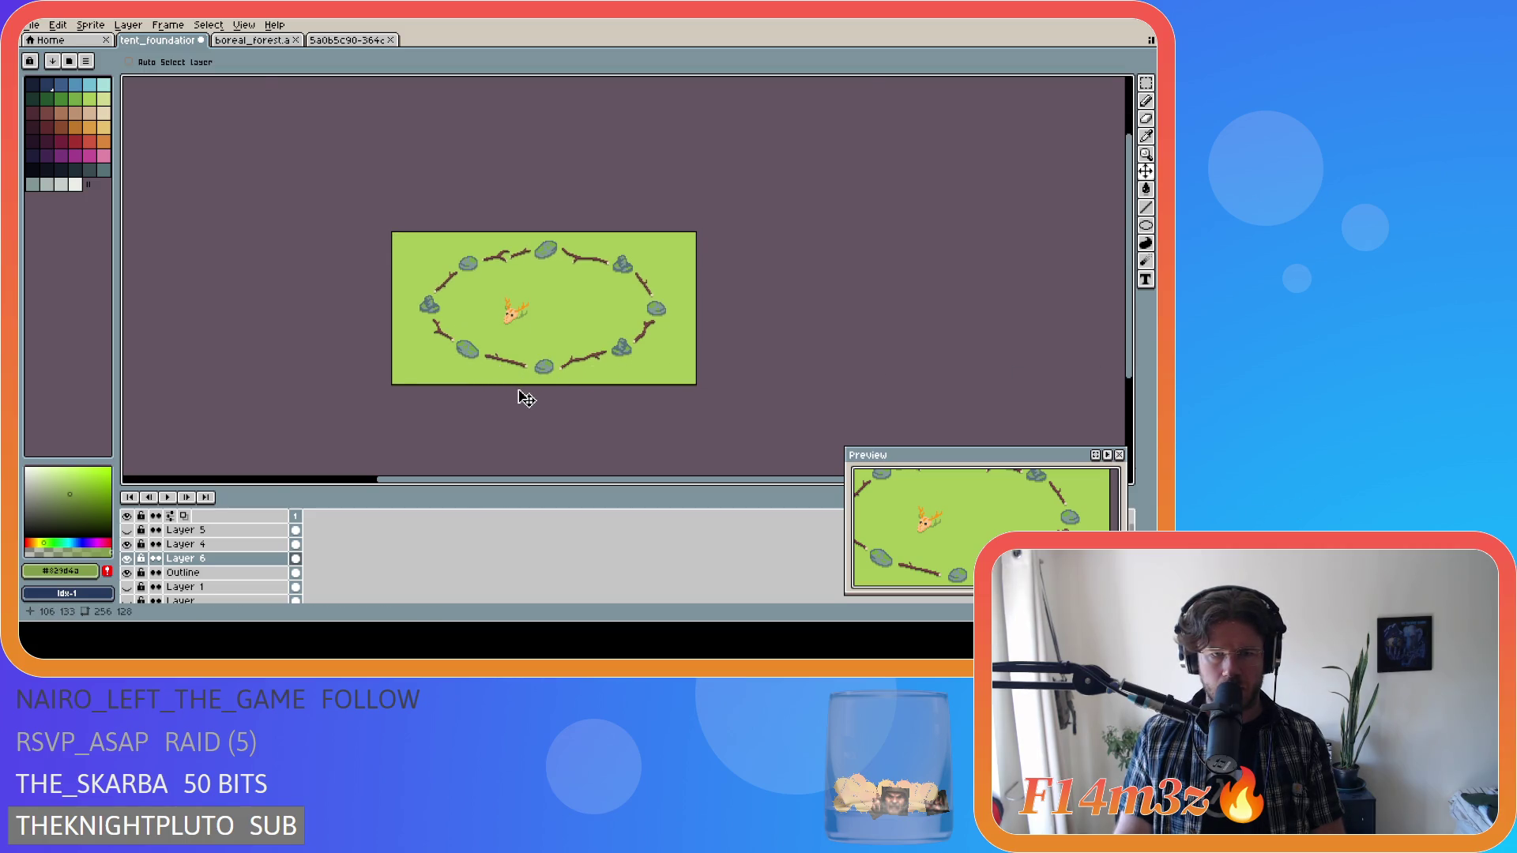
{"action": "scroll", "coordinate": [525, 399], "scroll_direction": "up", "scroll_amount": 1}
{"action": "scroll", "coordinate": [525, 365], "scroll_direction": "down", "scroll_amount": 1}
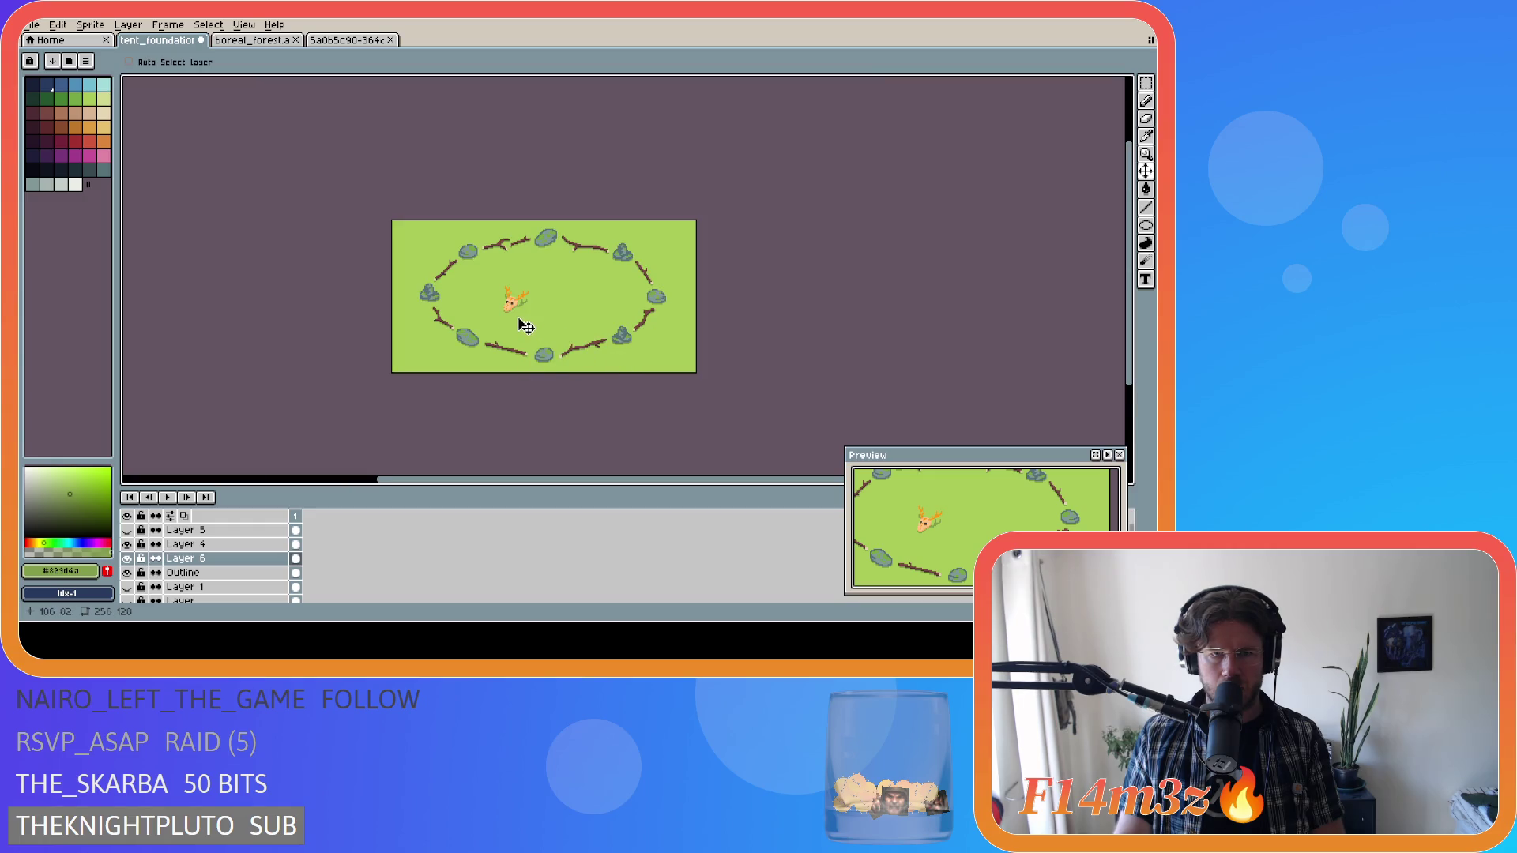
{"action": "scroll", "coordinate": [525, 326], "scroll_direction": "up", "scroll_amount": 1}
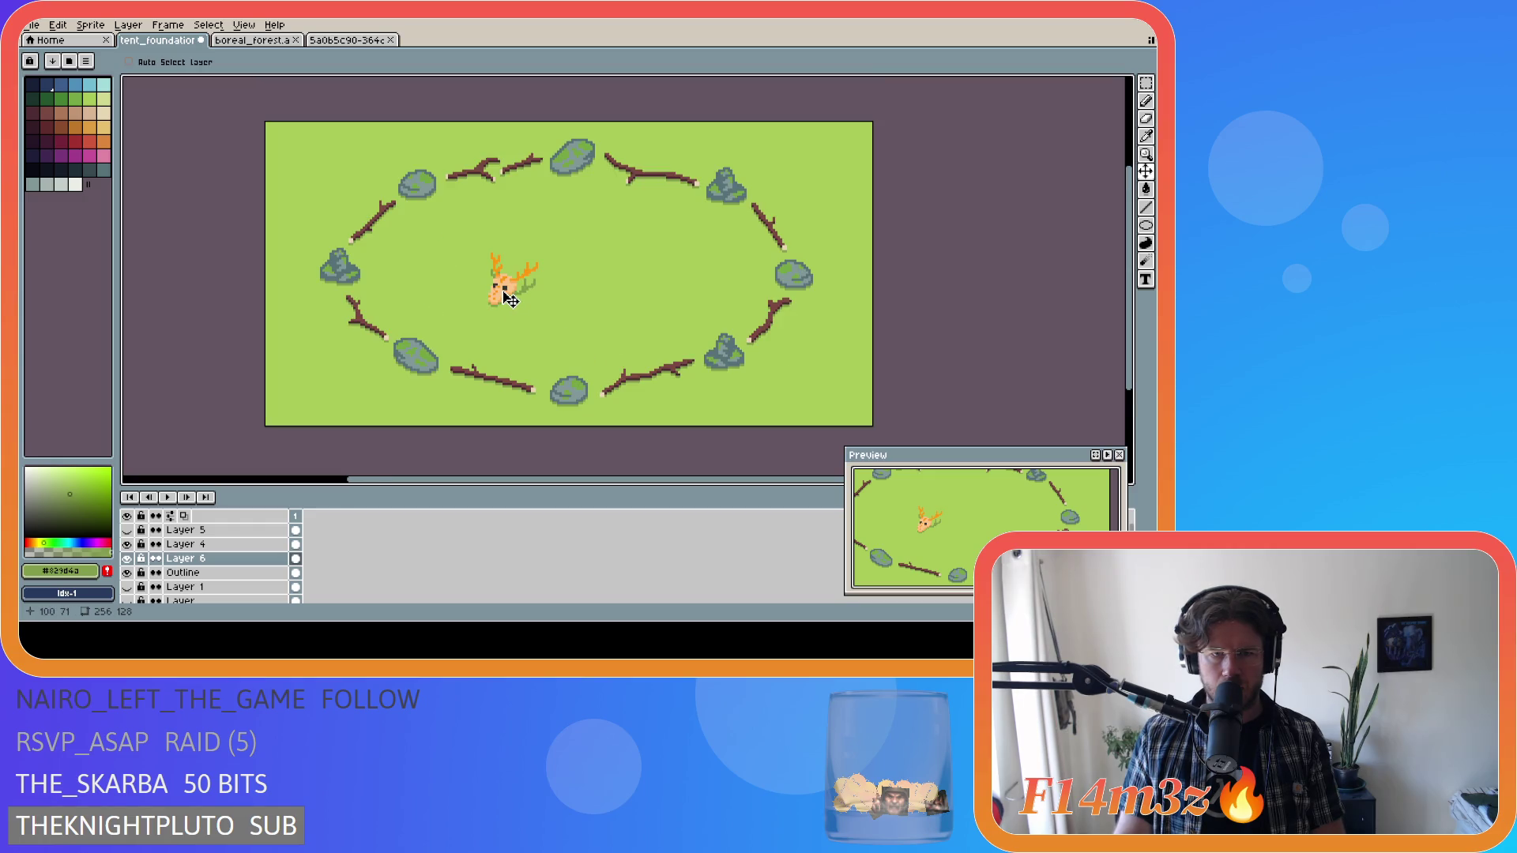
{"action": "left_click", "coordinate": [204, 545]}
{"action": "scroll", "coordinate": [749, 334], "scroll_direction": "down", "scroll_amount": 1}
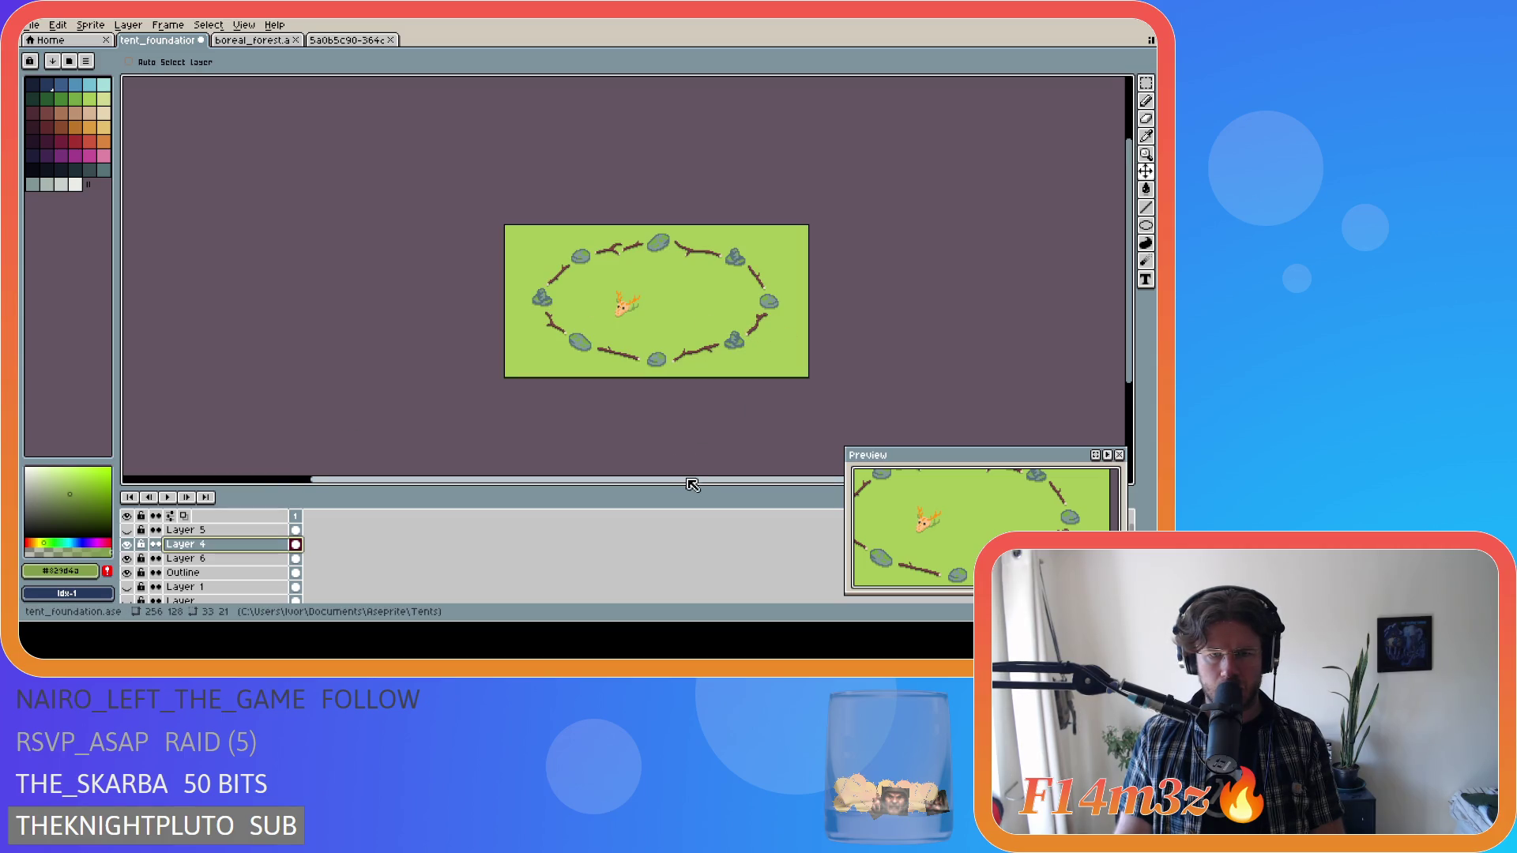
{"action": "left_click_drag", "start_coordinate": [691, 479], "coordinate": [719, 488]}
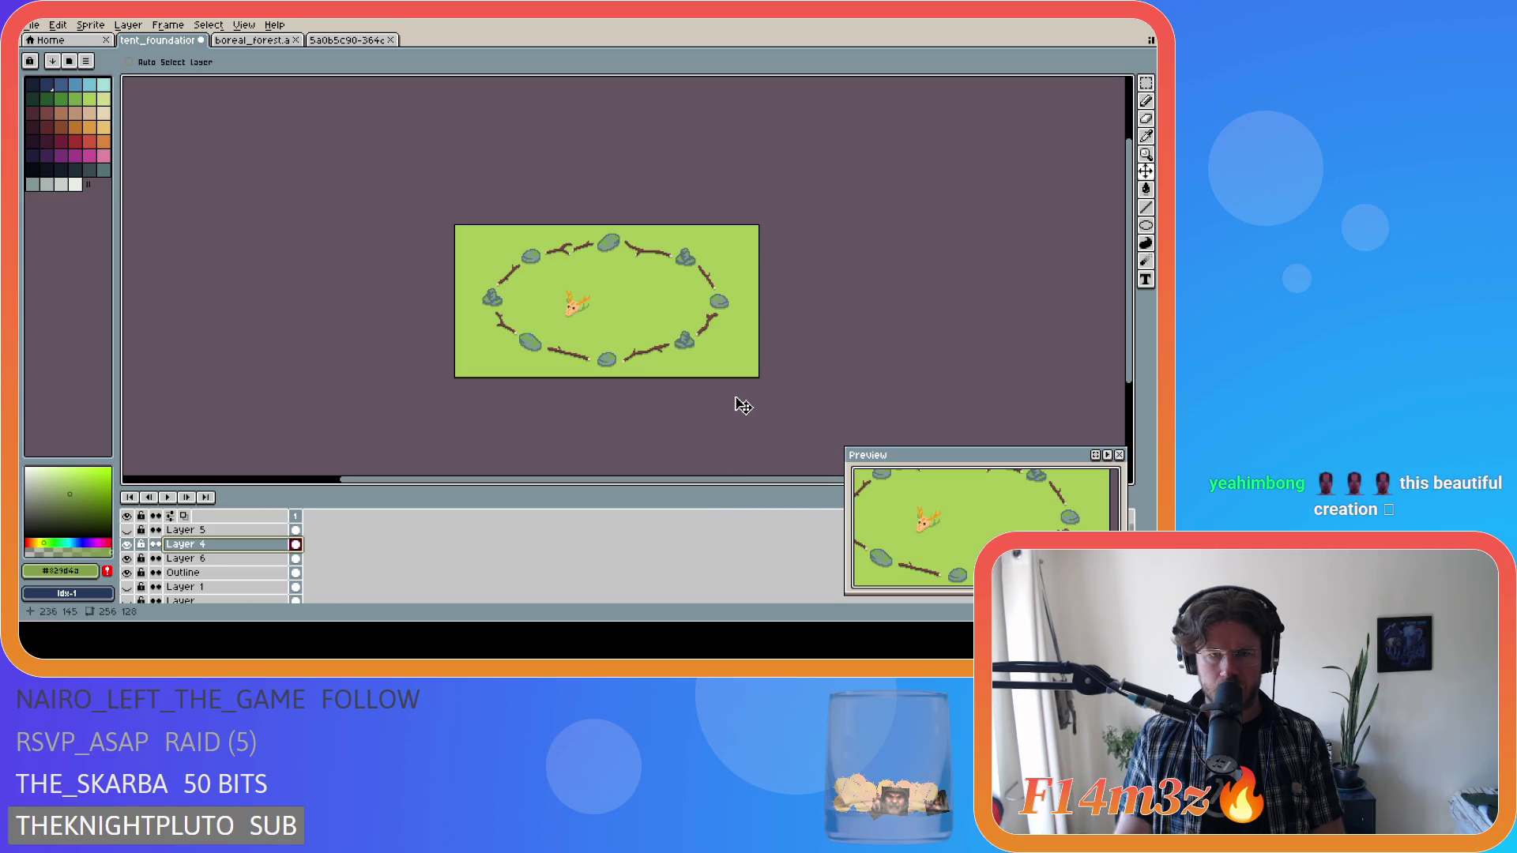
Nudge the deer skull down one pixel on Layer 4, then try shifting Layer 6's pixels.
{"action": "key", "text": "alt+Down"}
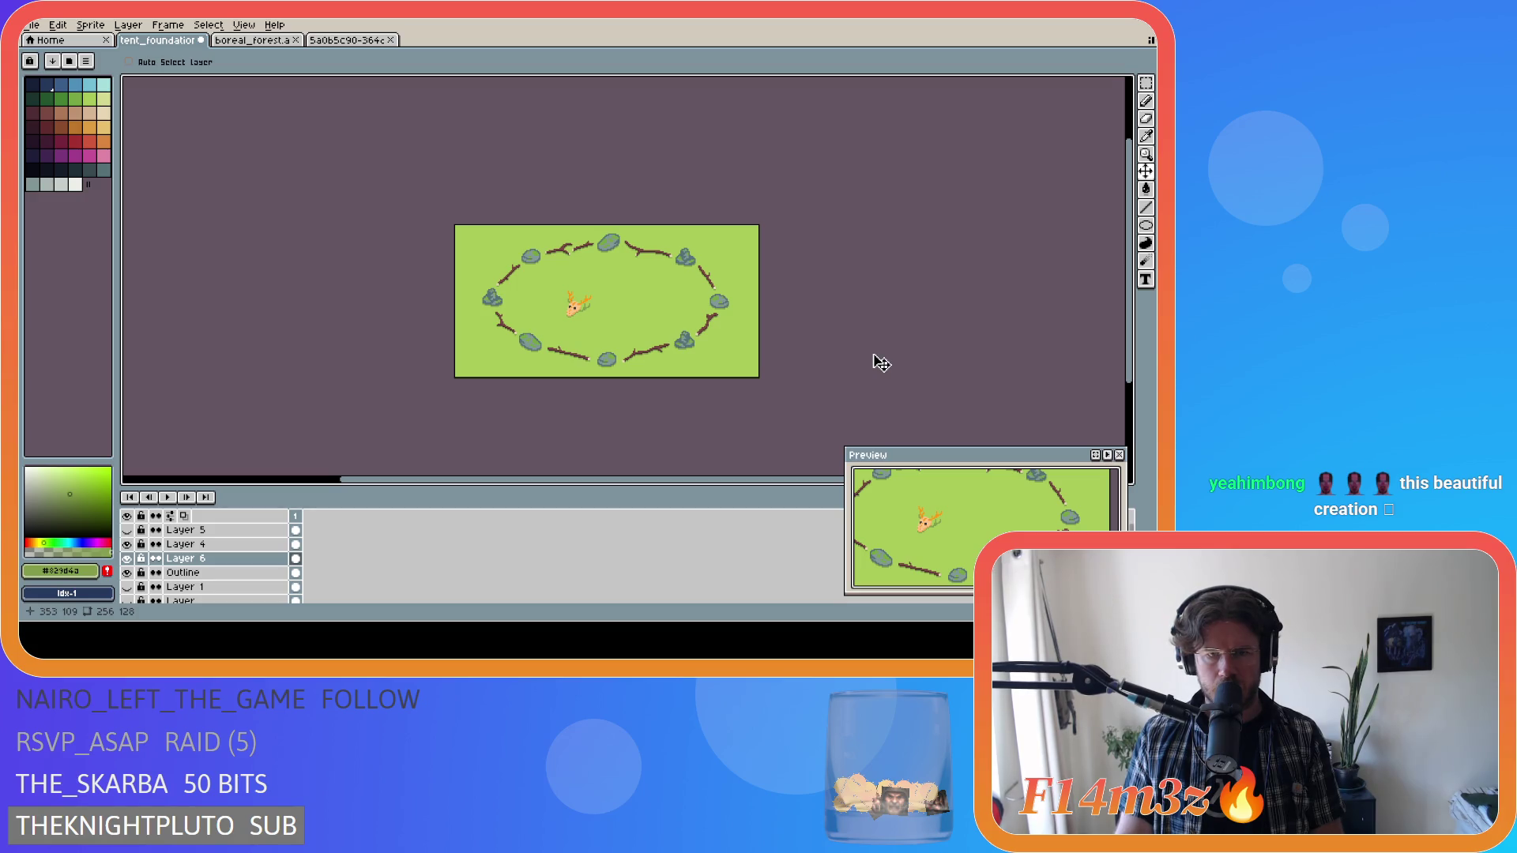
{"action": "key", "text": "alt+Up"}
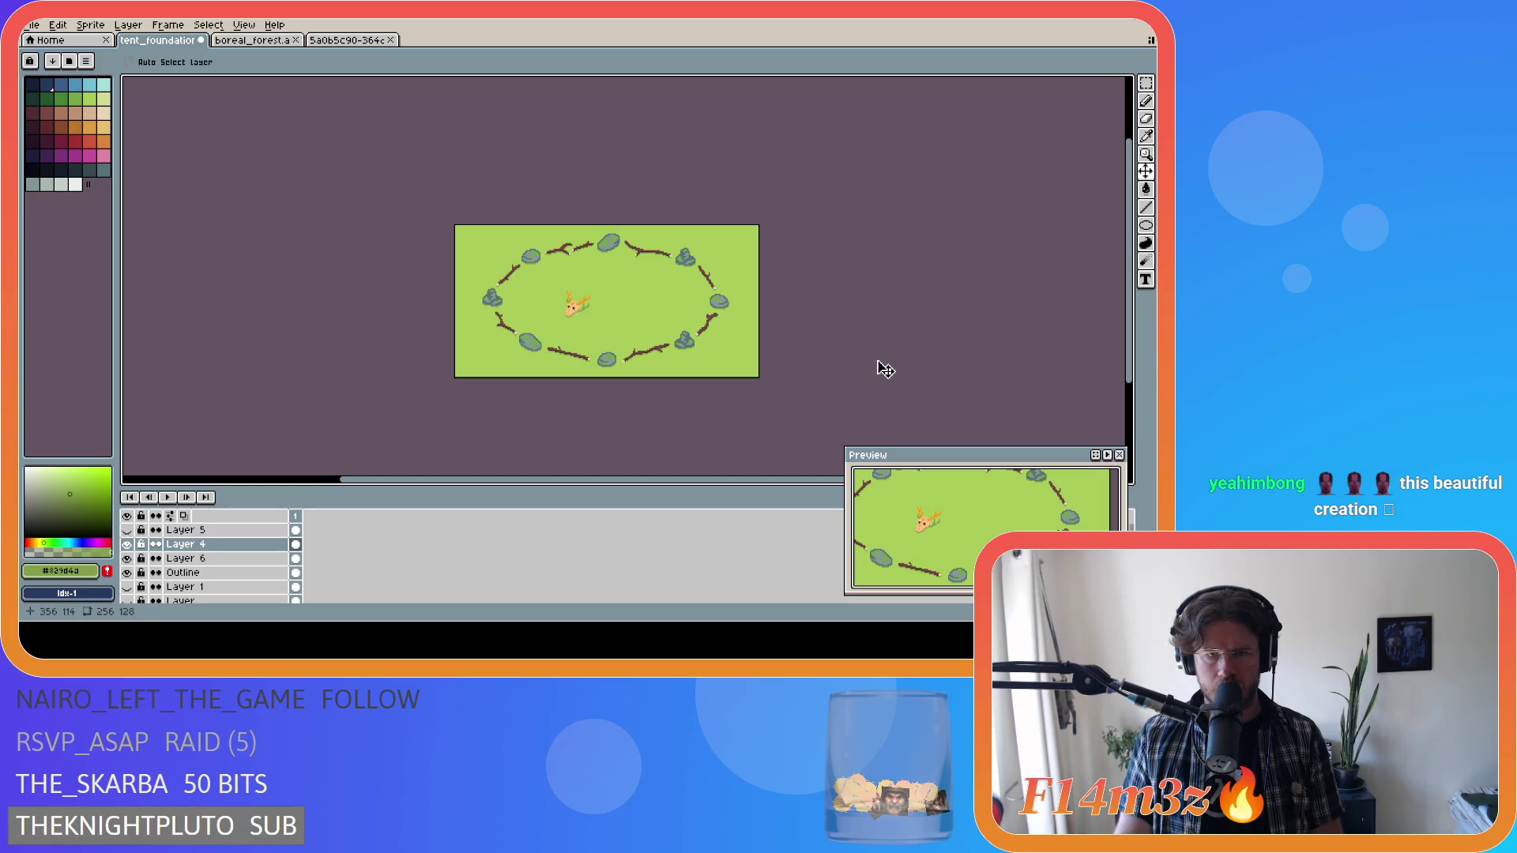
{"action": "left_click_drag", "start_coordinate": [575, 310], "coordinate": [576, 312]}
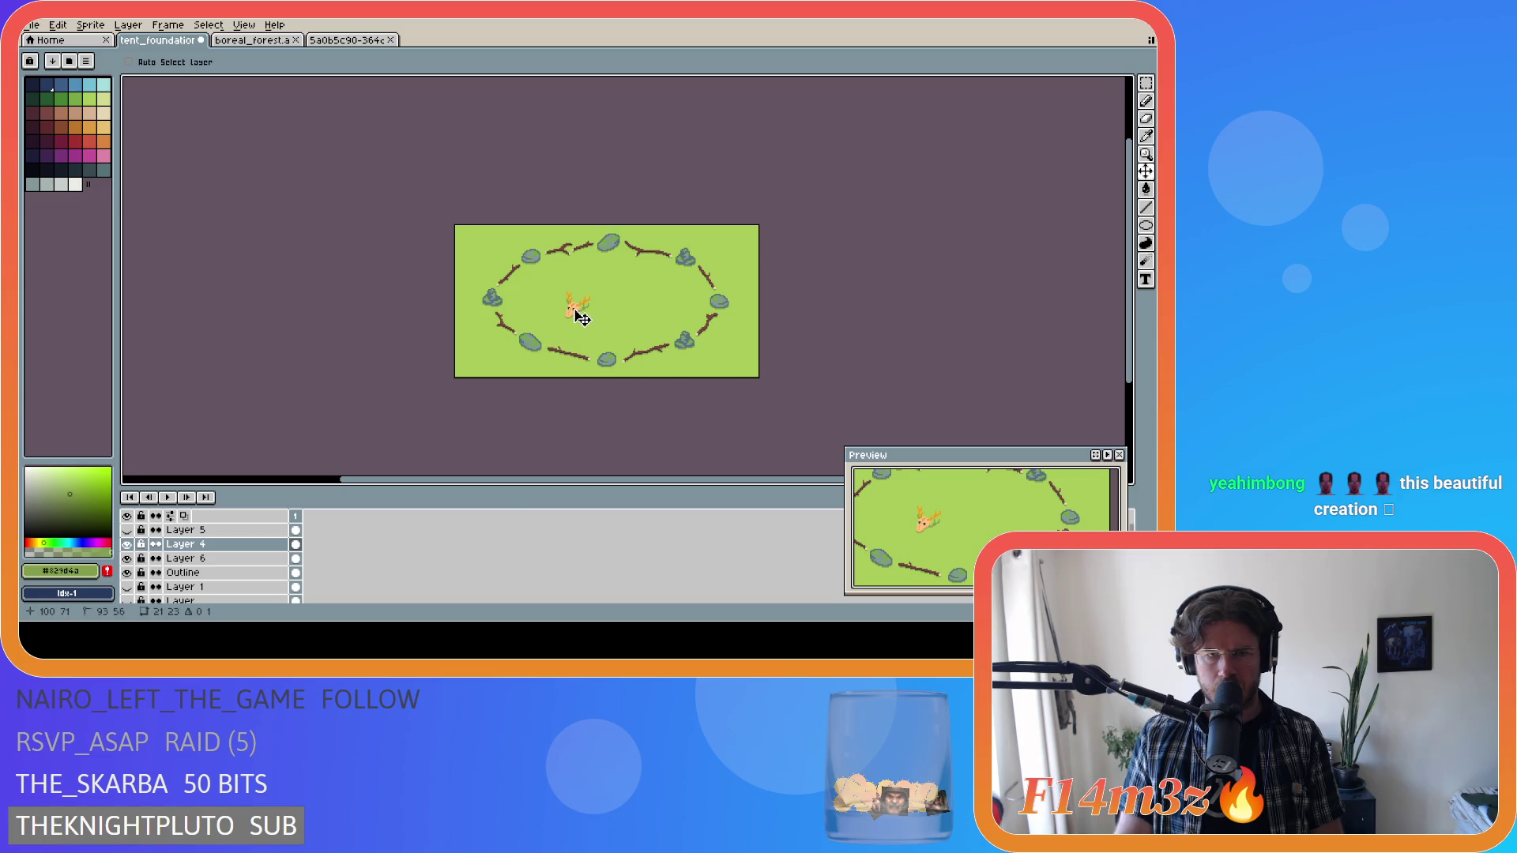
{"action": "key", "text": "alt+Down"}
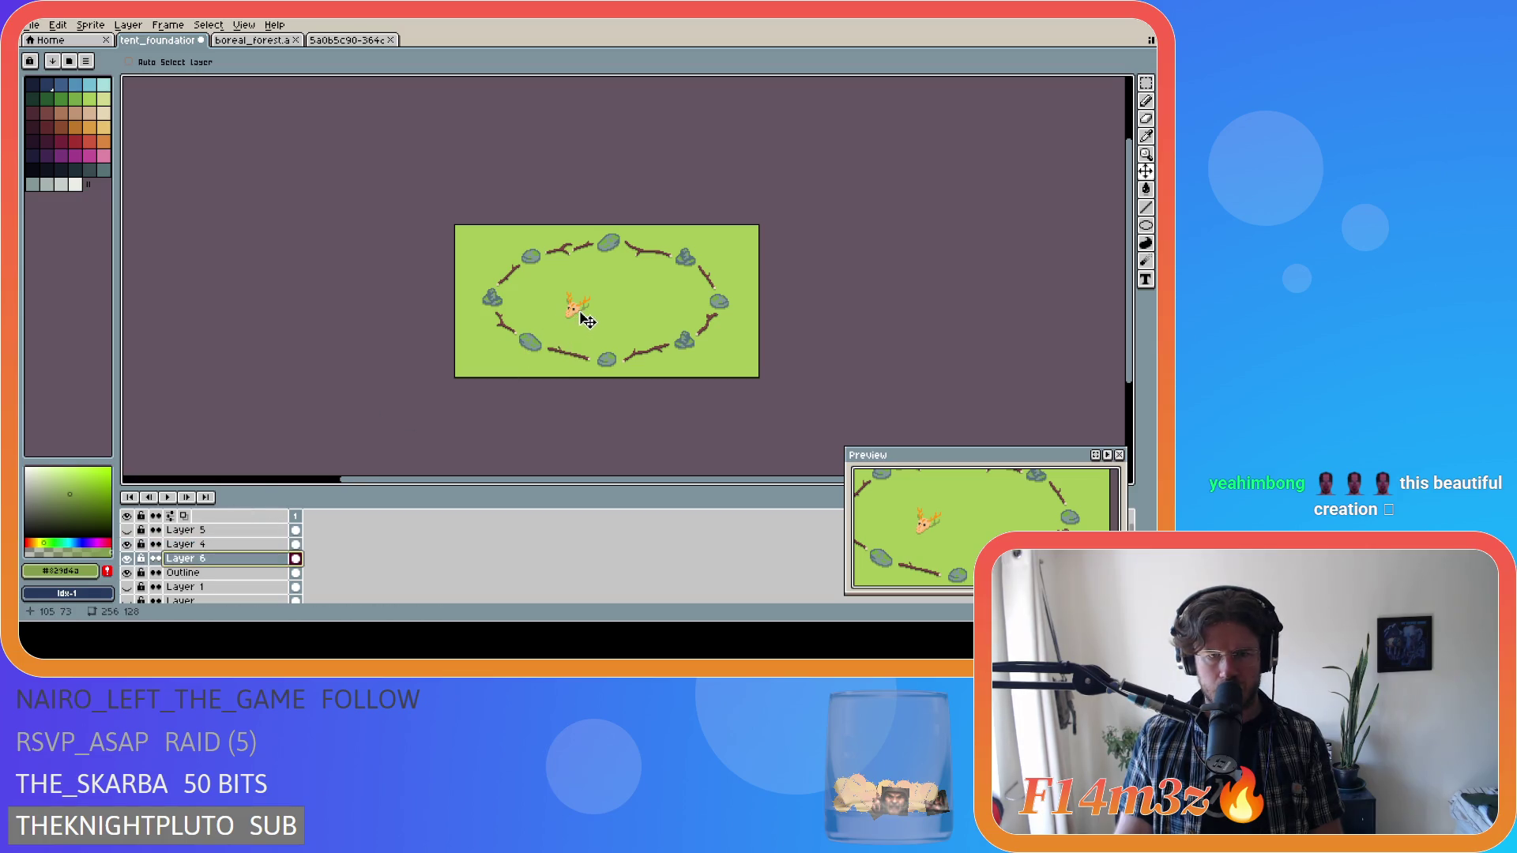
{"action": "left_click_drag", "start_coordinate": [582, 315], "coordinate": [585, 312]}
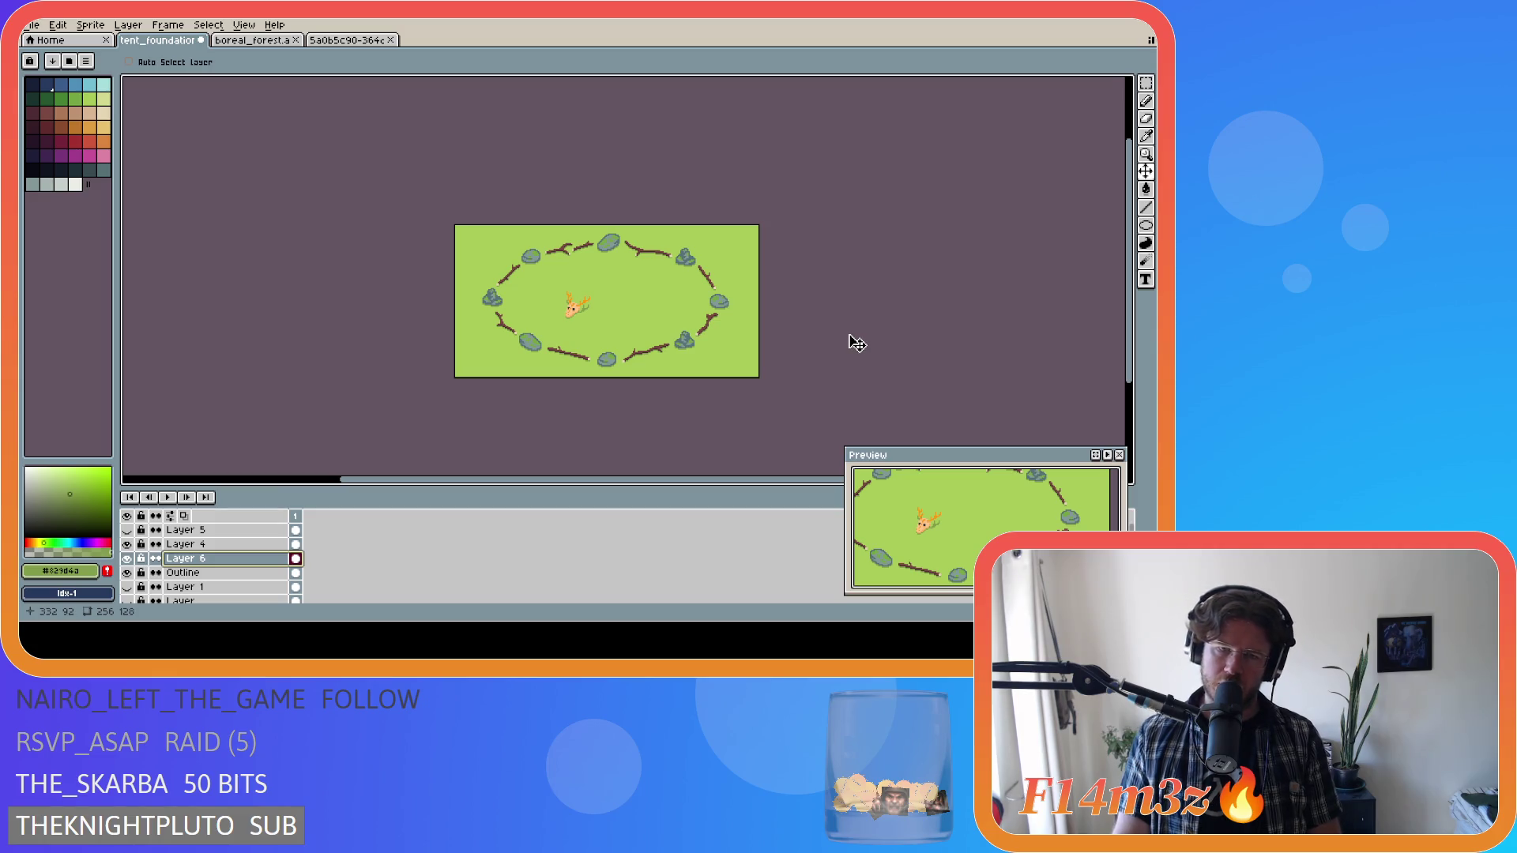
Save tent_foundation.ase with the shadowed skull centred in the ring.
{"action": "key", "text": "ctrl+s"}
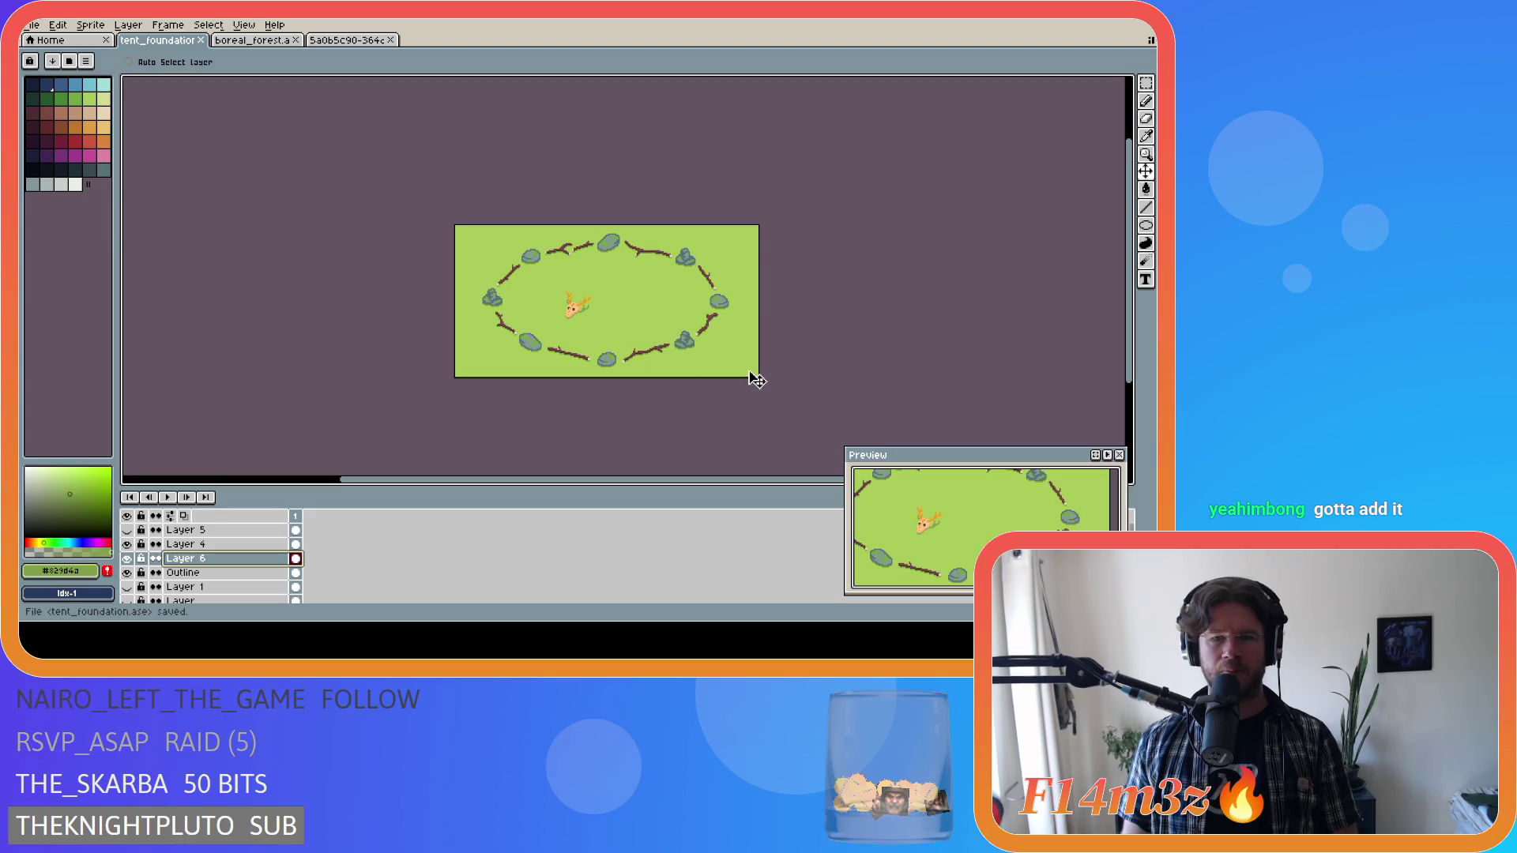
{"action": "scroll", "coordinate": [628, 360], "scroll_direction": "up", "scroll_amount": 1}
{"action": "scroll", "coordinate": [605, 356], "scroll_direction": "down", "scroll_amount": 1}
{"action": "scroll", "coordinate": [602, 367], "scroll_direction": "up", "scroll_amount": 1}
{"action": "scroll", "coordinate": [602, 368], "scroll_direction": "down", "scroll_amount": 1}
{"action": "scroll", "coordinate": [602, 367], "scroll_direction": "up", "scroll_amount": 1}
{"action": "left_click_drag", "start_coordinate": [1138, 380], "coordinate": [1141, 363]}
{"action": "left_click_drag", "start_coordinate": [679, 483], "coordinate": [718, 485]}
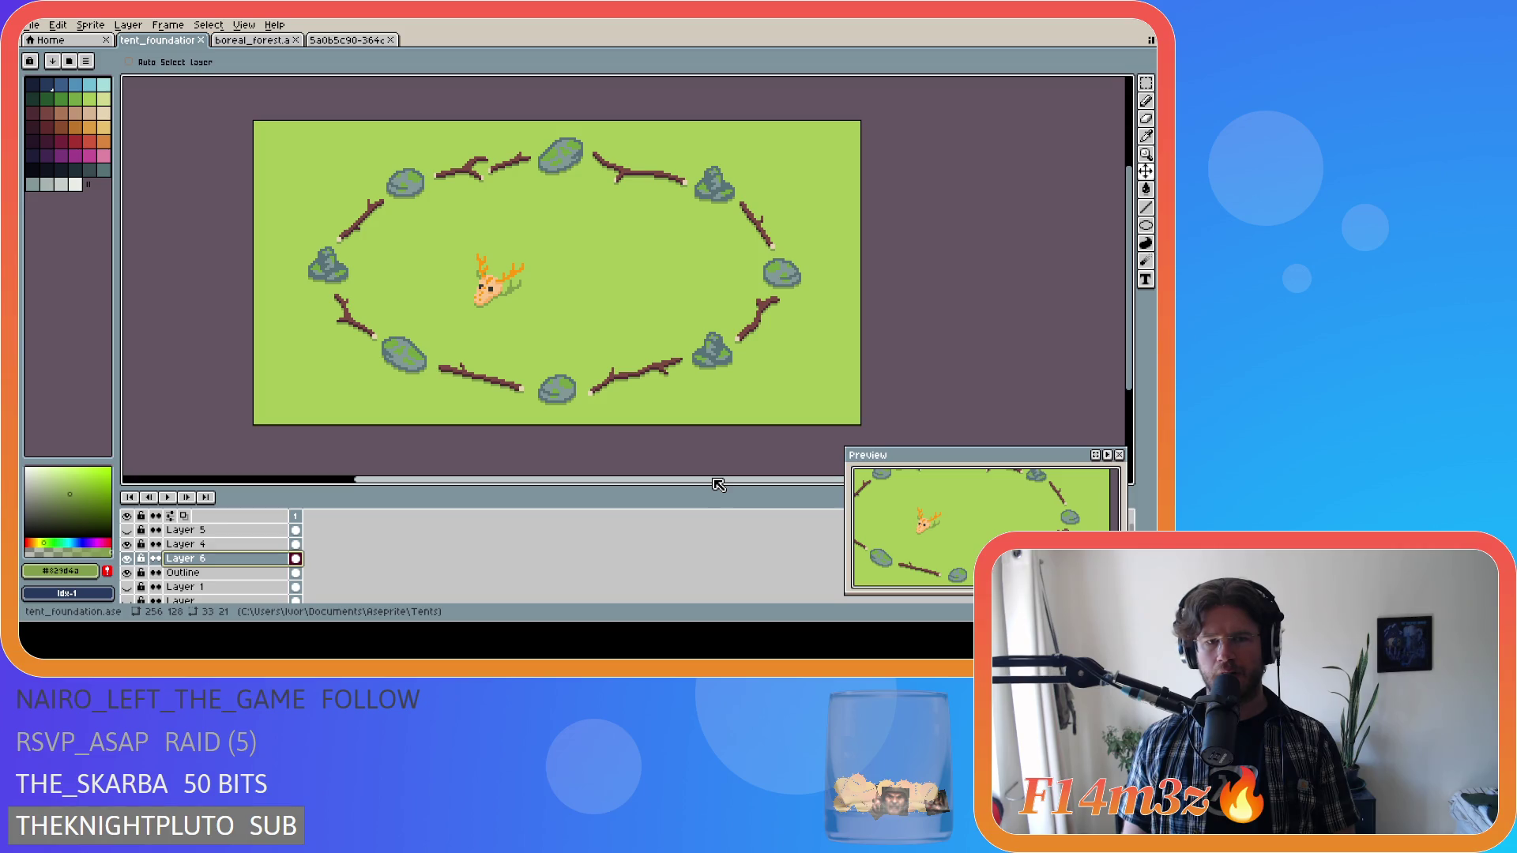
{"action": "key", "text": "ctrl+s"}
{"action": "scroll", "coordinate": [696, 436], "scroll_direction": "down", "scroll_amount": 2}
{"action": "scroll", "coordinate": [710, 420], "scroll_direction": "up", "scroll_amount": 1}
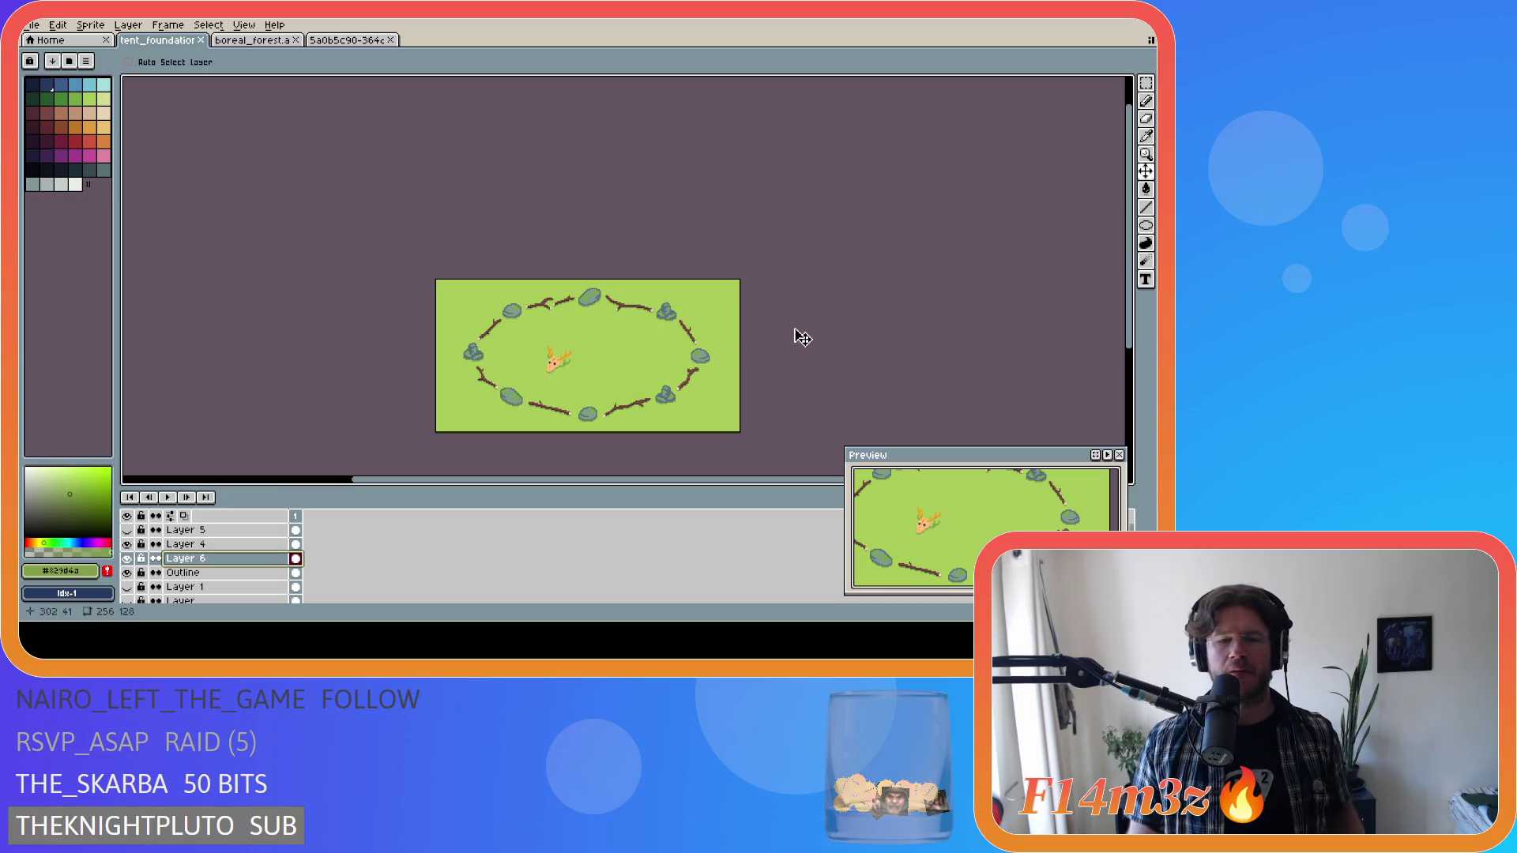
{"action": "key", "text": "ctrl+s"}
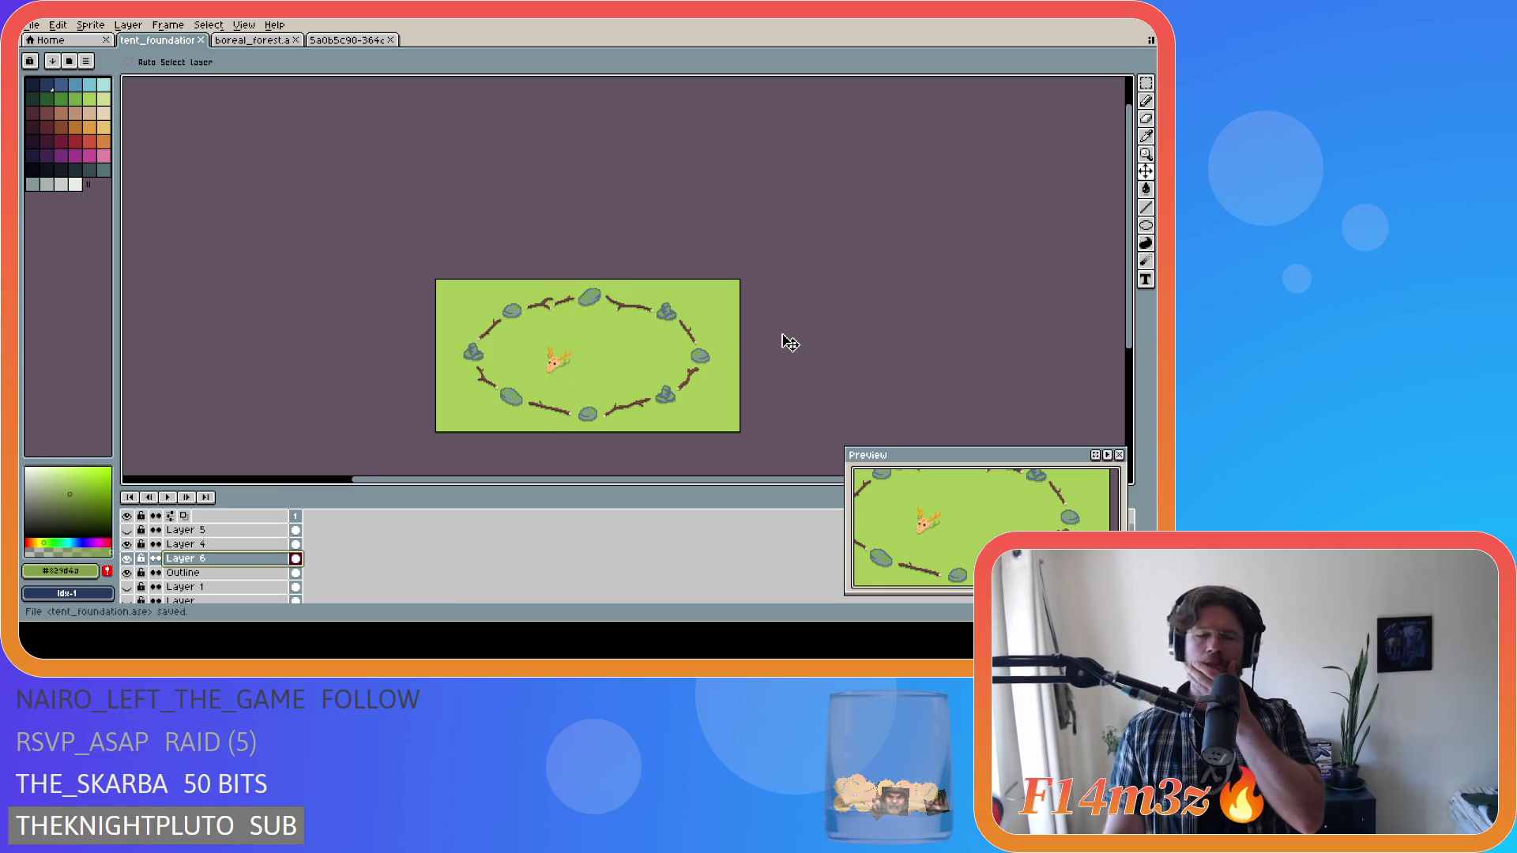
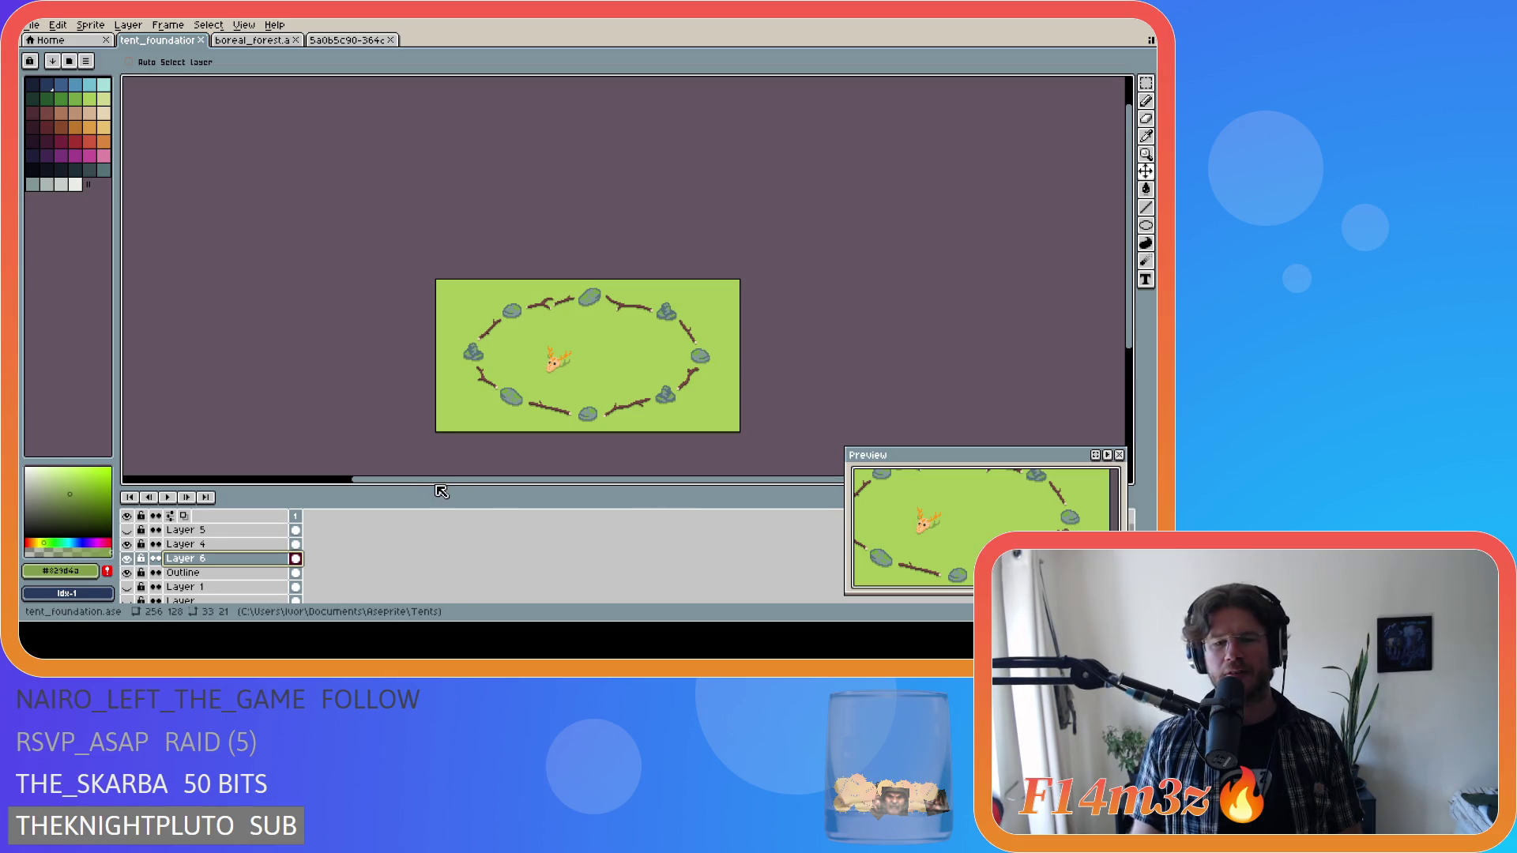
Save the stone-and-stick ring and deer head sprite to tent_foundation.ase.
{"action": "left_click_drag", "start_coordinate": [1131, 307], "coordinate": [1135, 328]}
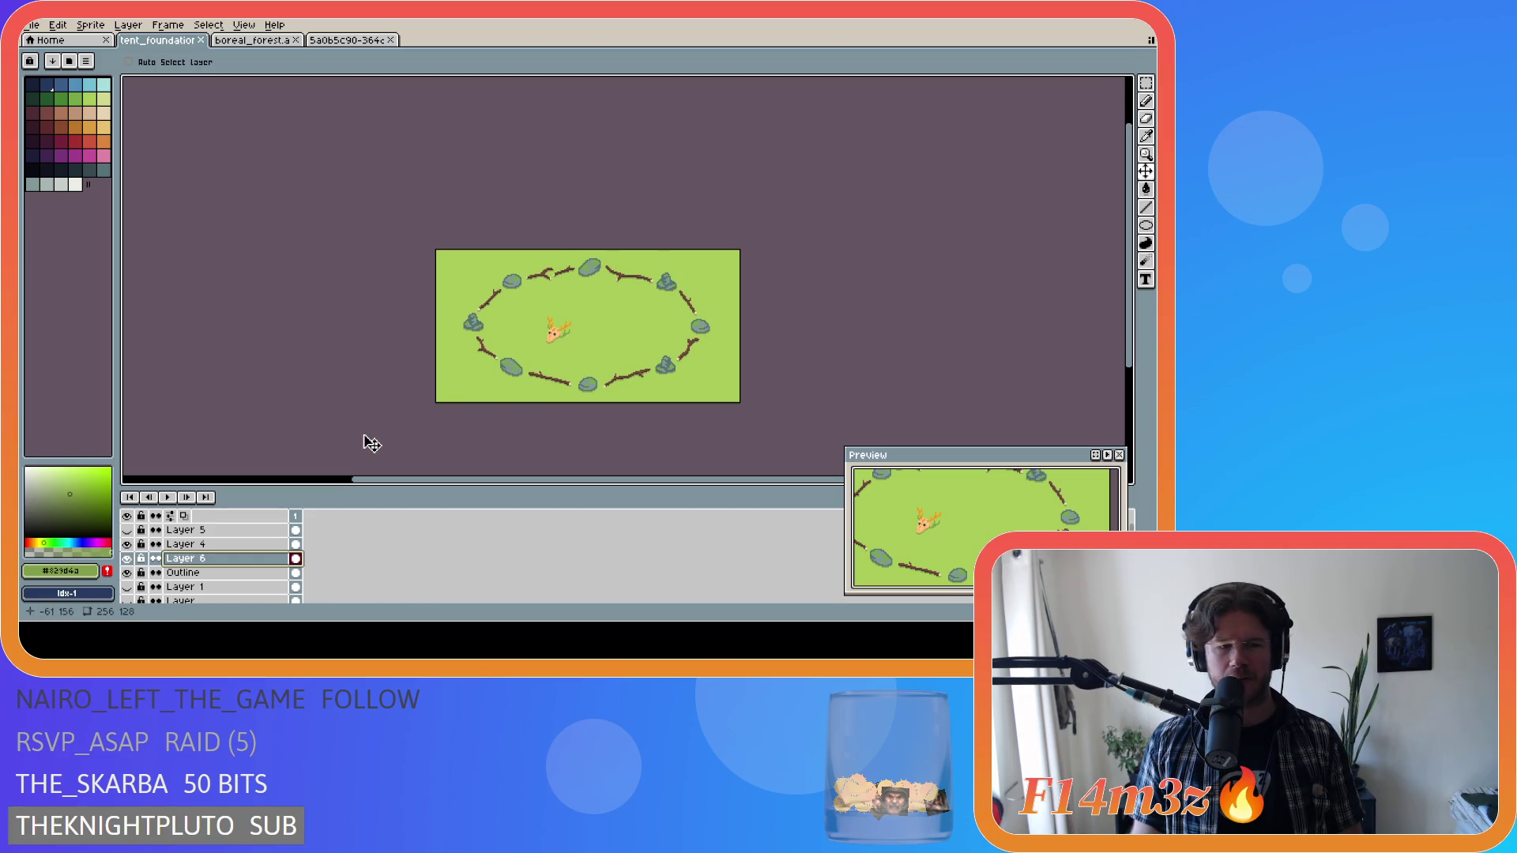
{"action": "left_click_drag", "start_coordinate": [378, 479], "coordinate": [1120, 362]}
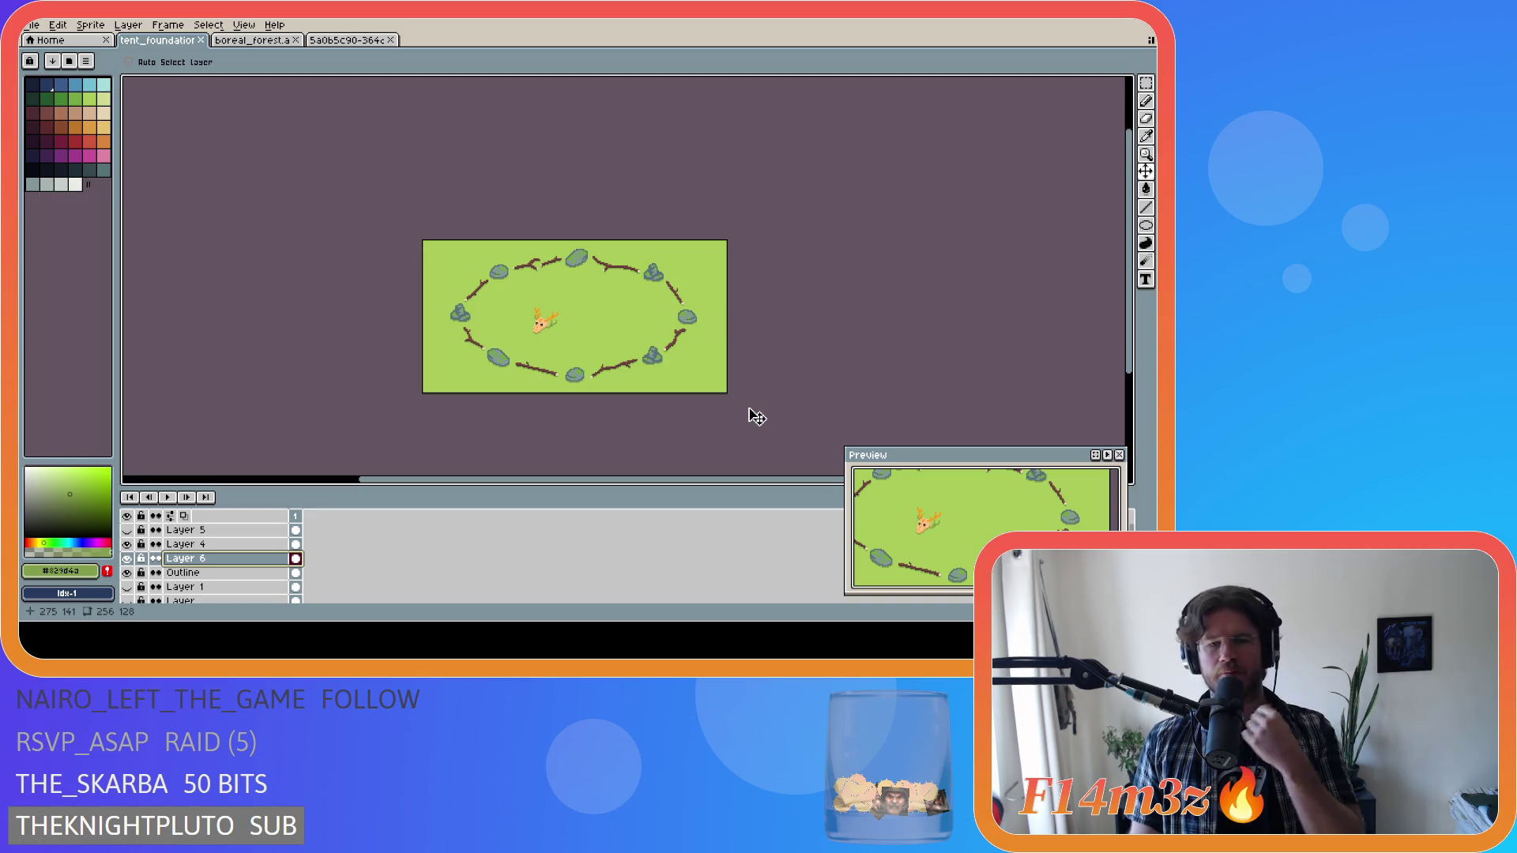
{"action": "key", "text": "ctrl+s"}
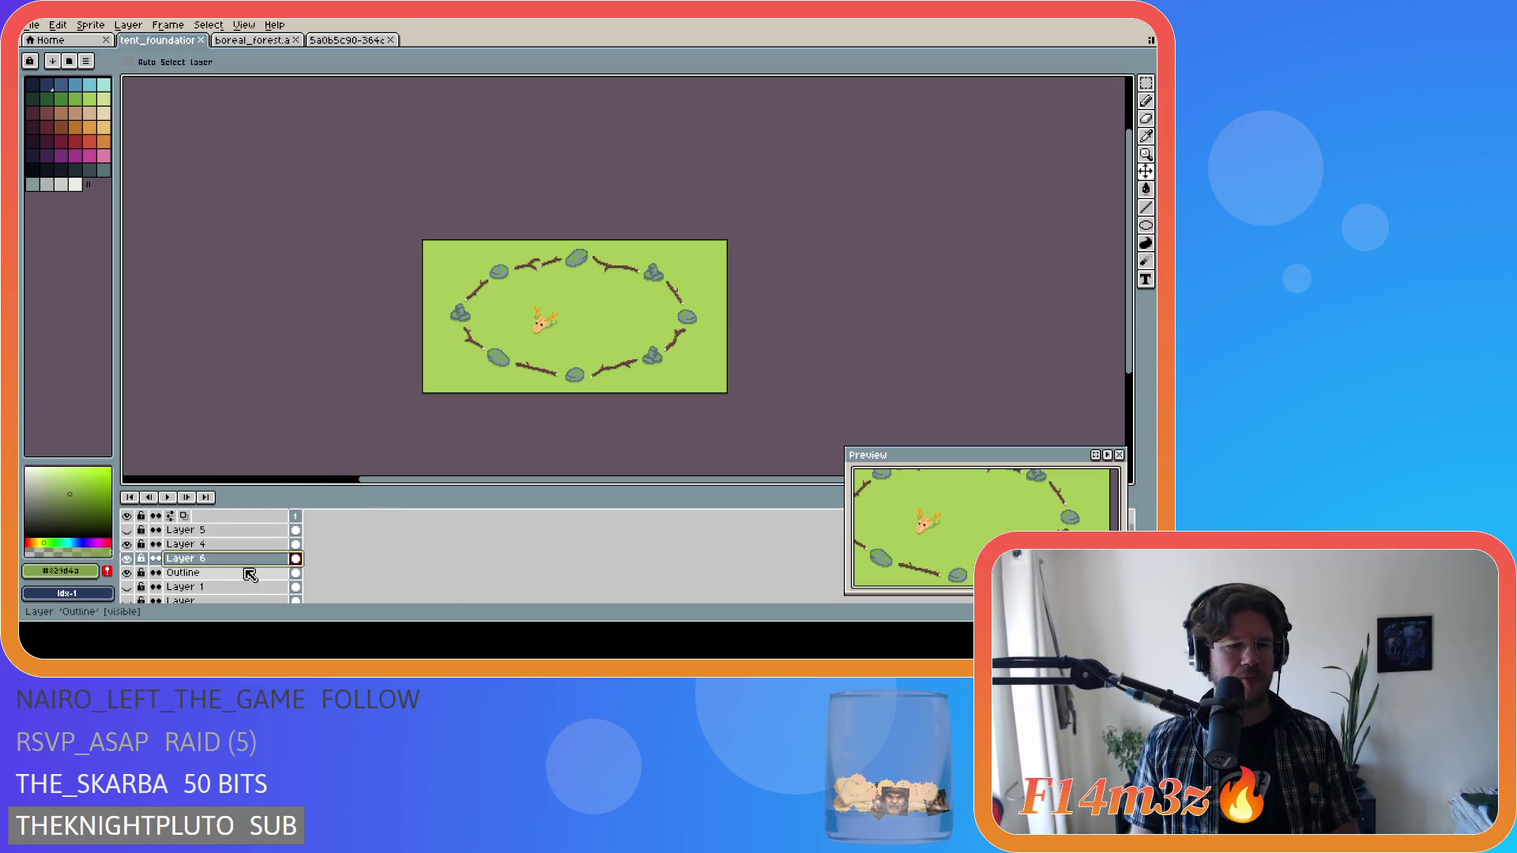
{"action": "scroll", "coordinate": [253, 577], "scroll_direction": "down", "scroll_amount": 2}
{"action": "scroll", "coordinate": [257, 580], "scroll_direction": "up", "scroll_amount": 2}
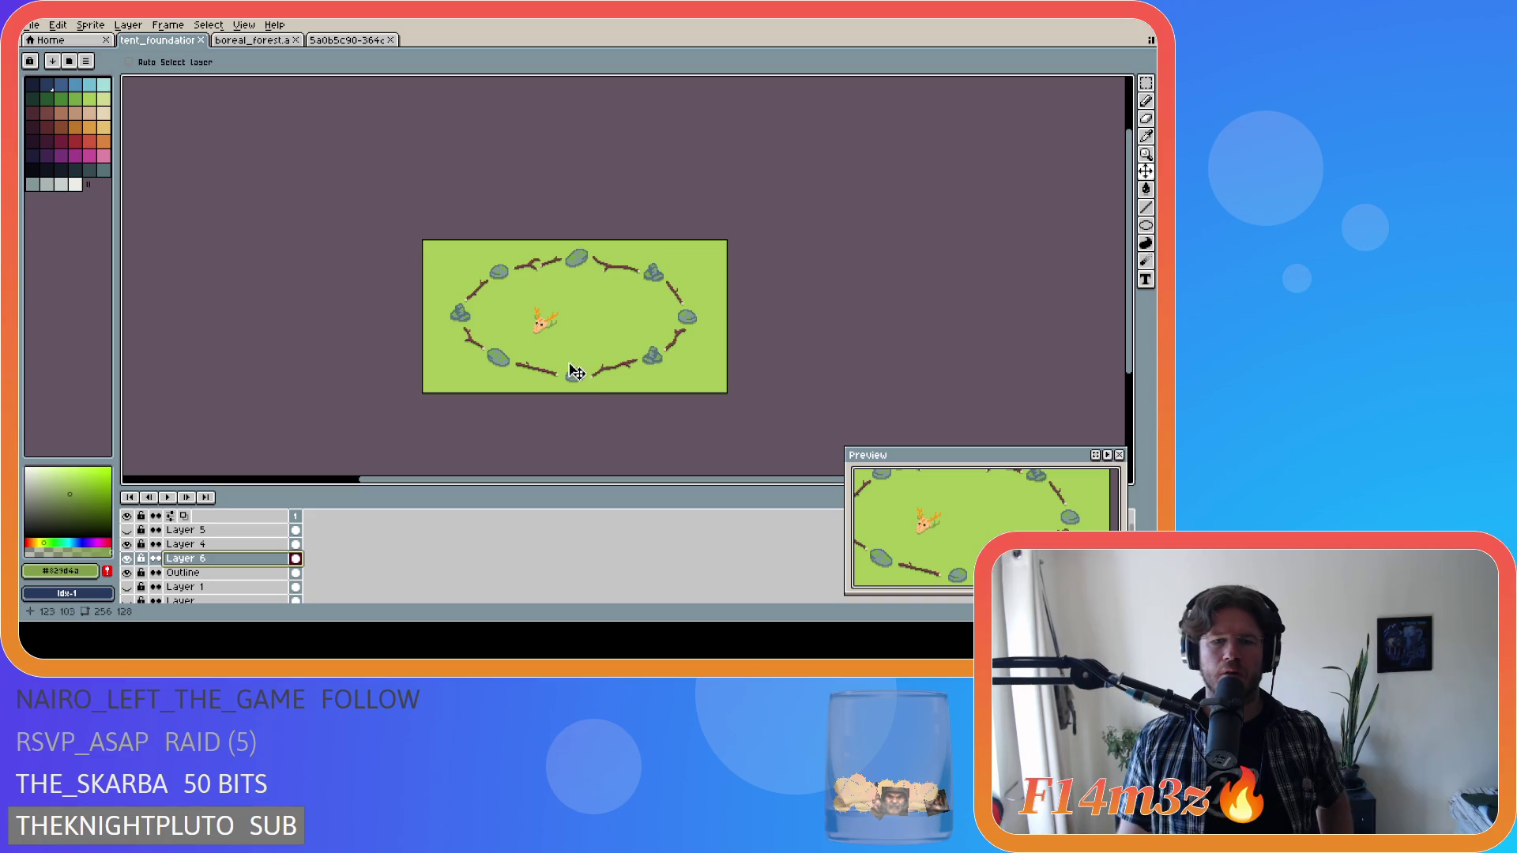
{"action": "key", "text": "ctrl+s"}
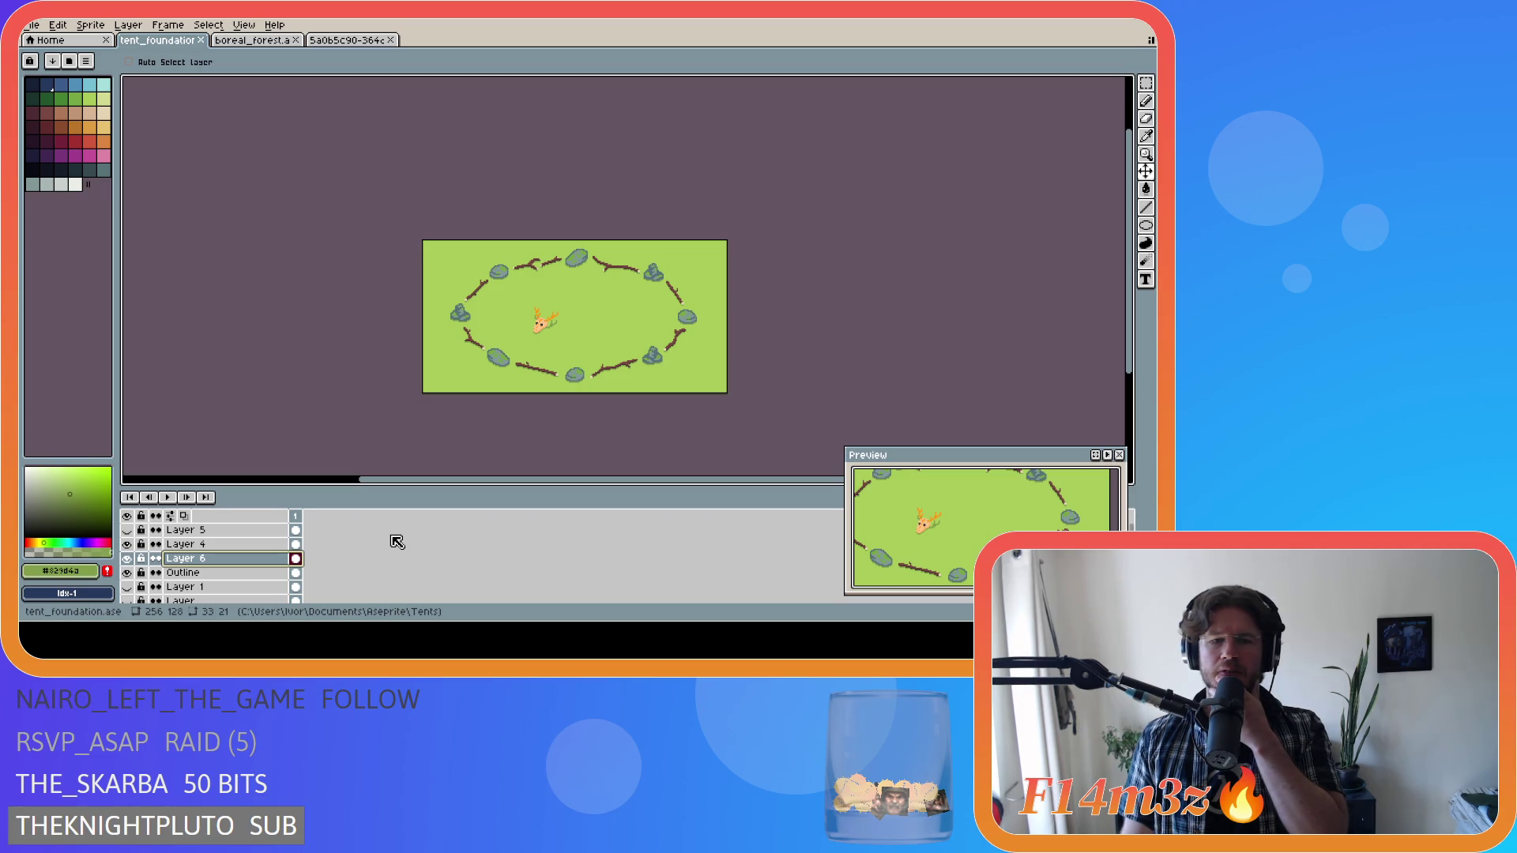
Scroll through the layer list of tent_foundation.ase to check the saved sprite.
{"action": "scroll", "coordinate": [396, 542], "scroll_direction": "down", "scroll_amount": 2}
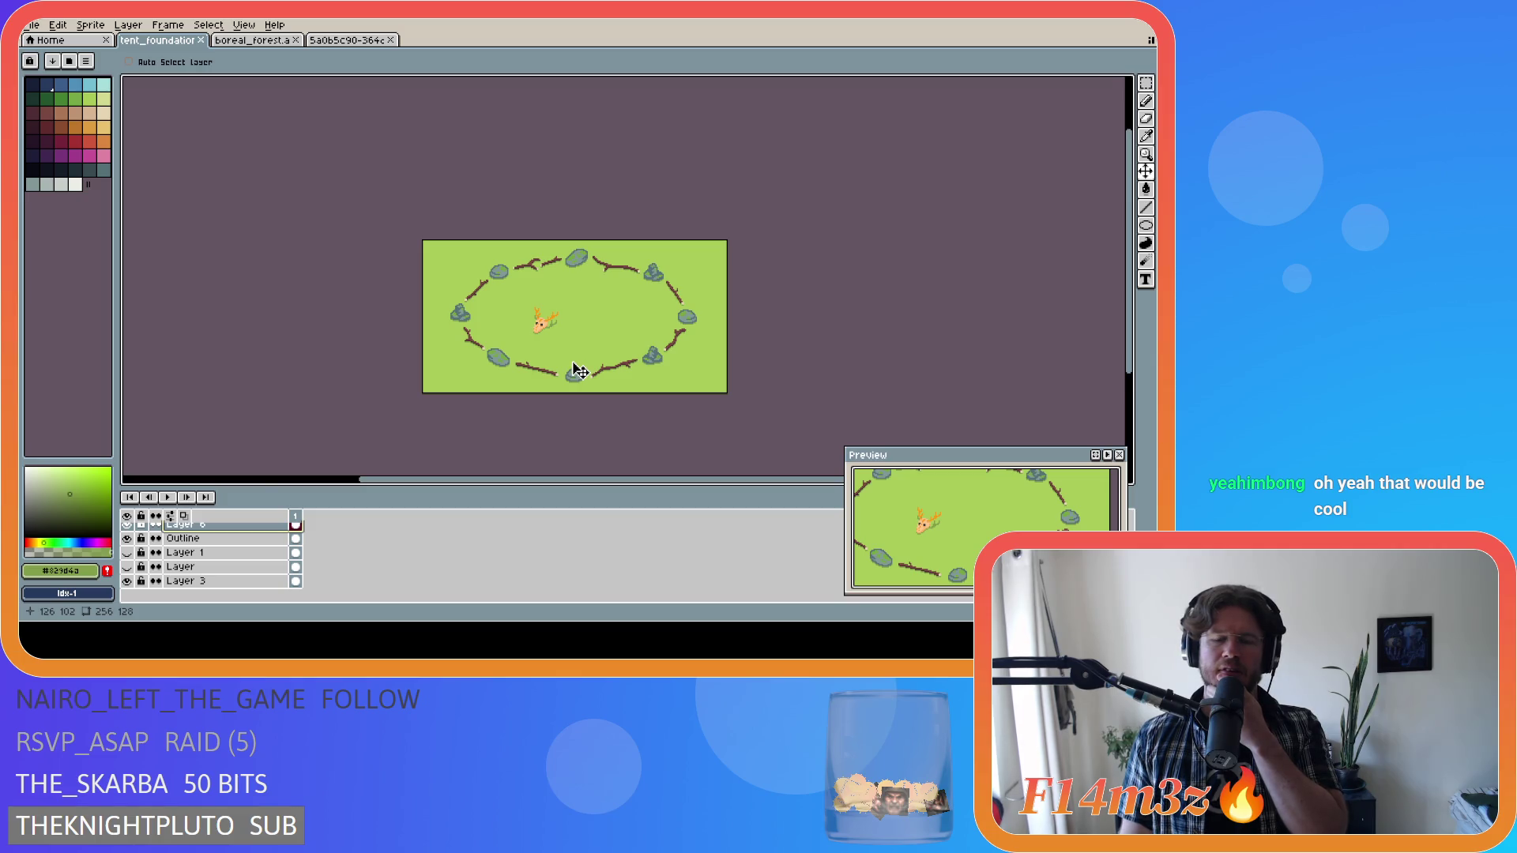
{"action": "scroll", "coordinate": [664, 339], "scroll_direction": "up", "scroll_amount": 2}
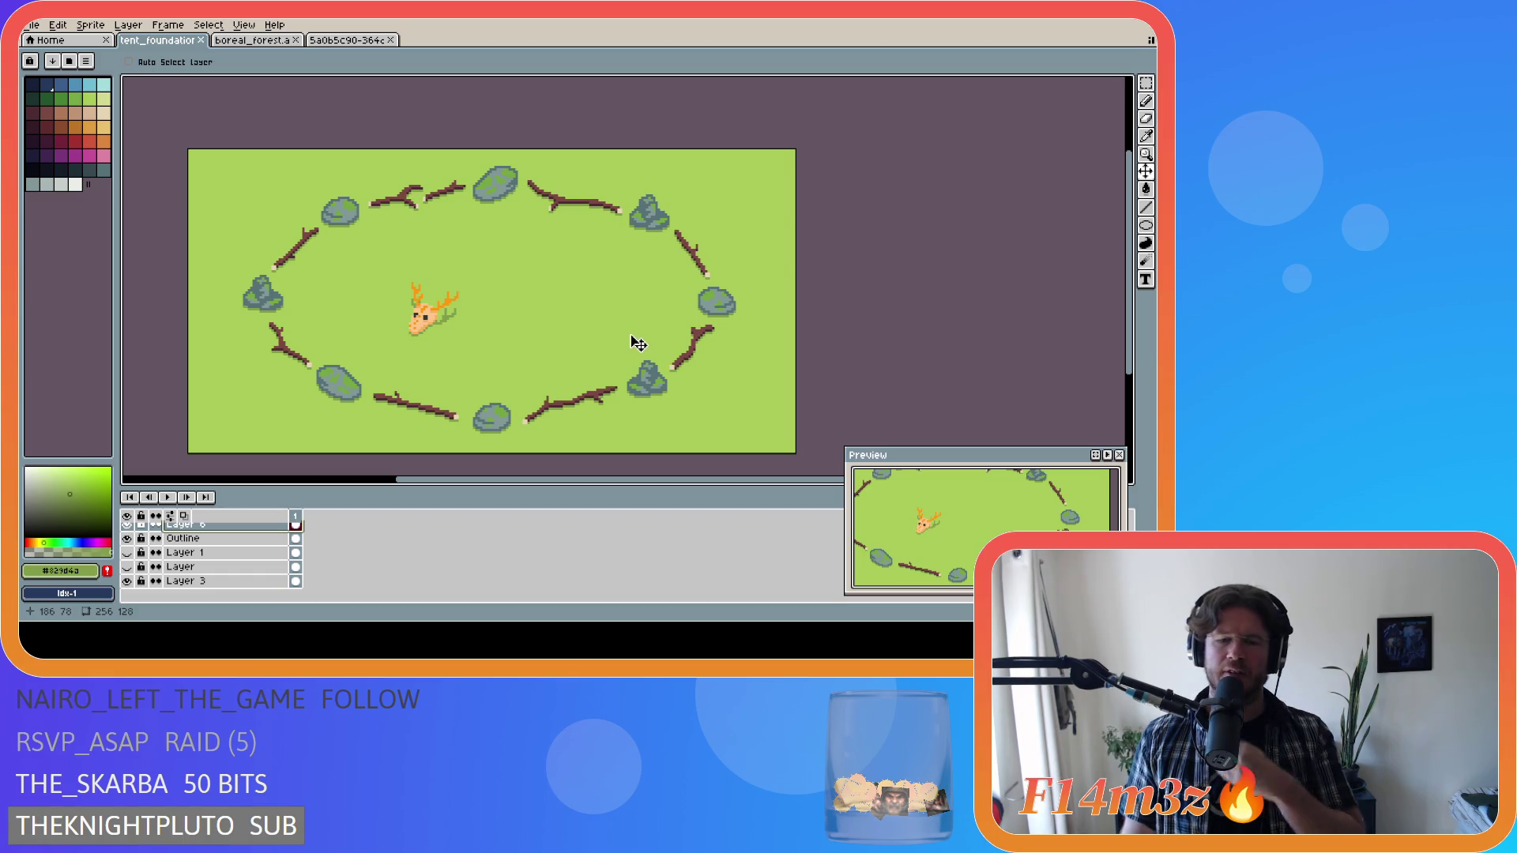
Sample the stones' grey-blue #577277 with the eyedropper and select Layer 4.
{"action": "key", "text": "i"}
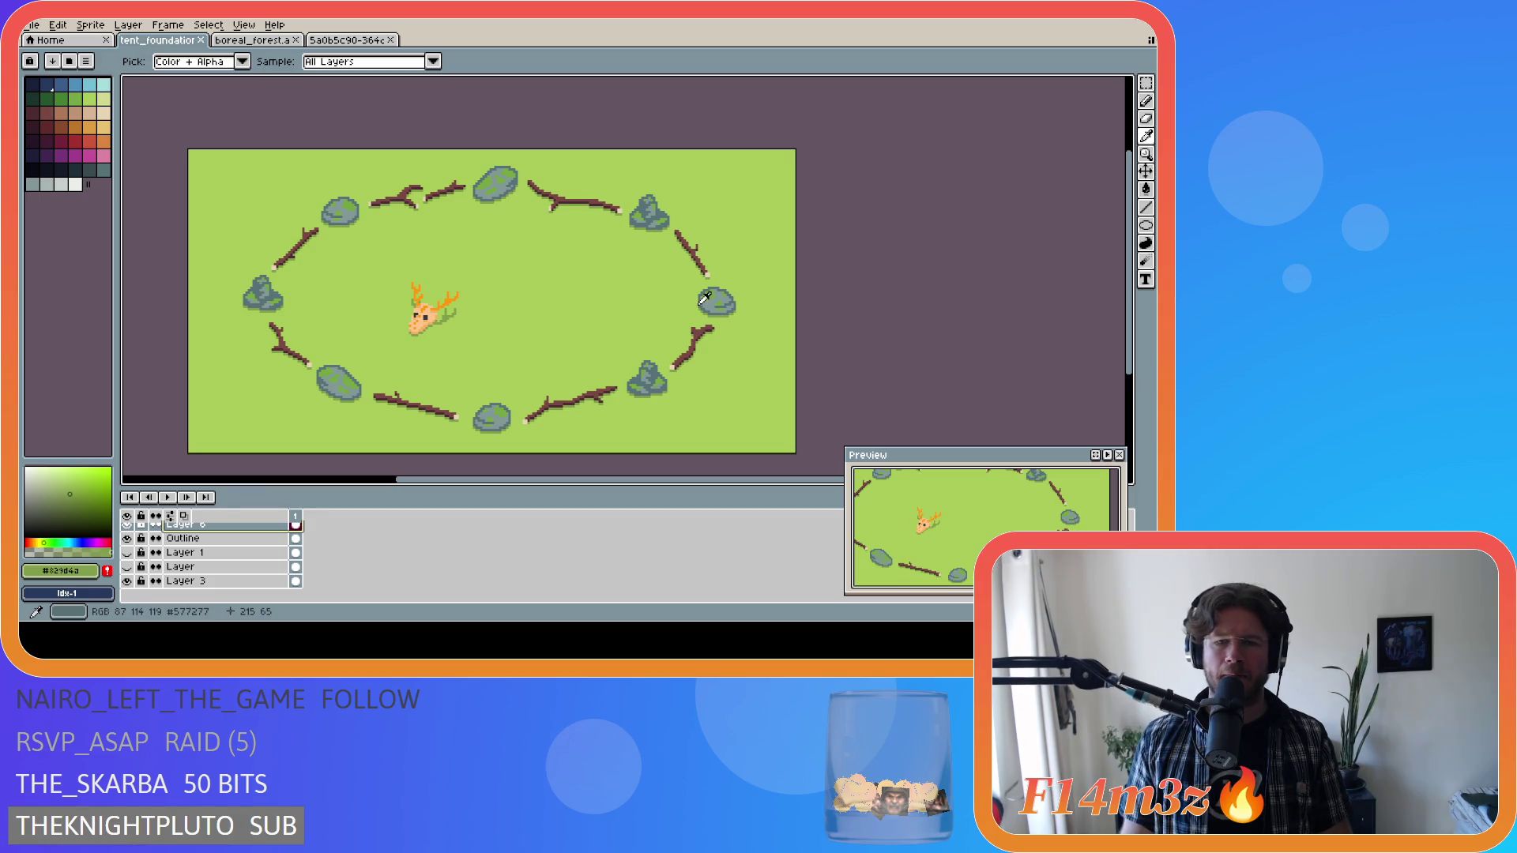
{"action": "left_click", "coordinate": [701, 301], "text": "alt"}
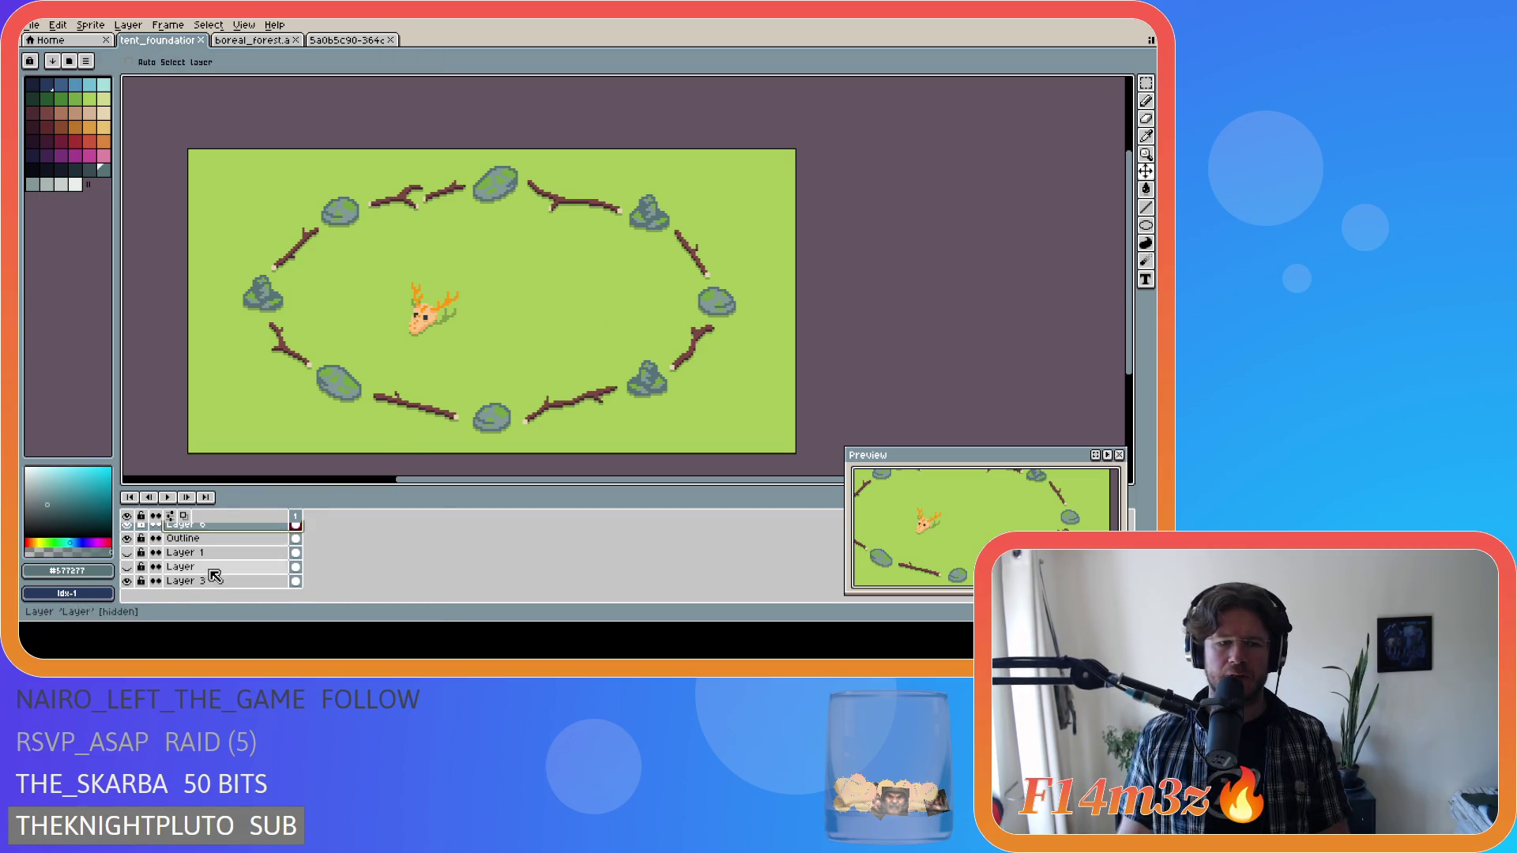
{"action": "scroll", "coordinate": [210, 569], "scroll_direction": "up", "scroll_amount": 2}
{"action": "left_click", "coordinate": [219, 547]}
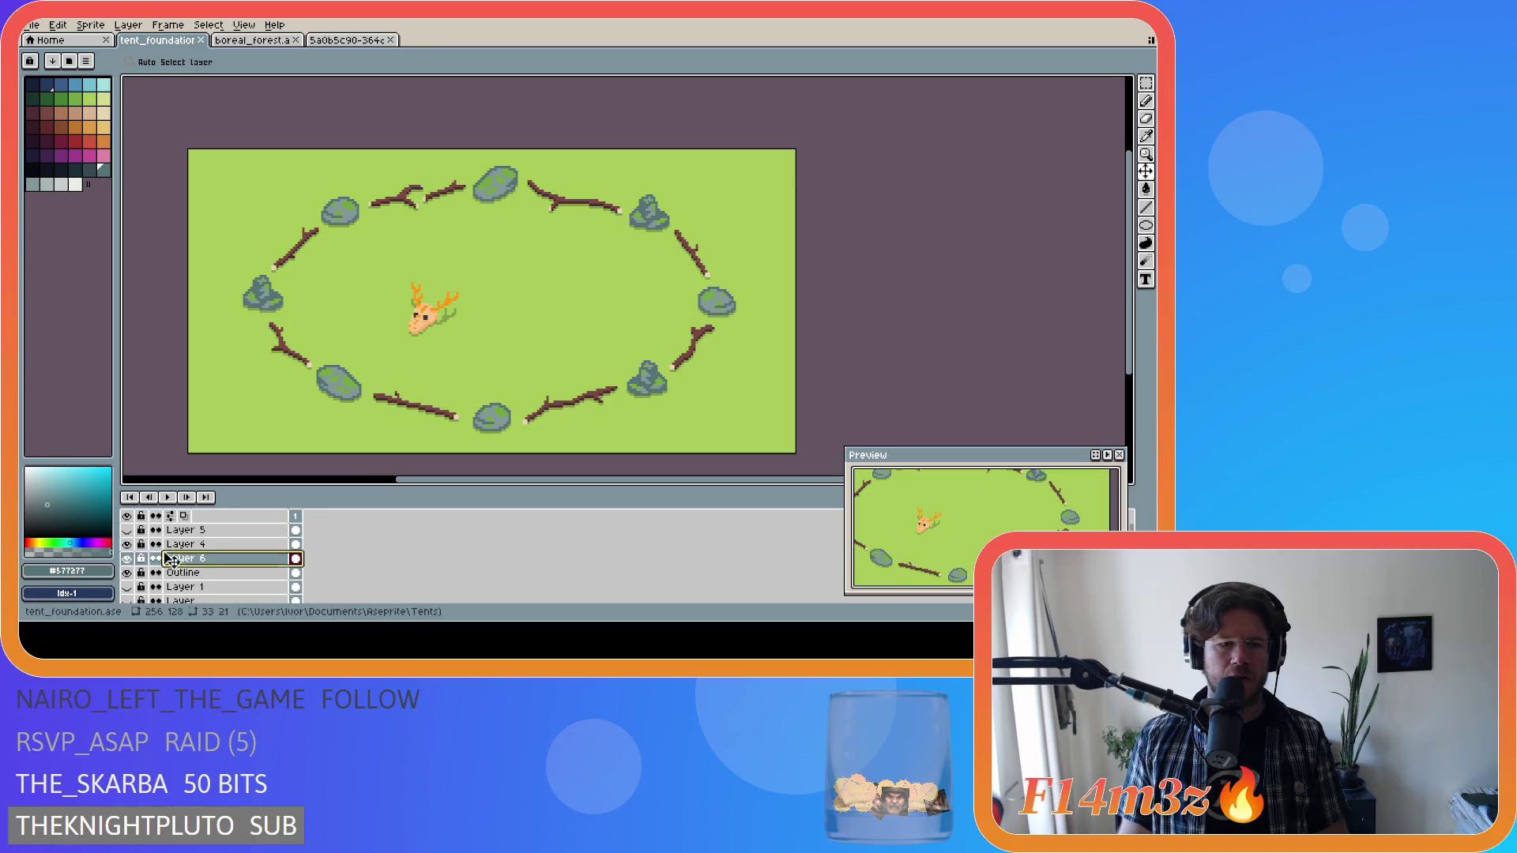
{"action": "key", "text": "Up"}
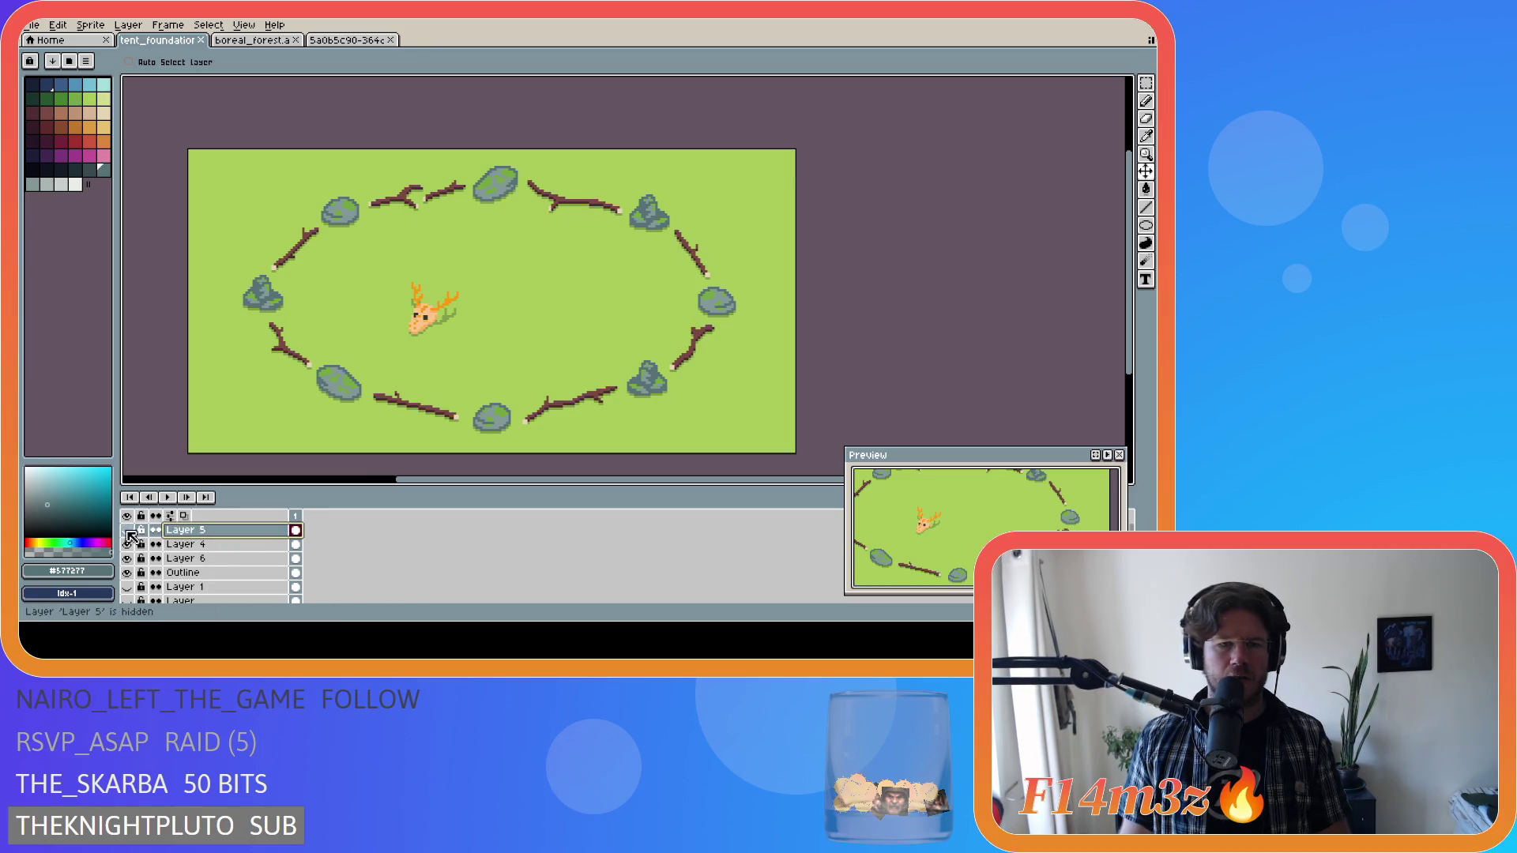
{"action": "left_click", "coordinate": [214, 545]}
Add new Layer 7 above Layer 4 and start the tent outline with the Pencil.
{"action": "key", "text": "shift+n"}
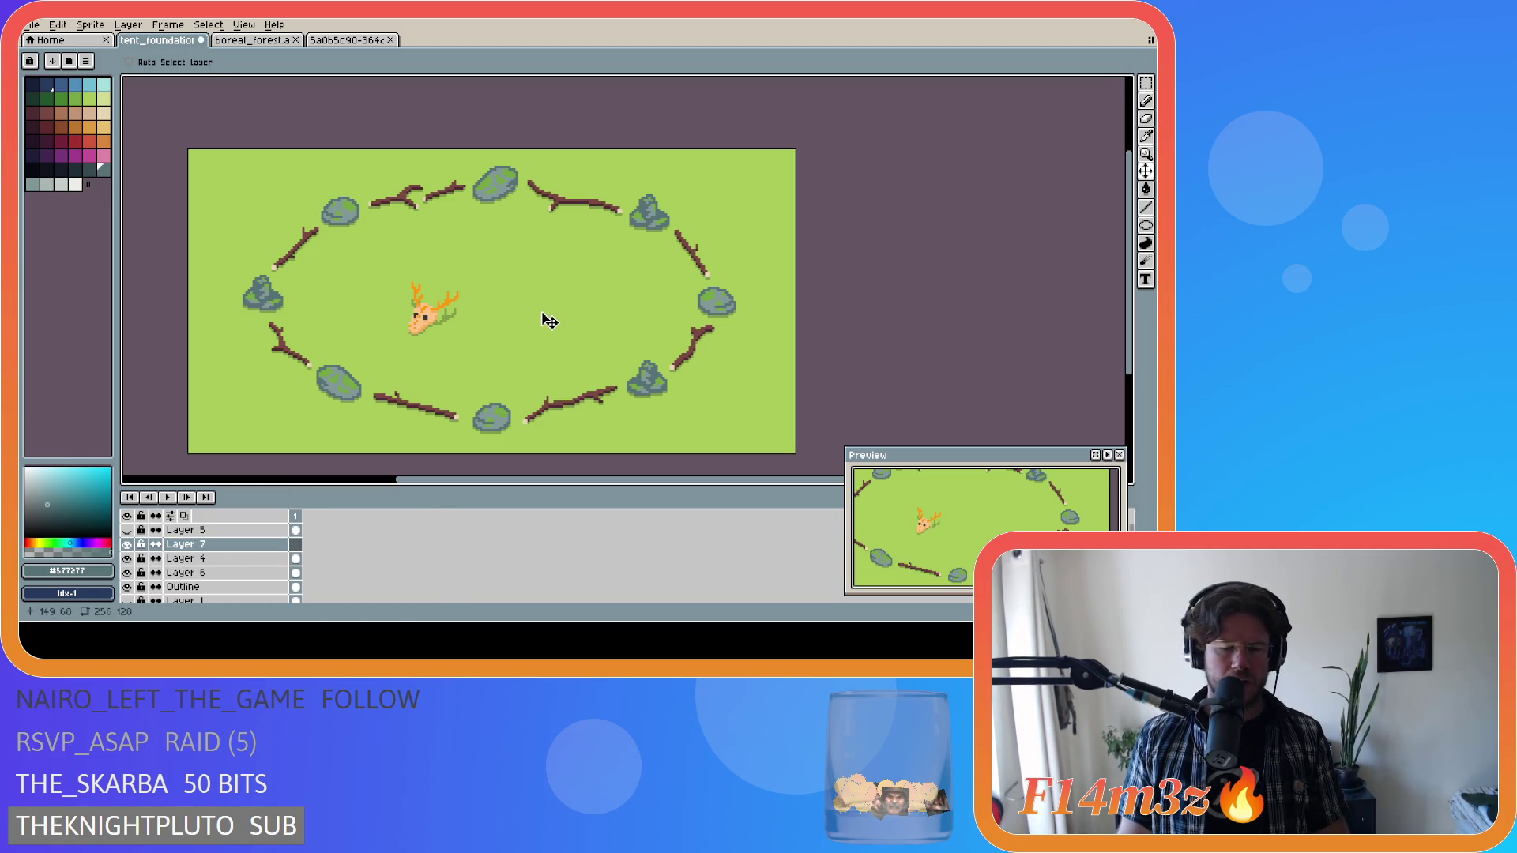
{"action": "key", "text": "b"}
{"action": "key", "text": "ctrl+apostrophe"}
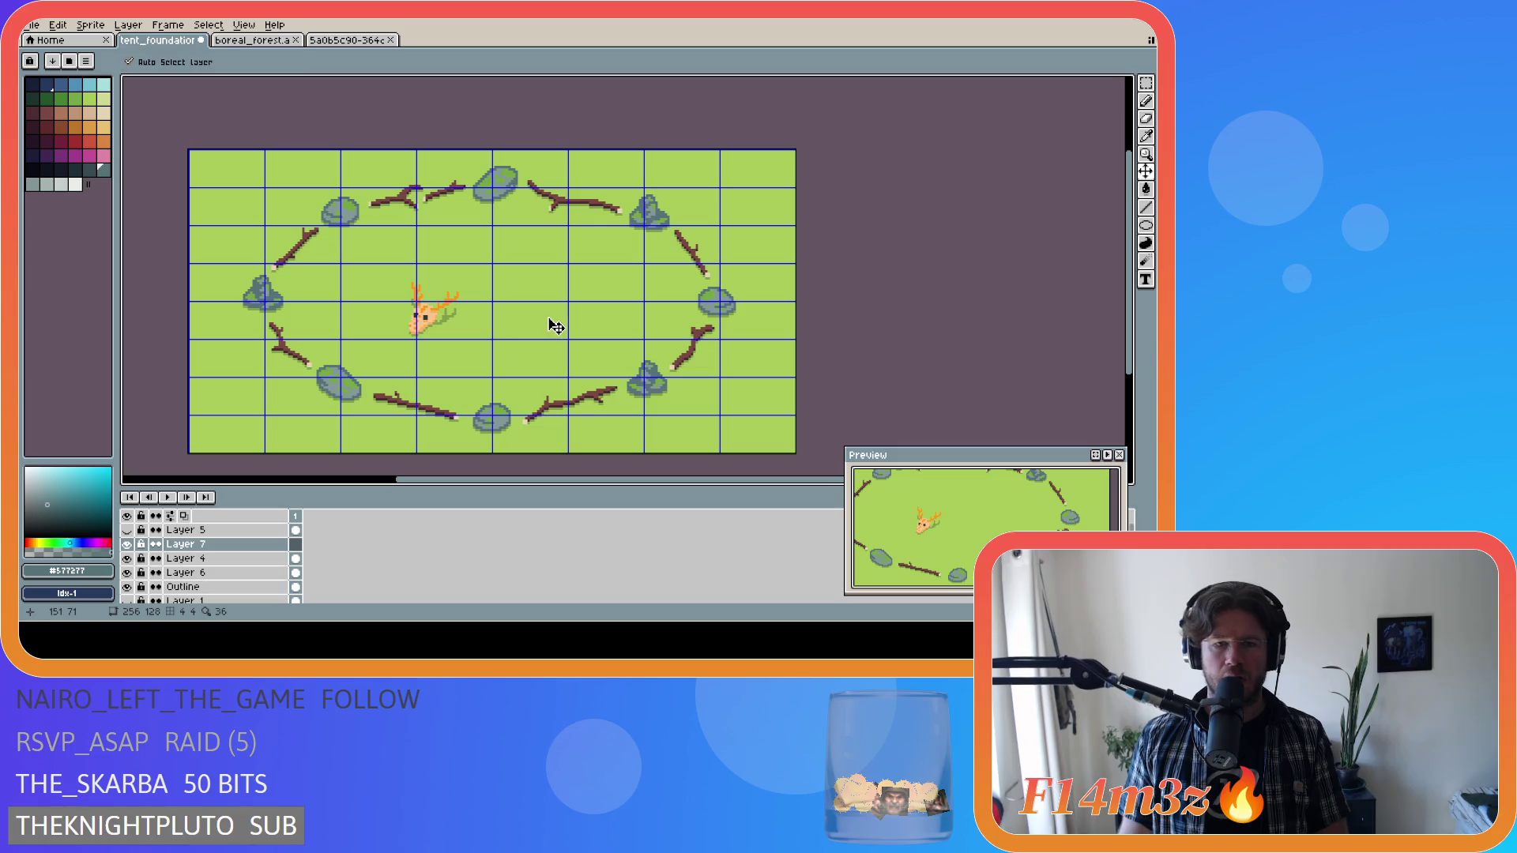
{"action": "key", "text": "ctrl+apostrophe"}
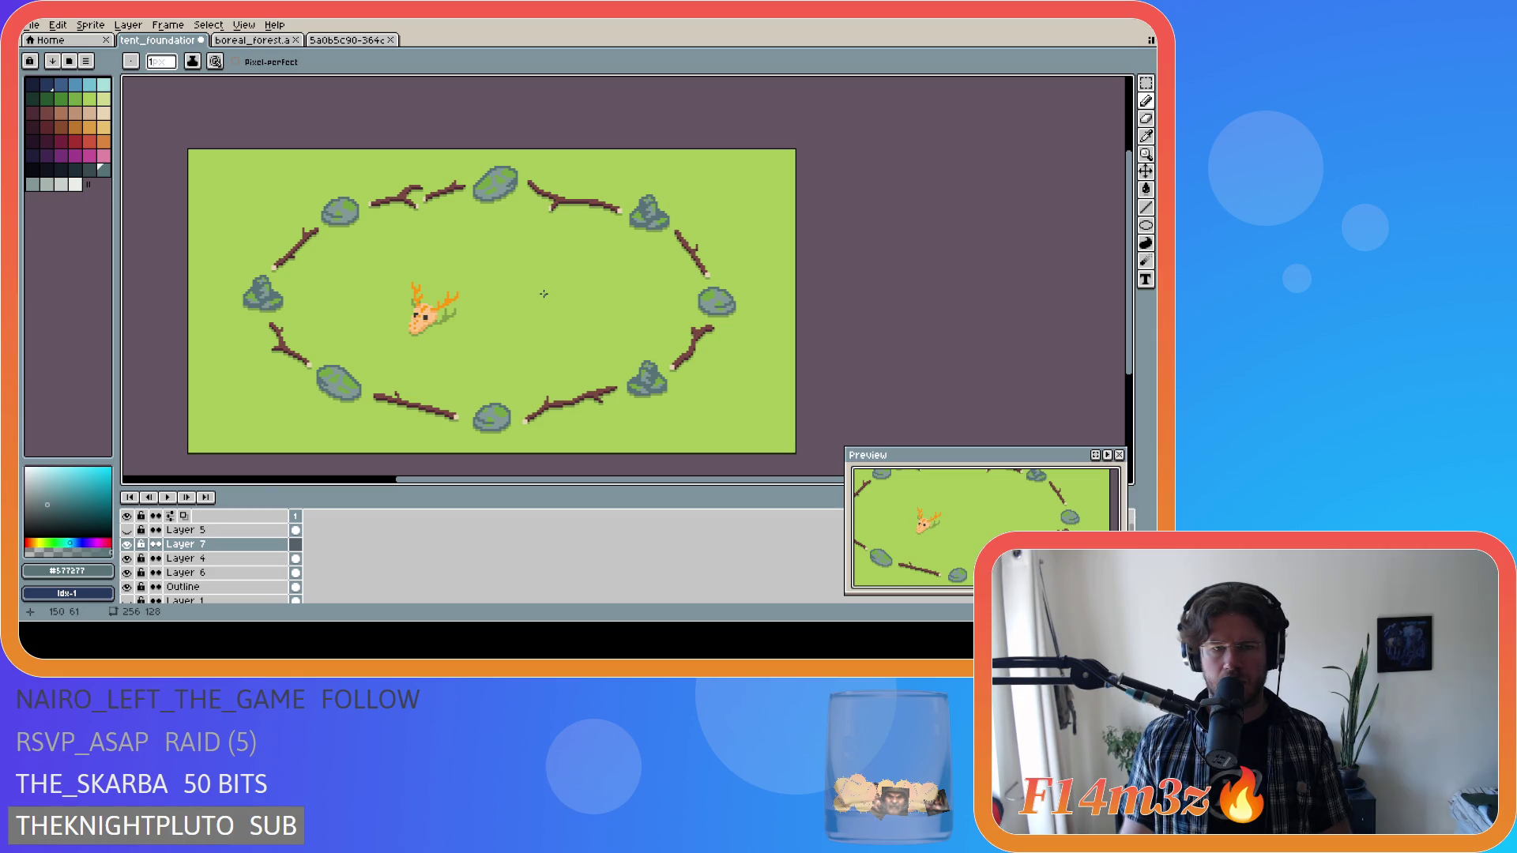
{"action": "mouse_move", "coordinate": [544, 294]}
{"action": "left_mouse_down"}
{"action": "mouse_move", "coordinate": [567, 316]}
{"action": "mouse_move", "coordinate": [581, 302]}
{"action": "mouse_move", "coordinate": [545, 294]}
{"action": "left_mouse_up"}
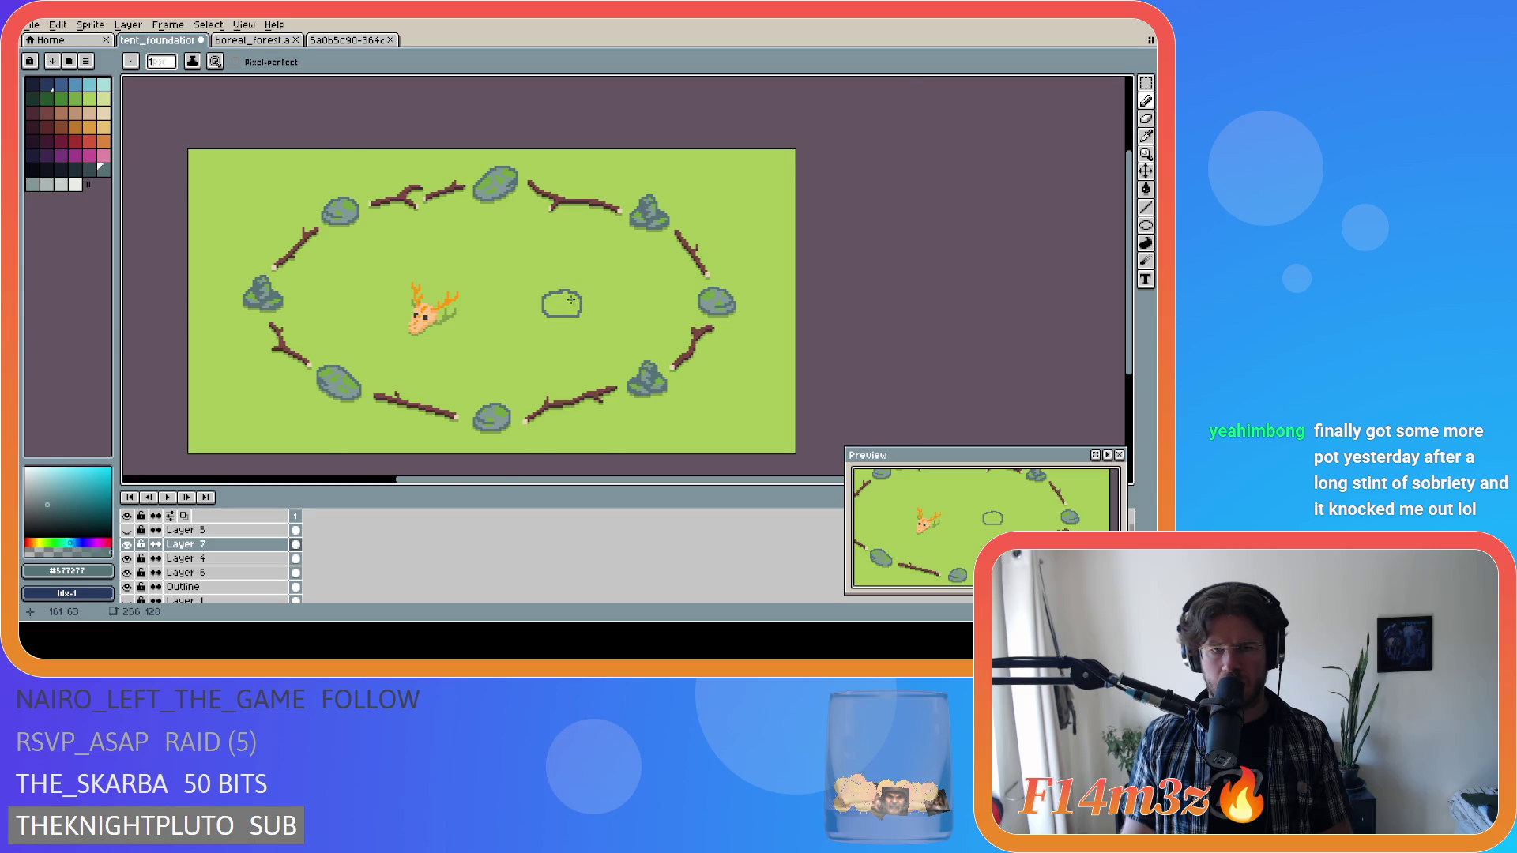
Draw a short line inside the tent outline, then undo it.
{"action": "scroll", "coordinate": [577, 304], "scroll_direction": "up", "scroll_amount": 1}
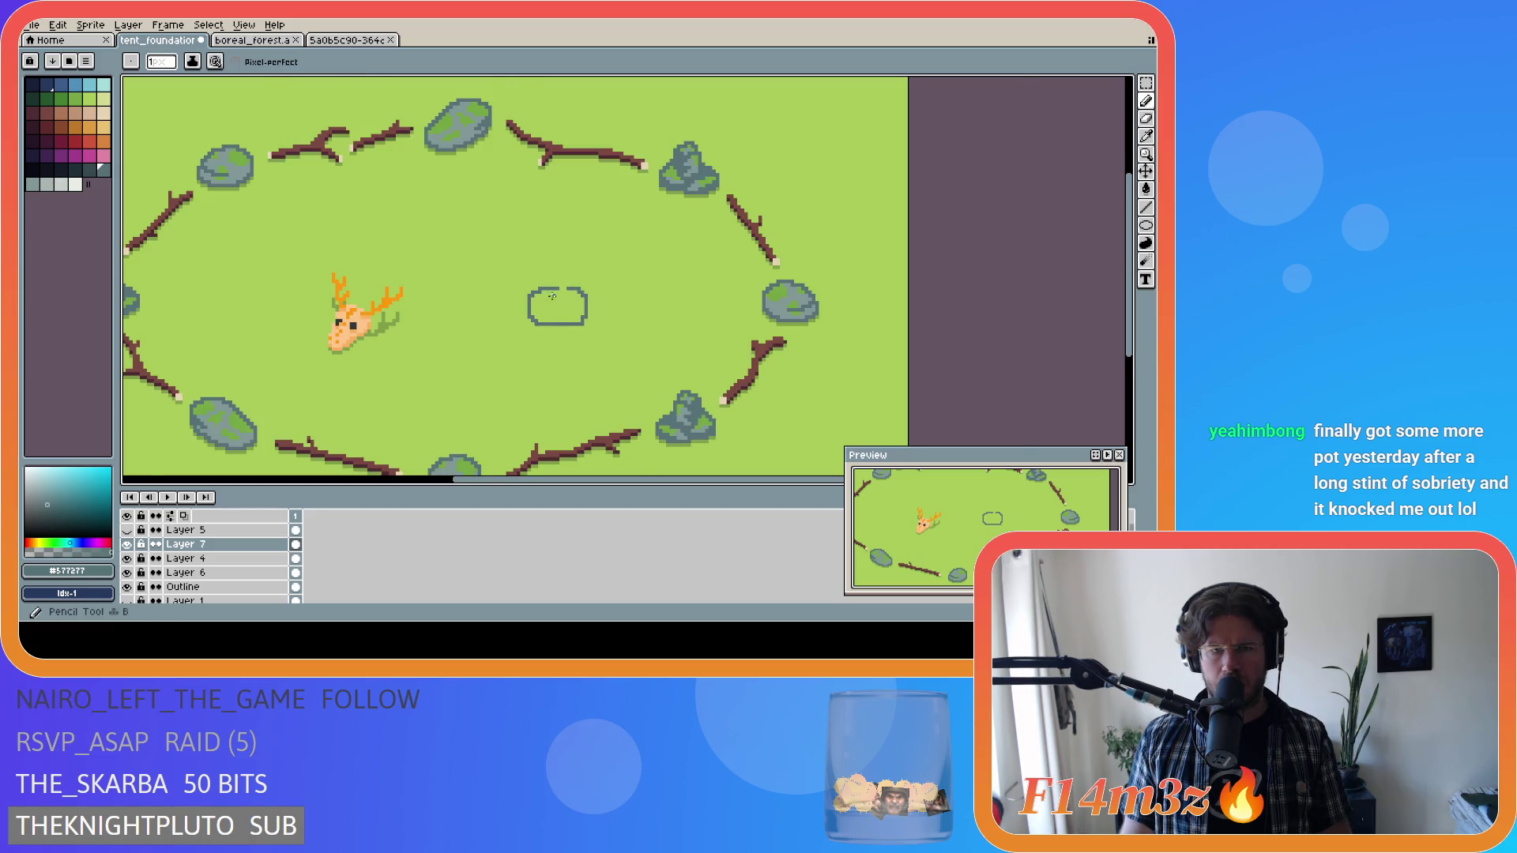
{"action": "scroll", "coordinate": [536, 299], "scroll_direction": "up", "scroll_amount": 1}
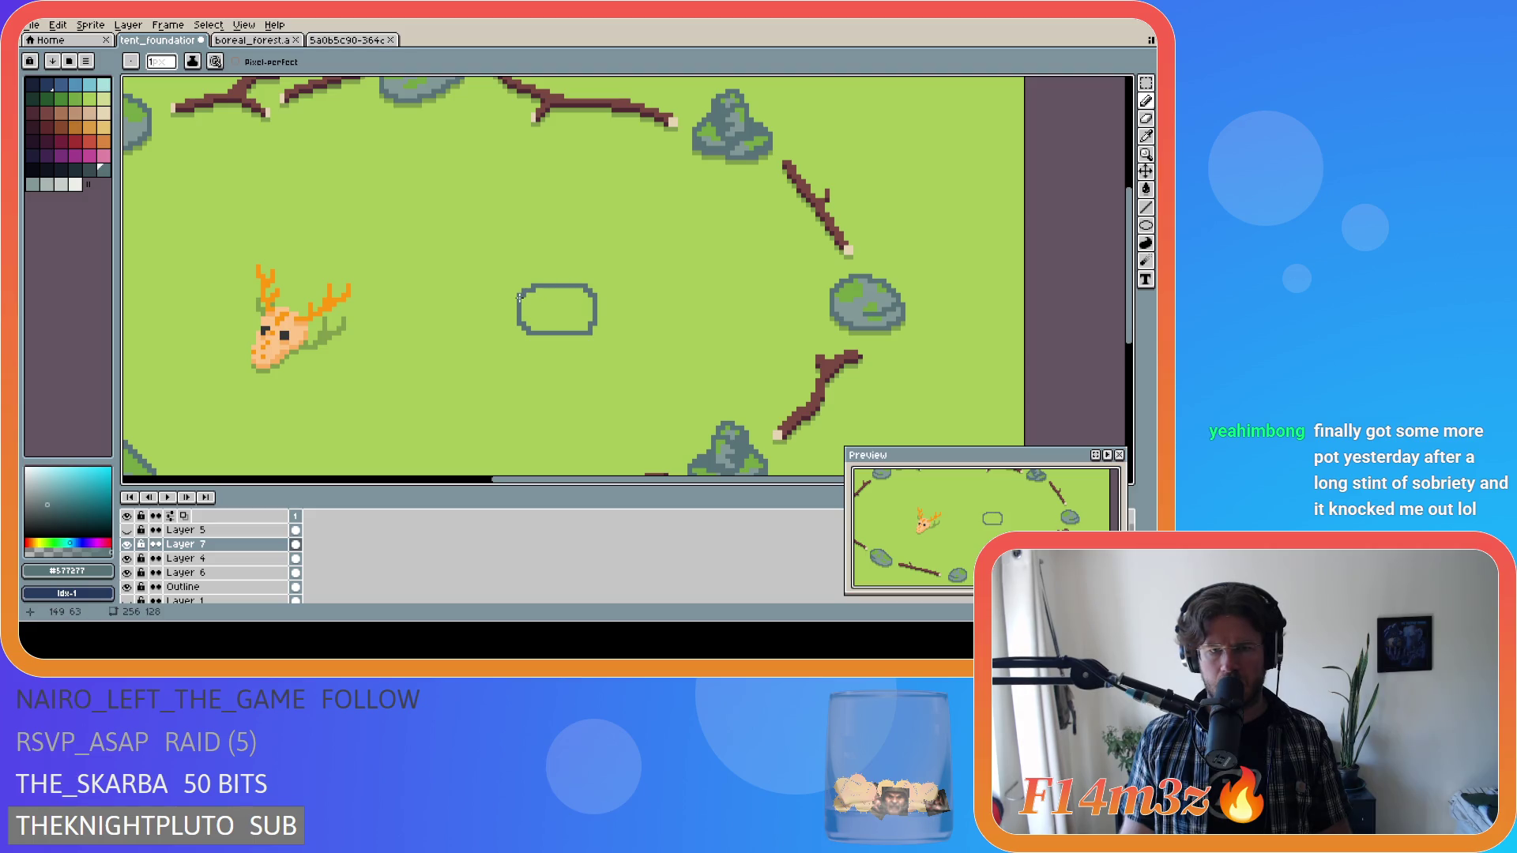
{"action": "left_click_drag", "start_coordinate": [531, 301], "coordinate": [587, 305]}
{"action": "key", "text": "ctrl+z"}
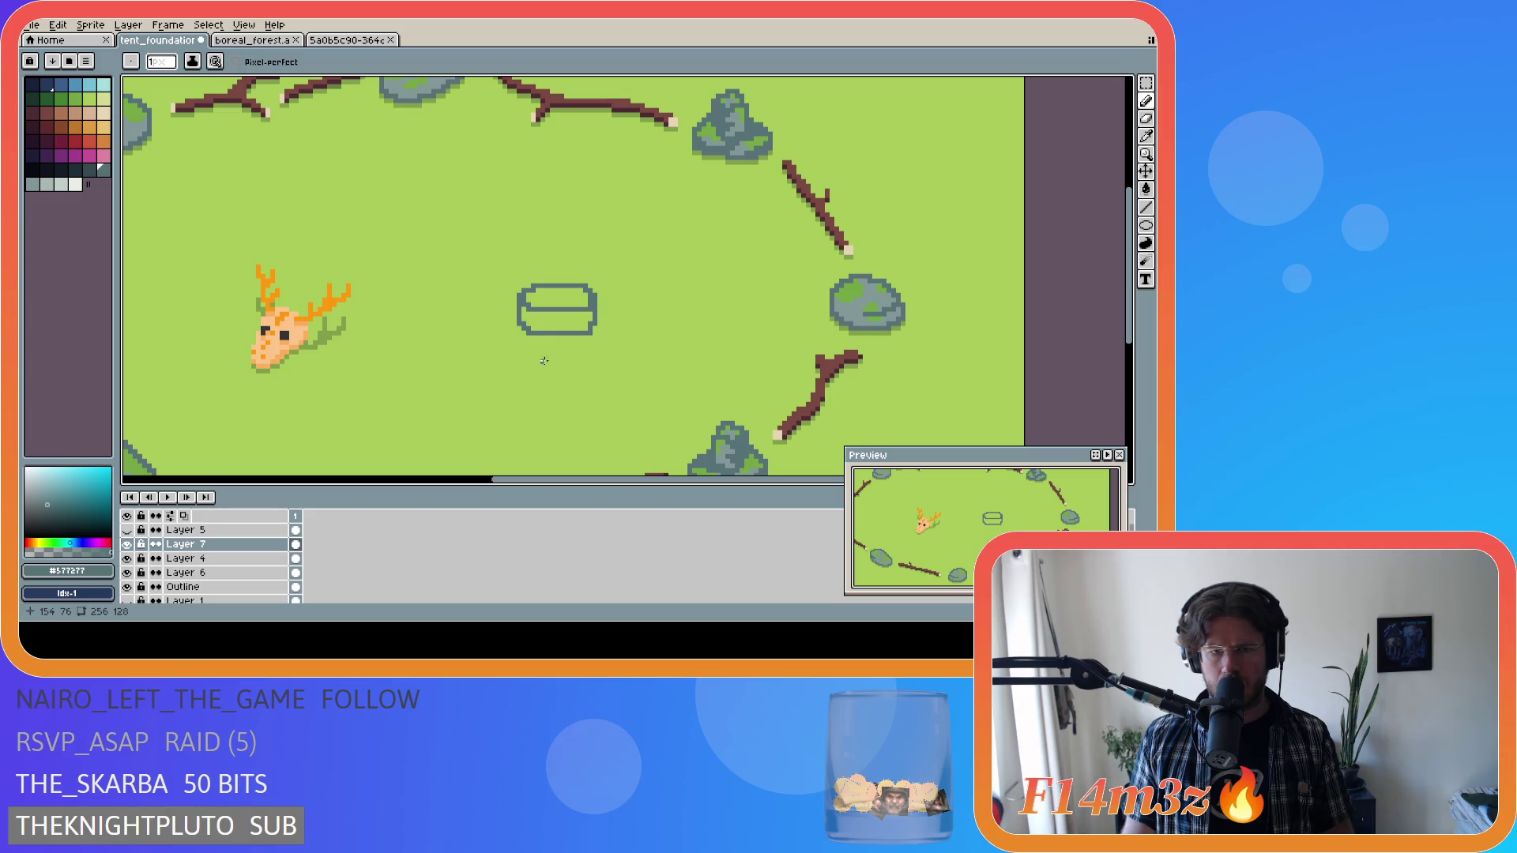
Marquee-select the lower half of the tent outline.
{"action": "key", "text": "e"}
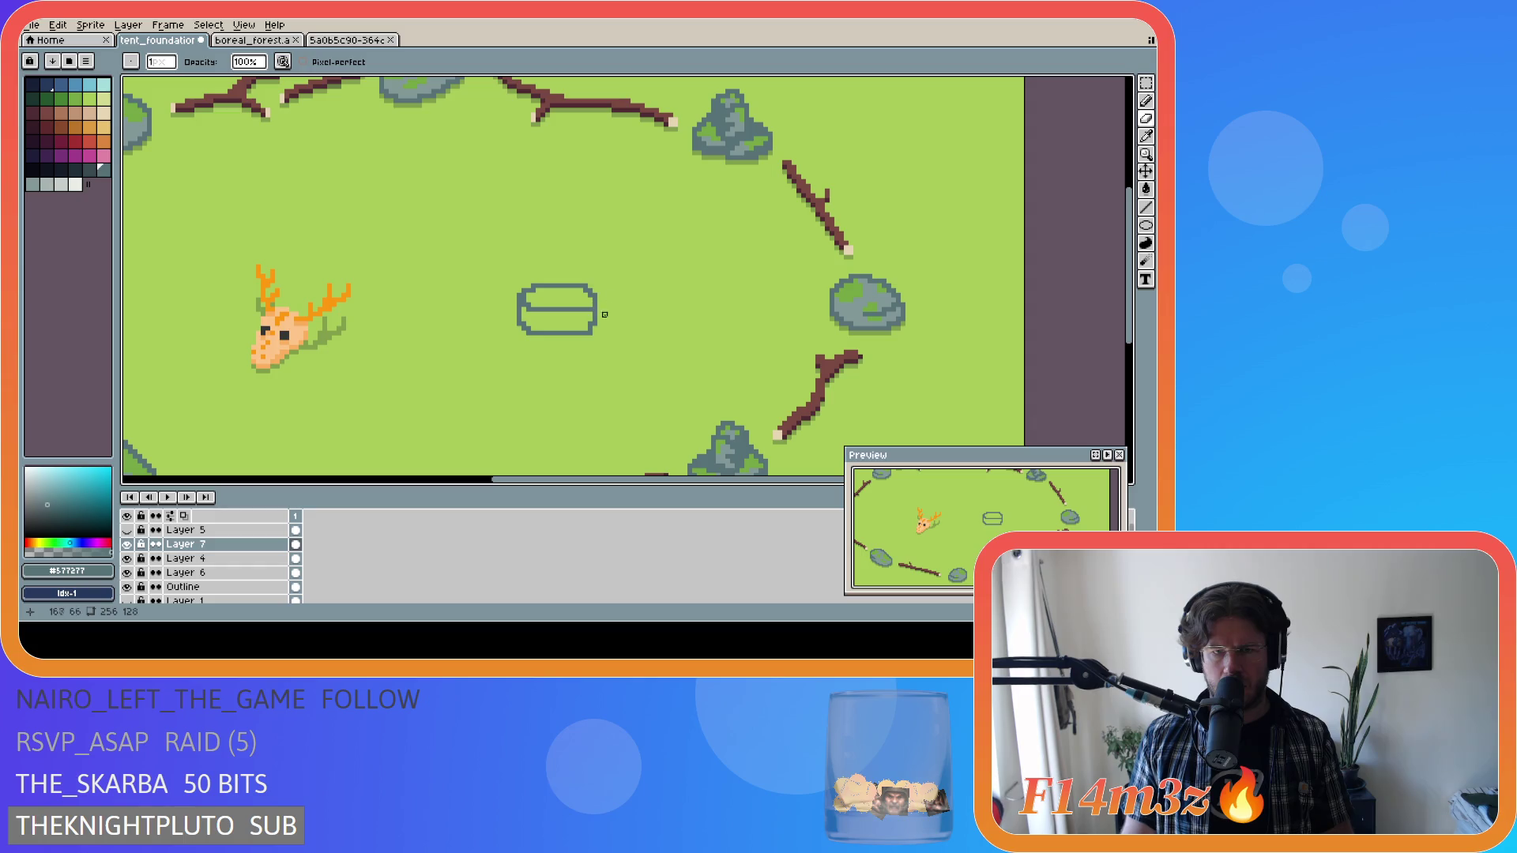
{"action": "key", "text": "m"}
{"action": "mouse_move", "coordinate": [512, 347]}
{"action": "left_mouse_down"}
{"action": "mouse_move", "coordinate": [601, 313]}
{"action": "mouse_move", "coordinate": [597, 330]}
{"action": "left_mouse_up"}
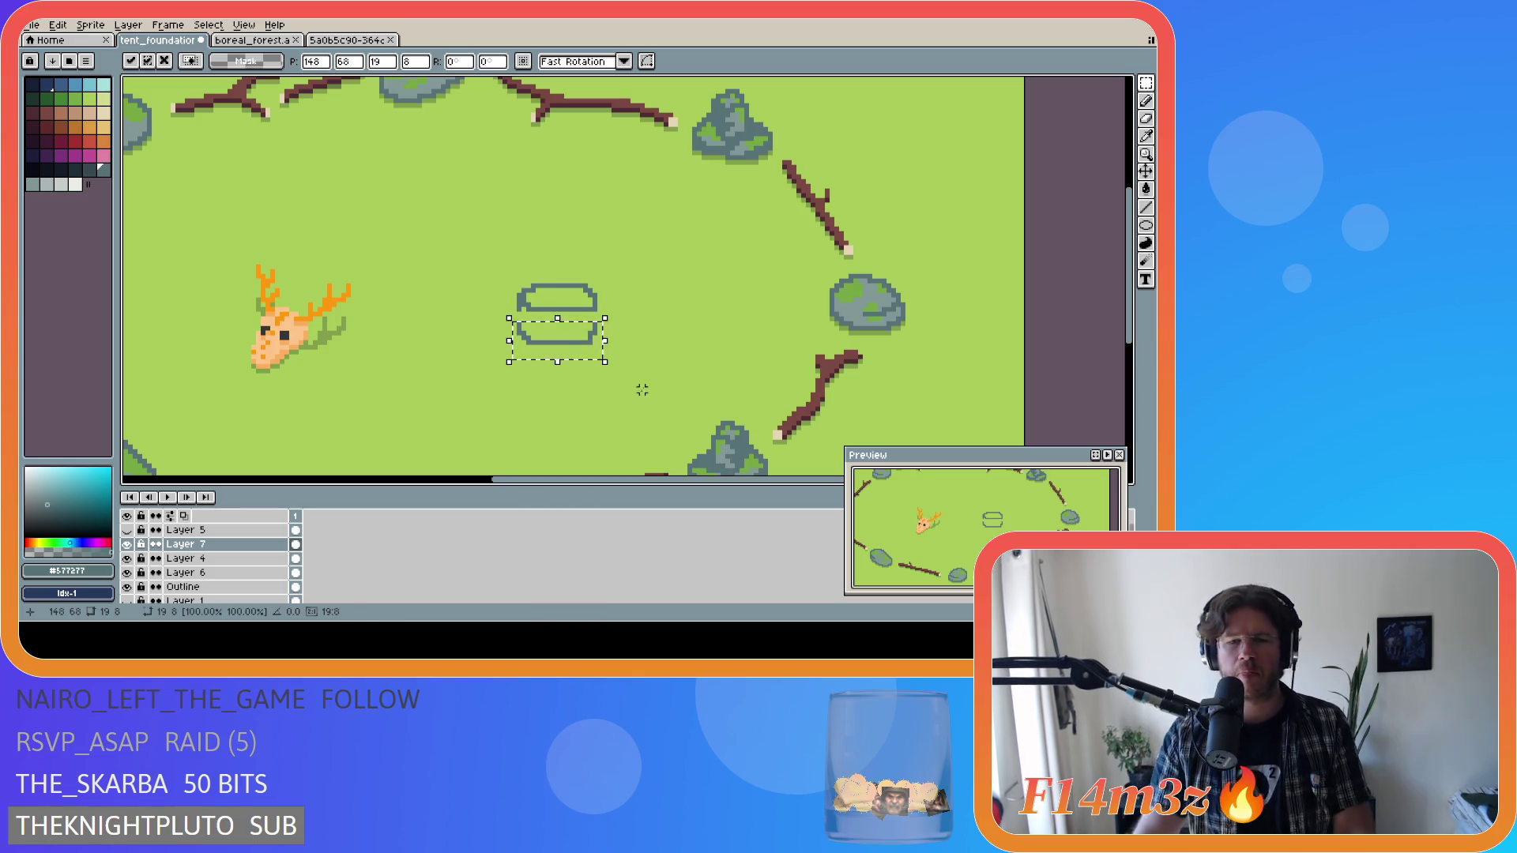
Reposition the outline's lower half and corner to make a taller tent box.
{"action": "left_click", "coordinate": [629, 361]}
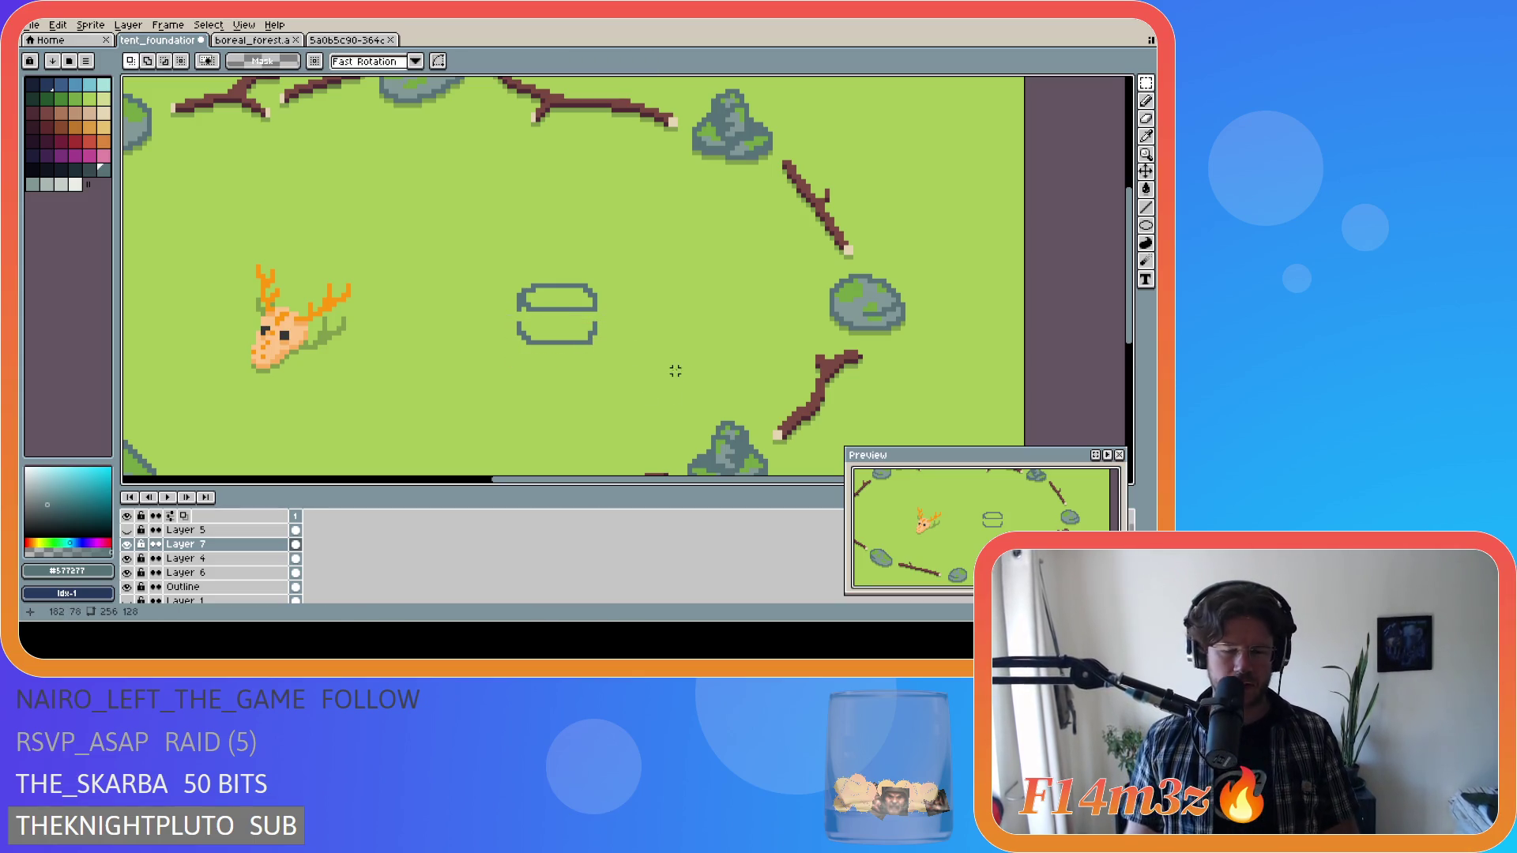
{"action": "key", "text": "ctrl+z"}
{"action": "key", "text": "ctrl+z"}
{"action": "key", "text": "ctrl+z"}
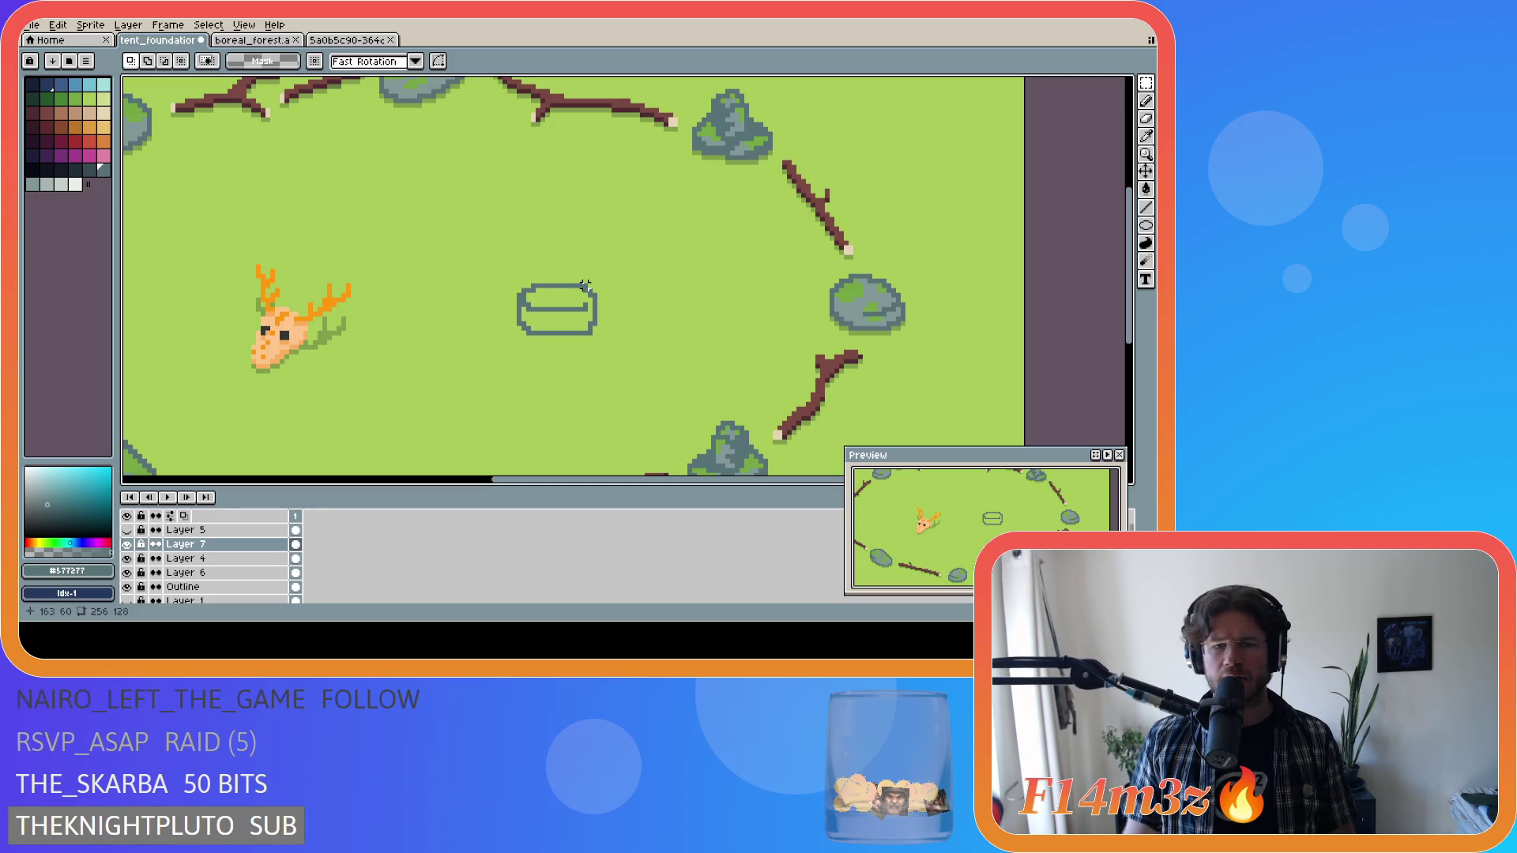
{"action": "mouse_move", "coordinate": [575, 276]}
{"action": "left_mouse_down"}
{"action": "mouse_move", "coordinate": [610, 305]}
{"action": "mouse_move", "coordinate": [624, 352]}
{"action": "left_mouse_up"}
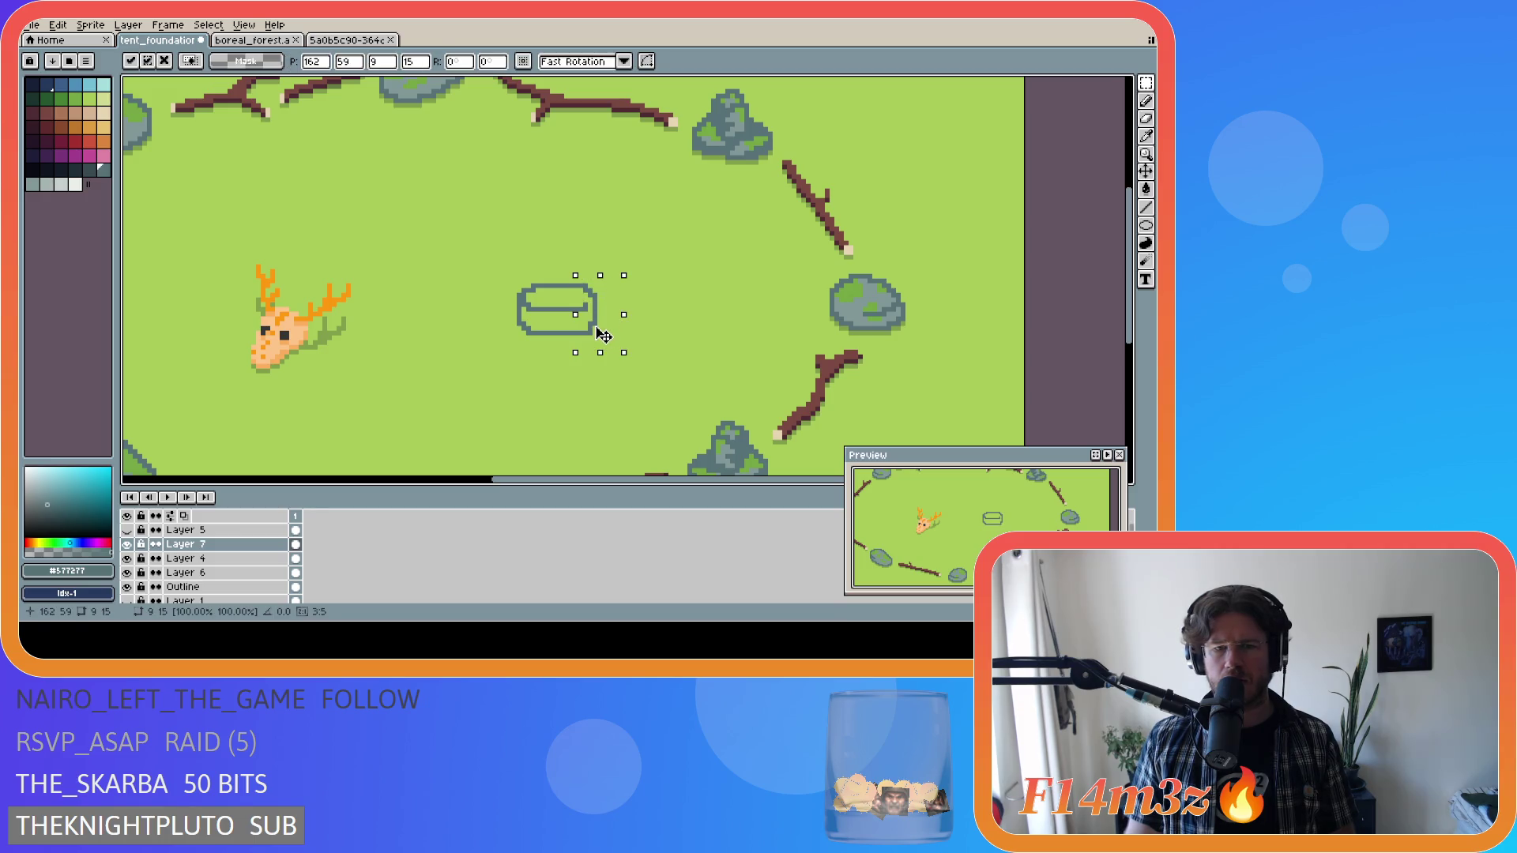
{"action": "left_click", "coordinate": [638, 333]}
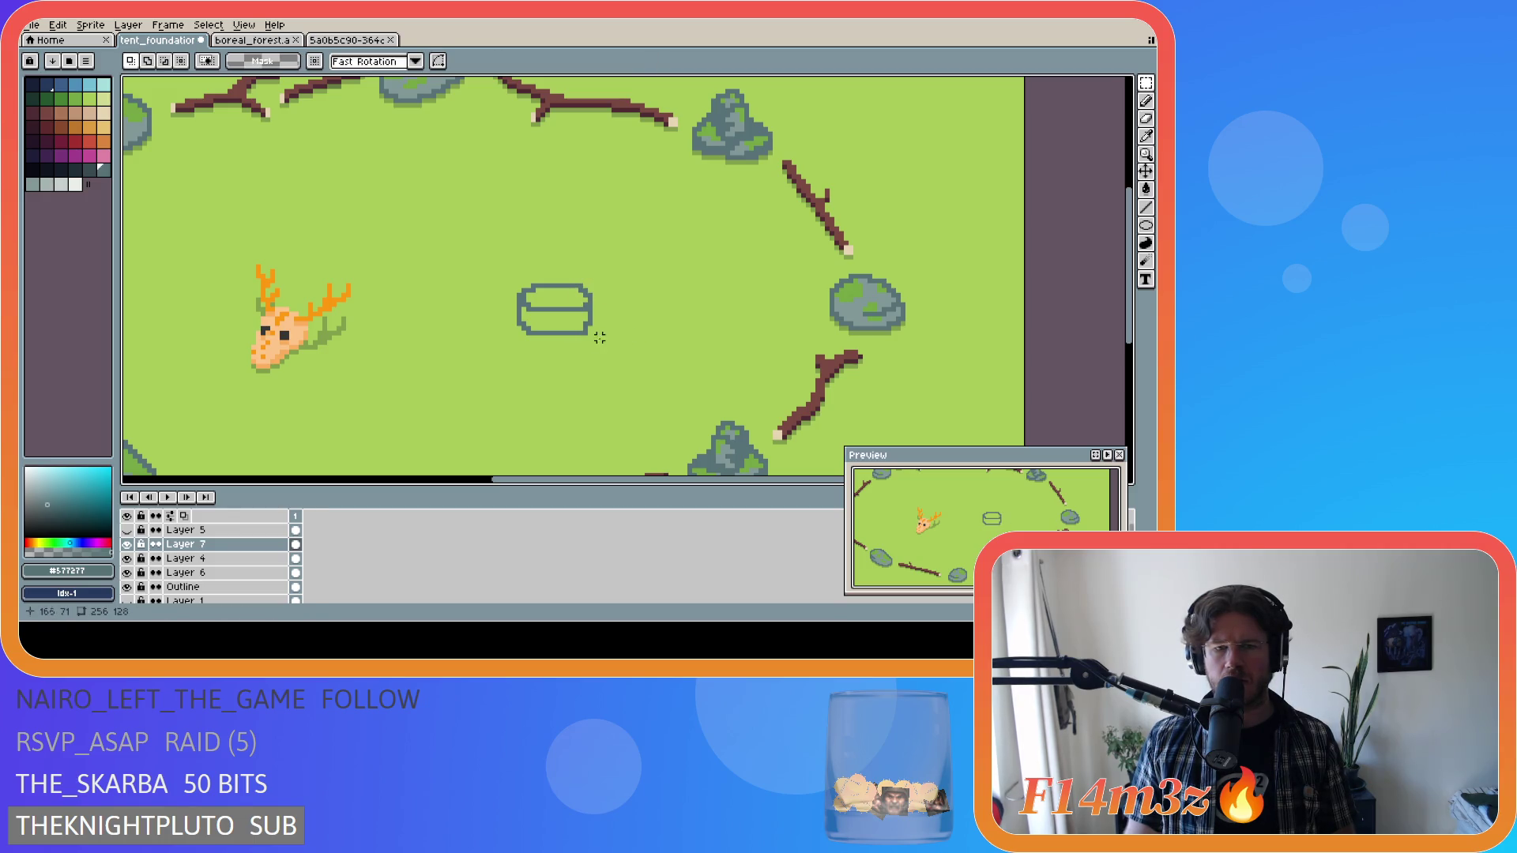
{"action": "left_click_drag", "start_coordinate": [496, 319], "coordinate": [609, 356]}
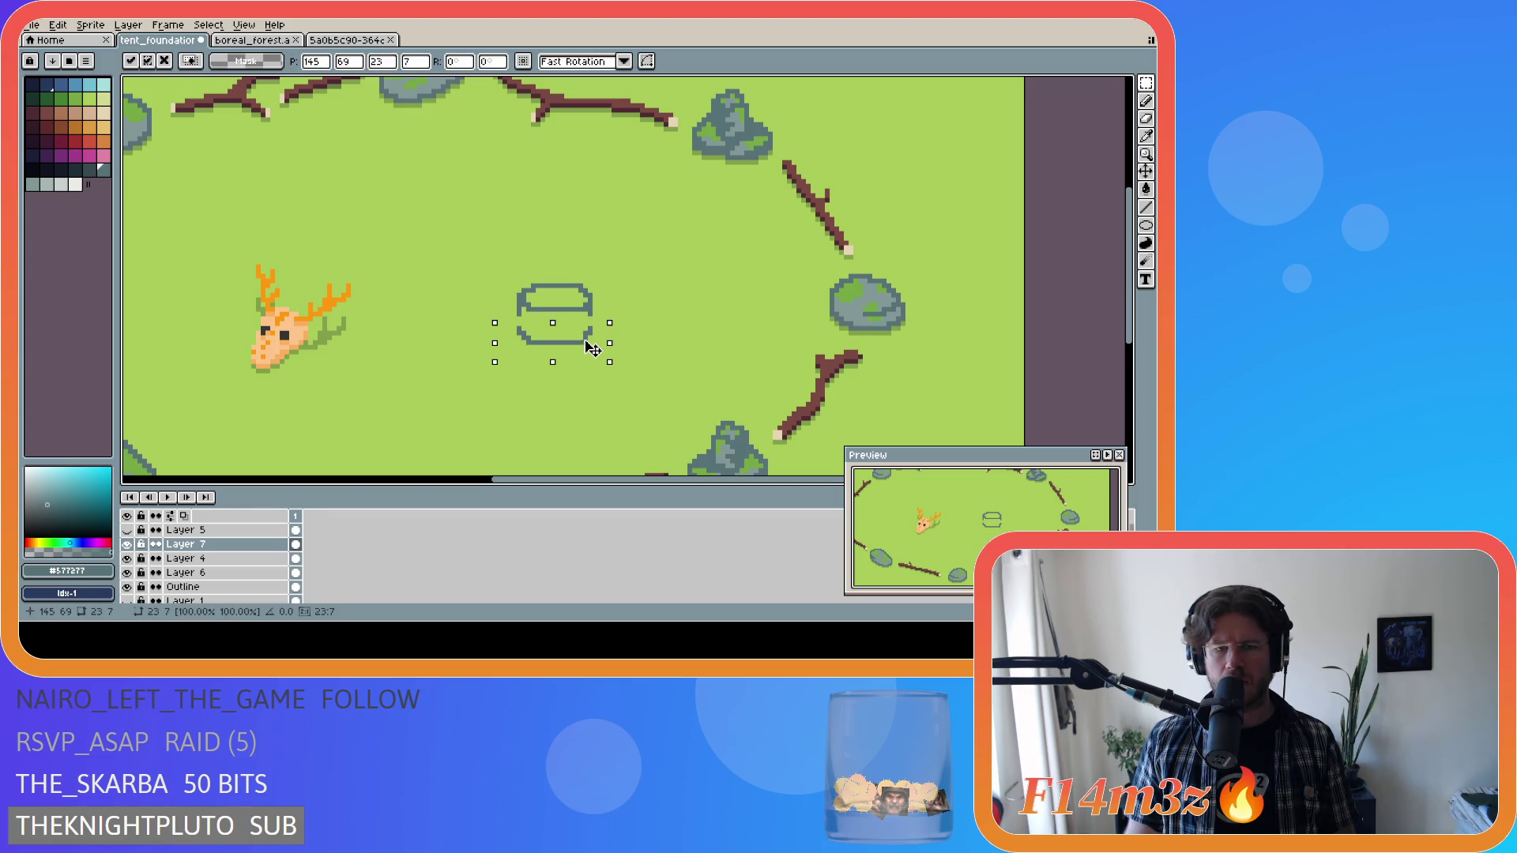
{"action": "left_click", "coordinate": [610, 309]}
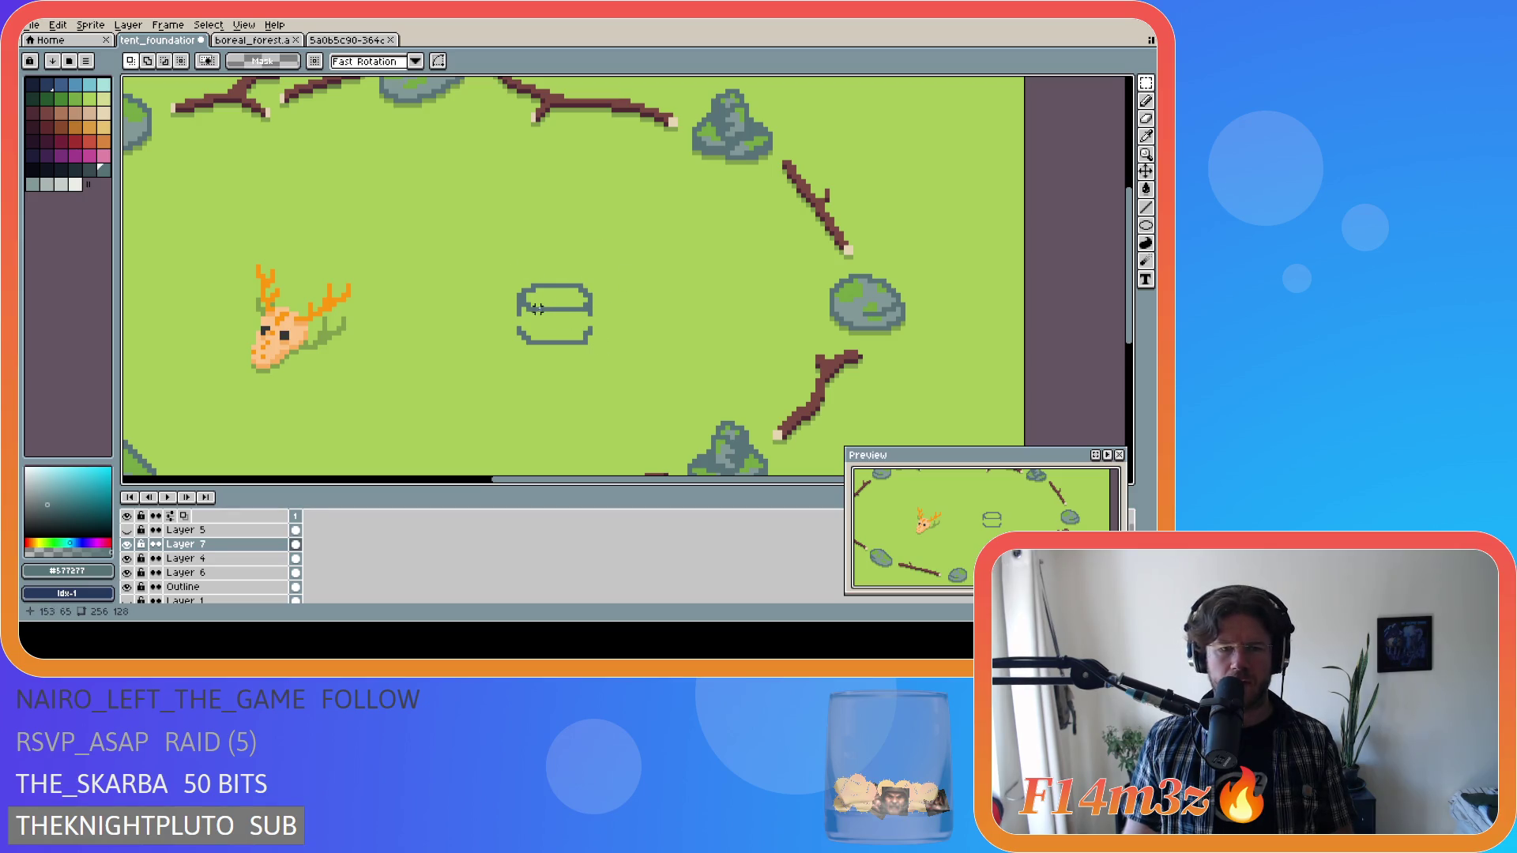
Touch up a pixel on the tent outline's edge with the Pencil.
{"action": "key", "text": "b"}
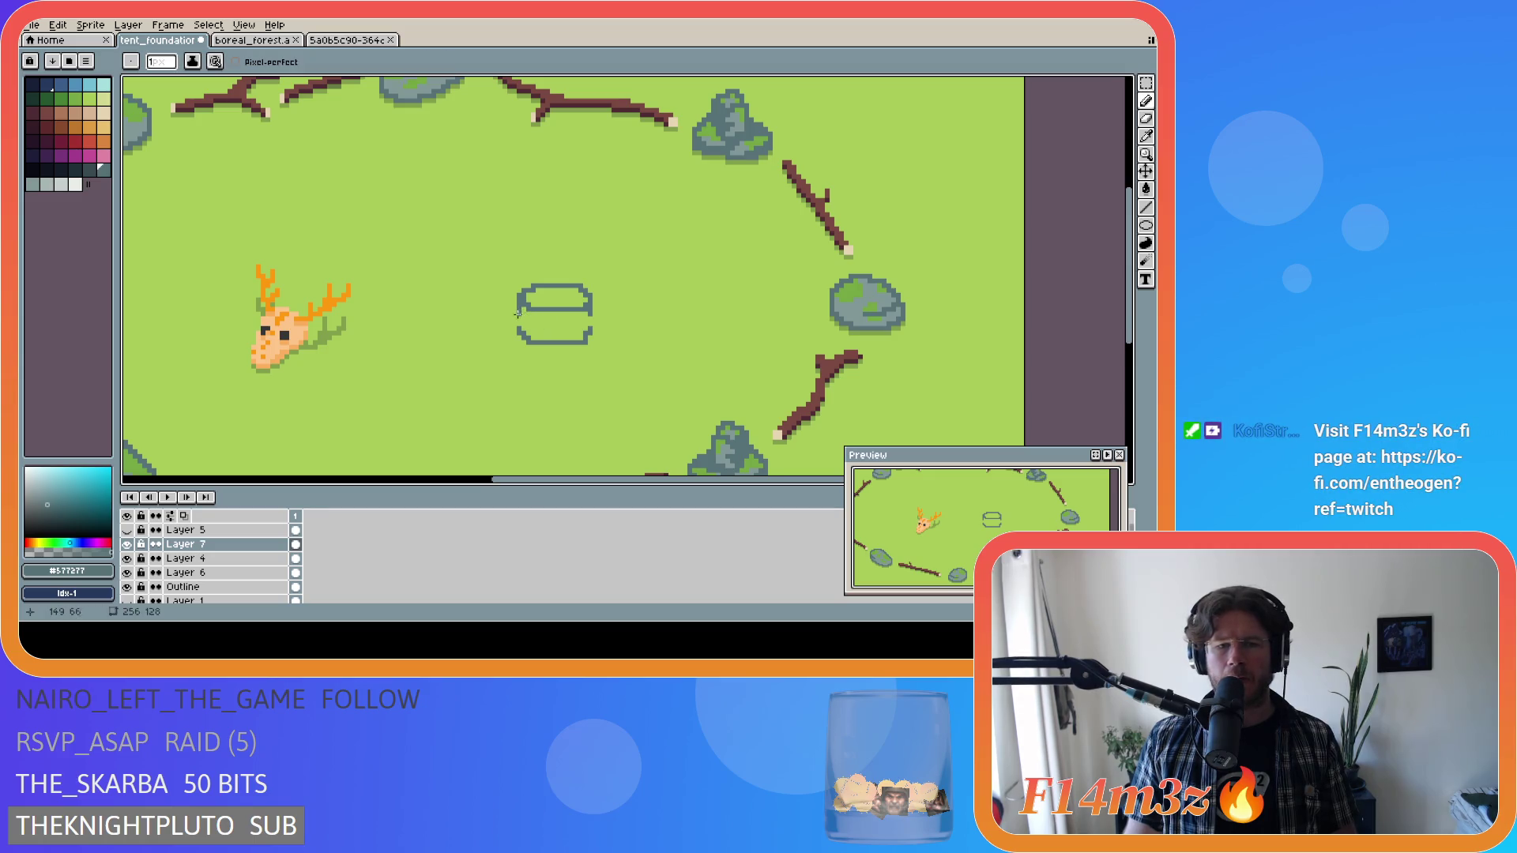
{"action": "left_click", "coordinate": [590, 335]}
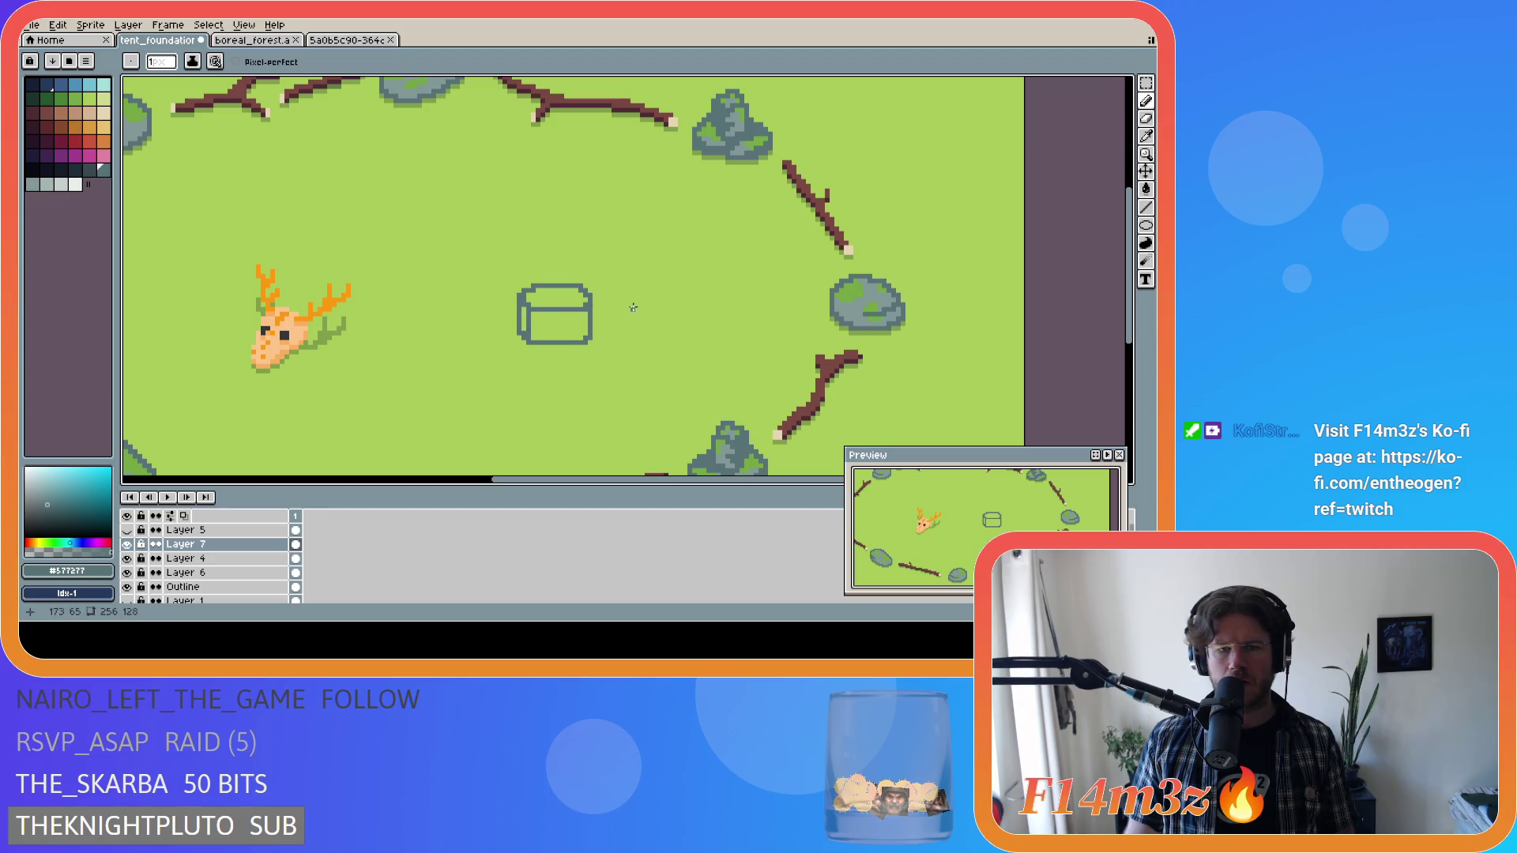
{"action": "key", "text": "ctrl+z"}
{"action": "key", "text": "ctrl+z"}
{"action": "key", "text": "ctrl+z"}
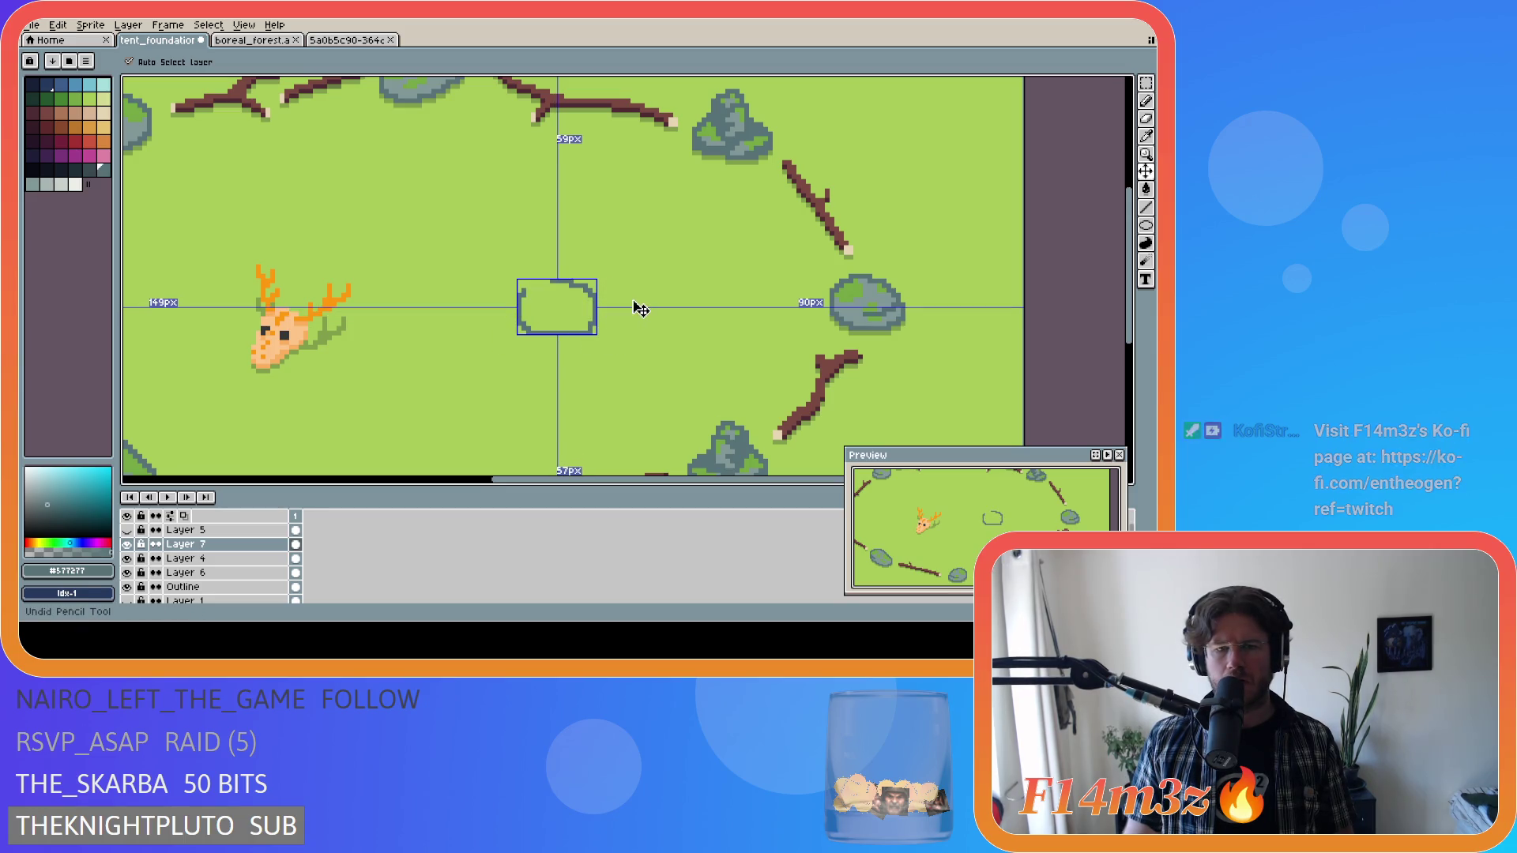
Undo the stray grey-blue strokes and the accidental test stroke.
{"action": "key", "text": "ctrl+z"}
{"action": "key", "text": "b"}
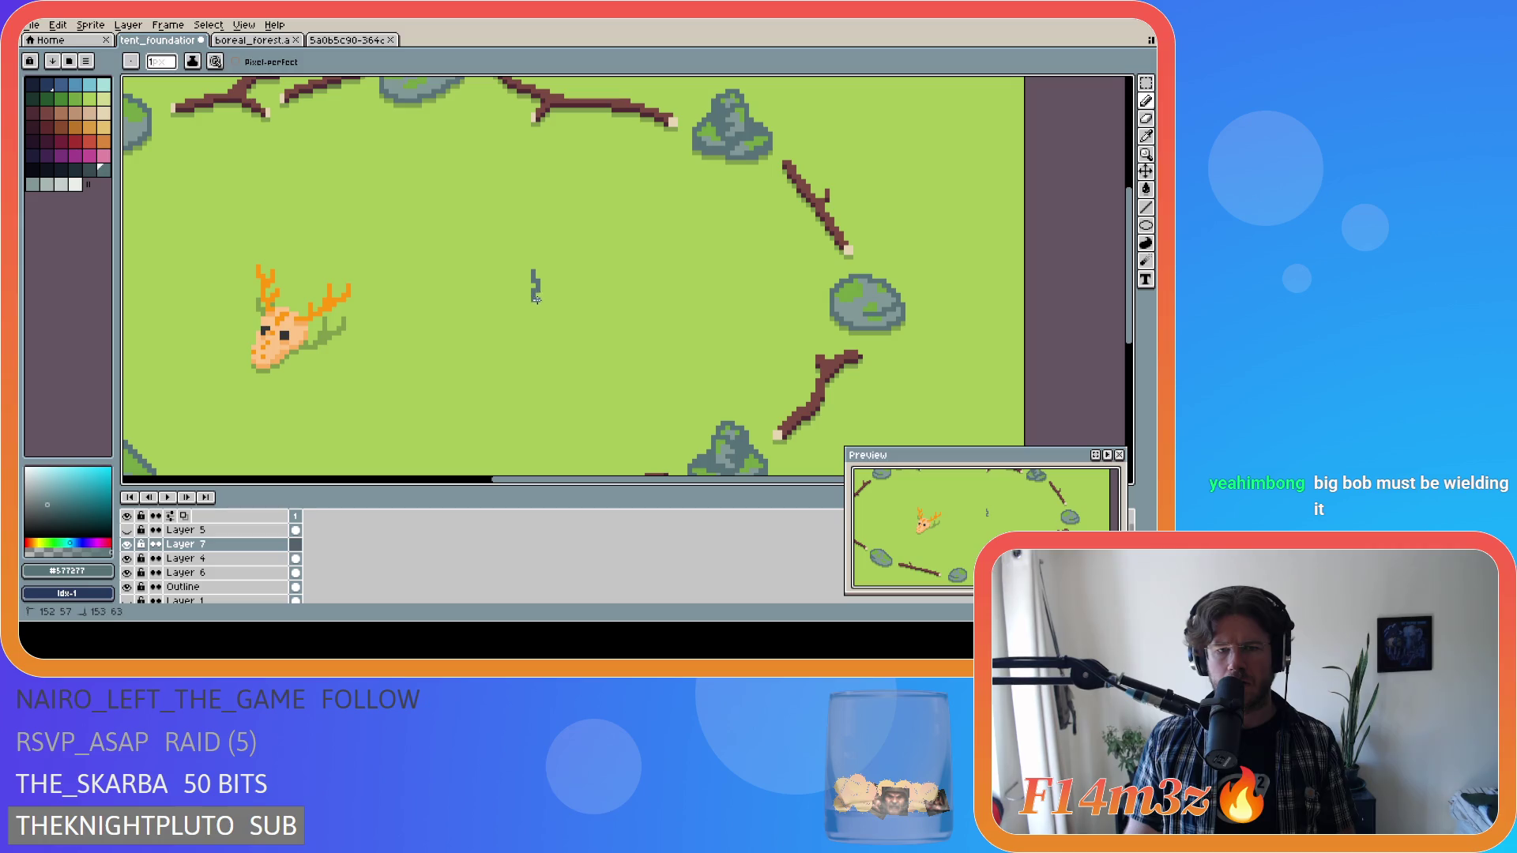
{"action": "key", "text": "ctrl+z"}
{"action": "mouse_move", "coordinate": [530, 309]}
{"action": "left_mouse_down"}
{"action": "mouse_move", "coordinate": [565, 318]}
{"action": "mouse_move", "coordinate": [585, 304]}
{"action": "mouse_move", "coordinate": [530, 296]}
{"action": "mouse_move", "coordinate": [528, 281]}
{"action": "mouse_move", "coordinate": [567, 302]}
{"action": "mouse_move", "coordinate": [571, 266]}
{"action": "mouse_move", "coordinate": [539, 265]}
{"action": "left_mouse_up"}
{"action": "key", "text": "ctrl+z"}
{"action": "key", "text": "ctrl+z"}
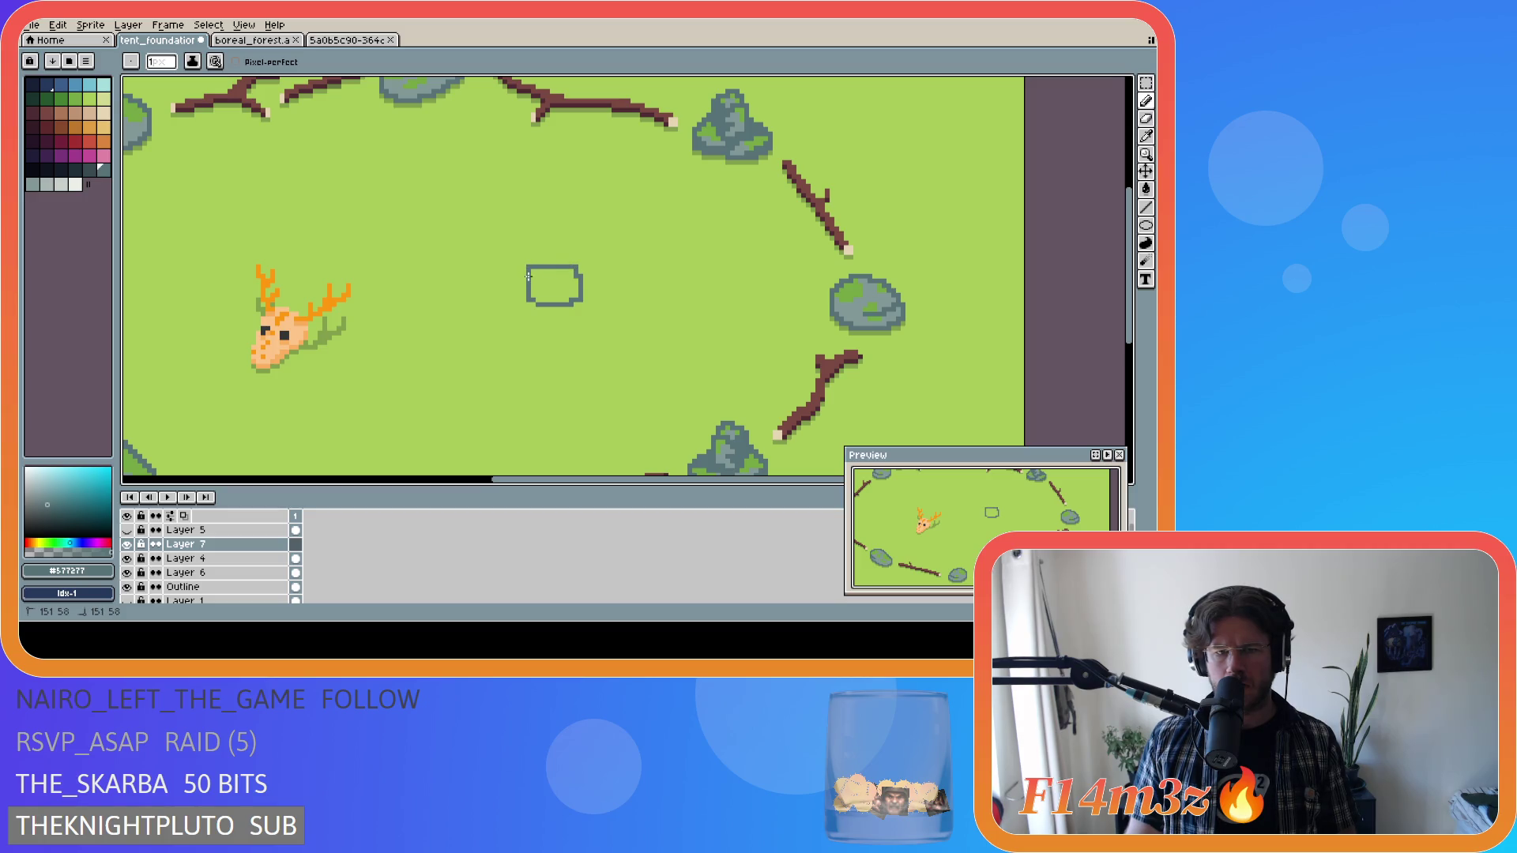
Draw the tent box's top line and erase stray pixels inside it.
{"action": "key", "text": "e"}
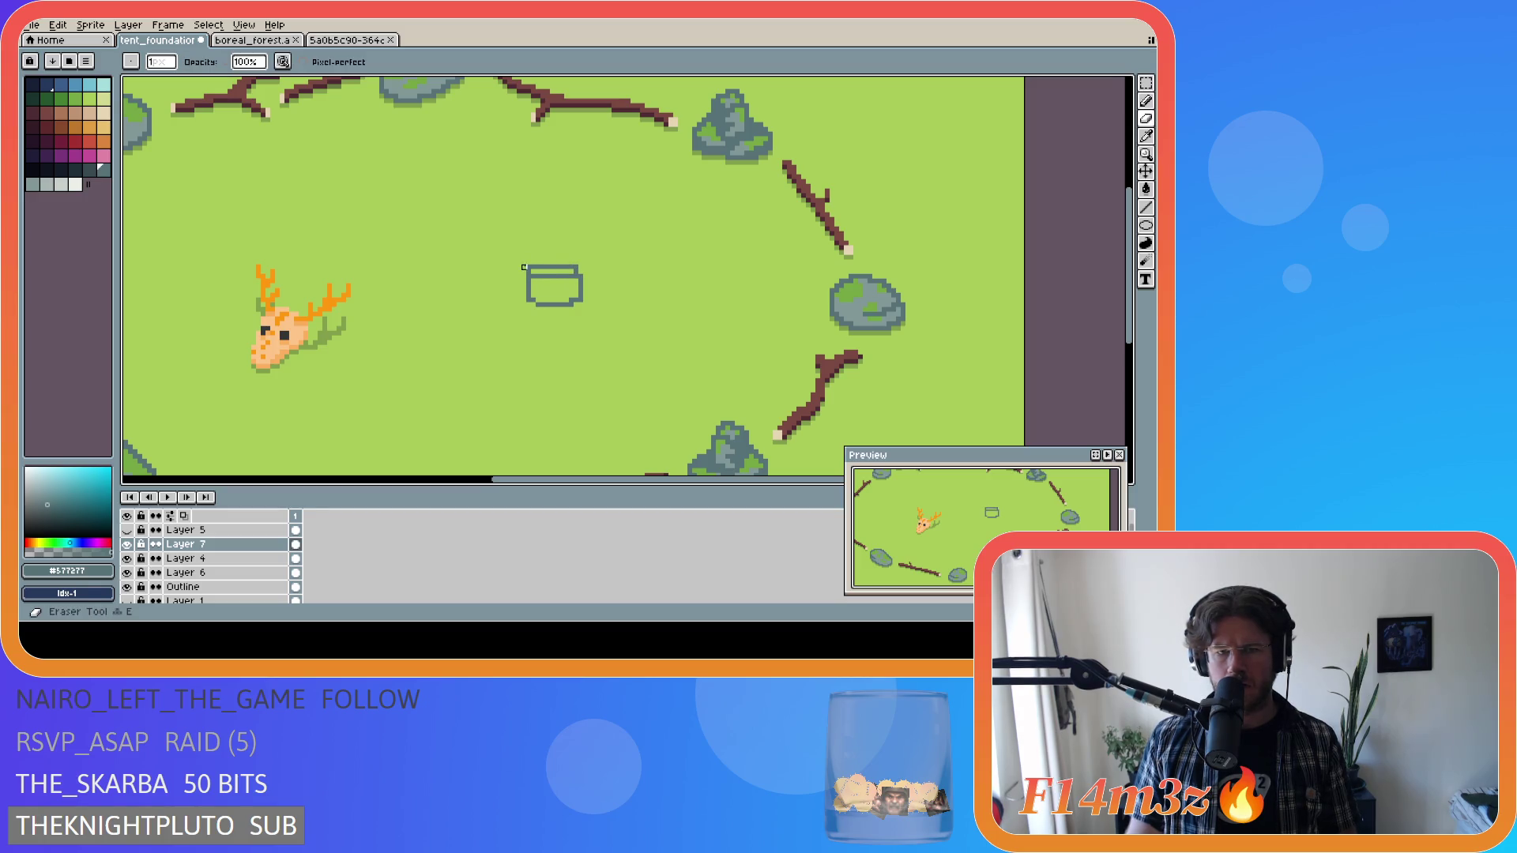
{"action": "key", "text": "b"}
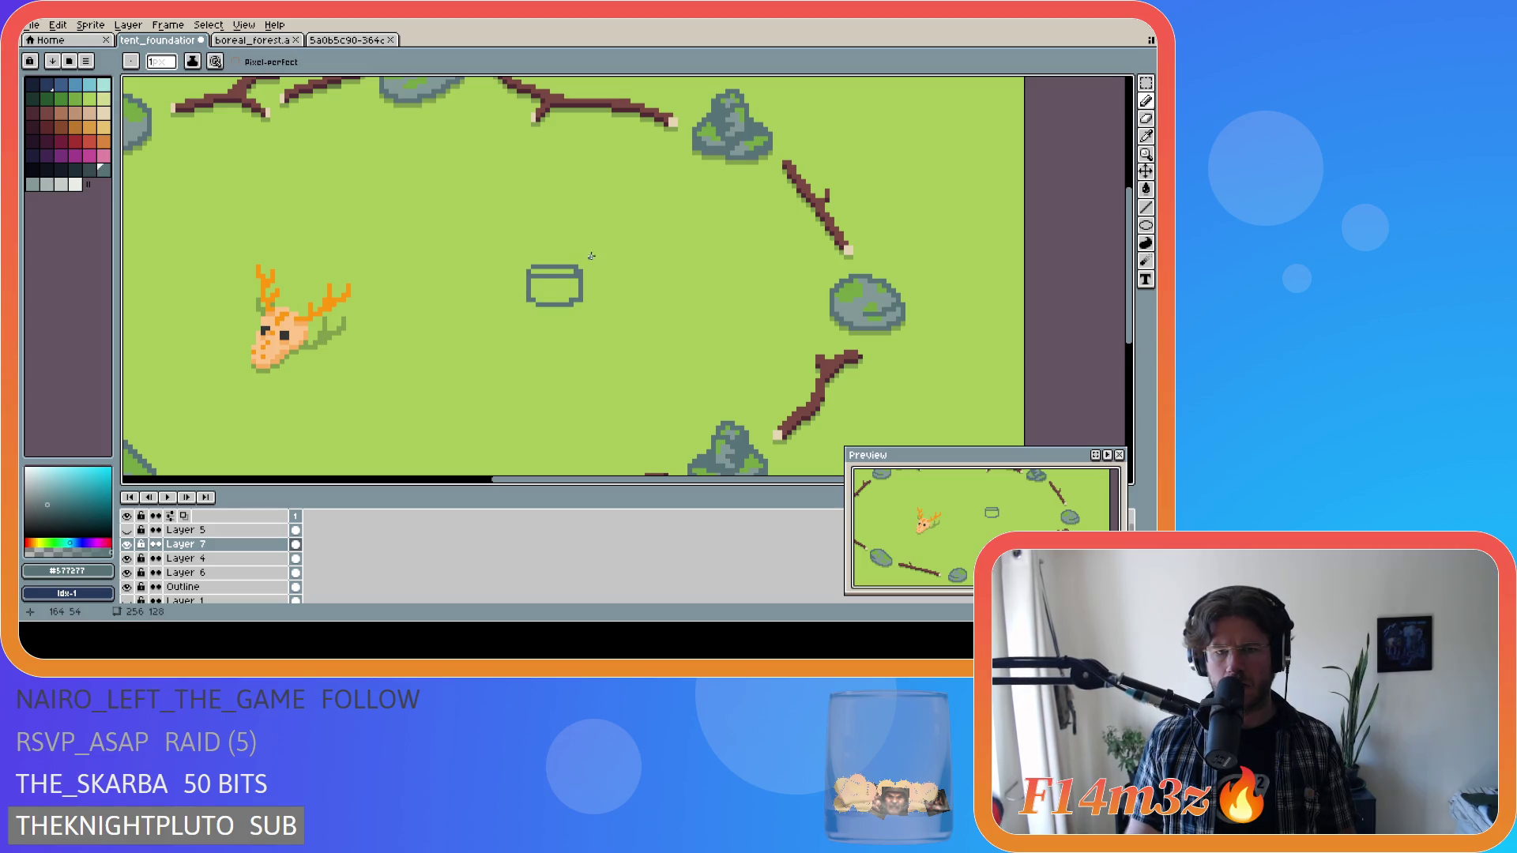
{"action": "key", "text": "e"}
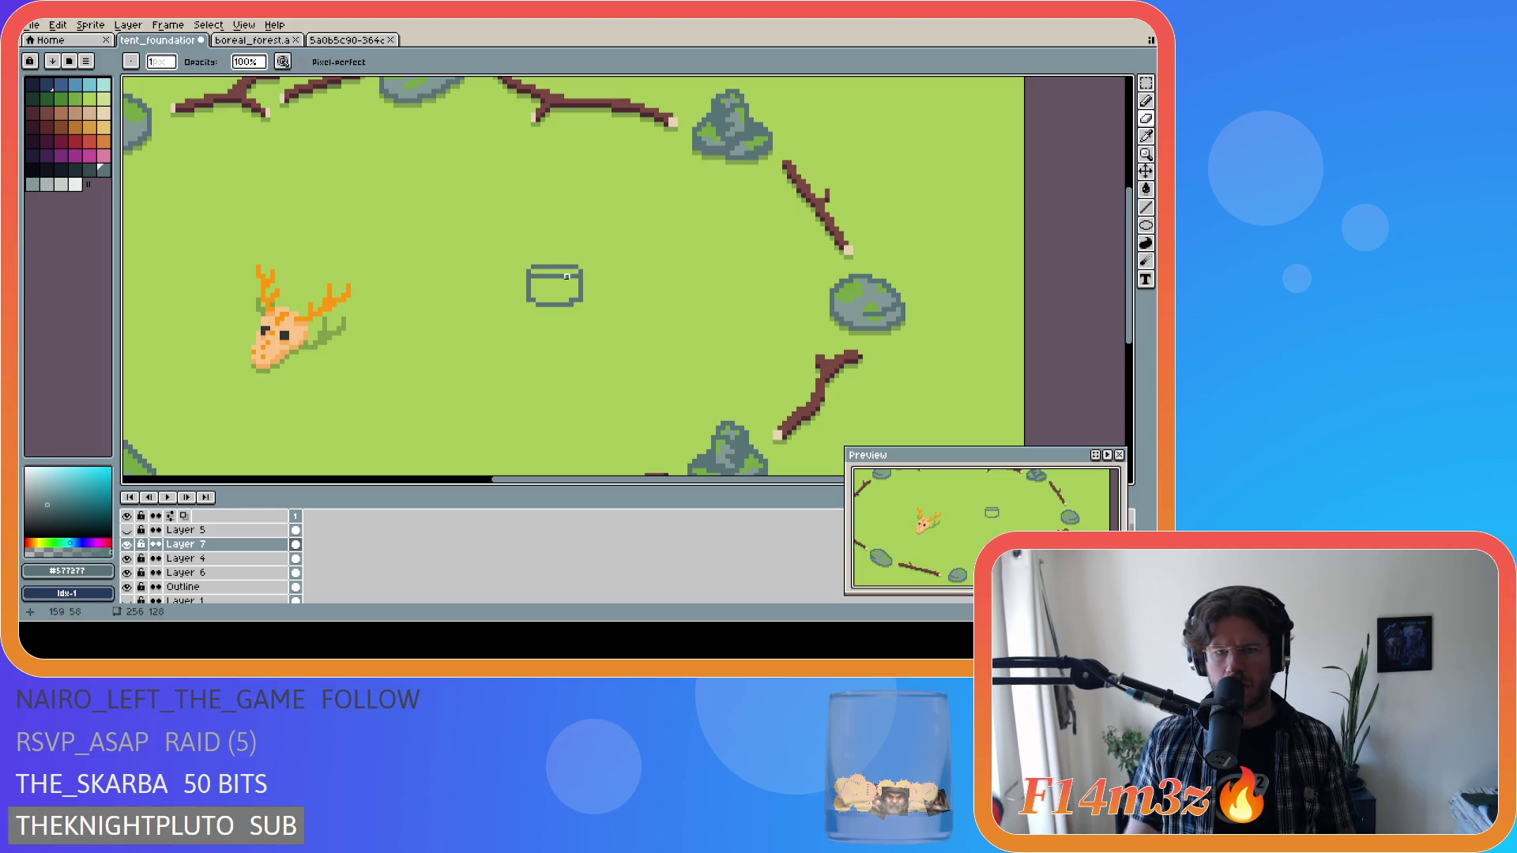
{"action": "key", "text": "b"}
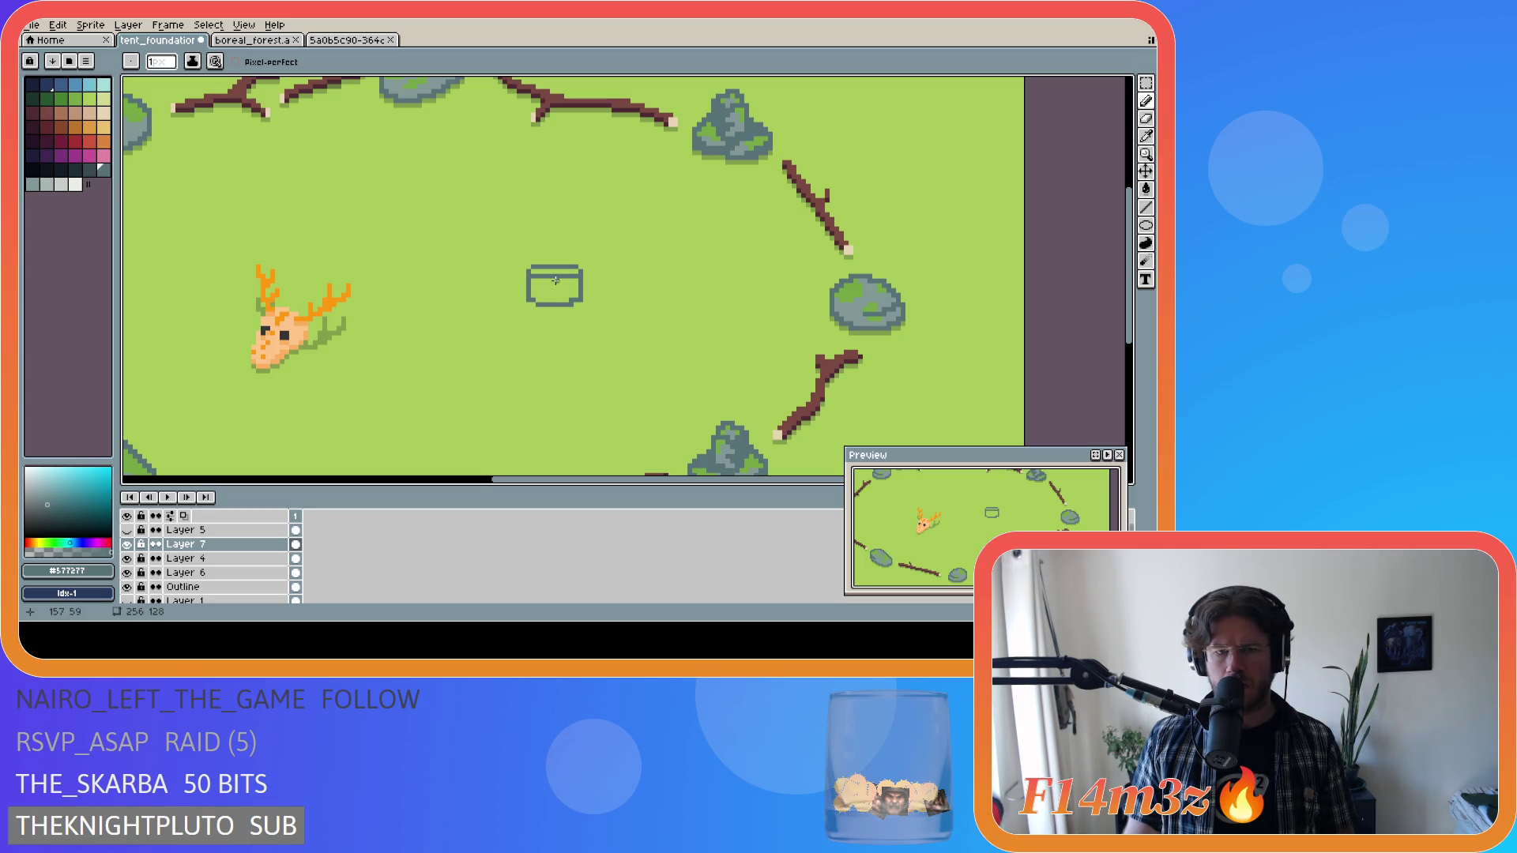
{"action": "mouse_move", "coordinate": [532, 281]}
{"action": "left_mouse_down"}
{"action": "mouse_move", "coordinate": [581, 275]}
{"action": "mouse_move", "coordinate": [548, 273]}
{"action": "left_mouse_up"}
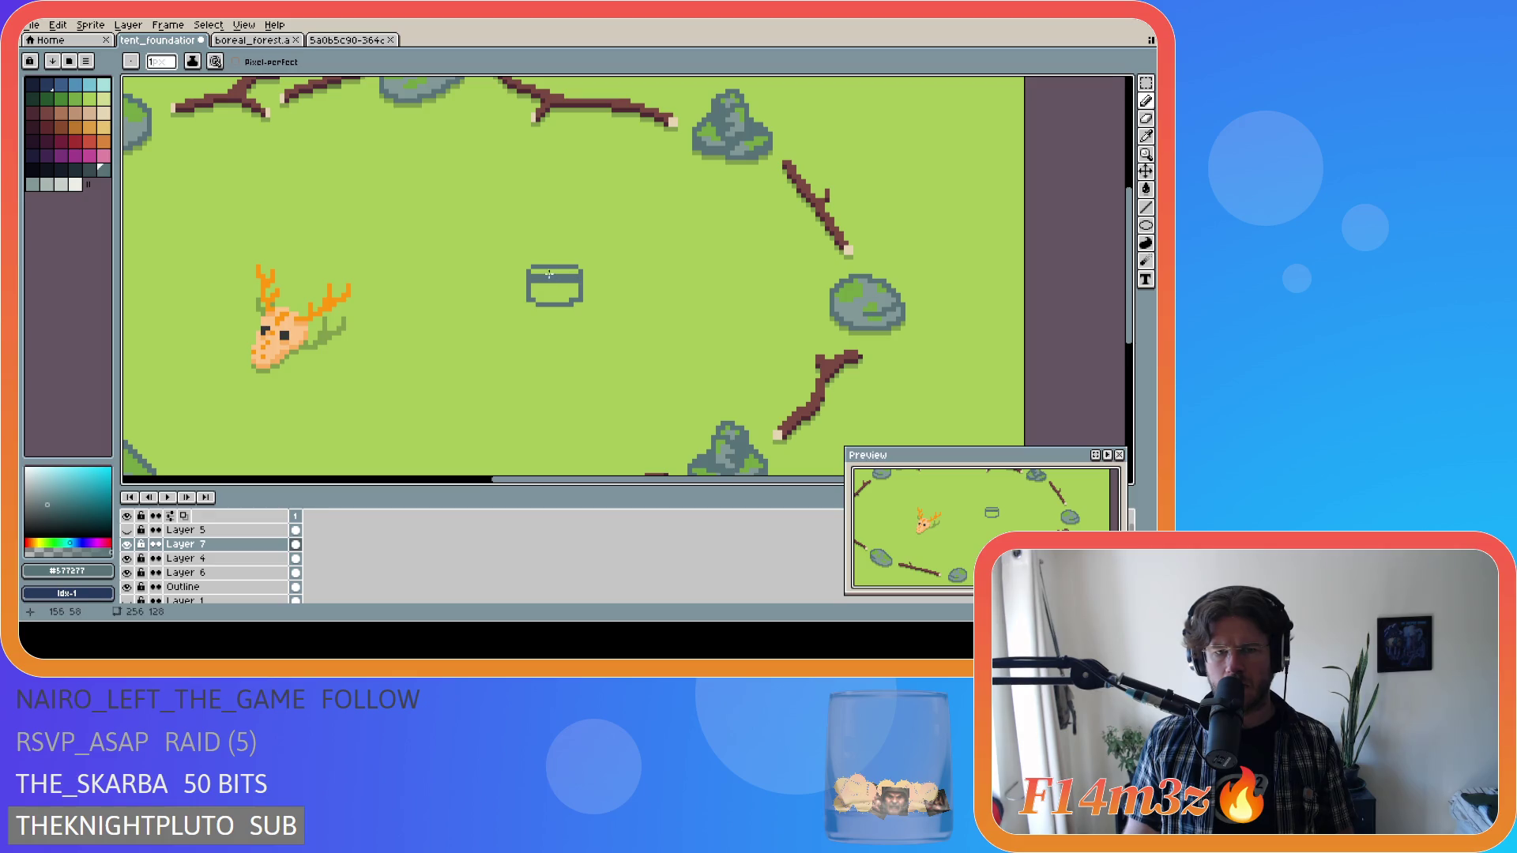
{"action": "key", "text": "e"}
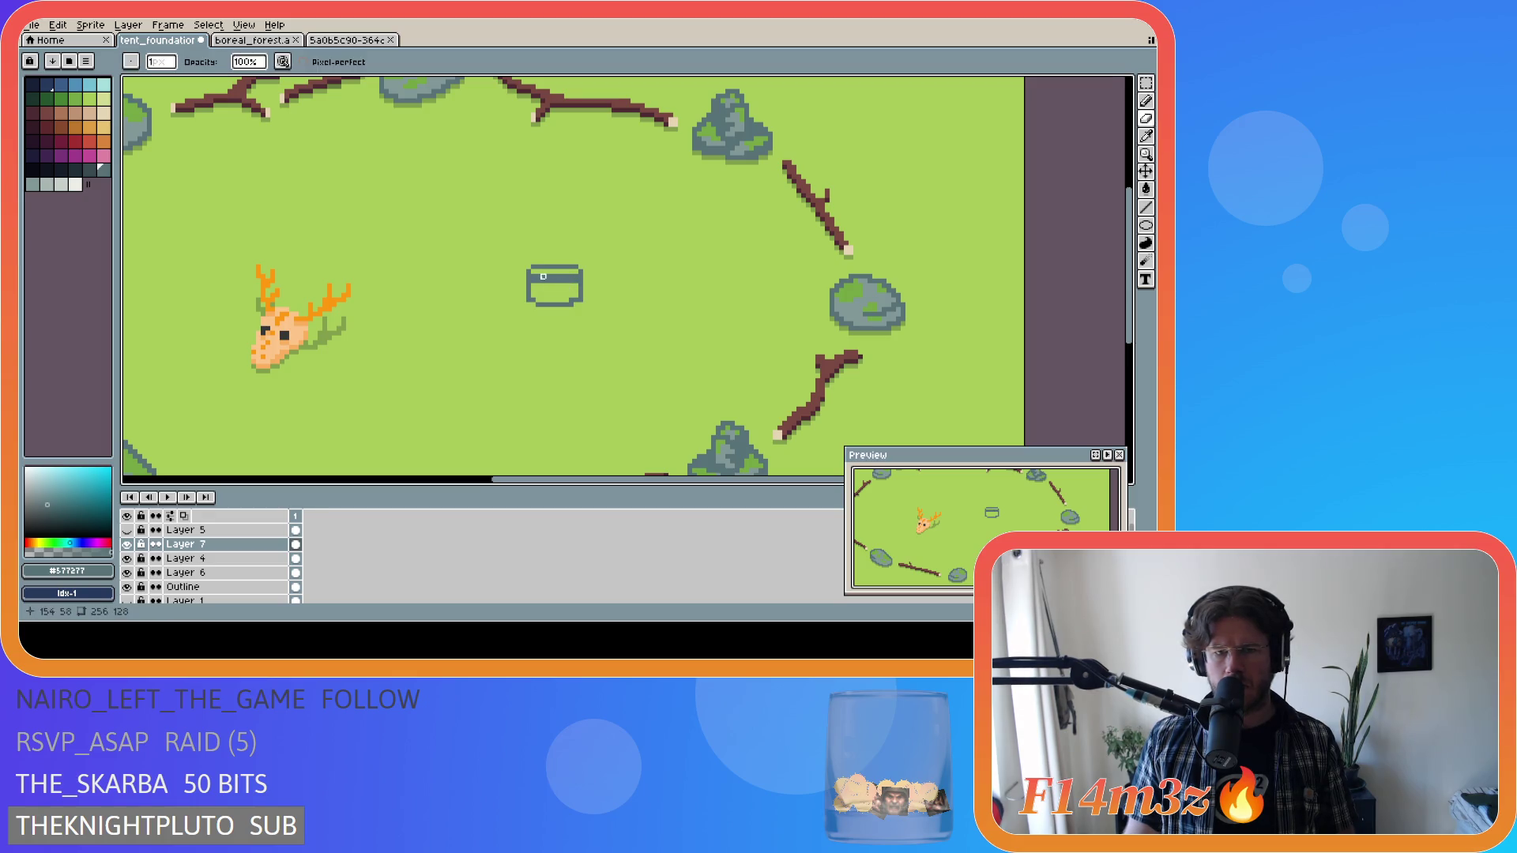
{"action": "left_click_drag", "start_coordinate": [571, 282], "coordinate": [535, 276]}
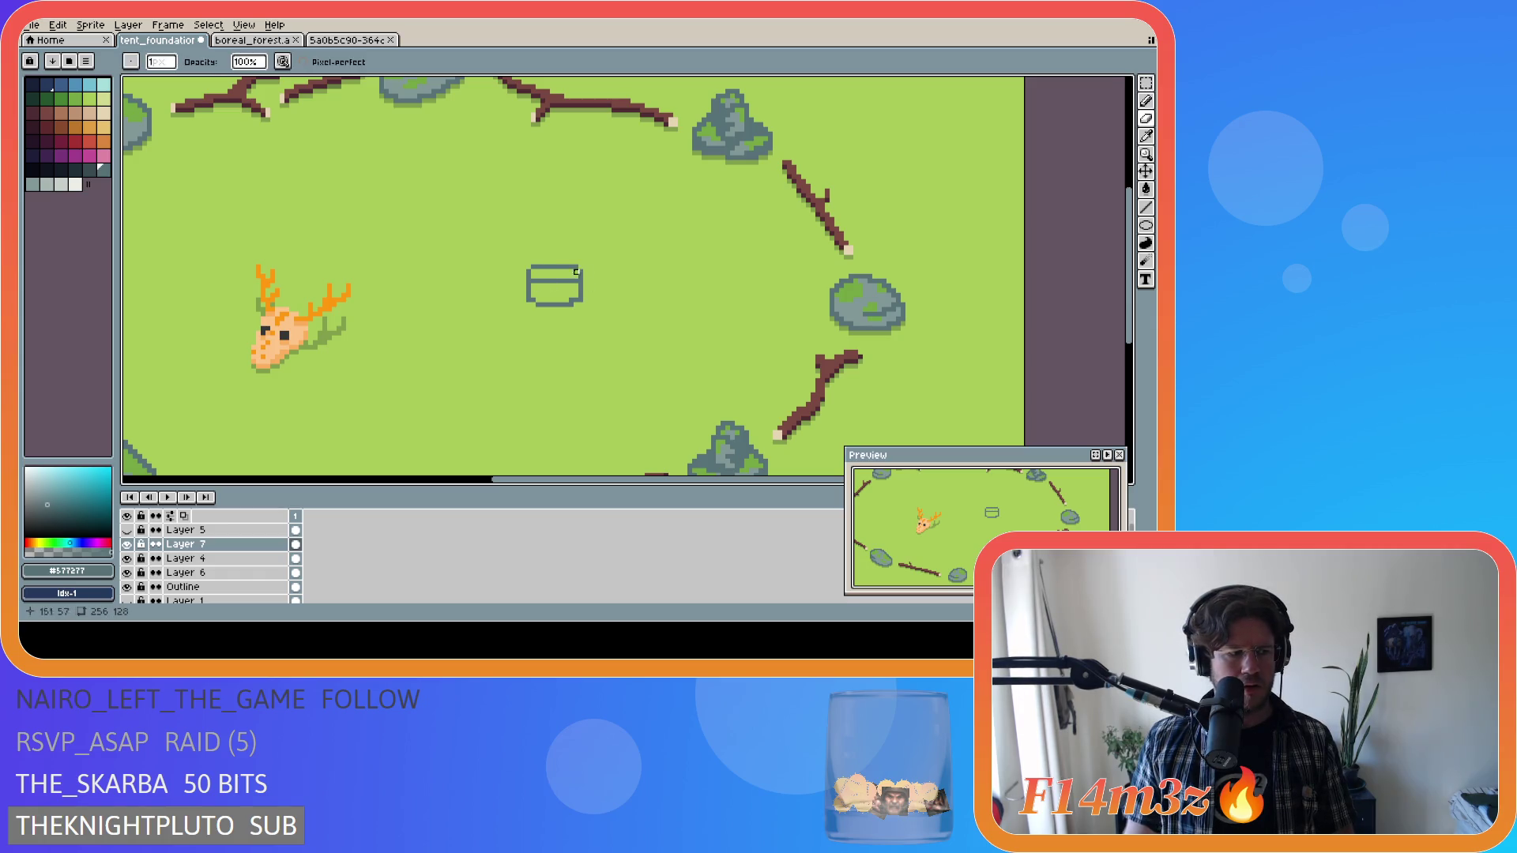
Draw a vertical tent pole in the branch's brown above the base.
{"action": "key", "text": "i"}
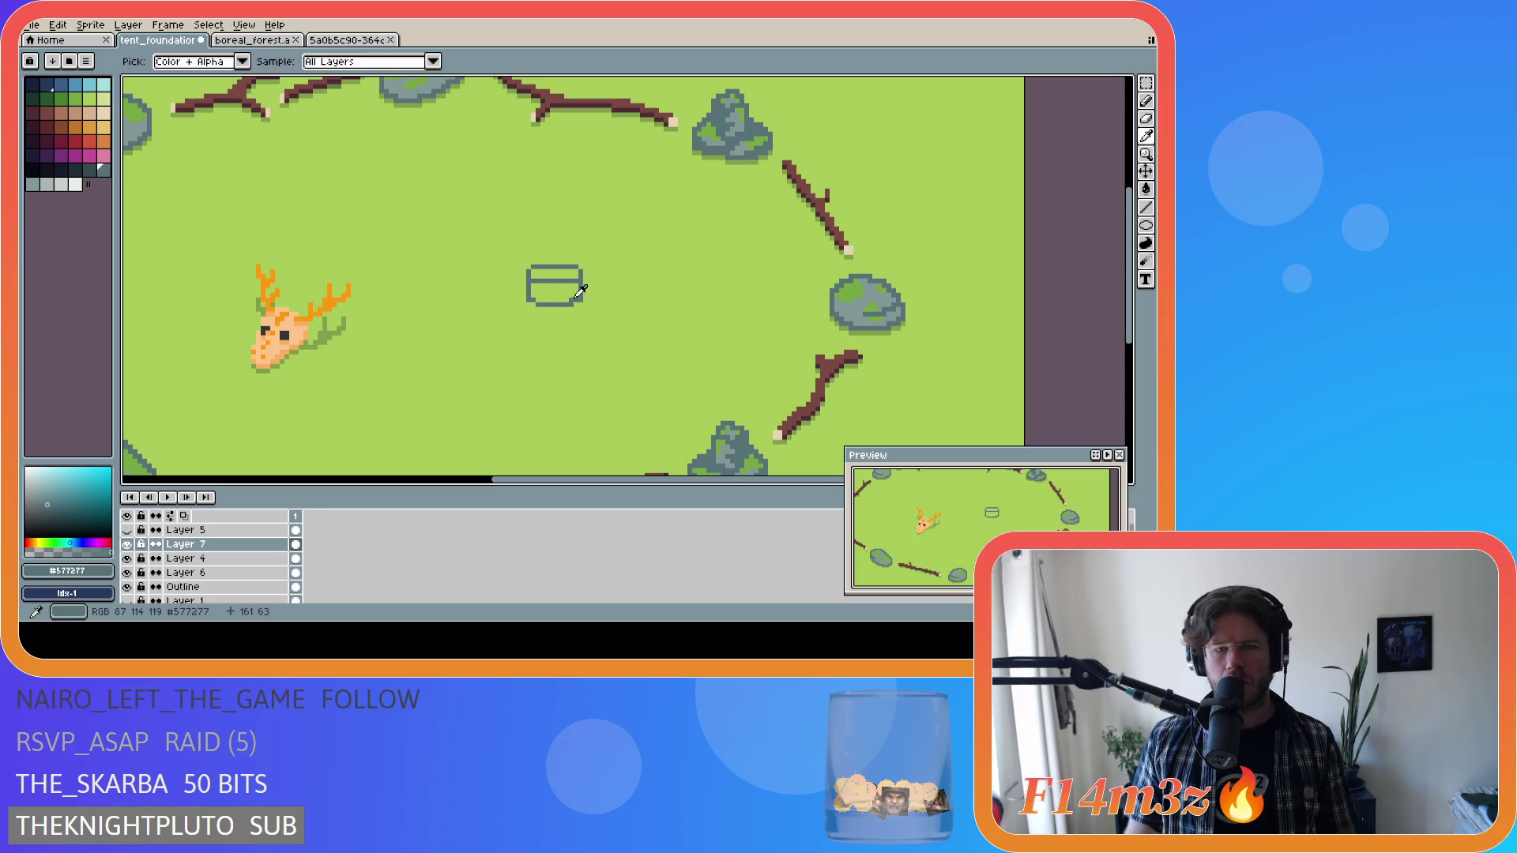
{"action": "key", "text": "b"}
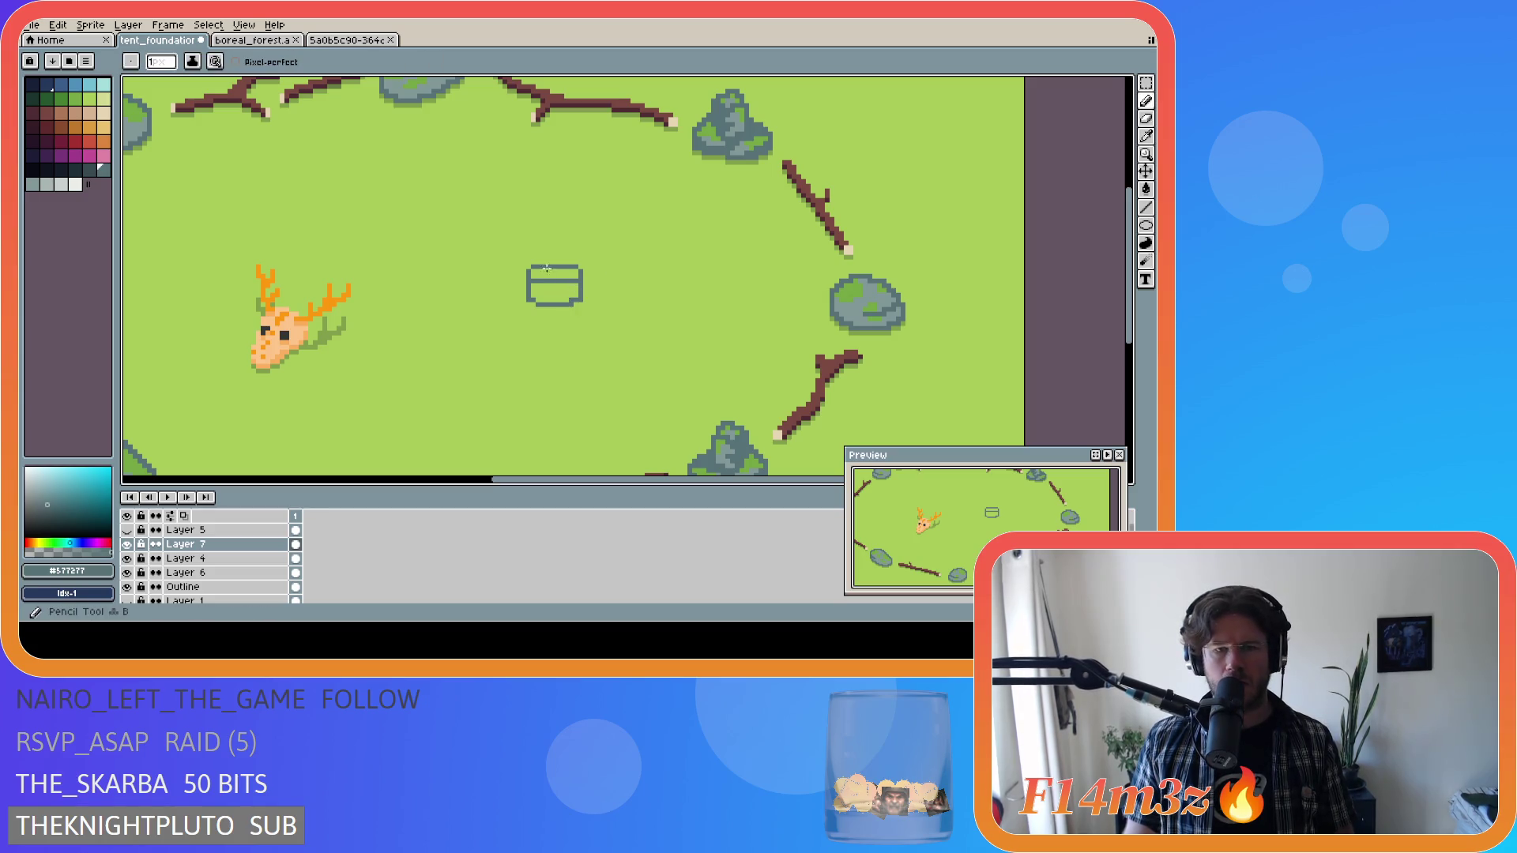
{"action": "left_click", "coordinate": [615, 104], "text": "alt"}
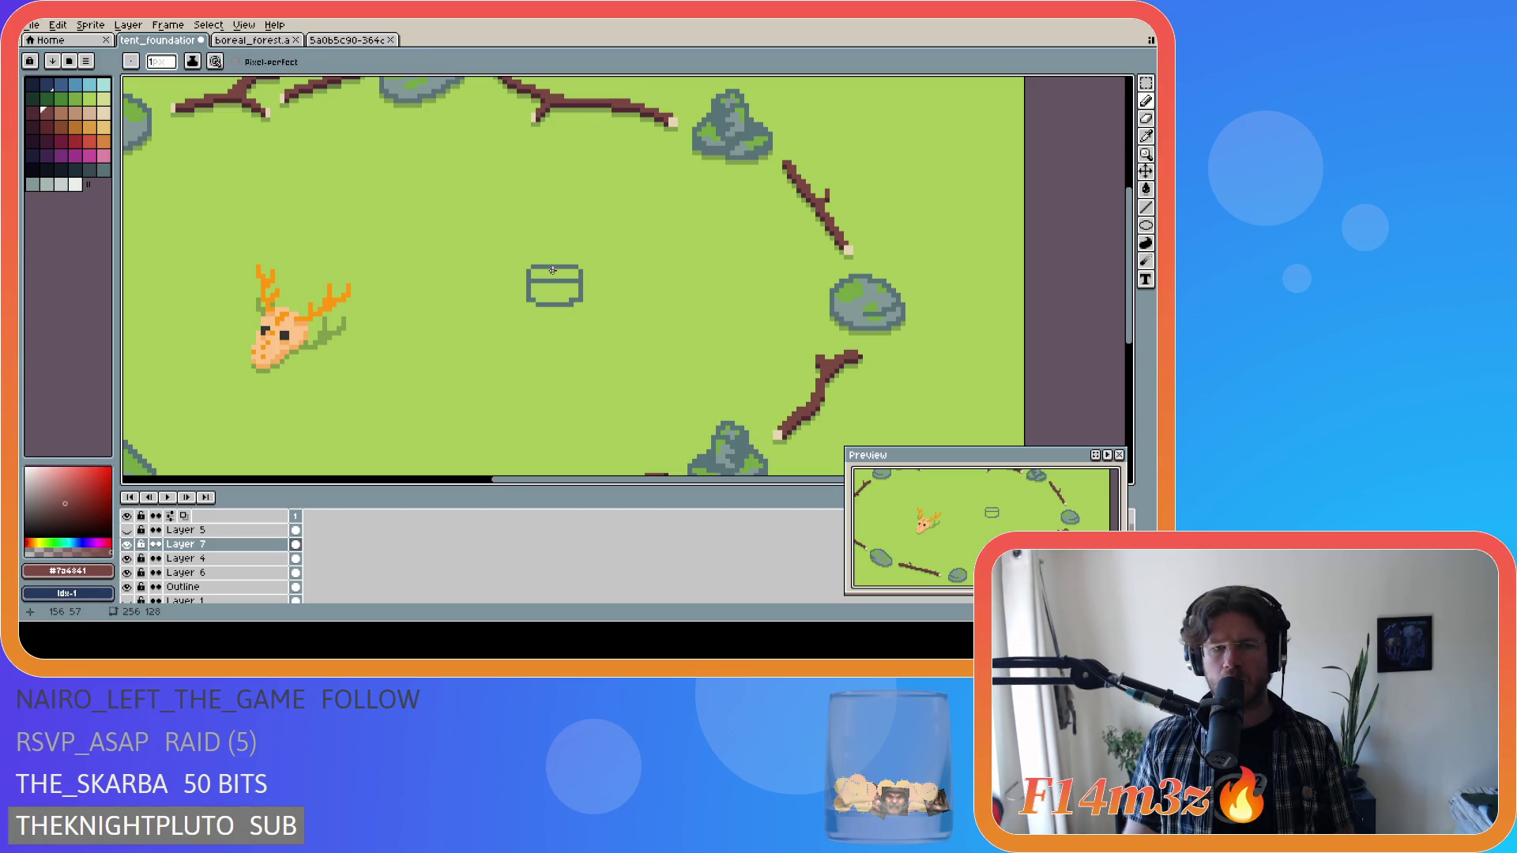
{"action": "left_click_drag", "start_coordinate": [553, 271], "coordinate": [556, 229]}
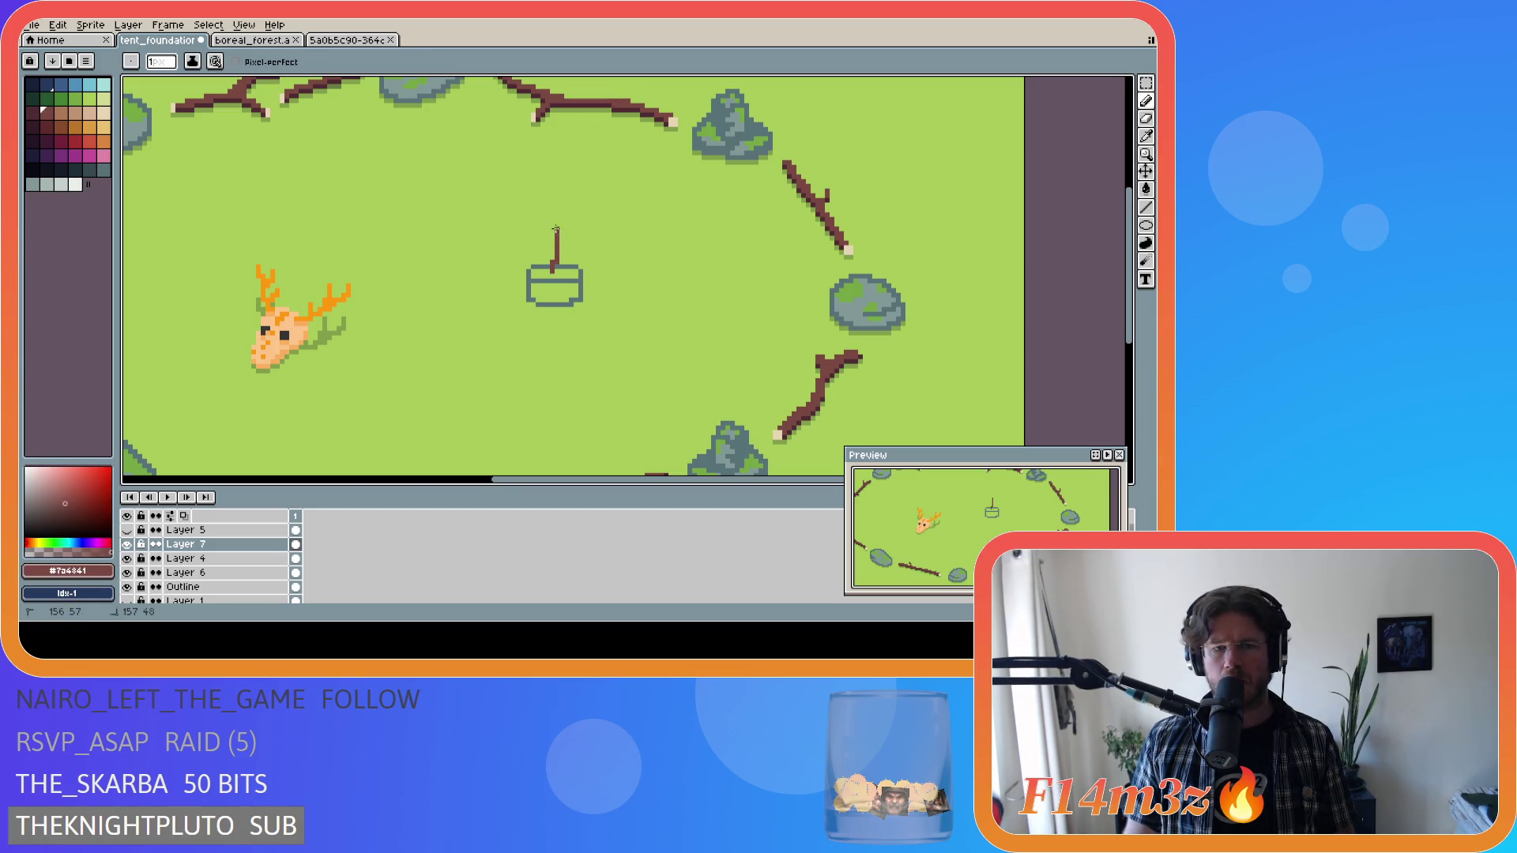
Give the tent pole a beige top pixel from a branch tip and save.
{"action": "left_click", "coordinate": [555, 269]}
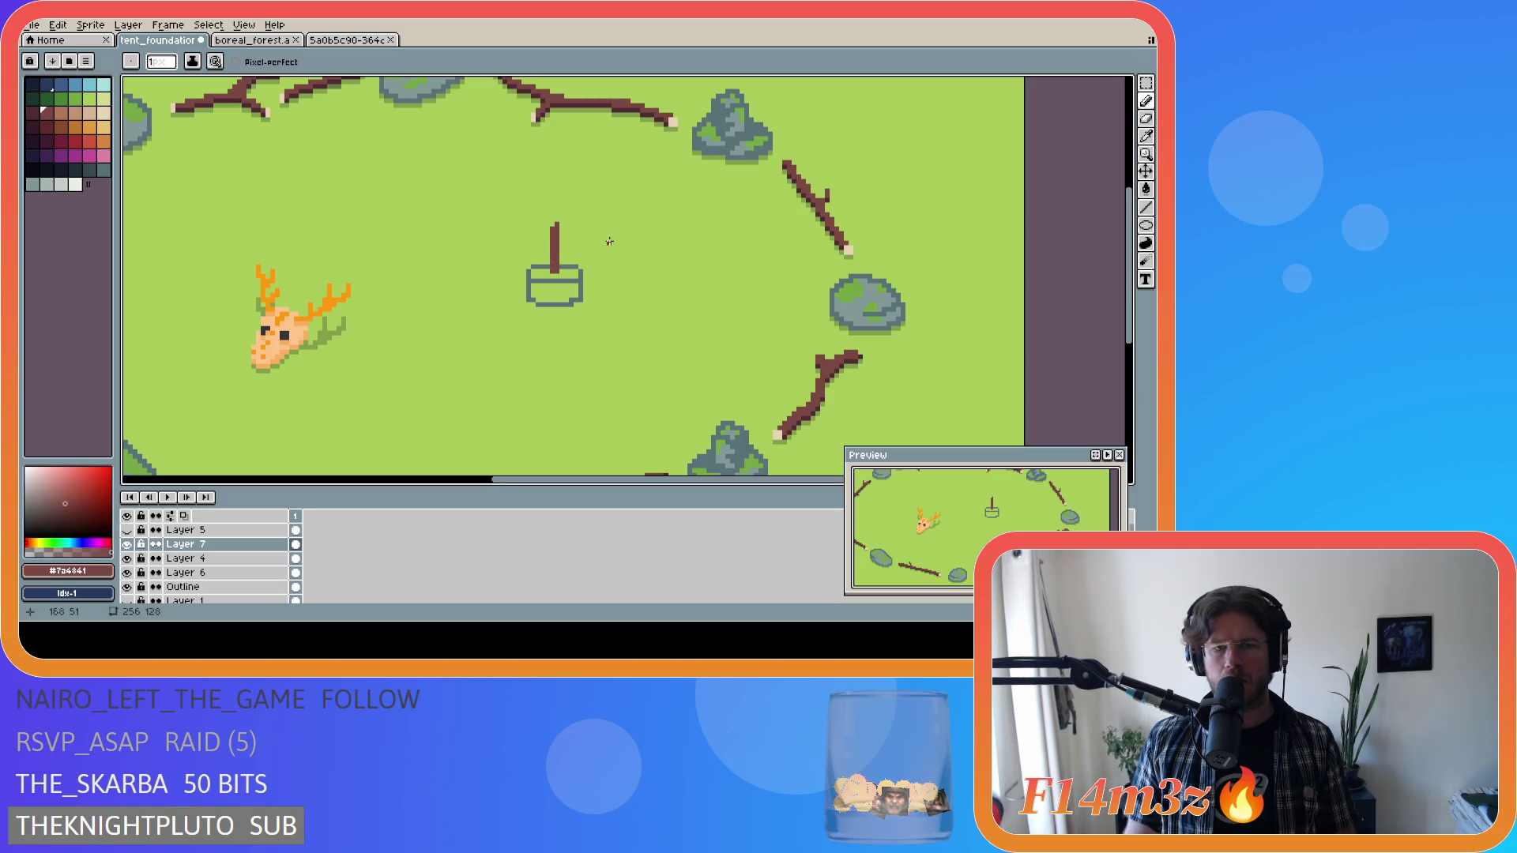
{"action": "left_click", "coordinate": [848, 252], "text": "alt"}
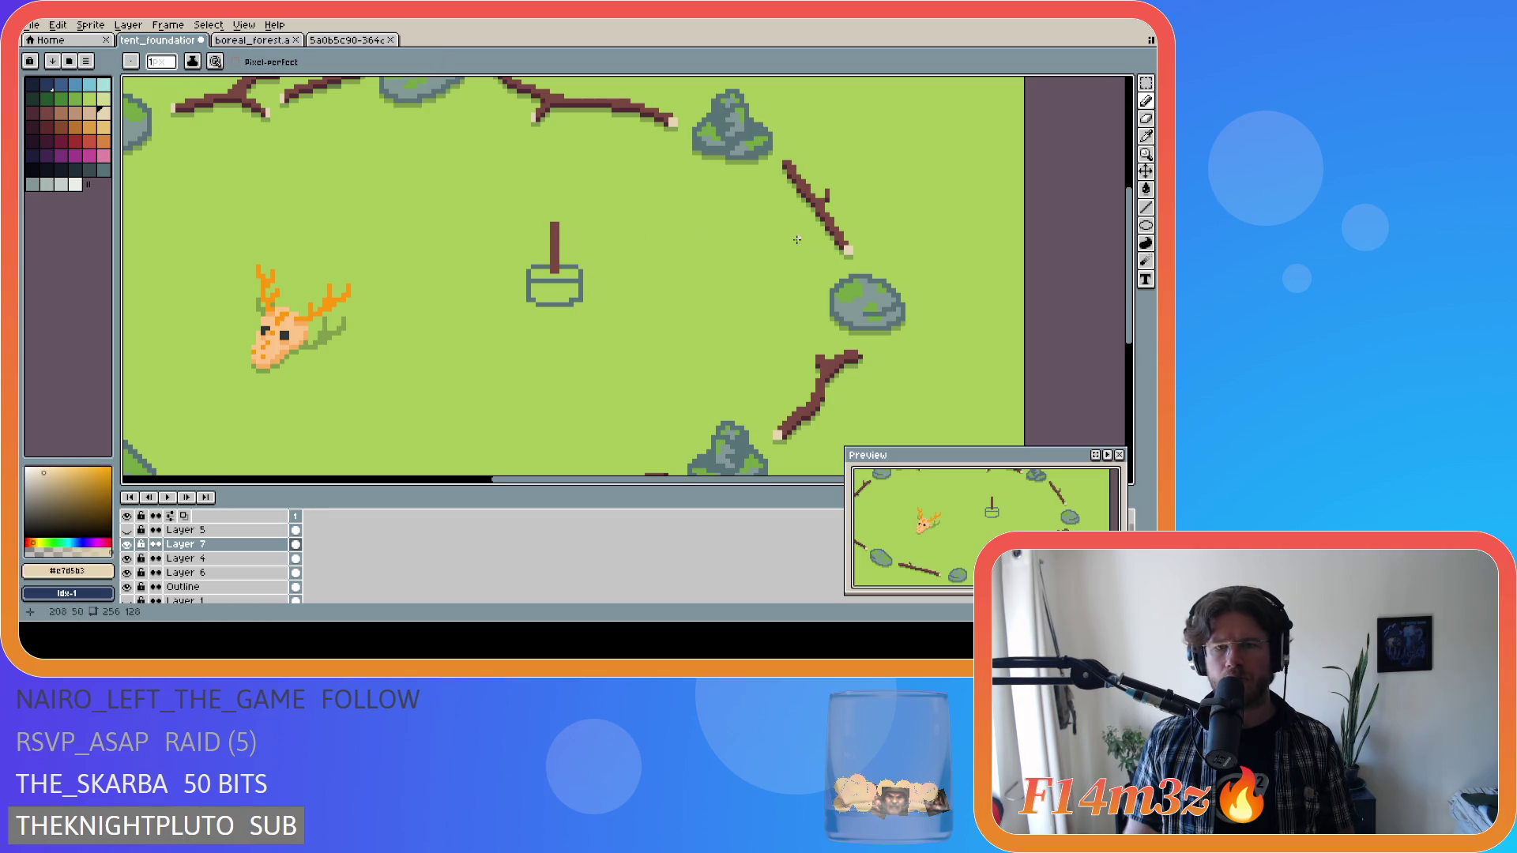
{"action": "left_click", "coordinate": [554, 226]}
{"action": "key", "text": "v"}
{"action": "key", "text": "b"}
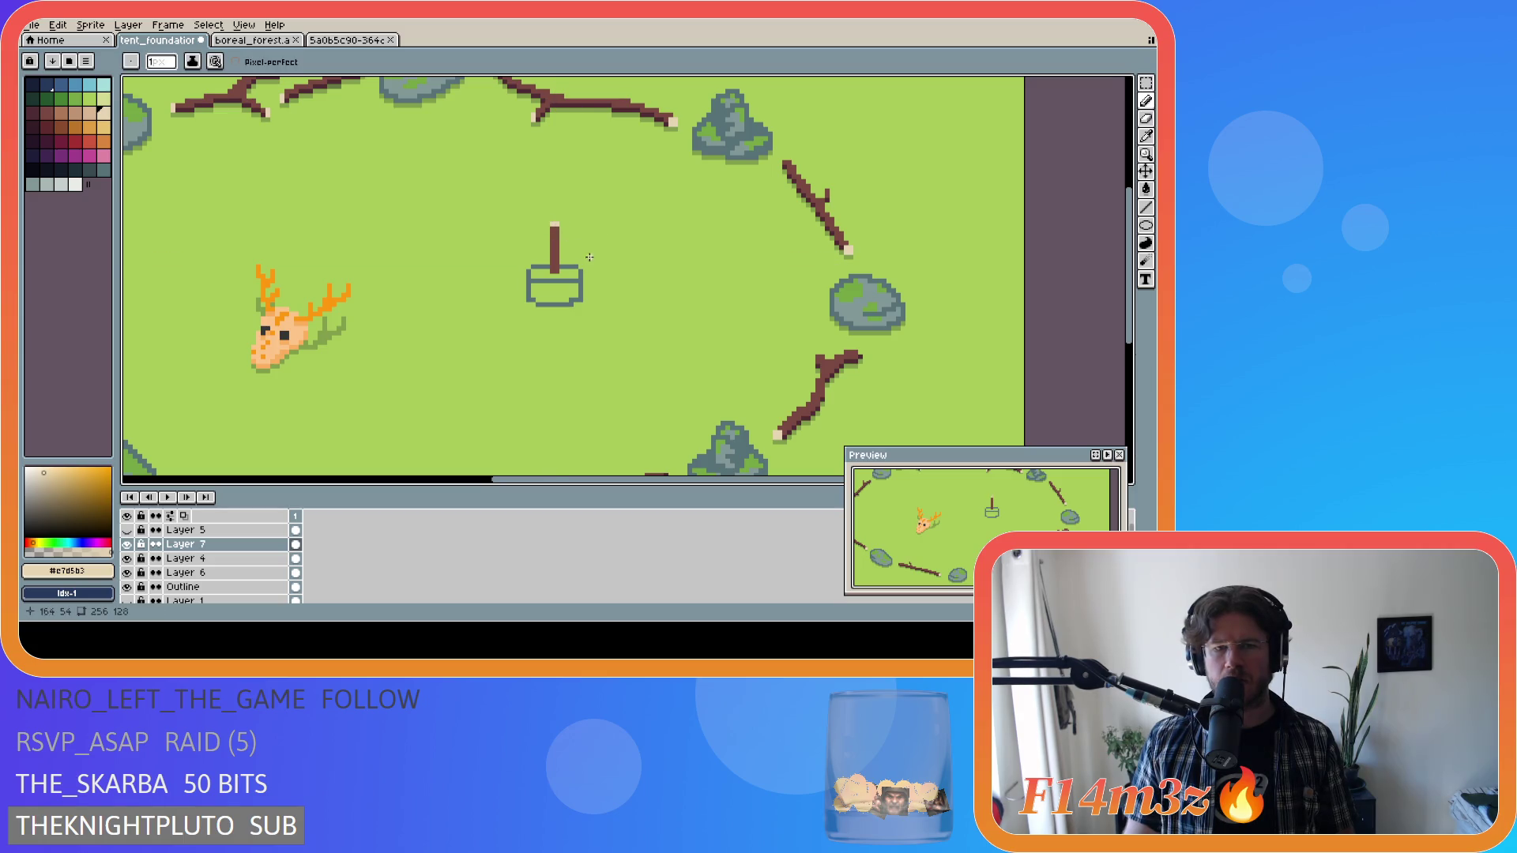
{"action": "key", "text": "ctrl+s"}
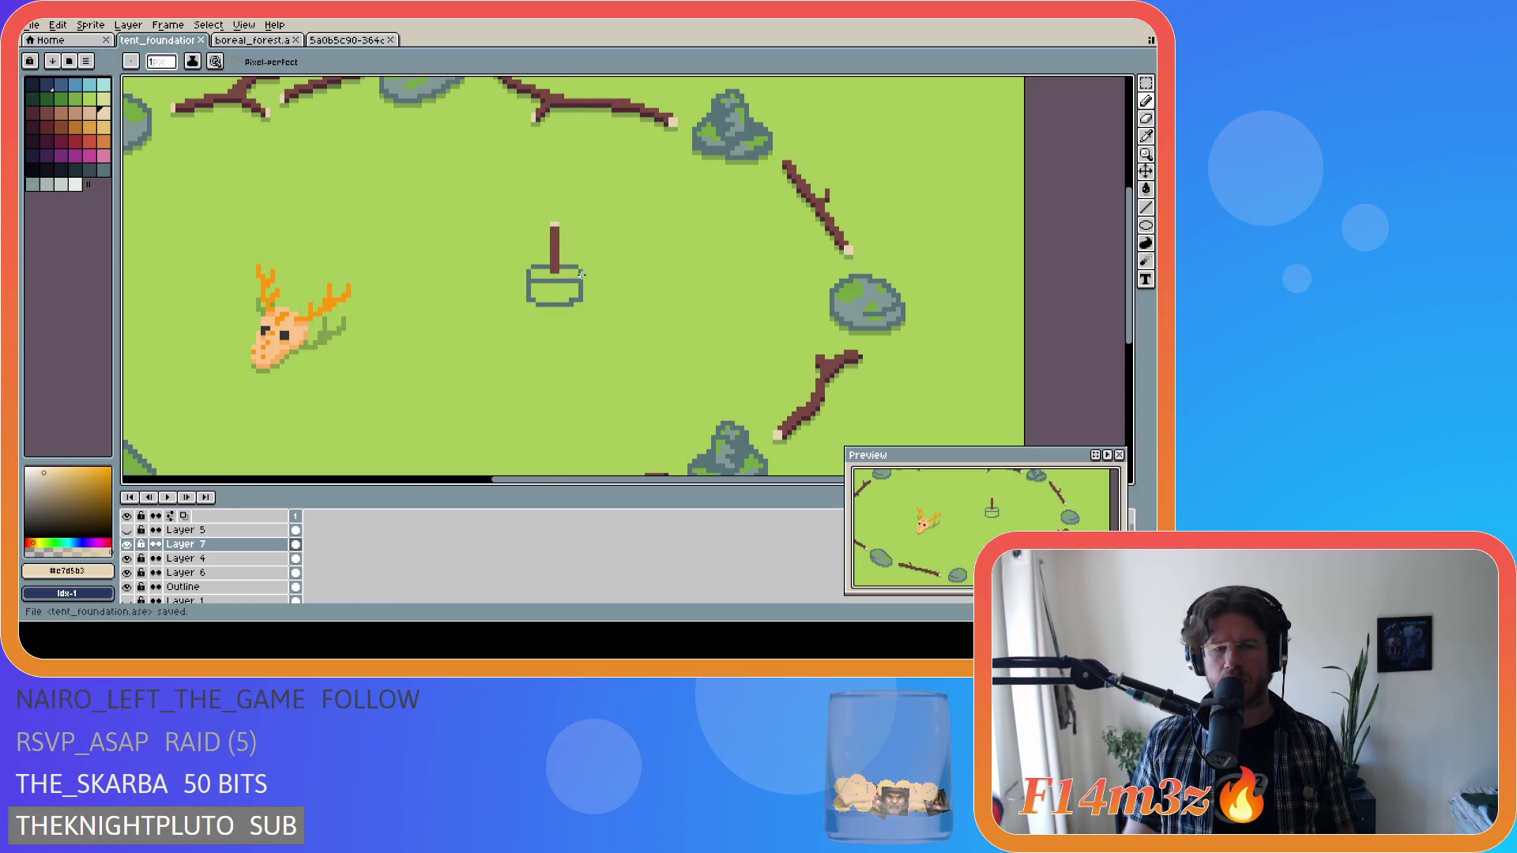
Fill the tent base interior with the rock's grey-blue using the Paint Bucket.
{"action": "key", "text": "i"}
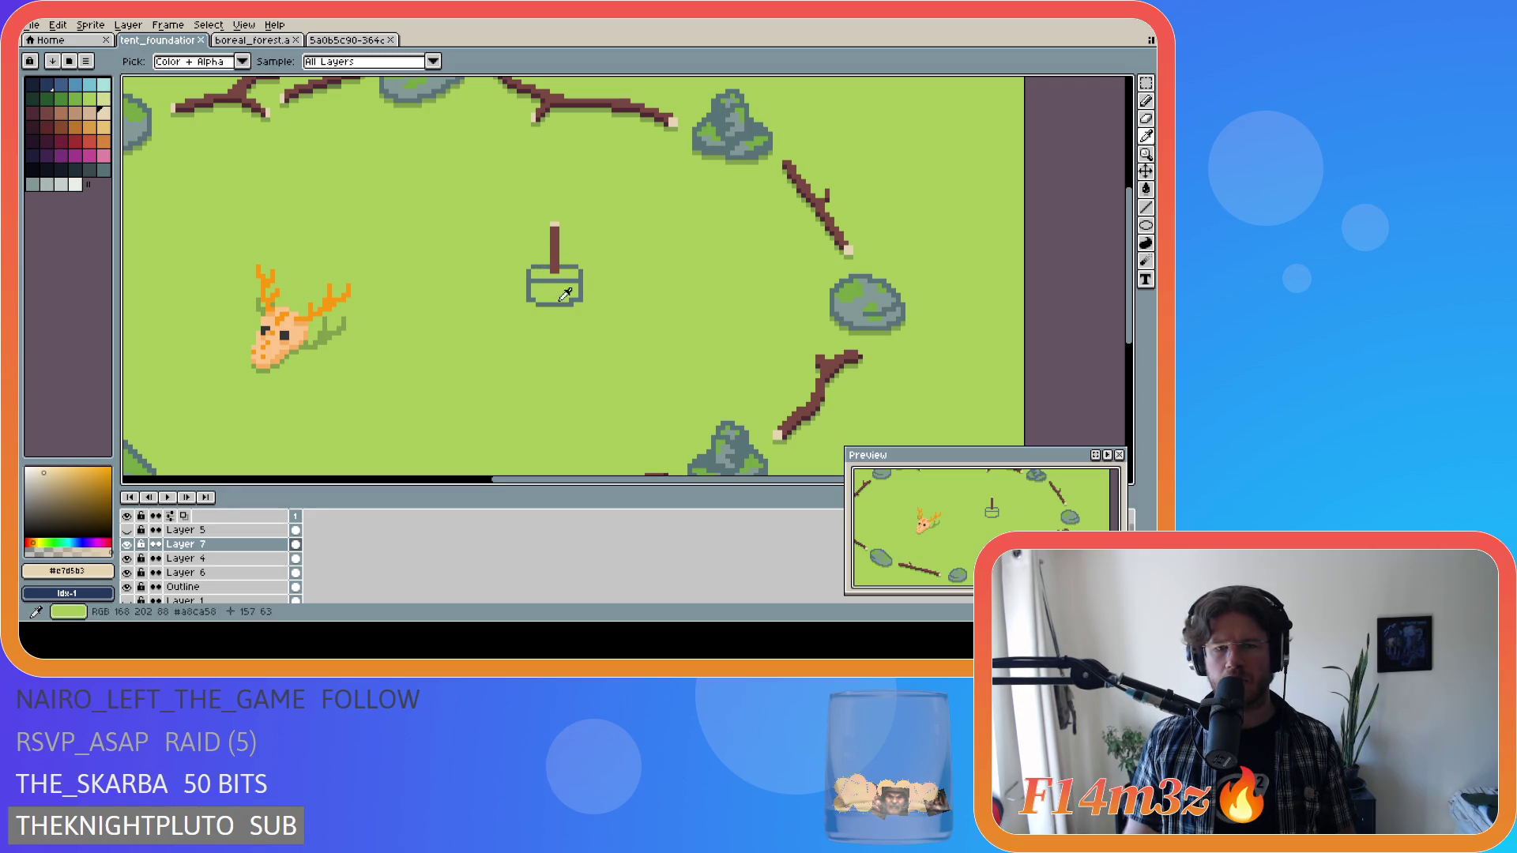
{"action": "left_click", "coordinate": [731, 461]}
{"action": "key", "text": "g"}
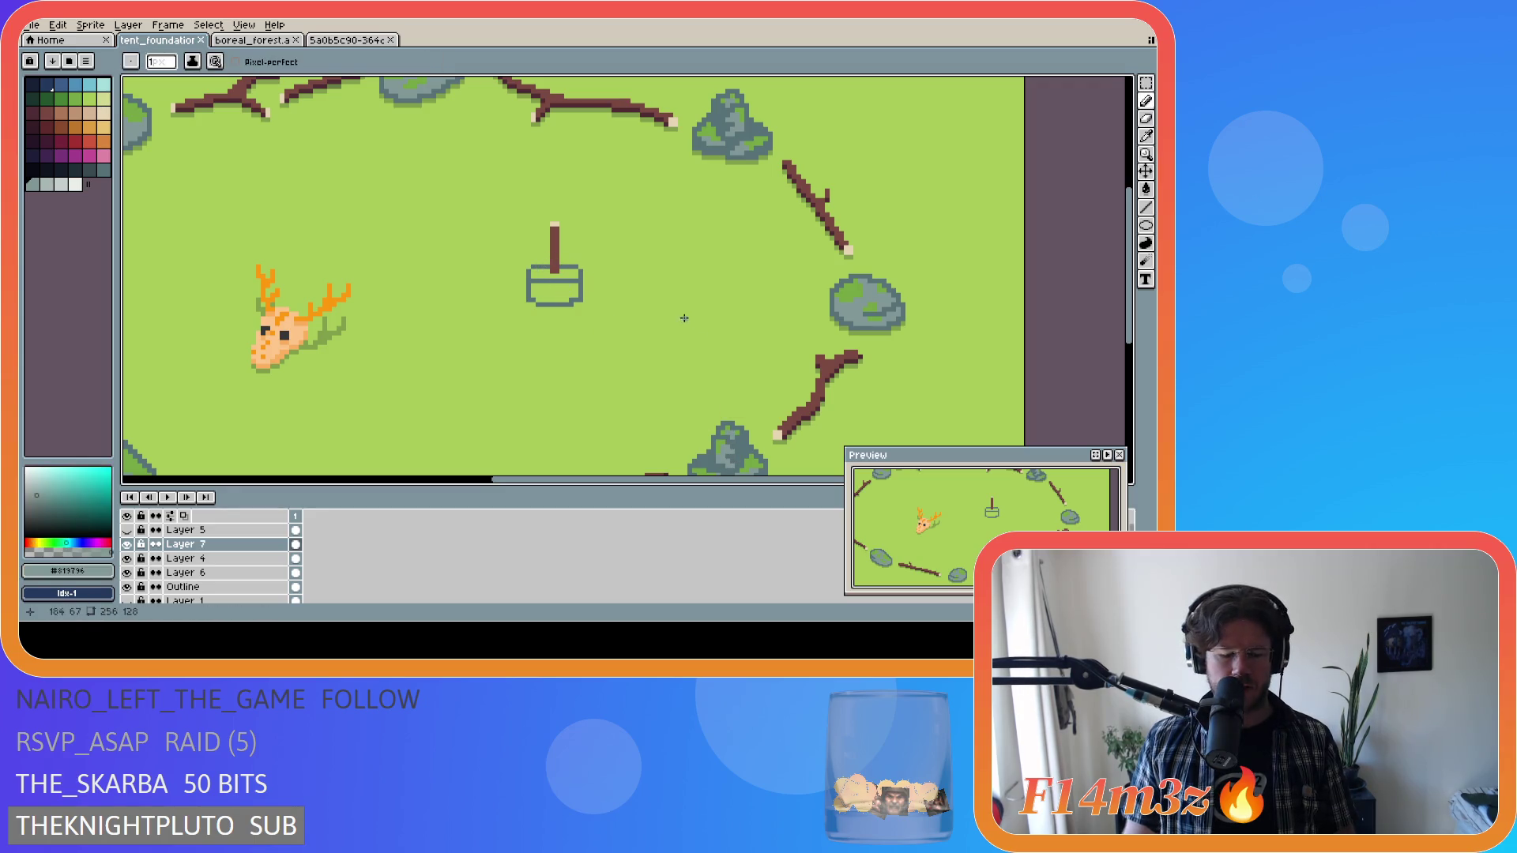
{"action": "left_click", "coordinate": [541, 288]}
{"action": "left_click", "coordinate": [542, 271]}
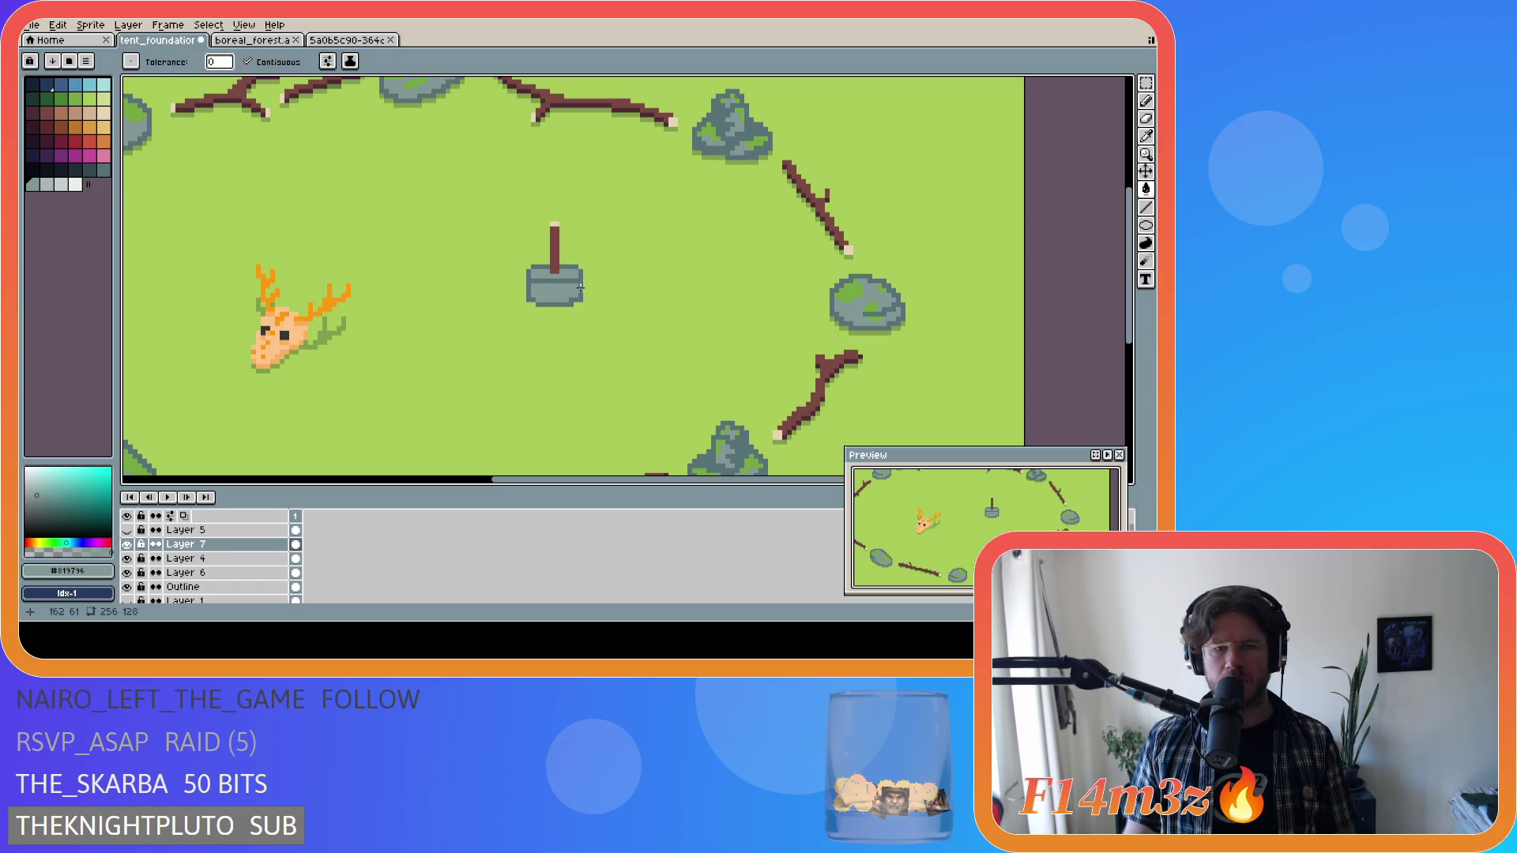
{"action": "left_click", "coordinate": [532, 279], "text": "alt"}
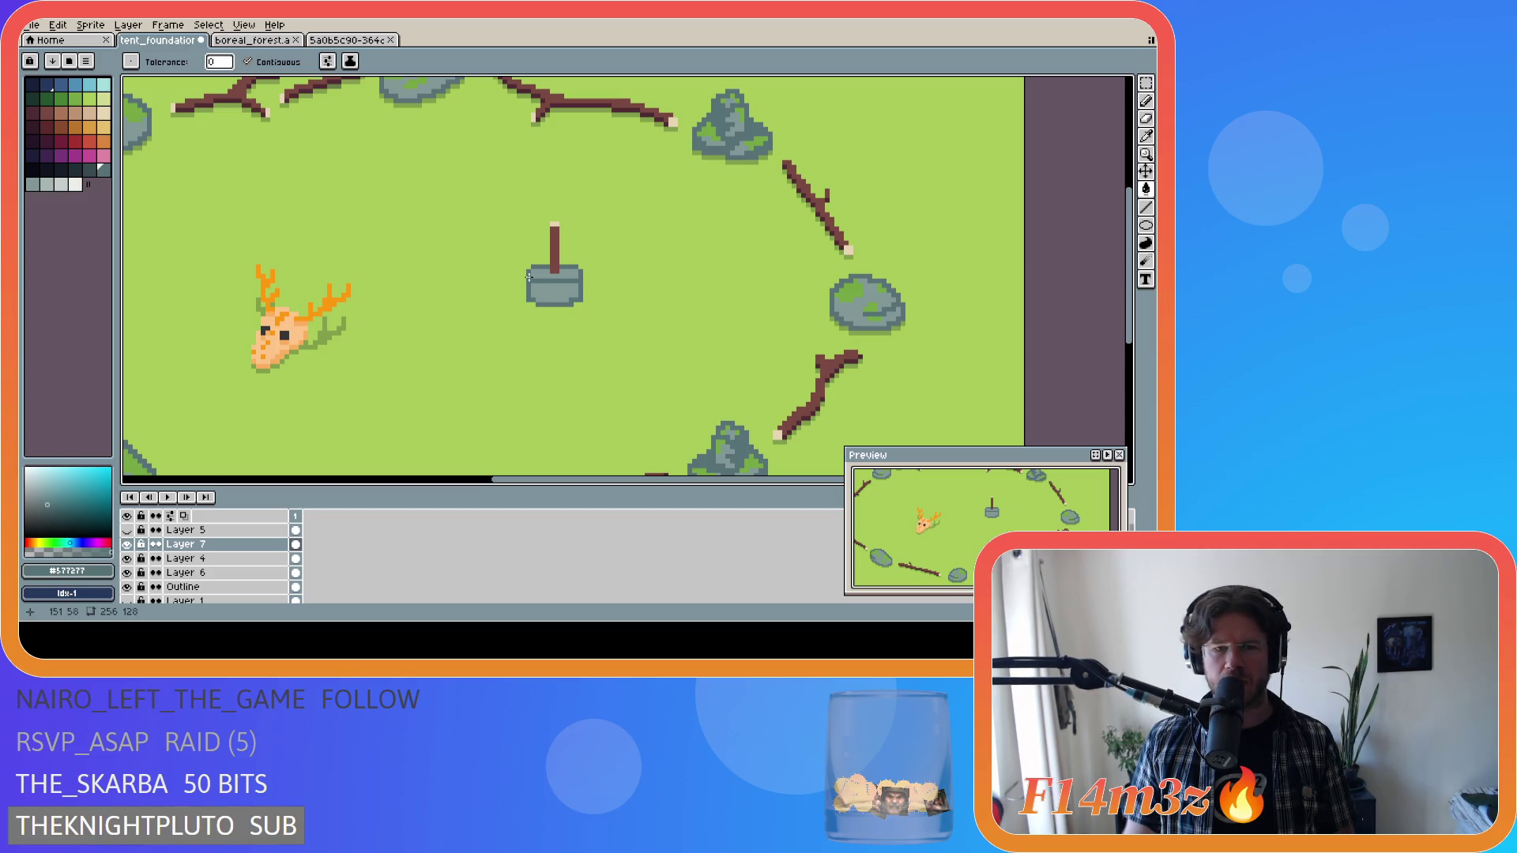
{"action": "key", "text": "b"}
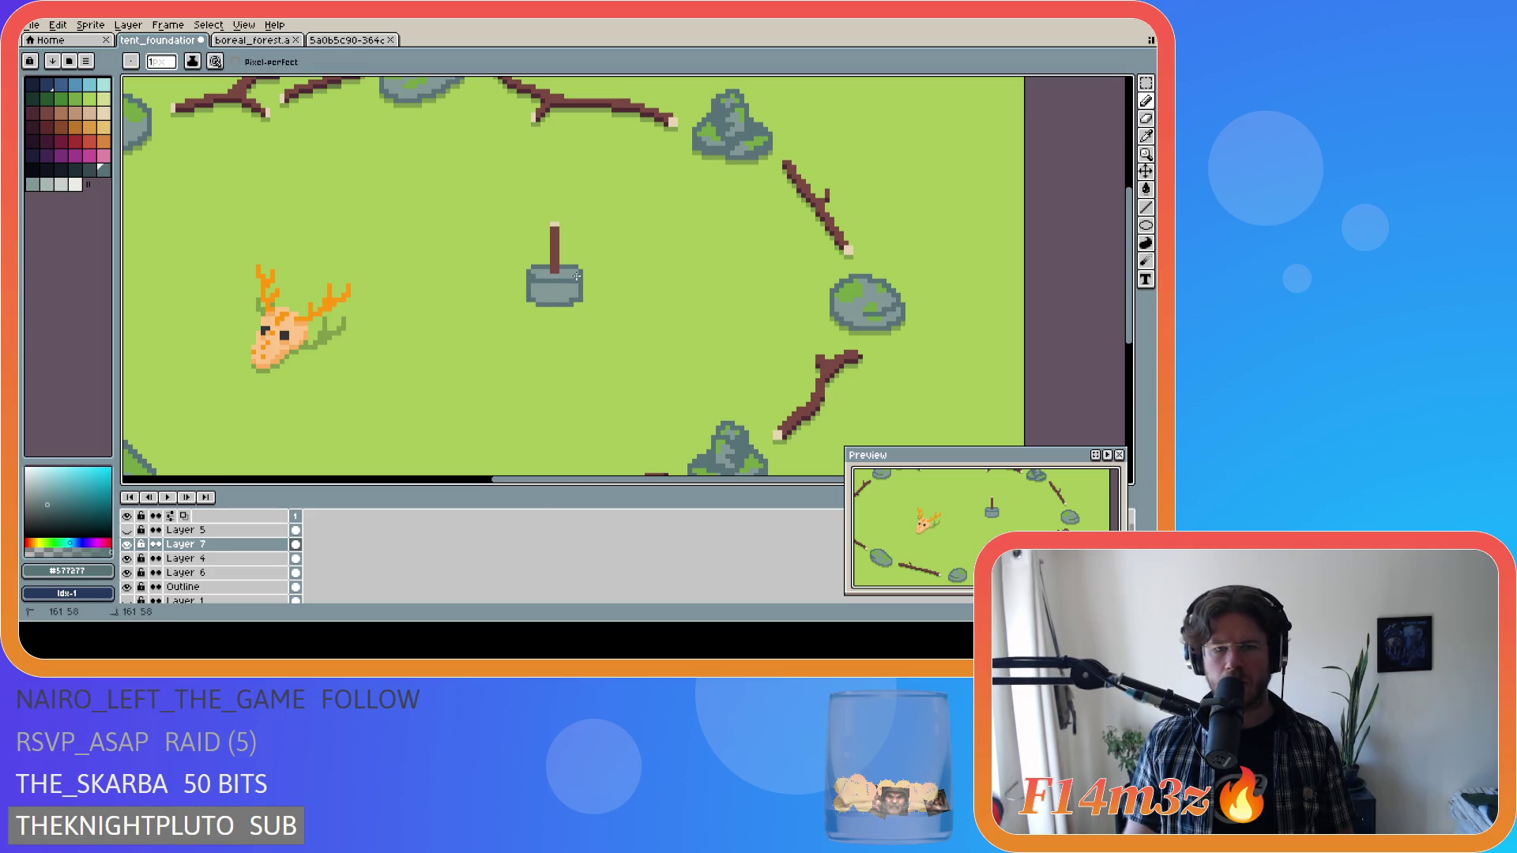
Check the tent layer's bounds and placement with the Move tool.
{"action": "key", "text": "v"}
{"action": "key", "text": "b"}
{"action": "key", "text": "v"}
{"action": "key", "text": "b"}
{"action": "key", "text": "v"}
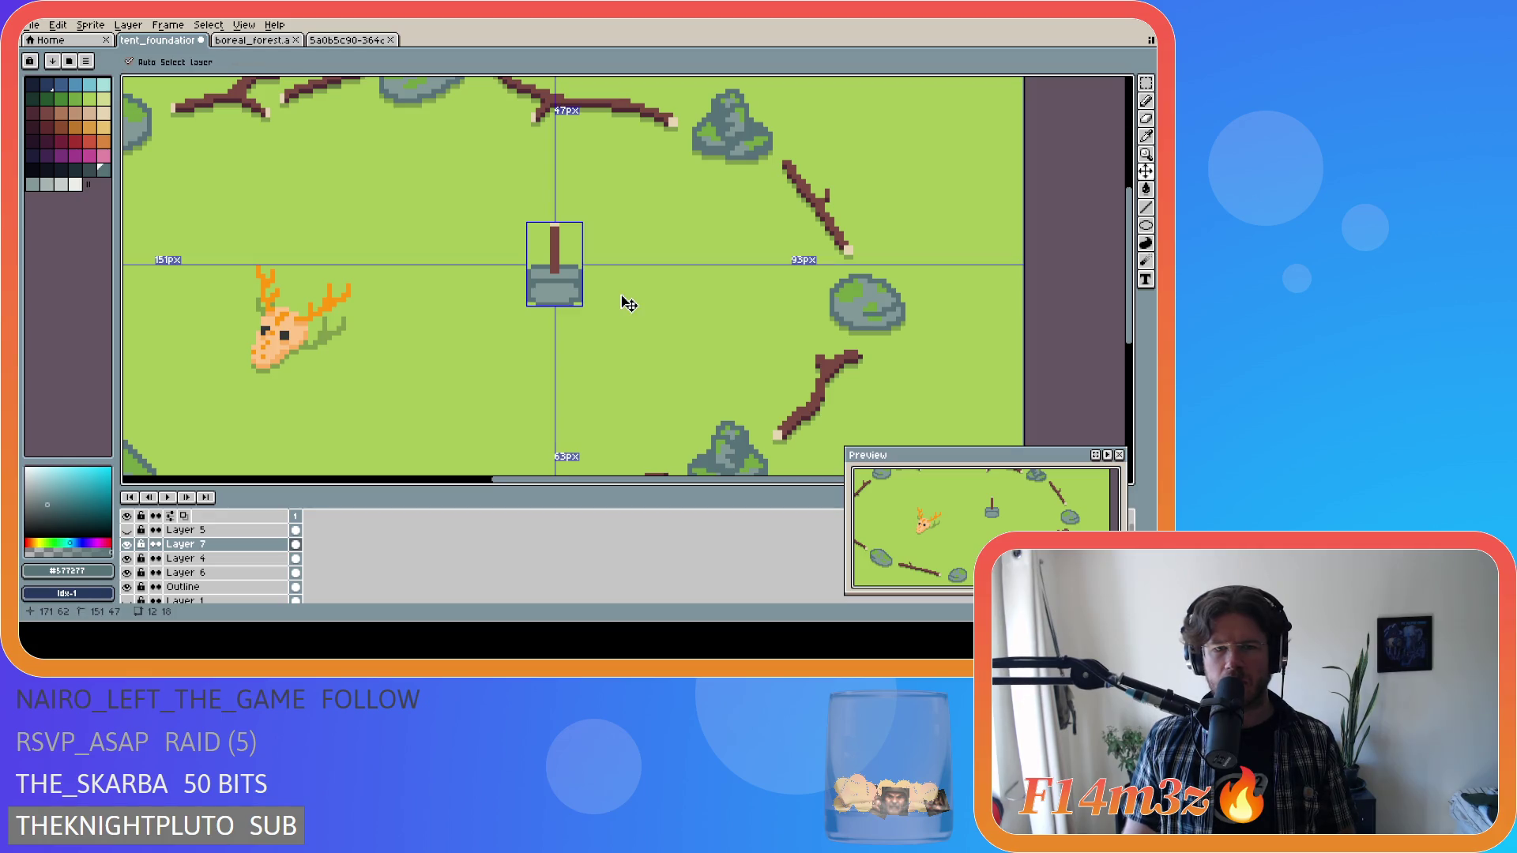
{"action": "key", "text": "b"}
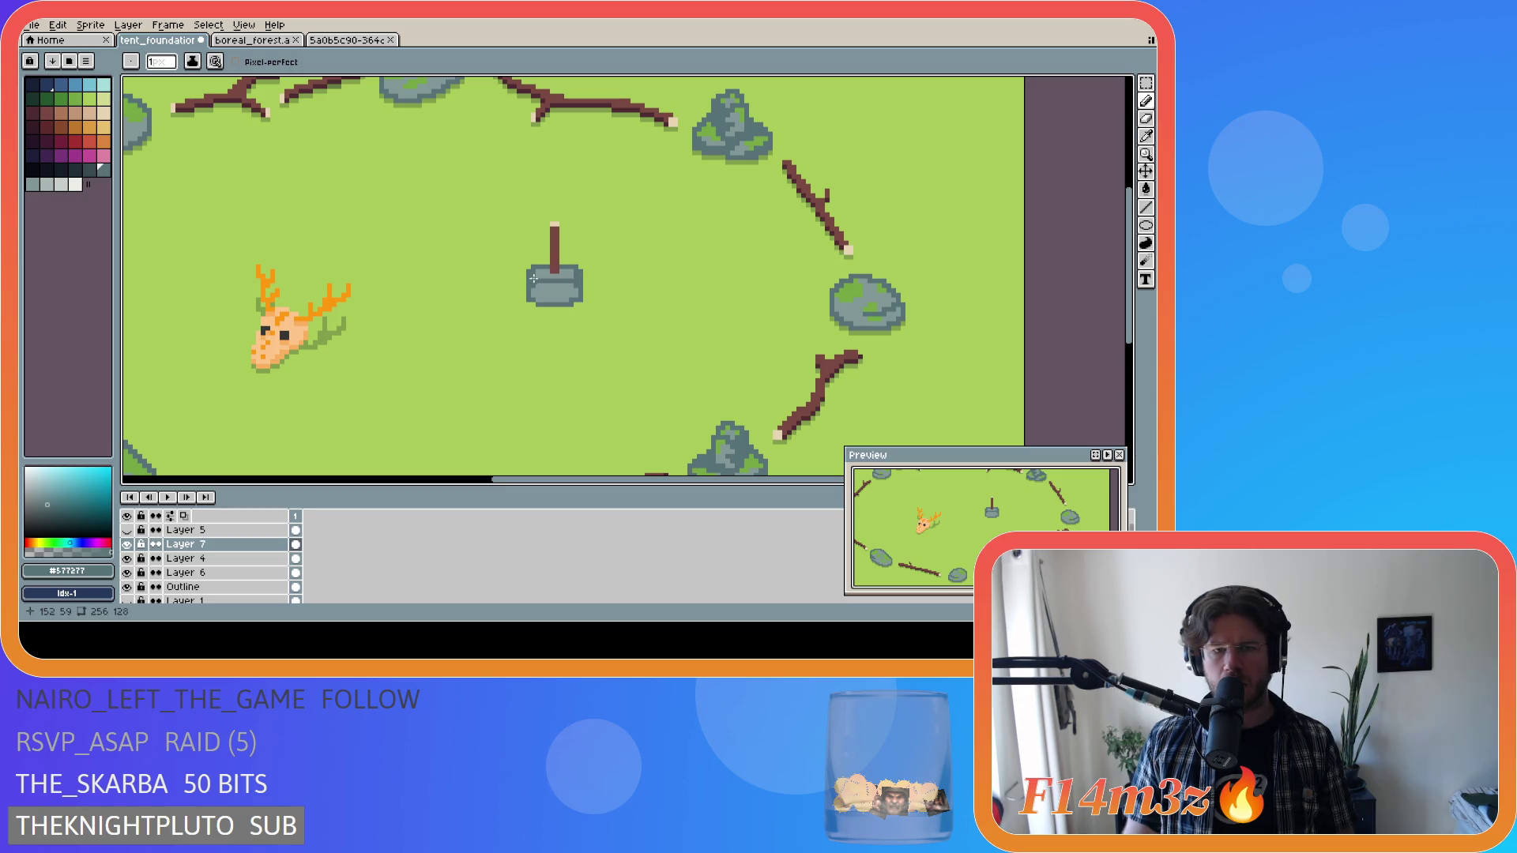
{"action": "key", "text": "v"}
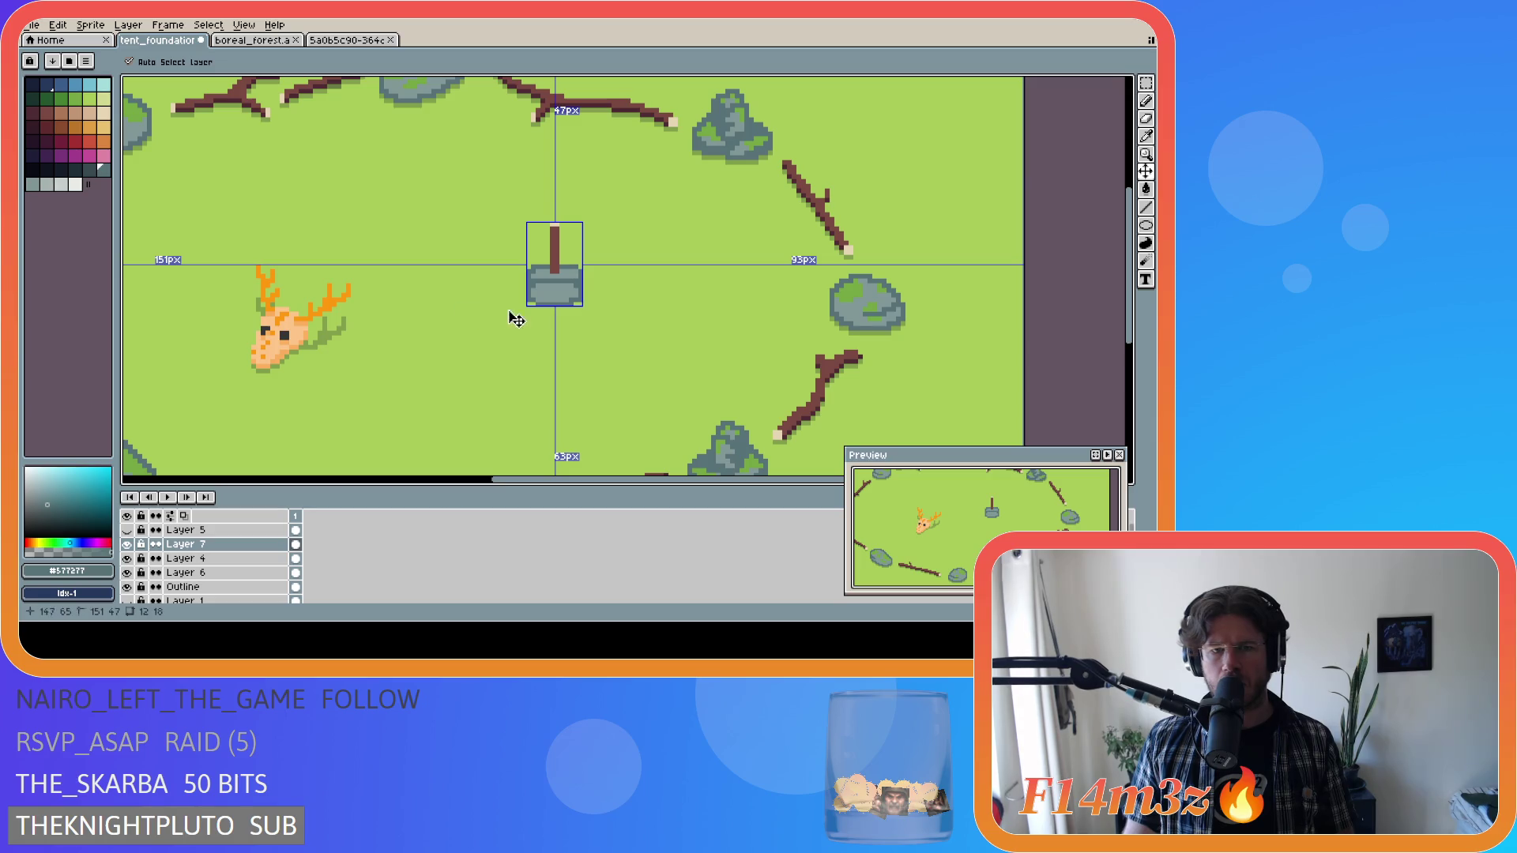
{"action": "key", "text": "b"}
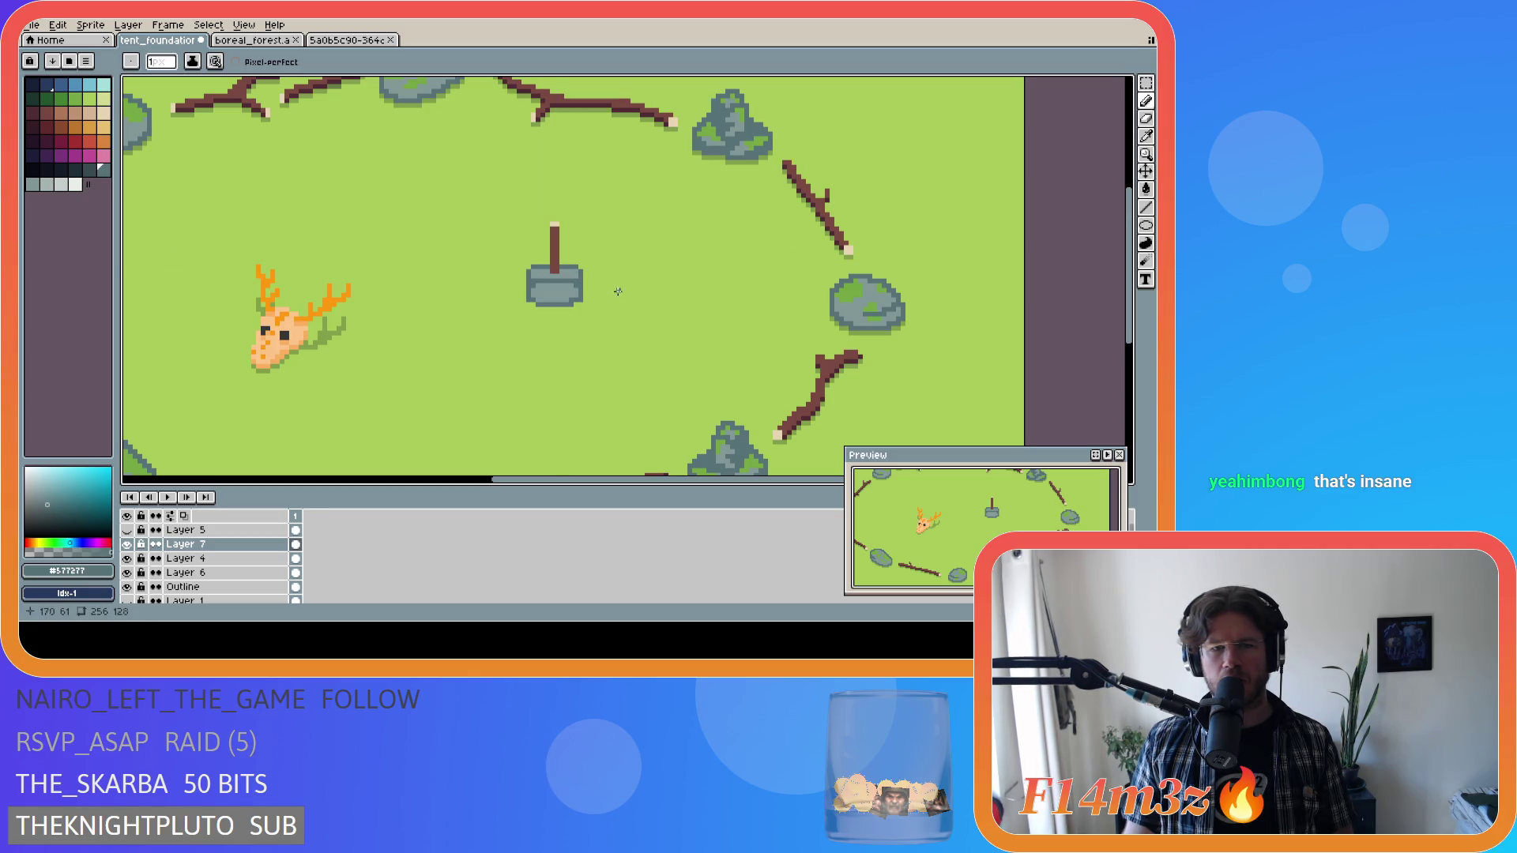
Save tent_foundation.ase with the filled tent base and pole.
{"action": "key", "text": "ctrl+s"}
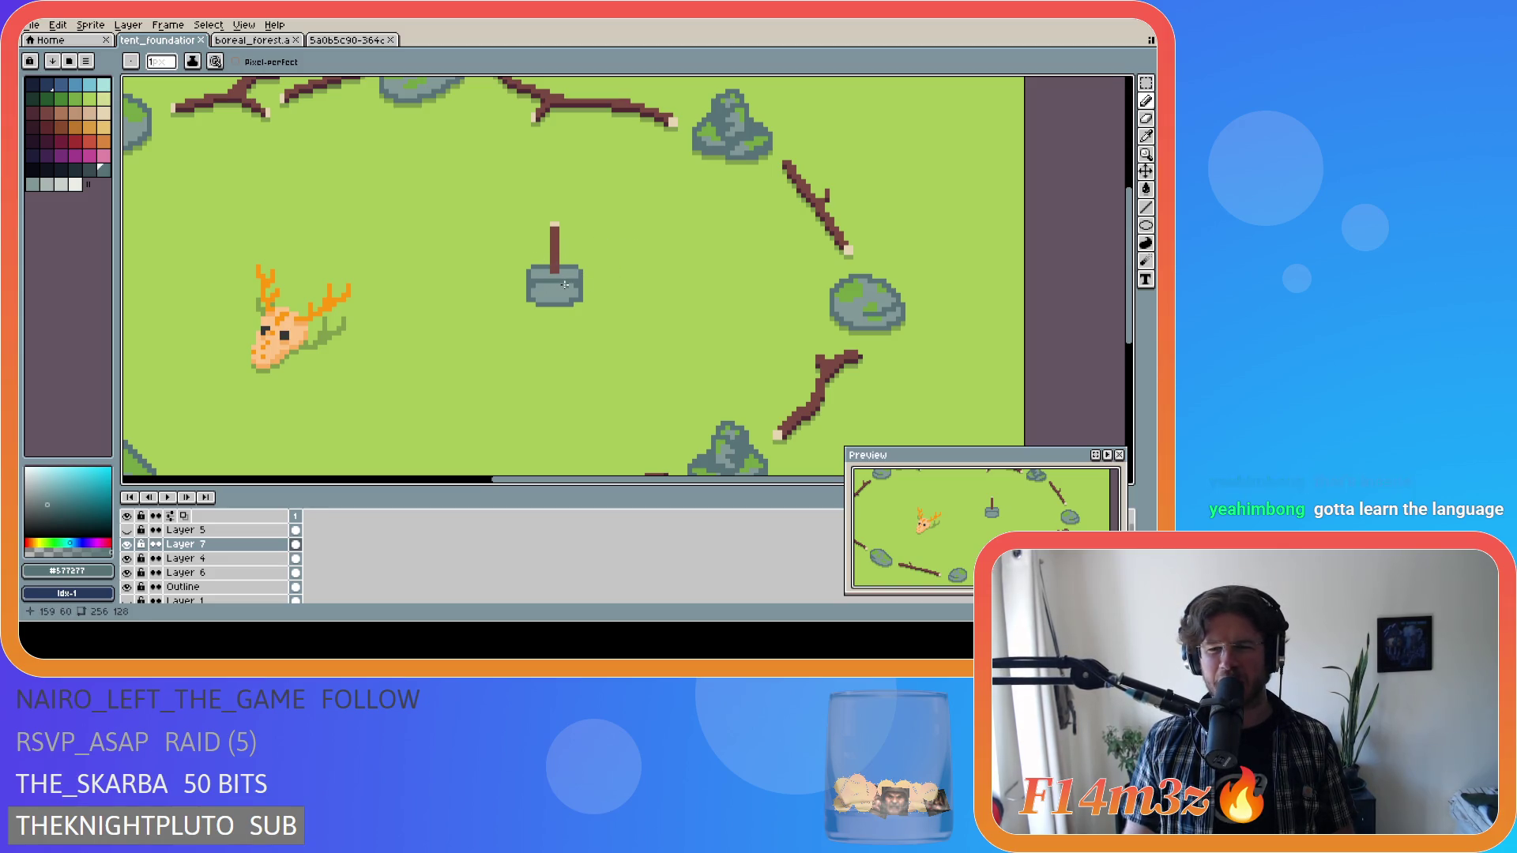
{"action": "scroll", "coordinate": [565, 284], "scroll_direction": "down", "scroll_amount": 1}
{"action": "scroll", "coordinate": [565, 285], "scroll_direction": "up", "scroll_amount": 1}
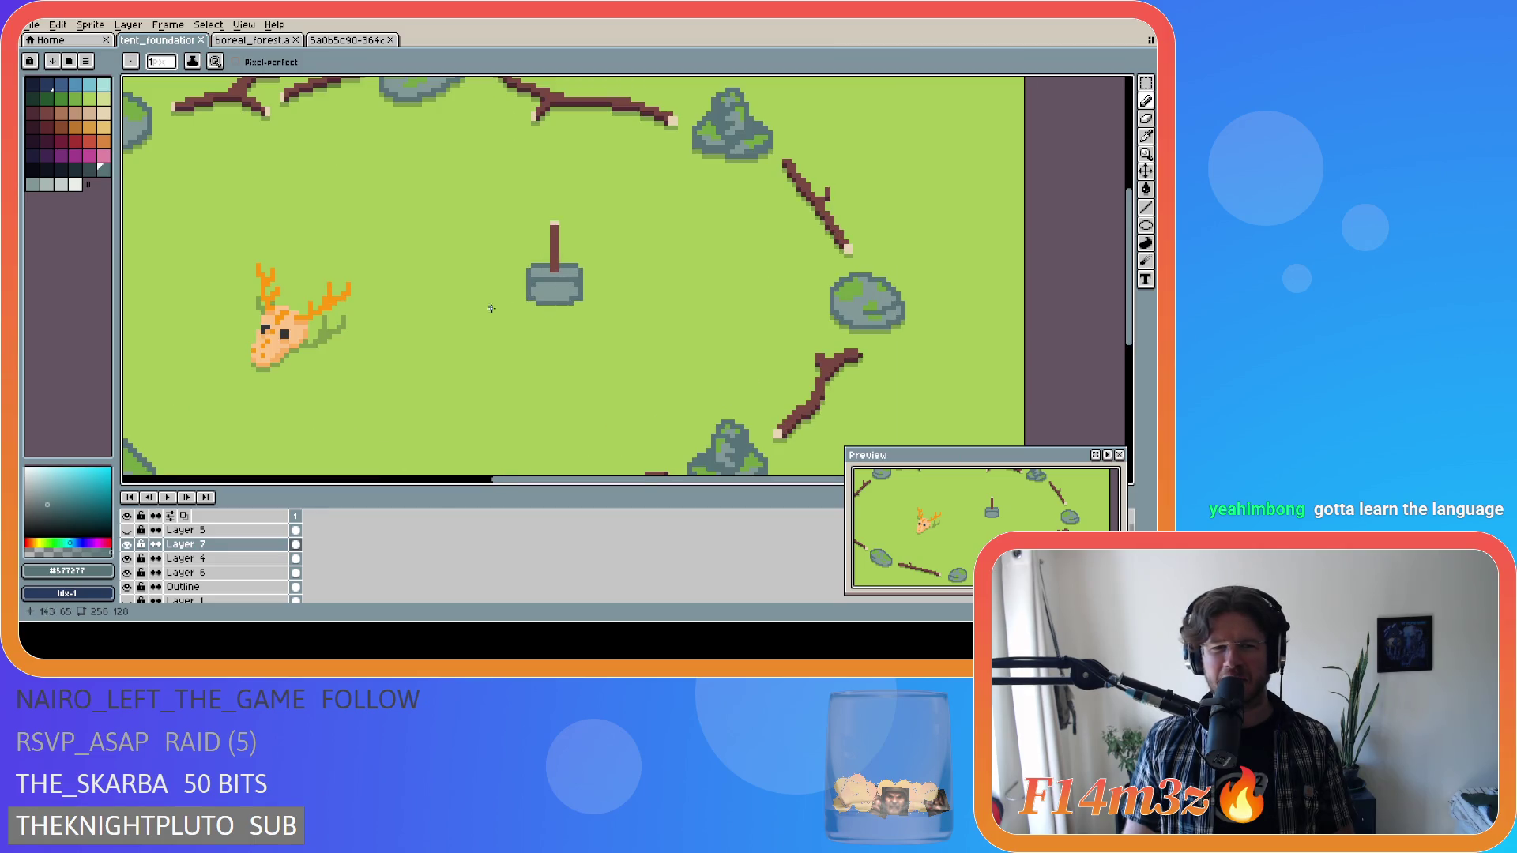
{"action": "scroll", "coordinate": [147, 588], "scroll_direction": "down", "scroll_amount": 2}
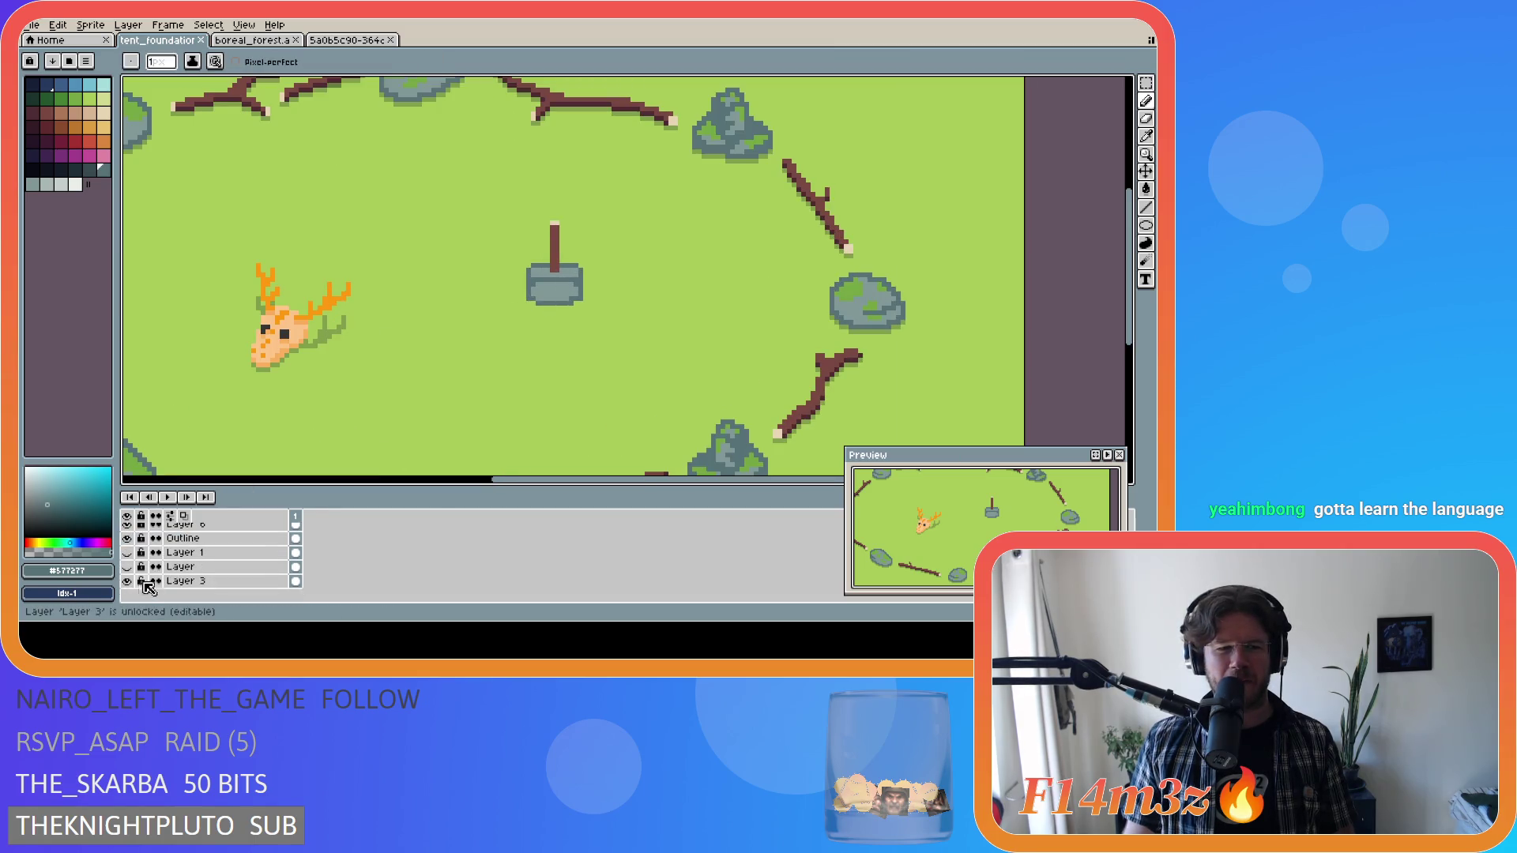
Hide Layer 3 to view the tent alone and draw a dark row under its base.
{"action": "left_click", "coordinate": [126, 581]}
{"action": "scroll", "coordinate": [345, 325], "scroll_direction": "up", "scroll_amount": 1}
{"action": "left_click", "coordinate": [345, 325], "text": "alt"}
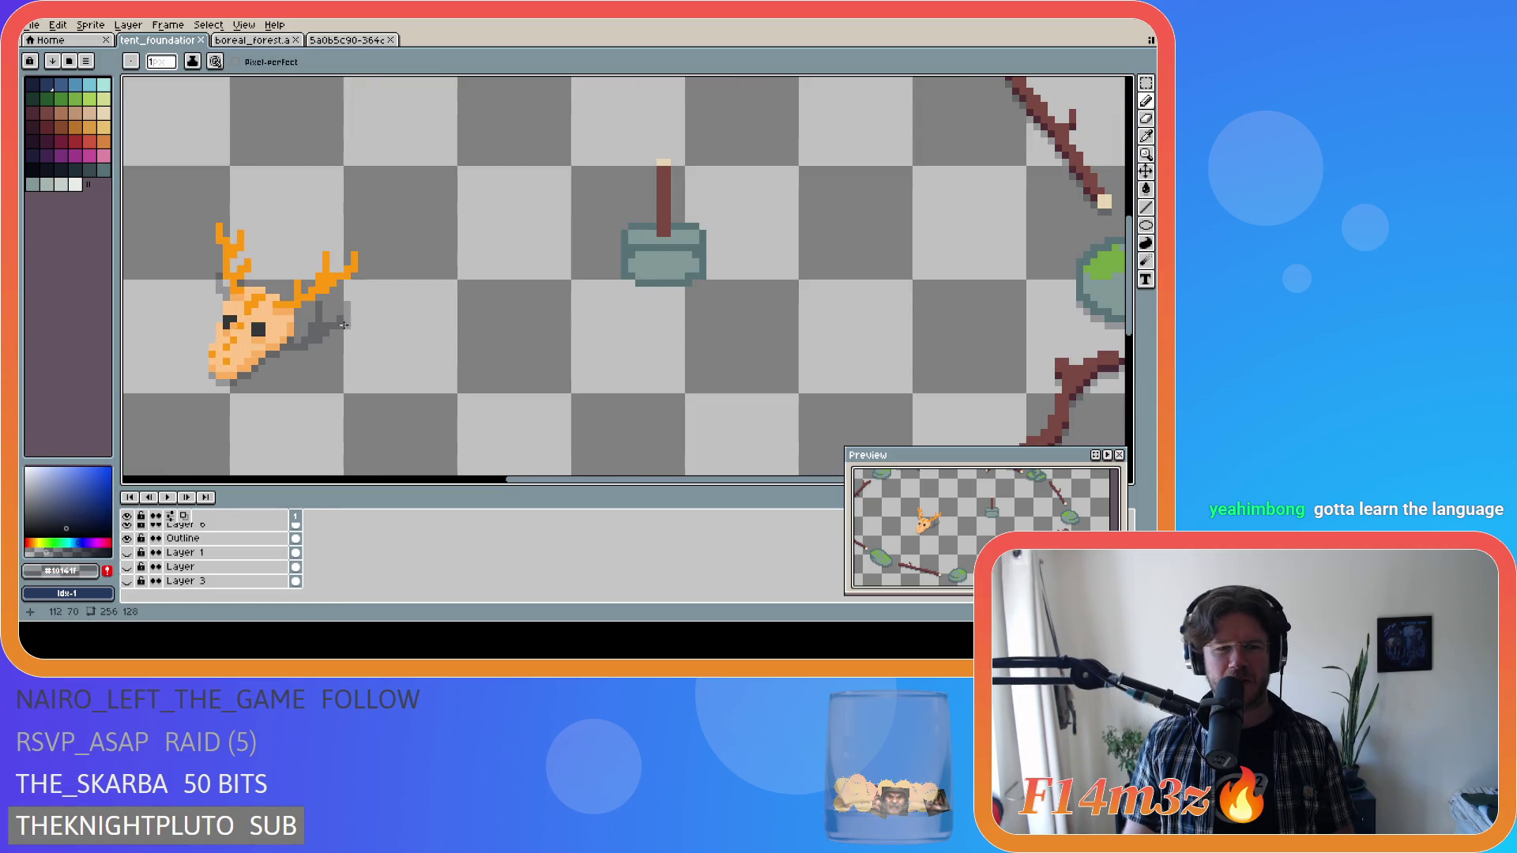
{"action": "left_click_drag", "start_coordinate": [635, 289], "coordinate": [667, 289]}
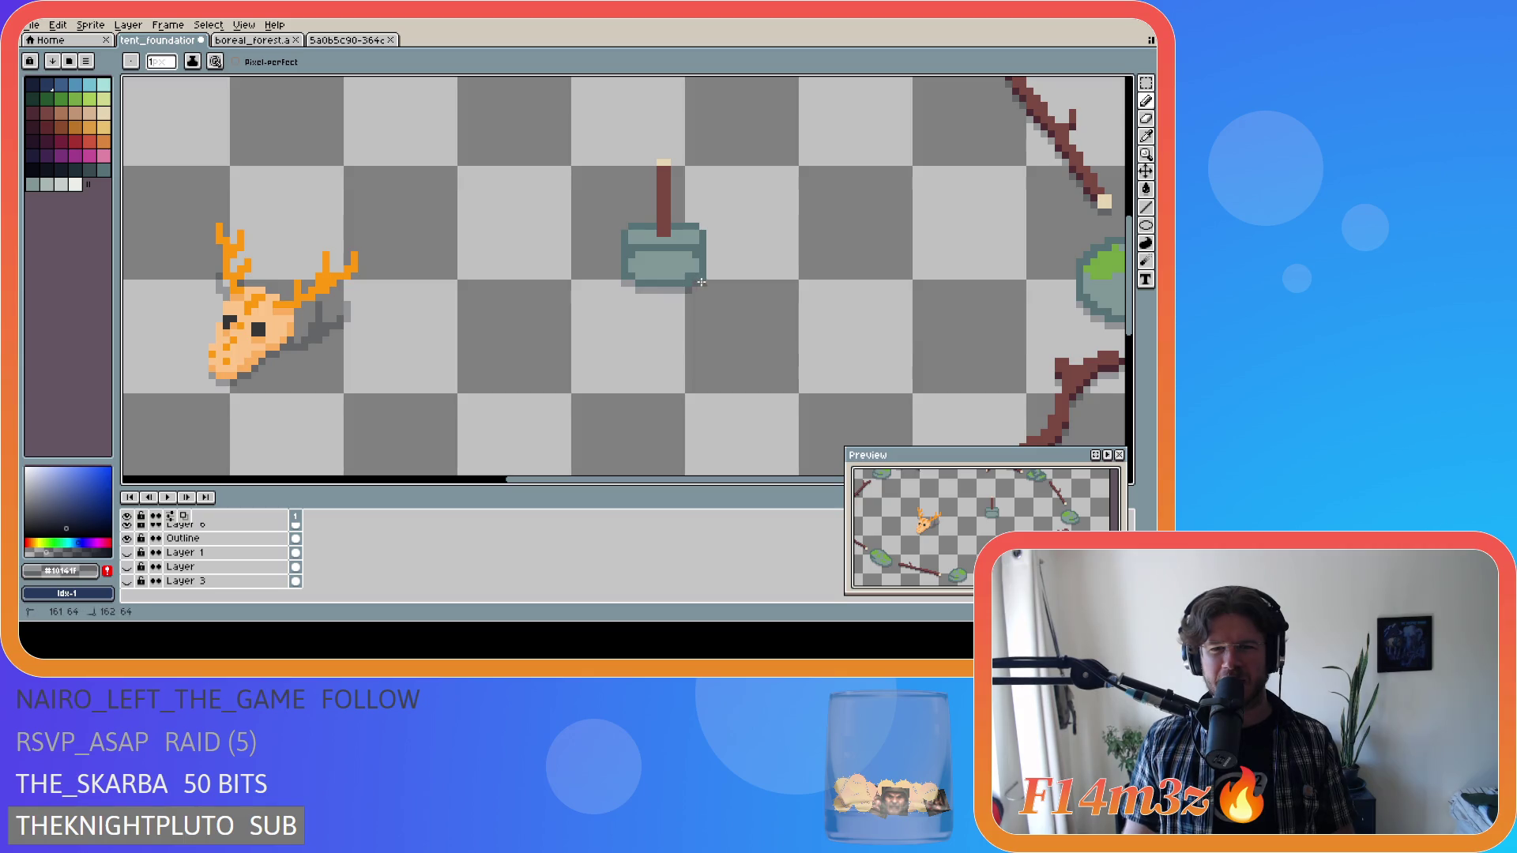
{"action": "scroll", "coordinate": [759, 304], "scroll_direction": "down", "scroll_amount": 1}
{"action": "scroll", "coordinate": [760, 305], "scroll_direction": "down", "scroll_amount": 2}
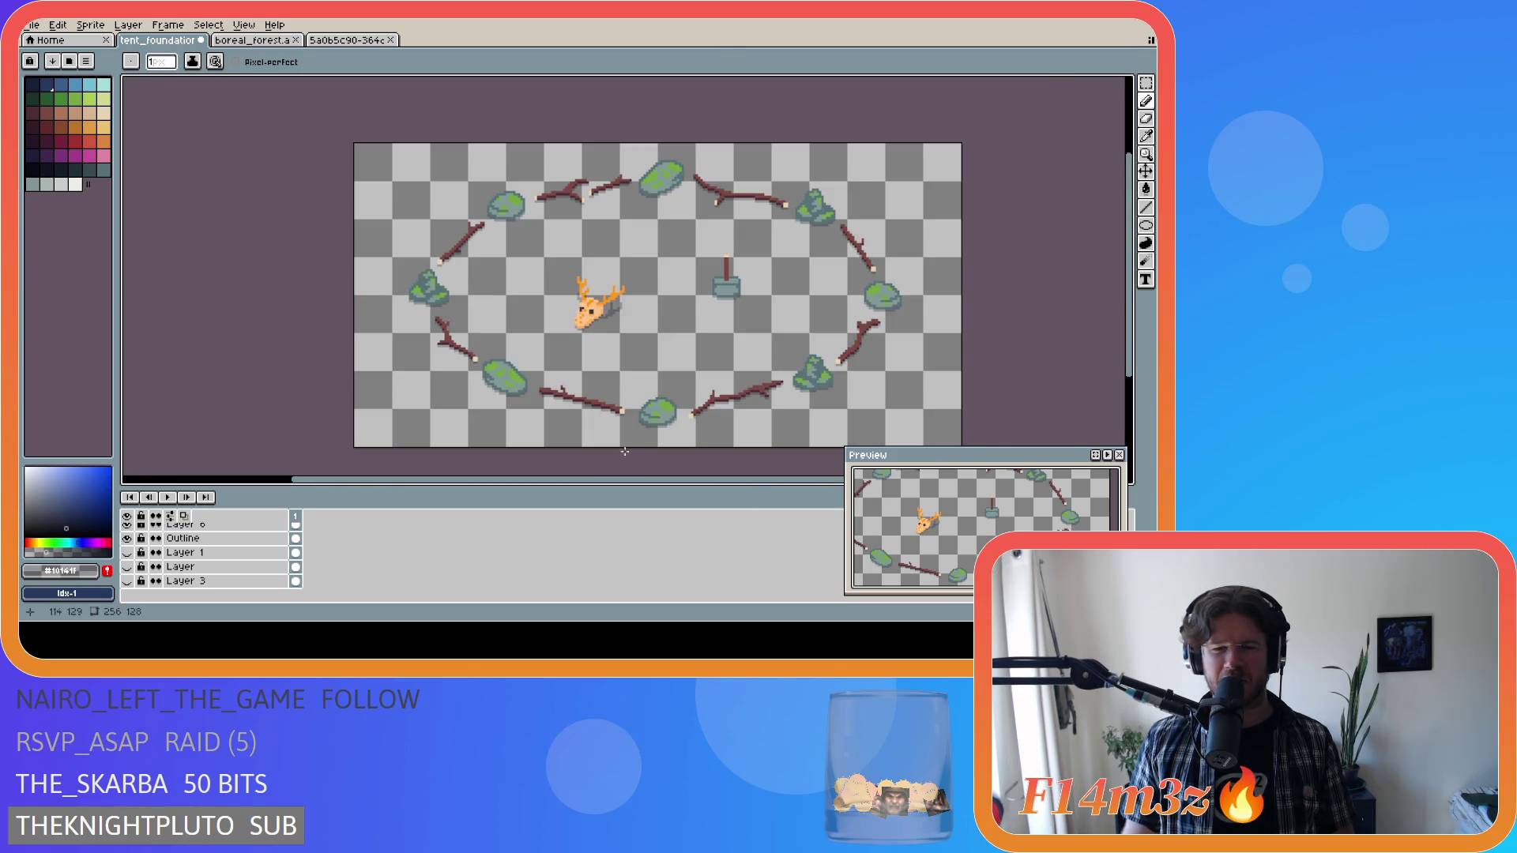
{"action": "mouse_move", "coordinate": [620, 483]}
{"action": "left_mouse_down"}
{"action": "mouse_move", "coordinate": [677, 487]}
{"action": "mouse_move", "coordinate": [684, 378]}
{"action": "left_mouse_up"}
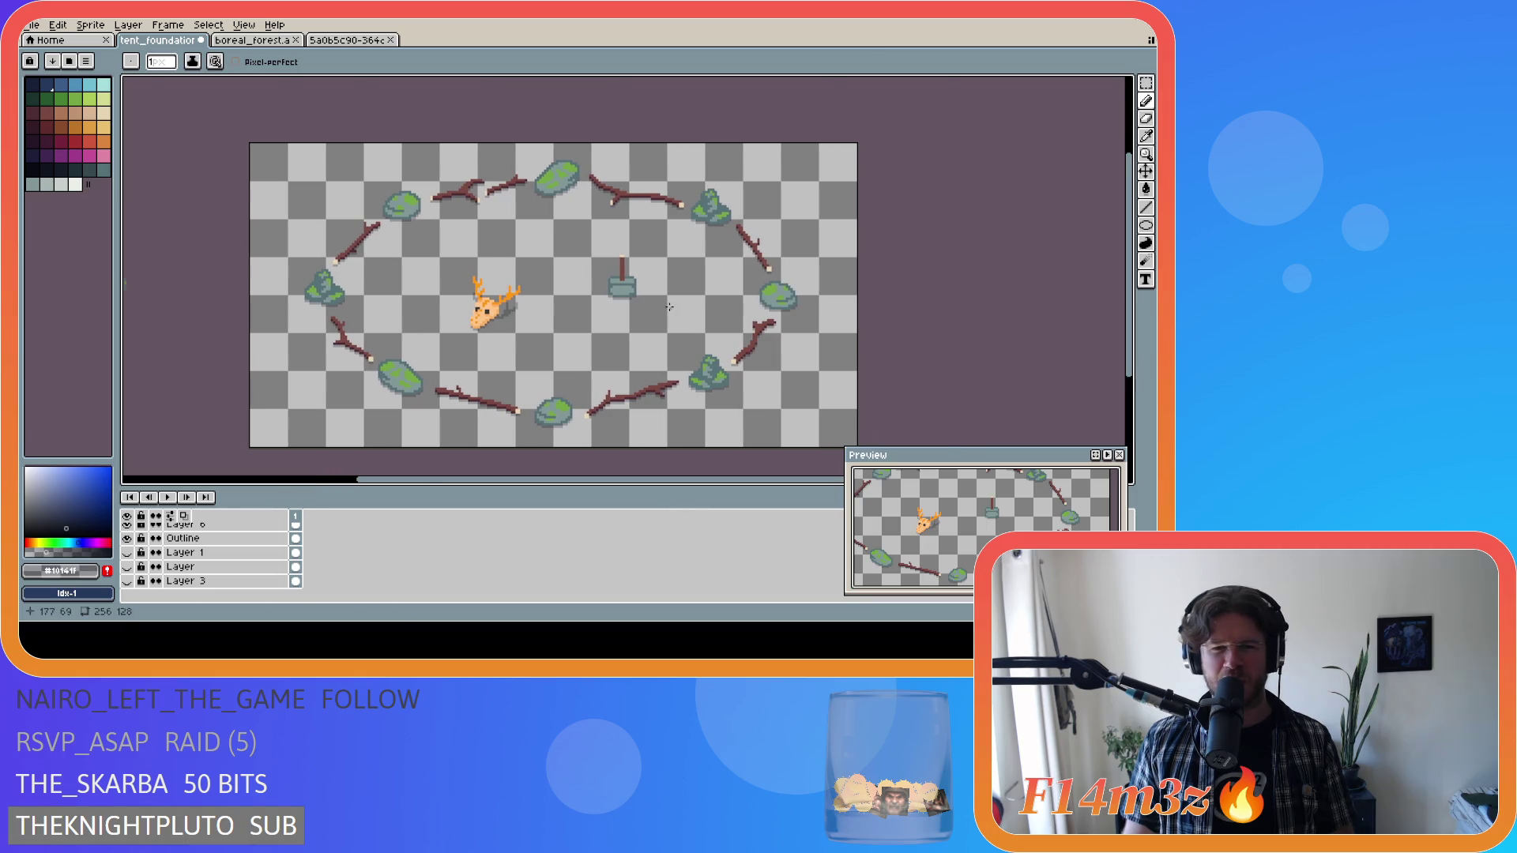
{"action": "scroll", "coordinate": [670, 306], "scroll_direction": "up", "scroll_amount": 2}
{"action": "scroll", "coordinate": [608, 296], "scroll_direction": "down", "scroll_amount": 1}
{"action": "scroll", "coordinate": [610, 296], "scroll_direction": "up", "scroll_amount": 1}
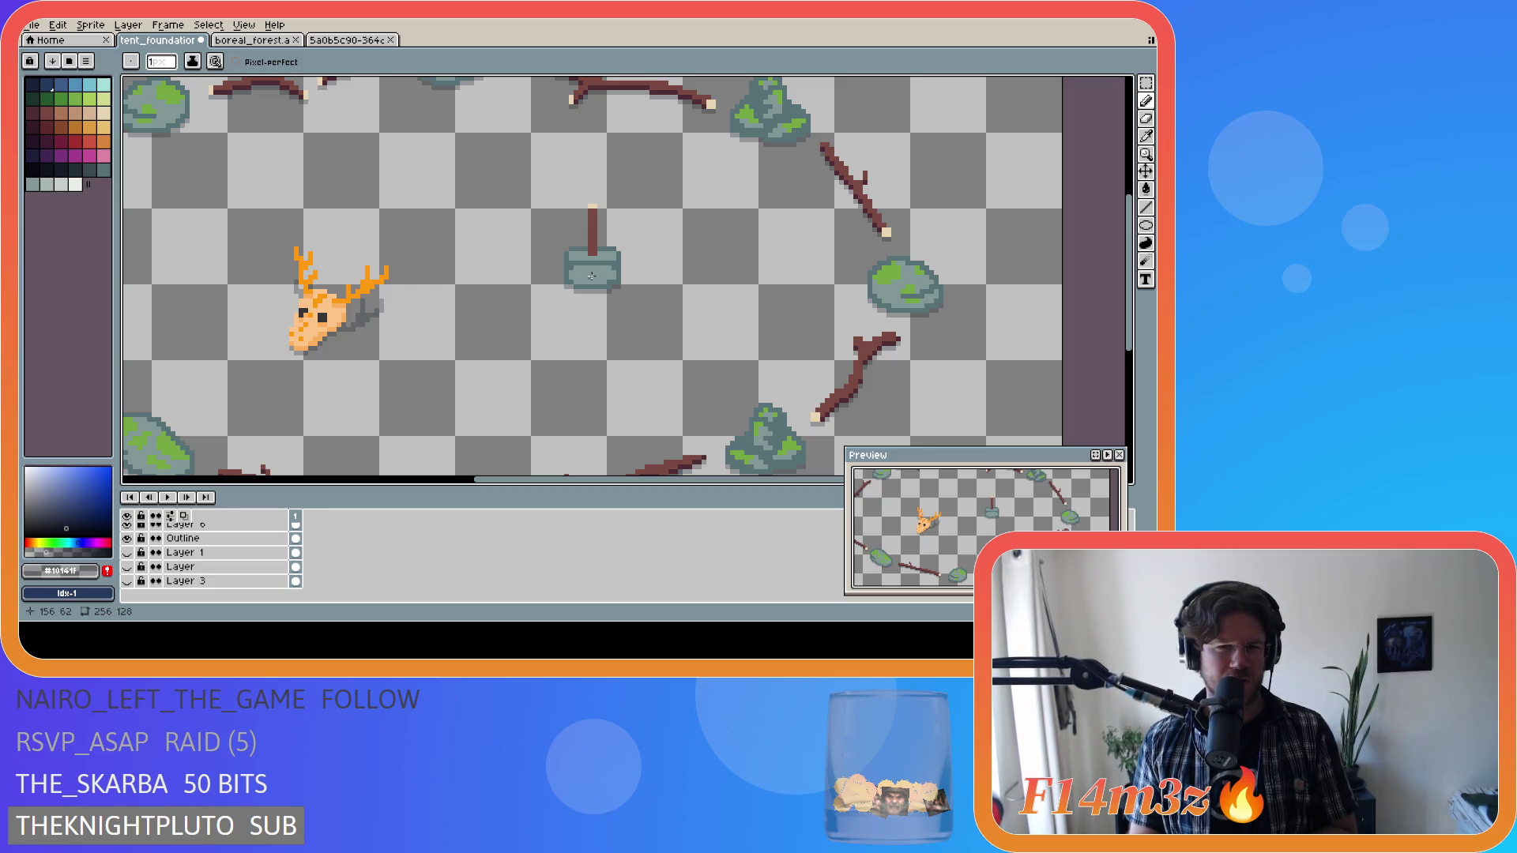
Save tent_foundation.ase and show Layer 3's green grass background again.
{"action": "key", "text": "ctrl+s"}
{"action": "scroll", "coordinate": [522, 301], "scroll_direction": "down", "scroll_amount": 2}
{"action": "scroll", "coordinate": [600, 286], "scroll_direction": "up", "scroll_amount": 3}
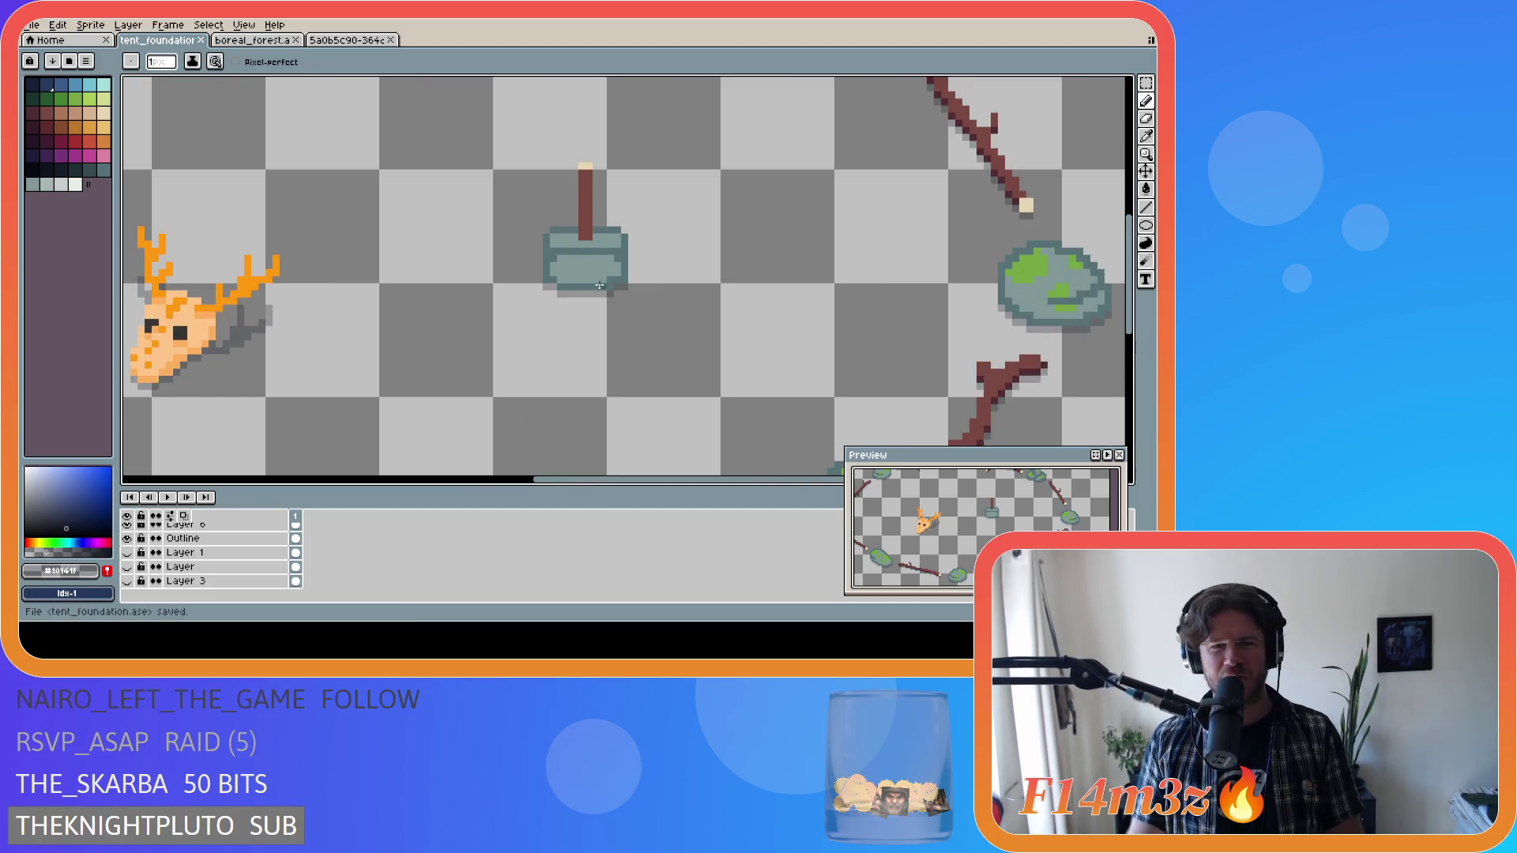
{"action": "scroll", "coordinate": [602, 276], "scroll_direction": "down", "scroll_amount": 4}
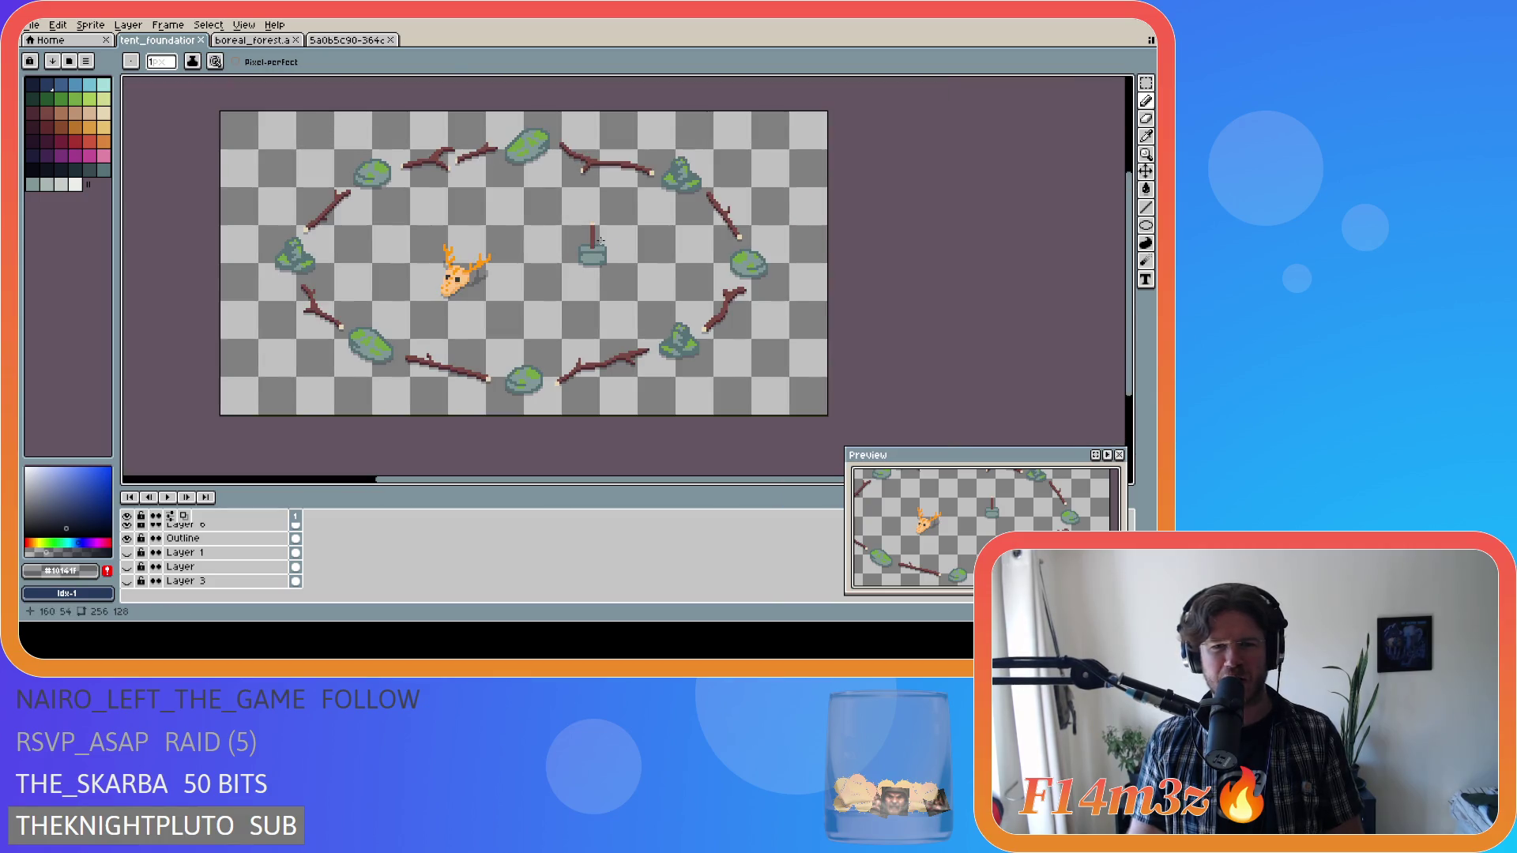
{"action": "left_click", "coordinate": [127, 581]}
{"action": "scroll", "coordinate": [472, 401], "scroll_direction": "down", "scroll_amount": 1}
{"action": "scroll", "coordinate": [482, 394], "scroll_direction": "up", "scroll_amount": 1}
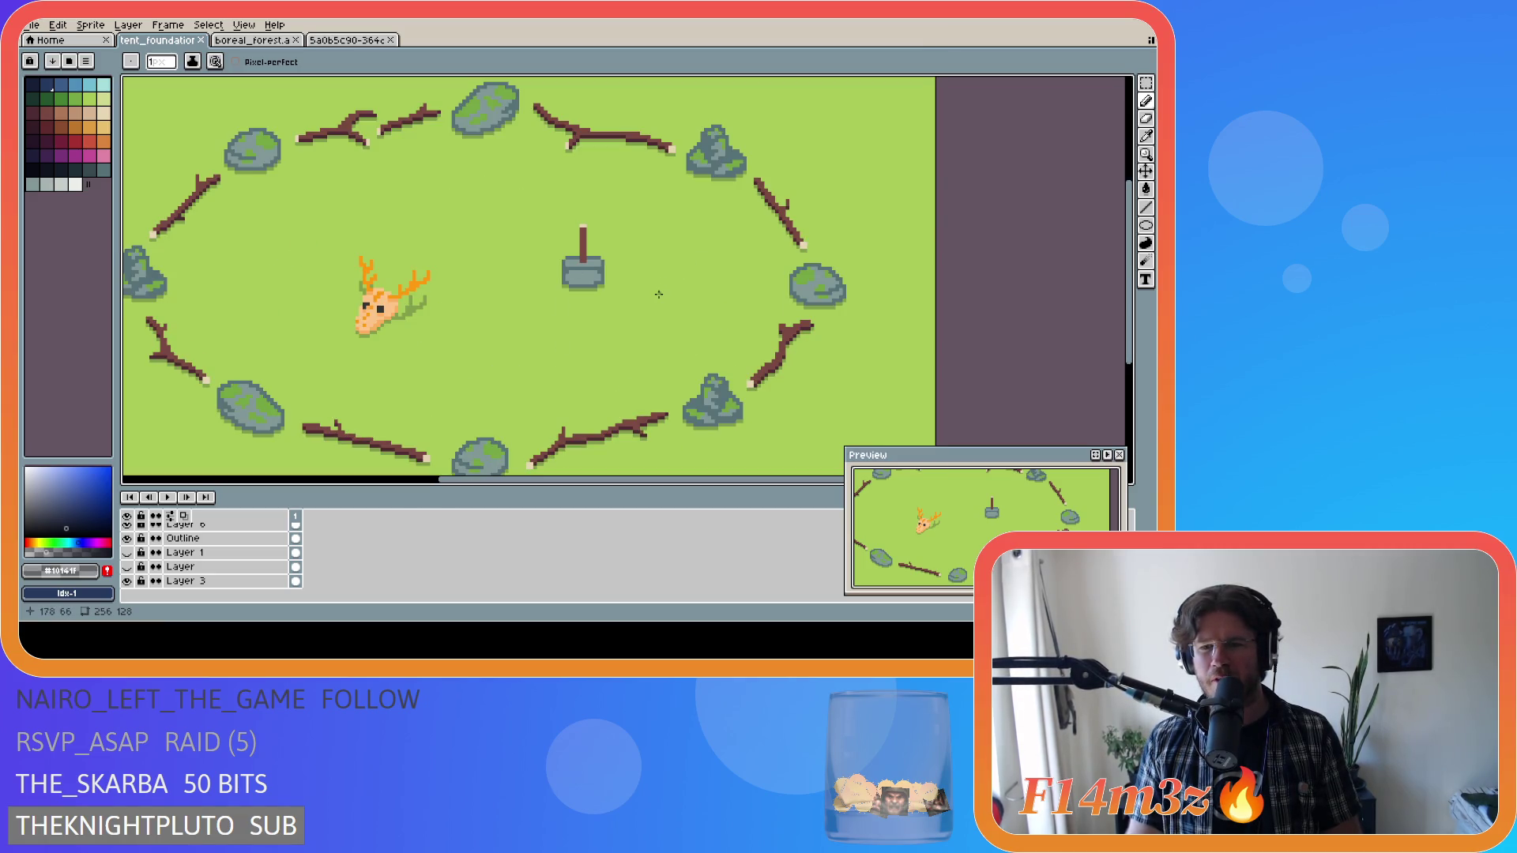
Drag the tent base up slightly with the Move tool.
{"action": "scroll", "coordinate": [643, 298], "scroll_direction": "down", "scroll_amount": 1}
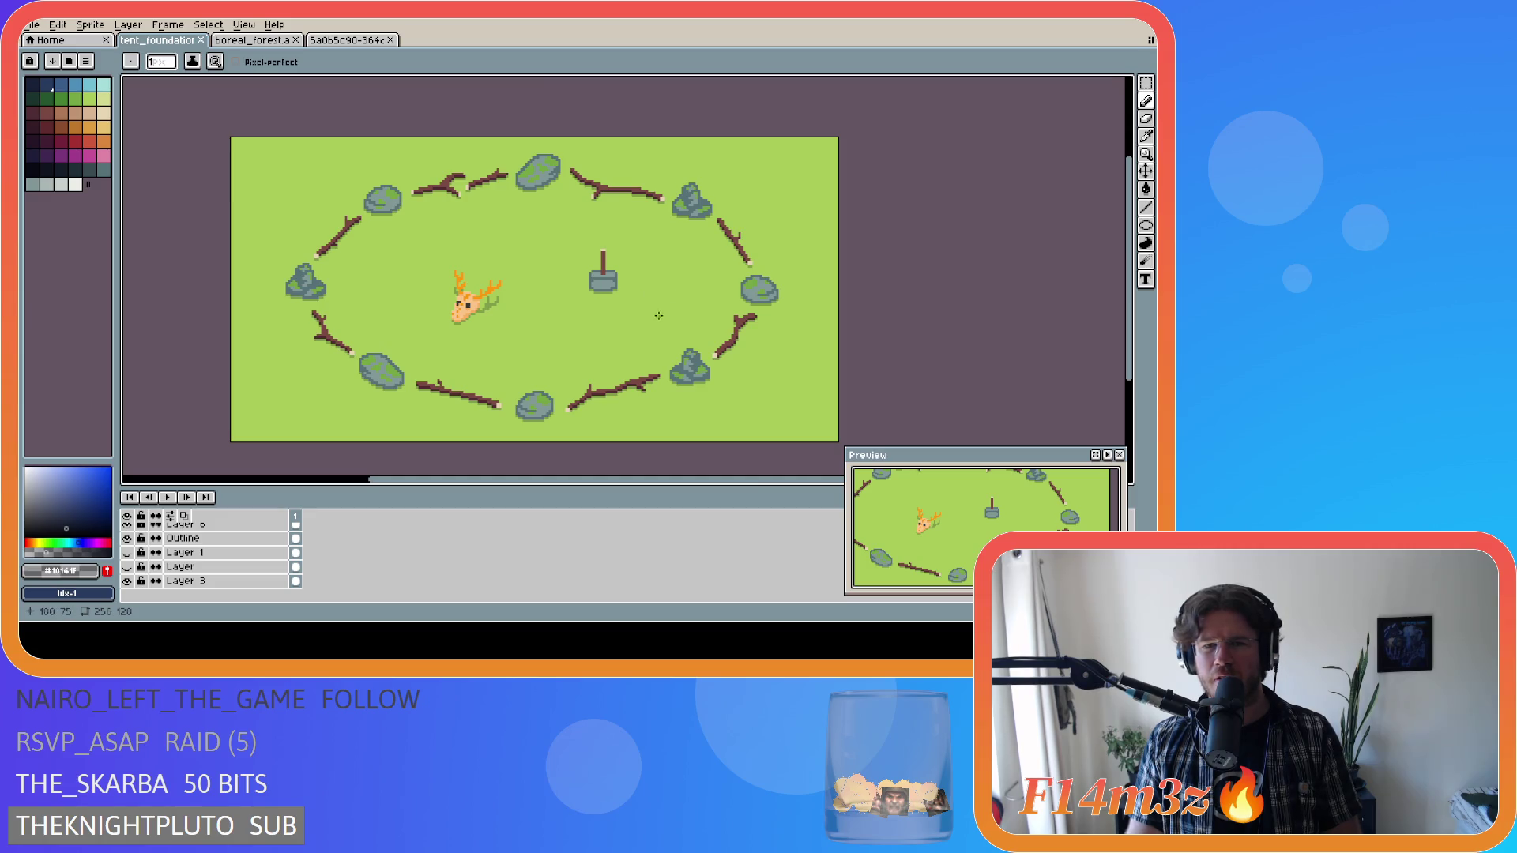
{"action": "scroll", "coordinate": [594, 252], "scroll_direction": "up", "scroll_amount": 1}
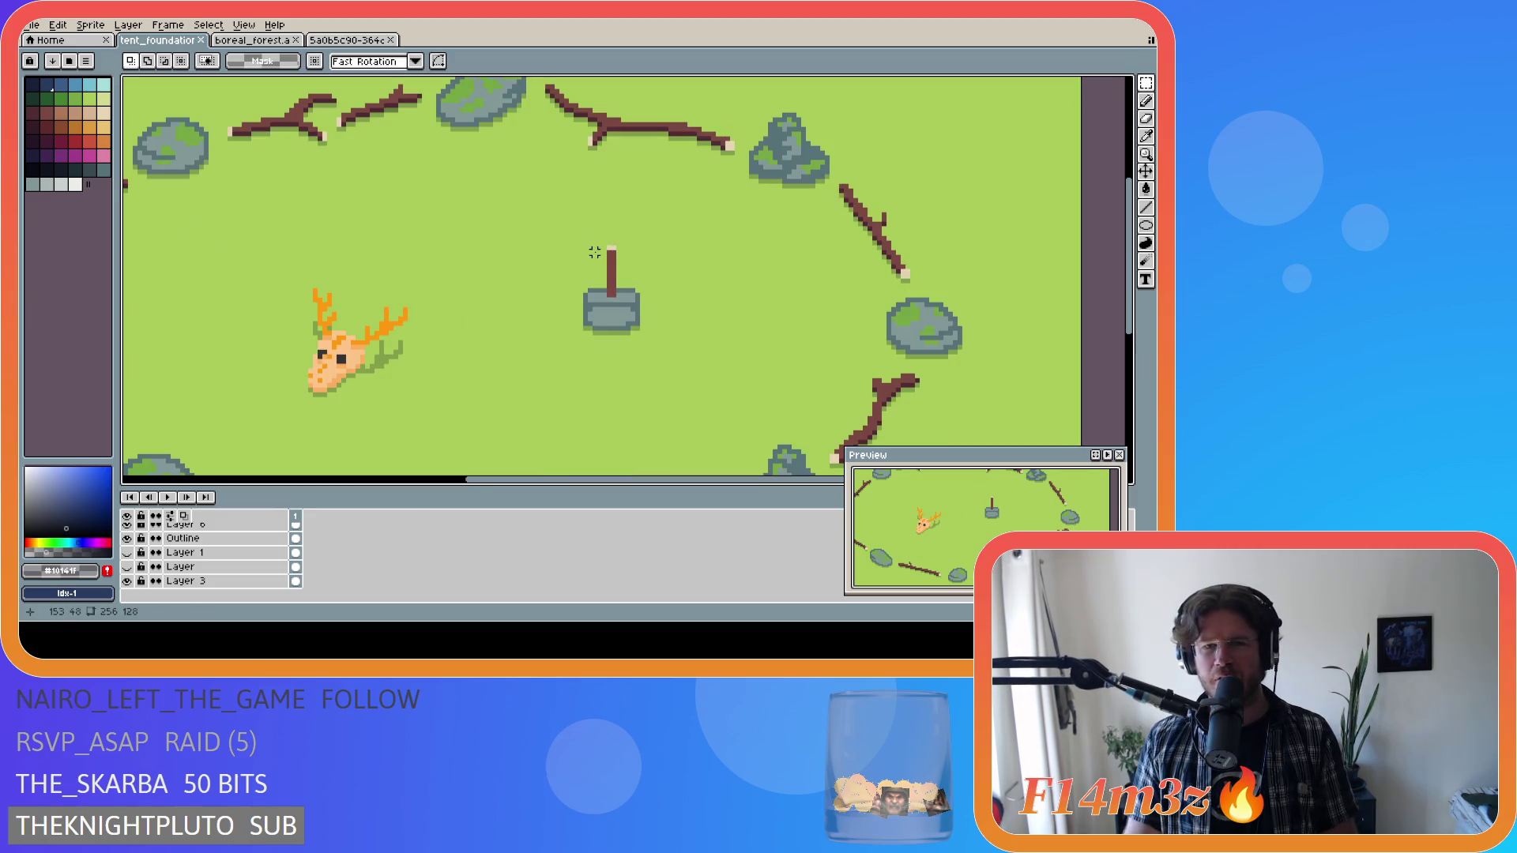
{"action": "scroll", "coordinate": [585, 267], "scroll_direction": "up", "scroll_amount": 1}
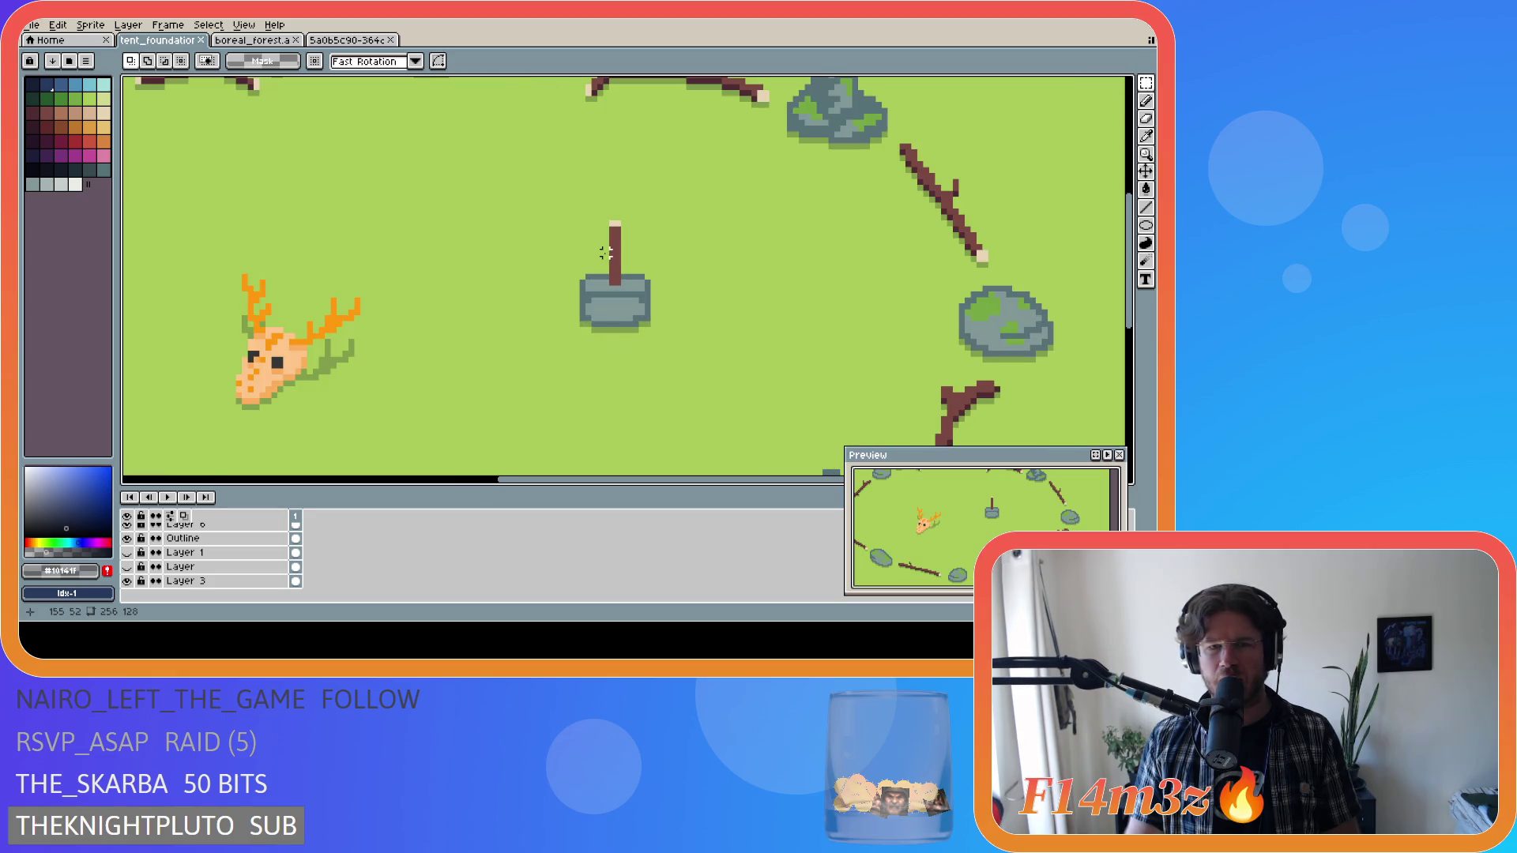
{"action": "scroll", "coordinate": [605, 252], "scroll_direction": "down", "scroll_amount": 2}
{"action": "scroll", "coordinate": [224, 546], "scroll_direction": "up", "scroll_amount": 2}
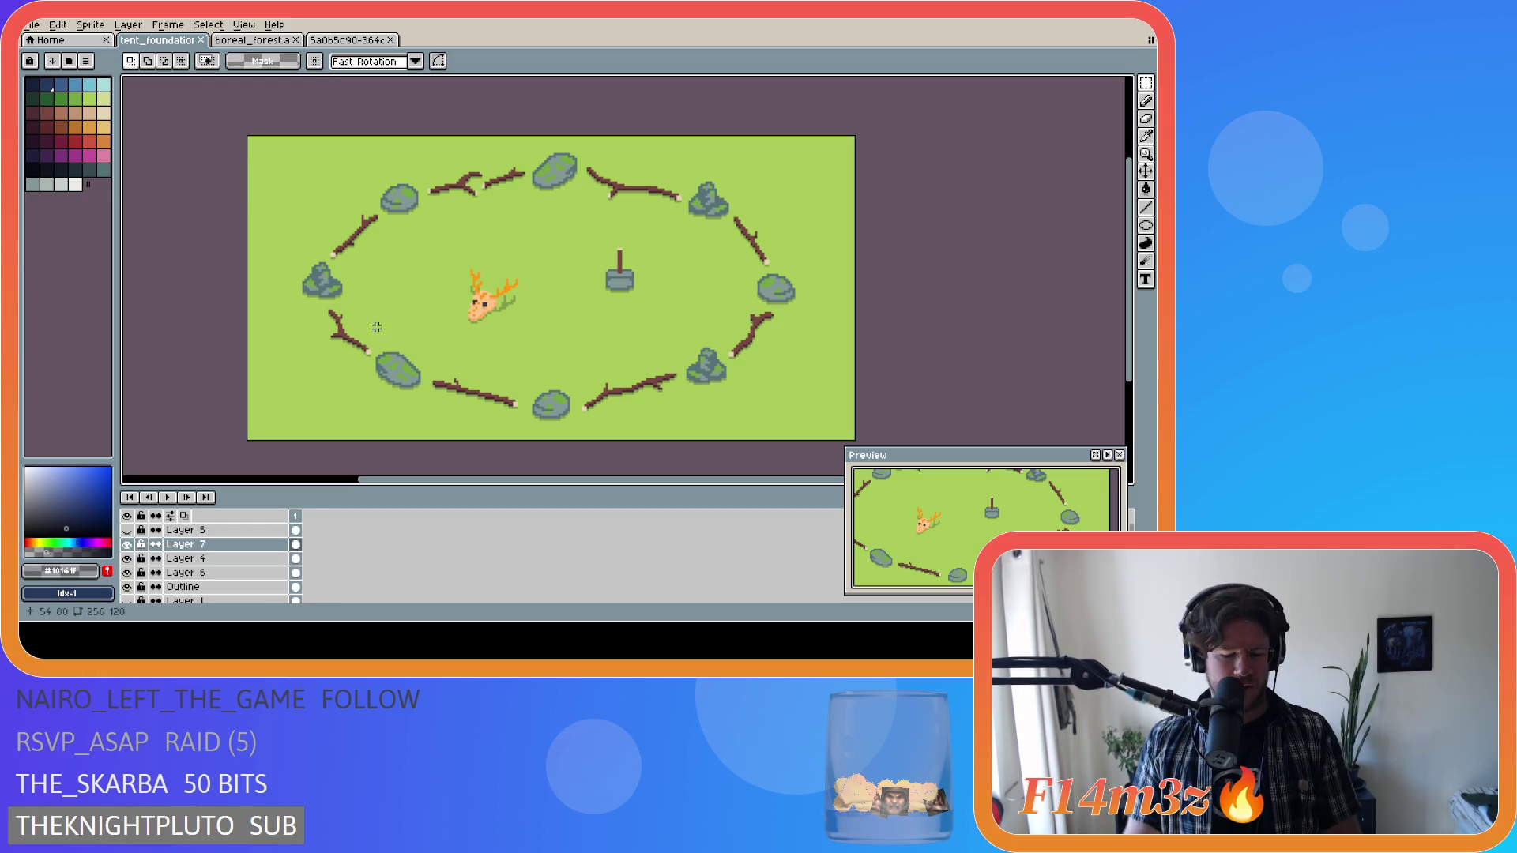
{"action": "left_click", "coordinate": [1145, 171]}
{"action": "left_click_drag", "start_coordinate": [620, 277], "coordinate": [629, 253]}
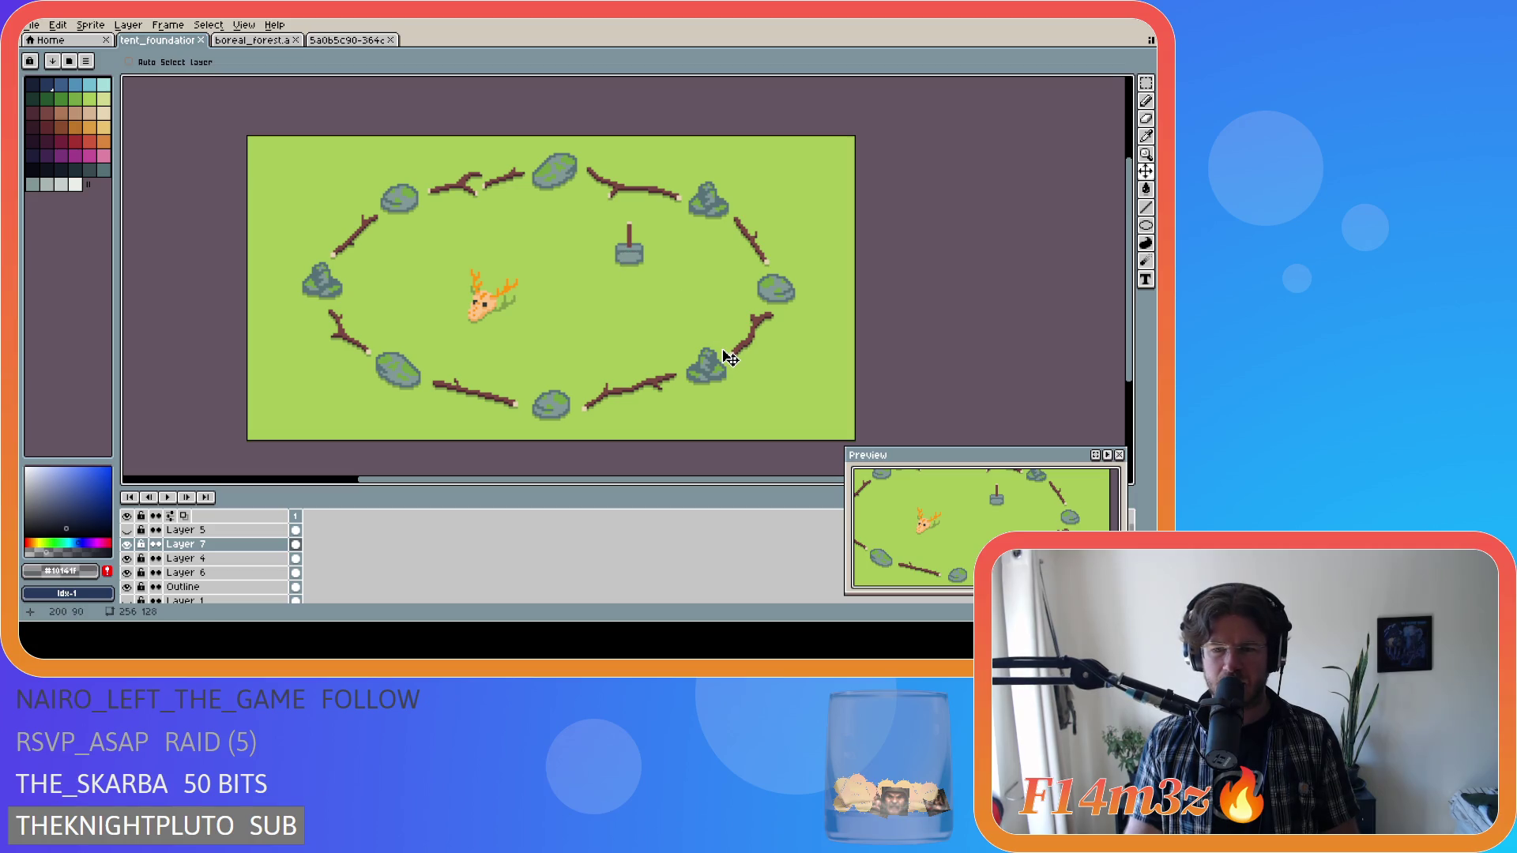
{"action": "scroll", "coordinate": [855, 349], "scroll_direction": "down", "scroll_amount": 1}
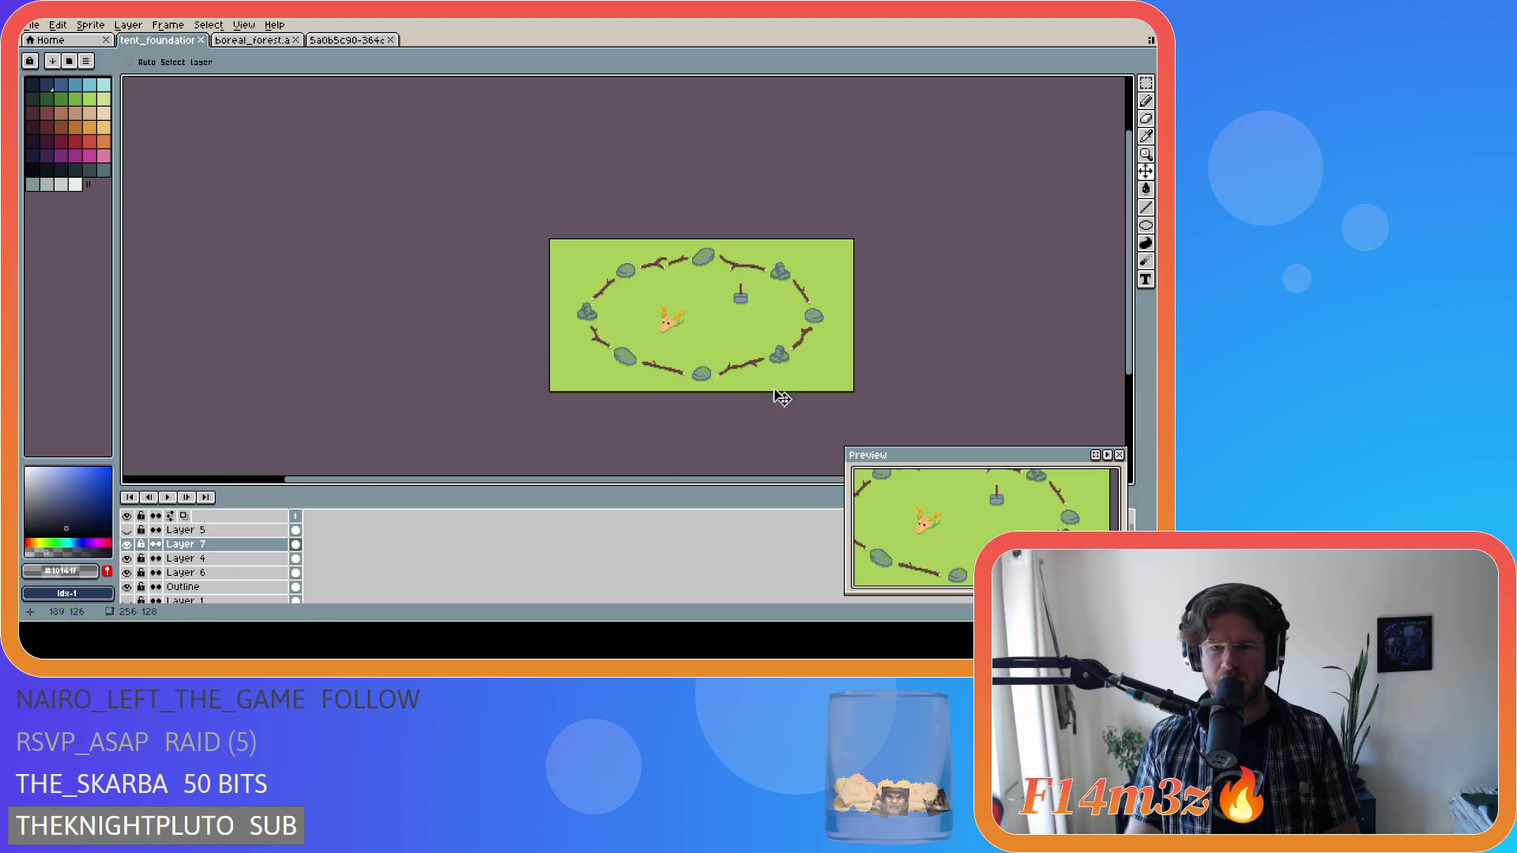
{"action": "left_click_drag", "start_coordinate": [653, 480], "coordinate": [722, 457]}
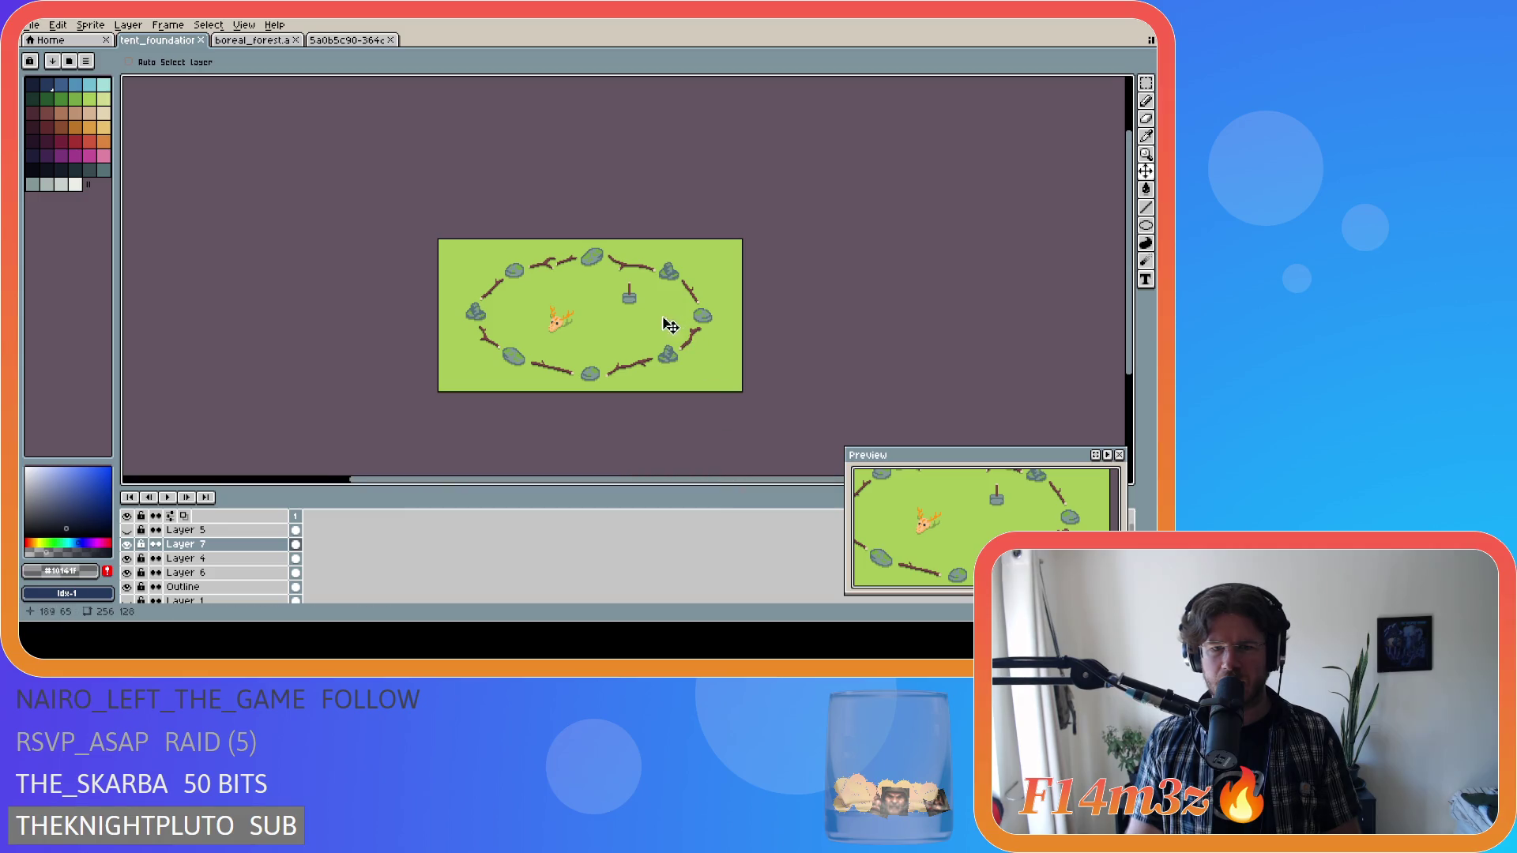
{"action": "scroll", "coordinate": [645, 312], "scroll_direction": "up", "scroll_amount": 1}
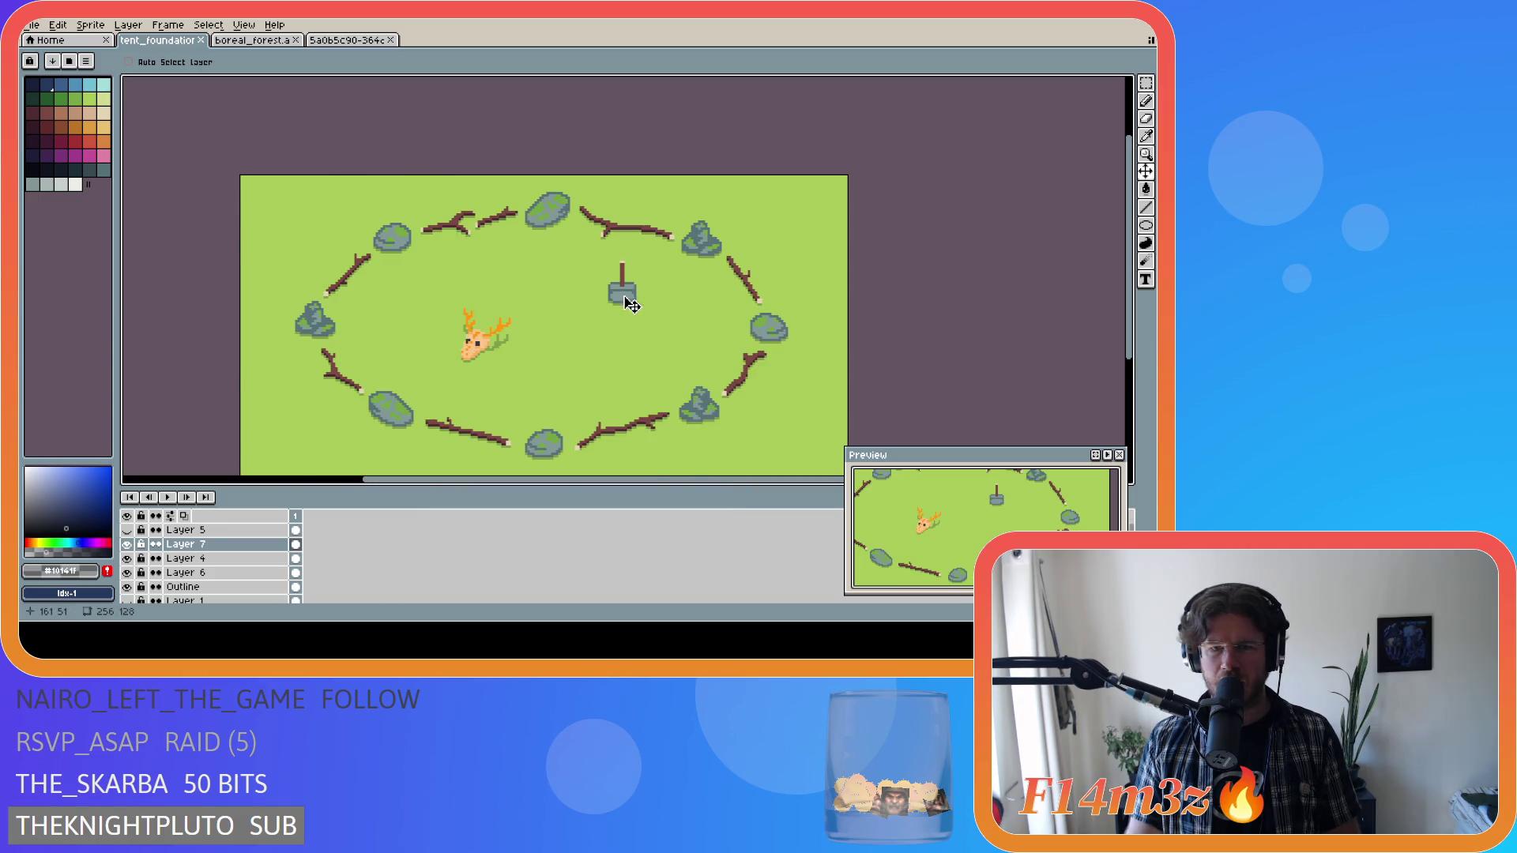
{"action": "scroll", "coordinate": [632, 302], "scroll_direction": "up", "scroll_amount": 1}
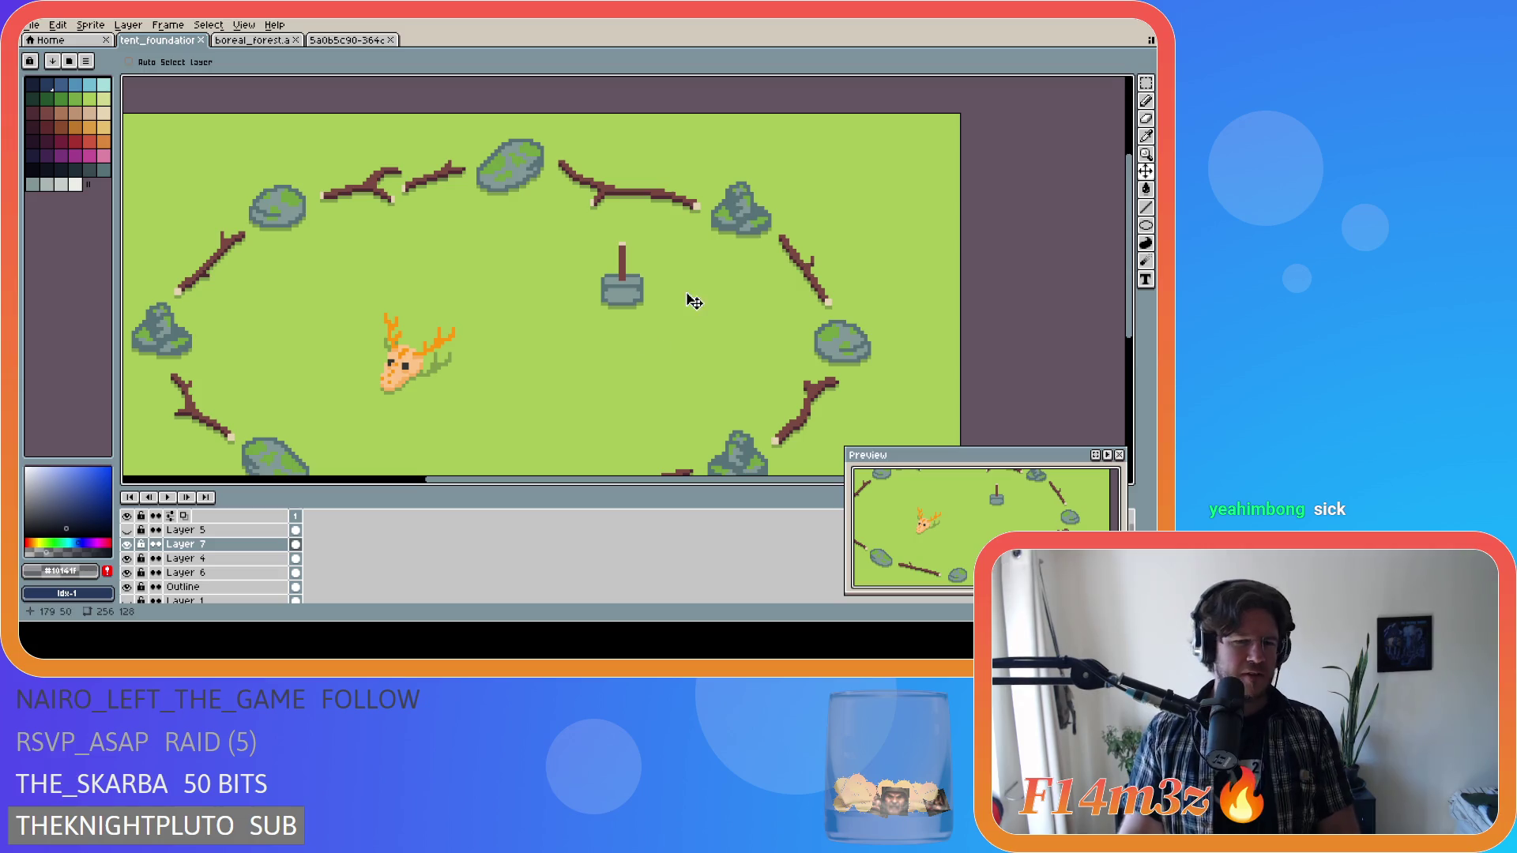
{"action": "scroll", "coordinate": [709, 379], "scroll_direction": "down", "scroll_amount": 1}
{"action": "scroll", "coordinate": [708, 378], "scroll_direction": "down", "scroll_amount": 1}
{"action": "scroll", "coordinate": [714, 407], "scroll_direction": "up", "scroll_amount": 1}
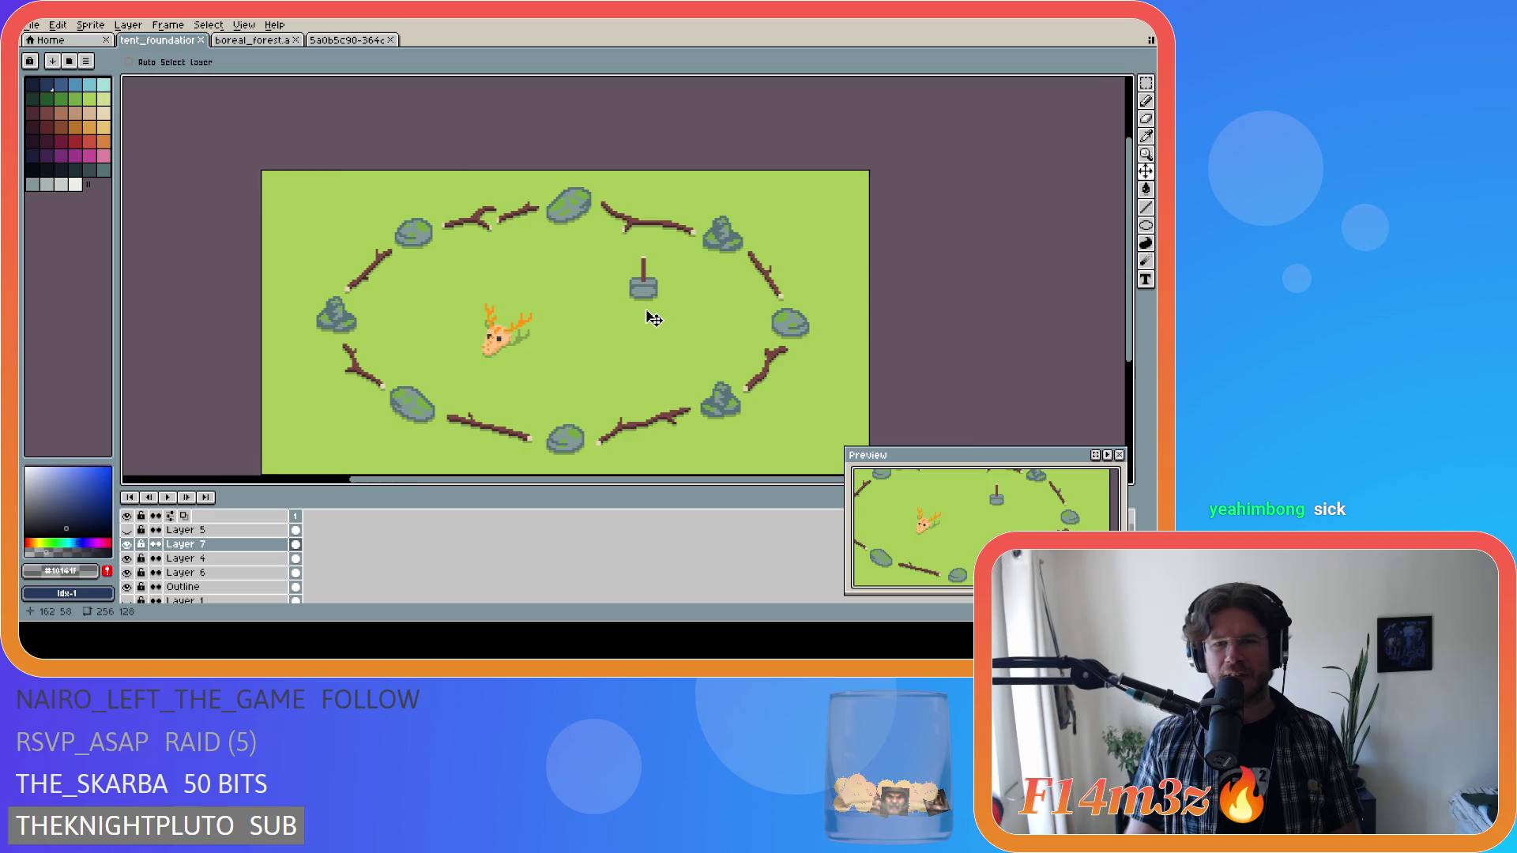
{"action": "scroll", "coordinate": [654, 308], "scroll_direction": "up", "scroll_amount": 1}
{"action": "scroll", "coordinate": [653, 307], "scroll_direction": "down", "scroll_amount": 1}
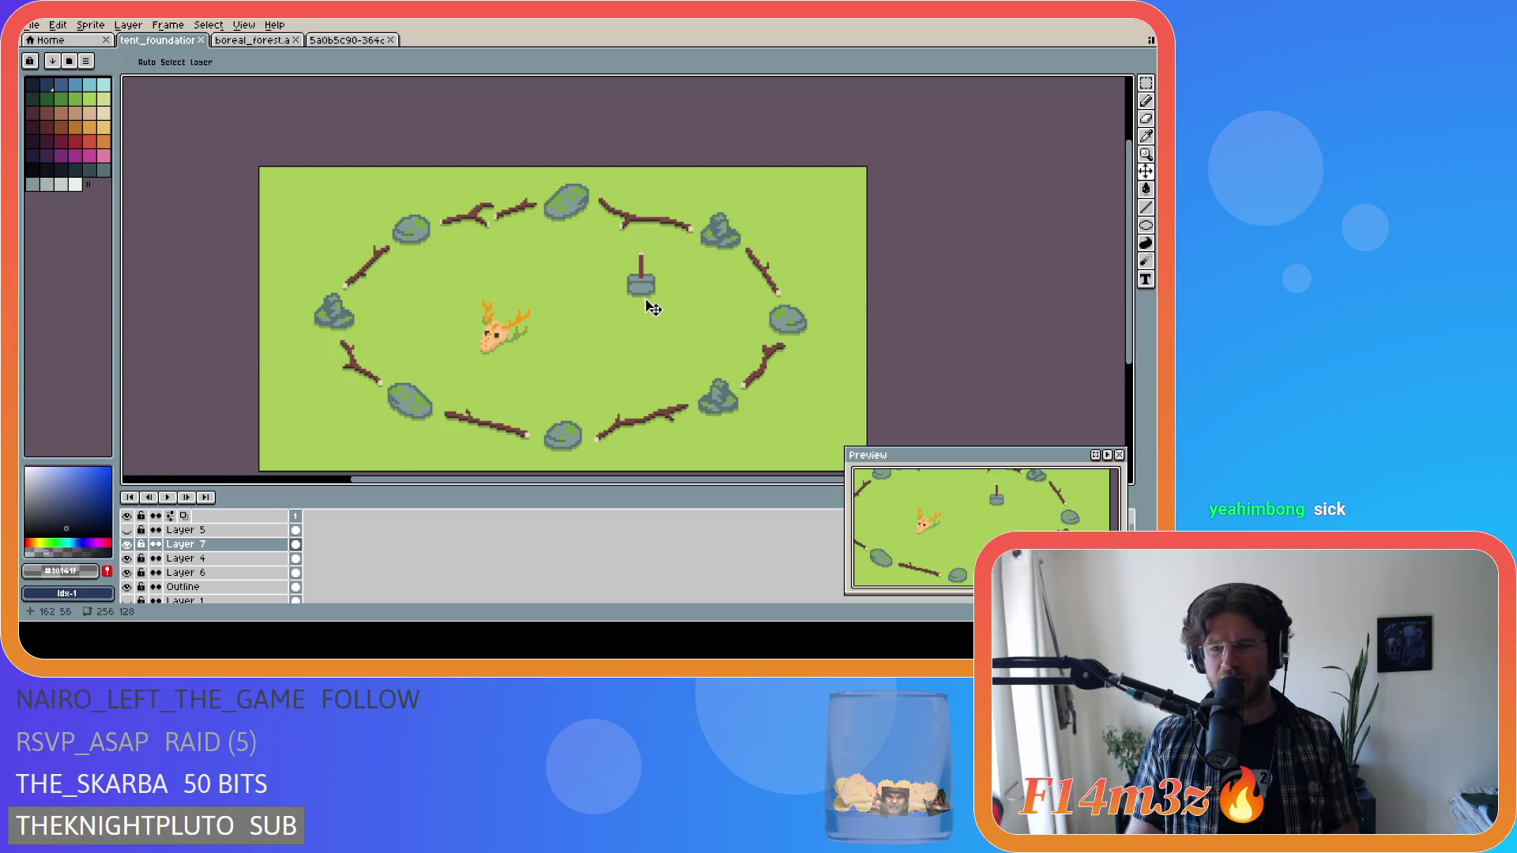
{"action": "scroll", "coordinate": [726, 370], "scroll_direction": "down", "scroll_amount": 1}
{"action": "scroll", "coordinate": [731, 389], "scroll_direction": "up", "scroll_amount": 1}
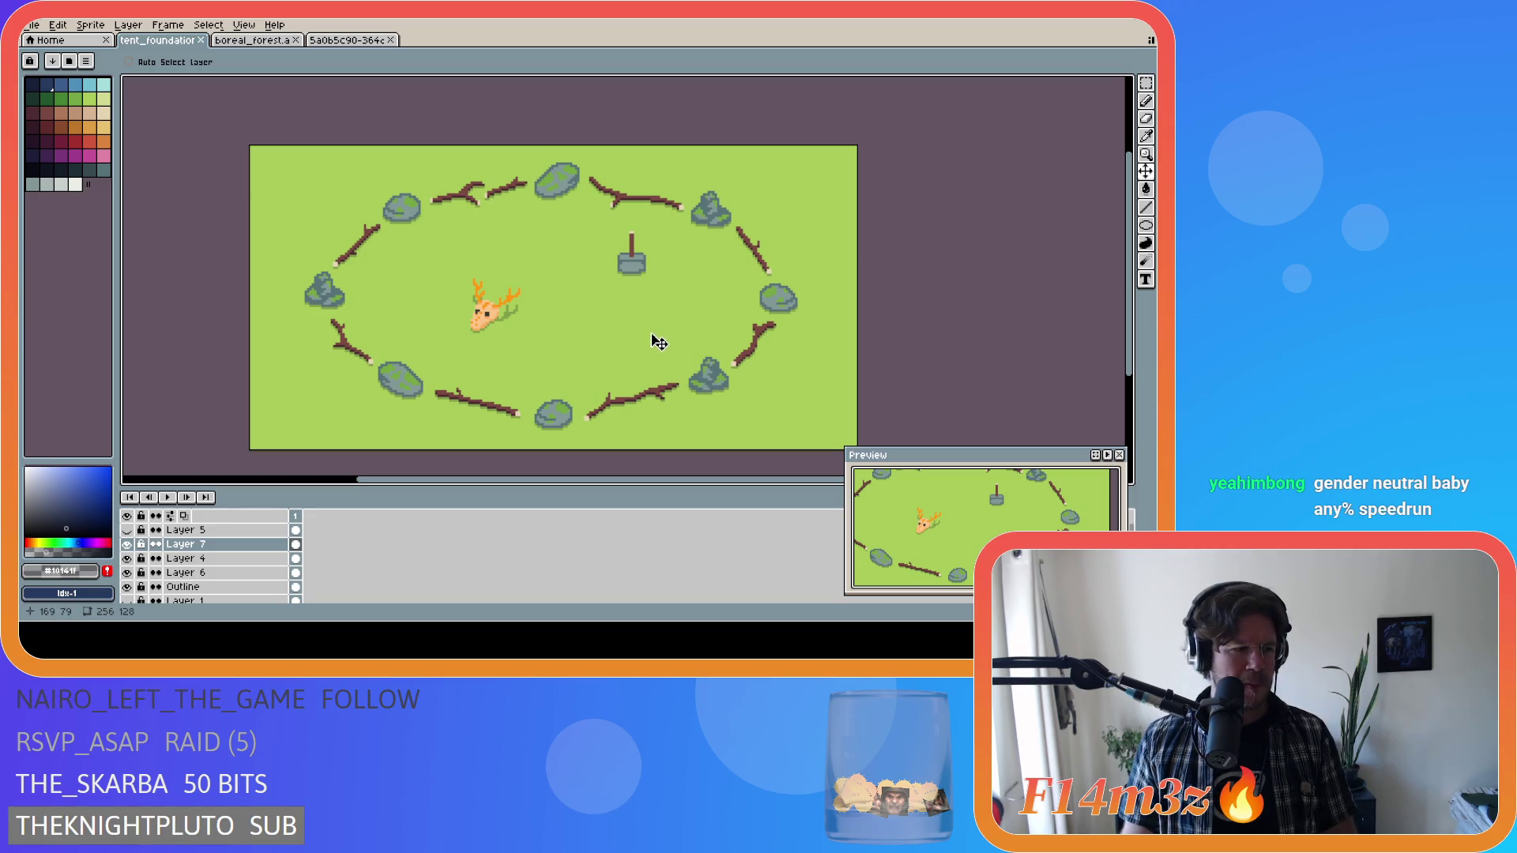
Fine-tune the tent base position inside the ring, checking it against the pixel grid.
{"action": "left_click_drag", "start_coordinate": [640, 275], "coordinate": [635, 270]}
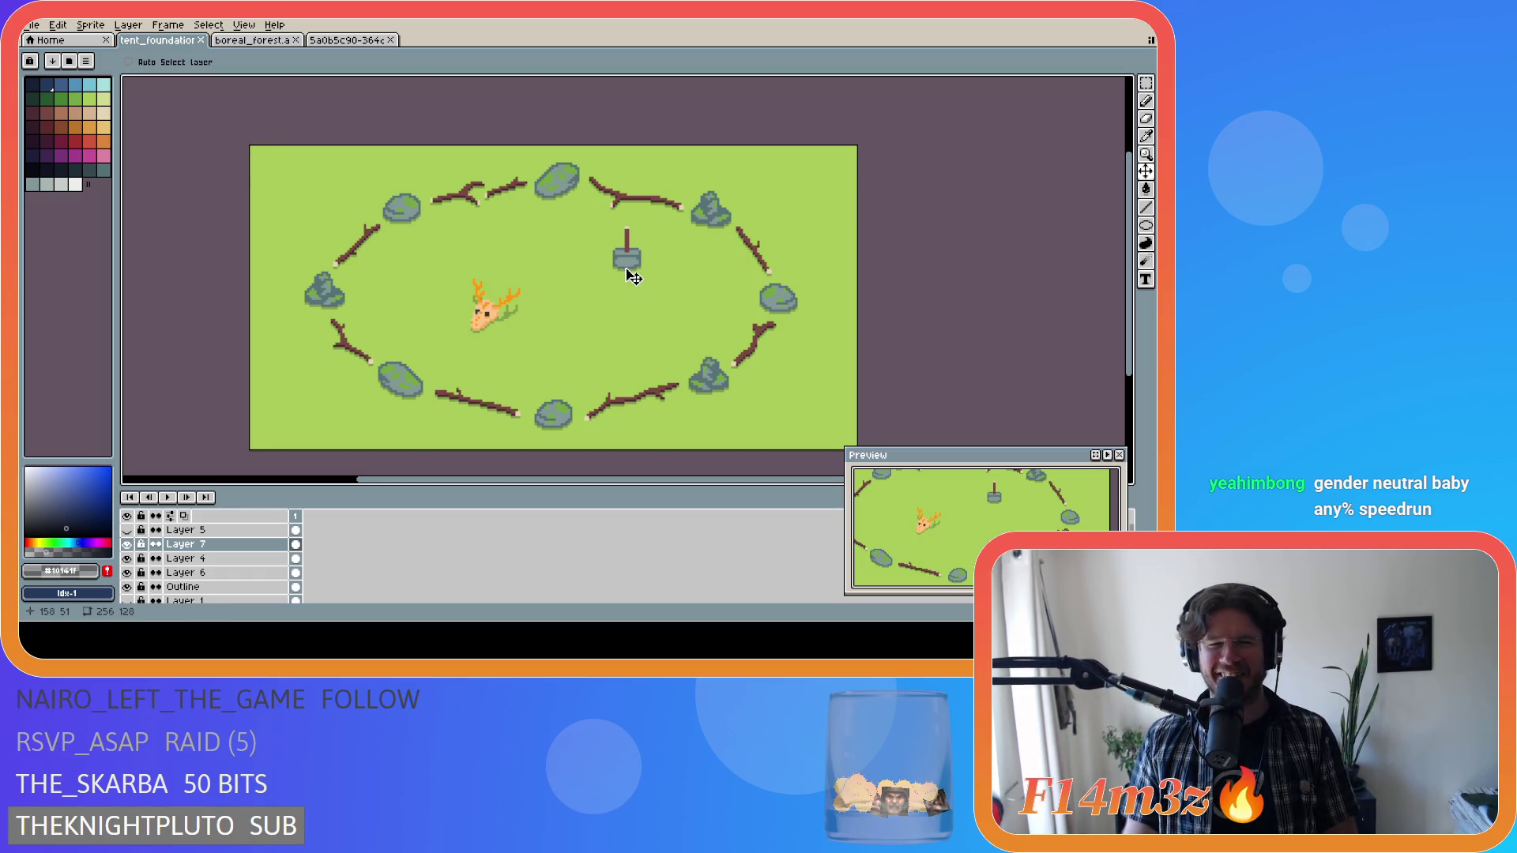
{"action": "left_click_drag", "start_coordinate": [627, 269], "coordinate": [639, 276]}
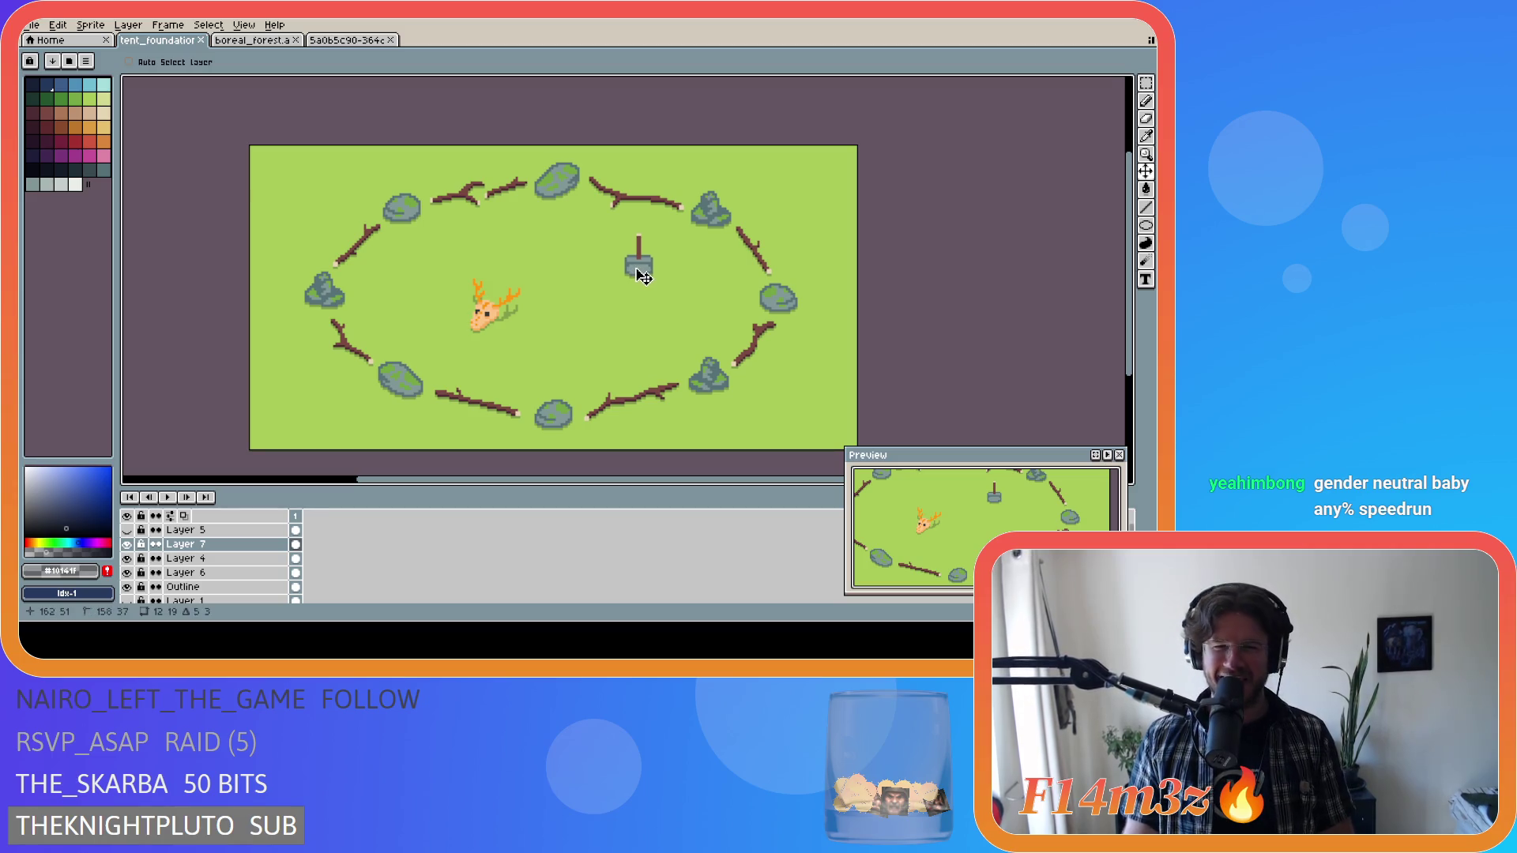
{"action": "key", "text": "ctrl+apostrophe"}
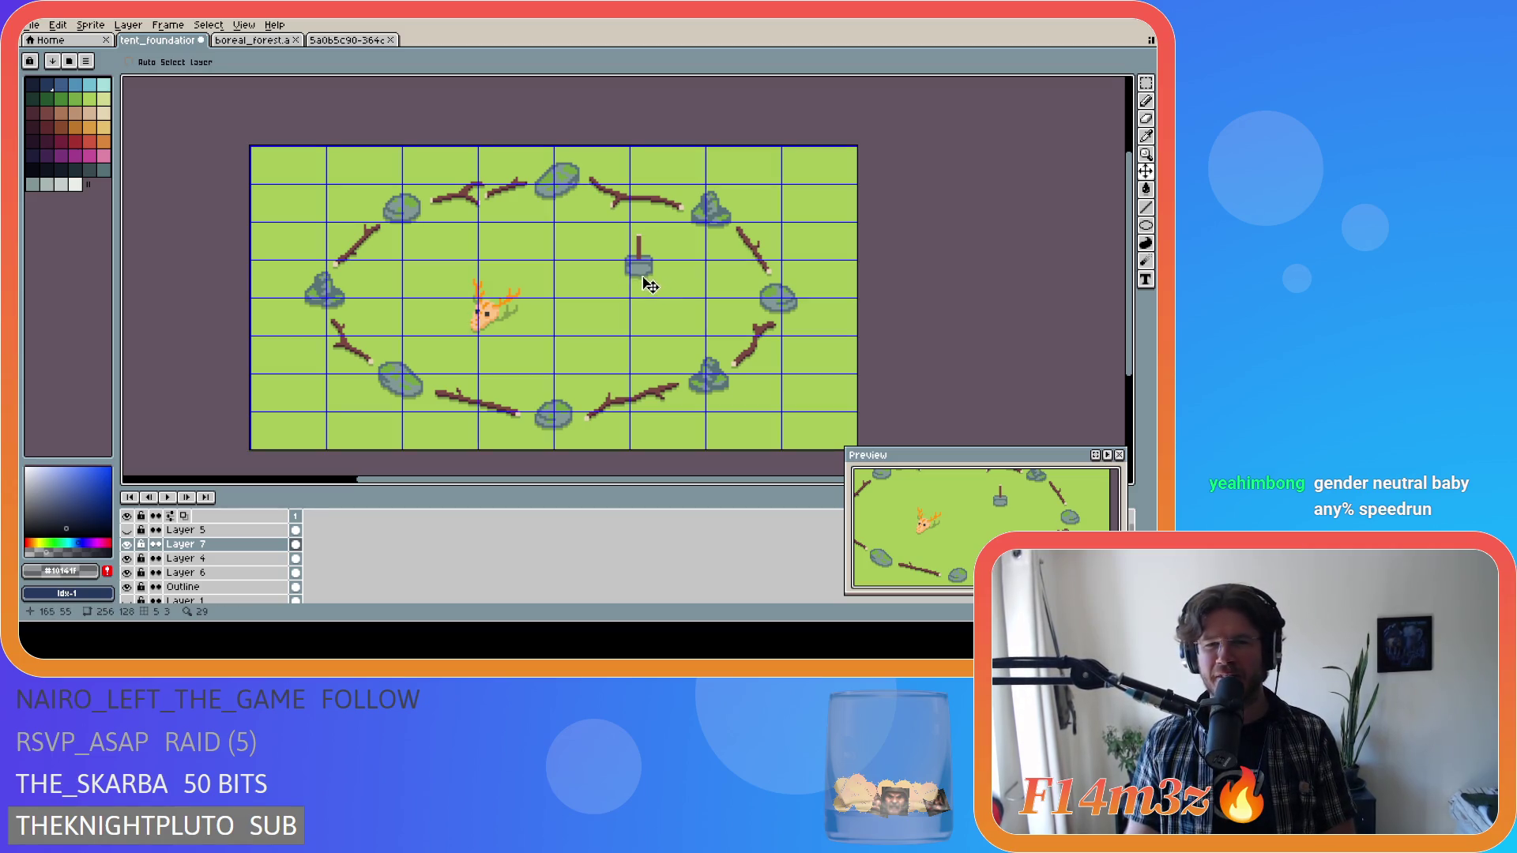
{"action": "left_click_drag", "start_coordinate": [648, 280], "coordinate": [638, 273]}
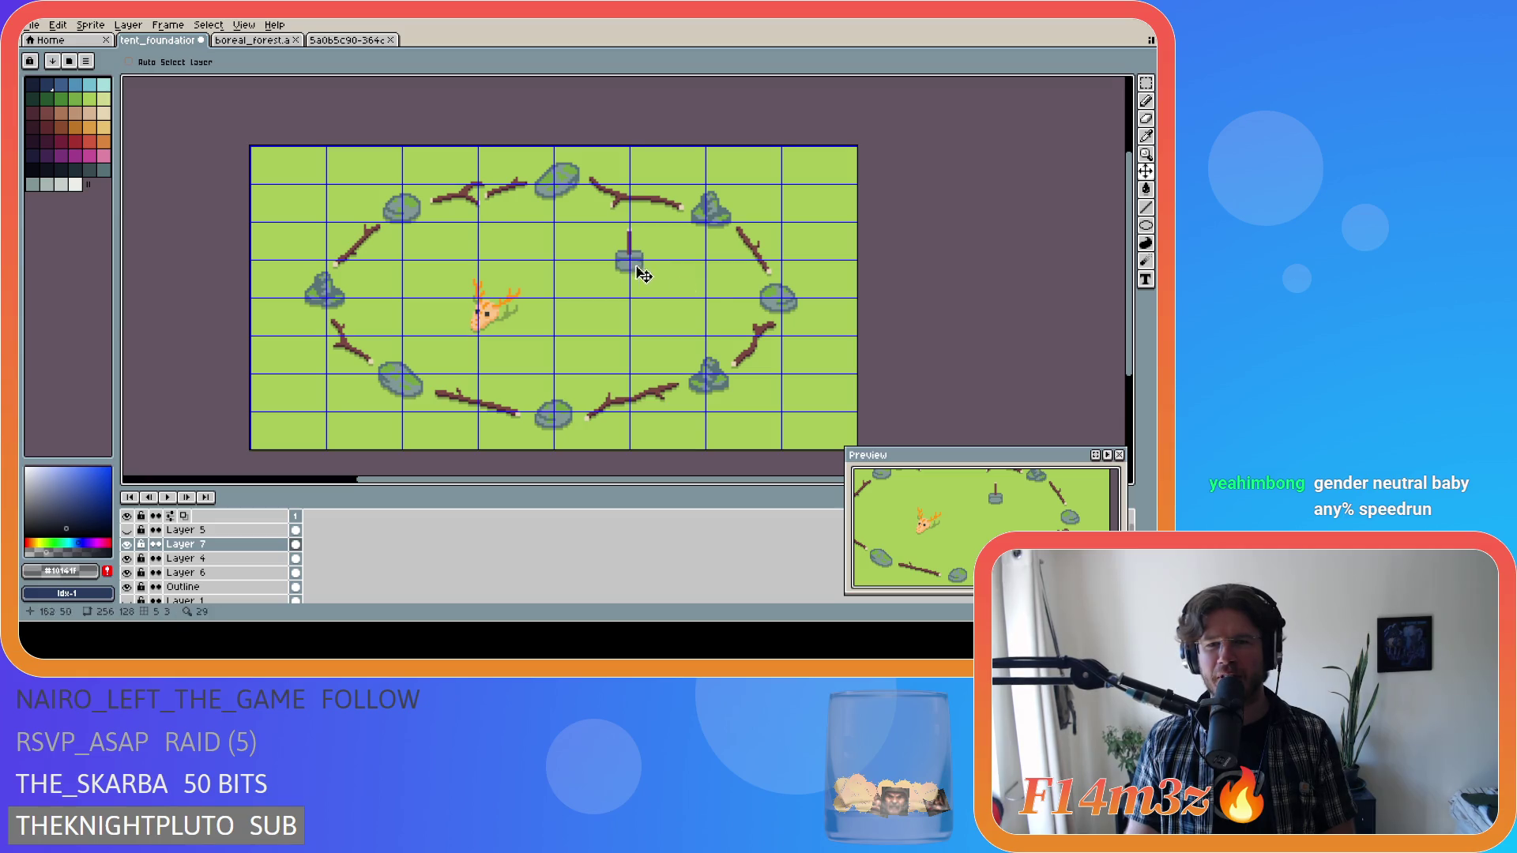
{"action": "key", "text": "ctrl+apostrophe"}
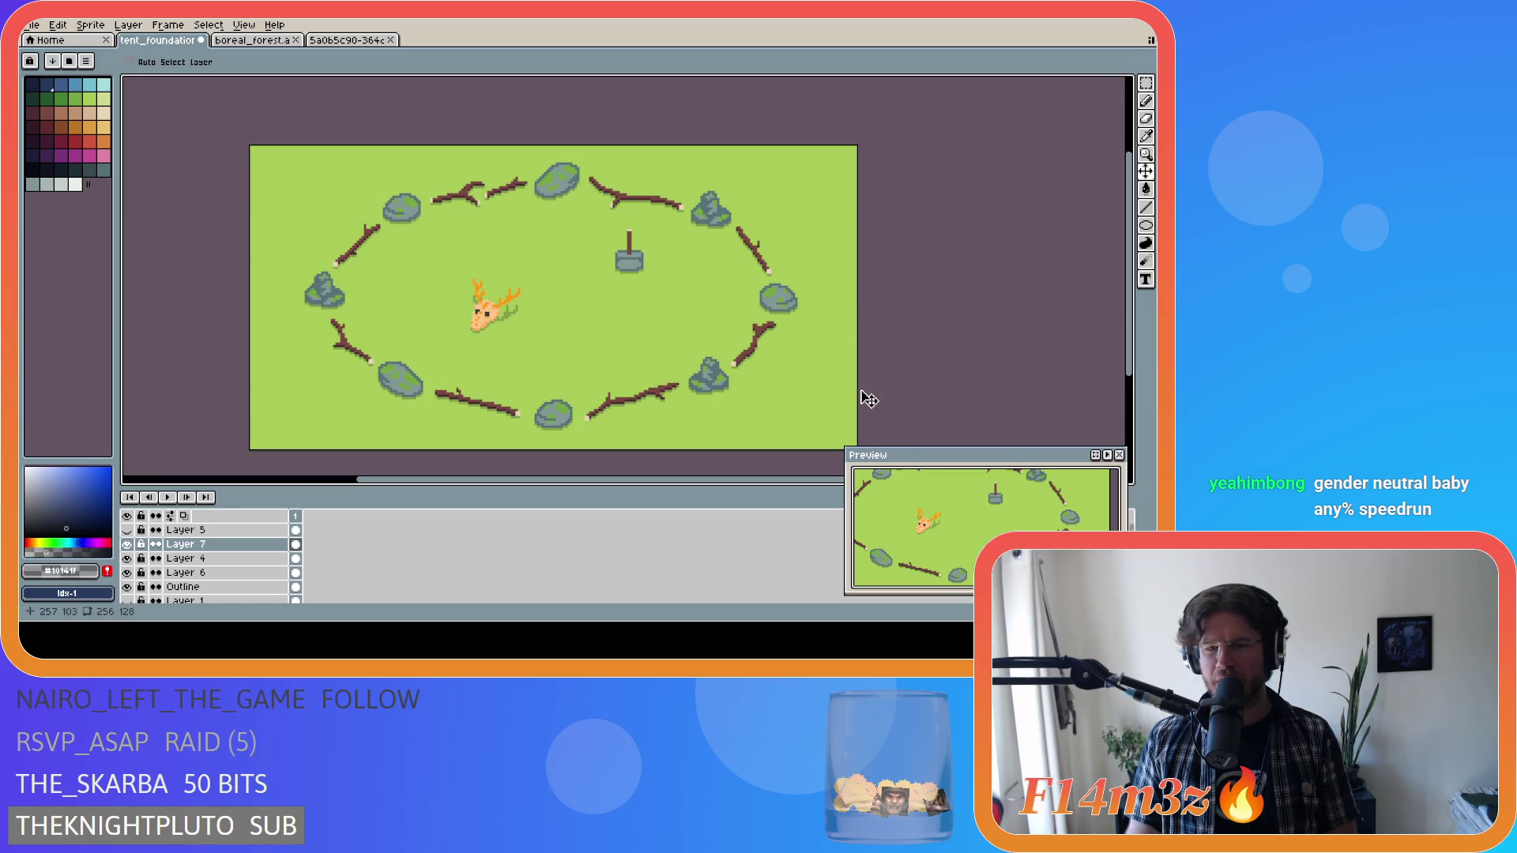
{"action": "scroll", "coordinate": [862, 393], "scroll_direction": "down", "scroll_amount": 2}
{"action": "scroll", "coordinate": [782, 399], "scroll_direction": "up", "scroll_amount": 2}
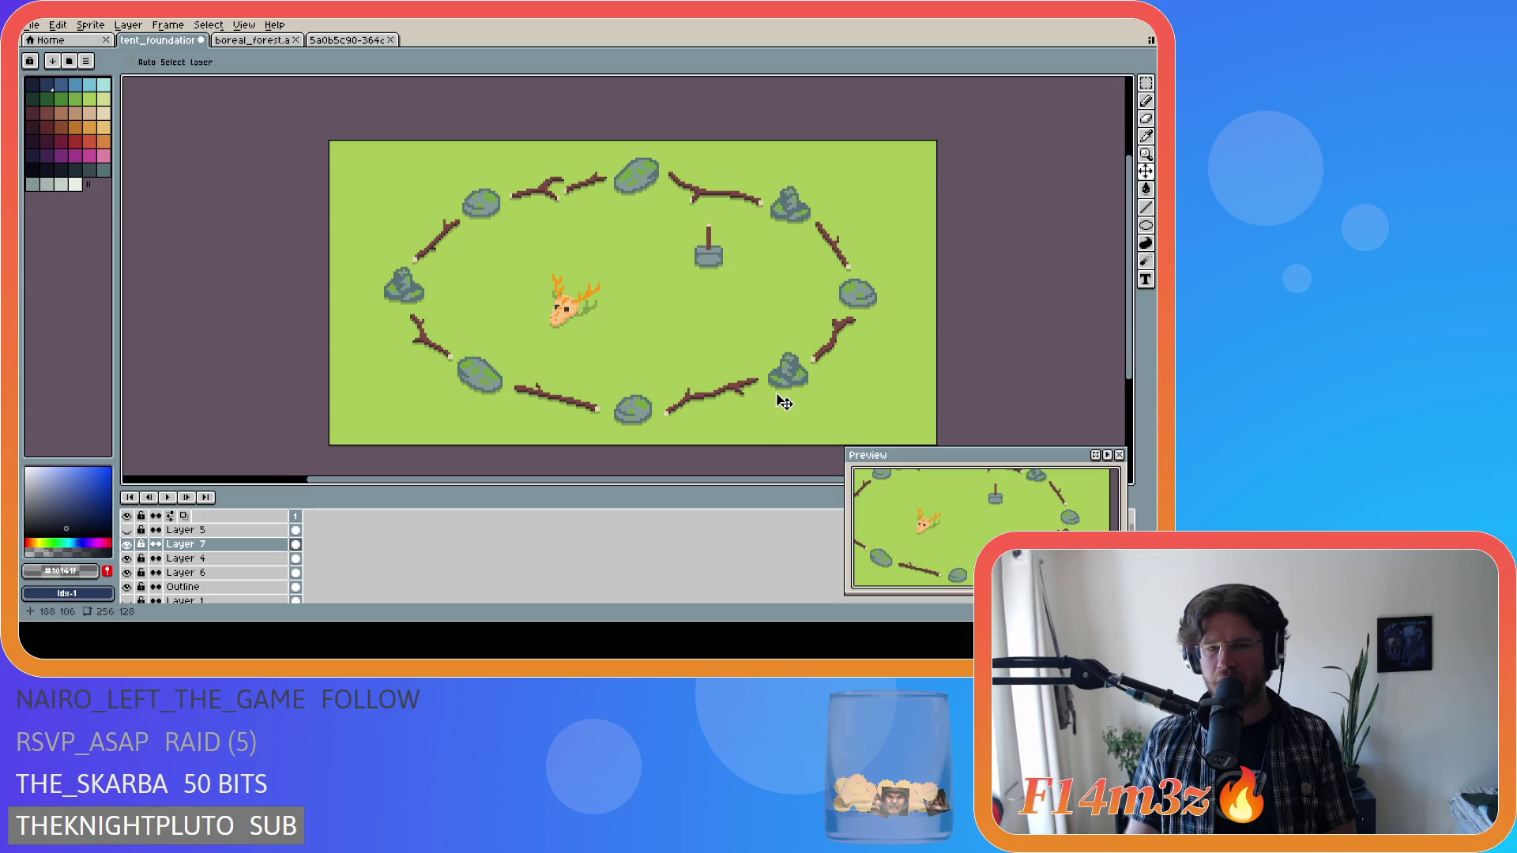
{"action": "scroll", "coordinate": [741, 325], "scroll_direction": "down", "scroll_amount": 2}
{"action": "scroll", "coordinate": [741, 325], "scroll_direction": "up", "scroll_amount": 2}
{"action": "mouse_move", "coordinate": [711, 281]}
{"action": "left_mouse_down"}
{"action": "mouse_move", "coordinate": [698, 269]}
{"action": "mouse_move", "coordinate": [704, 291]}
{"action": "left_mouse_up"}
{"action": "scroll", "coordinate": [888, 369], "scroll_direction": "down", "scroll_amount": 2}
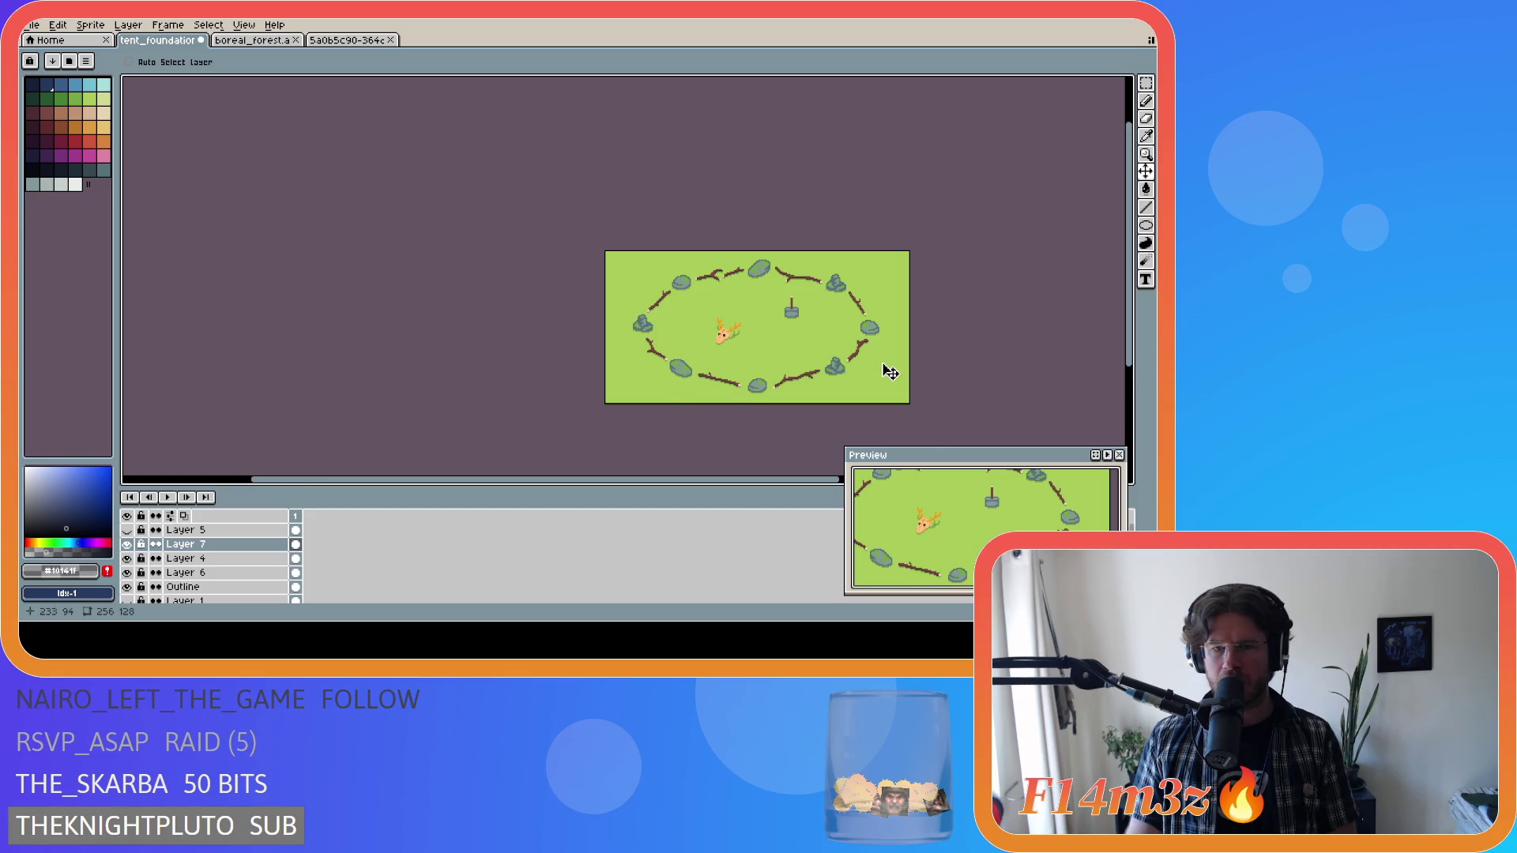
{"action": "scroll", "coordinate": [885, 367], "scroll_direction": "up", "scroll_amount": 2}
{"action": "left_click_drag", "start_coordinate": [722, 480], "coordinate": [763, 483]}
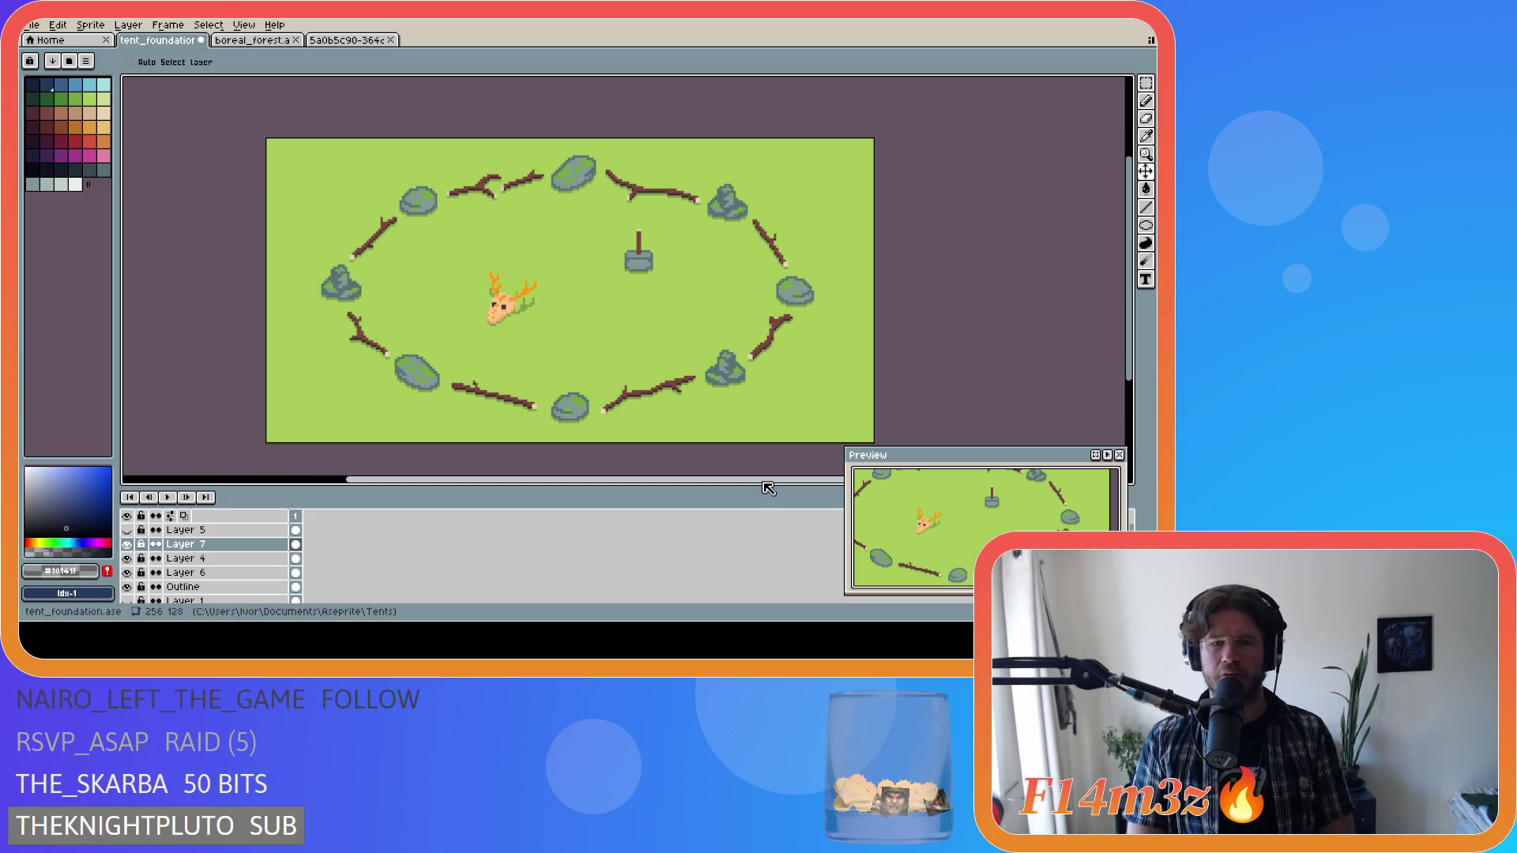
{"action": "scroll", "coordinate": [770, 322], "scroll_direction": "down", "scroll_amount": 2}
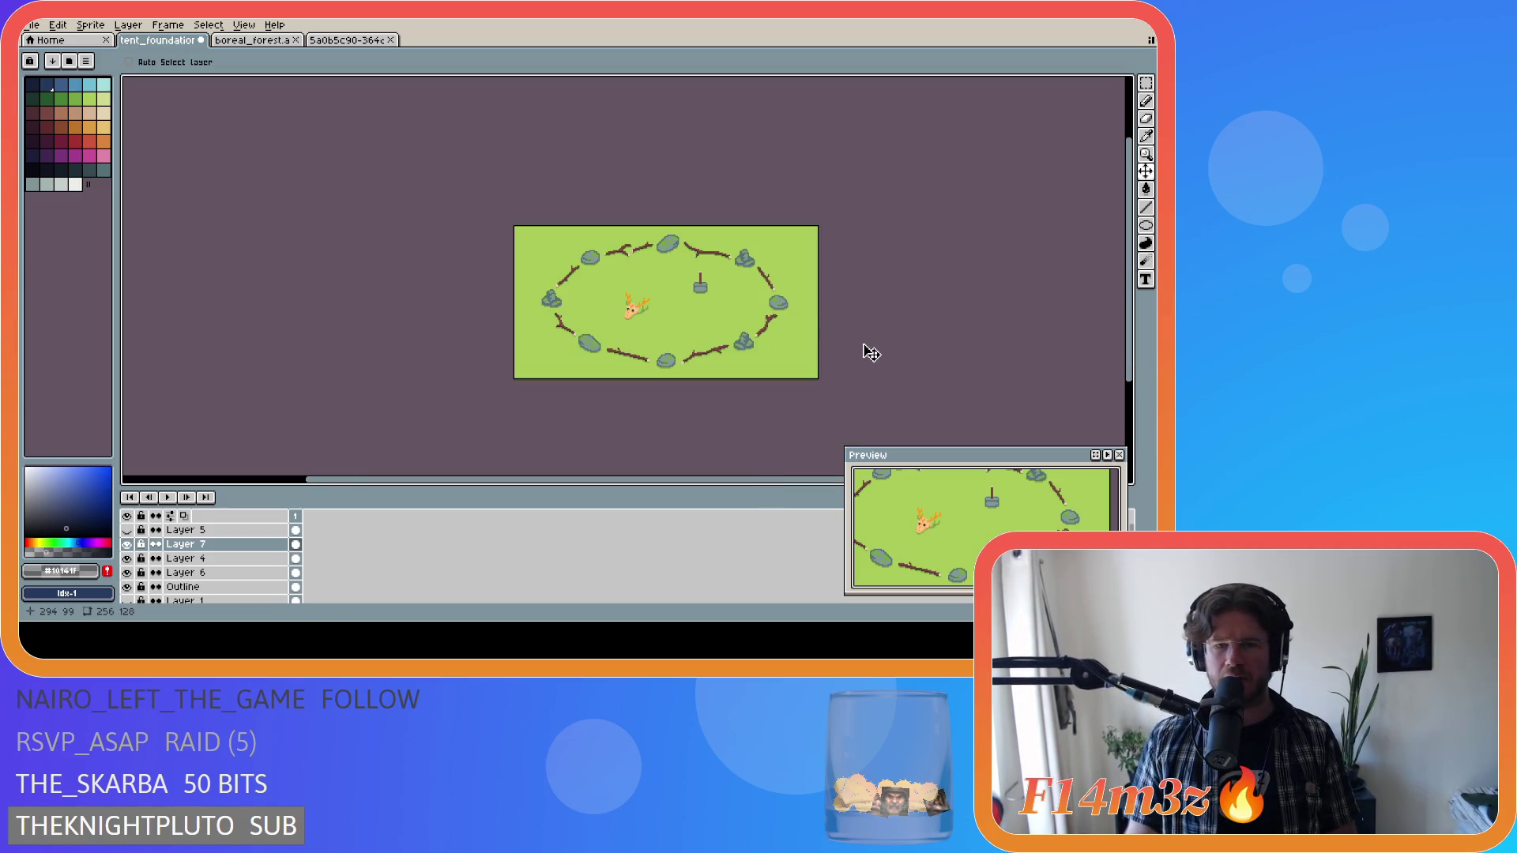
{"action": "scroll", "coordinate": [870, 353], "scroll_direction": "up", "scroll_amount": 1}
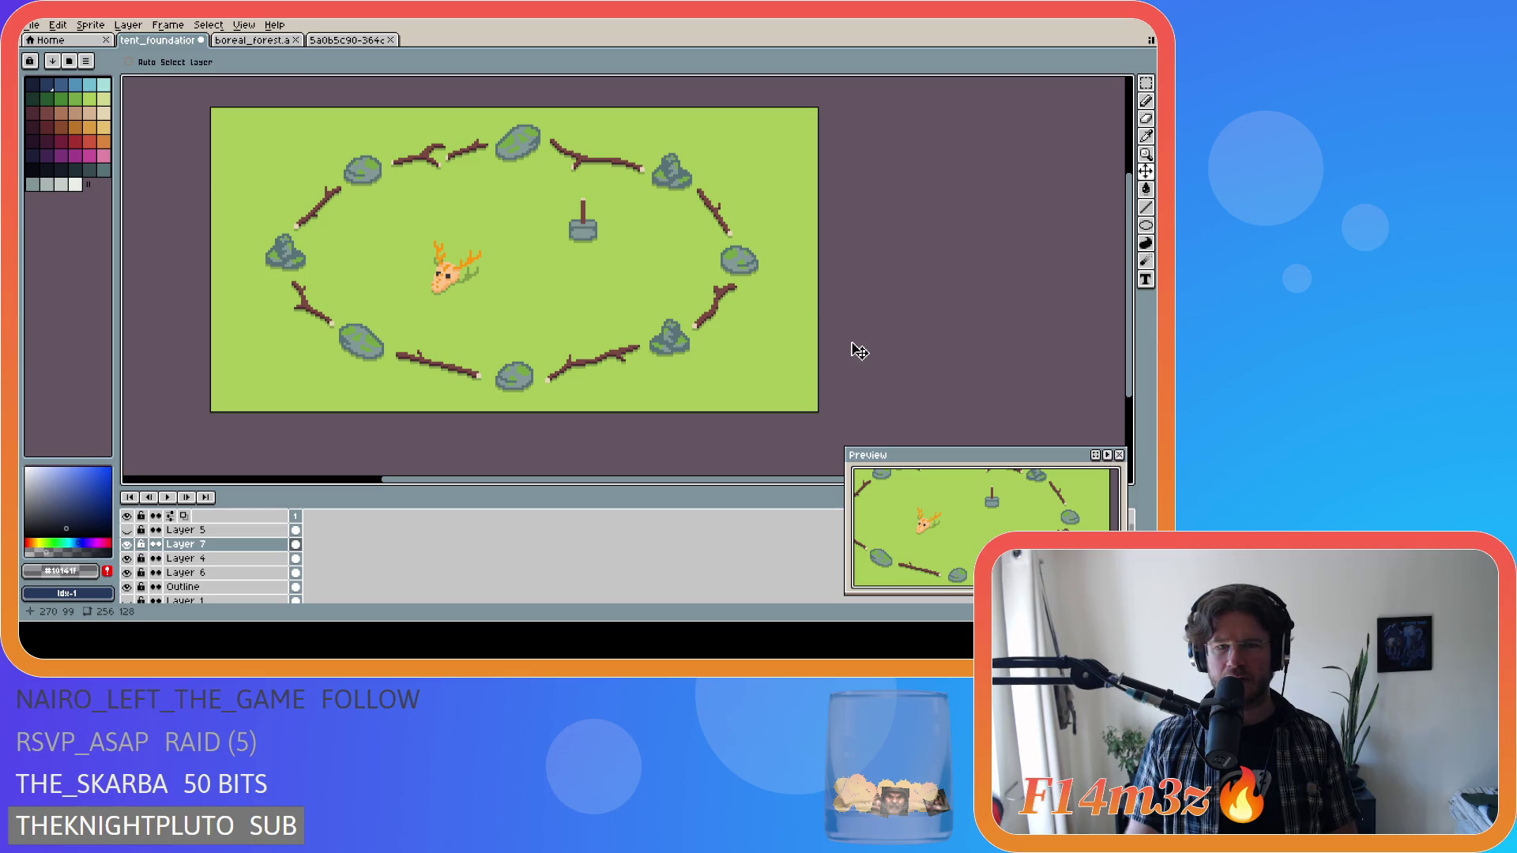
{"action": "scroll", "coordinate": [626, 246], "scroll_direction": "up", "scroll_amount": 1}
{"action": "scroll", "coordinate": [593, 233], "scroll_direction": "up", "scroll_amount": 1}
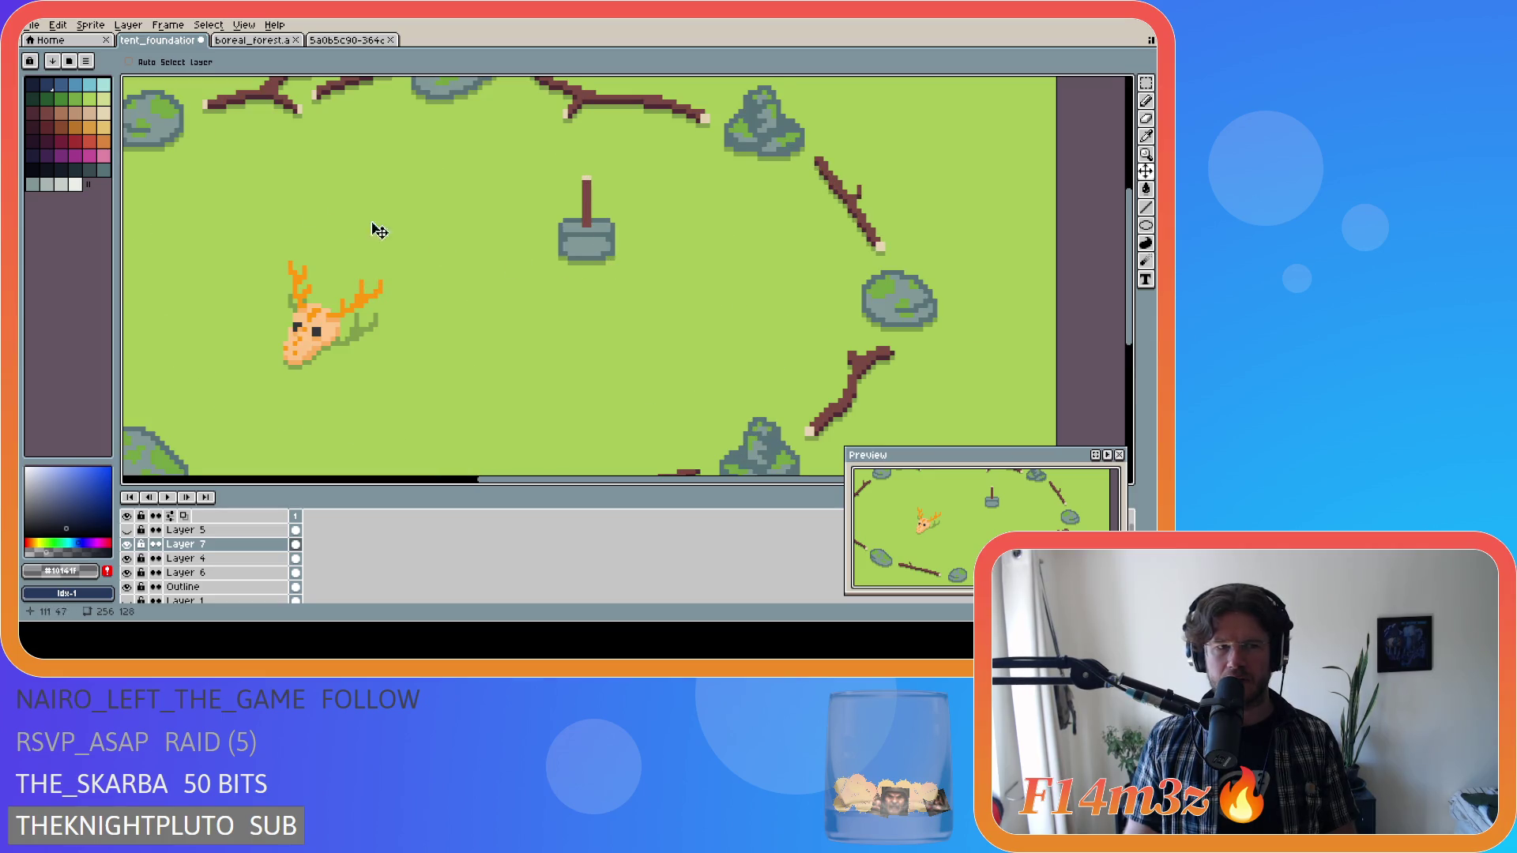
Try peach and orange Pencil strokes on the tent base, undoing both failed attempts.
{"action": "left_click", "coordinate": [91, 115]}
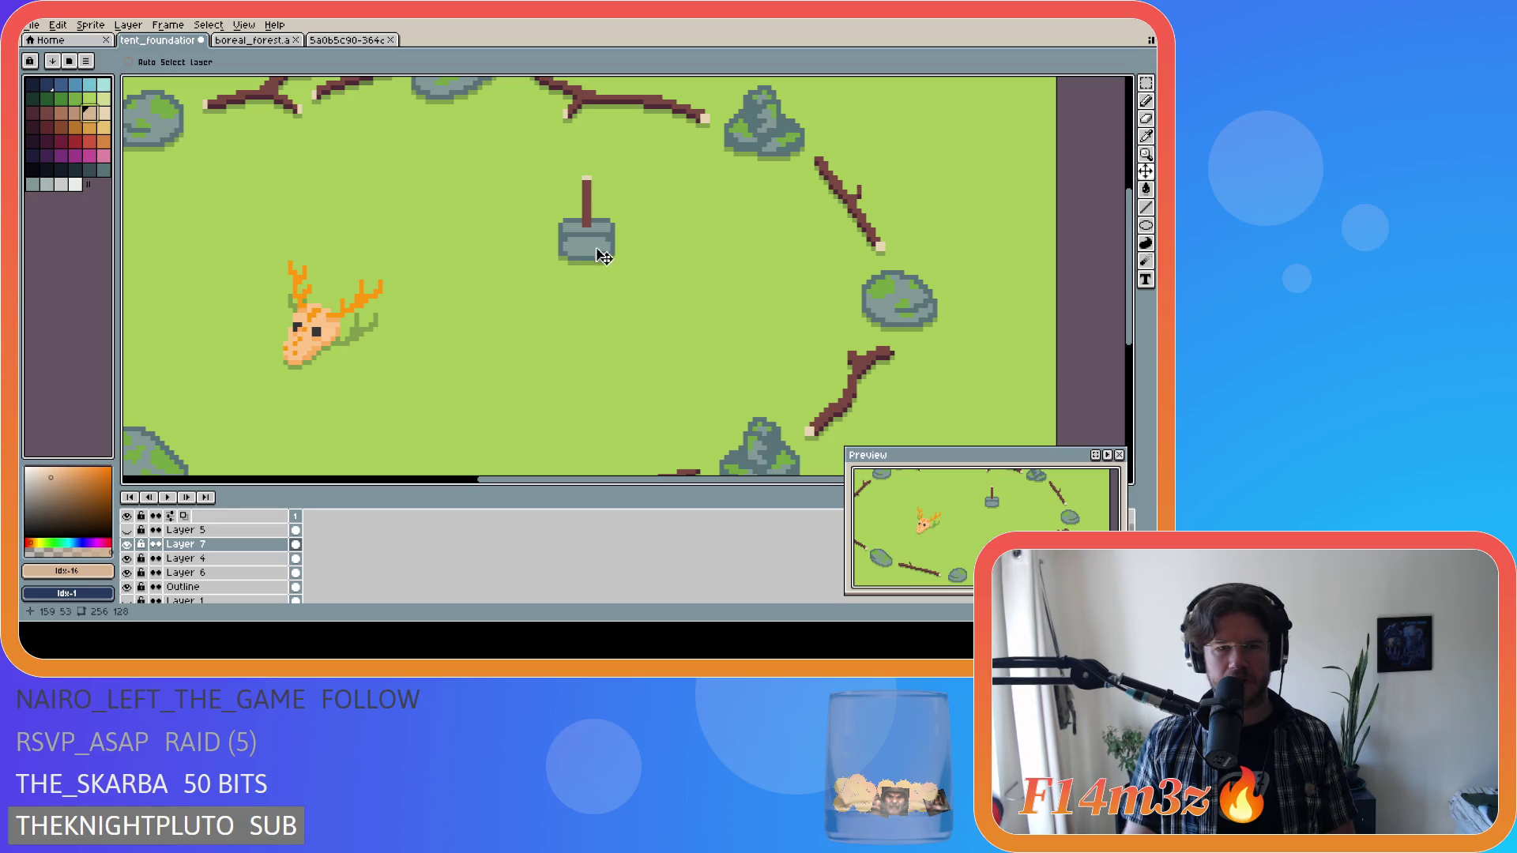
{"action": "key", "text": "b"}
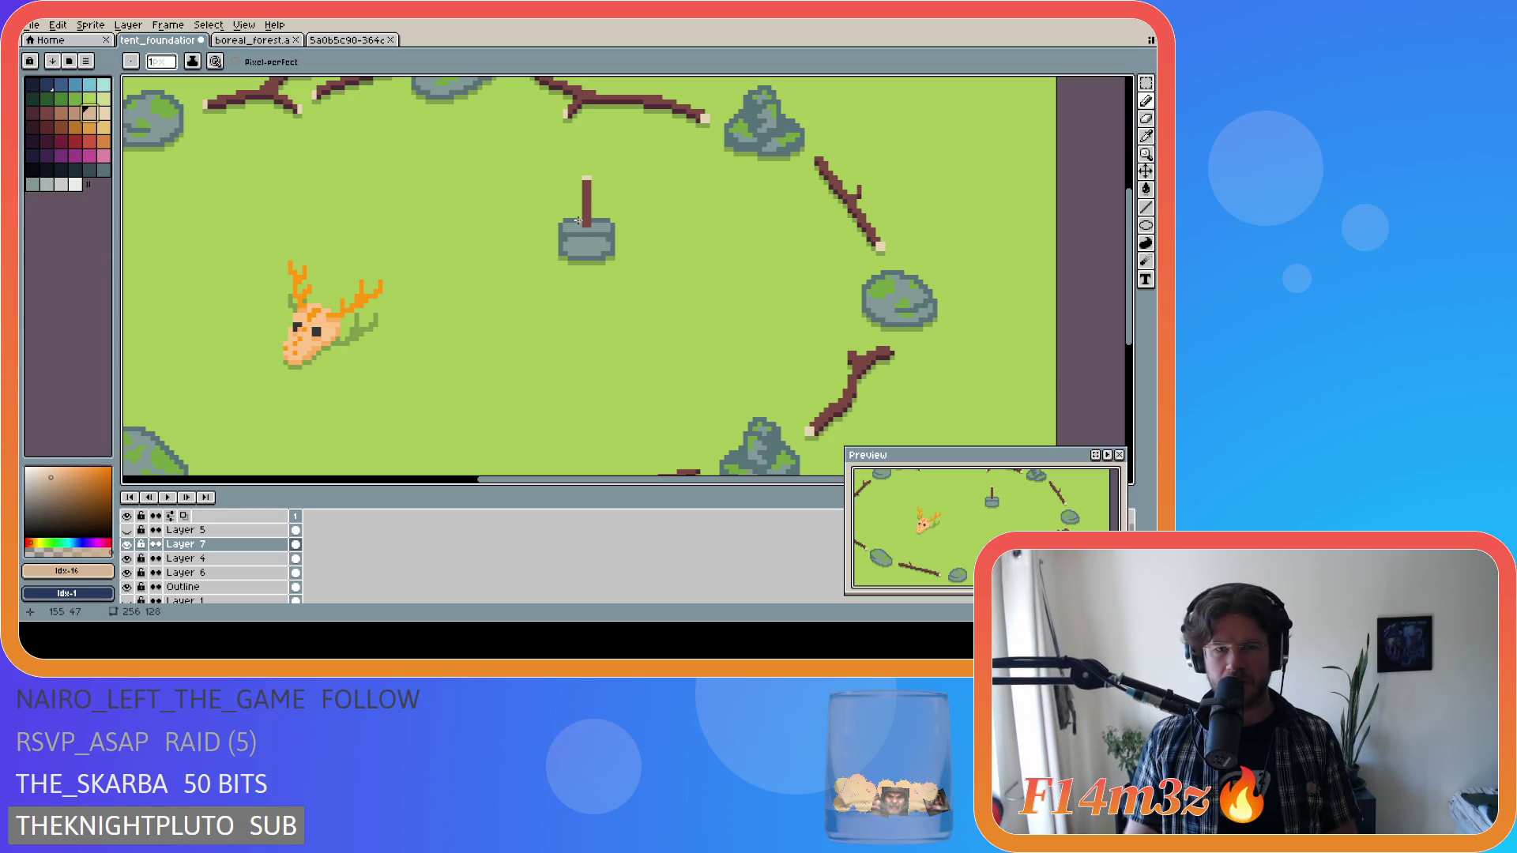
{"action": "left_click", "coordinate": [104, 114]}
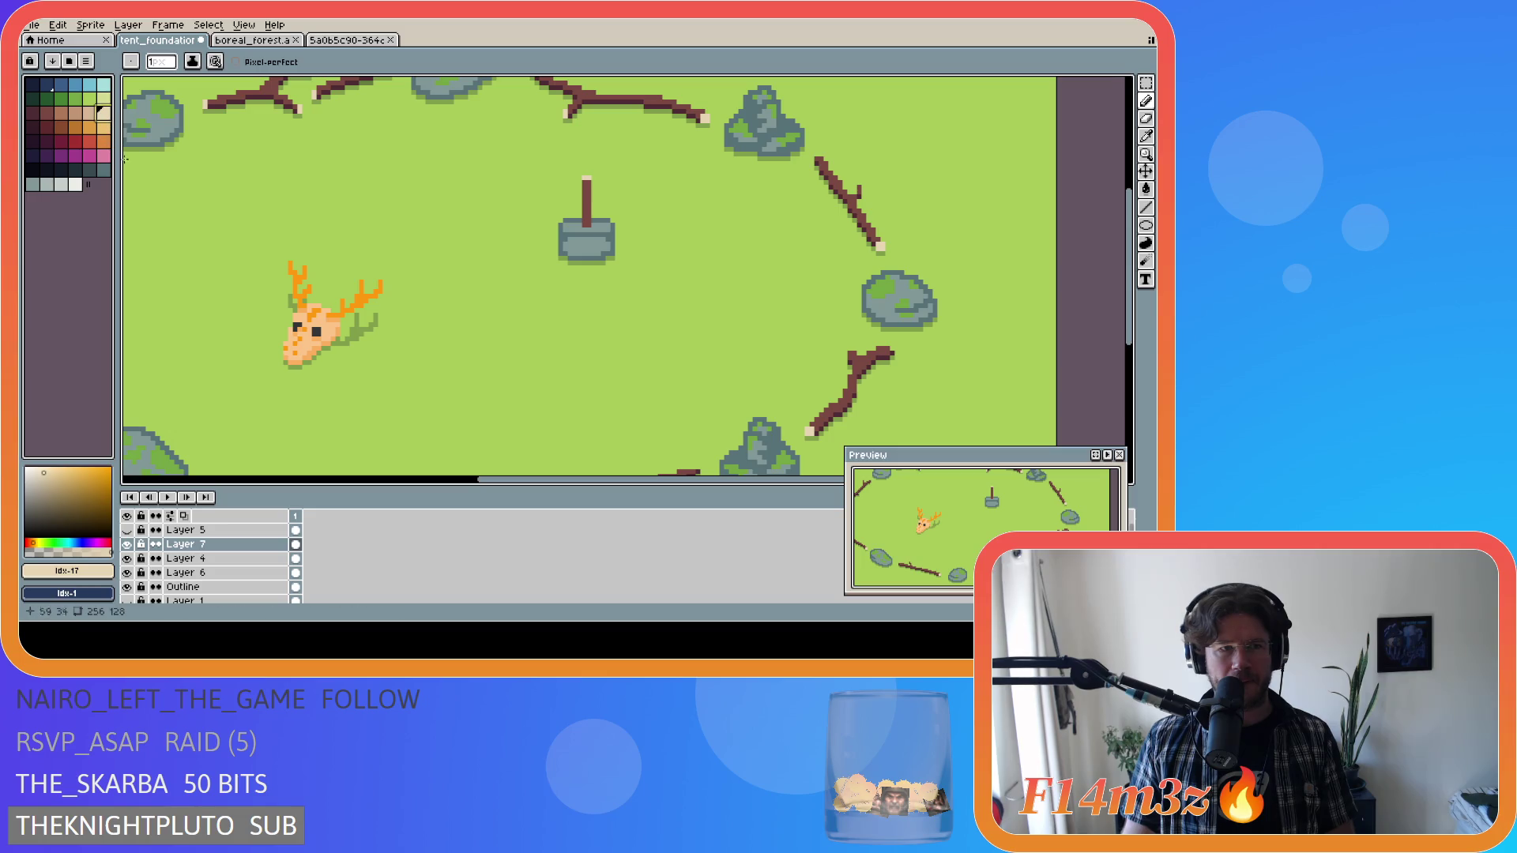
{"action": "left_click", "coordinate": [103, 128]}
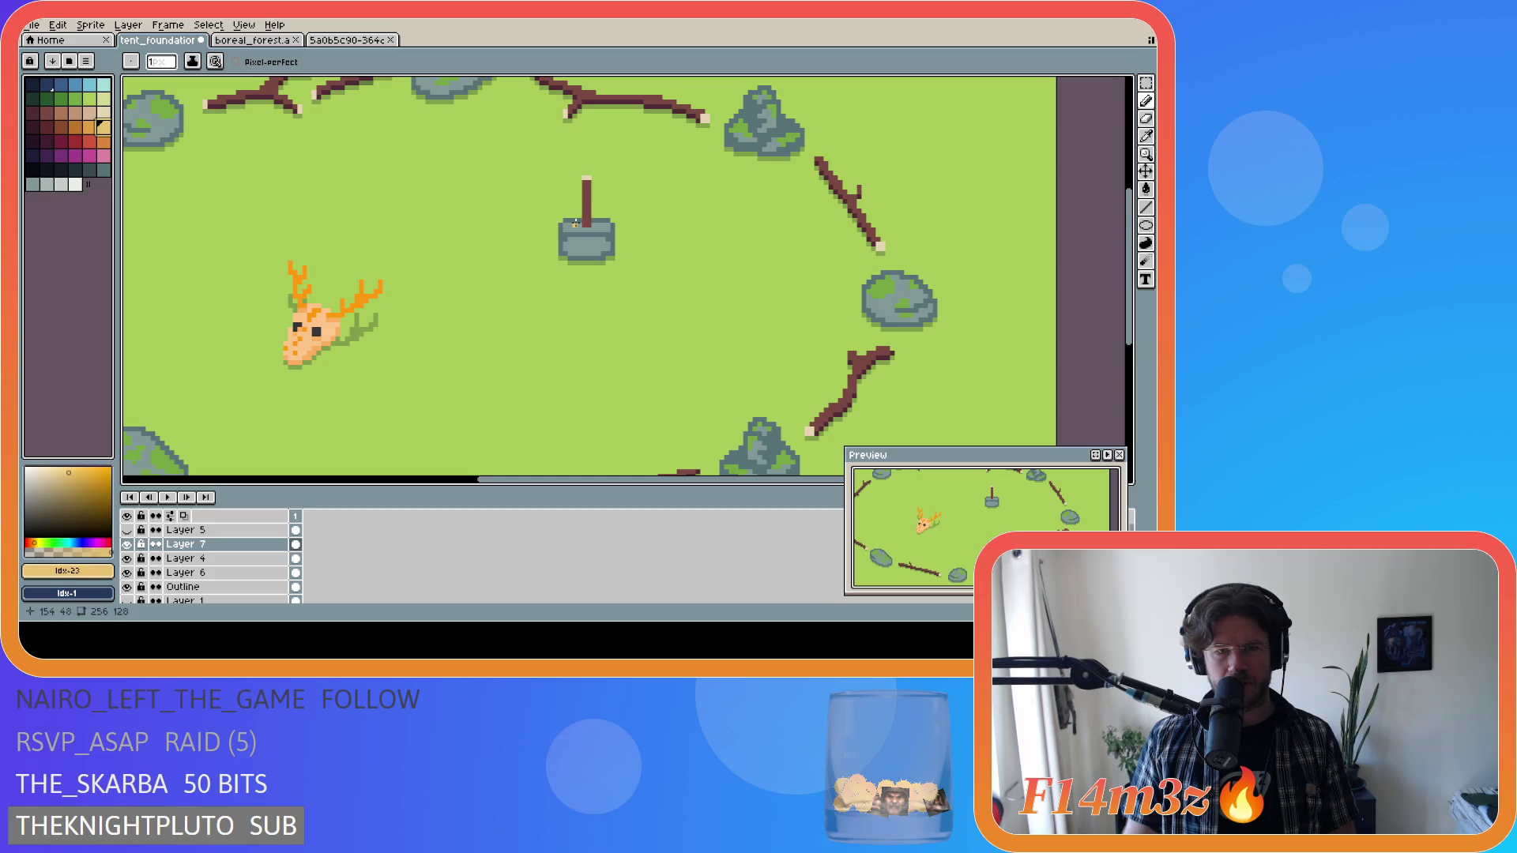
{"action": "mouse_move", "coordinate": [579, 220]}
{"action": "left_mouse_down"}
{"action": "mouse_move", "coordinate": [596, 256]}
{"action": "mouse_move", "coordinate": [590, 230]}
{"action": "mouse_move", "coordinate": [579, 255]}
{"action": "left_mouse_up"}
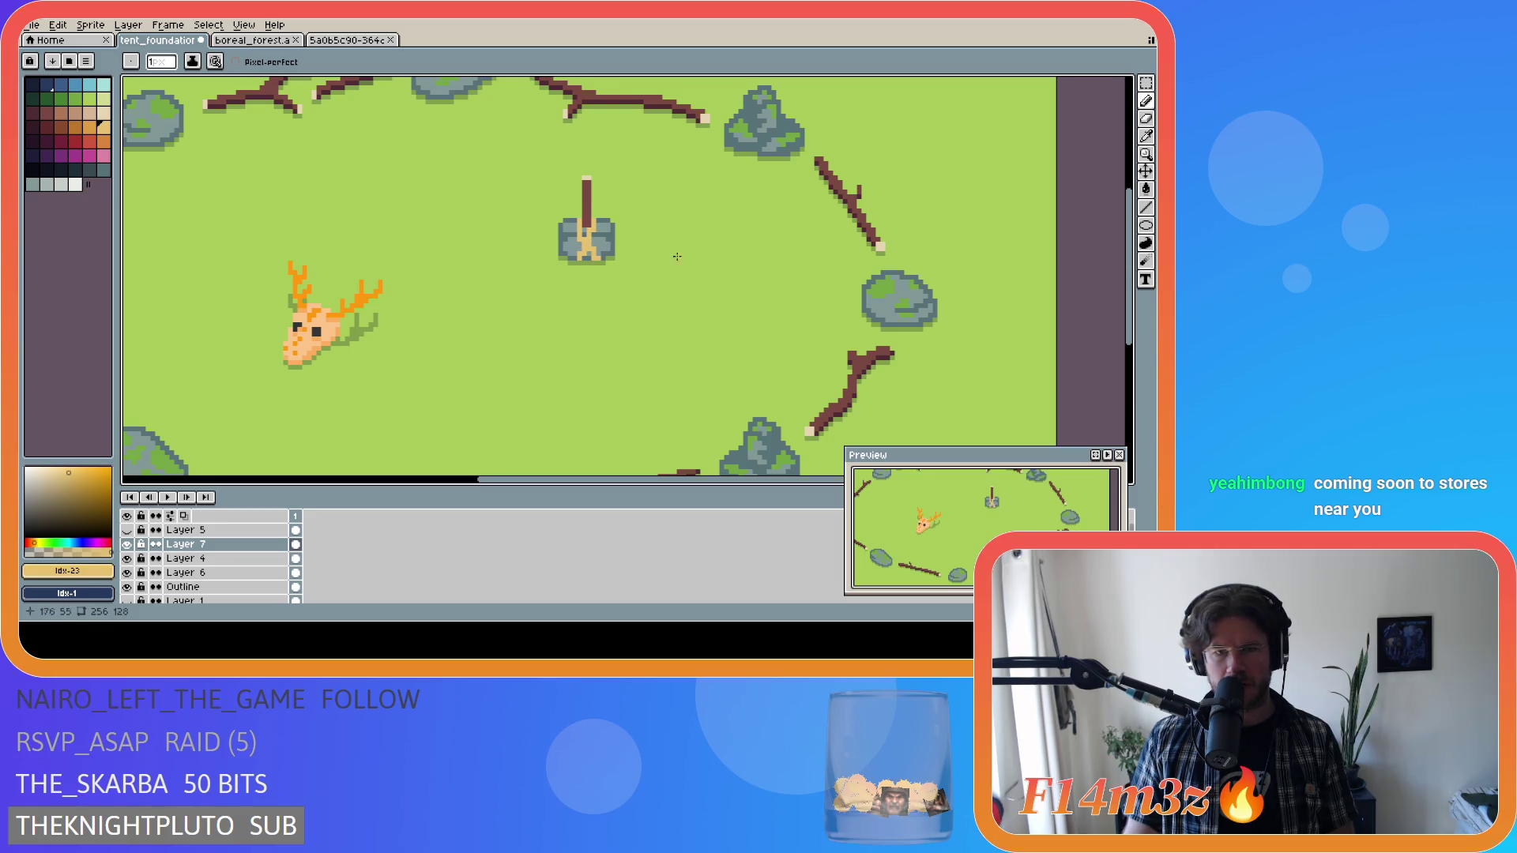
{"action": "key", "text": "ctrl+z"}
{"action": "left_click", "coordinate": [110, 115]}
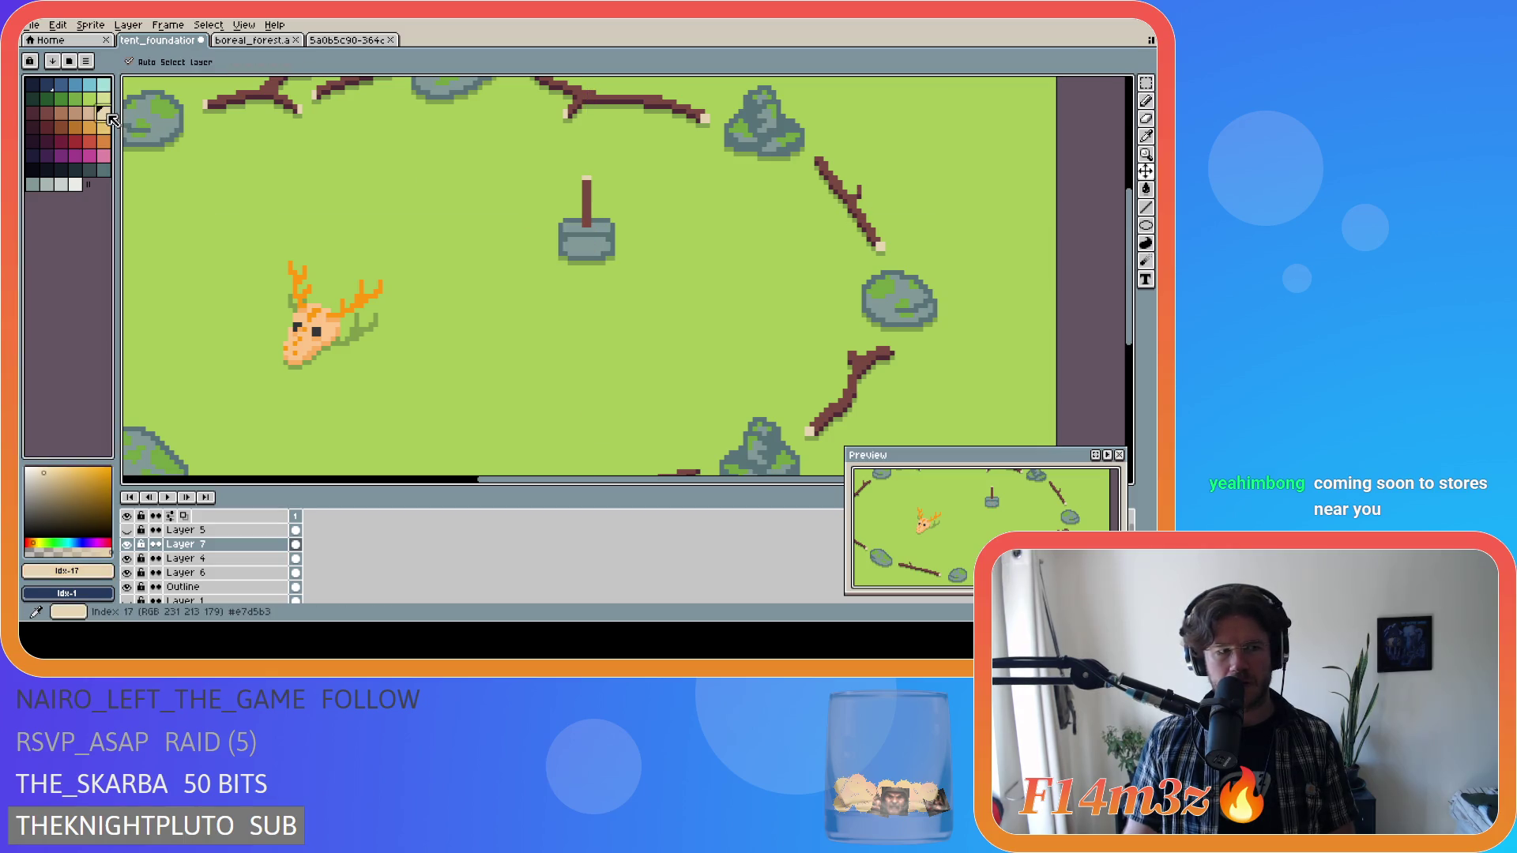
{"action": "left_click_drag", "start_coordinate": [581, 221], "coordinate": [589, 257]}
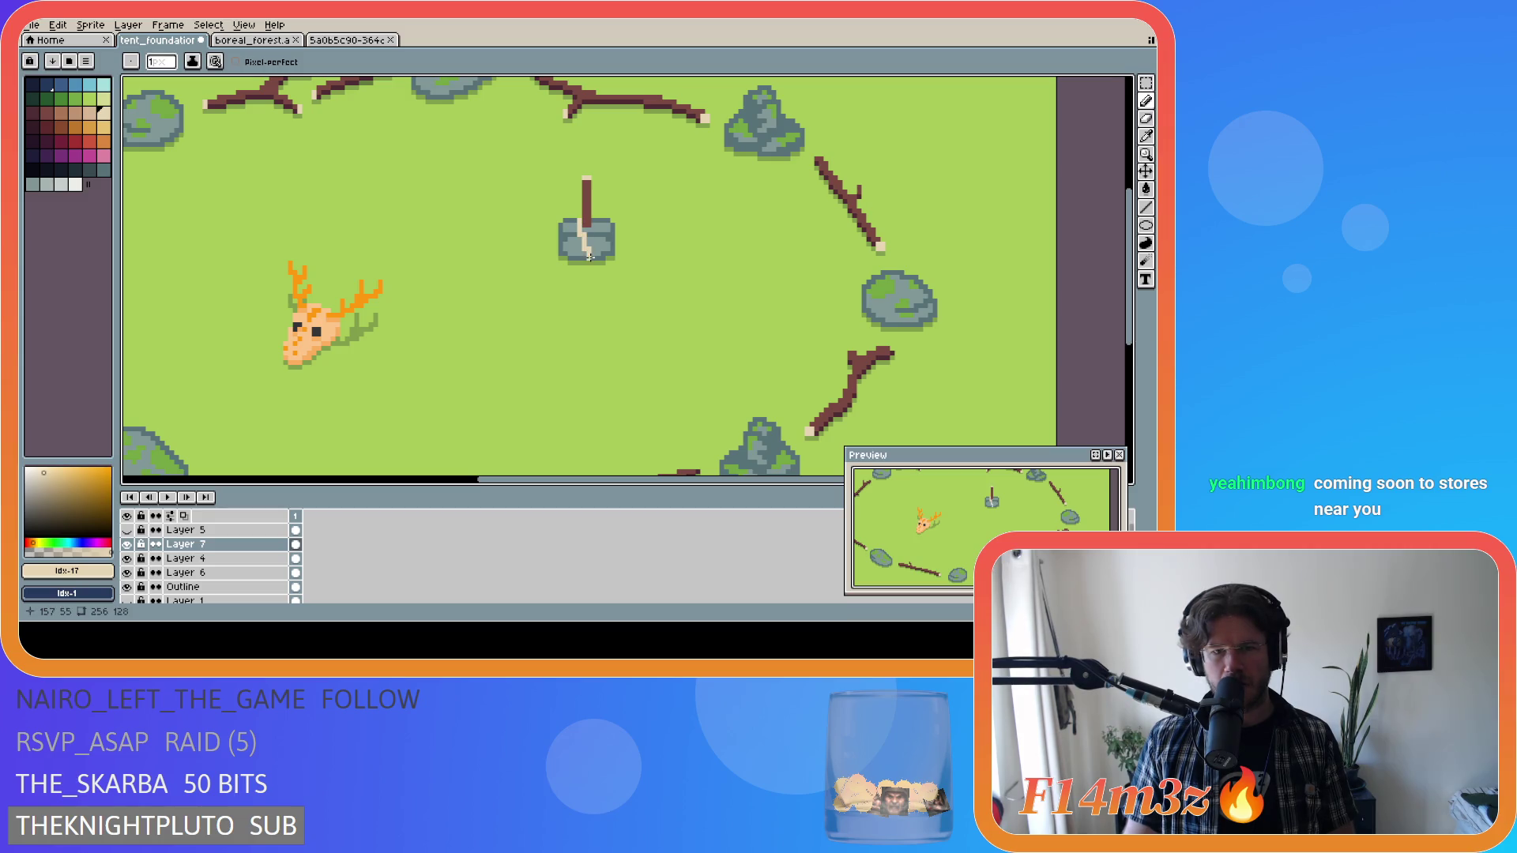
{"action": "key", "text": "ctrl+z"}
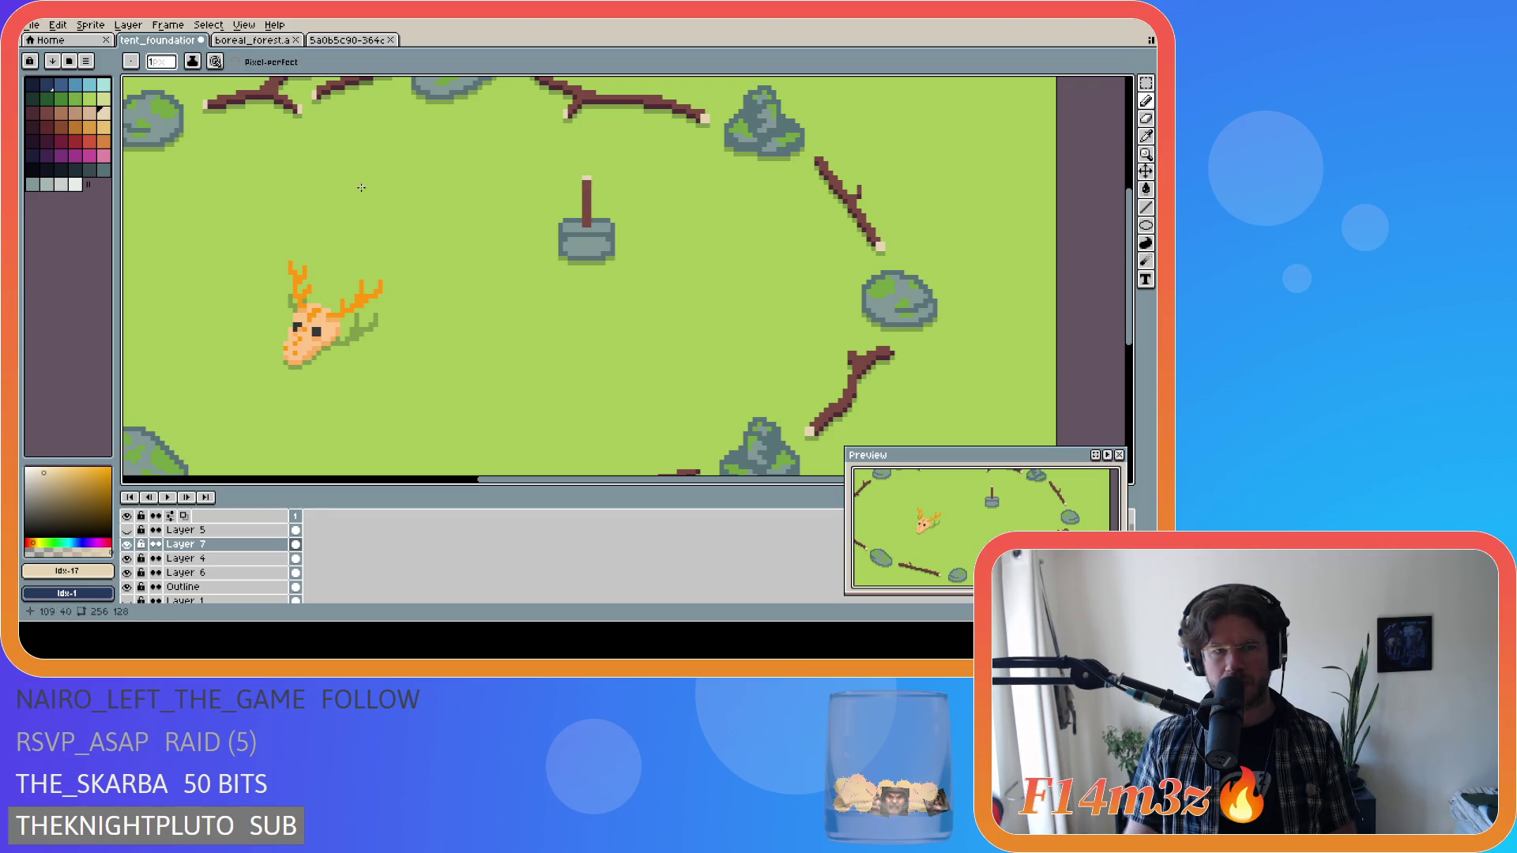
Draw a tan diagonal rope across the tent base and sample its colour.
{"action": "left_click", "coordinate": [103, 126]}
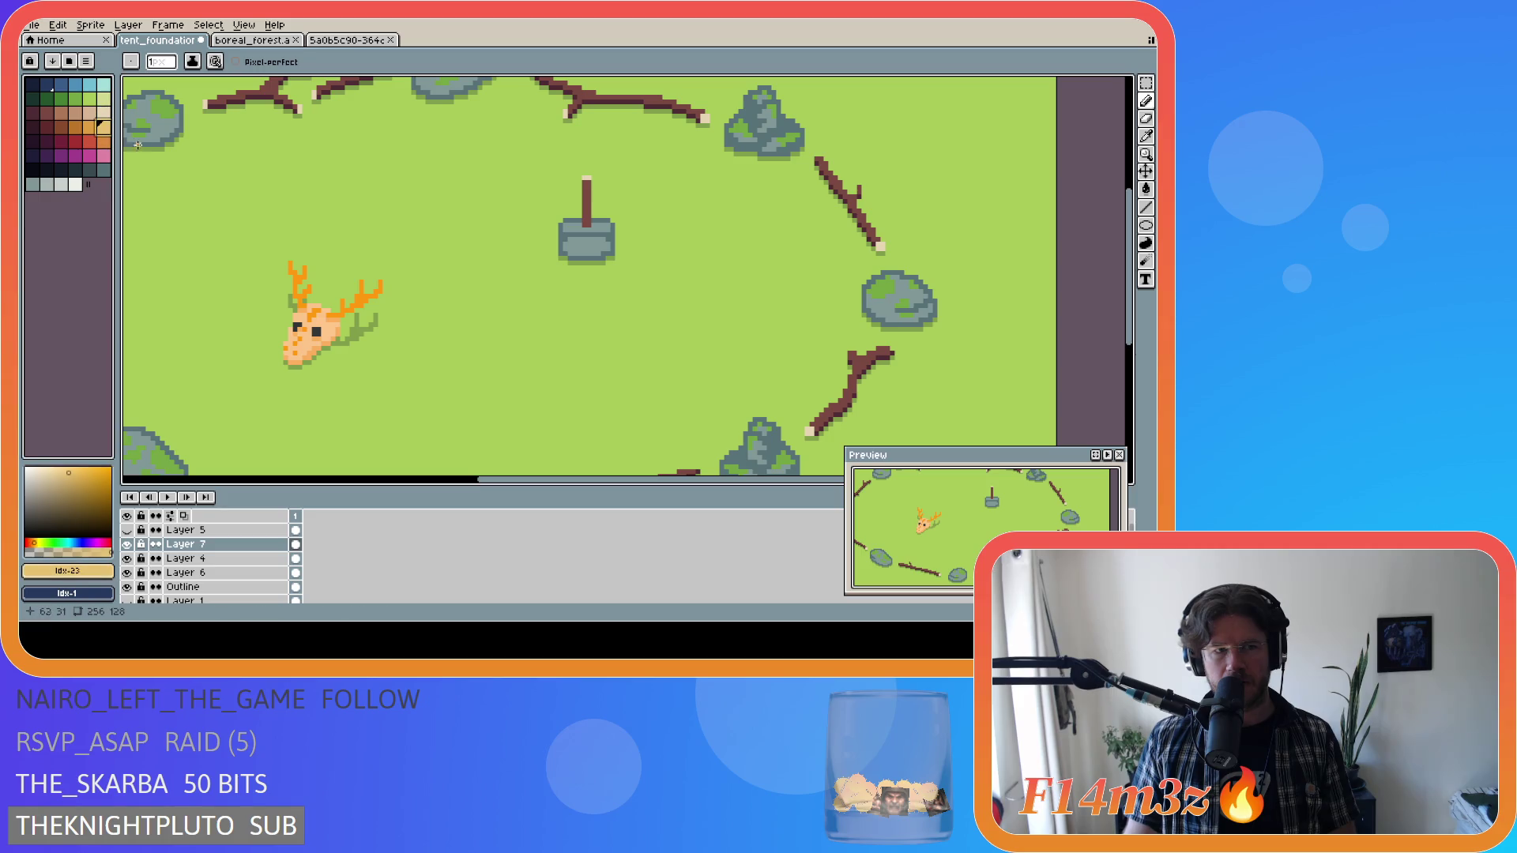
{"action": "left_click", "coordinate": [575, 221]}
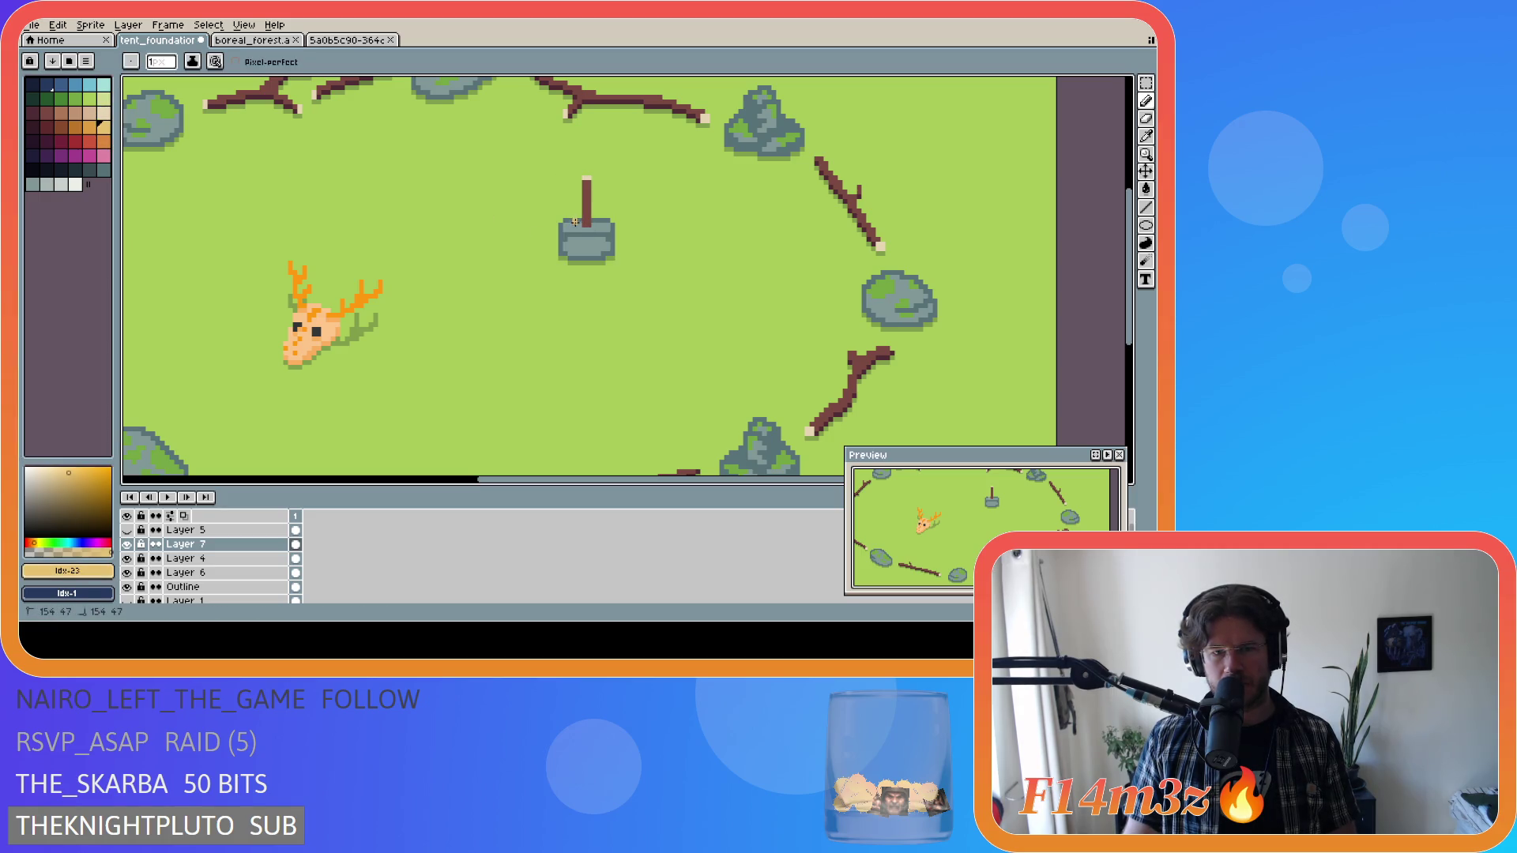
{"action": "mouse_move", "coordinate": [575, 229]}
{"action": "left_mouse_down"}
{"action": "mouse_move", "coordinate": [592, 259]}
{"action": "mouse_move", "coordinate": [592, 237]}
{"action": "mouse_move", "coordinate": [579, 254]}
{"action": "left_mouse_up"}
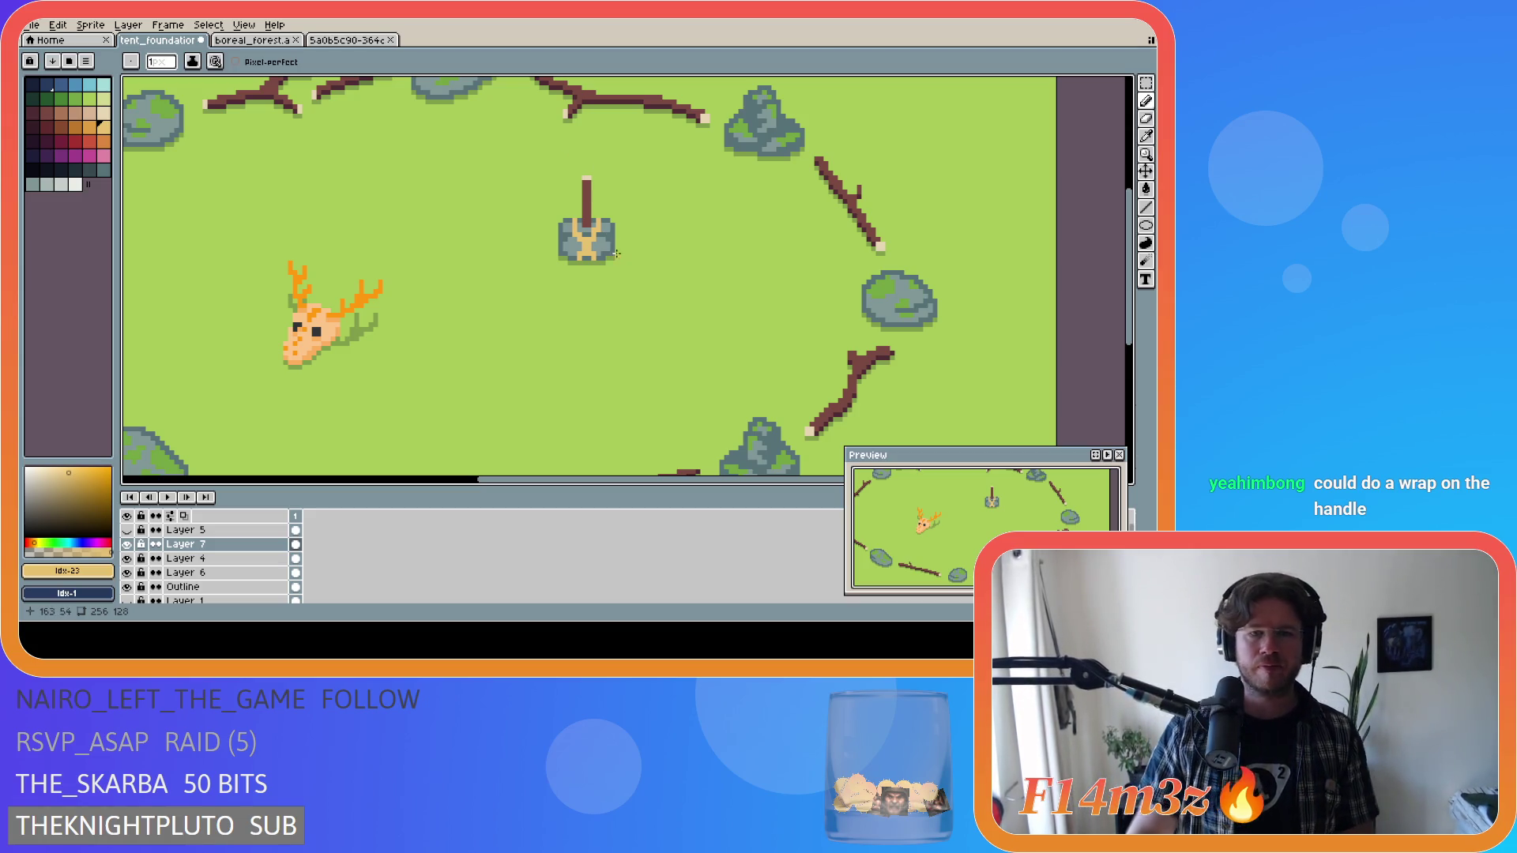
{"action": "scroll", "coordinate": [528, 253], "scroll_direction": "up", "scroll_amount": 1}
{"action": "scroll", "coordinate": [613, 262], "scroll_direction": "up", "scroll_amount": 1}
{"action": "scroll", "coordinate": [624, 277], "scroll_direction": "down", "scroll_amount": 2}
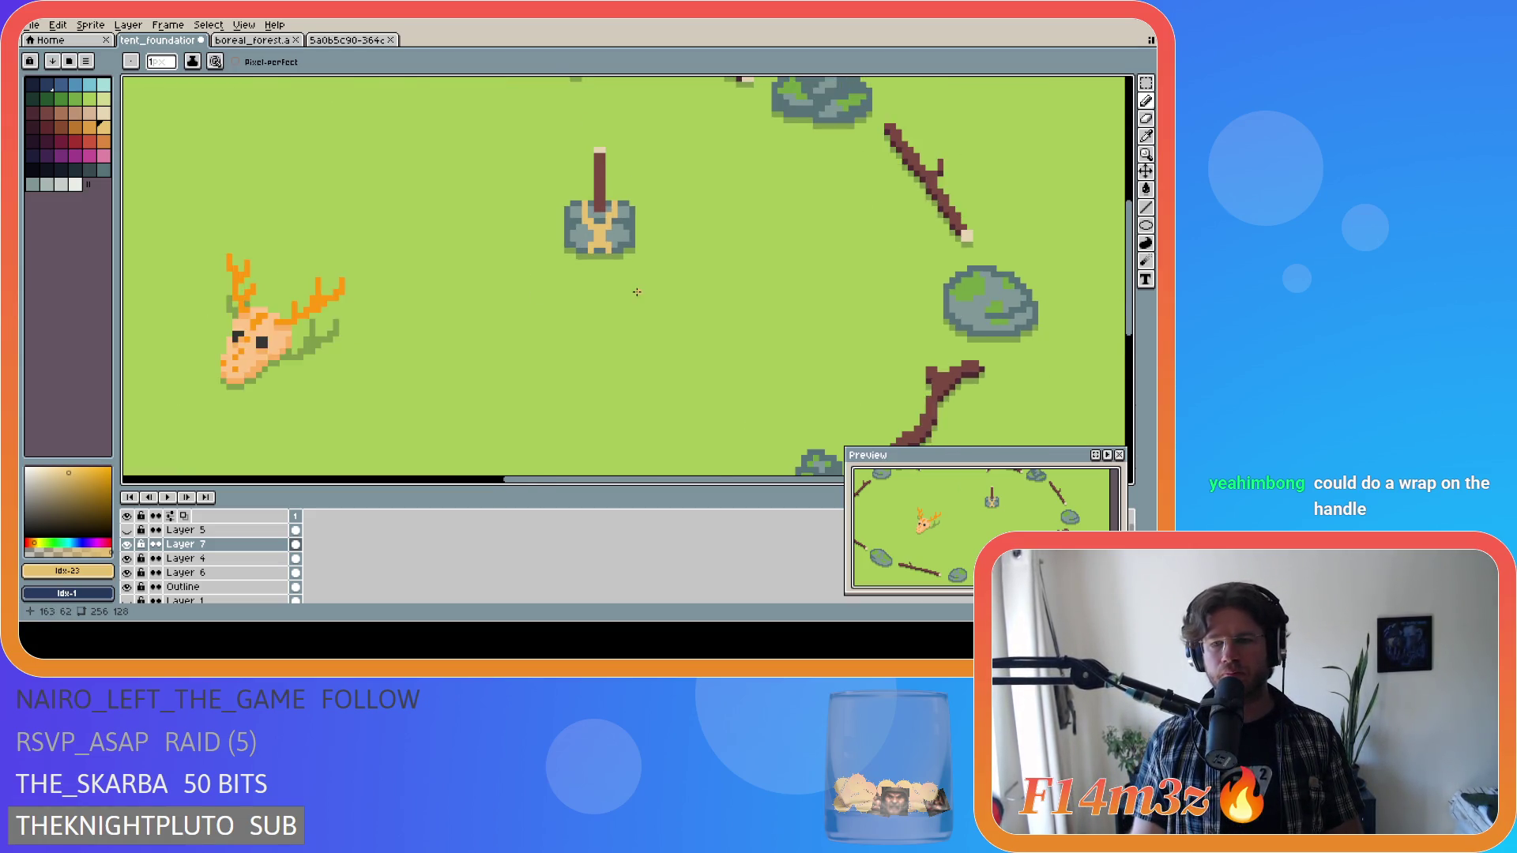
{"action": "scroll", "coordinate": [616, 229], "scroll_direction": "up", "scroll_amount": 3}
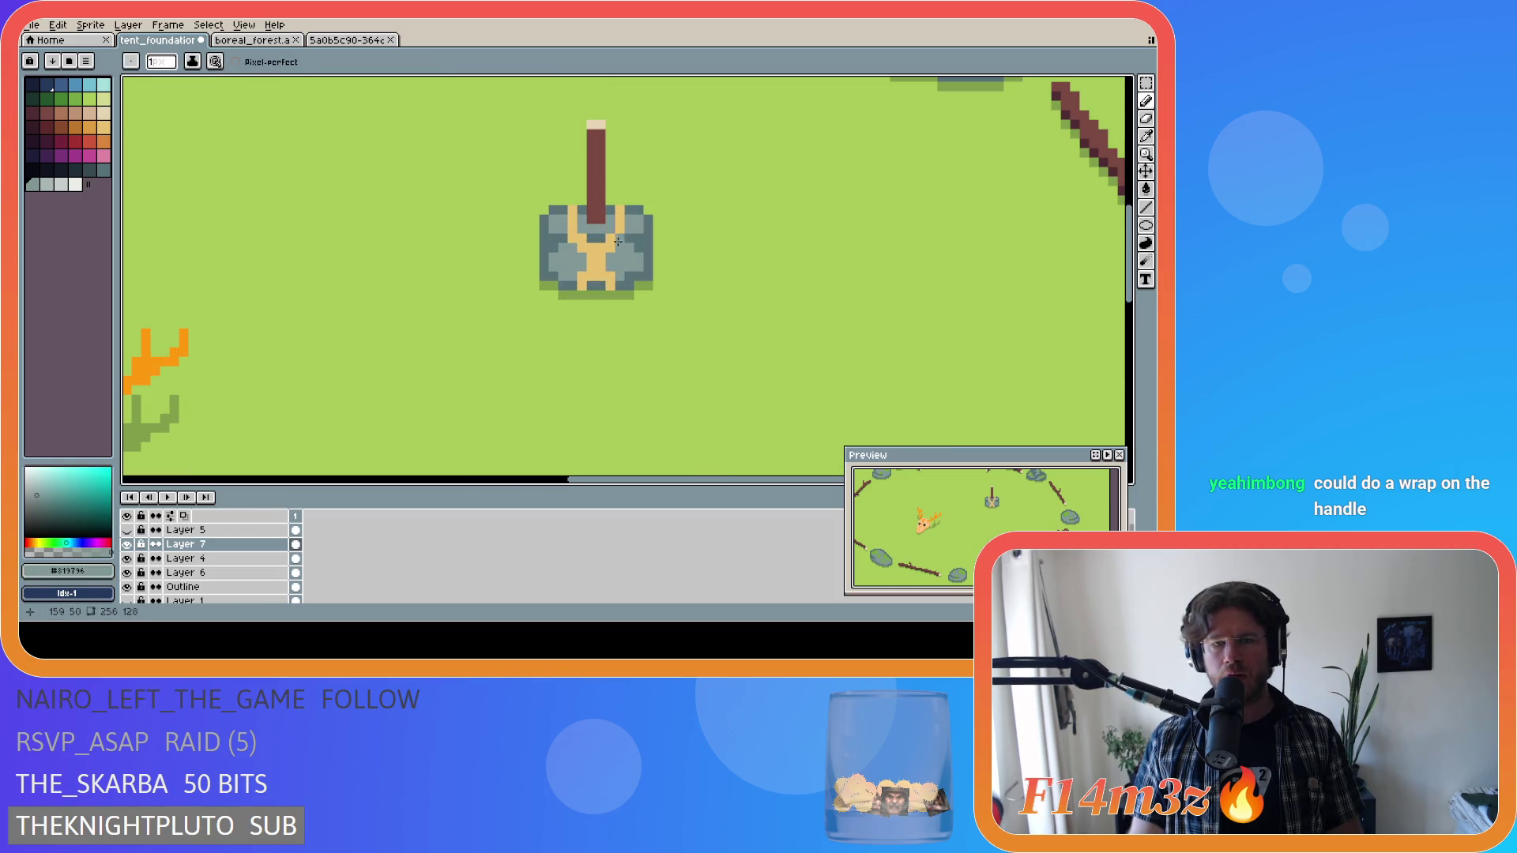
{"action": "left_click", "coordinate": [619, 238], "text": "alt"}
{"action": "scroll", "coordinate": [619, 238], "scroll_direction": "down", "scroll_amount": 4}
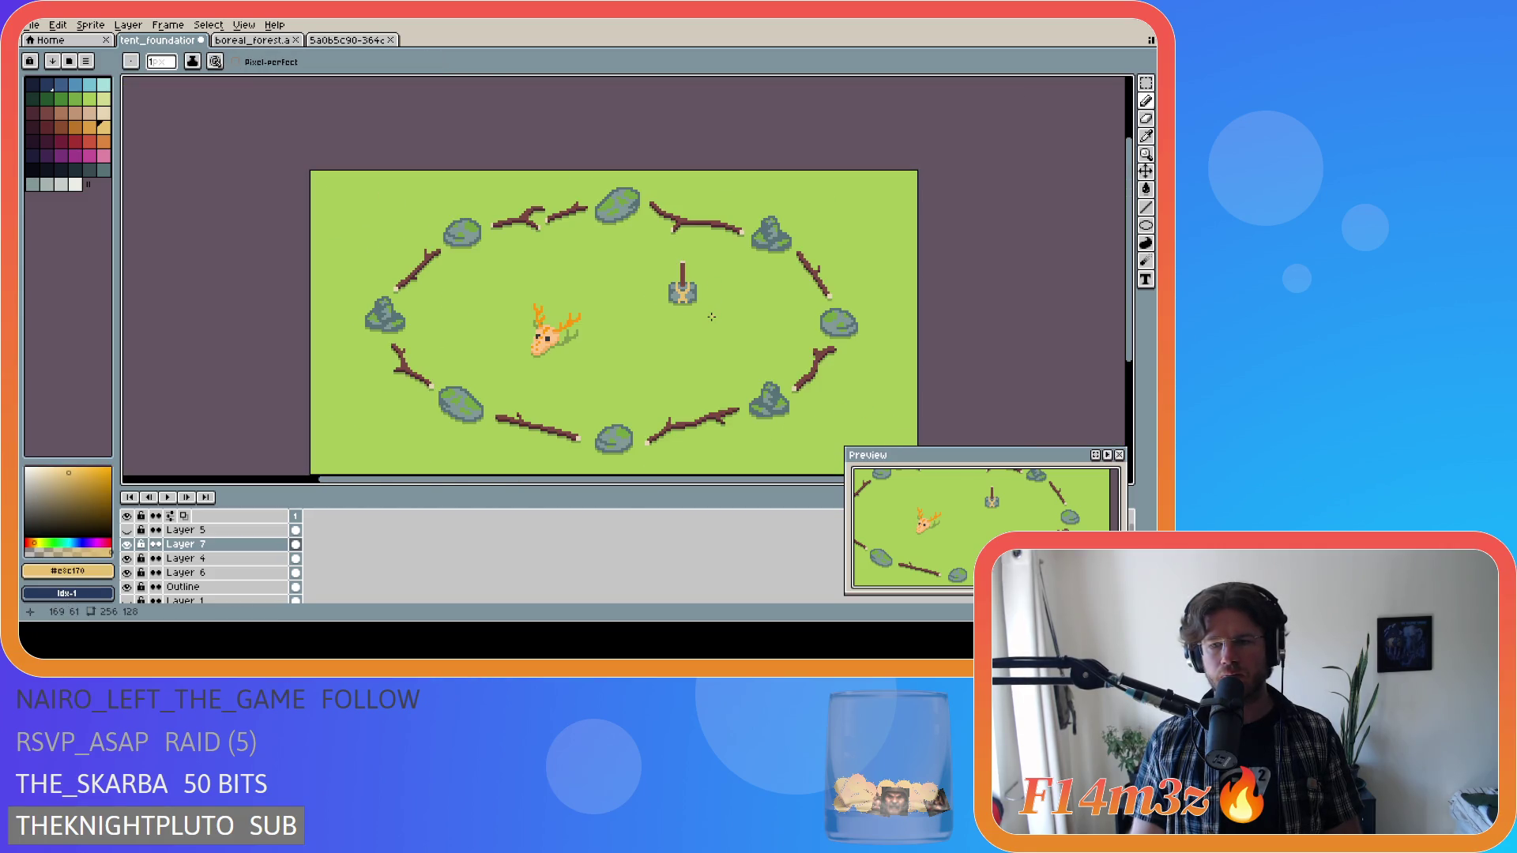
Undo the last rope stroke on the tent base.
{"action": "scroll", "coordinate": [711, 317], "scroll_direction": "up", "scroll_amount": 1}
{"action": "key", "text": "ctrl"}
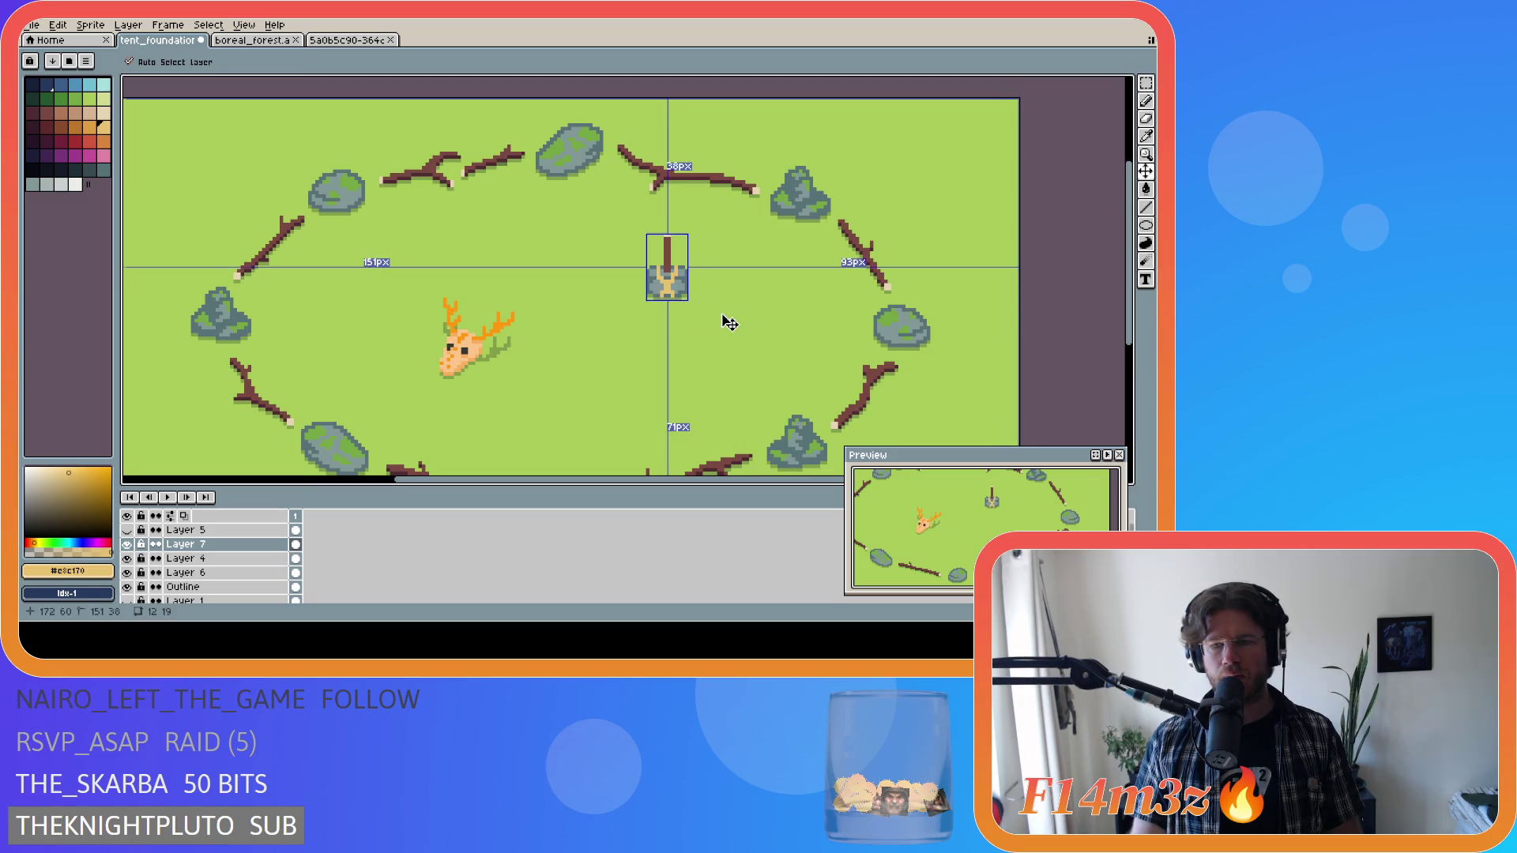
{"action": "key", "text": "ctrl+z"}
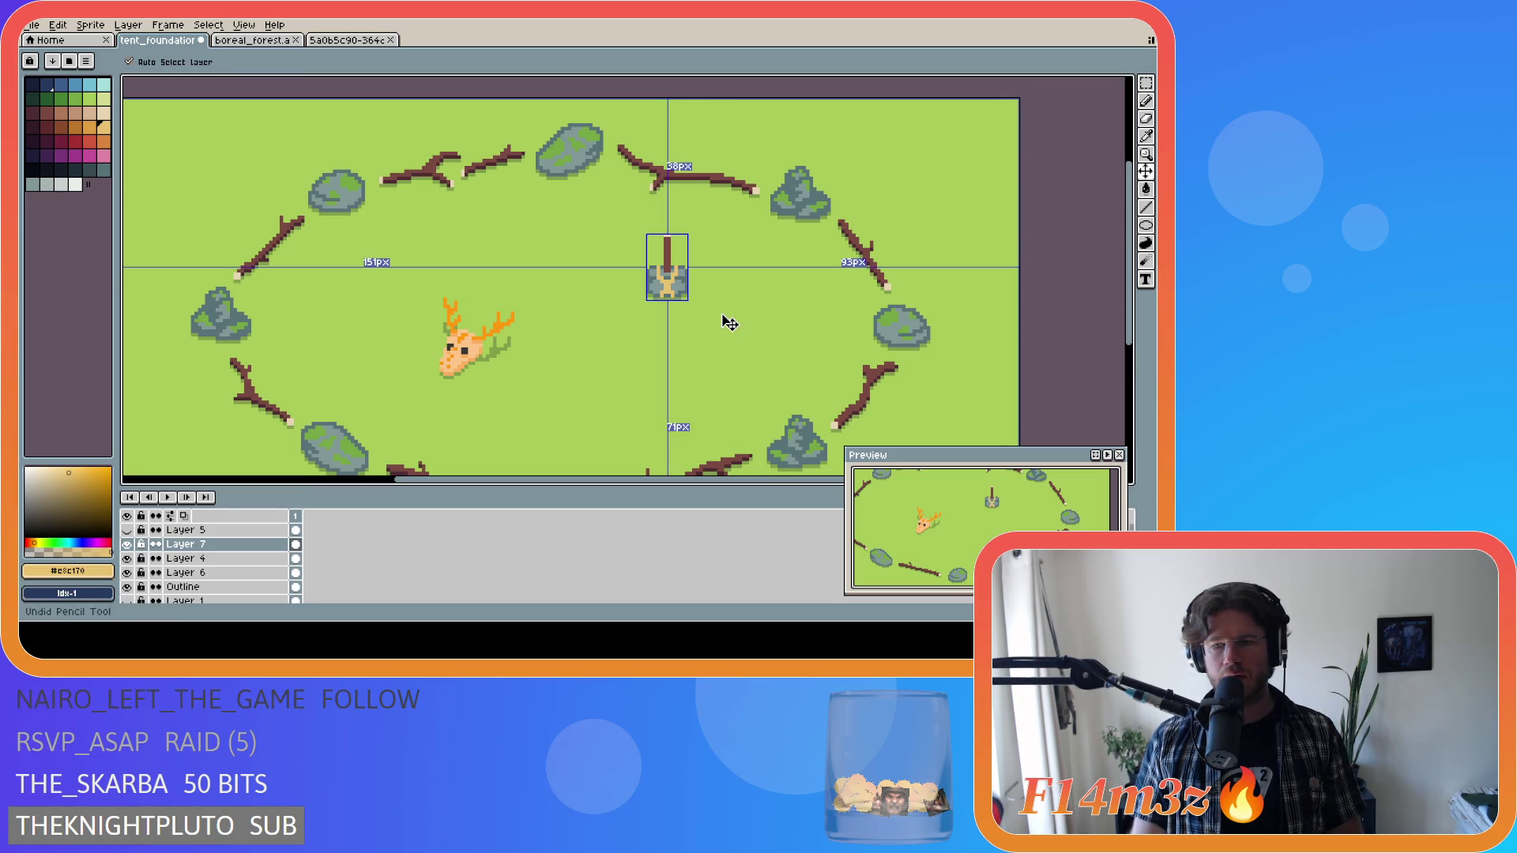
{"action": "scroll", "coordinate": [708, 276], "scroll_direction": "up", "scroll_amount": 1}
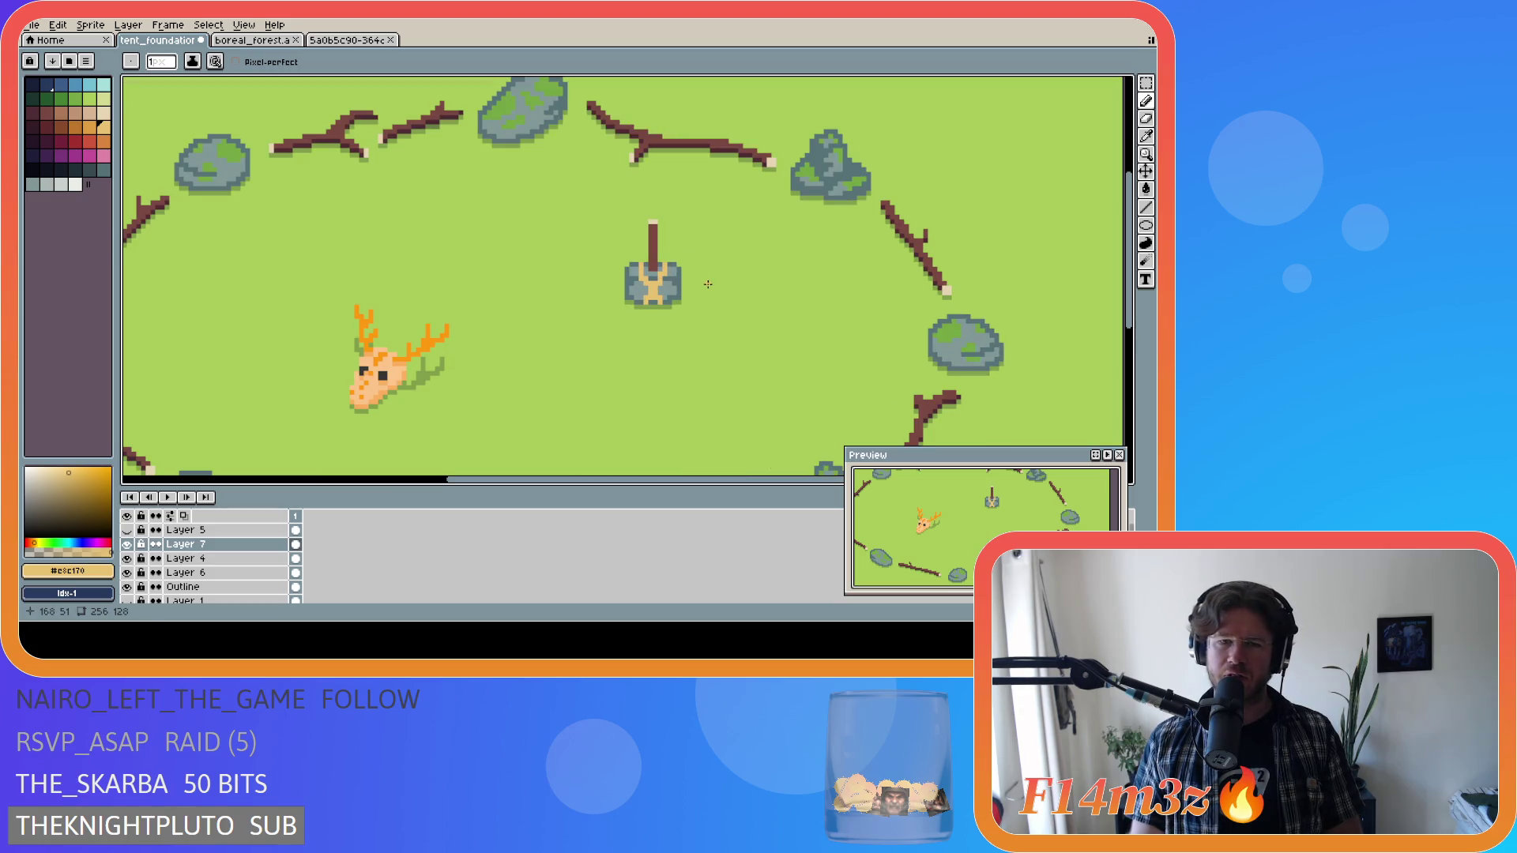
{"action": "scroll", "coordinate": [664, 300], "scroll_direction": "up", "scroll_amount": 2}
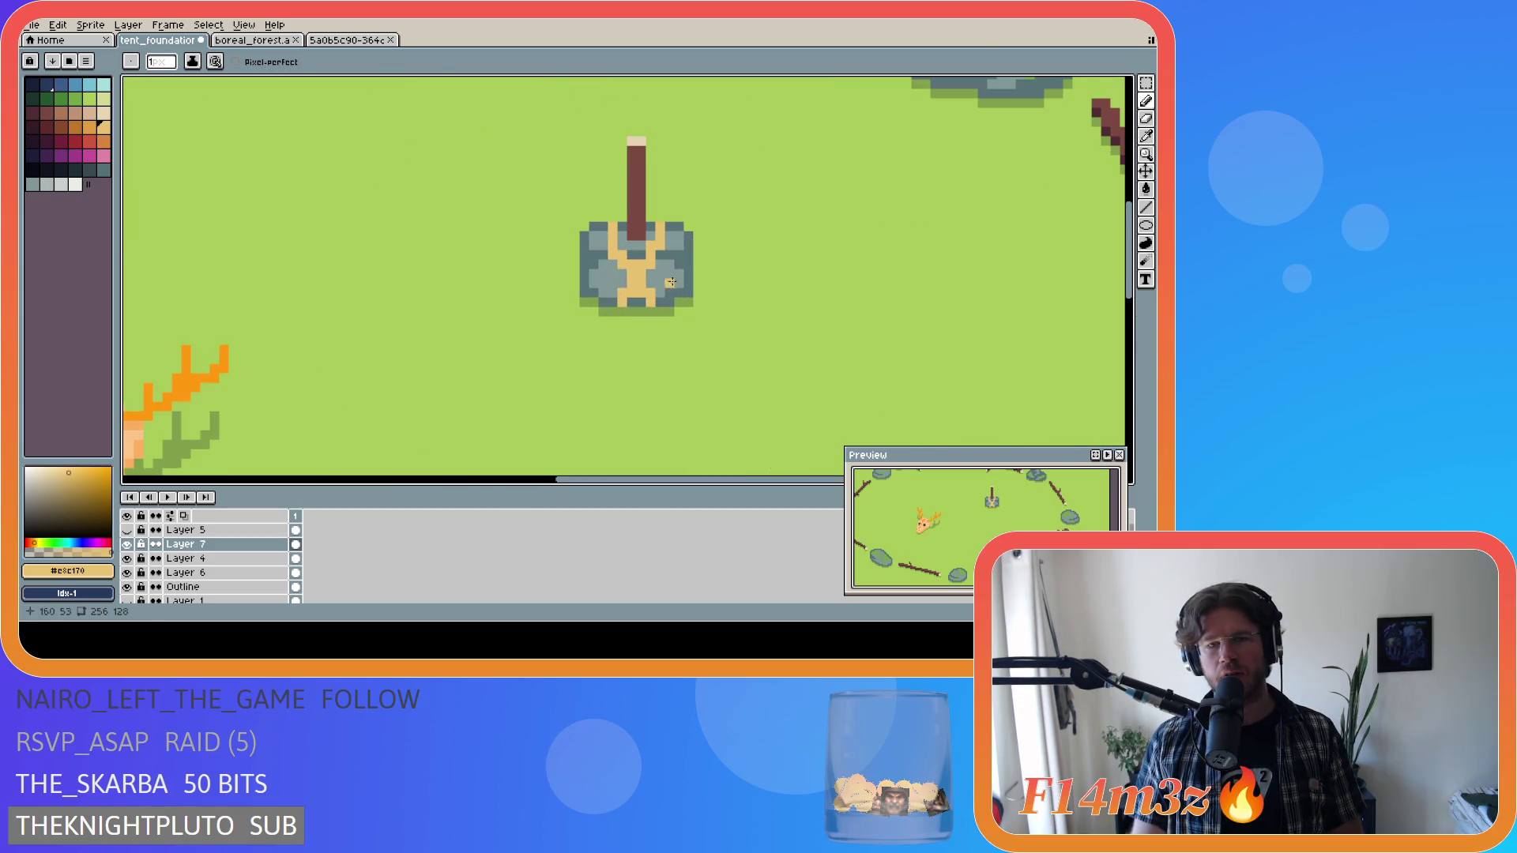
Eyedrop the tent's stone greys, save tent_foundation.ase, then sample the grass green.
{"action": "left_click", "coordinate": [686, 253], "text": "alt"}
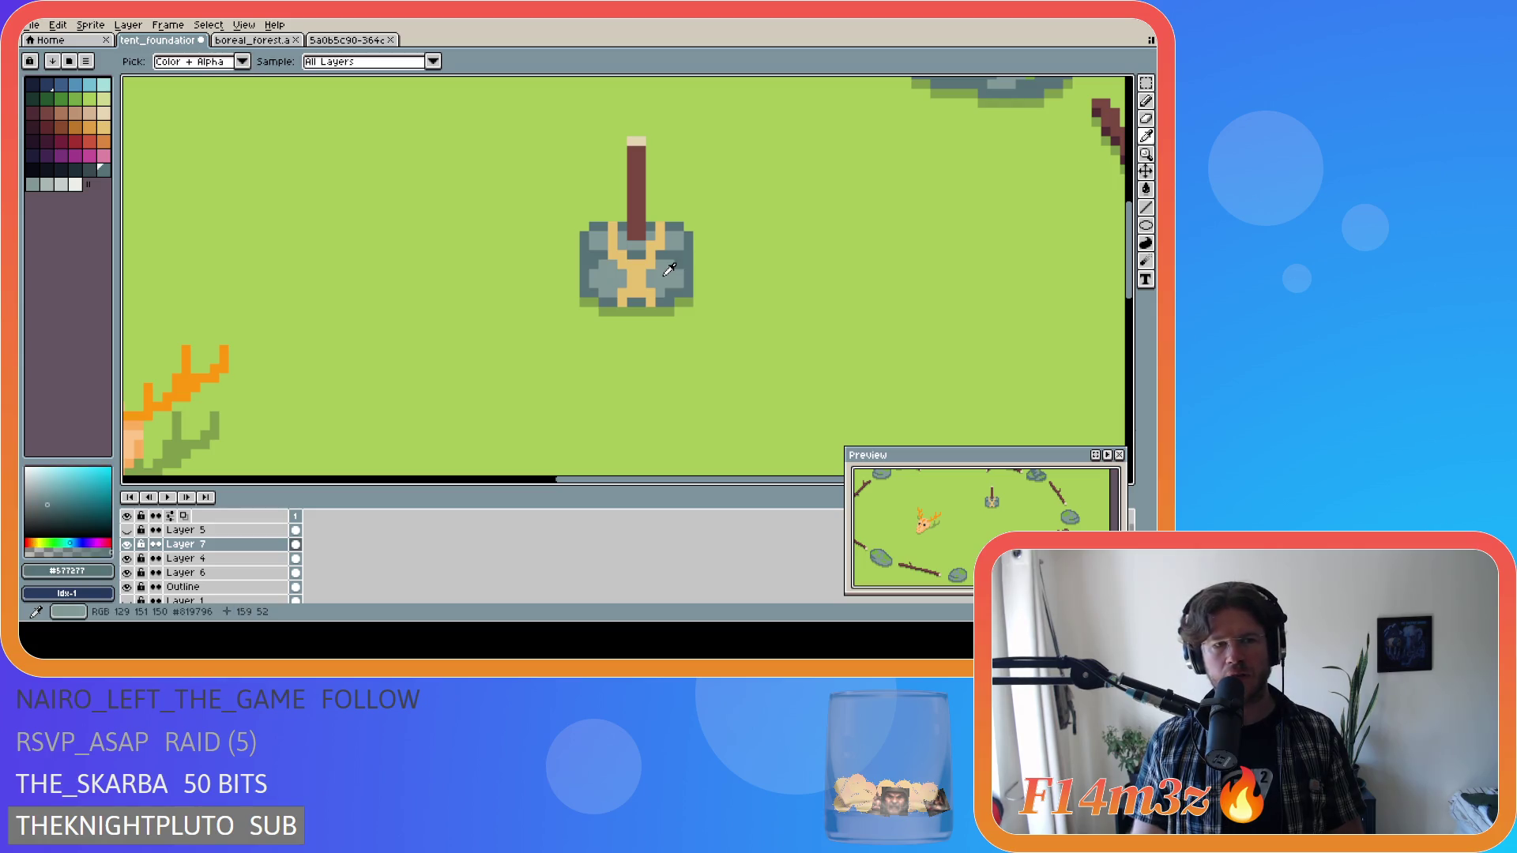
{"action": "left_click", "coordinate": [669, 269], "text": "alt"}
{"action": "left_click", "coordinate": [684, 265], "text": "alt"}
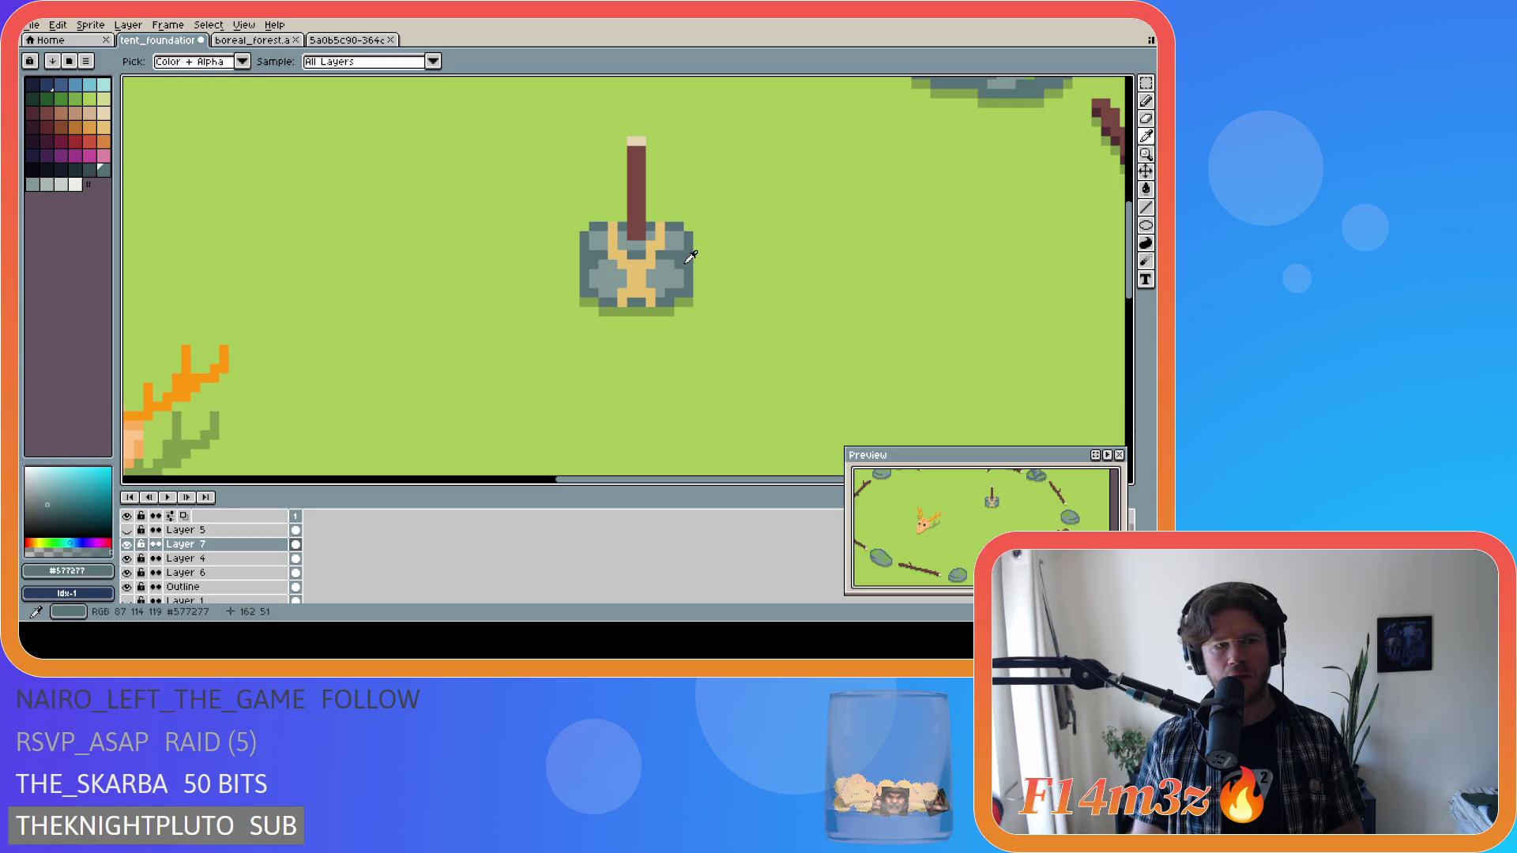
{"action": "left_click", "coordinate": [673, 269], "text": "alt"}
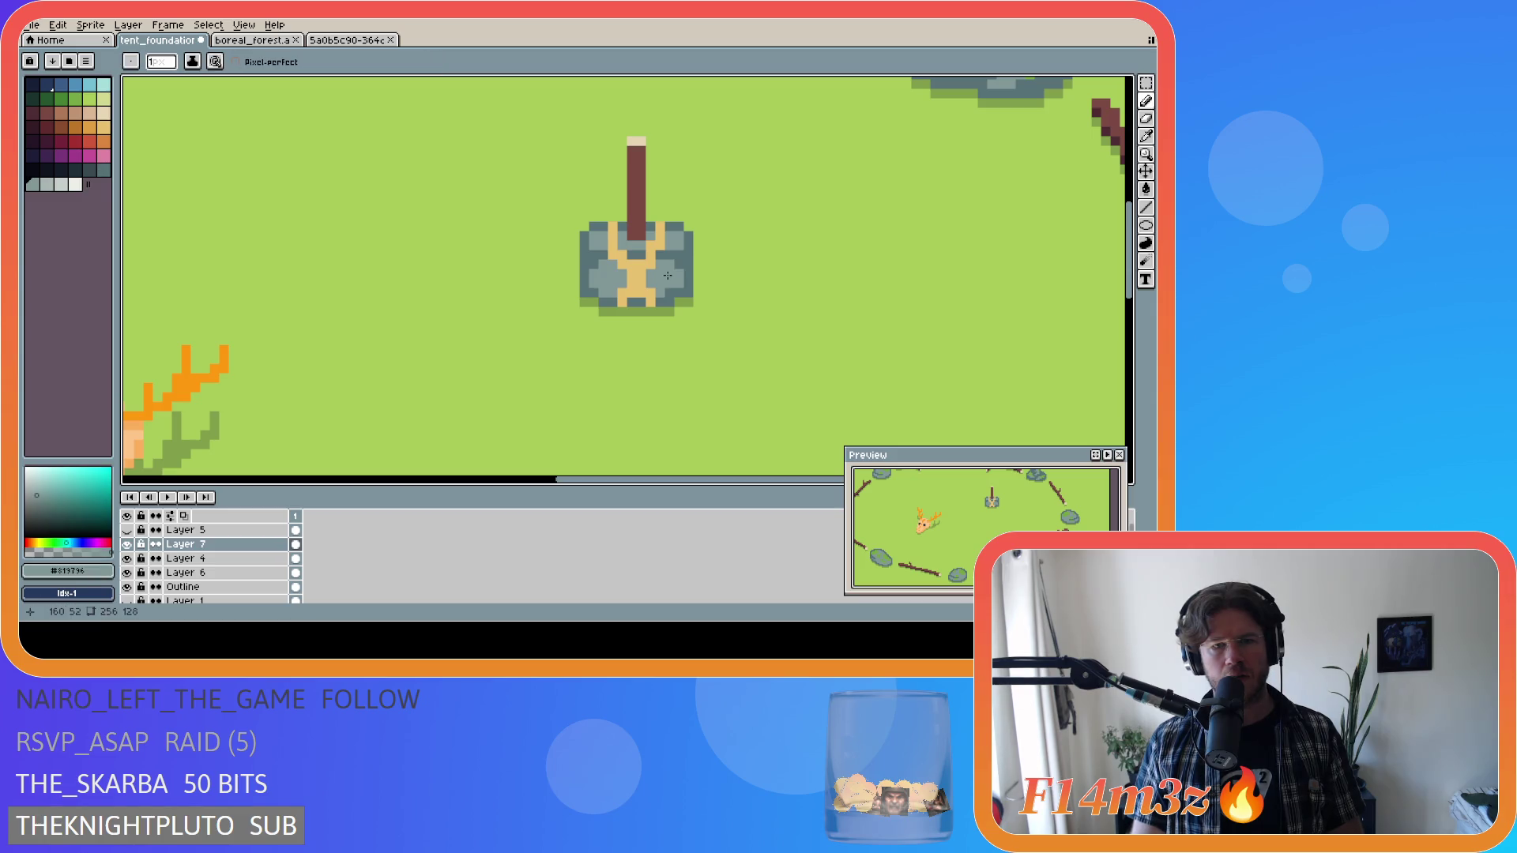
{"action": "left_click", "coordinate": [686, 256], "text": "alt"}
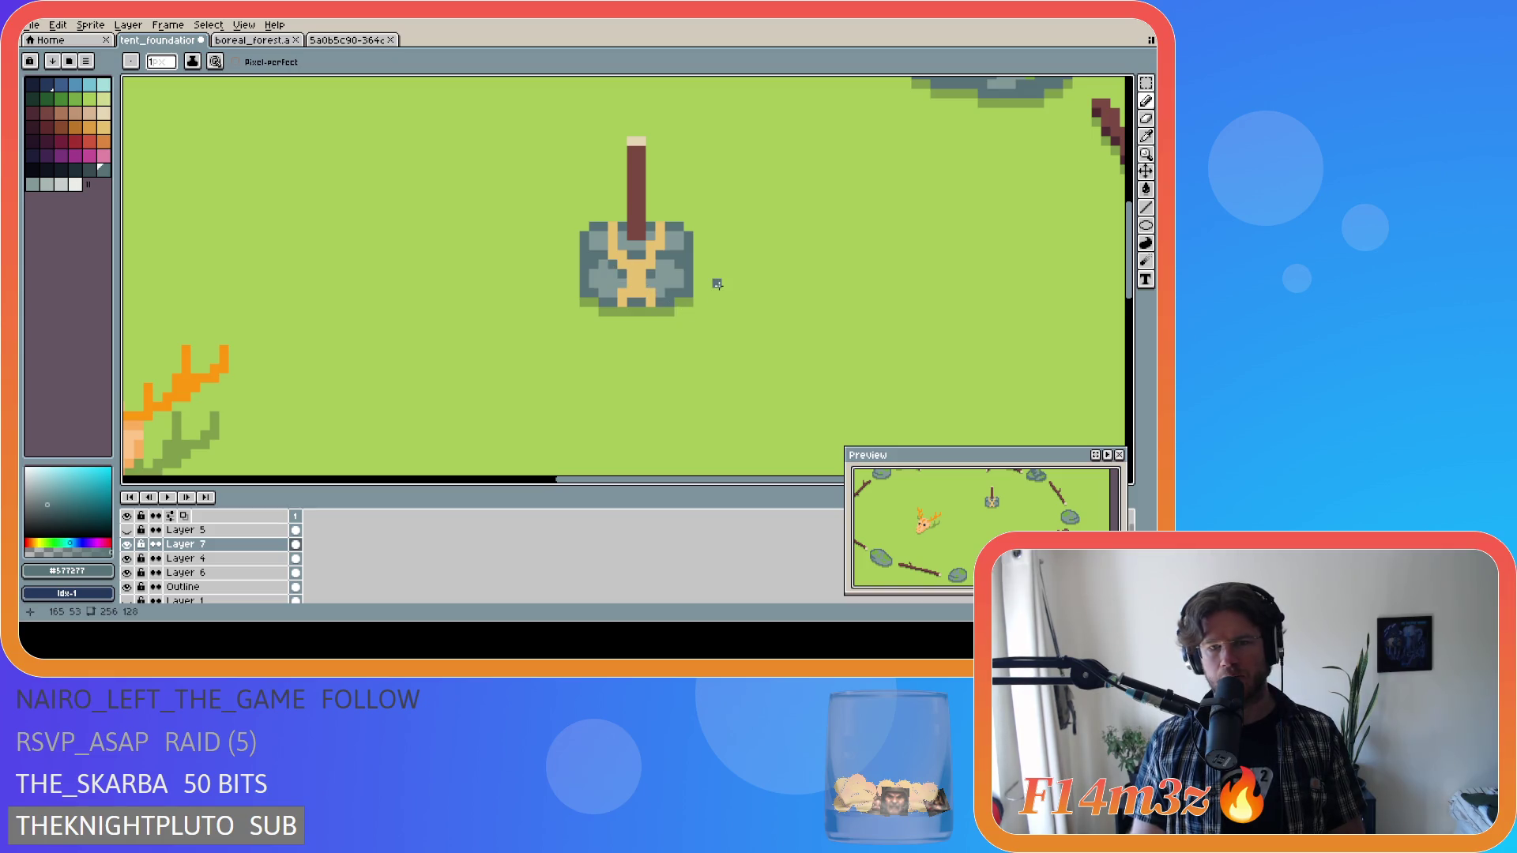
{"action": "scroll", "coordinate": [718, 285], "scroll_direction": "down", "scroll_amount": 1}
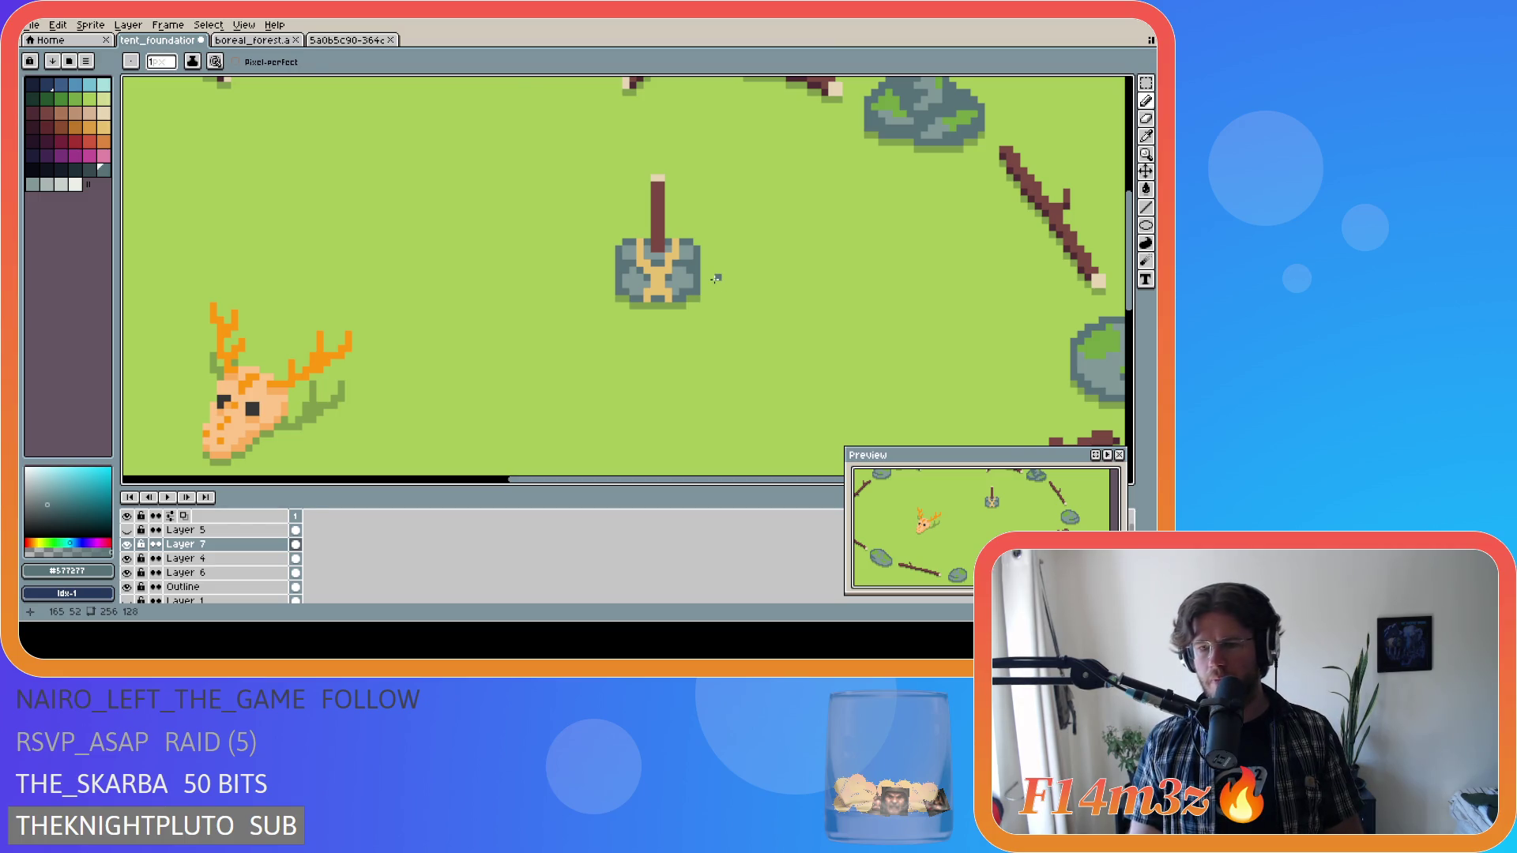
{"action": "scroll", "coordinate": [715, 278], "scroll_direction": "down", "scroll_amount": 1}
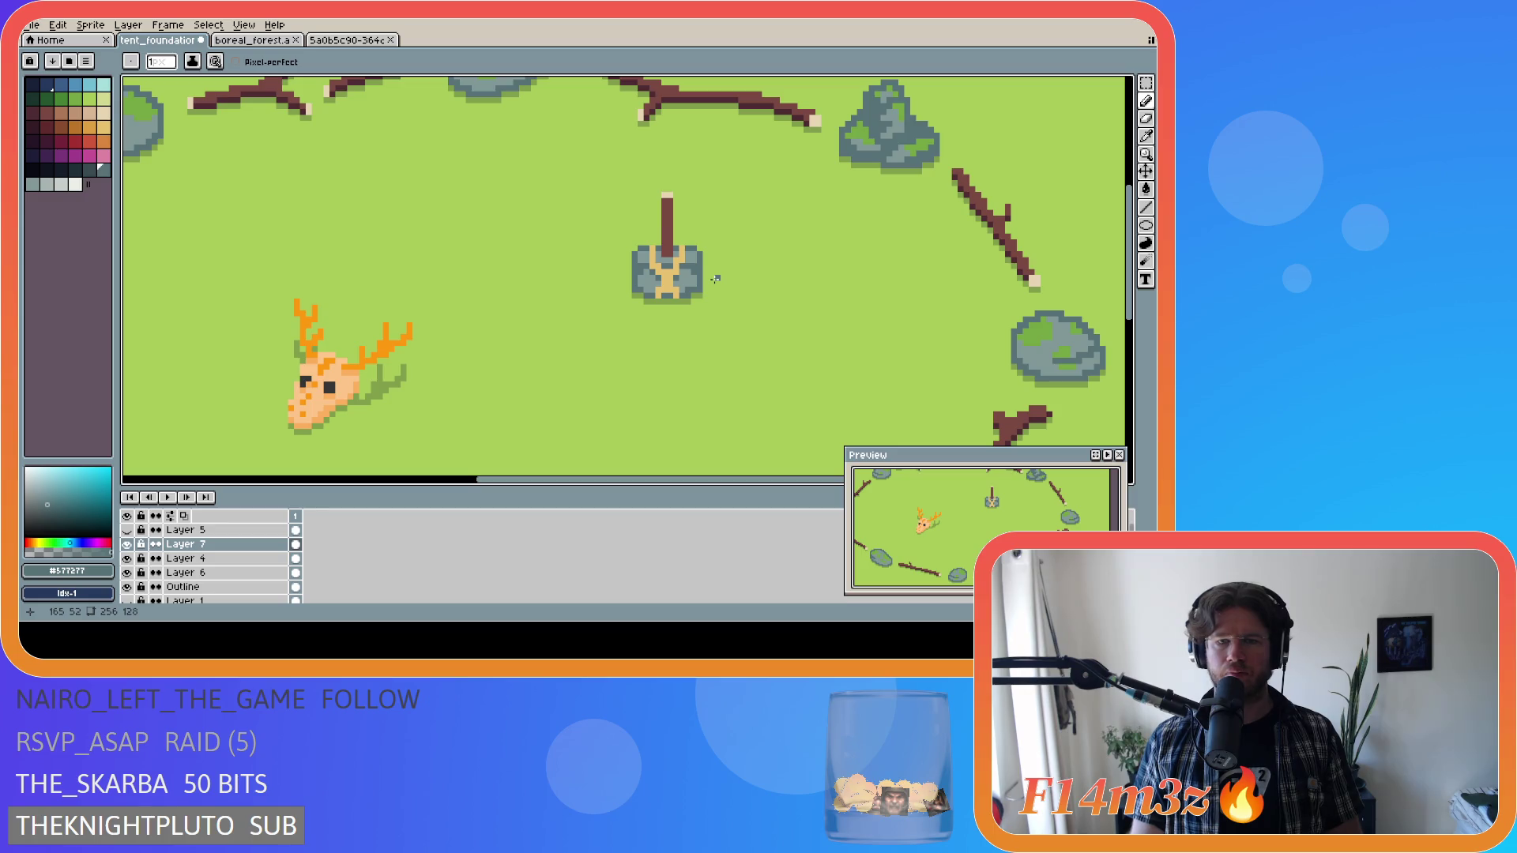
{"action": "scroll", "coordinate": [715, 278], "scroll_direction": "up", "scroll_amount": 1}
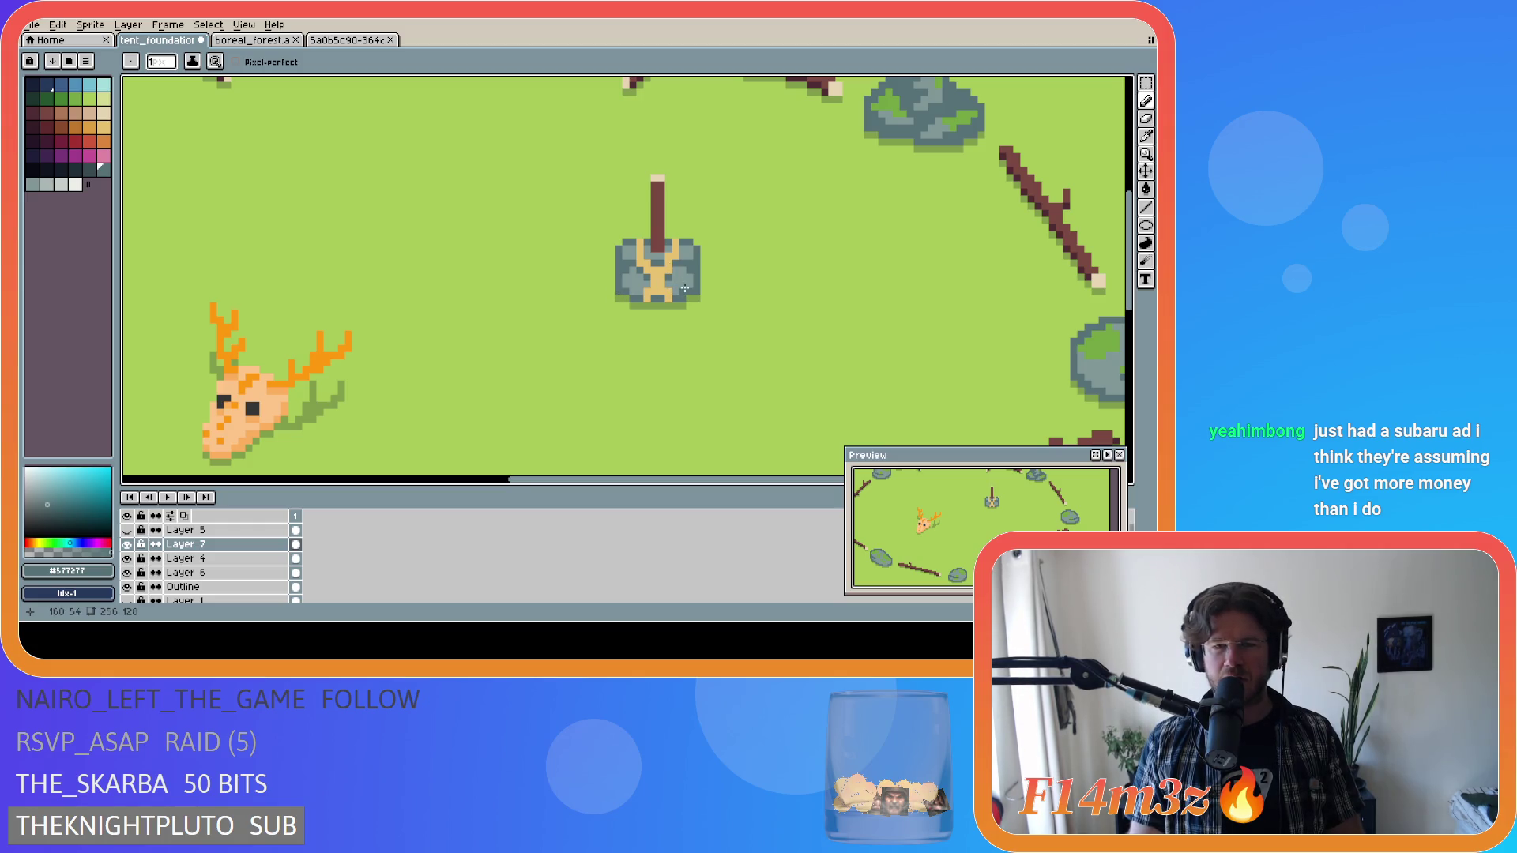
{"action": "key", "text": "ctrl+s"}
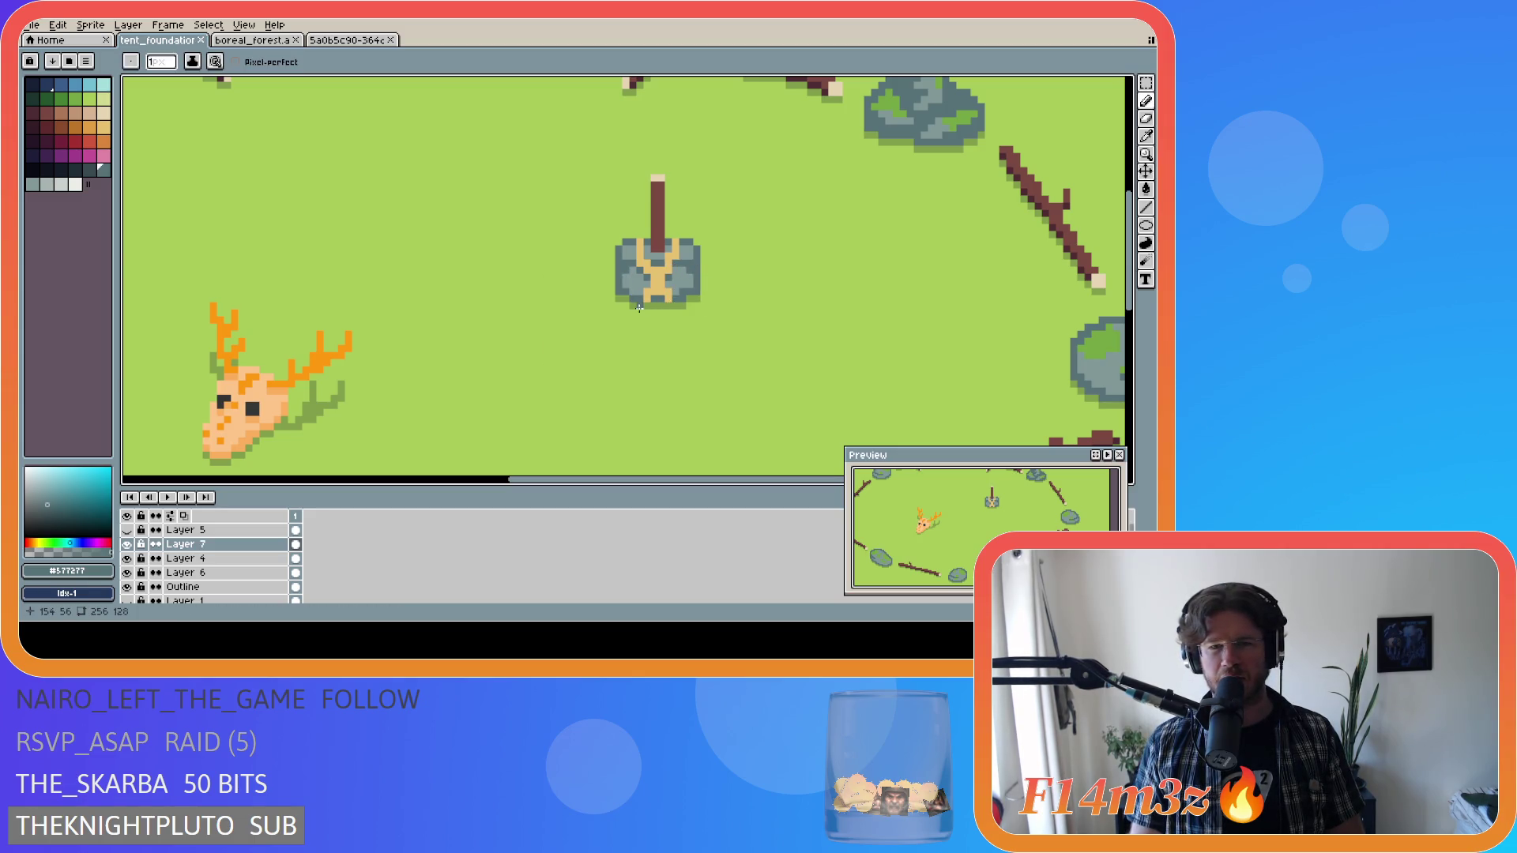
{"action": "left_click", "coordinate": [668, 312], "text": "alt"}
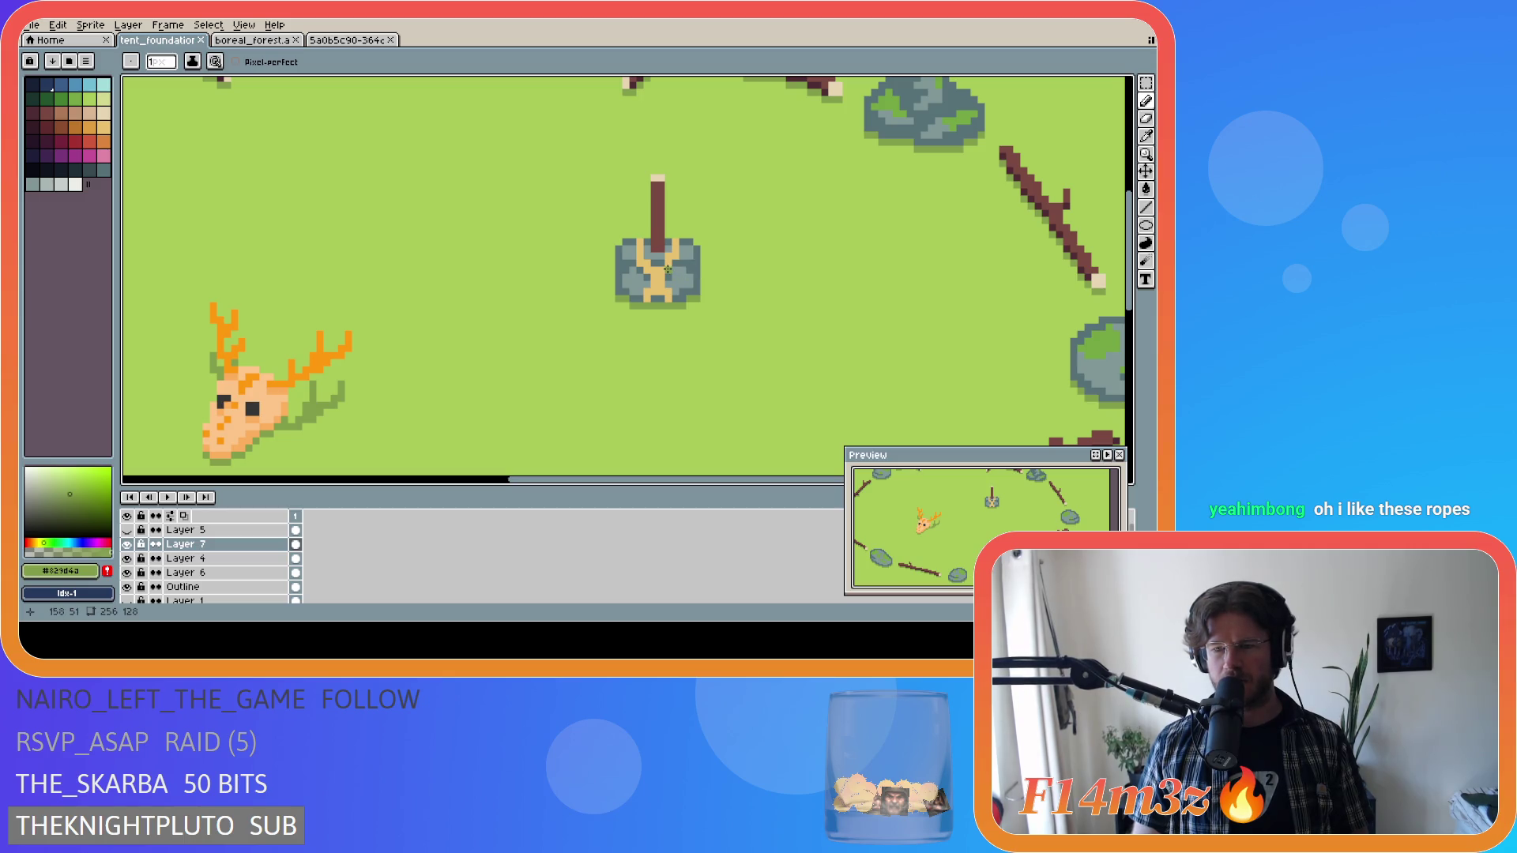
Sample the tan rope colour and redo the undone pencil stroke.
{"action": "scroll", "coordinate": [656, 272], "scroll_direction": "up", "scroll_amount": 1}
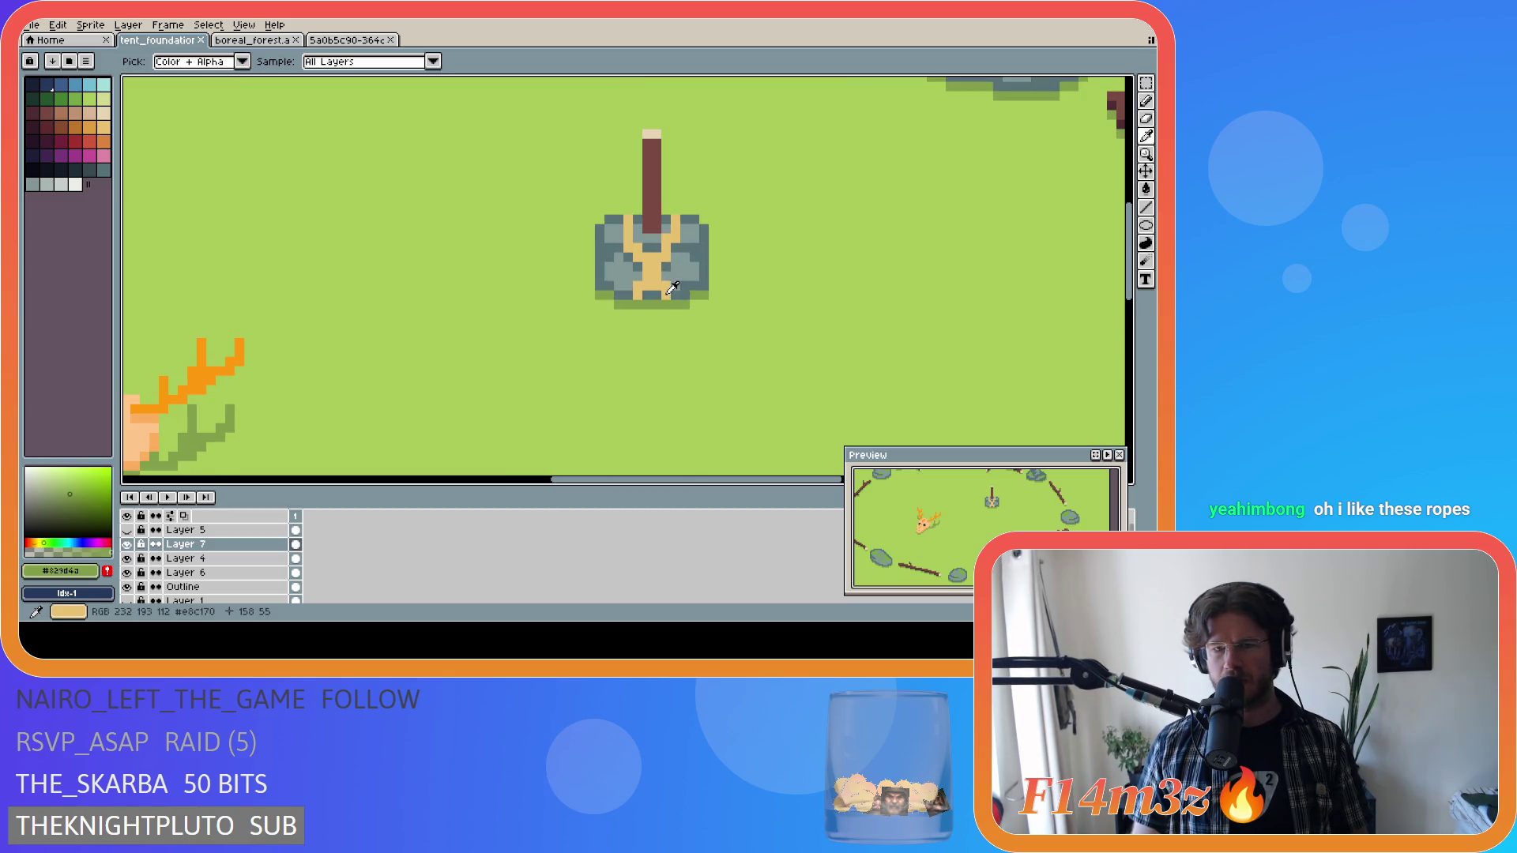
{"action": "left_click", "coordinate": [674, 293], "text": "alt"}
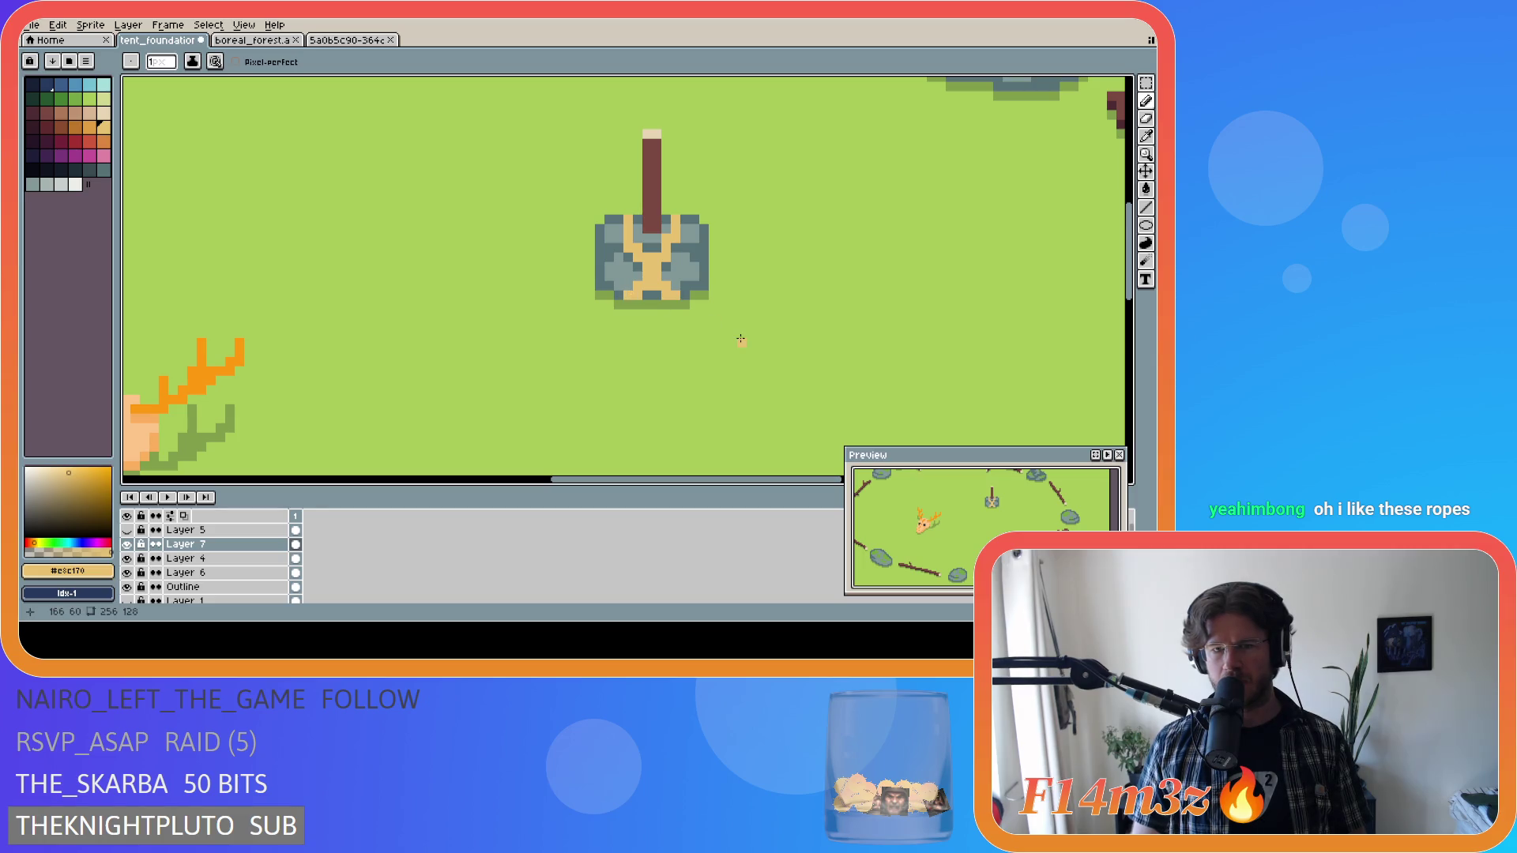
{"action": "scroll", "coordinate": [734, 341], "scroll_direction": "down", "scroll_amount": 1}
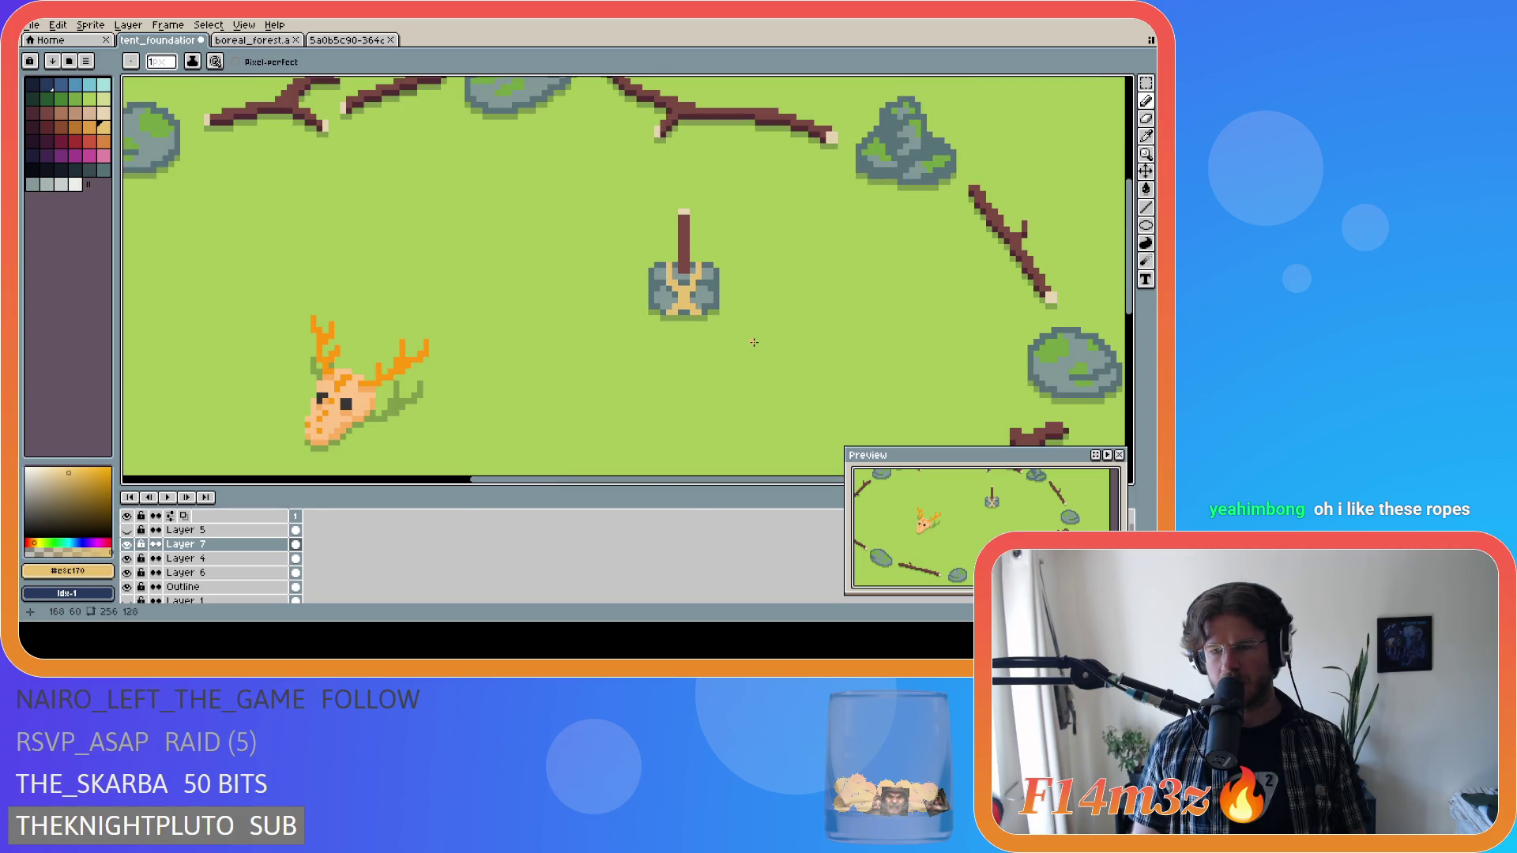
{"action": "key", "text": "ctrl+y"}
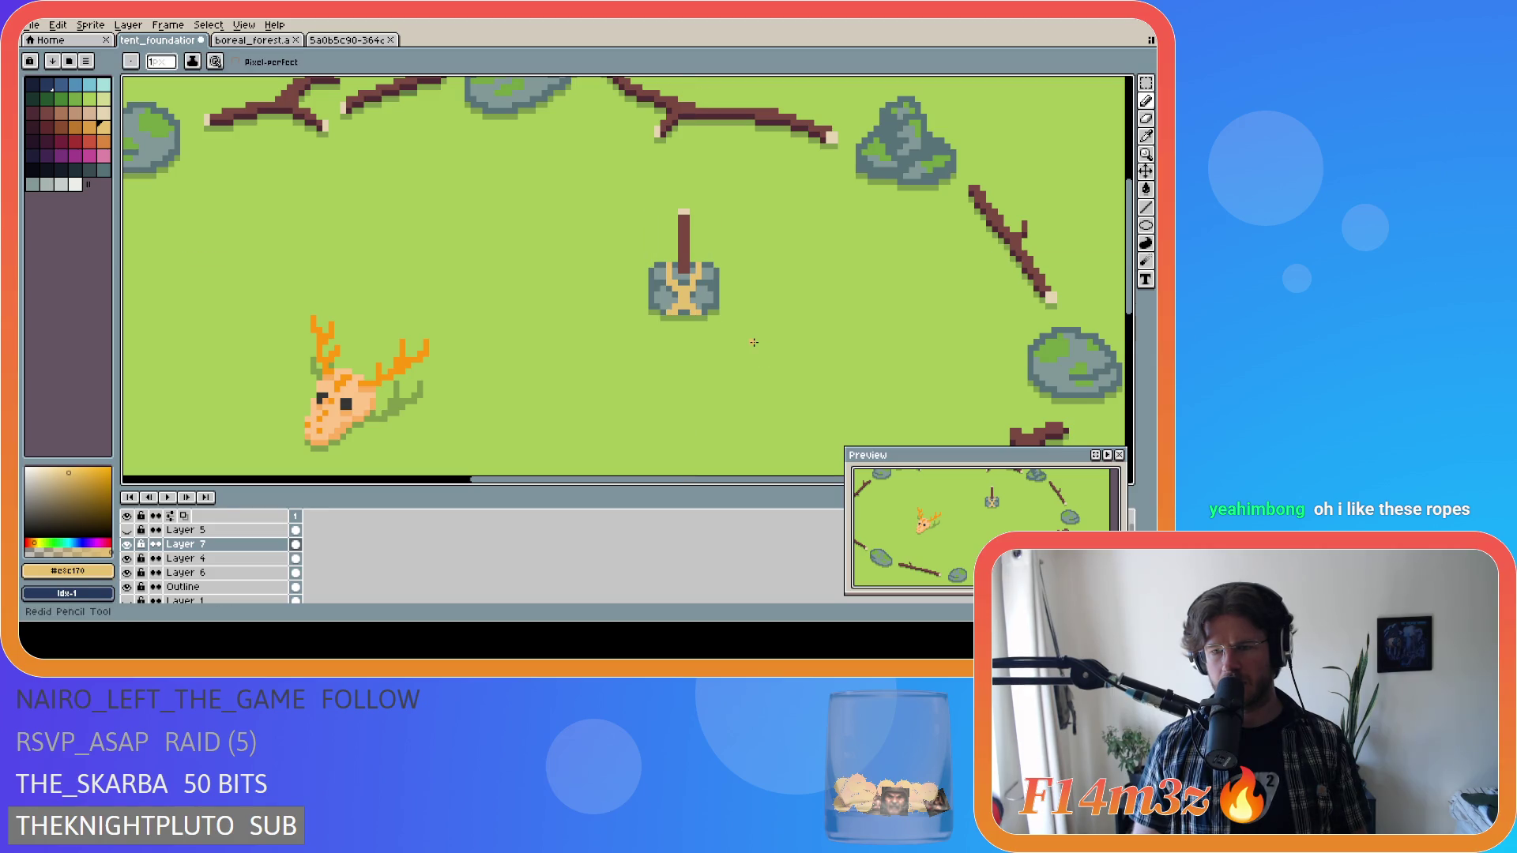
Zoom in and place a light tan #e8c170 pixel on the tent pole top.
{"action": "scroll", "coordinate": [754, 342], "scroll_direction": "up", "scroll_amount": 1}
{"action": "scroll", "coordinate": [735, 324], "scroll_direction": "down", "scroll_amount": 3}
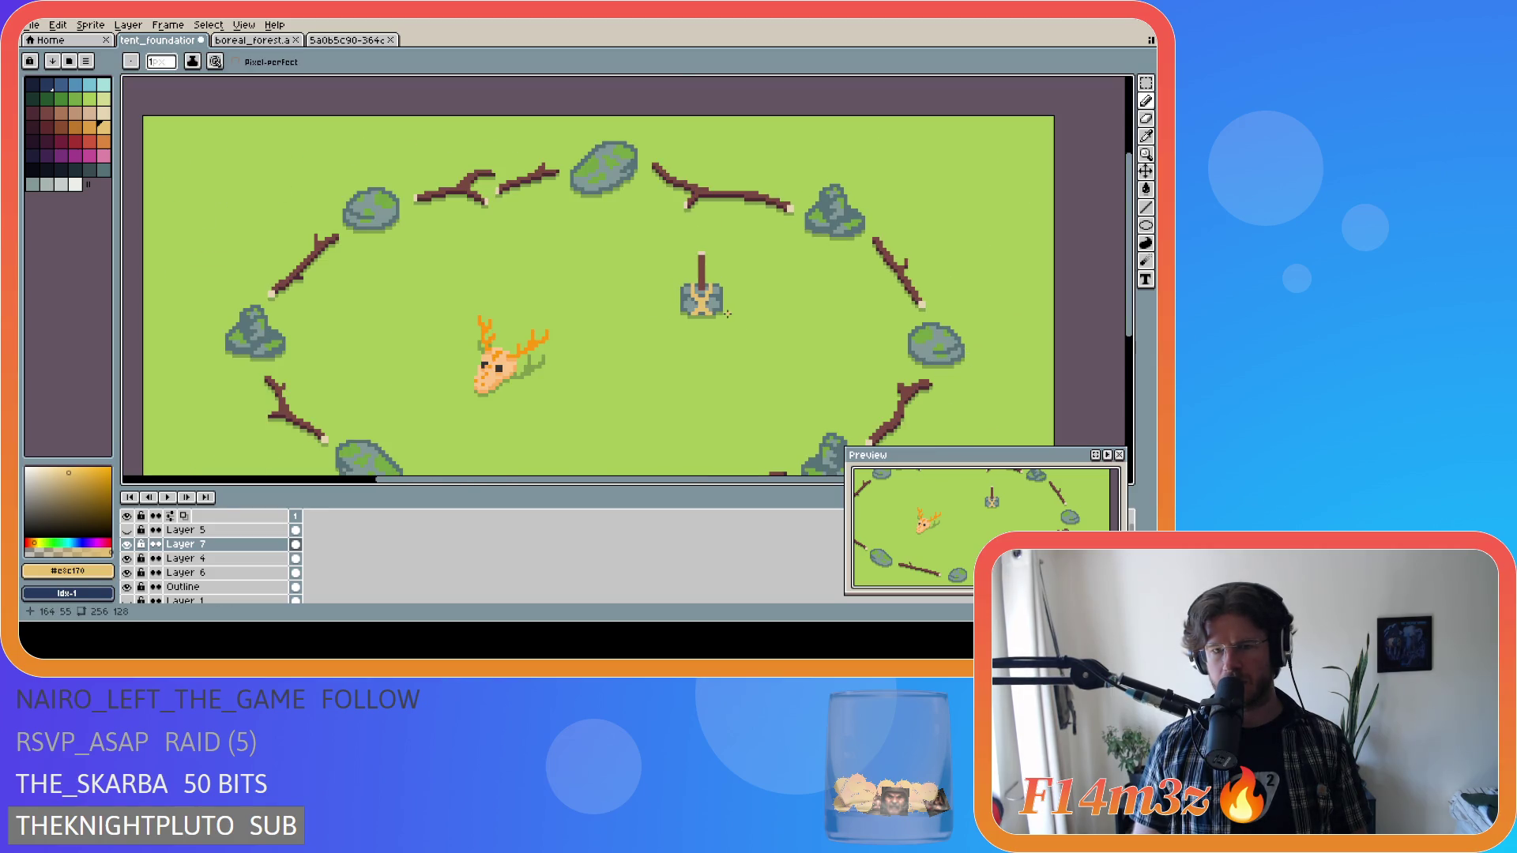
{"action": "scroll", "coordinate": [728, 314], "scroll_direction": "up", "scroll_amount": 2}
{"action": "scroll", "coordinate": [699, 301], "scroll_direction": "down", "scroll_amount": 3}
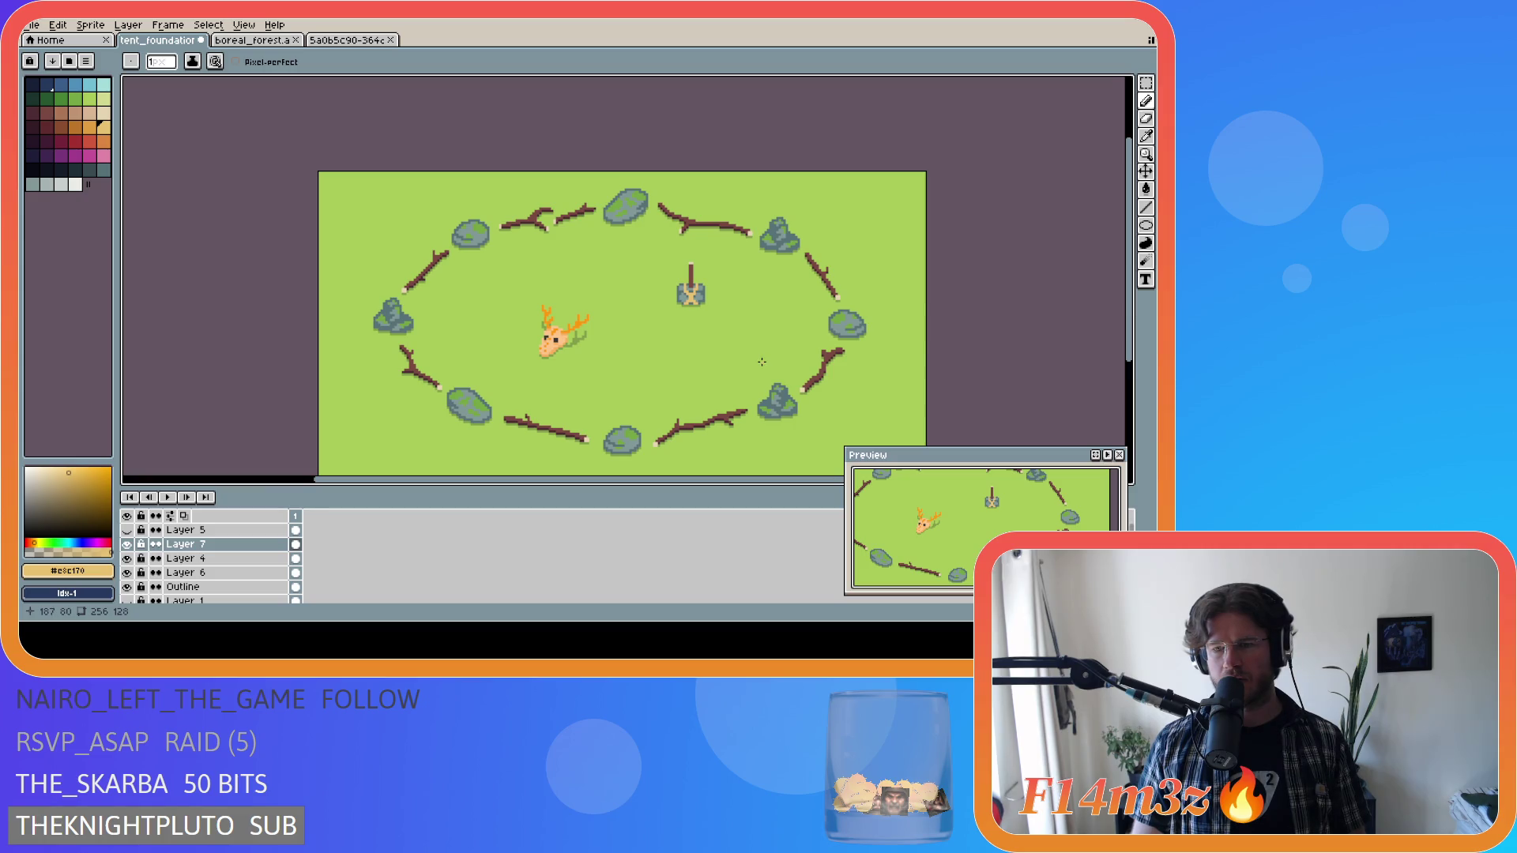
{"action": "scroll", "coordinate": [761, 361], "scroll_direction": "up", "scroll_amount": 3}
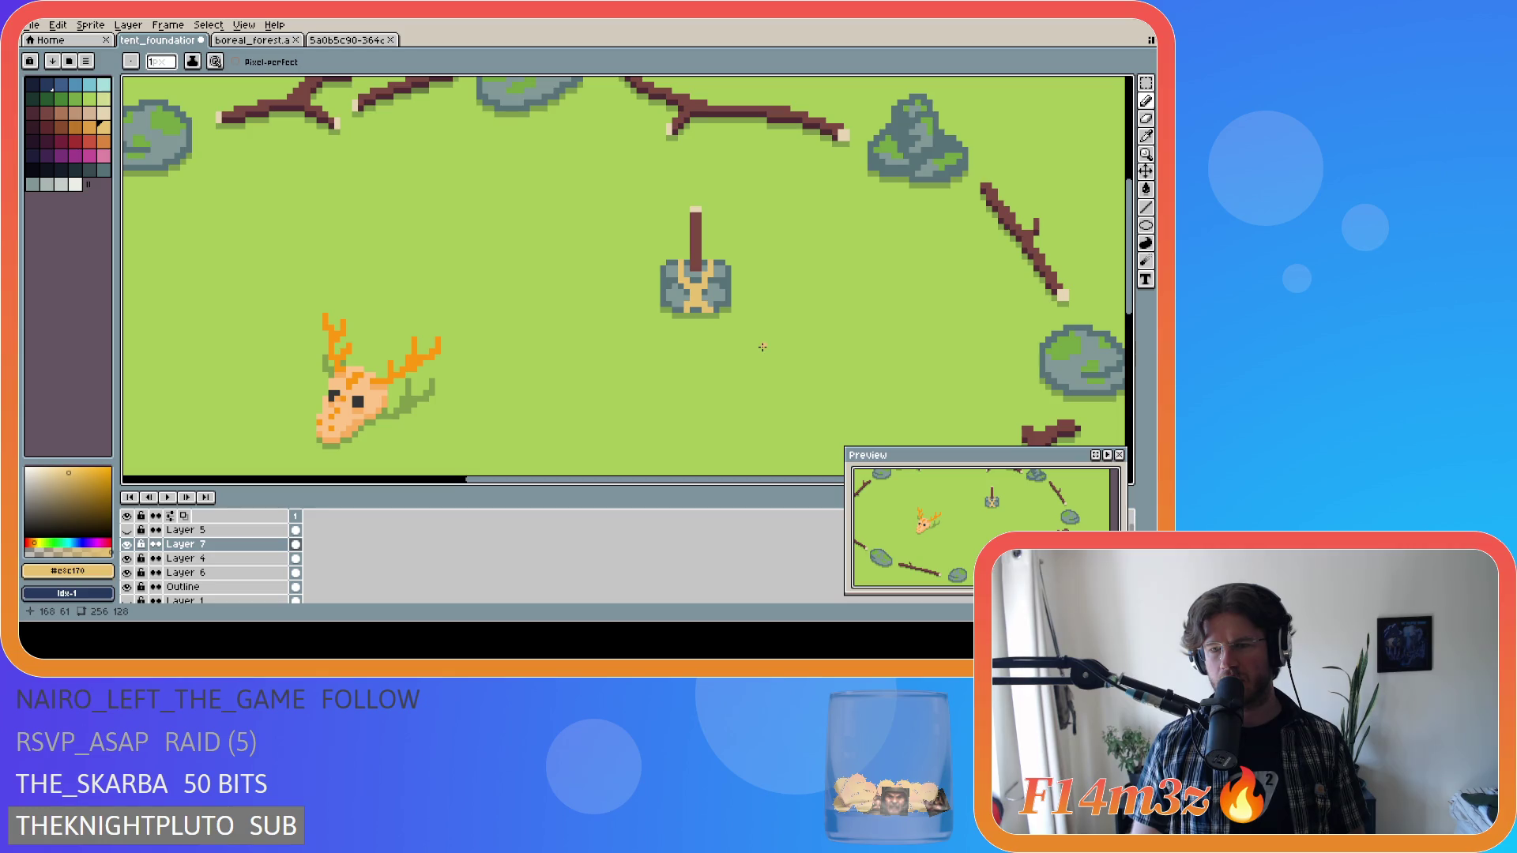
{"action": "key", "text": "ctrl"}
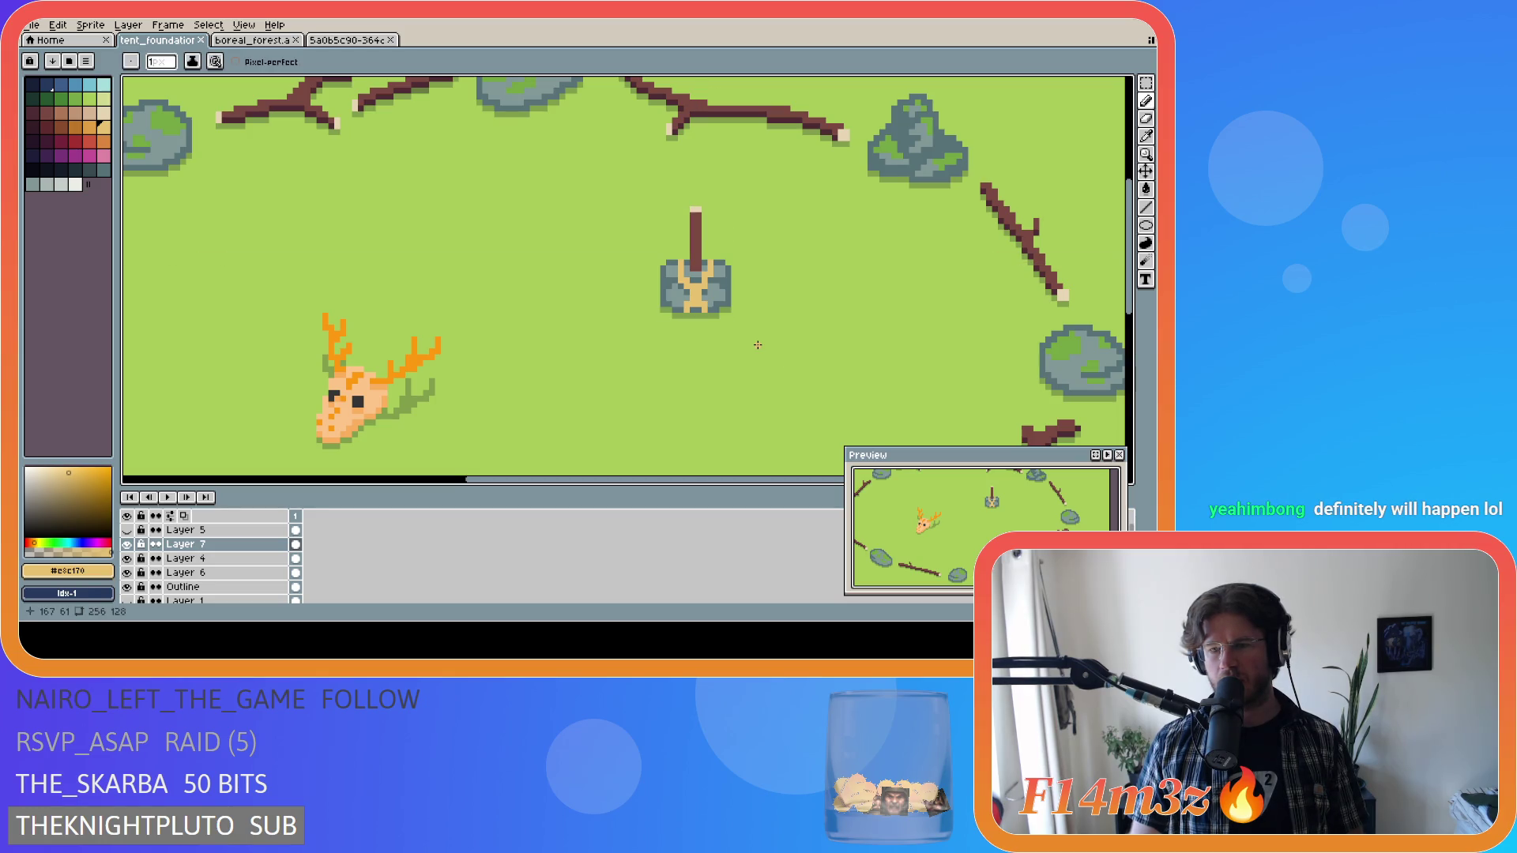
{"action": "key", "text": "ctrl"}
{"action": "left_click", "coordinate": [766, 354], "text": "ctrl"}
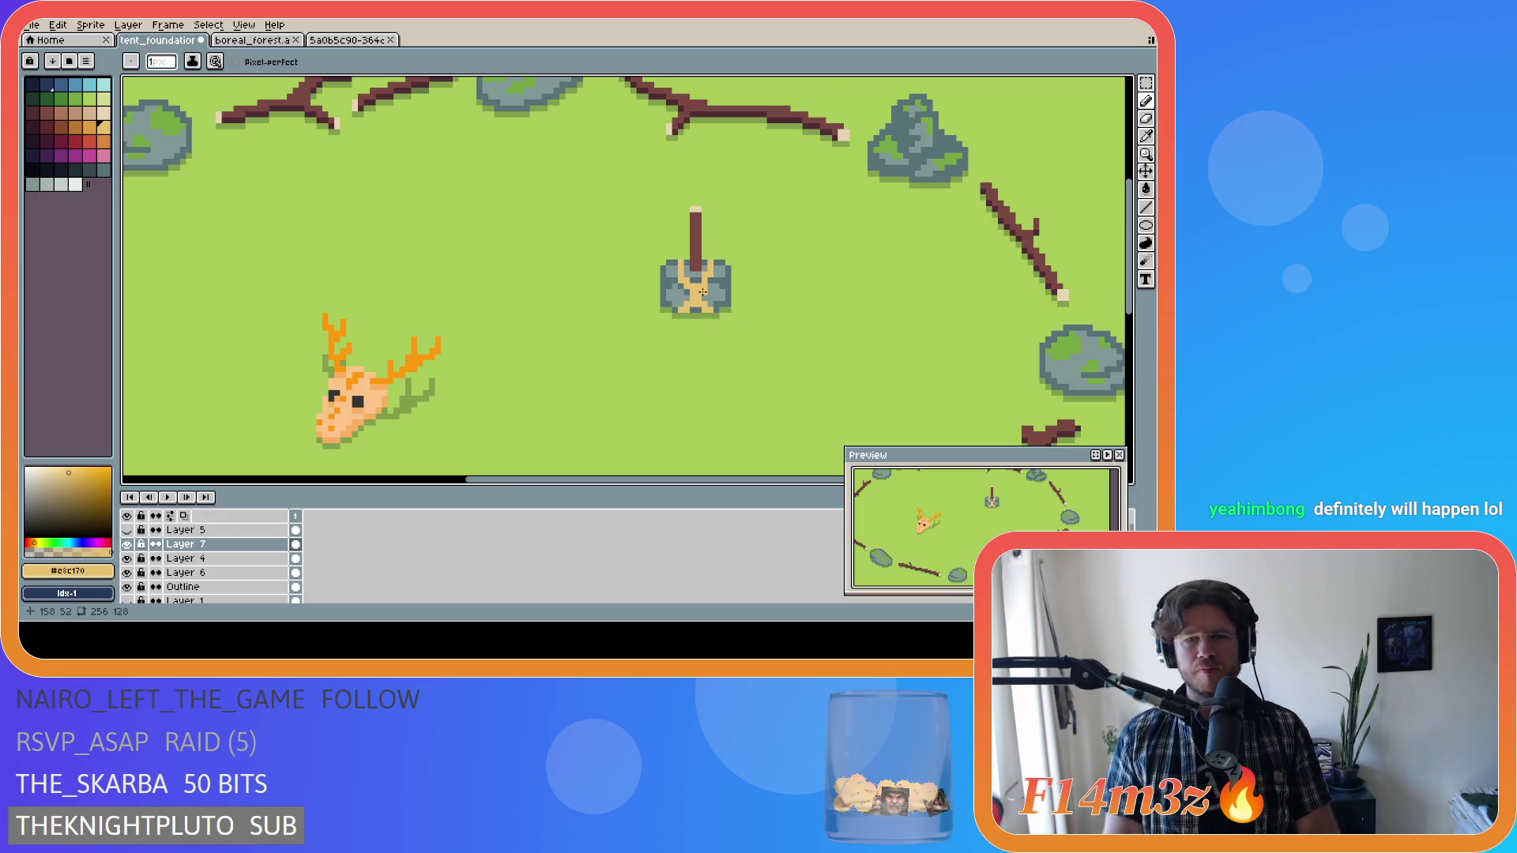
{"action": "scroll", "coordinate": [702, 292], "scroll_direction": "down", "scroll_amount": 1}
{"action": "key", "text": "ctrl"}
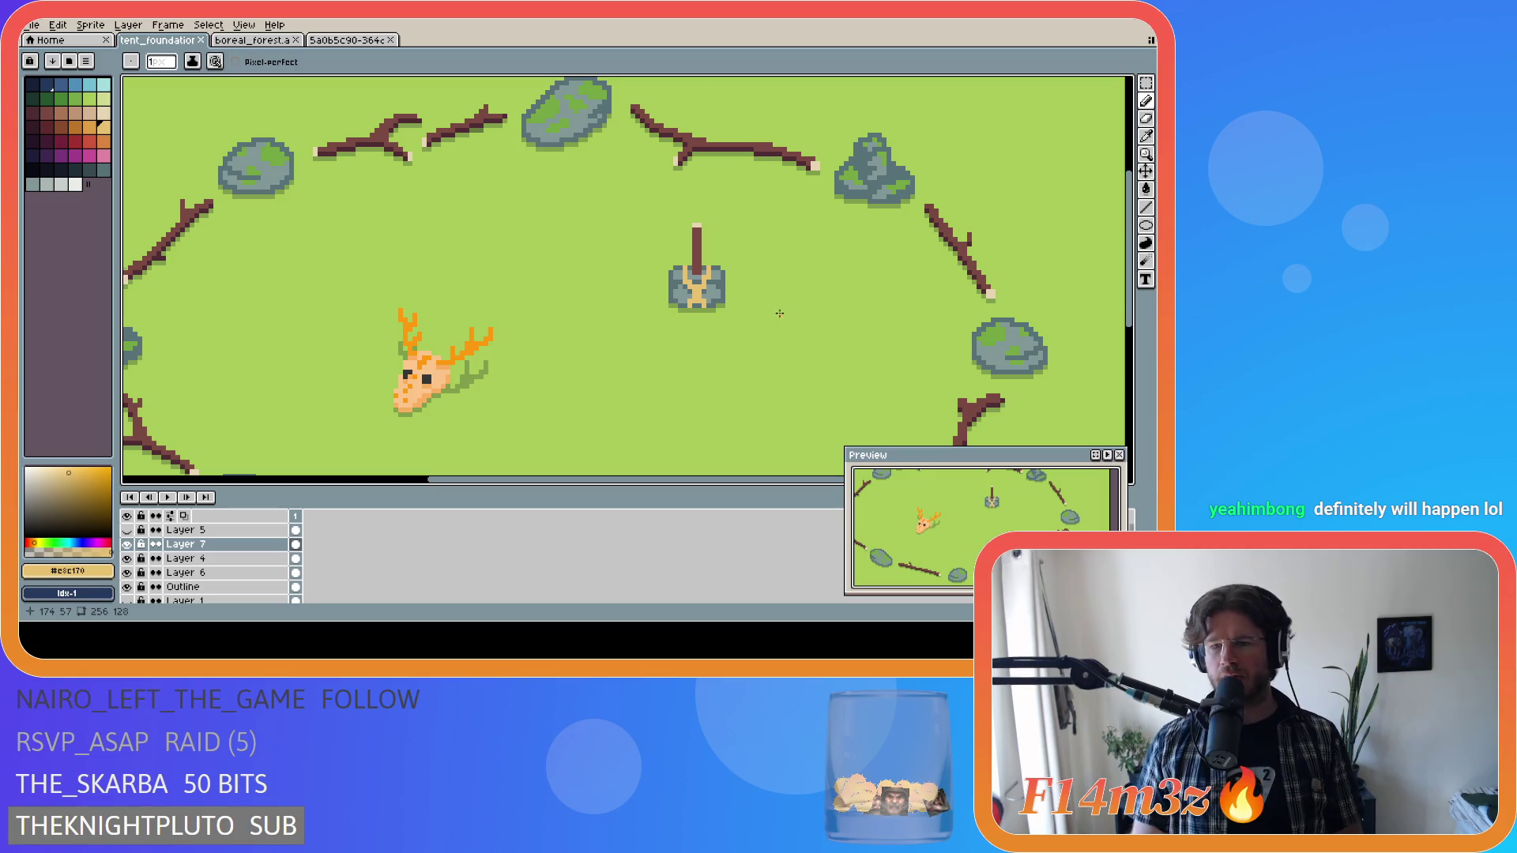
Check the tent layer's bounds, undo to compare, and save tent_foundation.ase.
{"action": "key", "text": "ctrl"}
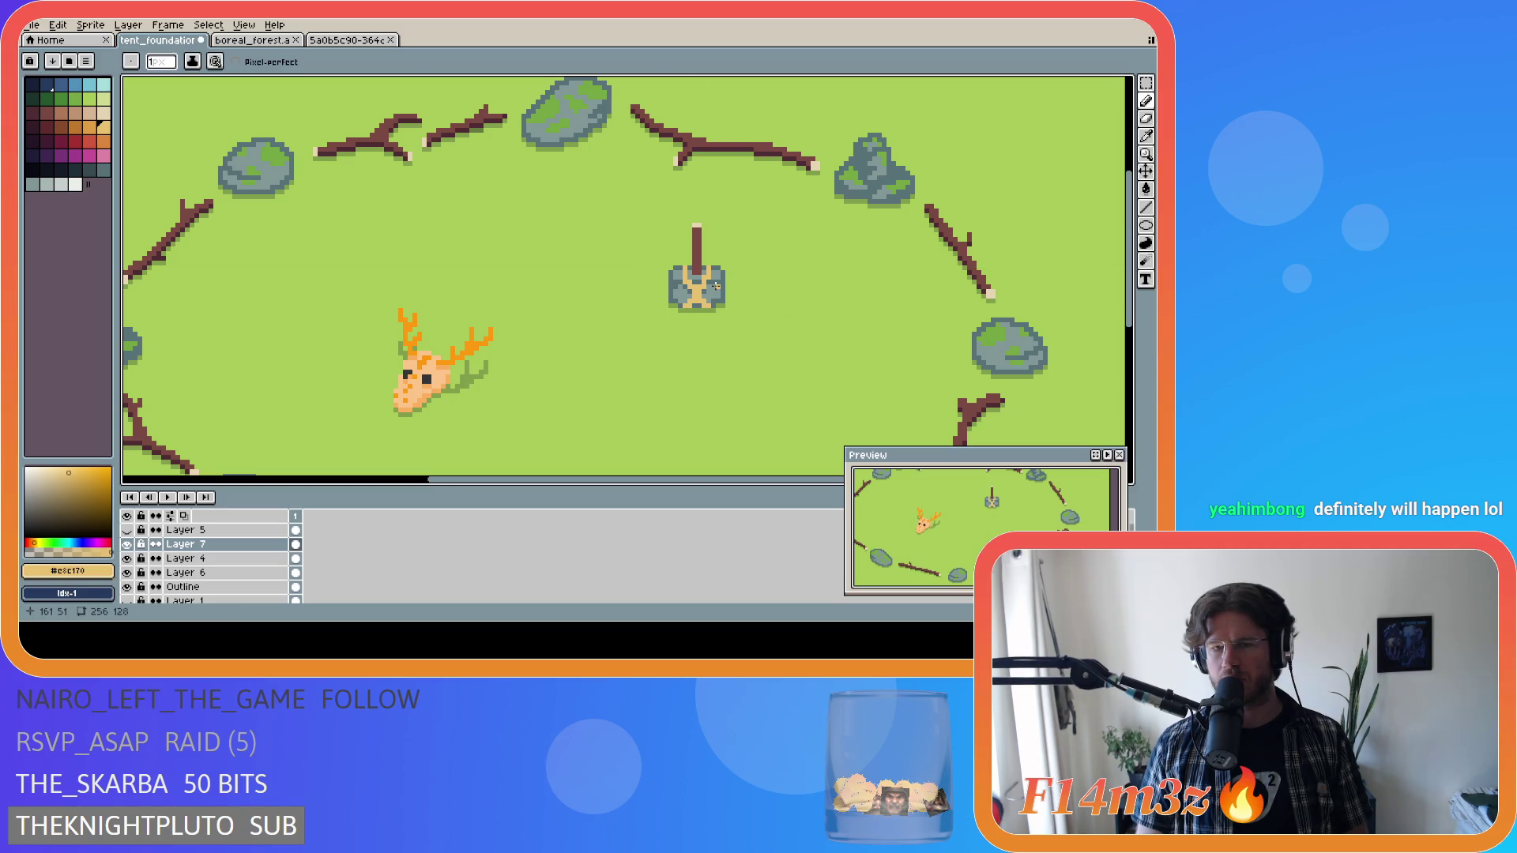
{"action": "key", "text": "ctrl"}
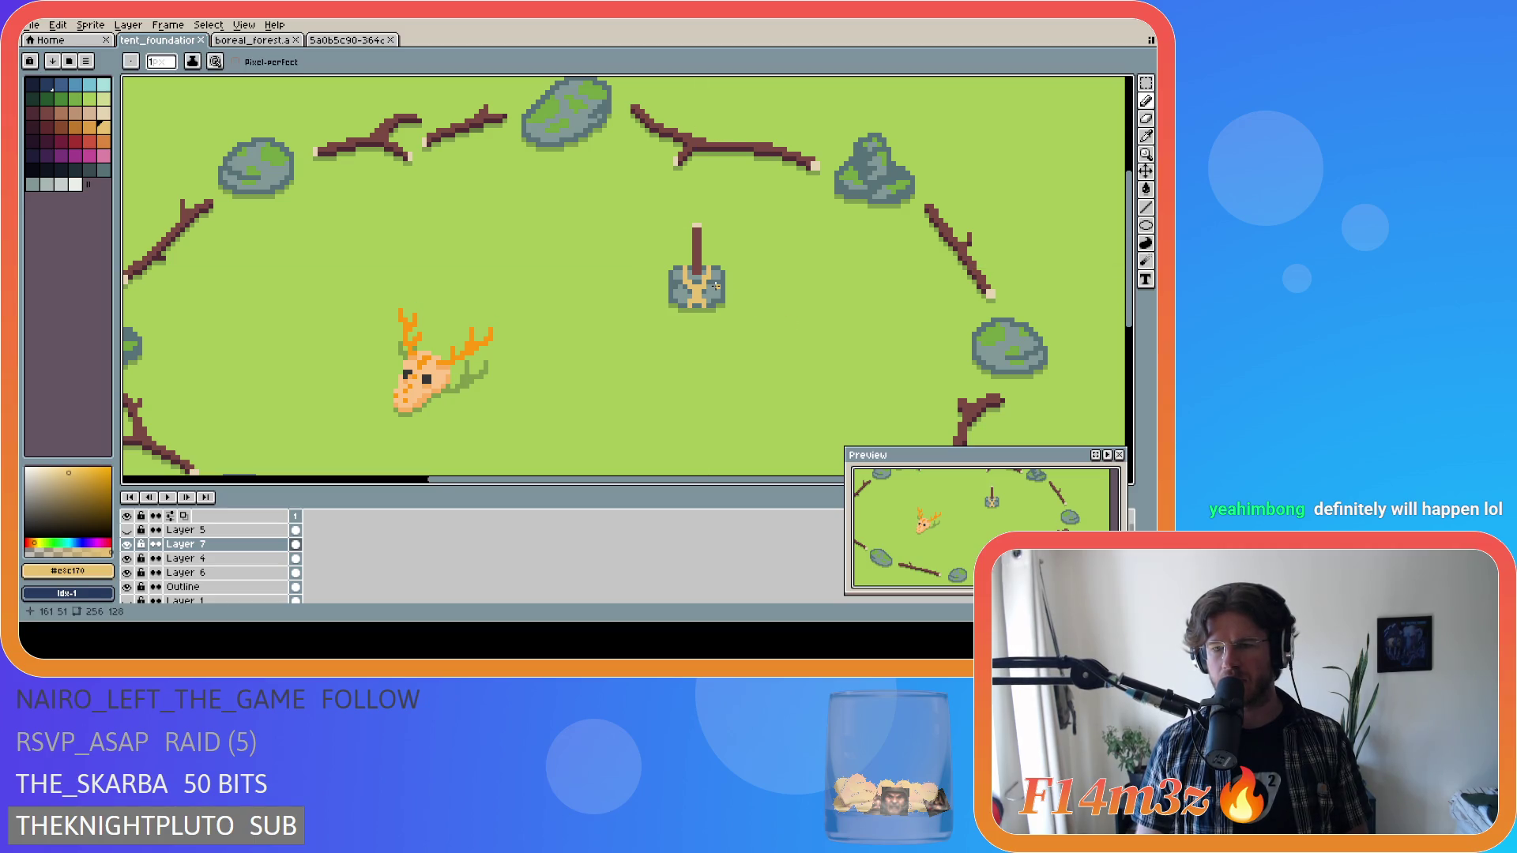
{"action": "key", "text": "ctrl"}
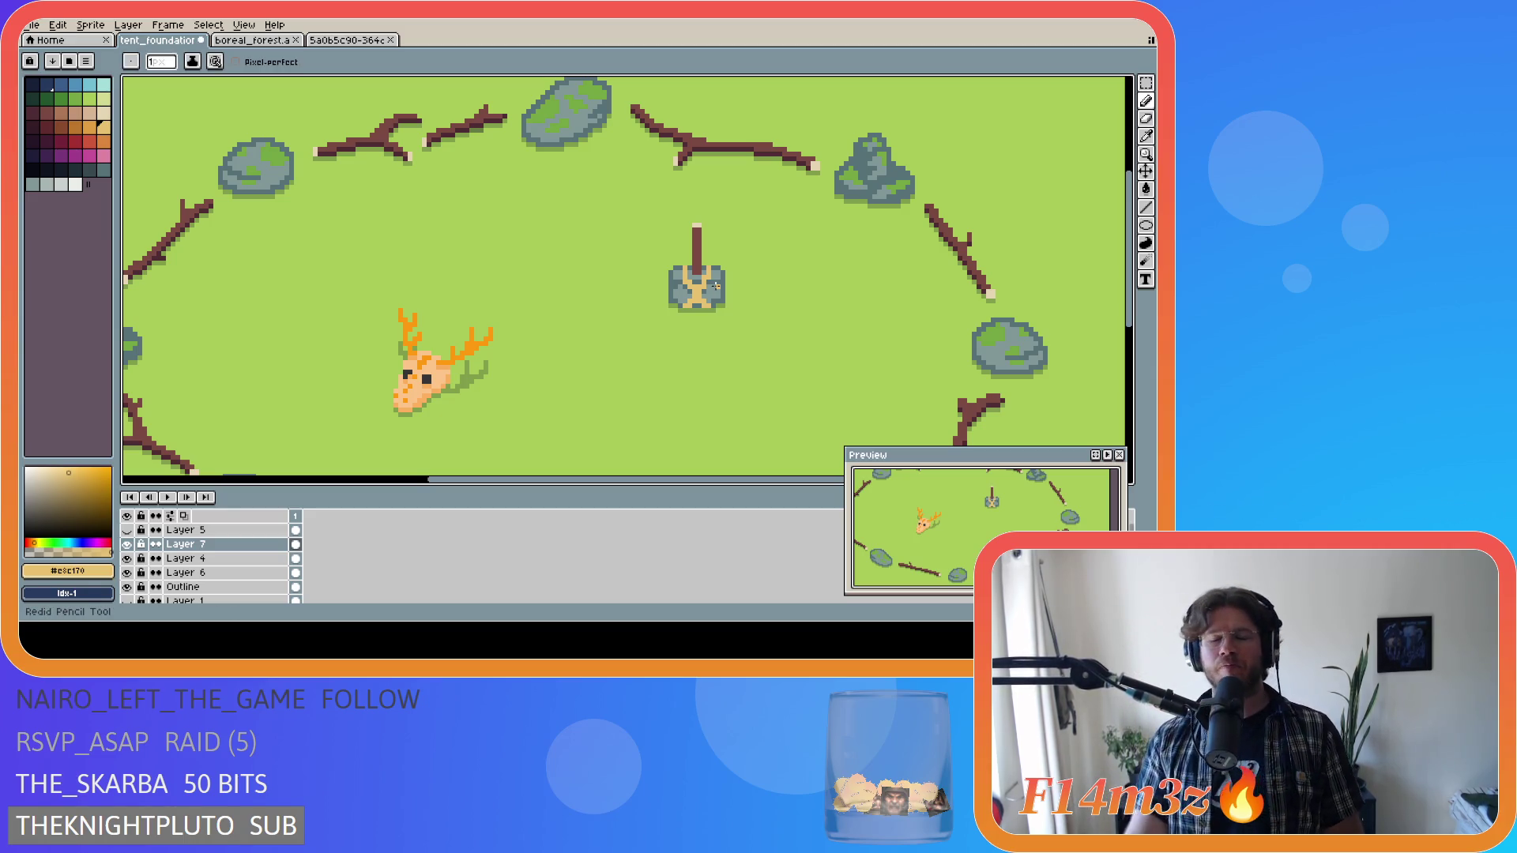
{"action": "key", "text": "ctrl"}
{"action": "key", "text": "ctrl"}
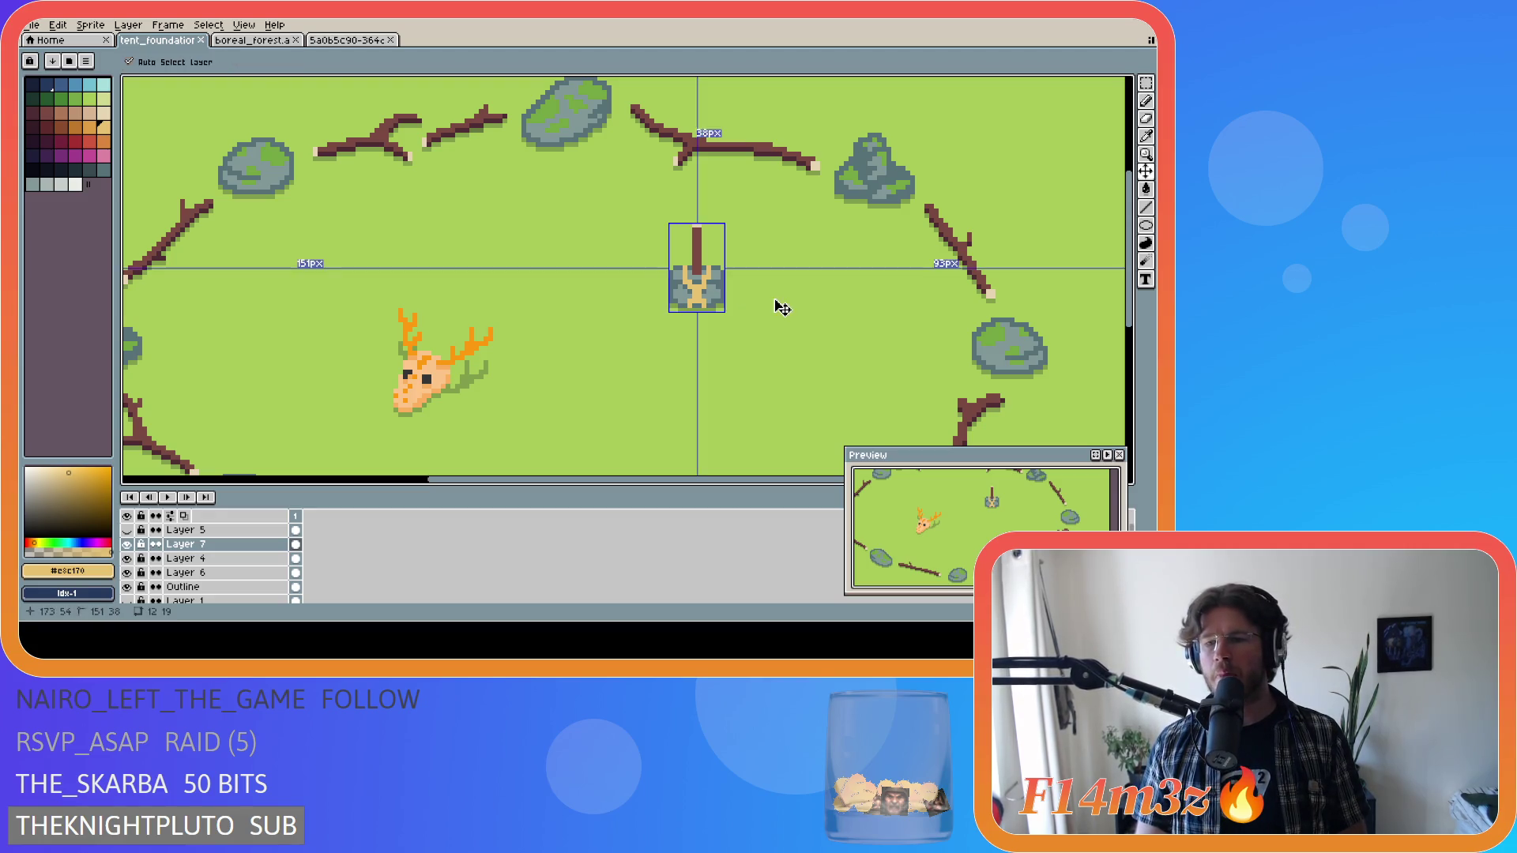
{"action": "key", "text": "ctrl+z"}
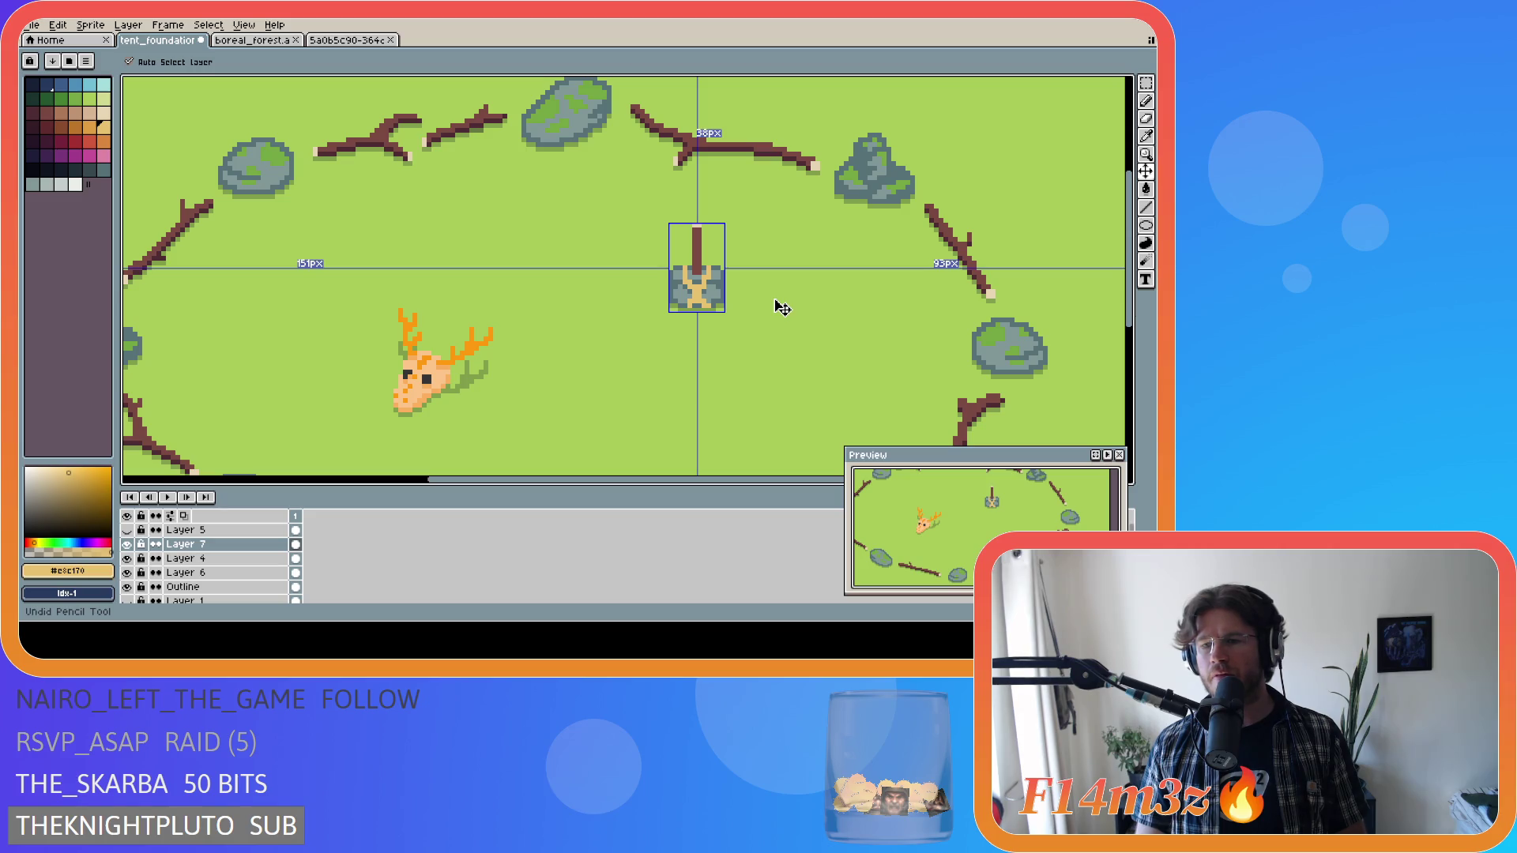
{"action": "key", "text": "ctrl"}
{"action": "key", "text": "ctrl+z"}
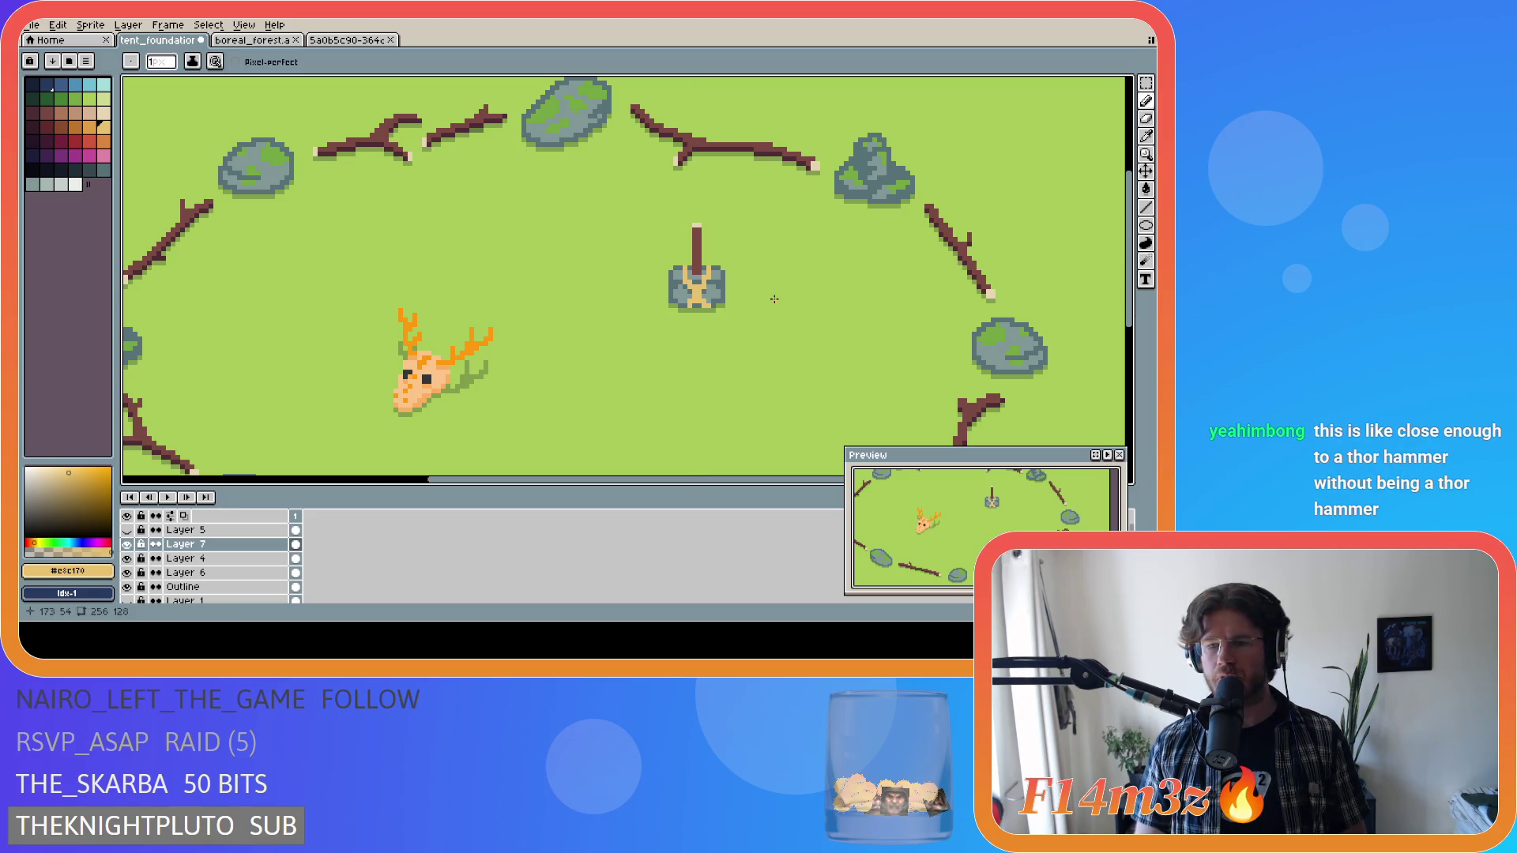
{"action": "key", "text": "ctrl"}
{"action": "key", "text": "ctrl"}
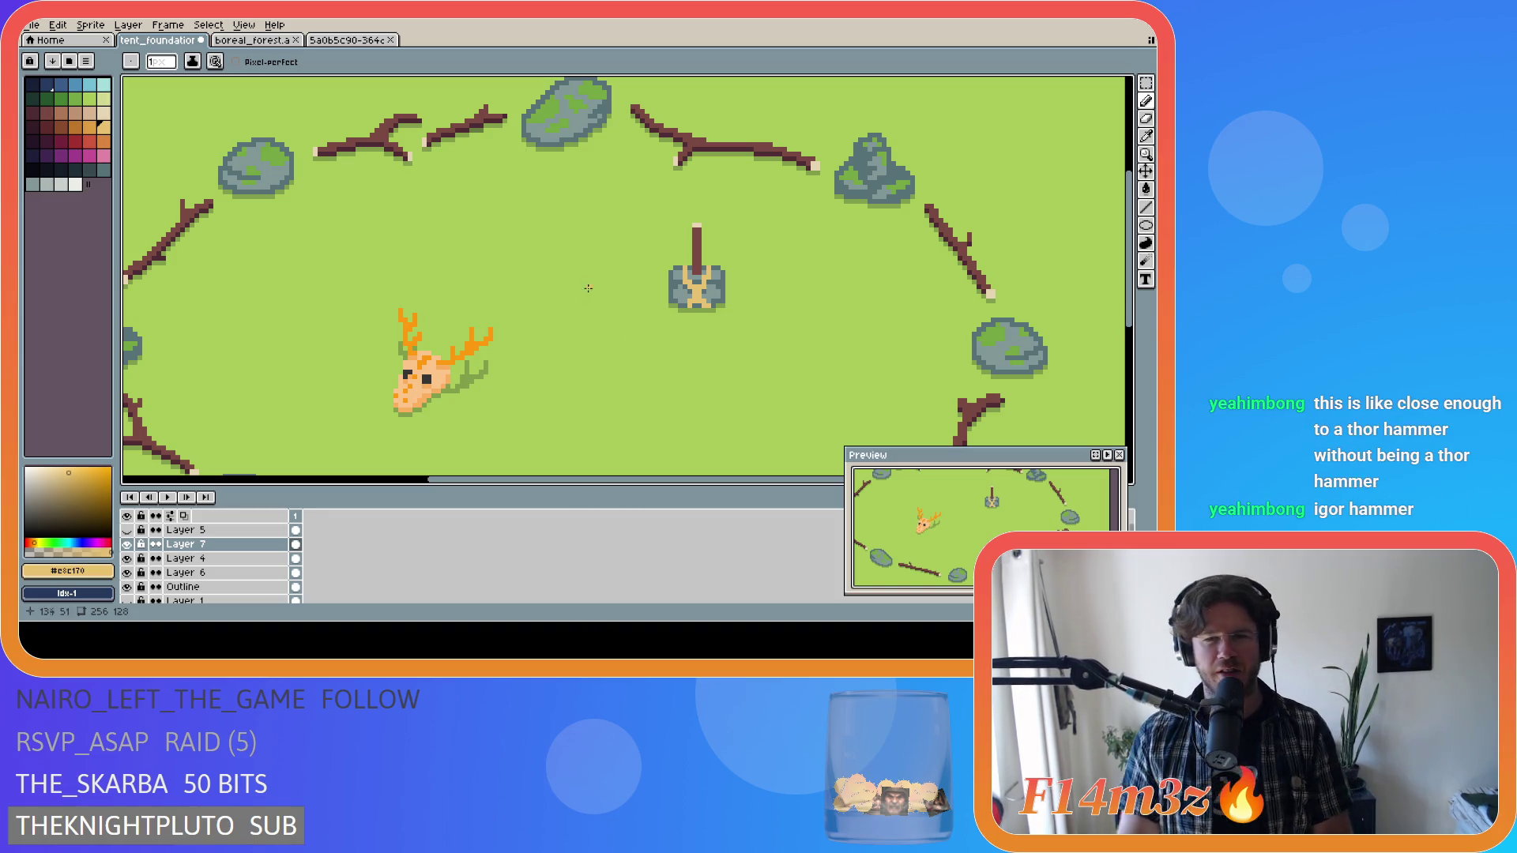
{"action": "key", "text": "ctrl+s"}
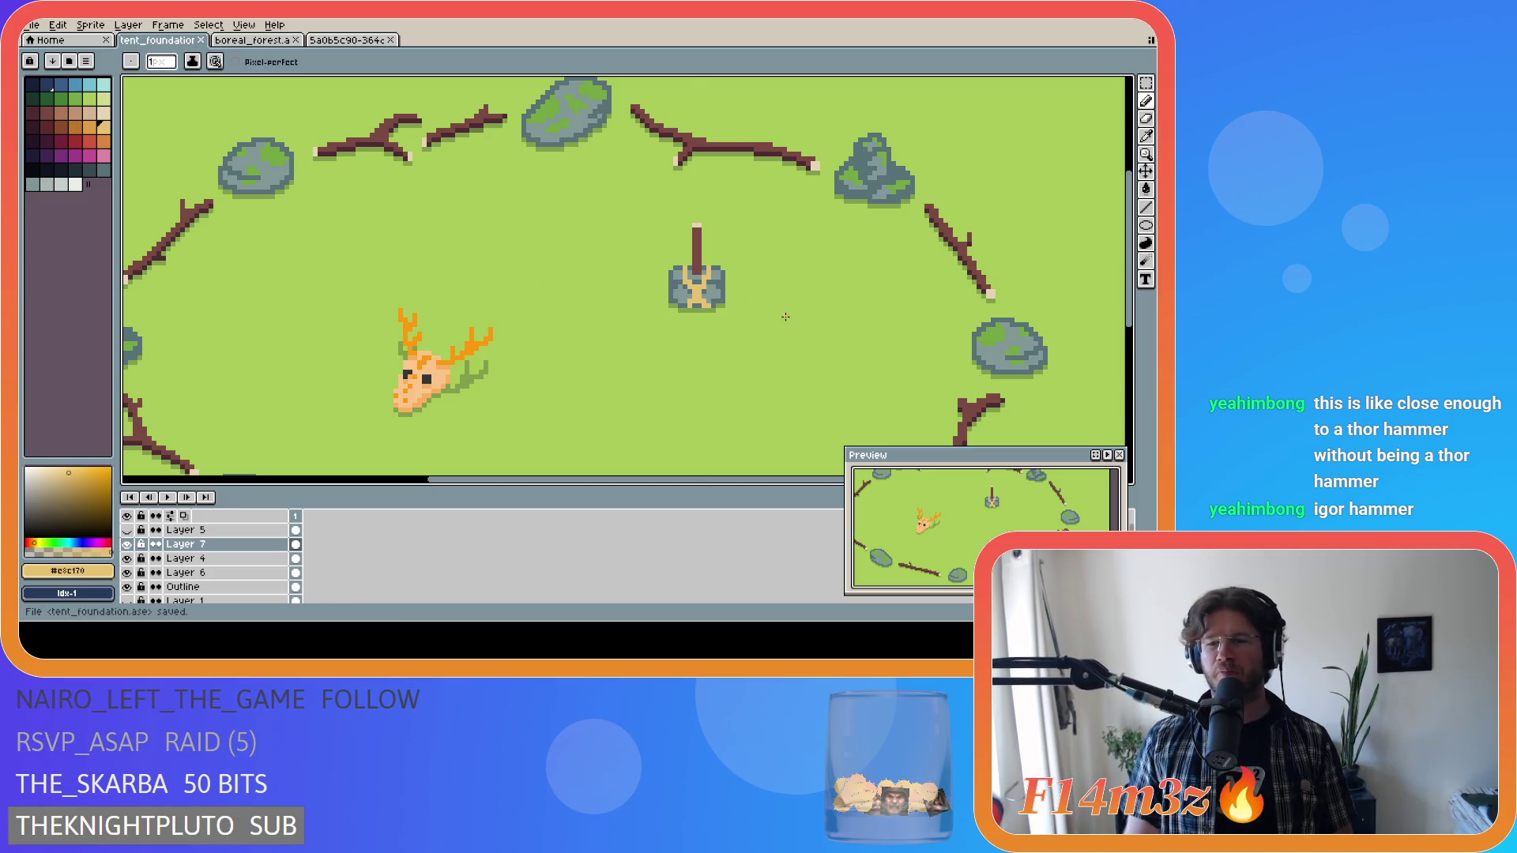
Compare with and without the pole-top pixel, keep it, and save again.
{"action": "key", "text": "ctrl+z"}
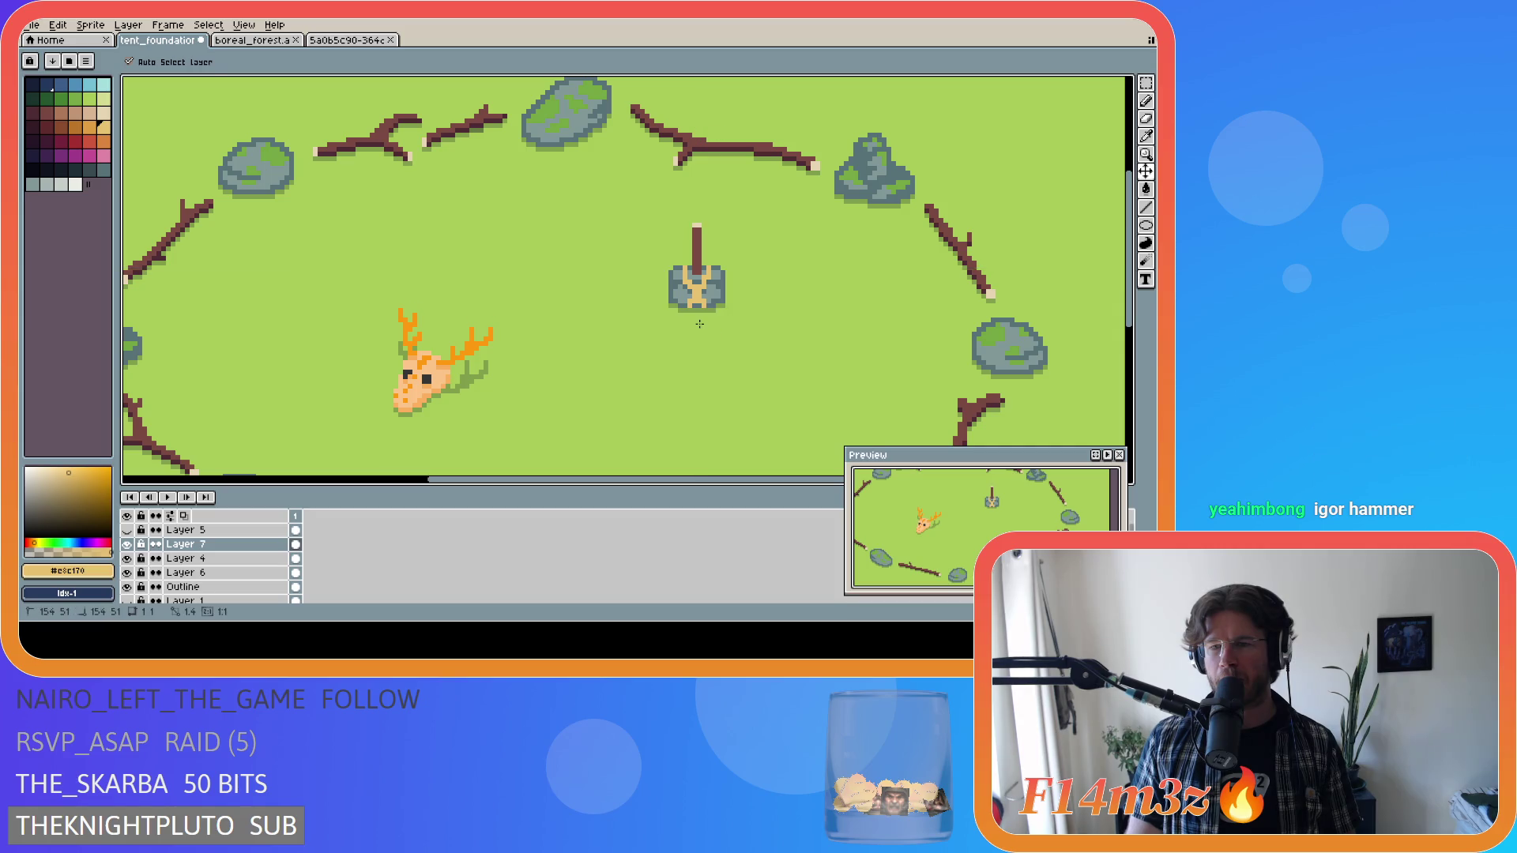
{"action": "key", "text": "ctrl+y"}
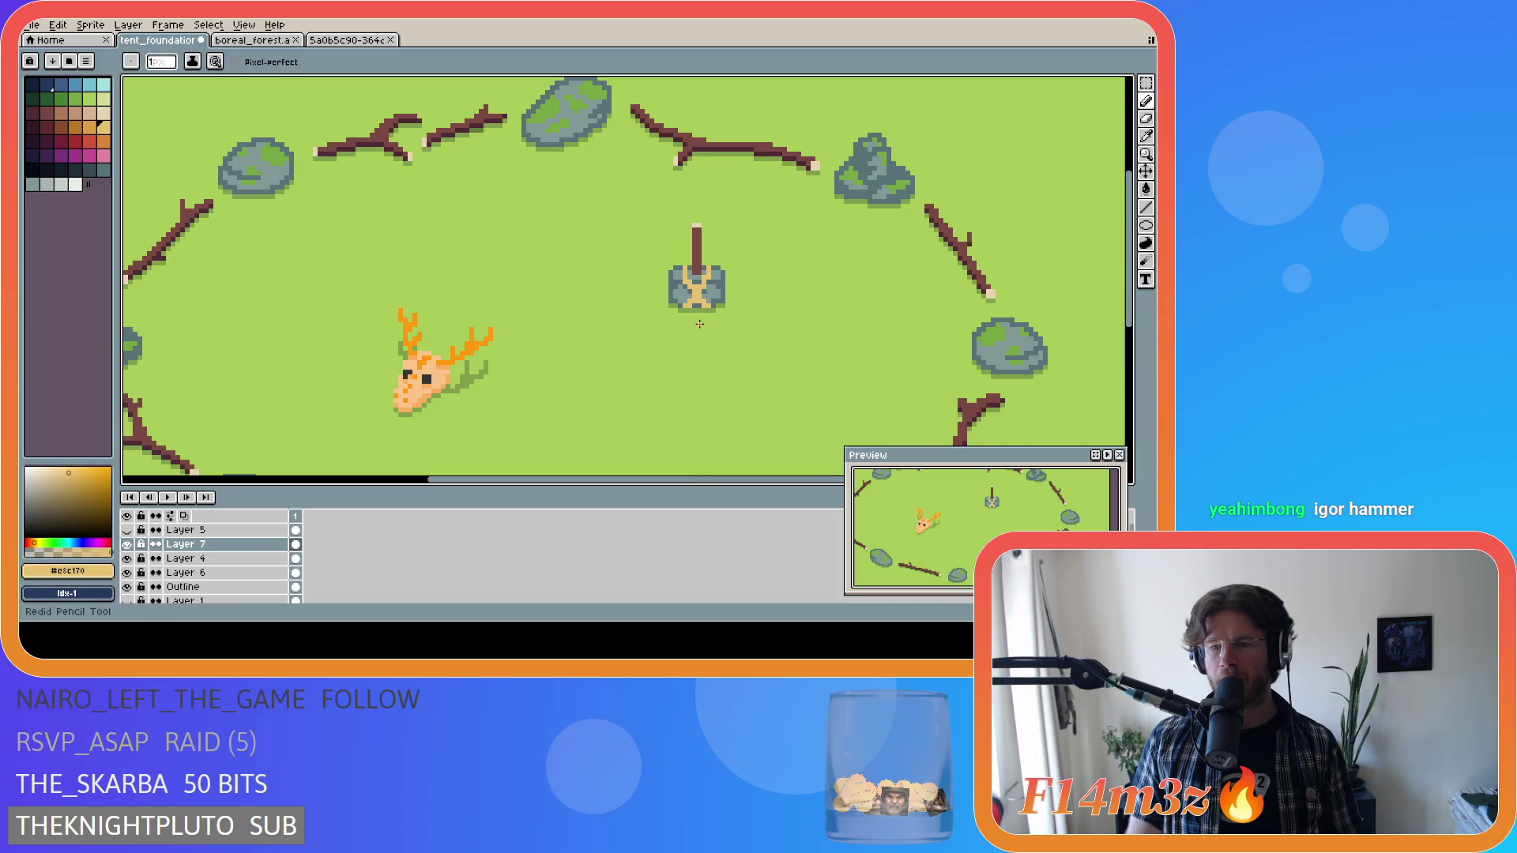
{"action": "key", "text": "ctrl+s"}
{"action": "key", "text": "ctrl+s"}
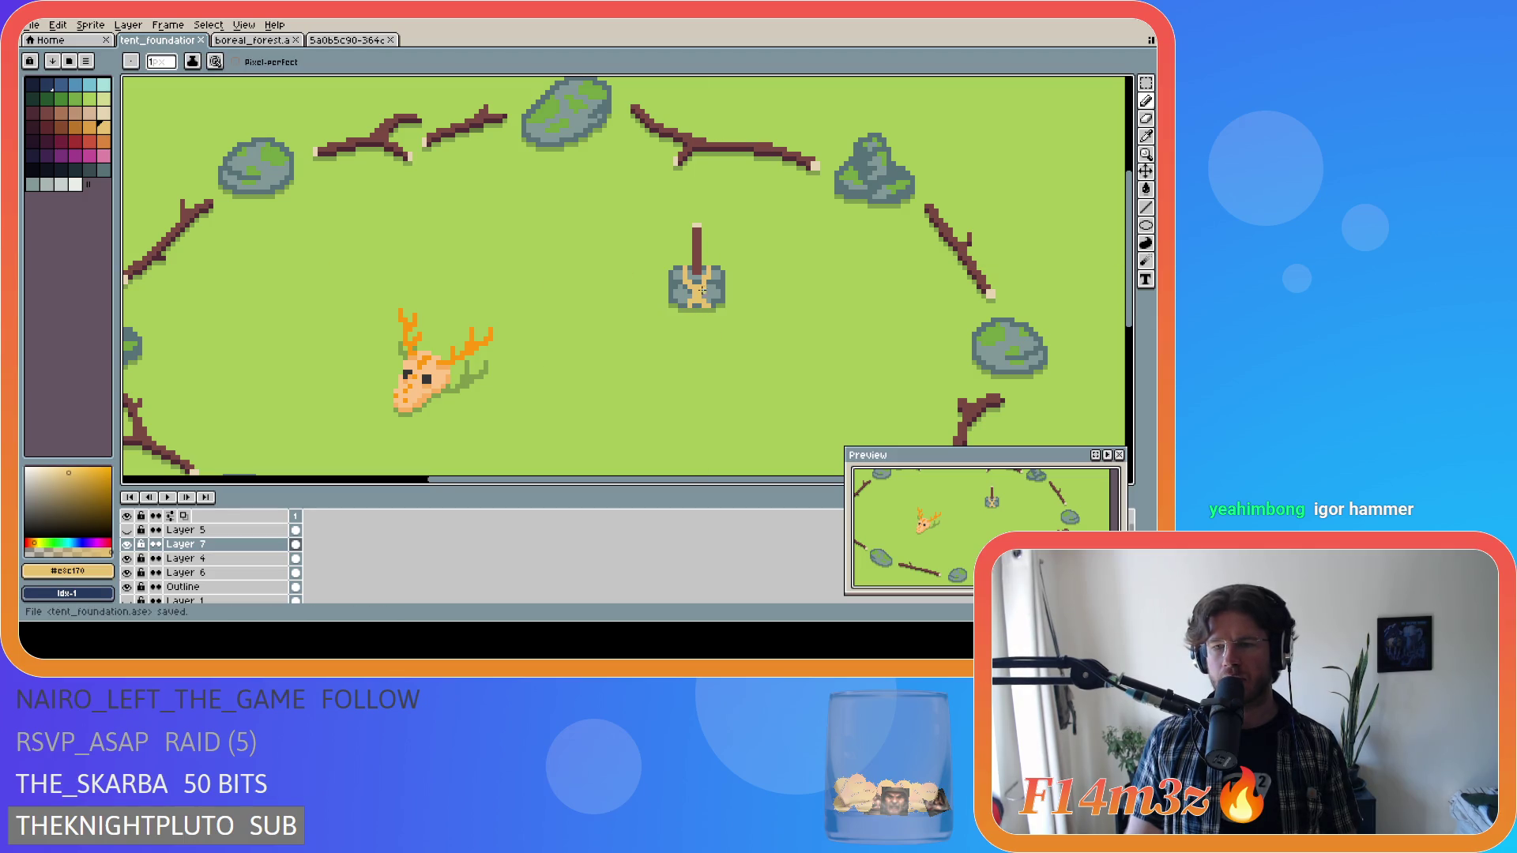
{"action": "scroll", "coordinate": [706, 273], "scroll_direction": "up", "scroll_amount": 1}
Eyedrop the tent pole's brown #7a4841 as the drawing colour.
{"action": "scroll", "coordinate": [722, 271], "scroll_direction": "up", "scroll_amount": 1}
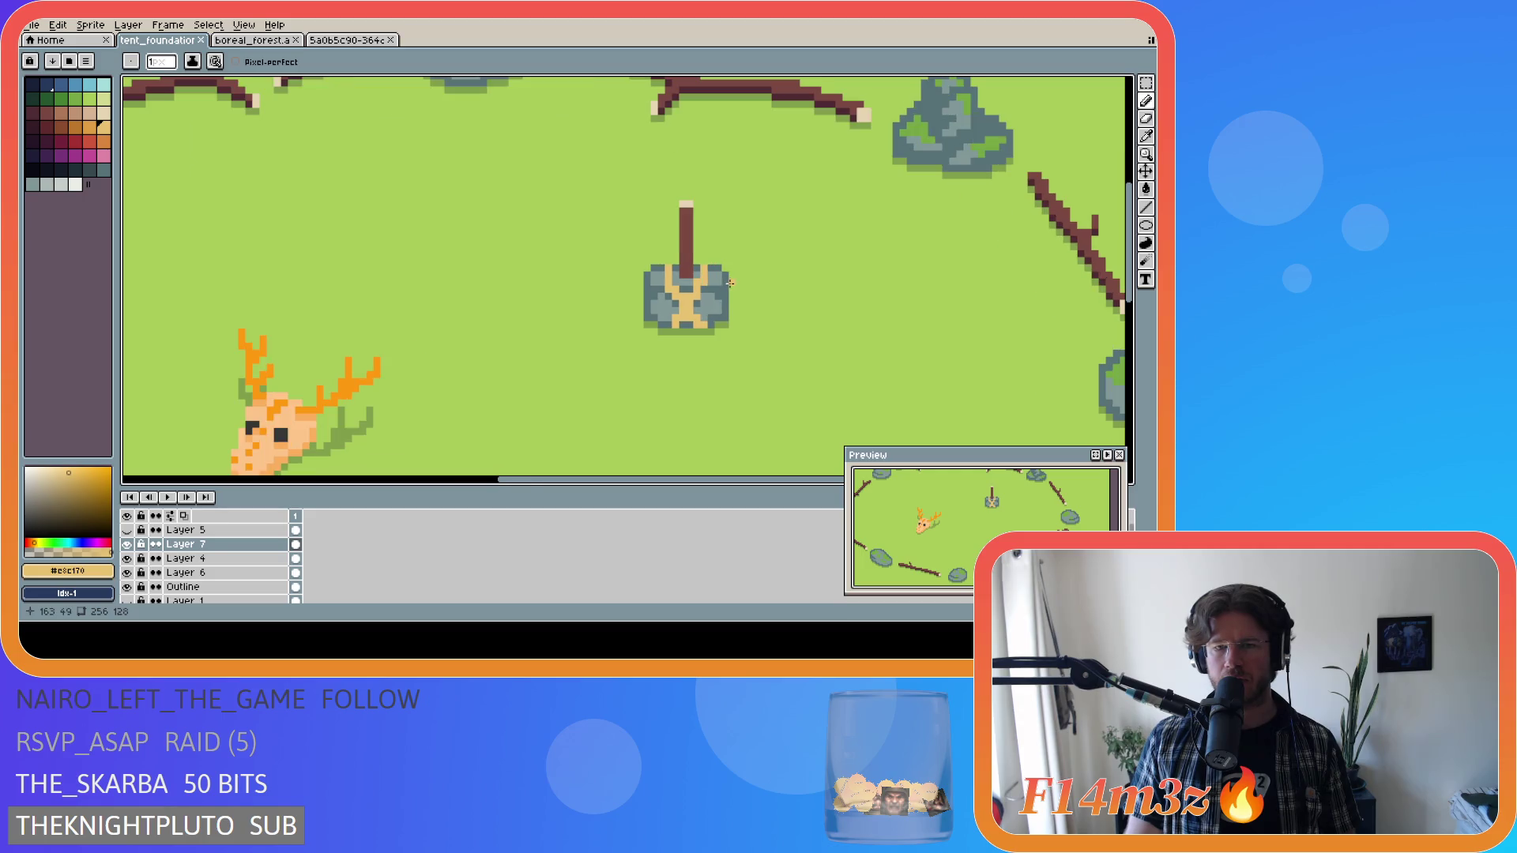
{"action": "scroll", "coordinate": [730, 283], "scroll_direction": "down", "scroll_amount": 3}
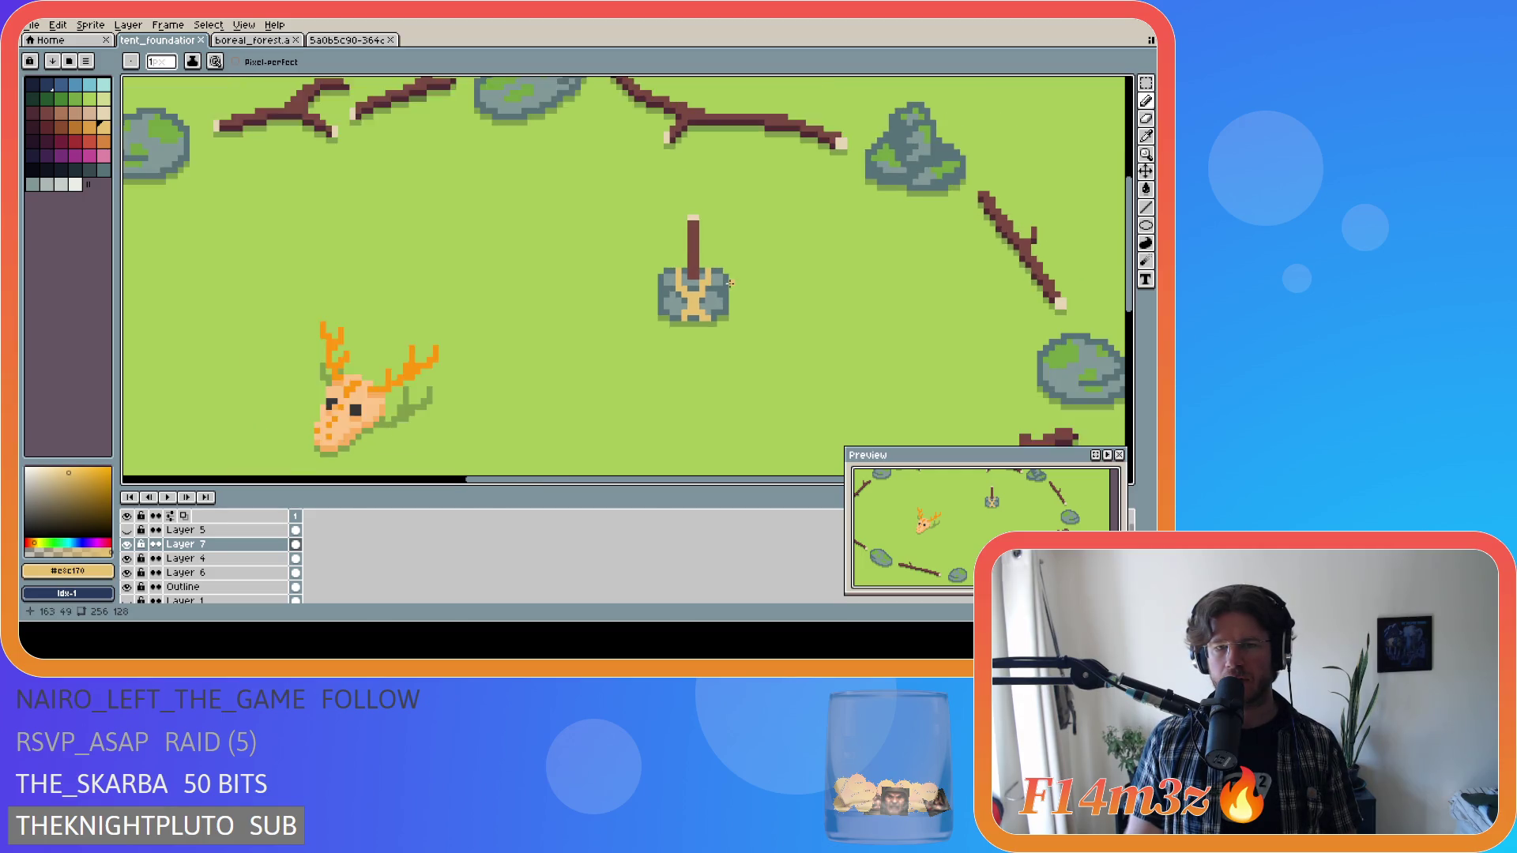
{"action": "scroll", "coordinate": [730, 283], "scroll_direction": "up", "scroll_amount": 2}
{"action": "scroll", "coordinate": [730, 283], "scroll_direction": "down", "scroll_amount": 2}
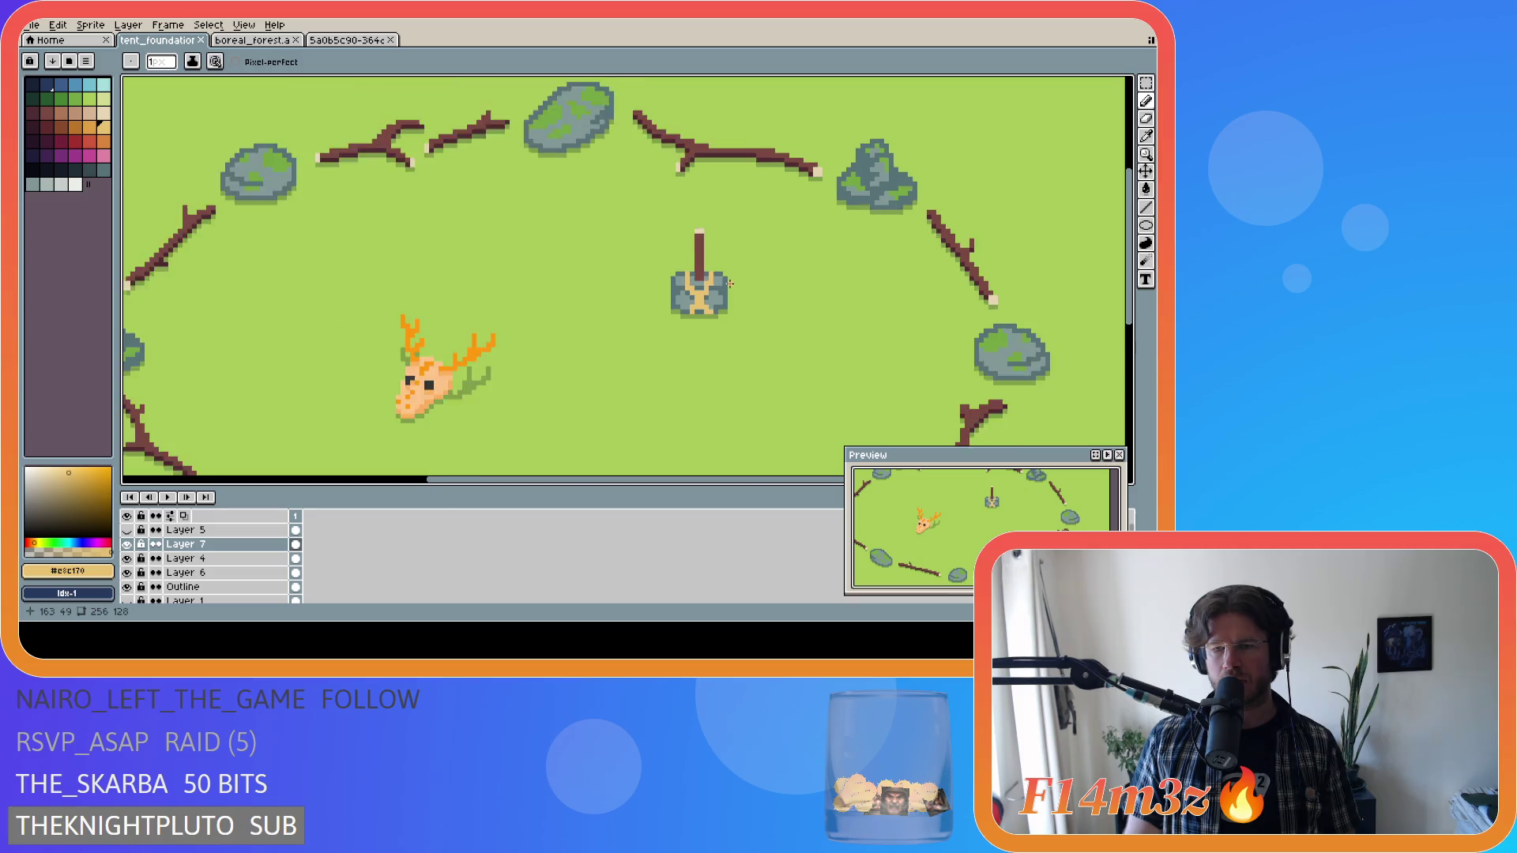
{"action": "scroll", "coordinate": [730, 283], "scroll_direction": "down", "scroll_amount": 1}
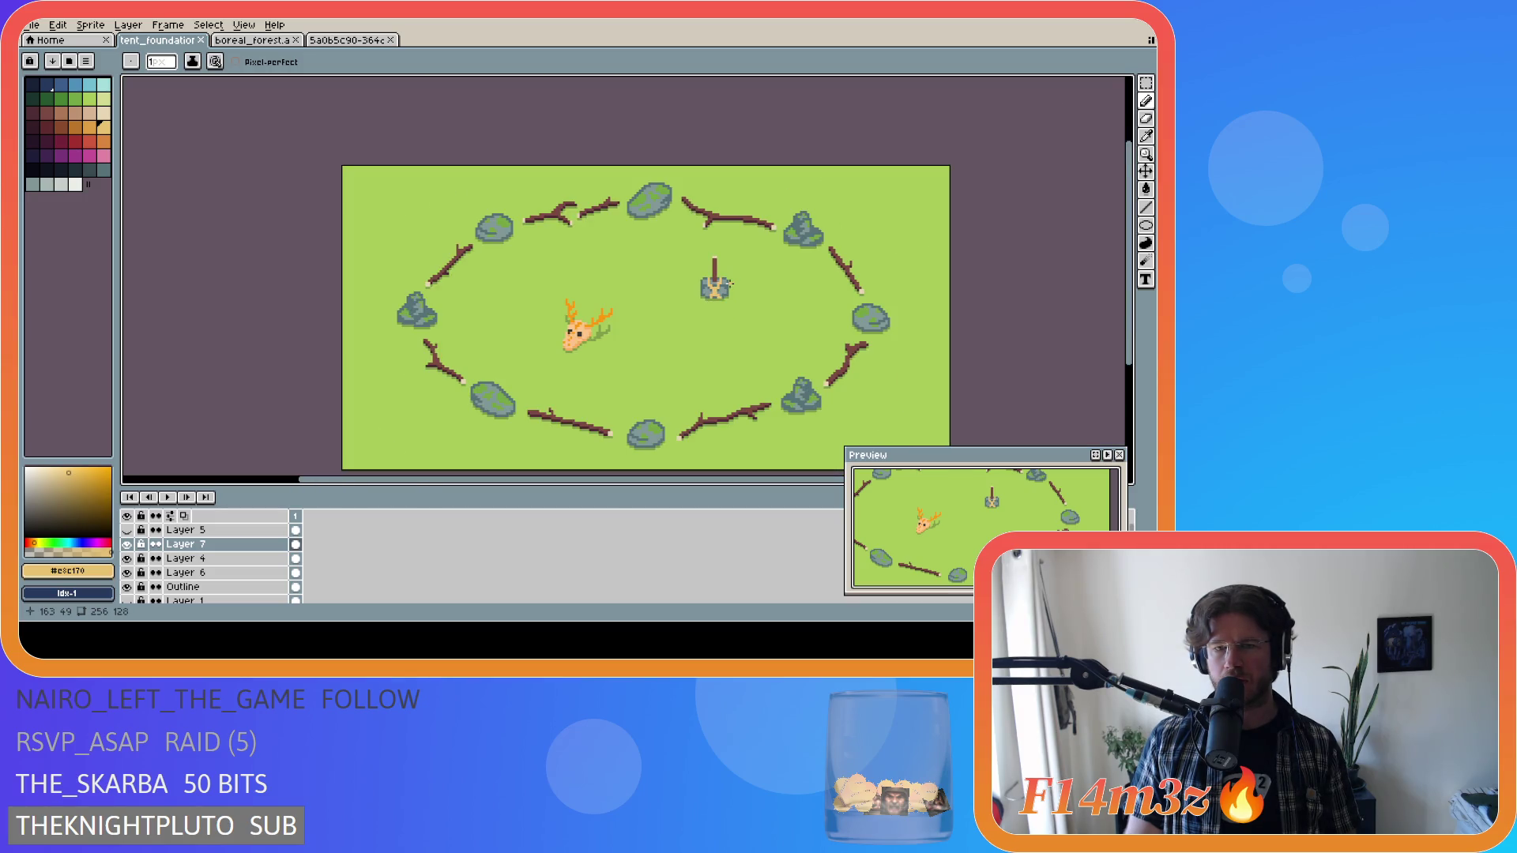
{"action": "scroll", "coordinate": [736, 337], "scroll_direction": "up", "scroll_amount": 1}
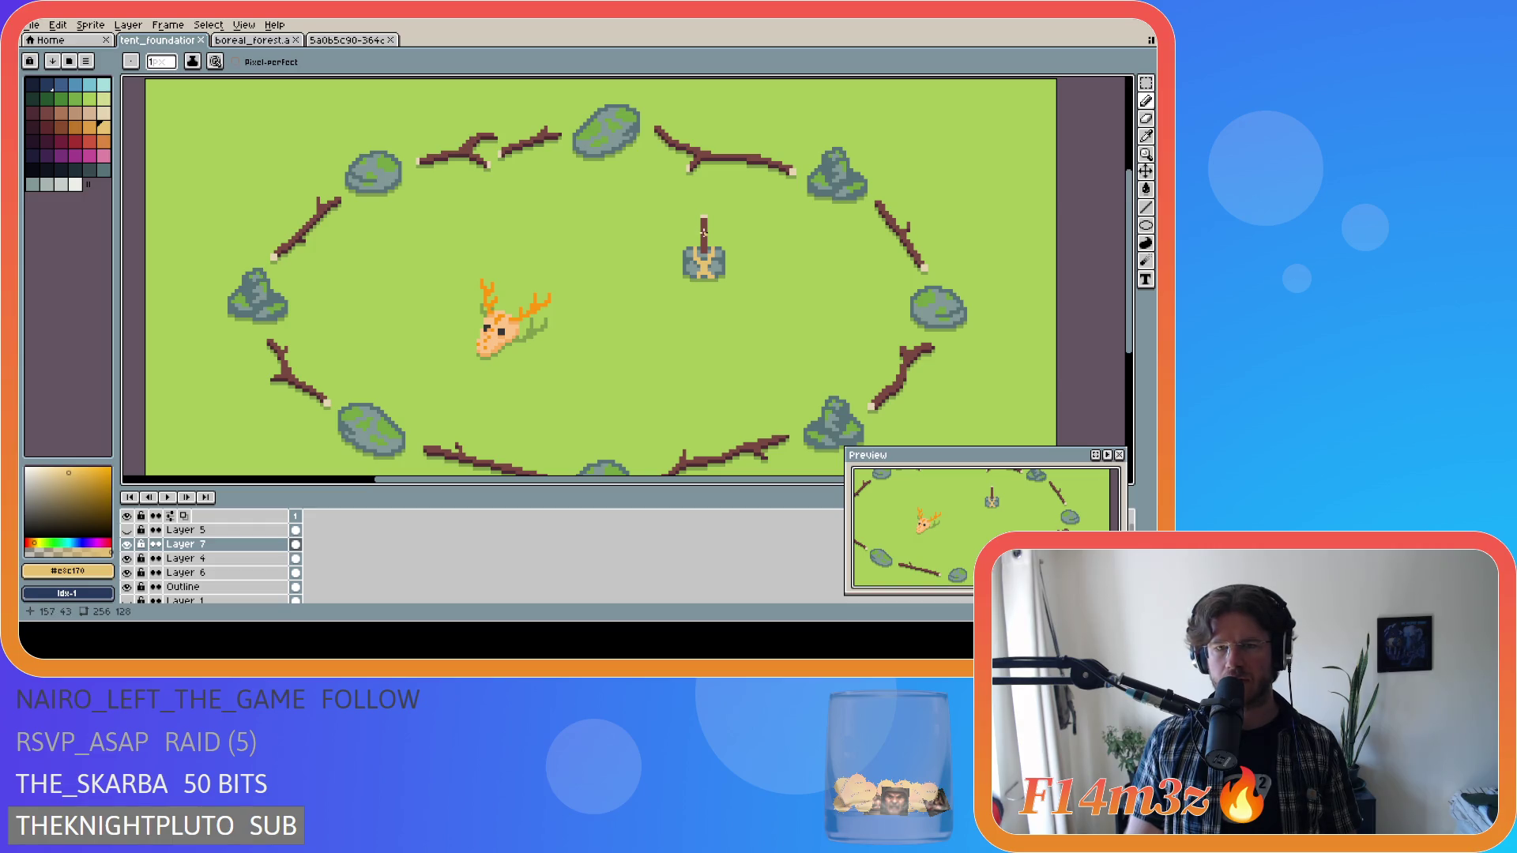
{"action": "left_click", "coordinate": [704, 231], "text": "alt"}
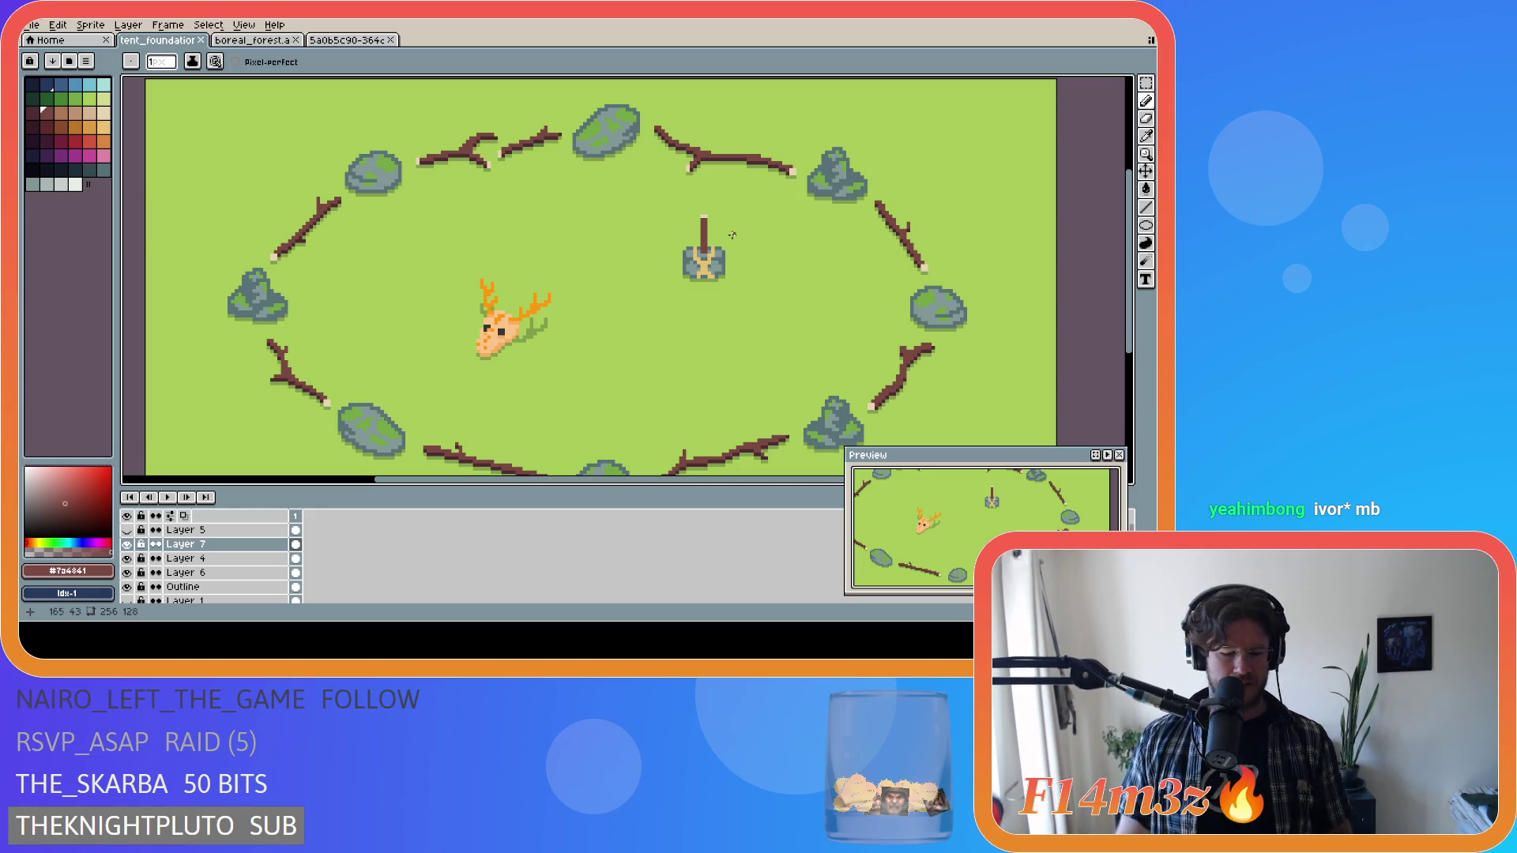
{"action": "key", "text": "m"}
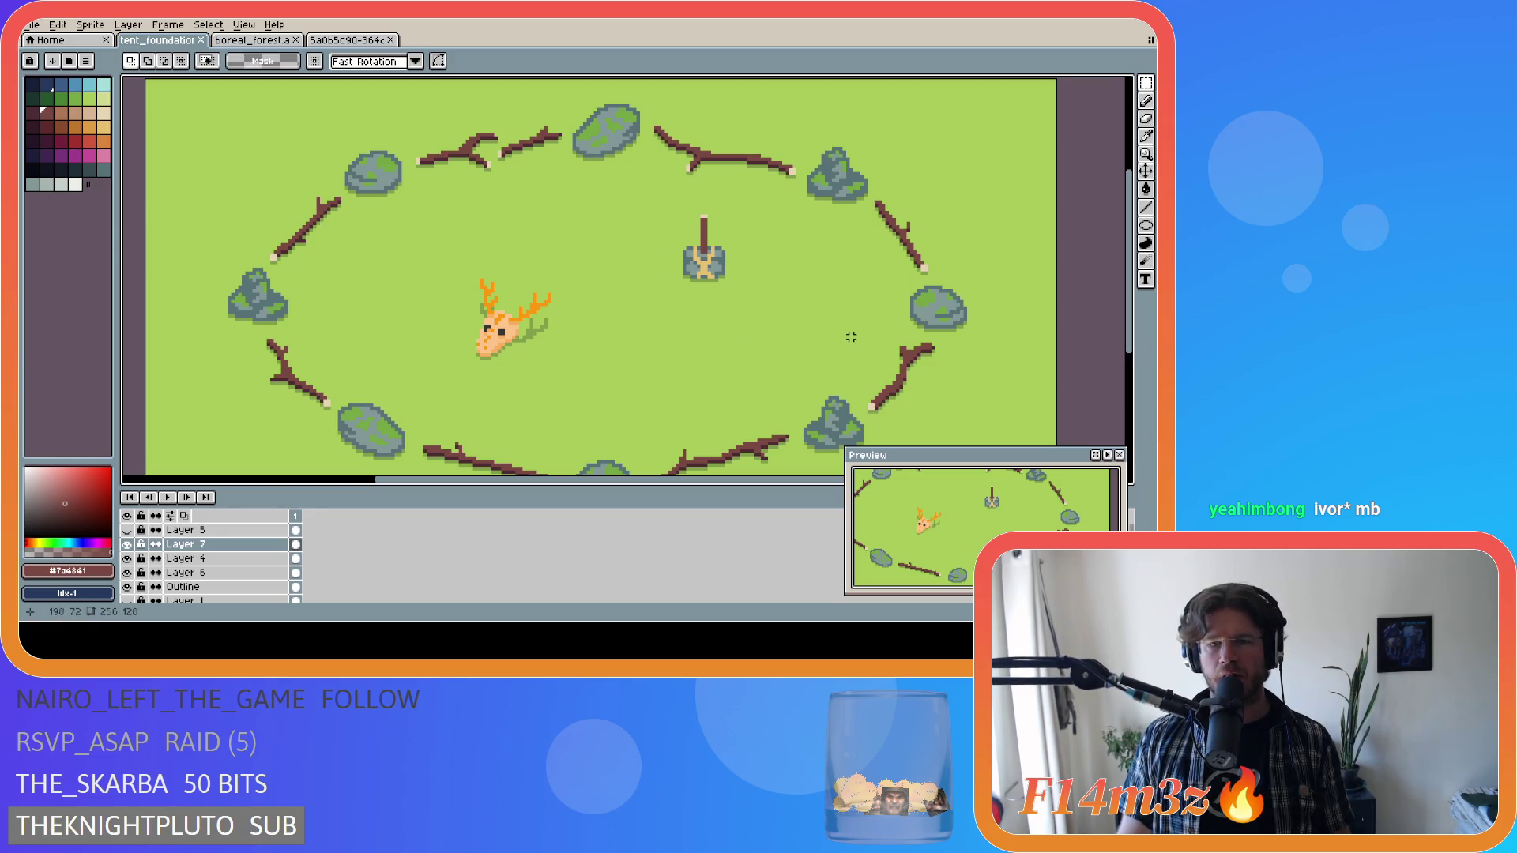
Drag the tent layer up and right, undoing an overshooting move to the right.
{"action": "left_click", "coordinate": [1145, 170]}
{"action": "mouse_move", "coordinate": [710, 277]}
{"action": "left_mouse_down"}
{"action": "mouse_move", "coordinate": [745, 245]}
{"action": "mouse_move", "coordinate": [711, 283]}
{"action": "left_mouse_up"}
{"action": "scroll", "coordinate": [772, 311], "scroll_direction": "down", "scroll_amount": 4}
{"action": "scroll", "coordinate": [837, 346], "scroll_direction": "up", "scroll_amount": 1}
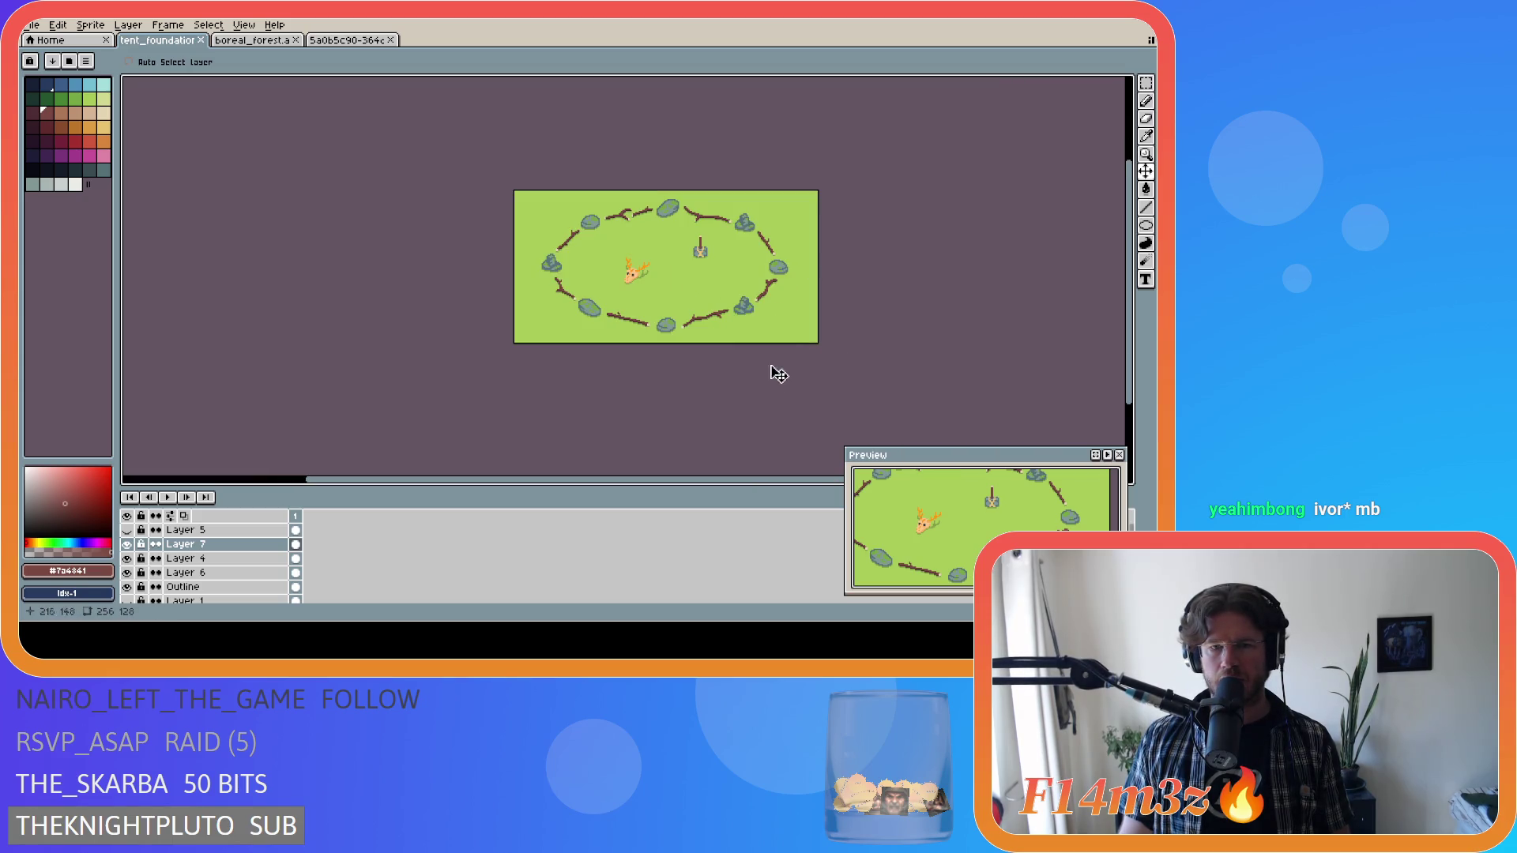
{"action": "scroll", "coordinate": [741, 276], "scroll_direction": "up", "scroll_amount": 1}
{"action": "scroll", "coordinate": [740, 277], "scroll_direction": "down", "scroll_amount": 1}
{"action": "scroll", "coordinate": [741, 276], "scroll_direction": "up", "scroll_amount": 1}
{"action": "scroll", "coordinate": [740, 276], "scroll_direction": "down", "scroll_amount": 1}
{"action": "left_click_drag", "start_coordinate": [708, 260], "coordinate": [788, 232]}
{"action": "key", "text": "ctrl+z"}
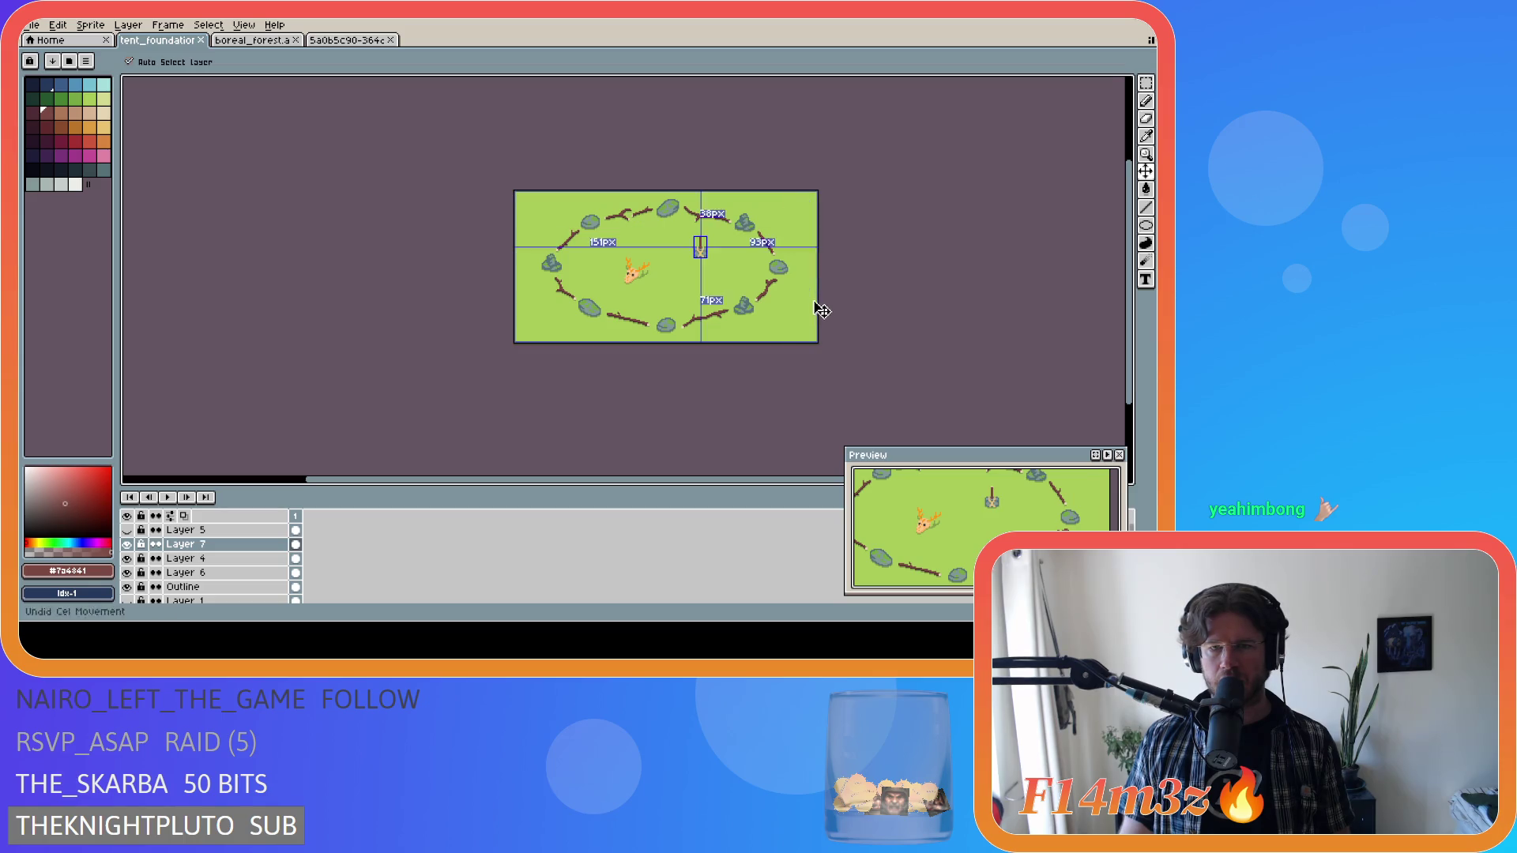
Nudge the tent base slightly up-right, save, and briefly toggle the pixel grid.
{"action": "scroll", "coordinate": [780, 265], "scroll_direction": "up", "scroll_amount": 1}
{"action": "left_click_drag", "start_coordinate": [627, 248], "coordinate": [638, 242]}
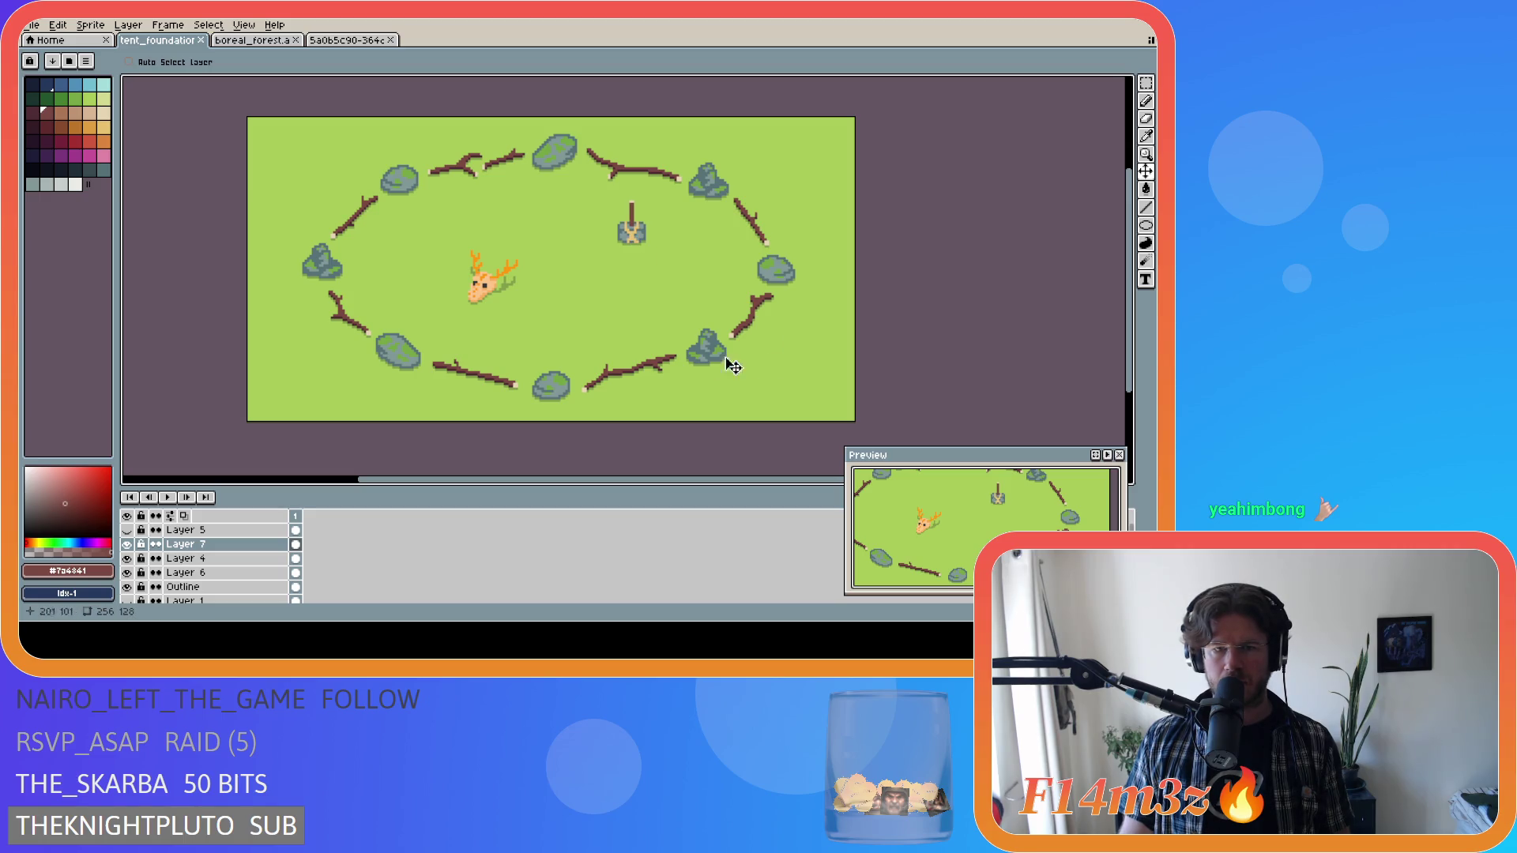
{"action": "scroll", "coordinate": [533, 299], "scroll_direction": "down", "scroll_amount": 1}
{"action": "key", "text": "ctrl+s"}
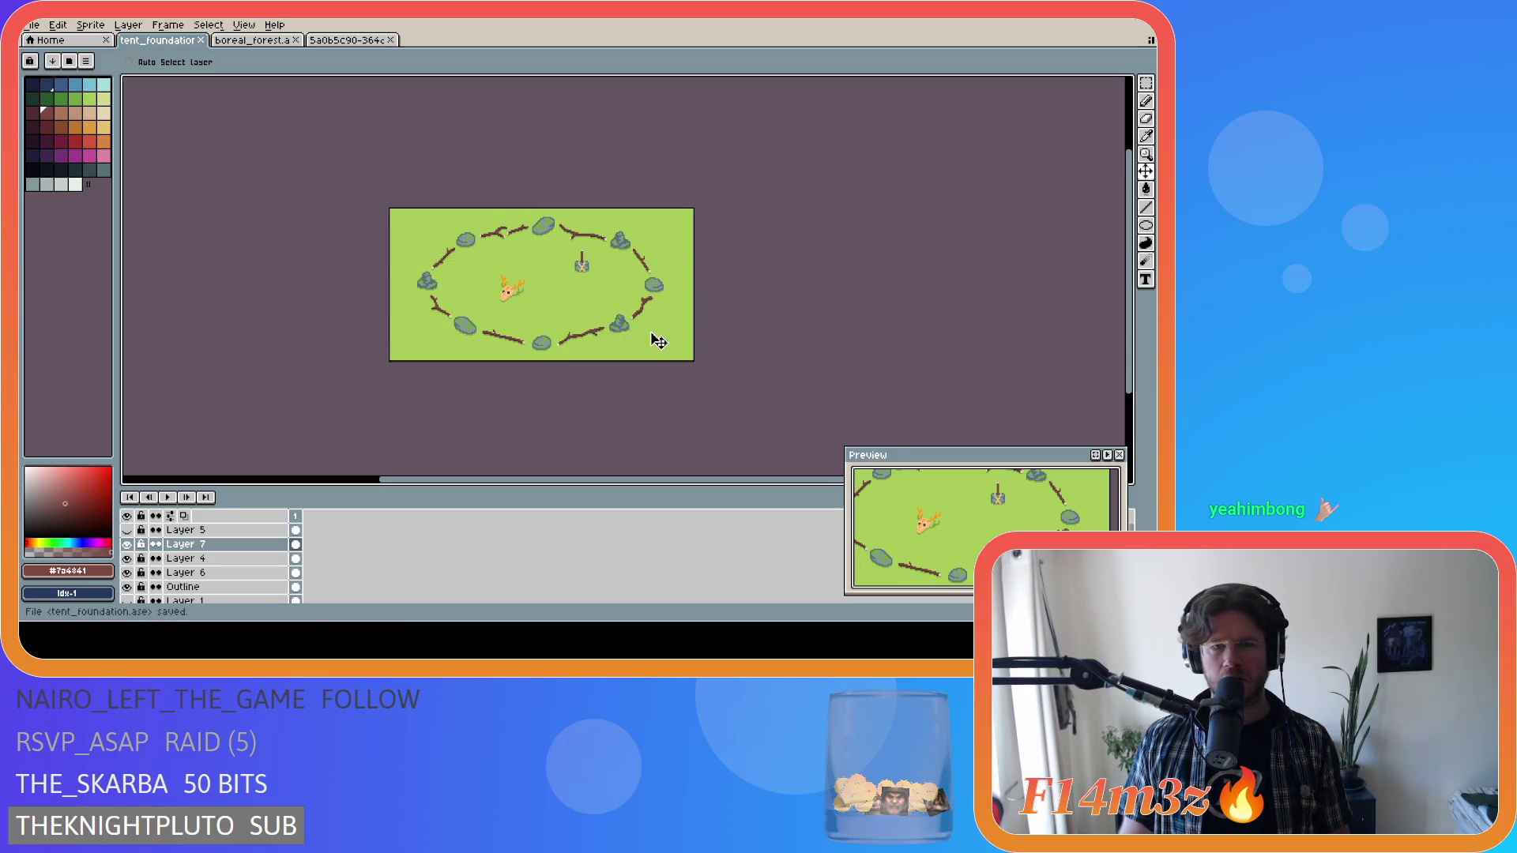
{"action": "key", "text": "ctrl+apostrophe"}
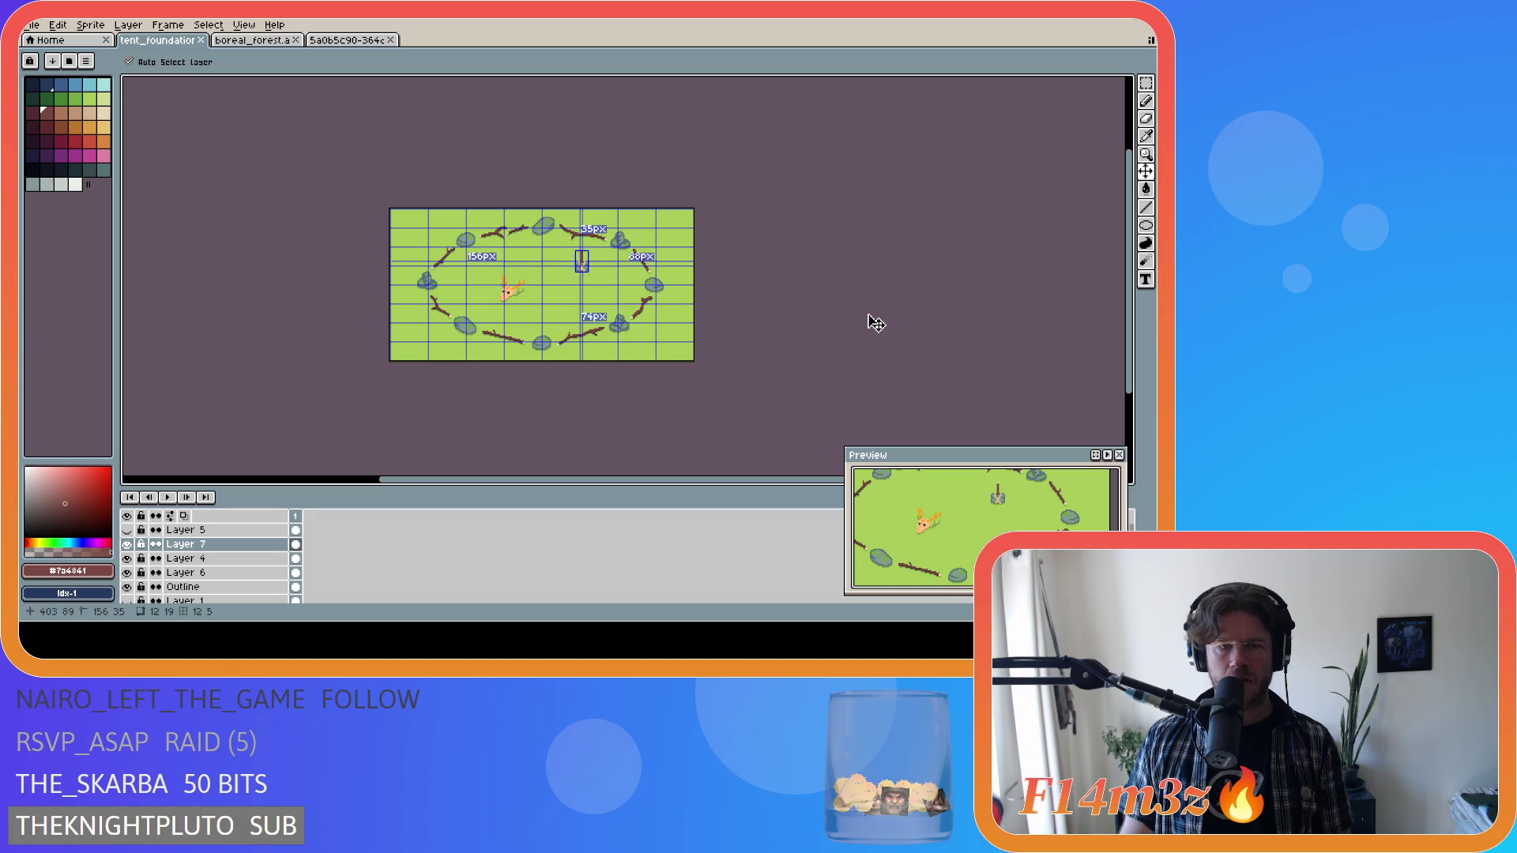
{"action": "key", "text": "ctrl+apostrophe"}
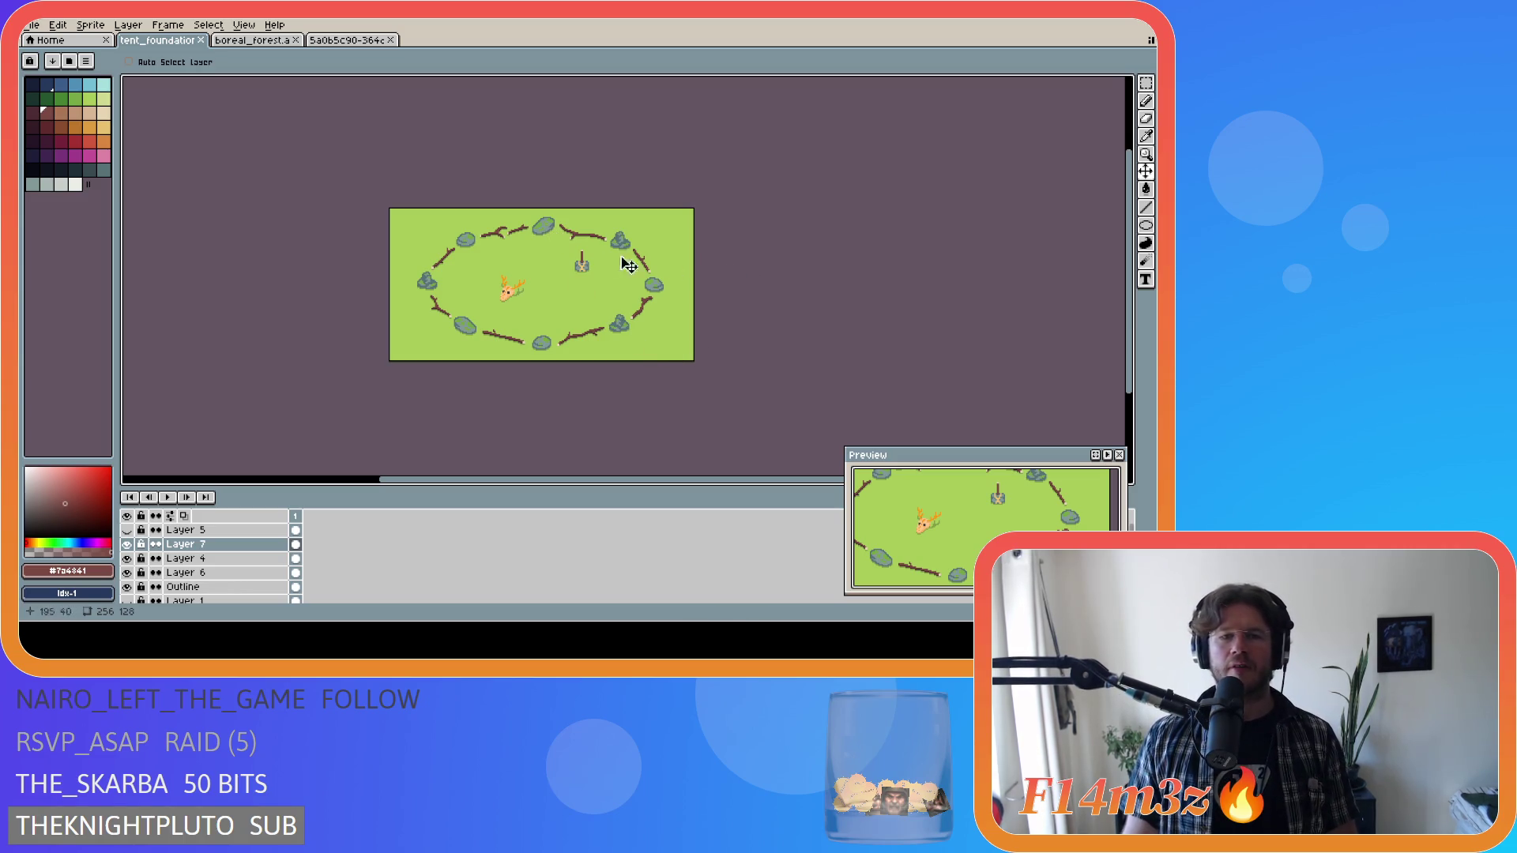
Check the tent's edge distances, toggle the pixel grid, and save the file.
{"action": "key", "text": "ctrl"}
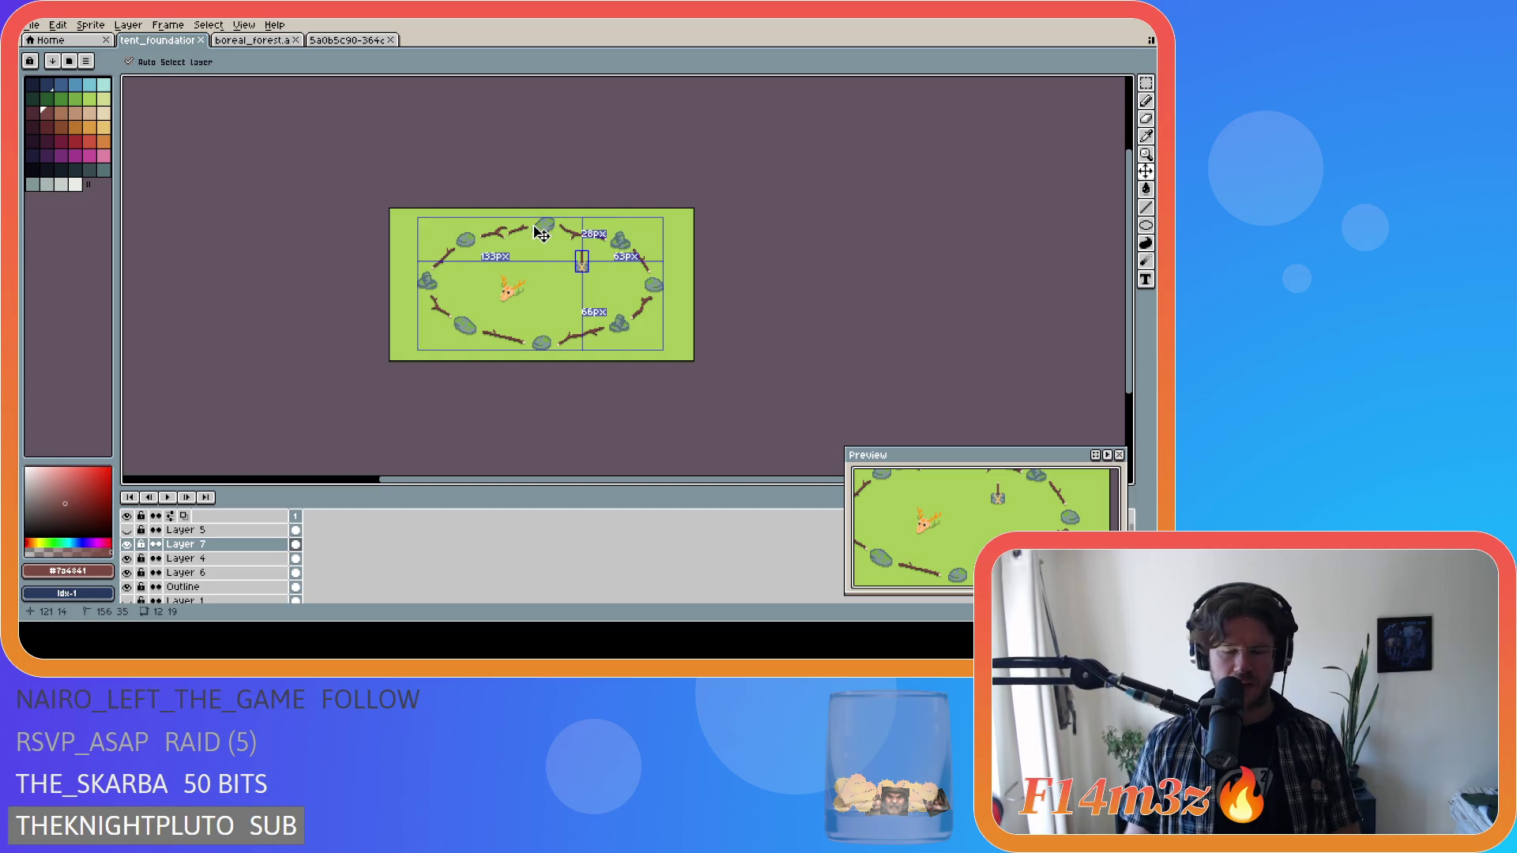
{"action": "key", "text": "ctrl+apostrophe"}
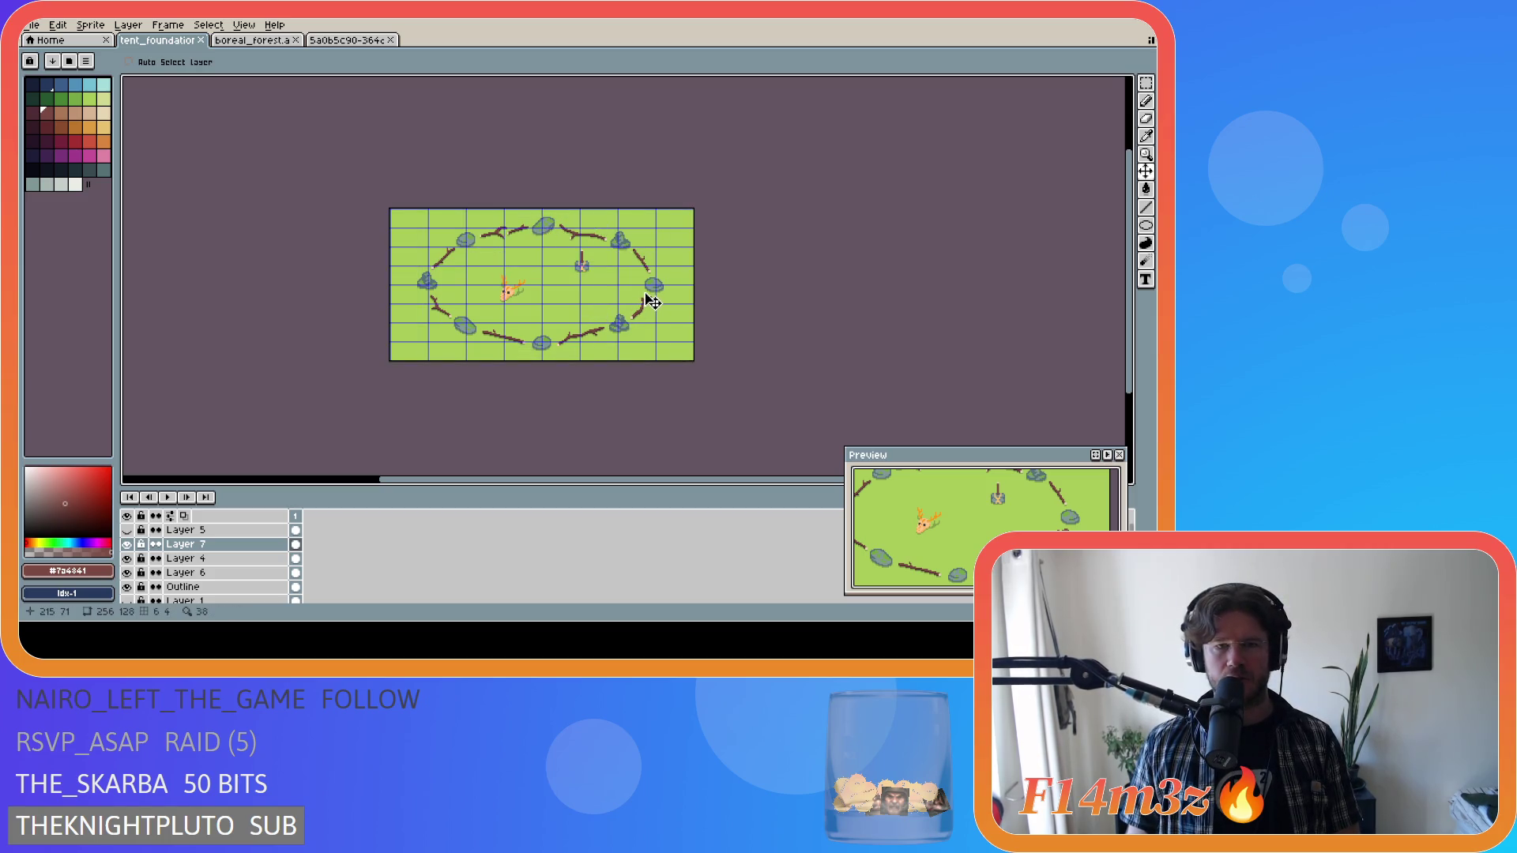
{"action": "key", "text": "ctrl+apostrophe"}
{"action": "key", "text": "ctrl+s"}
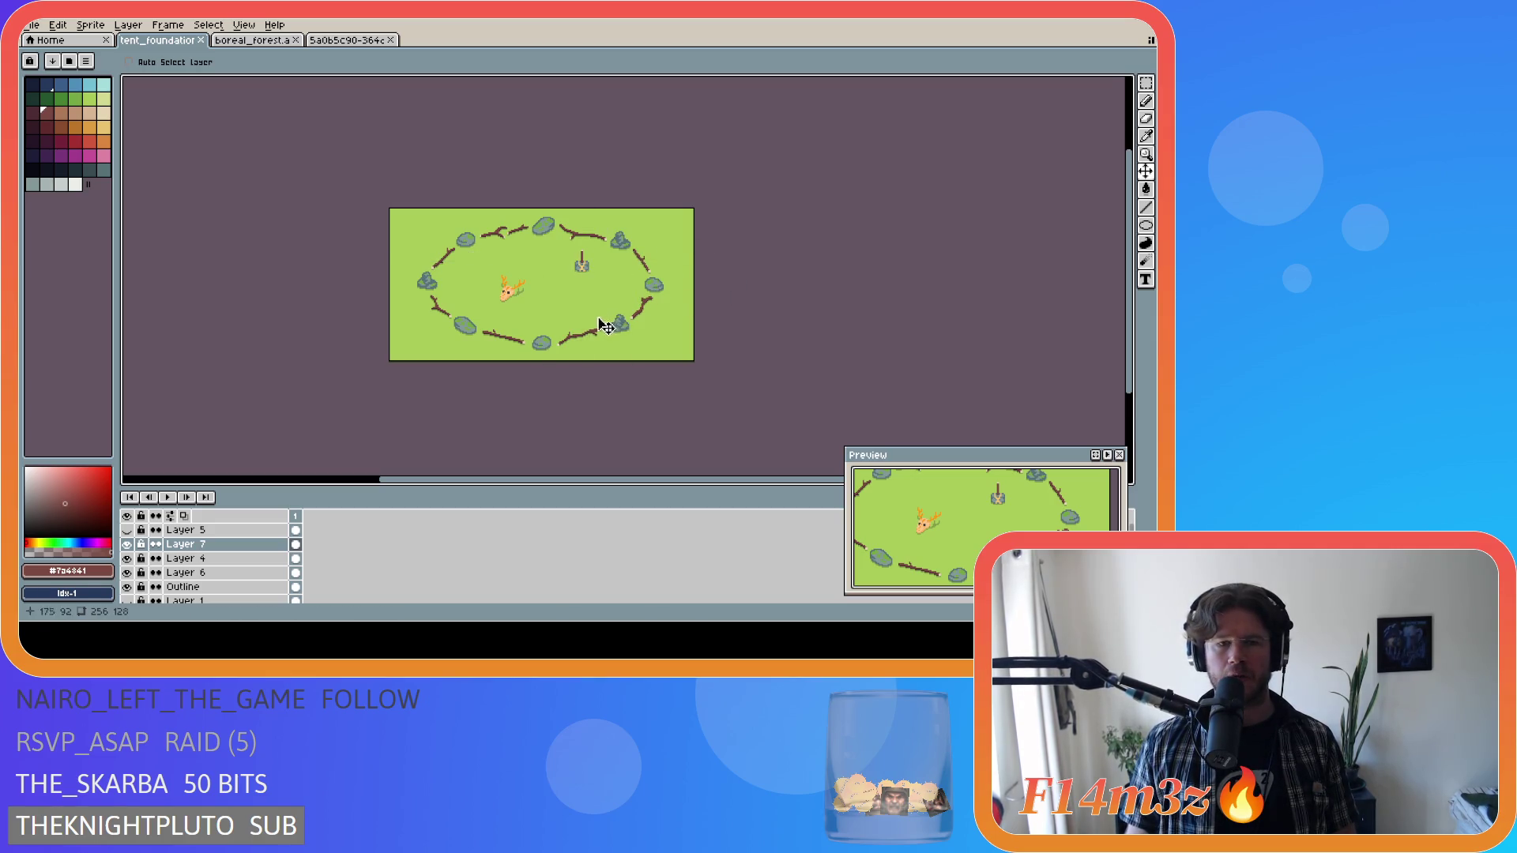
{"action": "scroll", "coordinate": [589, 312], "scroll_direction": "up", "scroll_amount": 2}
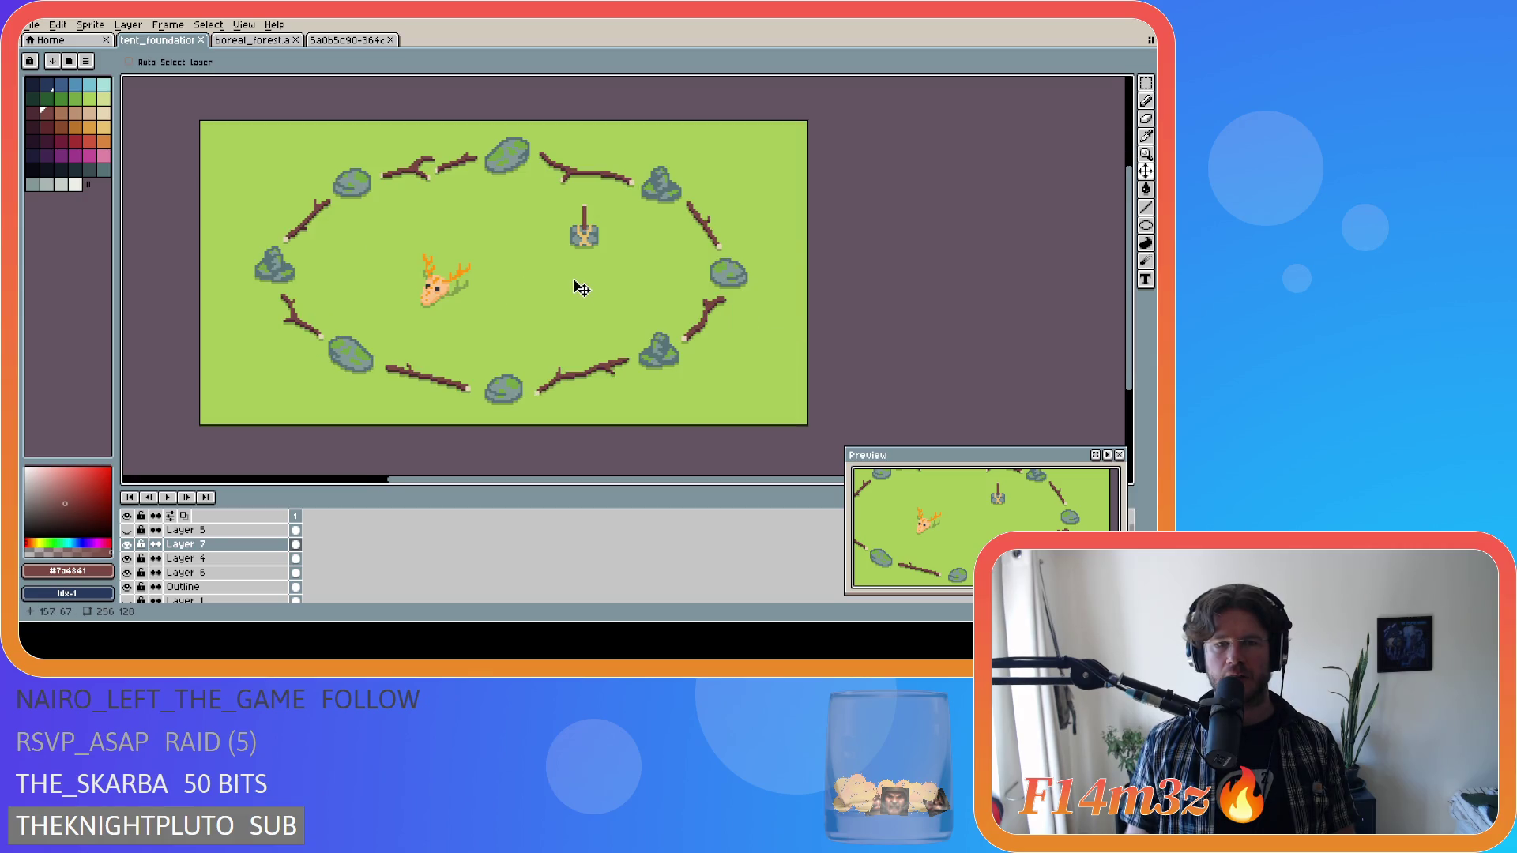
{"action": "scroll", "coordinate": [582, 289], "scroll_direction": "down", "scroll_amount": 2}
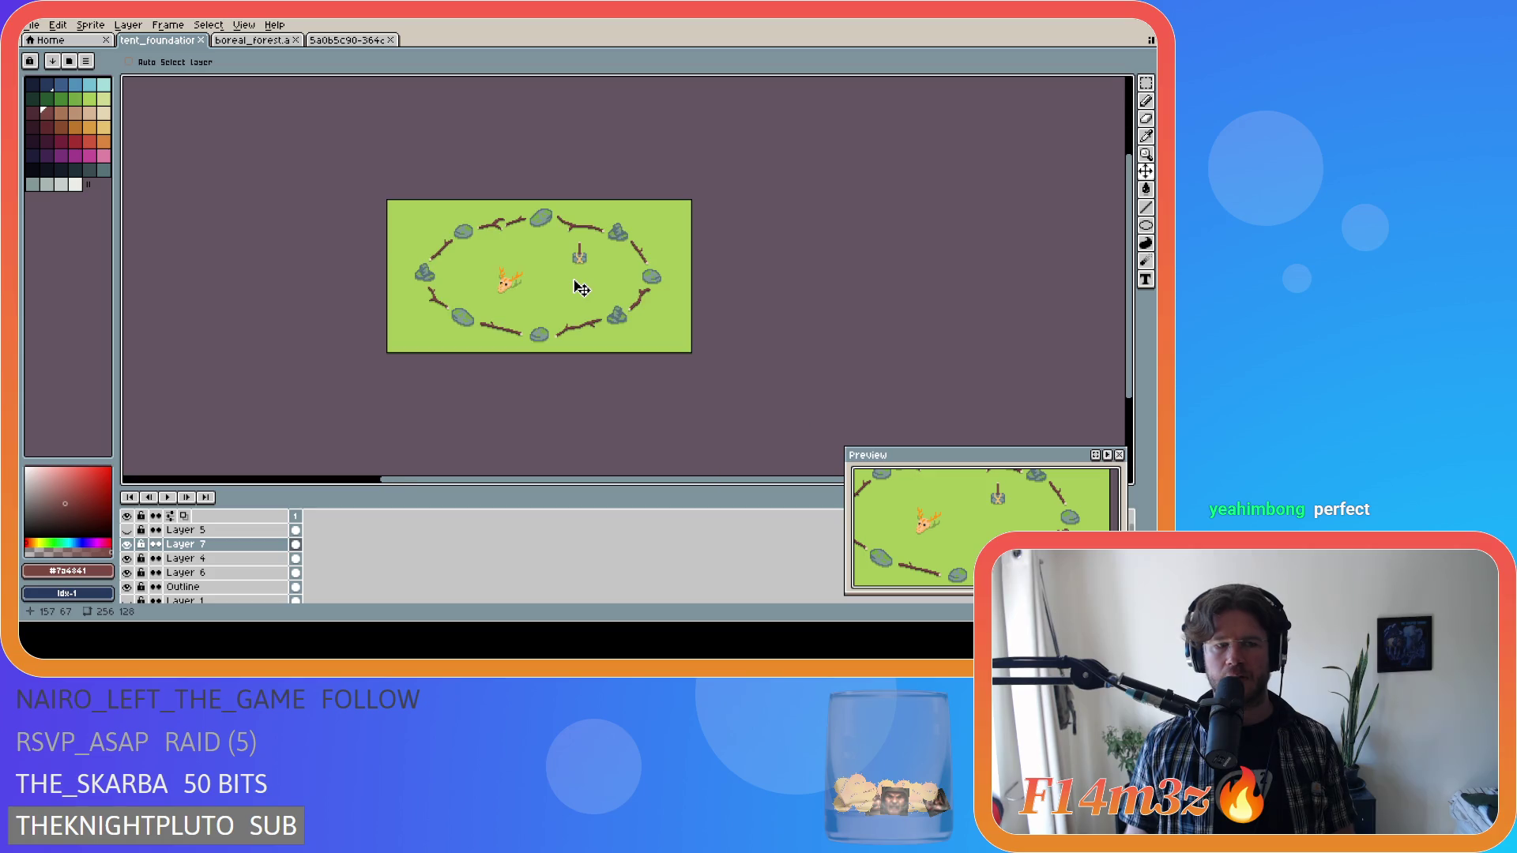
{"action": "key", "text": "ctrl+s"}
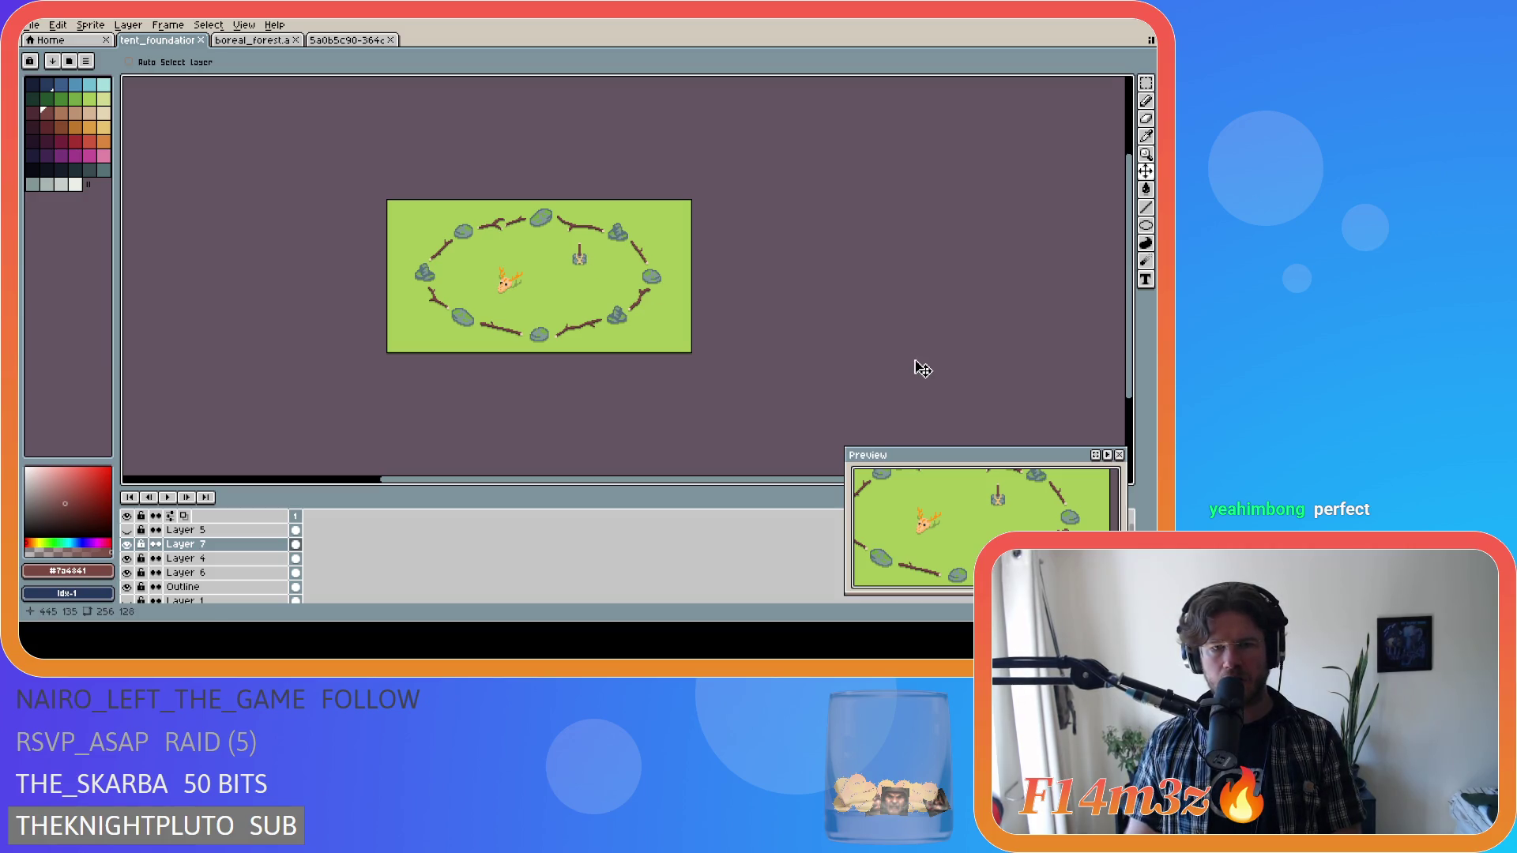
Shift the tent base one pixel left and save tent_foundation.ase.
{"action": "left_click_drag", "start_coordinate": [586, 265], "coordinate": [585, 264]}
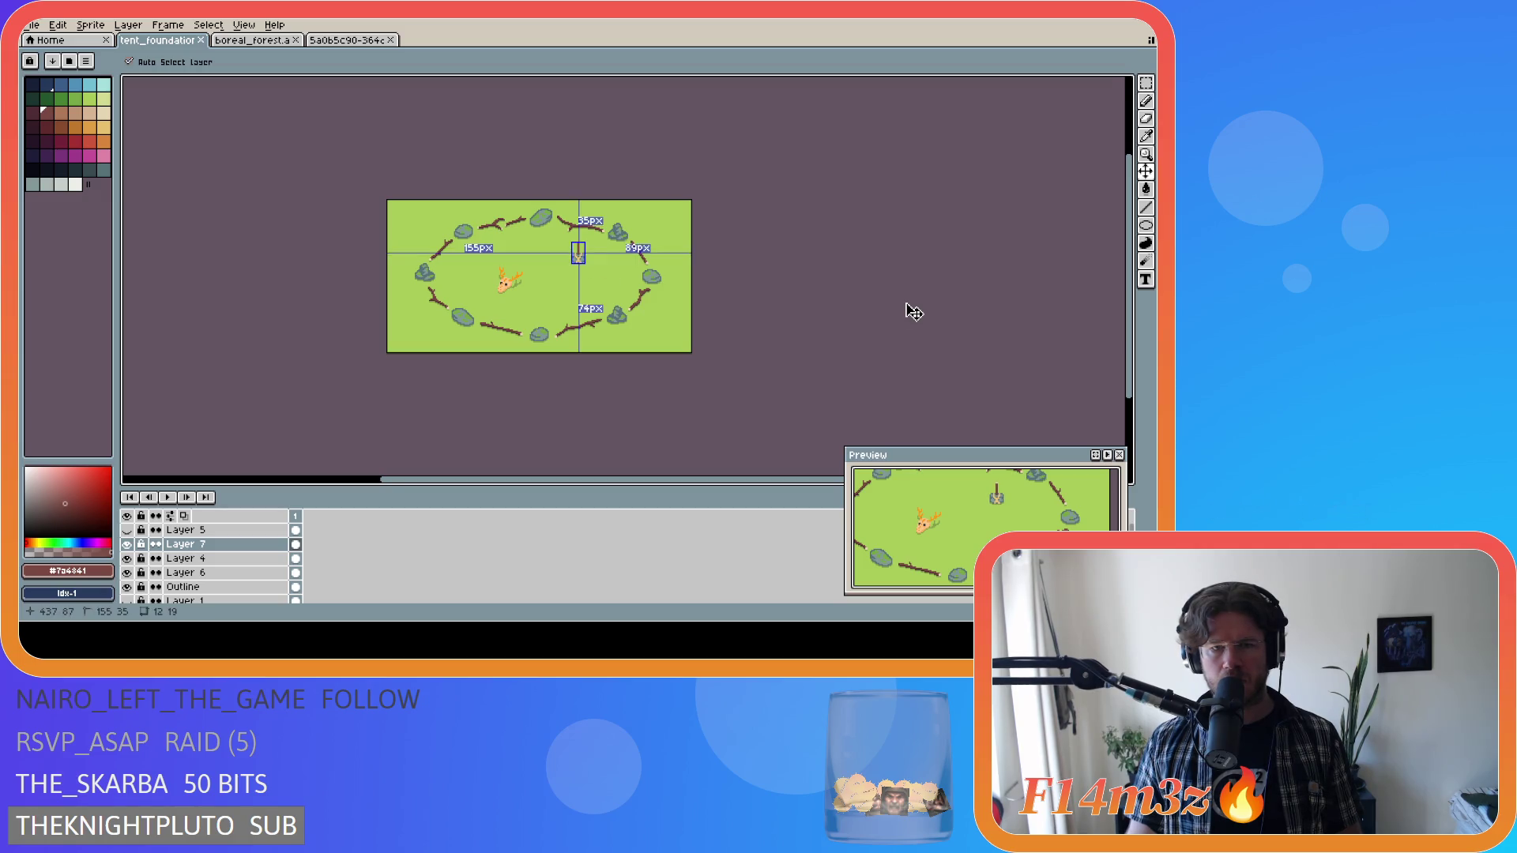
{"action": "key", "text": "ctrl+z"}
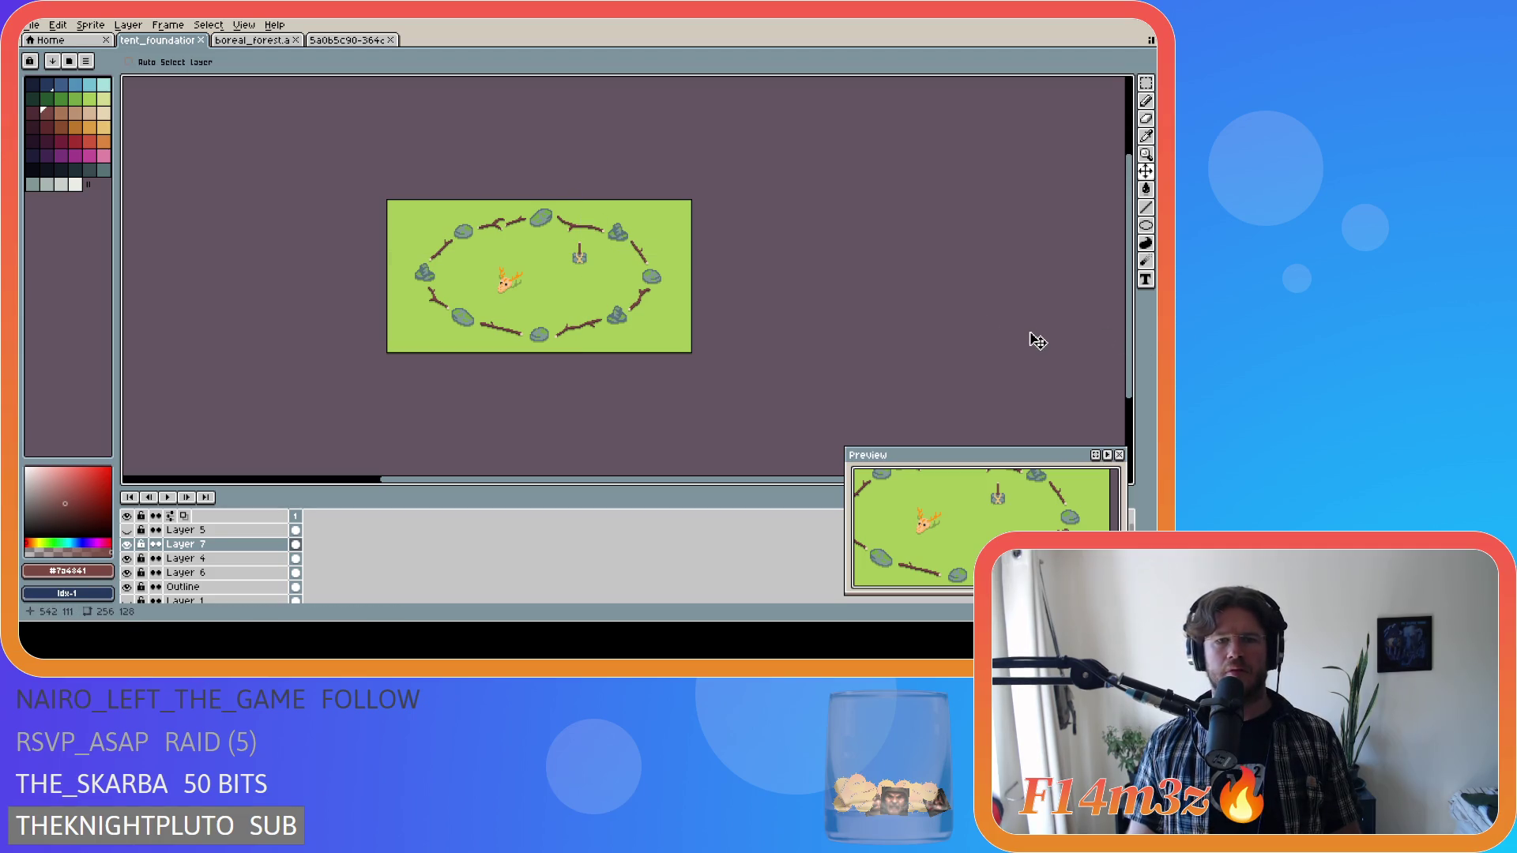
{"action": "key", "text": "ctrl+y"}
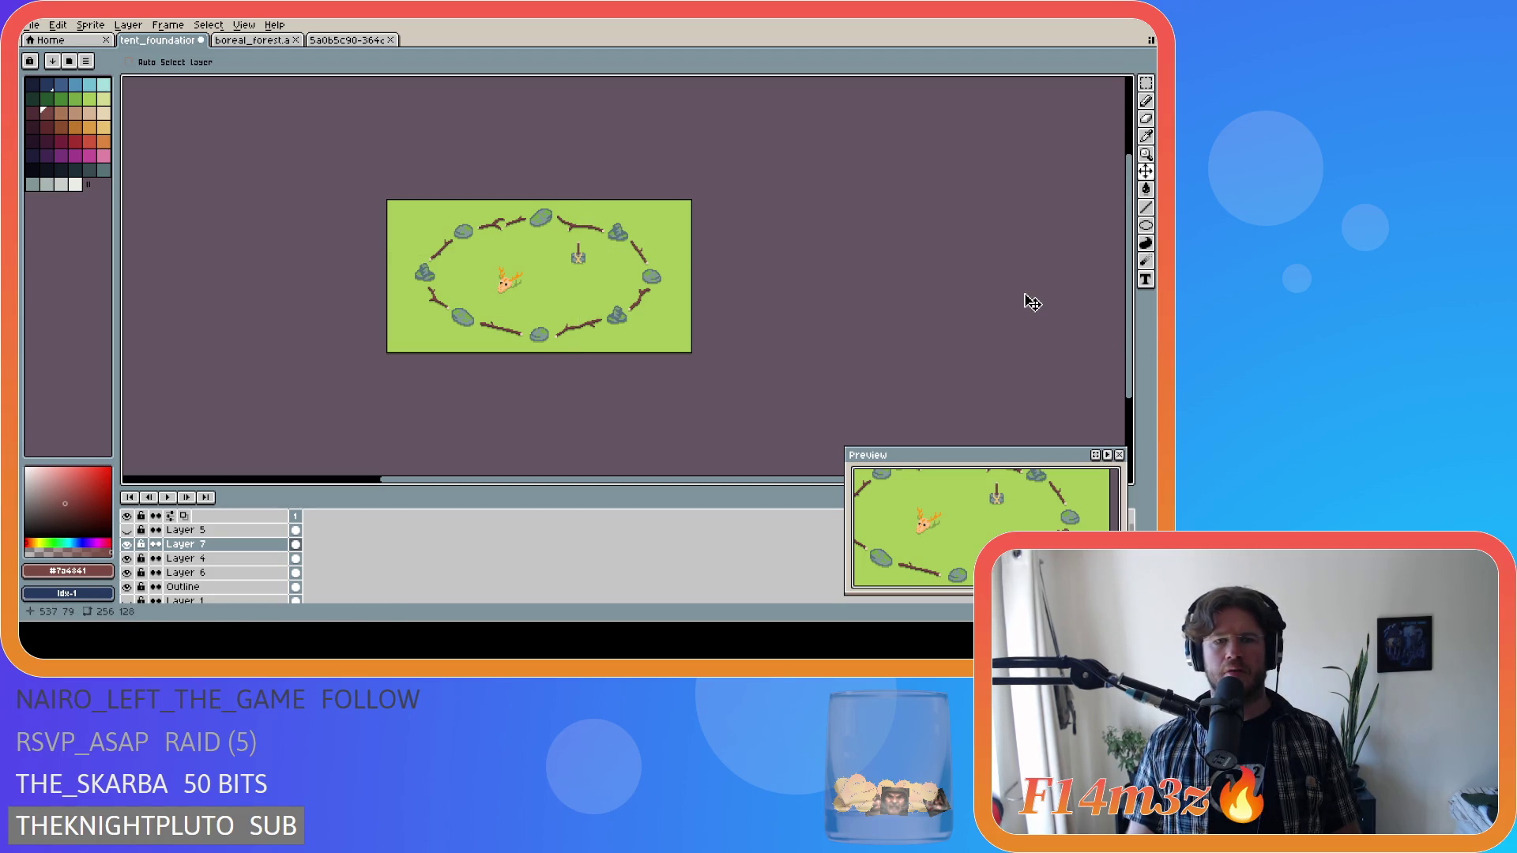
{"action": "key", "text": "ctrl+s"}
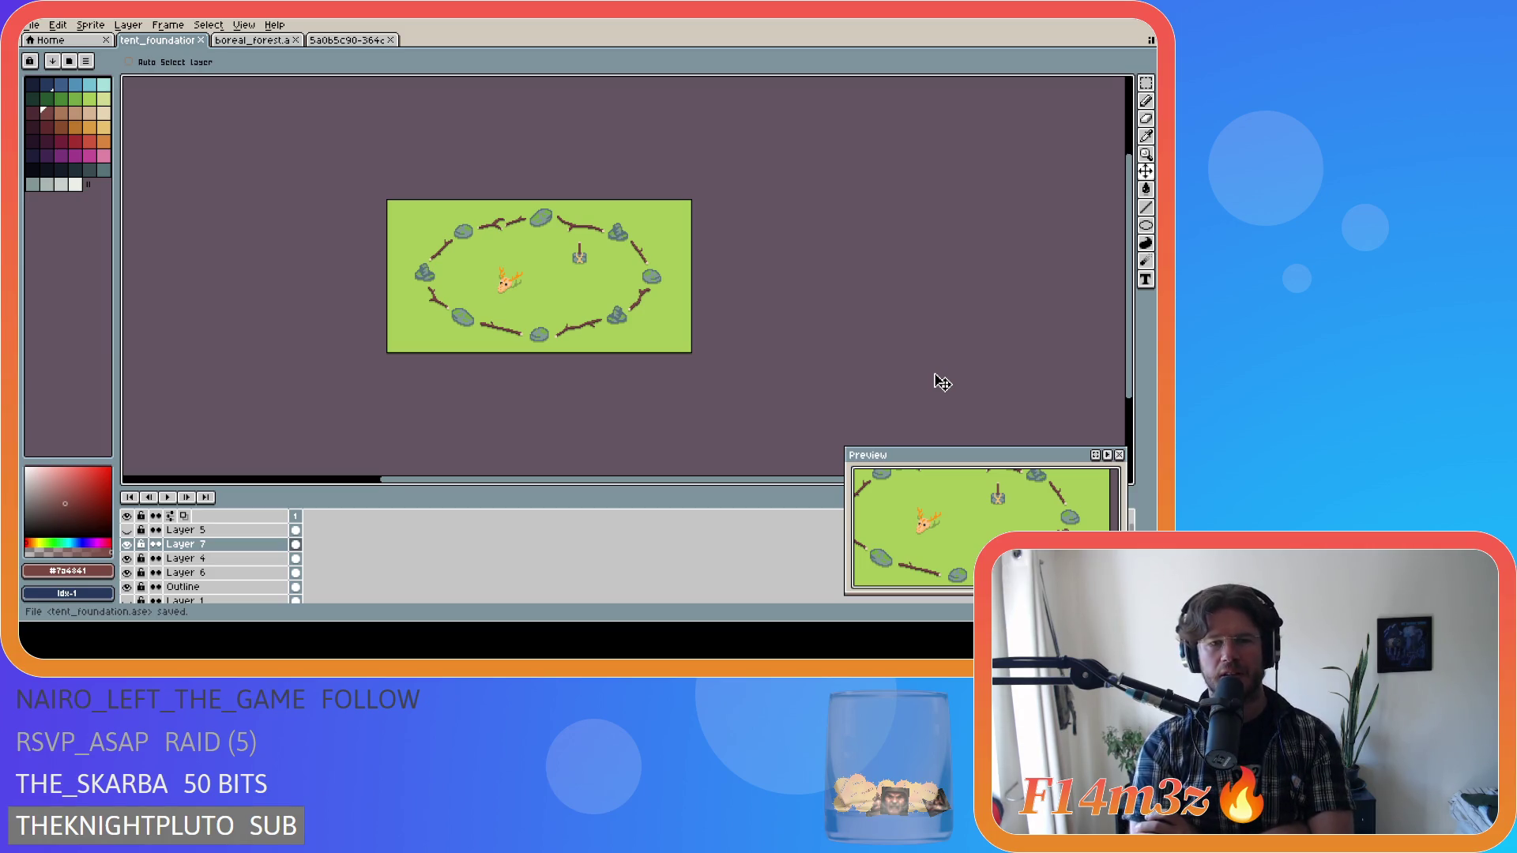
{"action": "key", "text": "ctrl+s"}
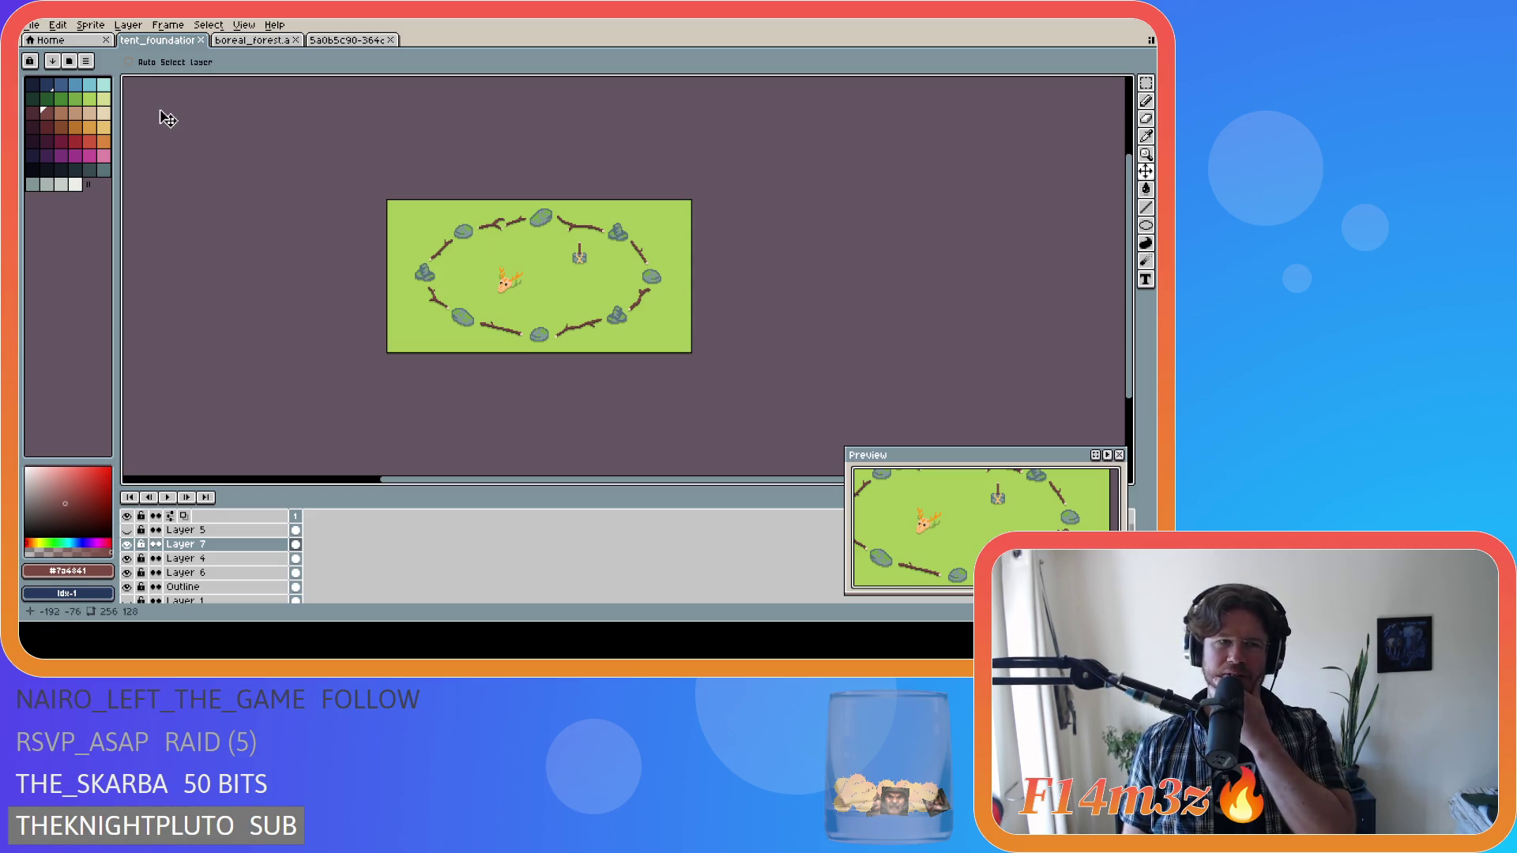
{"action": "key", "text": "ctrl+s"}
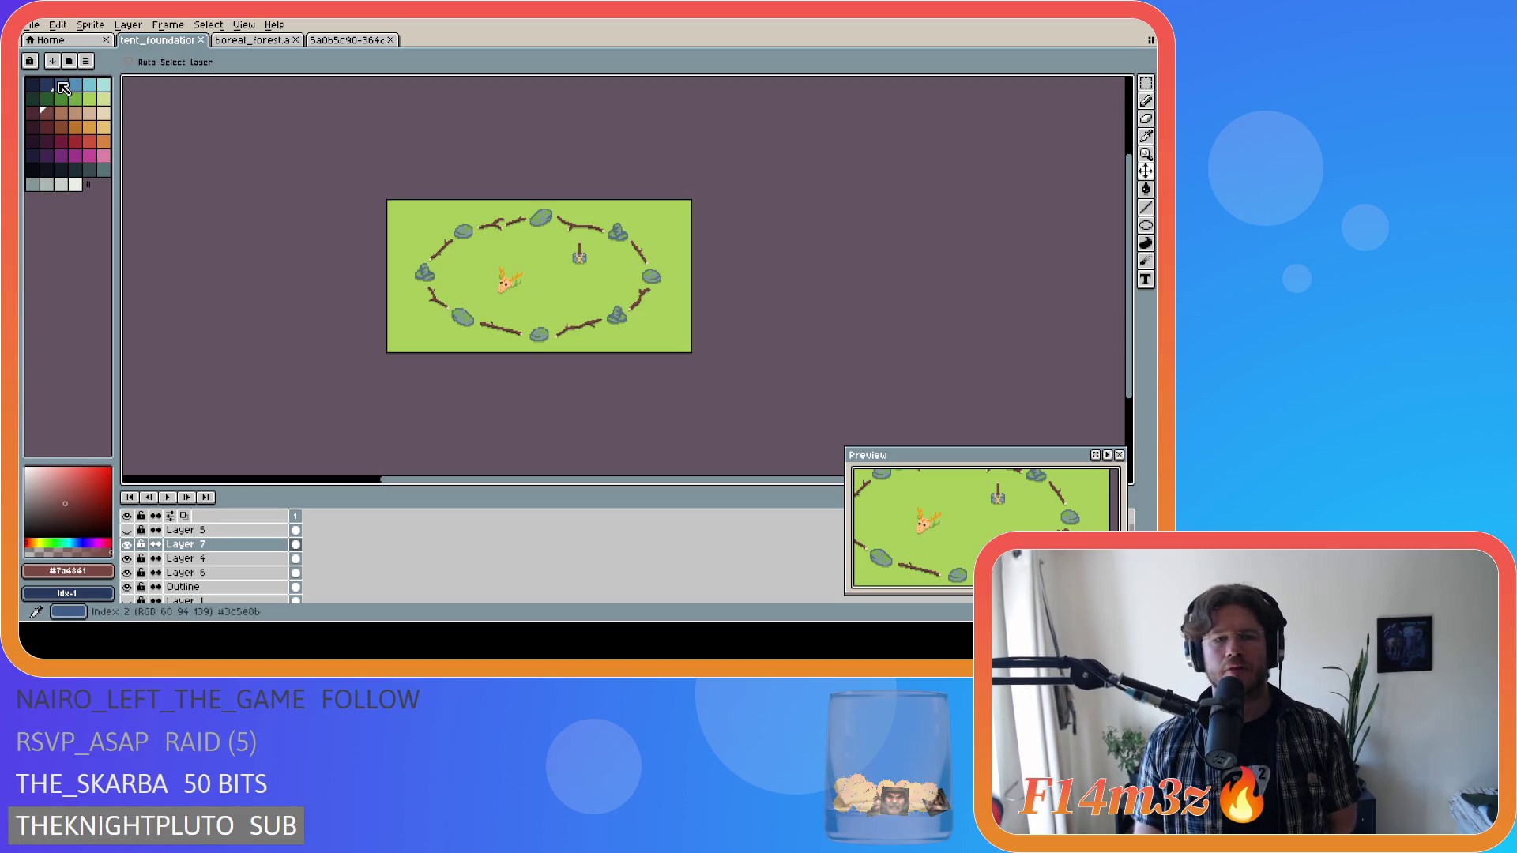
{"action": "scroll", "coordinate": [247, 545], "scroll_direction": "down", "scroll_amount": 3}
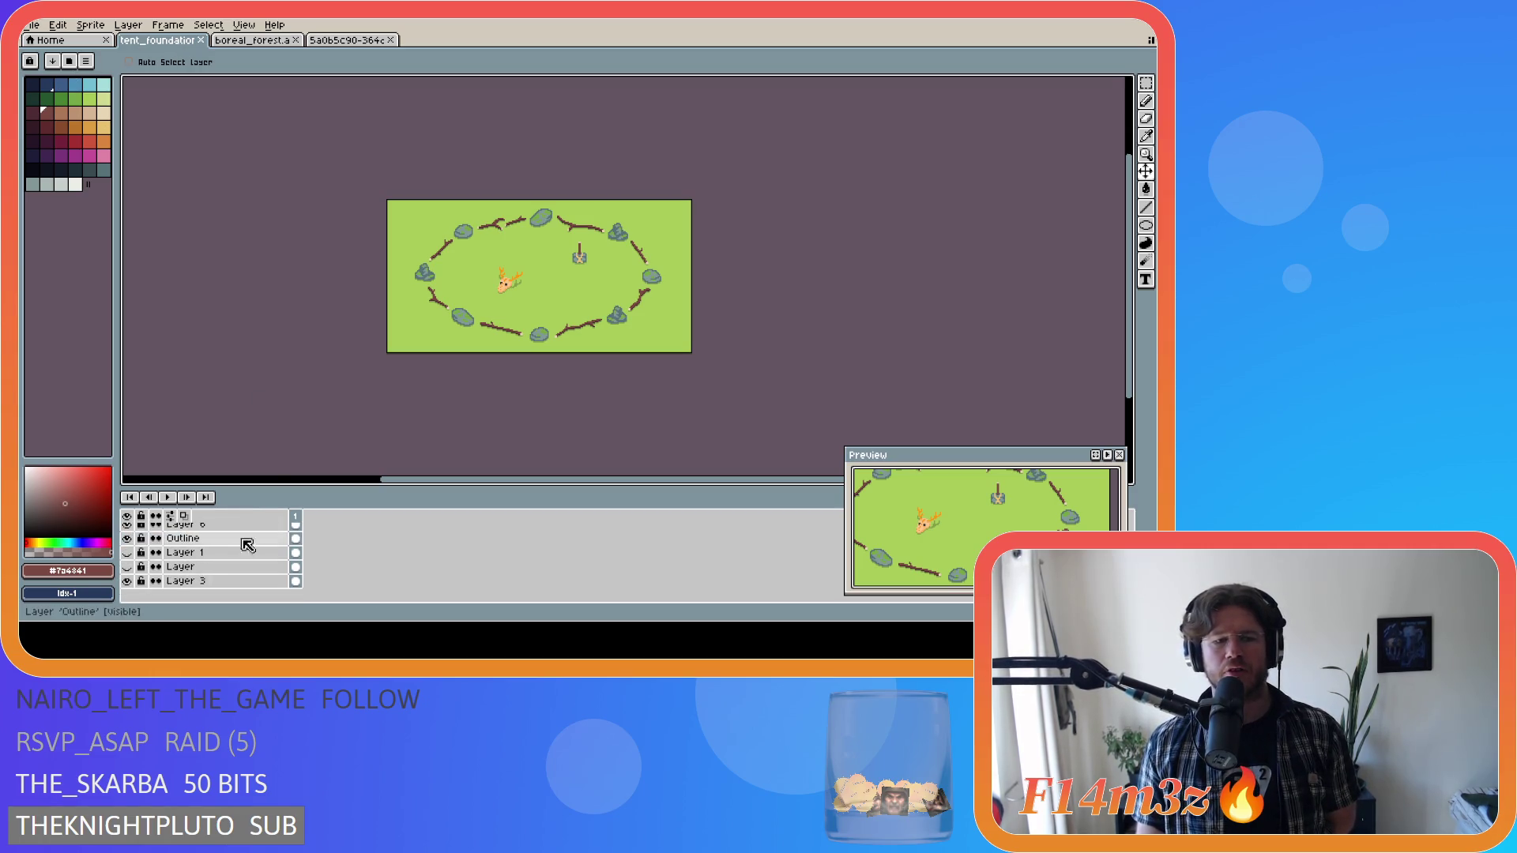
{"action": "left_click", "coordinate": [126, 566]}
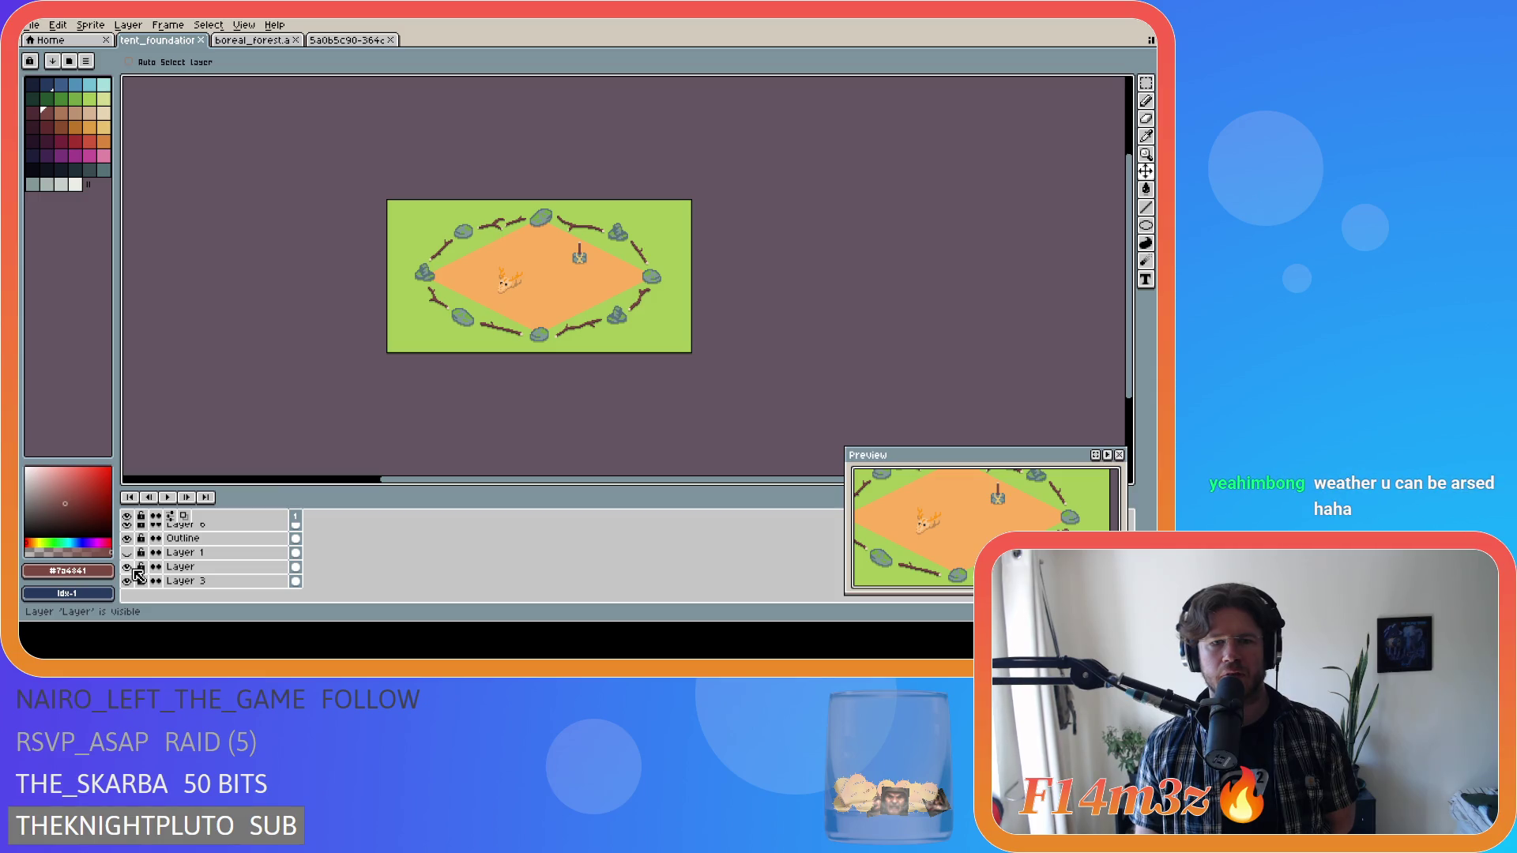
{"action": "left_click", "coordinate": [131, 567]}
{"action": "left_click", "coordinate": [132, 568]}
{"action": "left_click", "coordinate": [132, 569]}
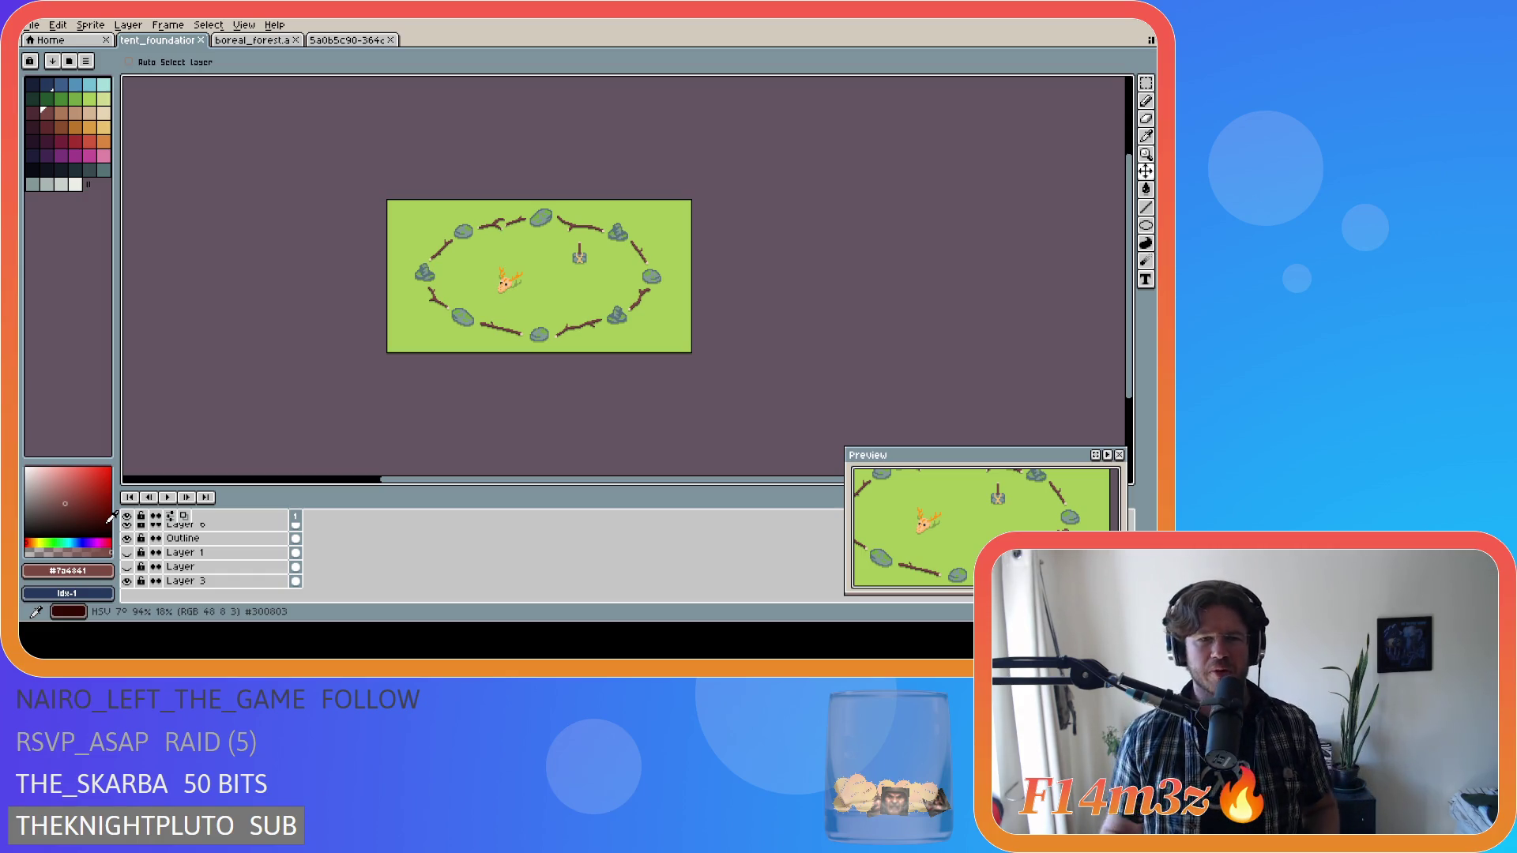
{"action": "key", "text": "ctrl+s"}
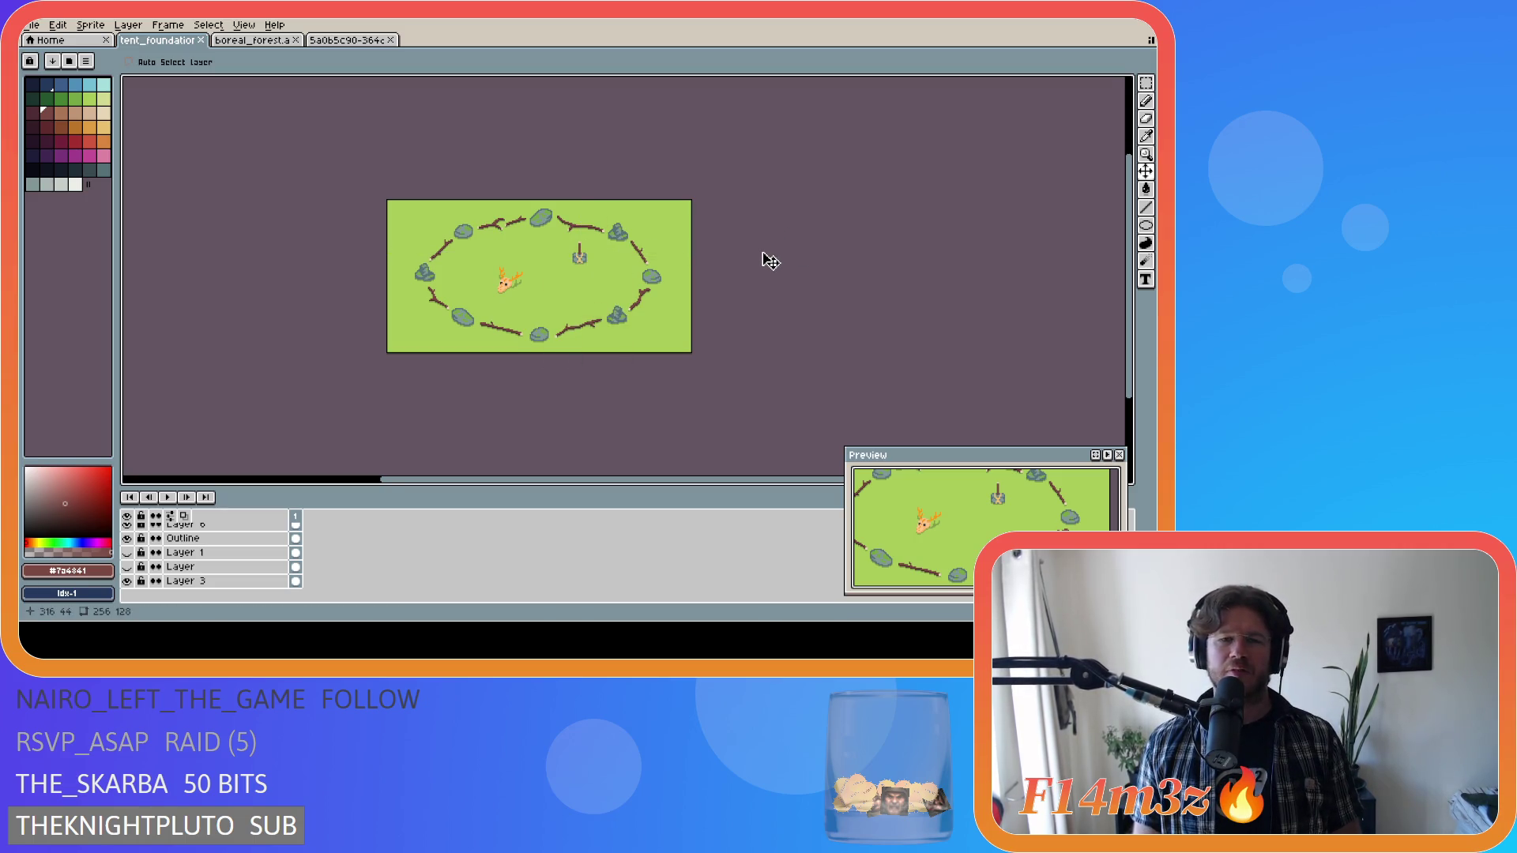
{"action": "right_click", "coordinate": [648, 240]}
{"action": "key", "text": "Escape"}
{"action": "key", "text": "ctrl+s"}
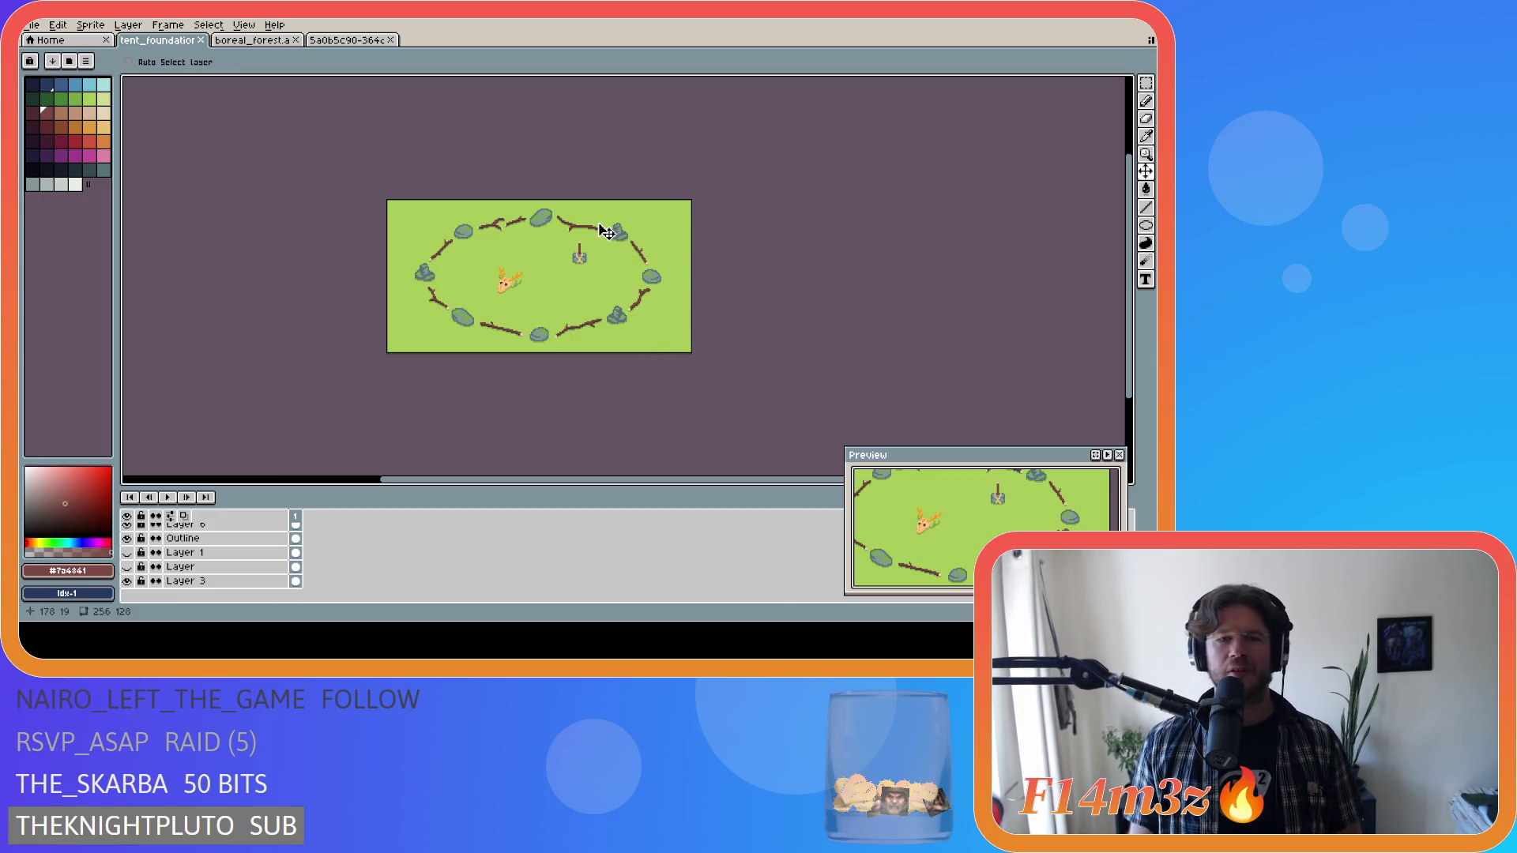
{"action": "key", "text": "ctrl+s"}
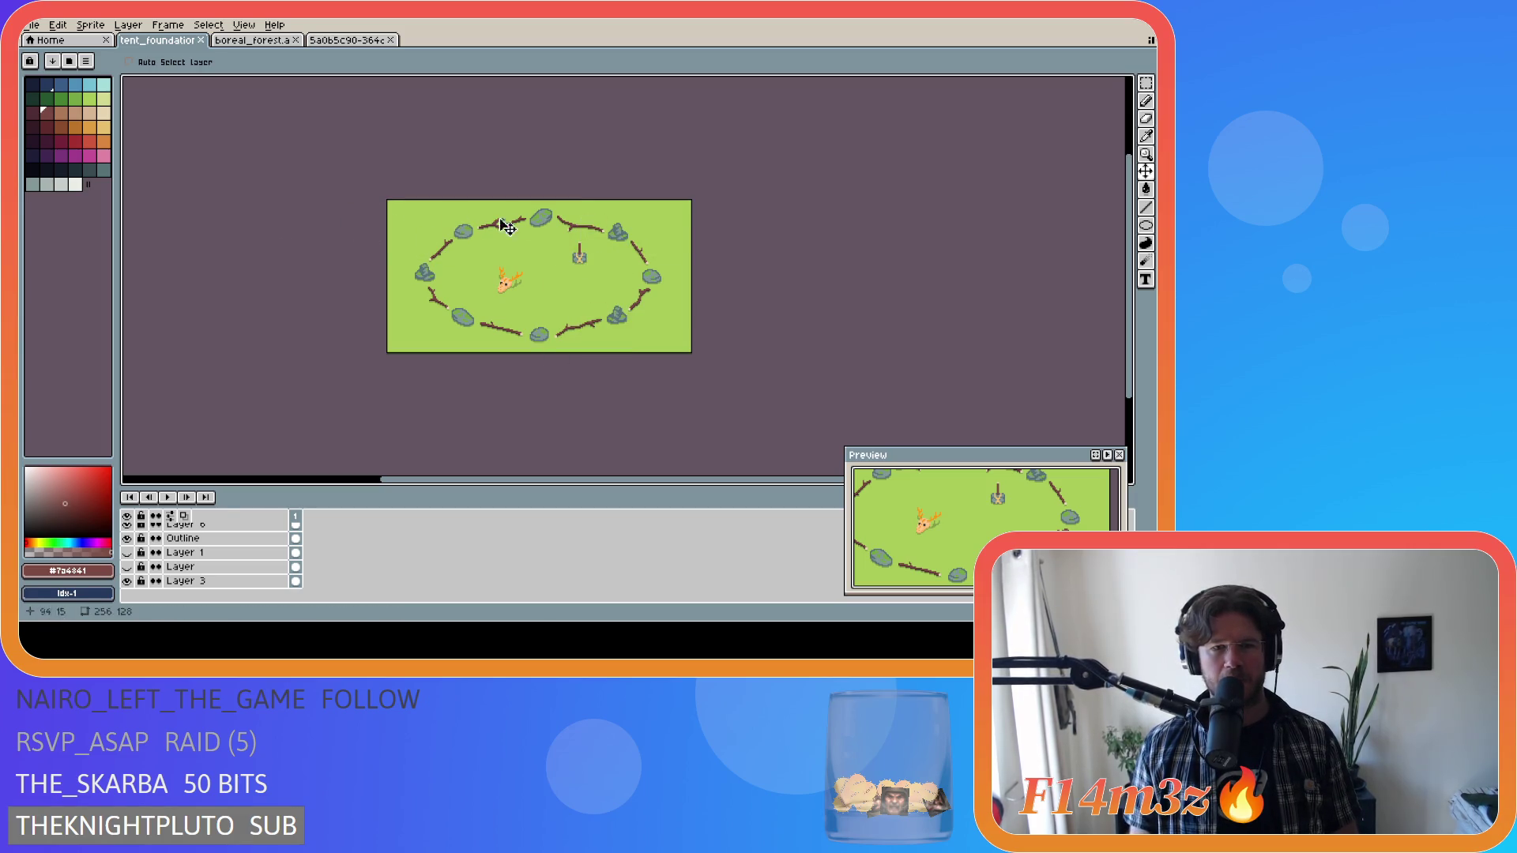
{"action": "key", "text": "ctrl"}
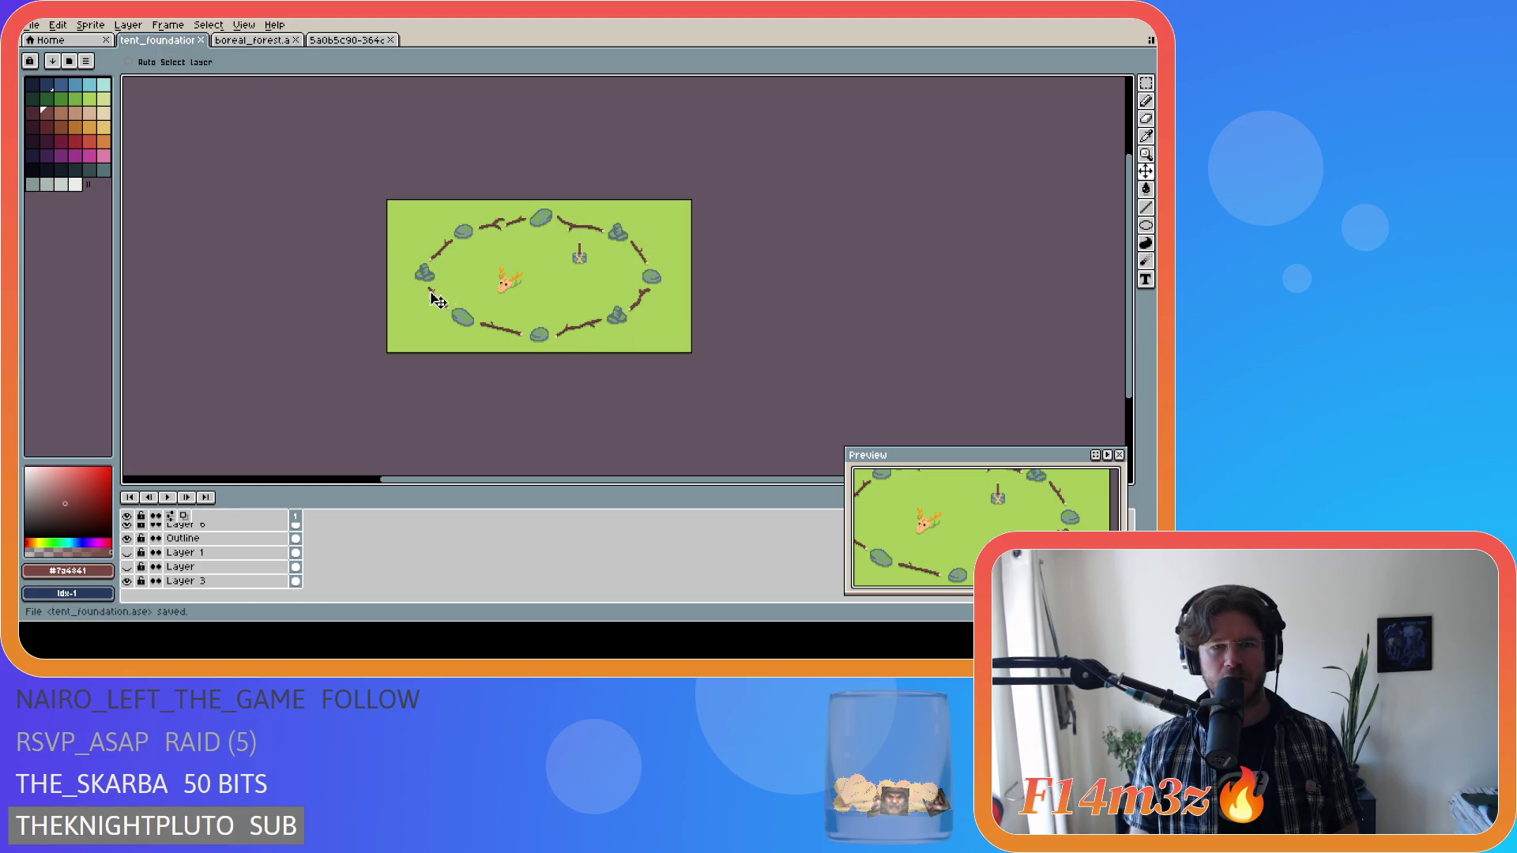
{"action": "scroll", "coordinate": [419, 342], "scroll_direction": "down", "scroll_amount": 1}
{"action": "scroll", "coordinate": [416, 340], "scroll_direction": "up", "scroll_amount": 1}
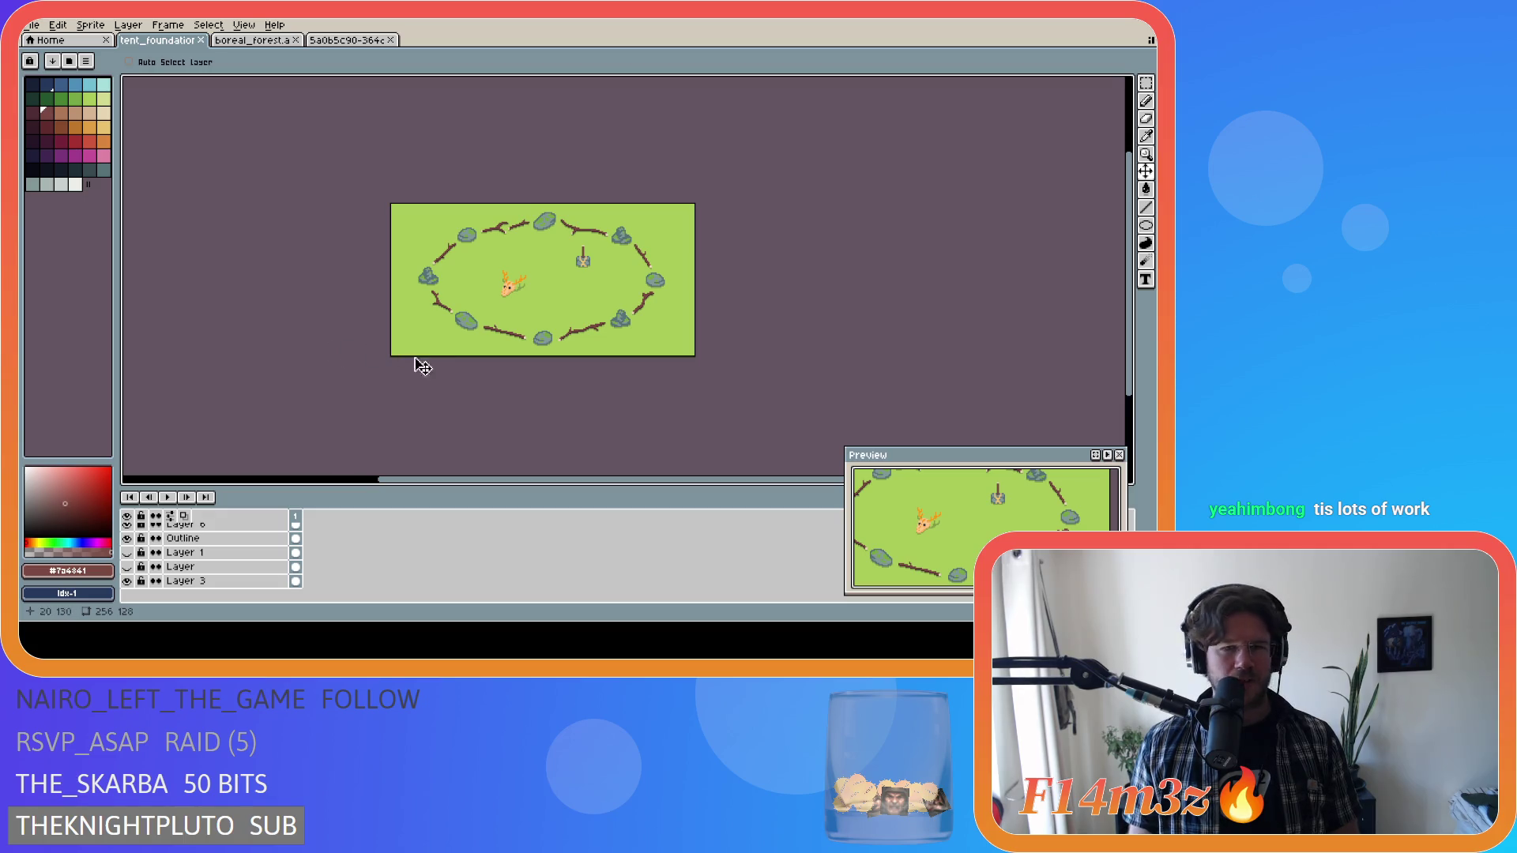
{"action": "left_click_drag", "start_coordinate": [451, 479], "coordinate": [421, 480]}
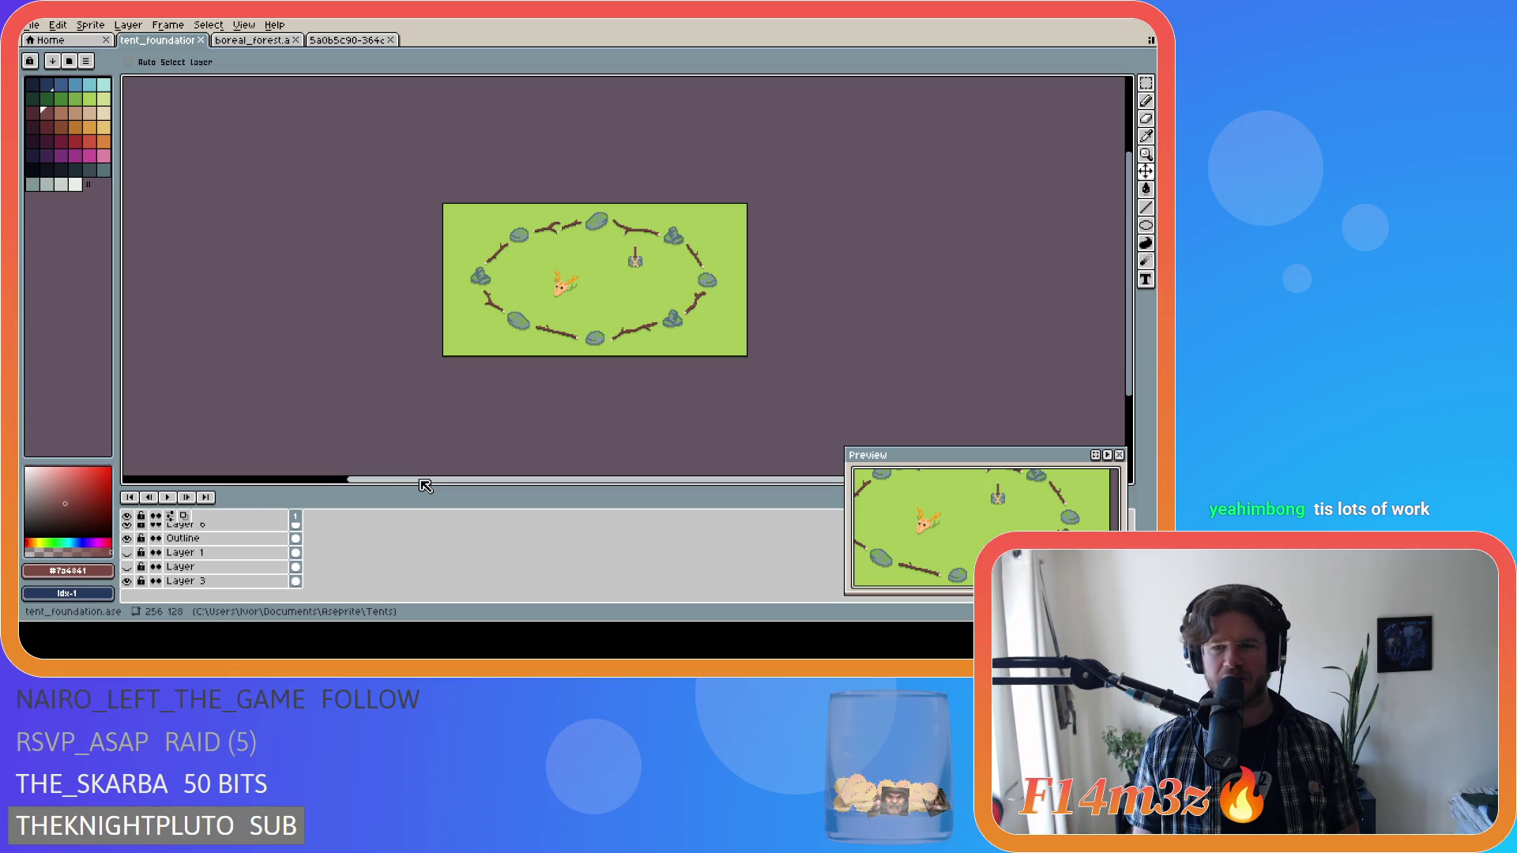
{"action": "mouse_move", "coordinate": [594, 481]}
{"action": "left_mouse_down"}
{"action": "mouse_move", "coordinate": [435, 485]}
{"action": "mouse_move", "coordinate": [697, 485]}
{"action": "mouse_move", "coordinate": [484, 474]}
{"action": "mouse_move", "coordinate": [644, 478]}
{"action": "mouse_move", "coordinate": [596, 480]}
{"action": "left_mouse_up"}
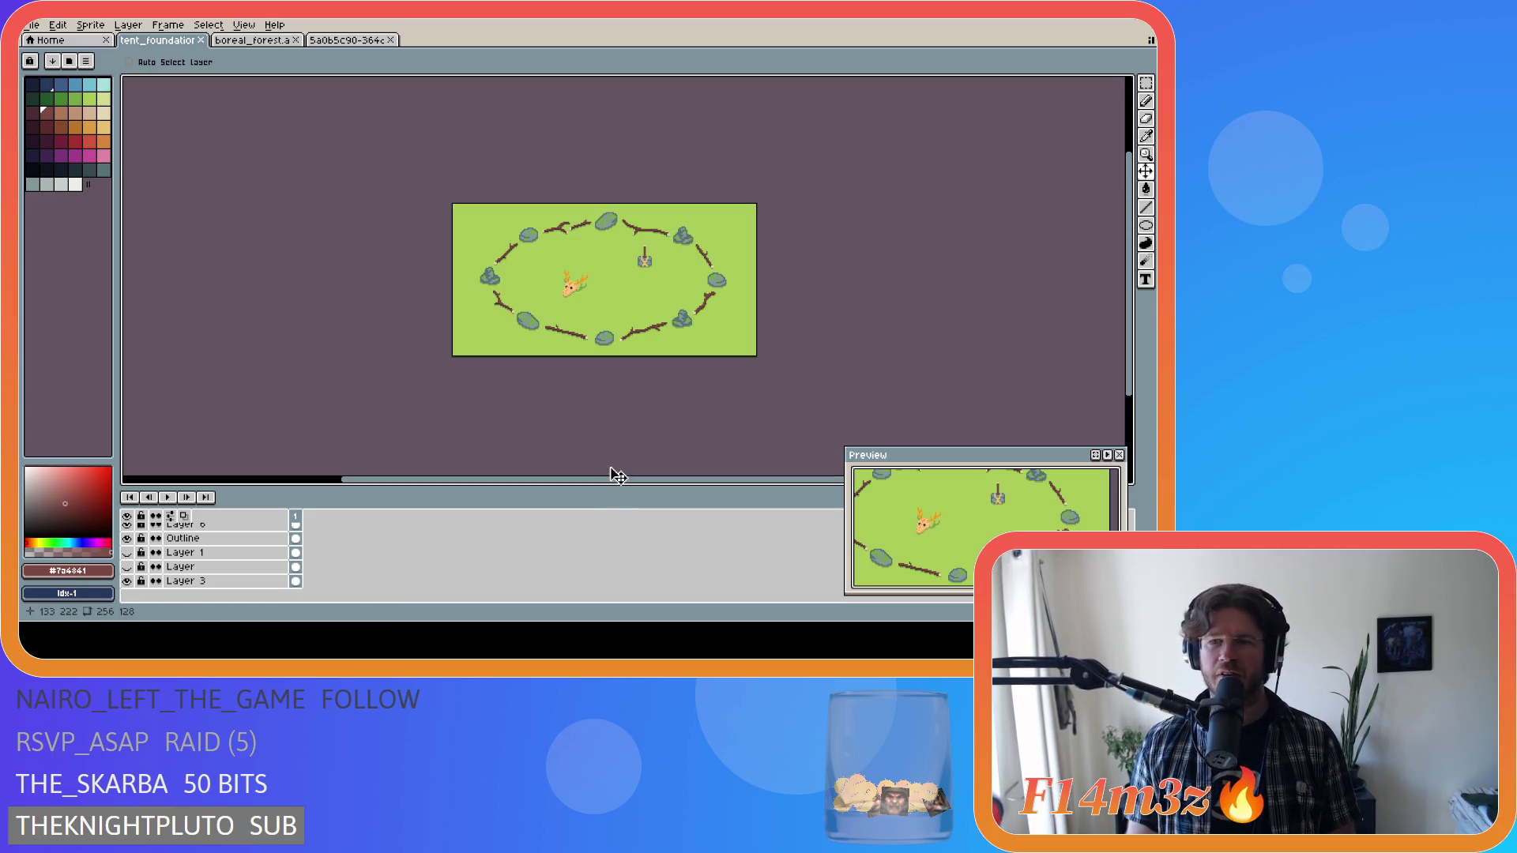
{"action": "key", "text": "ctrl+s"}
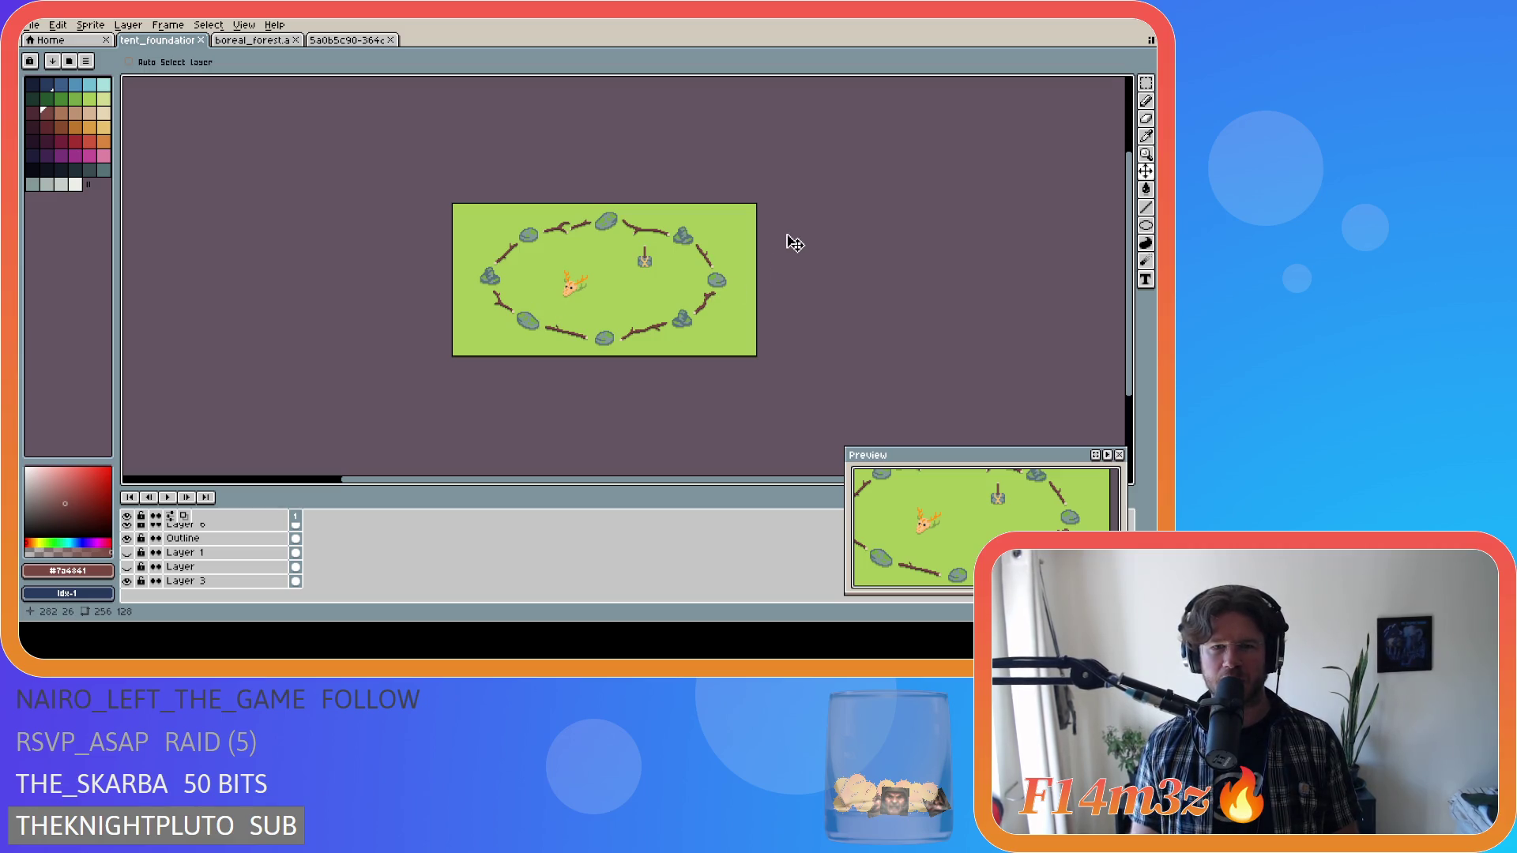
{"action": "key", "text": "ctrl+s"}
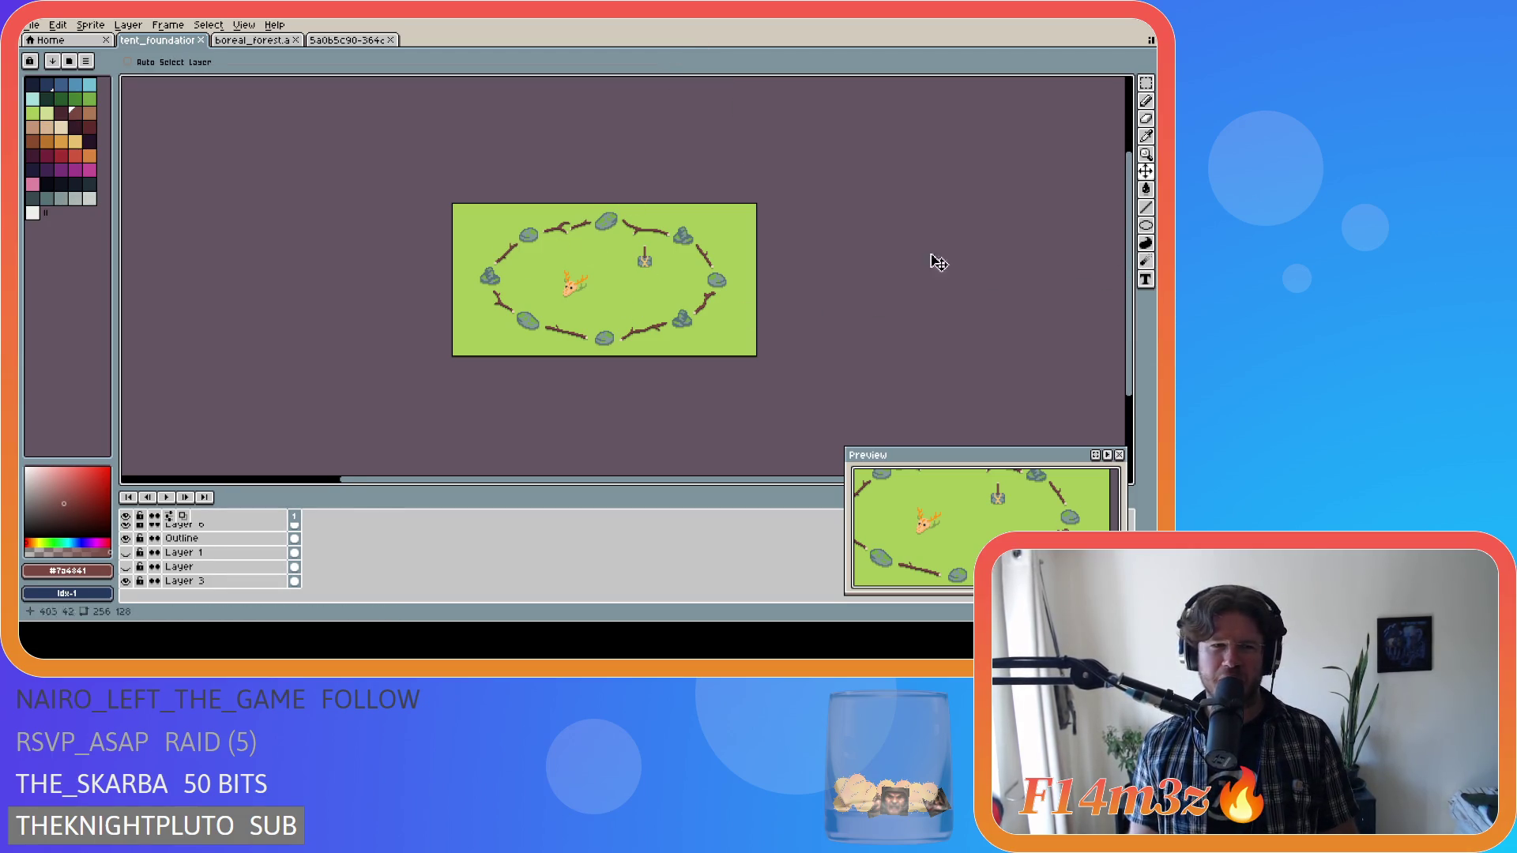
{"action": "left_click_drag", "start_coordinate": [115, 189], "coordinate": [117, 188]}
{"action": "key", "text": "ctrl+s"}
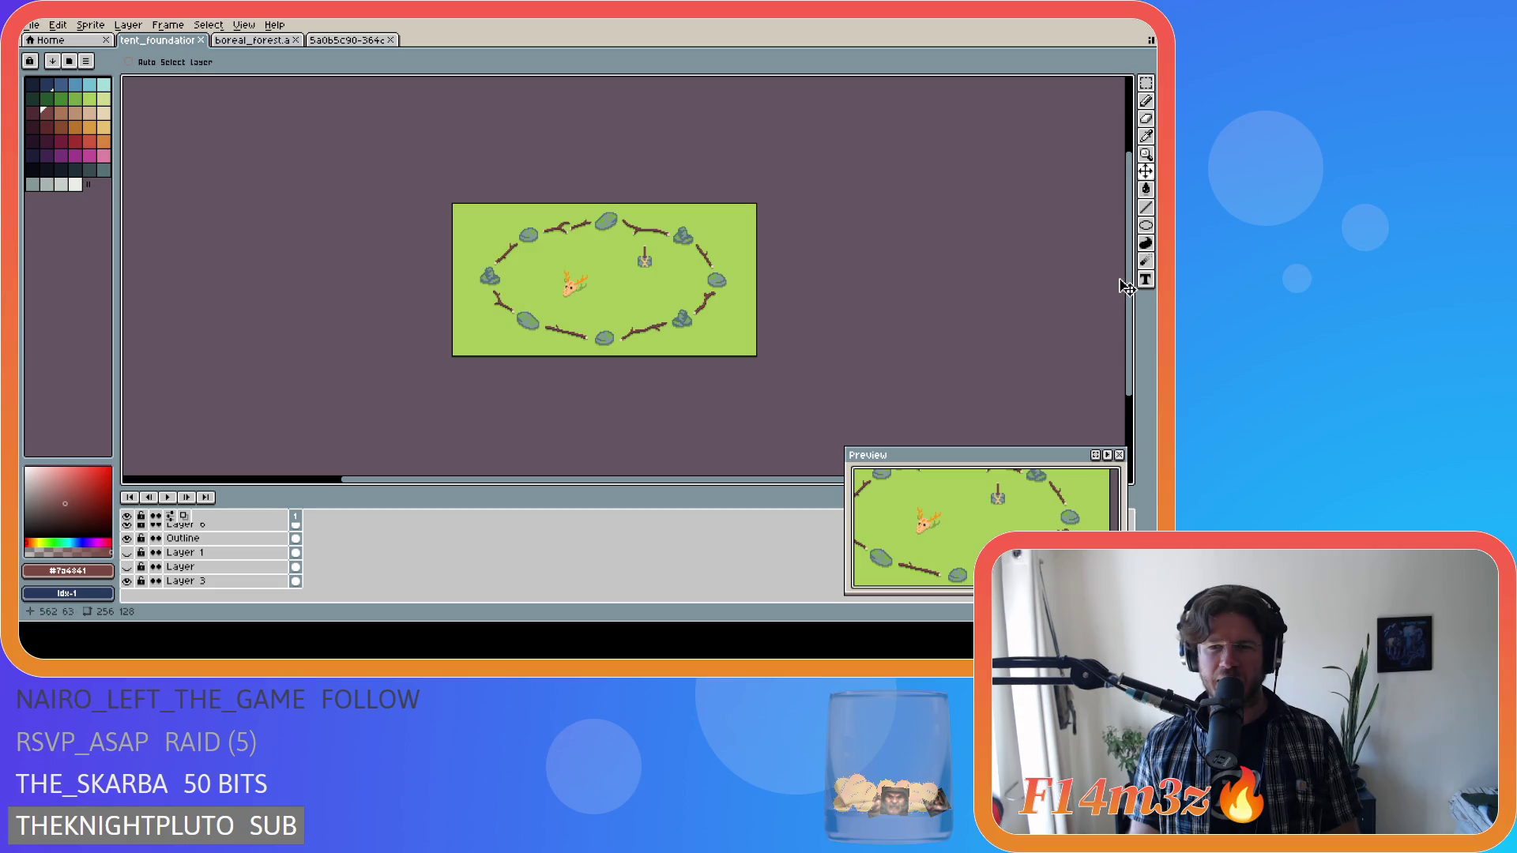
{"action": "left_click_drag", "start_coordinate": [1131, 276], "coordinate": [1132, 281]}
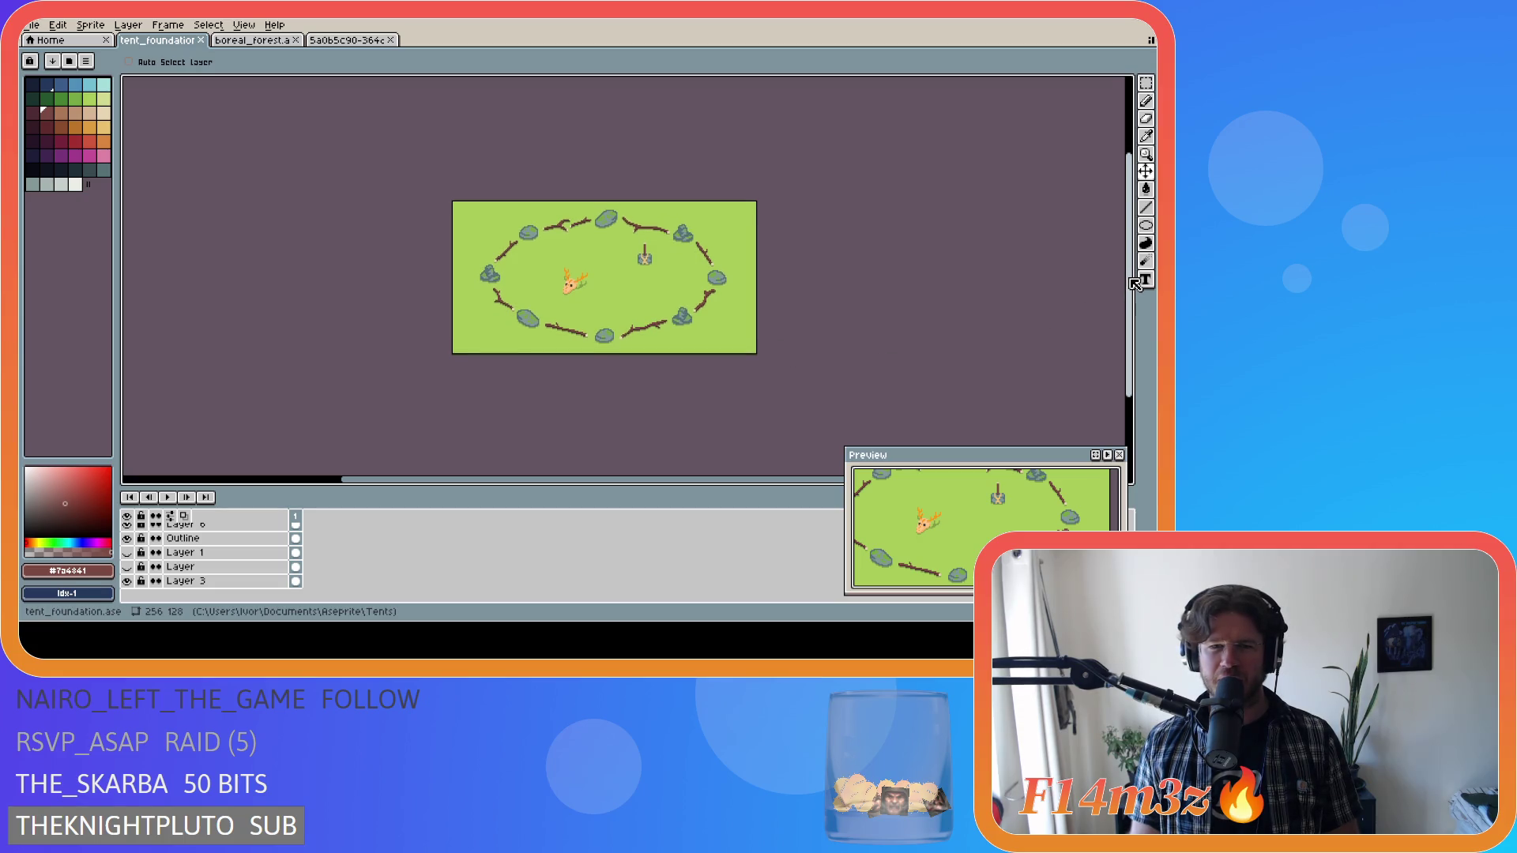
{"action": "key", "text": "ctrl+s"}
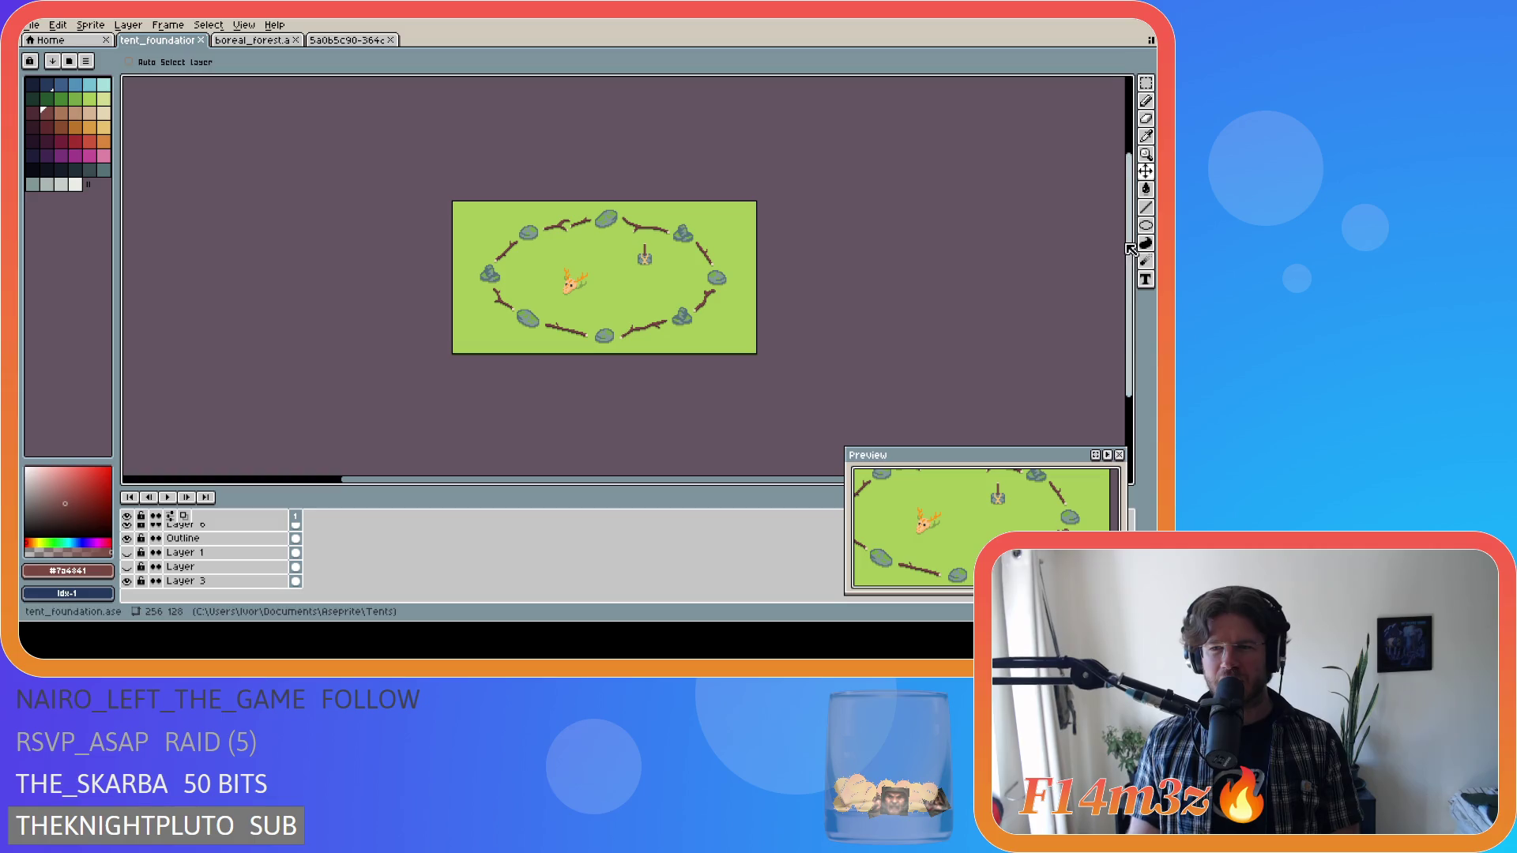
{"action": "key", "text": "ctrl+s"}
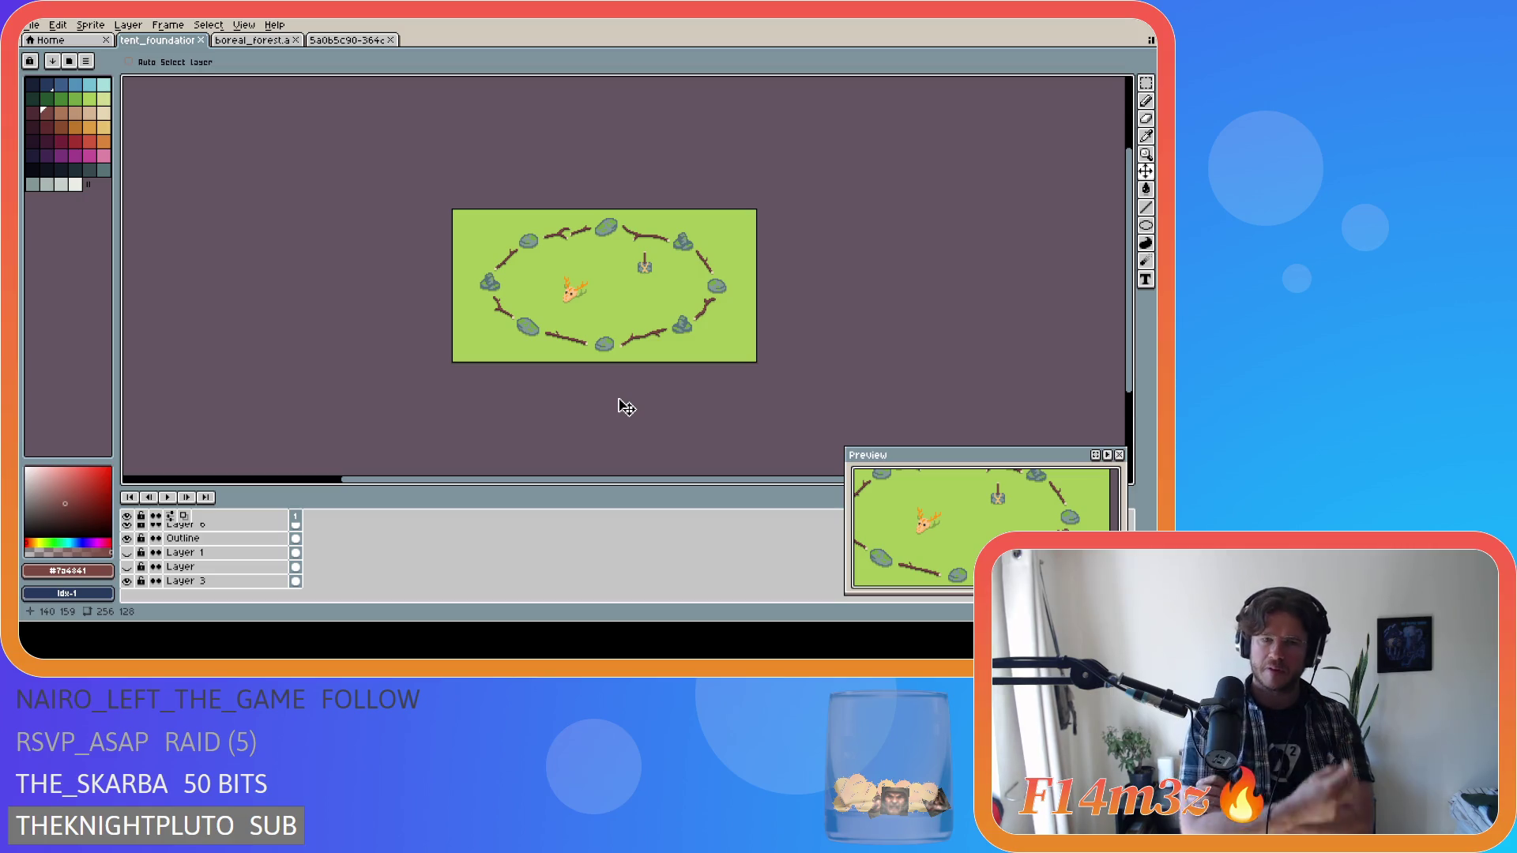
Make the deer head layers visible again and rename Layer 7 to Hammer.
{"action": "scroll", "coordinate": [340, 565], "scroll_direction": "up", "scroll_amount": 3}
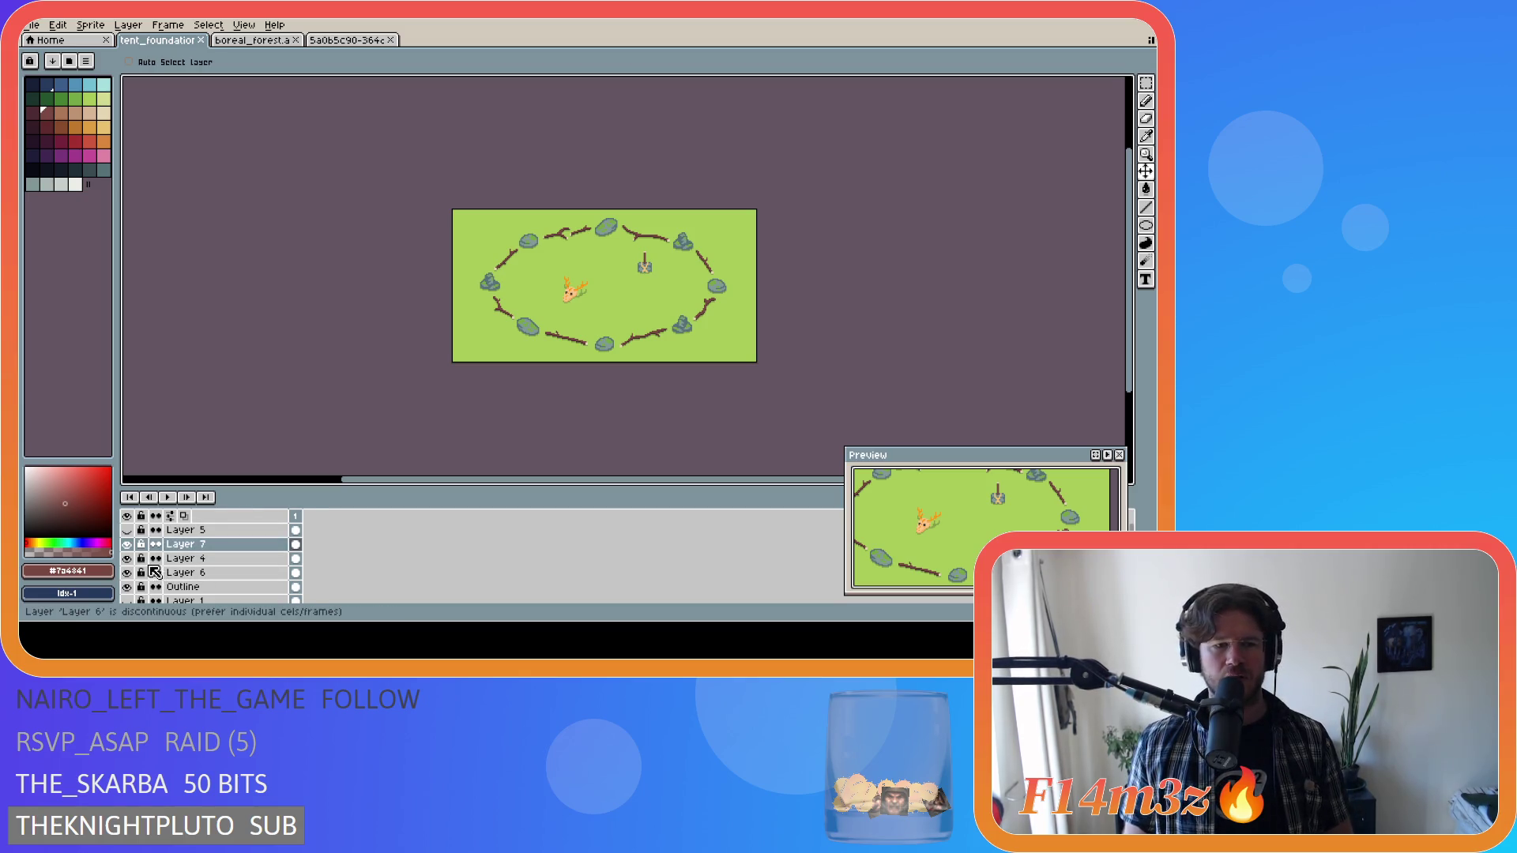
{"action": "left_click", "coordinate": [127, 558]}
{"action": "left_click", "coordinate": [127, 573]}
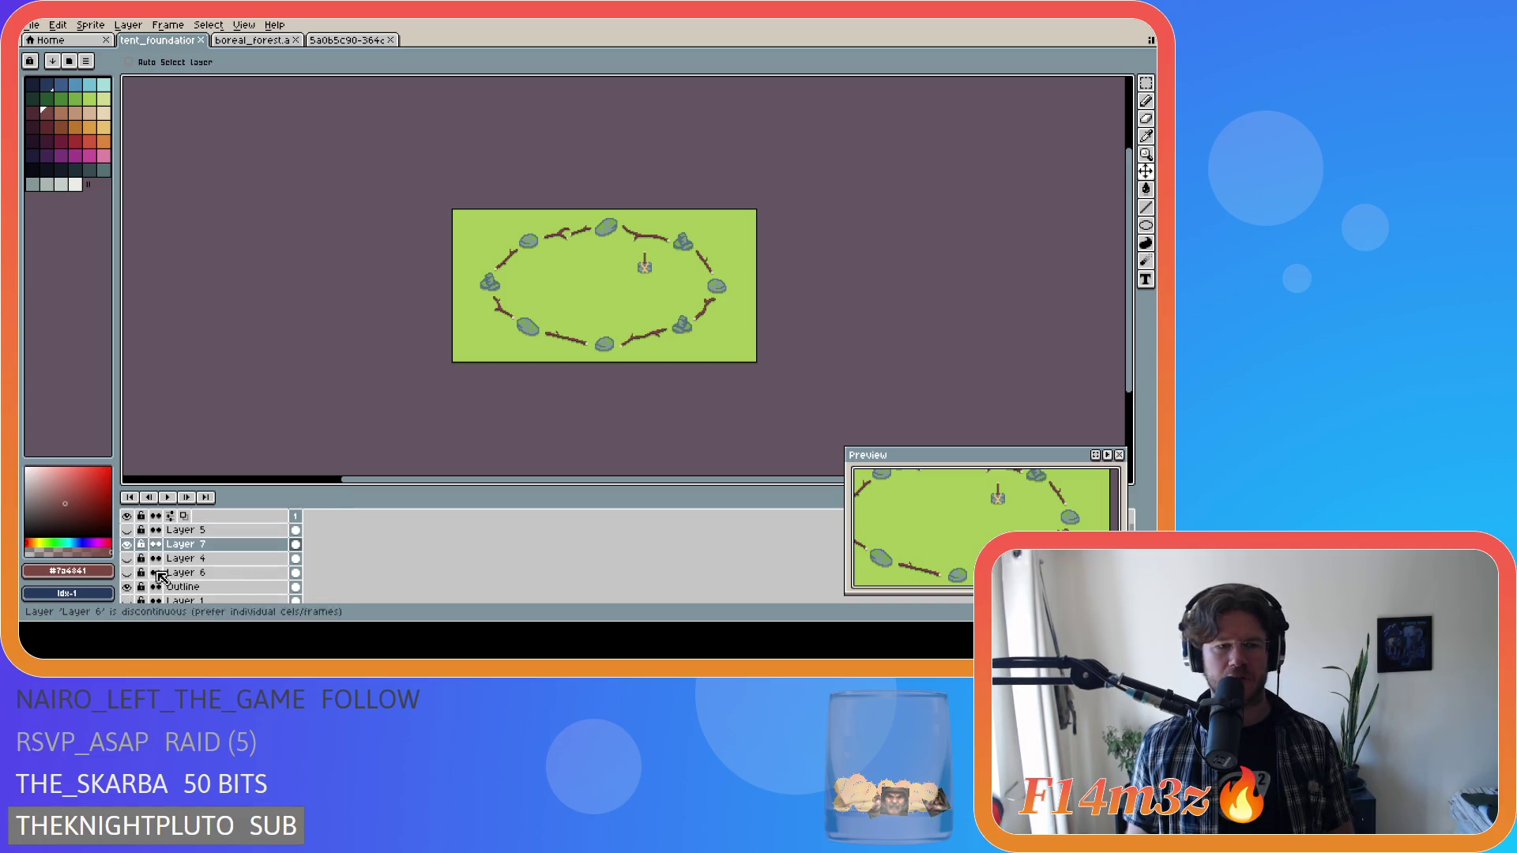
{"action": "left_click_drag", "start_coordinate": [127, 559], "coordinate": [127, 573]}
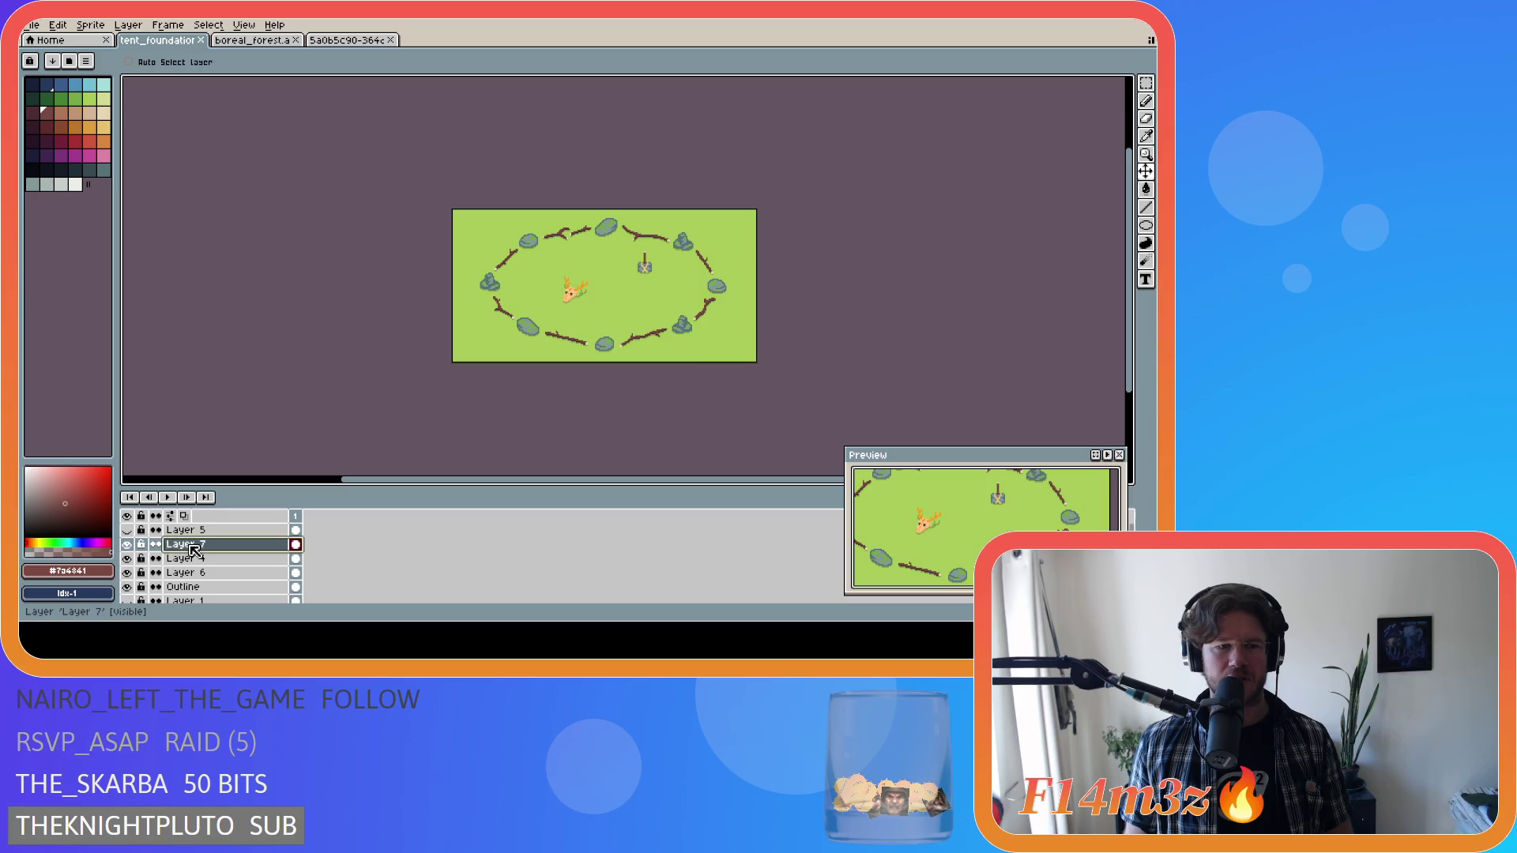
{"action": "double_click", "coordinate": [275, 545]}
{"action": "type", "text": "Hammer"}
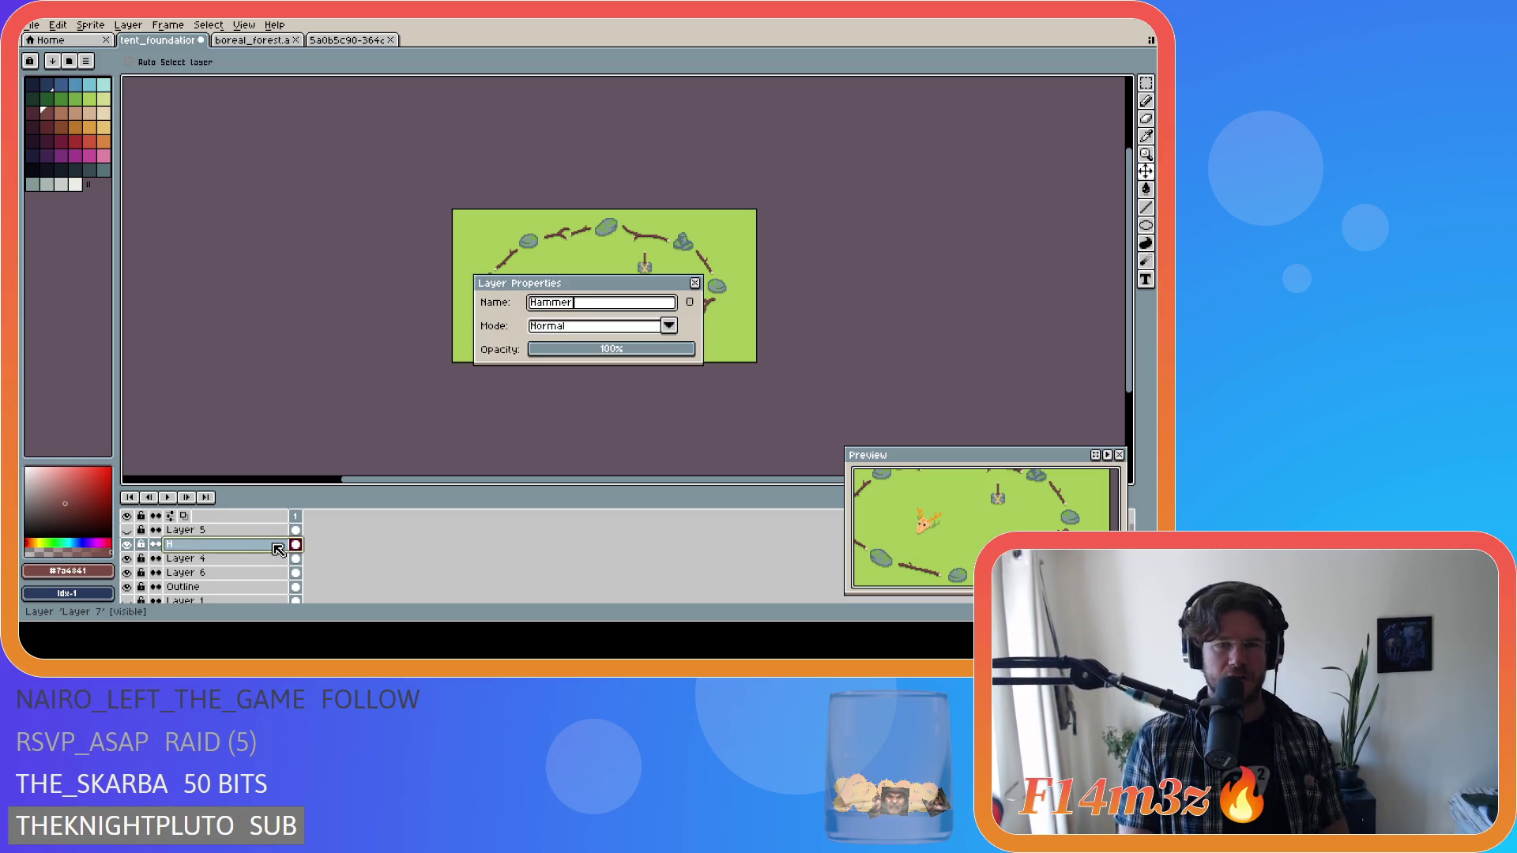
{"action": "key", "text": "Return"}
Inspect Layer 4 by toggling it, then delete Layer 6 and undo the deletion.
{"action": "double_click", "coordinate": [273, 559]}
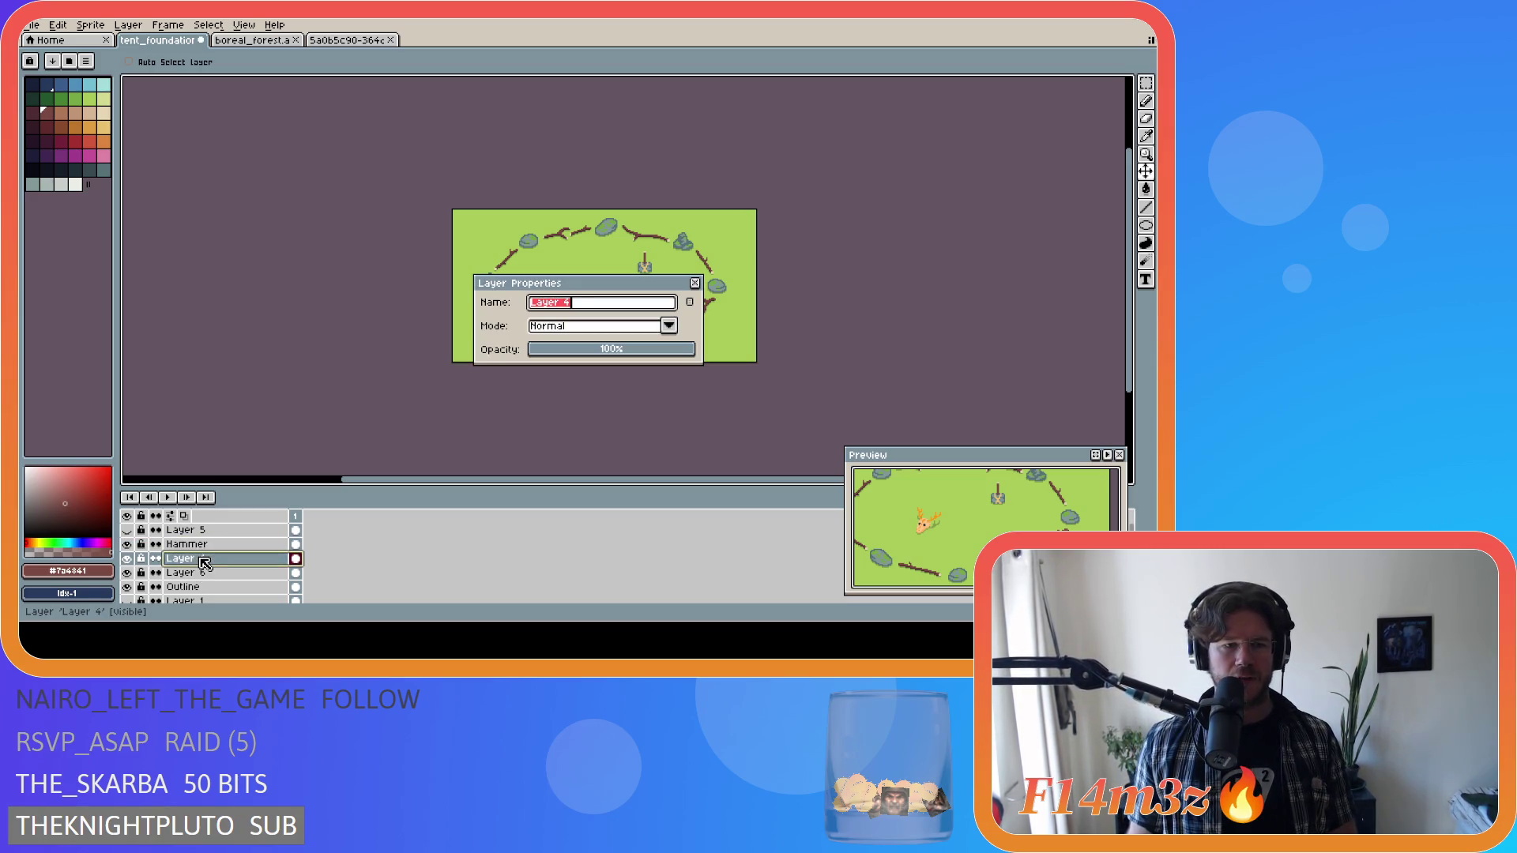
{"action": "left_click", "coordinate": [696, 284]}
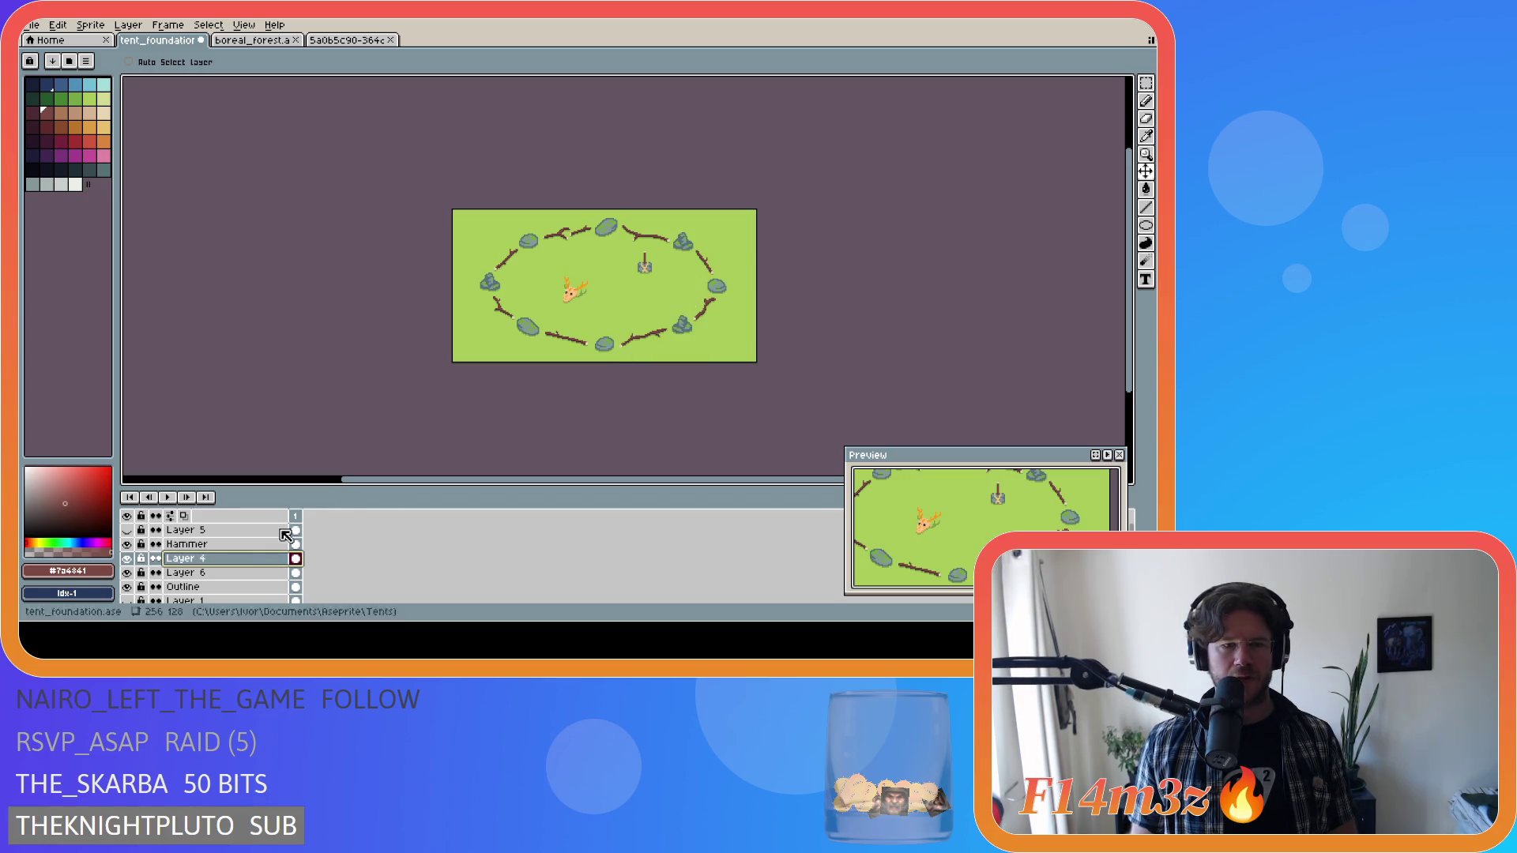
{"action": "left_click", "coordinate": [127, 561]}
{"action": "left_click", "coordinate": [127, 561]}
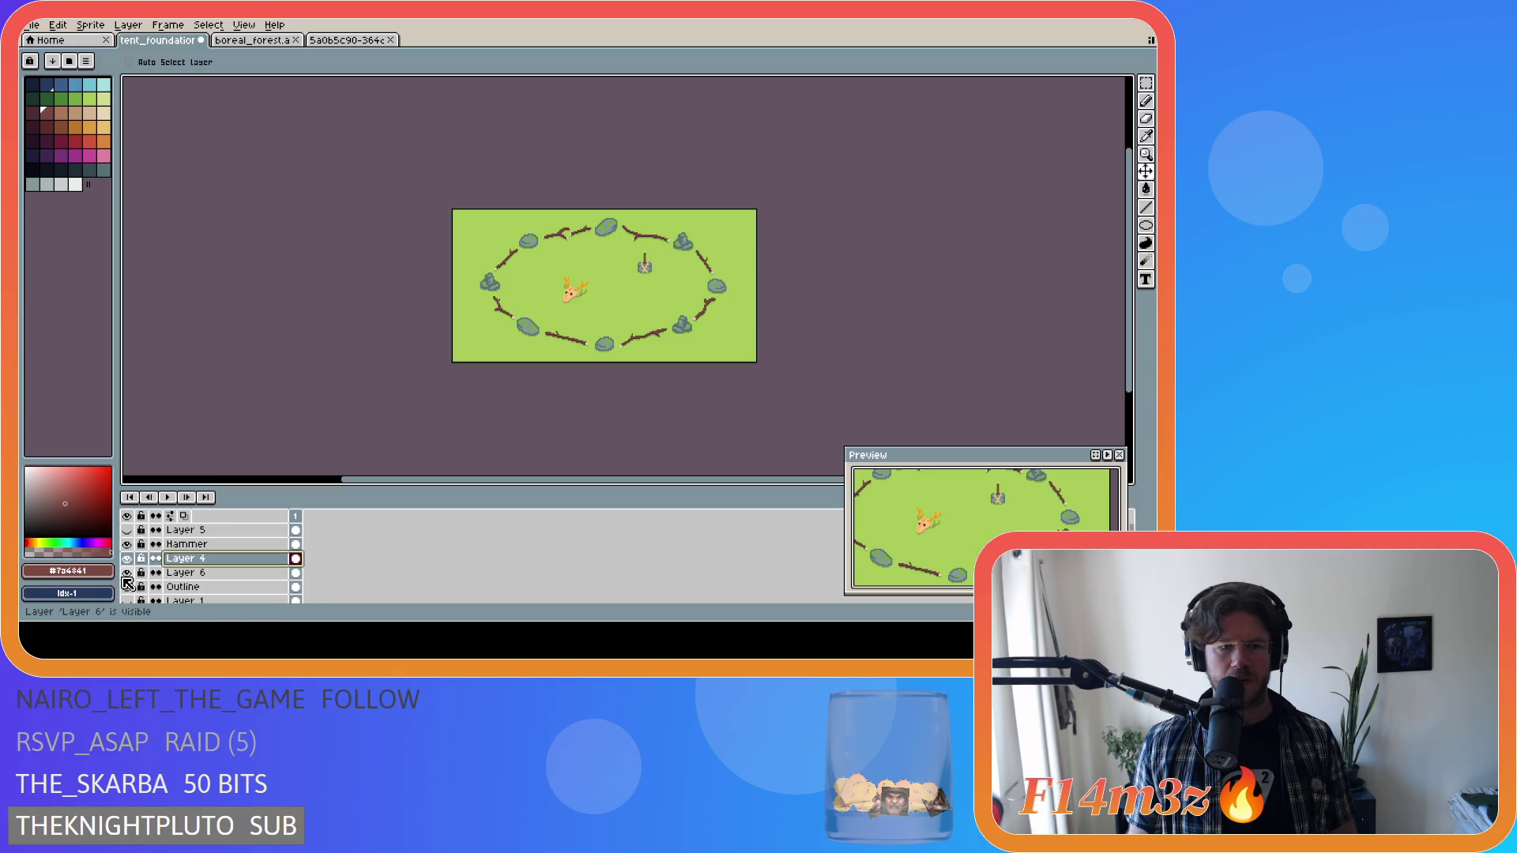
{"action": "right_click", "coordinate": [228, 580]}
{"action": "left_click", "coordinate": [297, 590]}
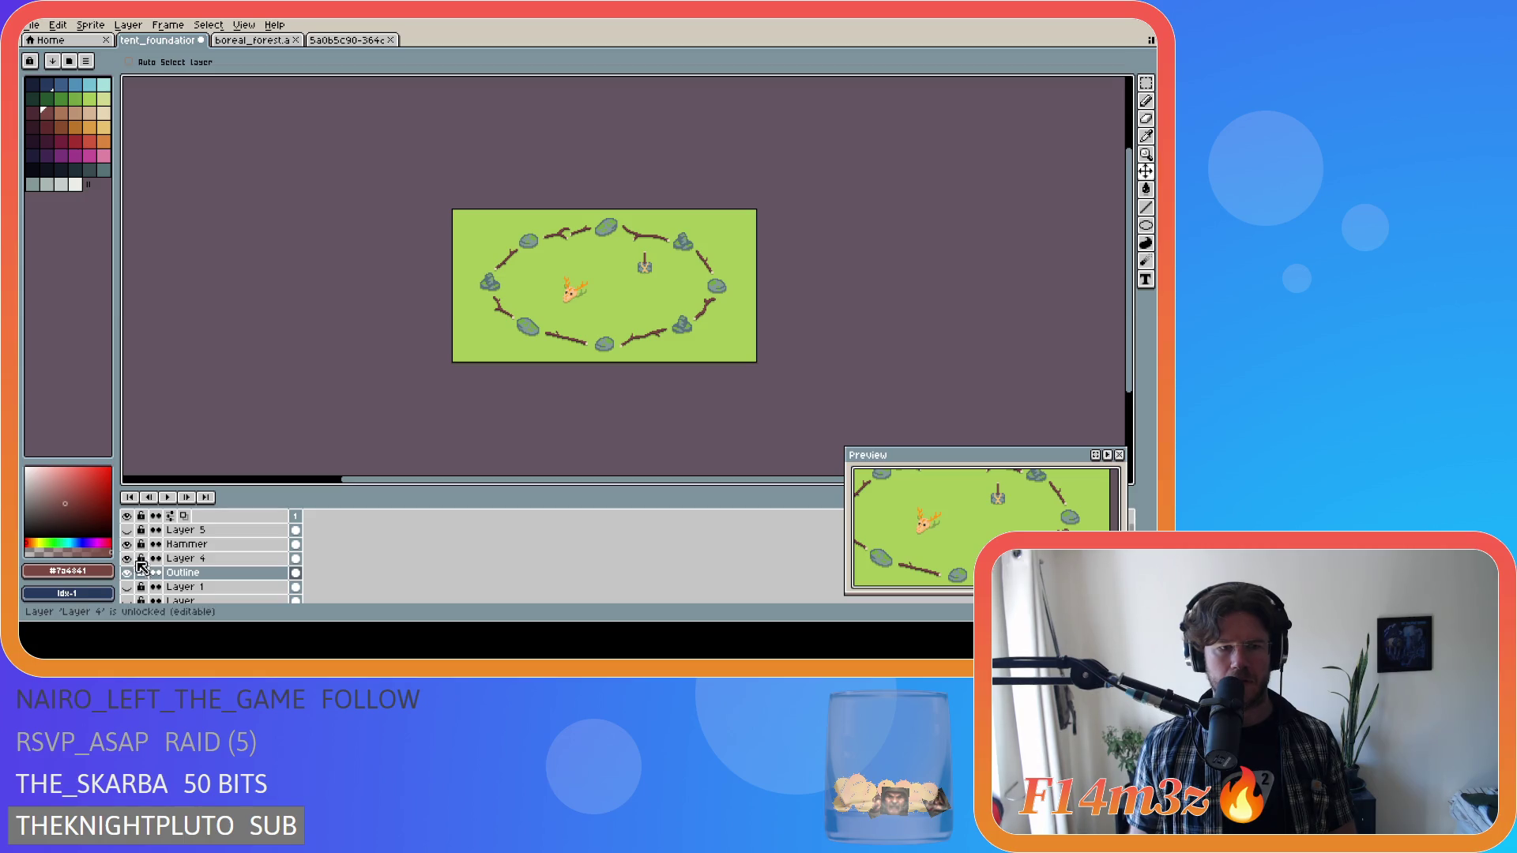
{"action": "key", "text": "ctrl+z"}
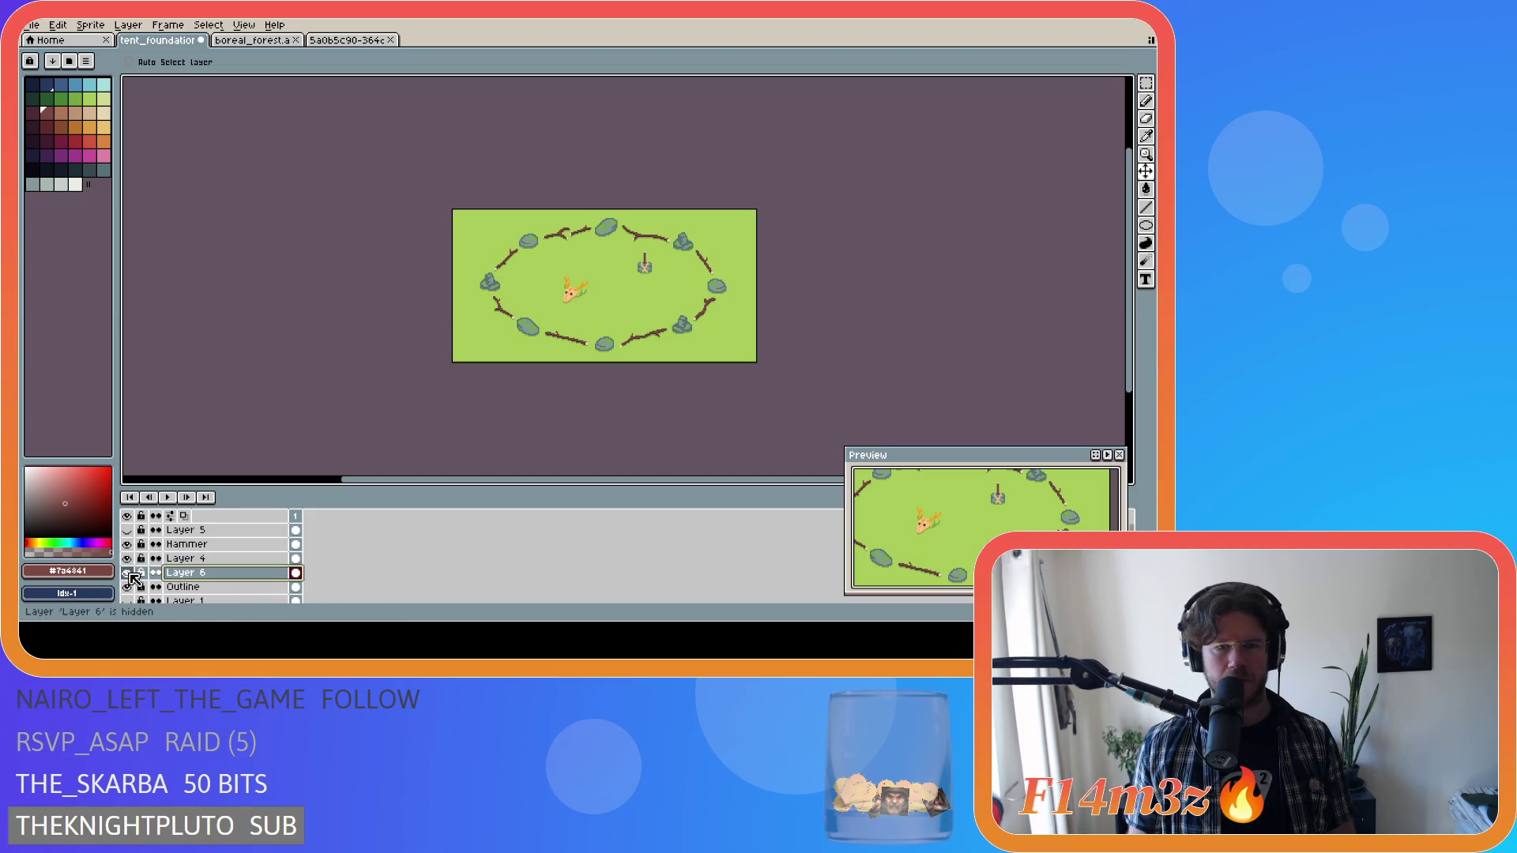
Merge Layer 4 down into Layer 6.
{"action": "left_click", "coordinate": [186, 558]}
{"action": "right_click", "coordinate": [219, 562]}
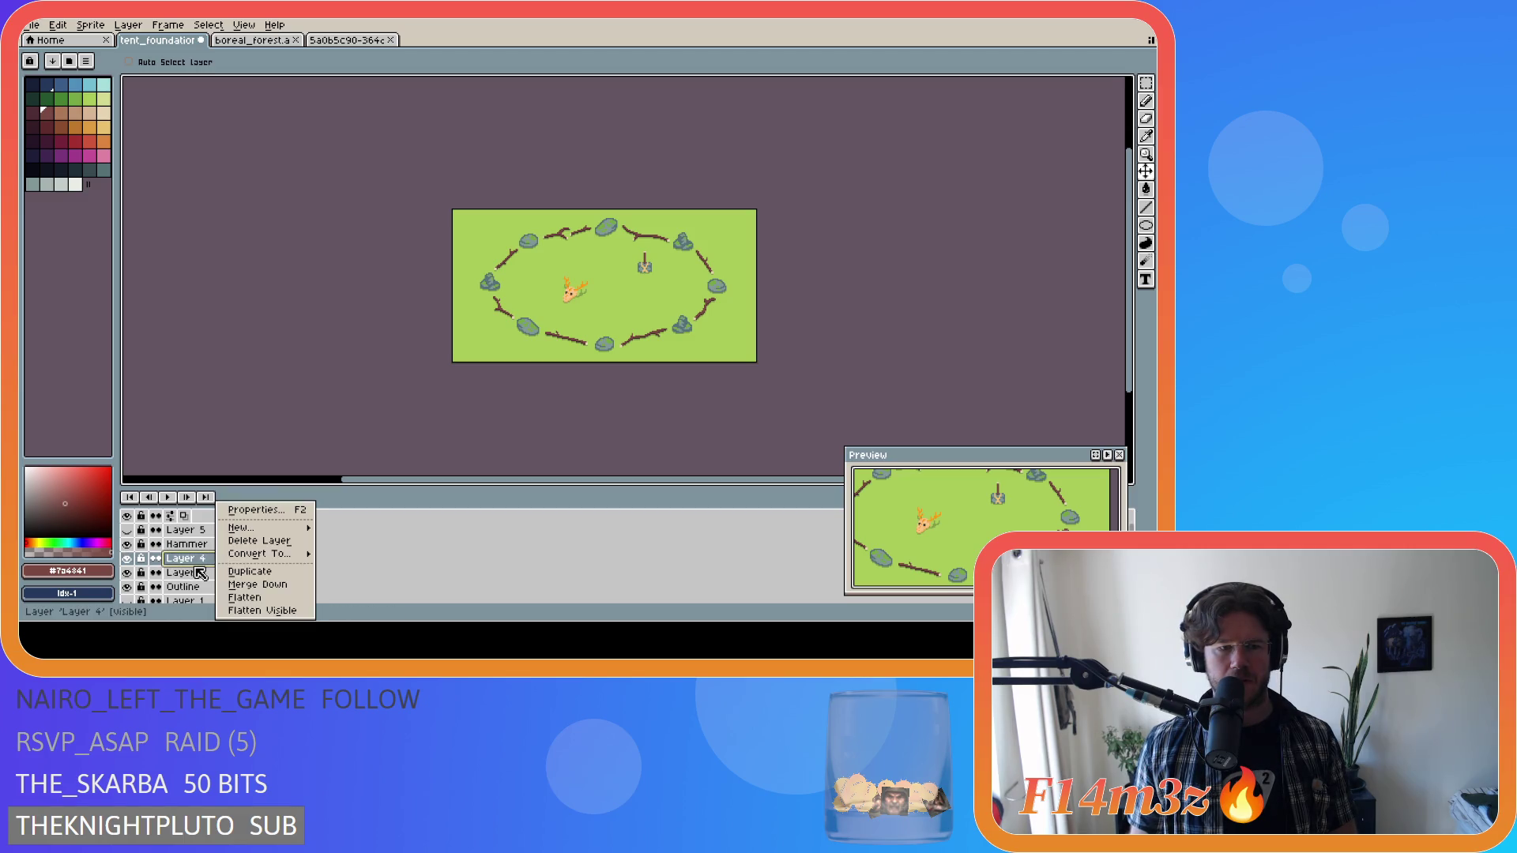
{"action": "left_click", "coordinate": [199, 572]}
{"action": "left_click", "coordinate": [217, 572], "text": "shift"}
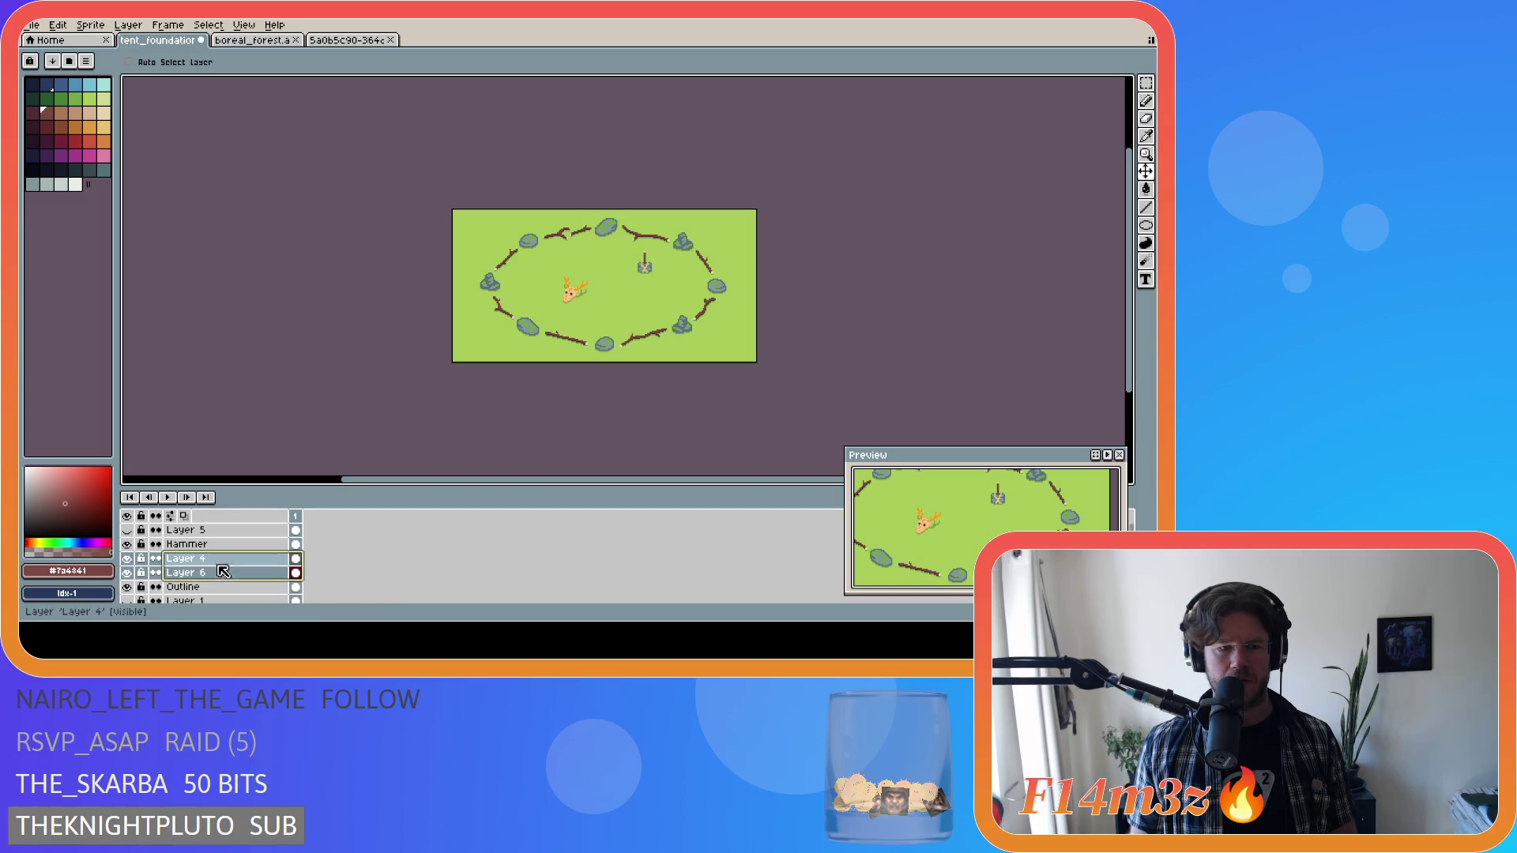
{"action": "right_click", "coordinate": [223, 571]}
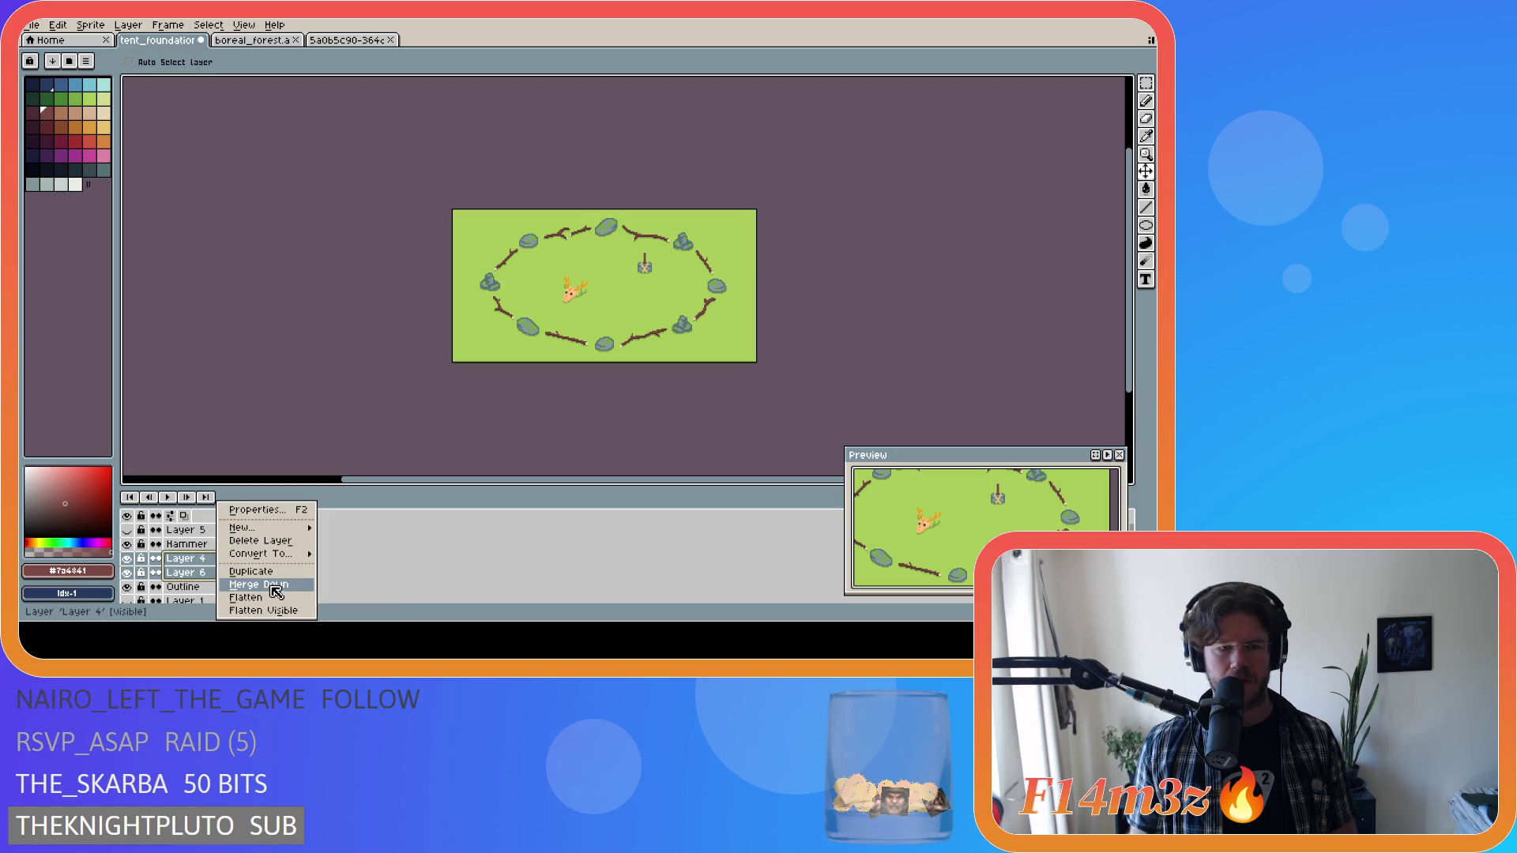
{"action": "left_click", "coordinate": [162, 576]}
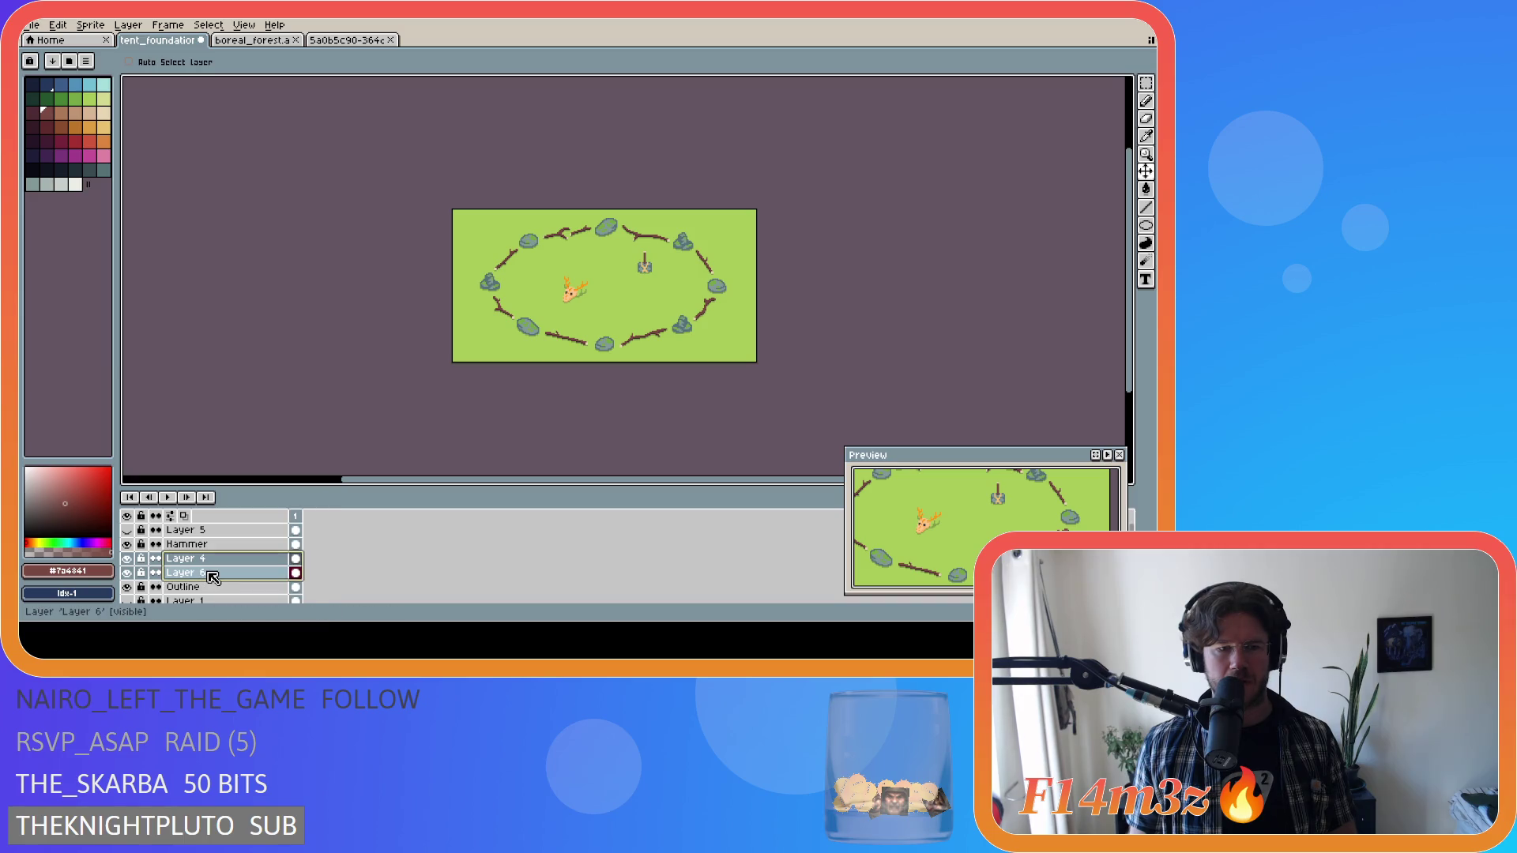
{"action": "left_click", "coordinate": [216, 561]}
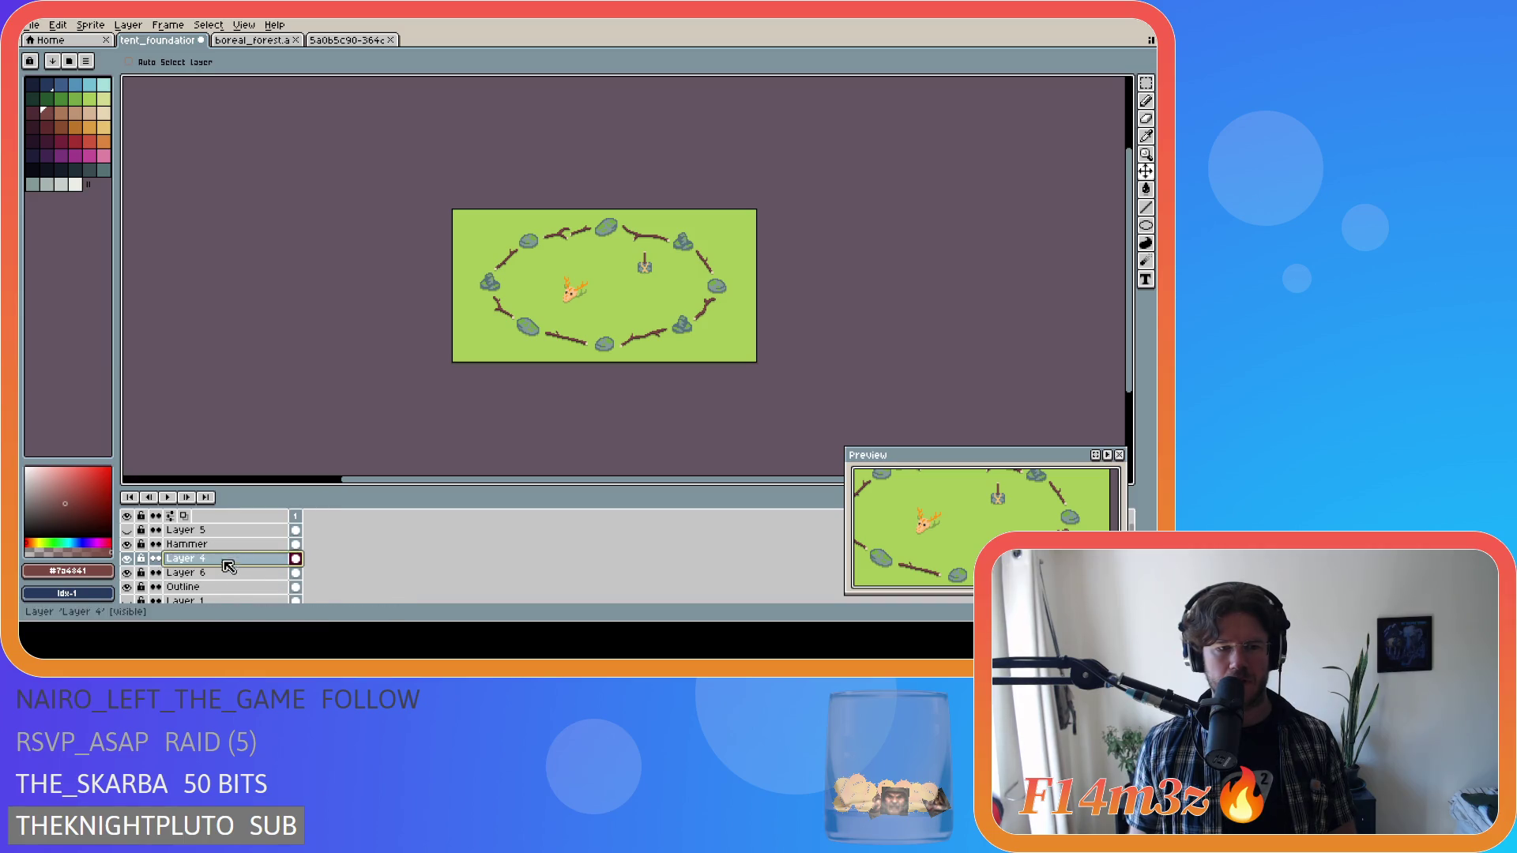
{"action": "right_click", "coordinate": [223, 571]}
{"action": "left_click", "coordinate": [247, 585]}
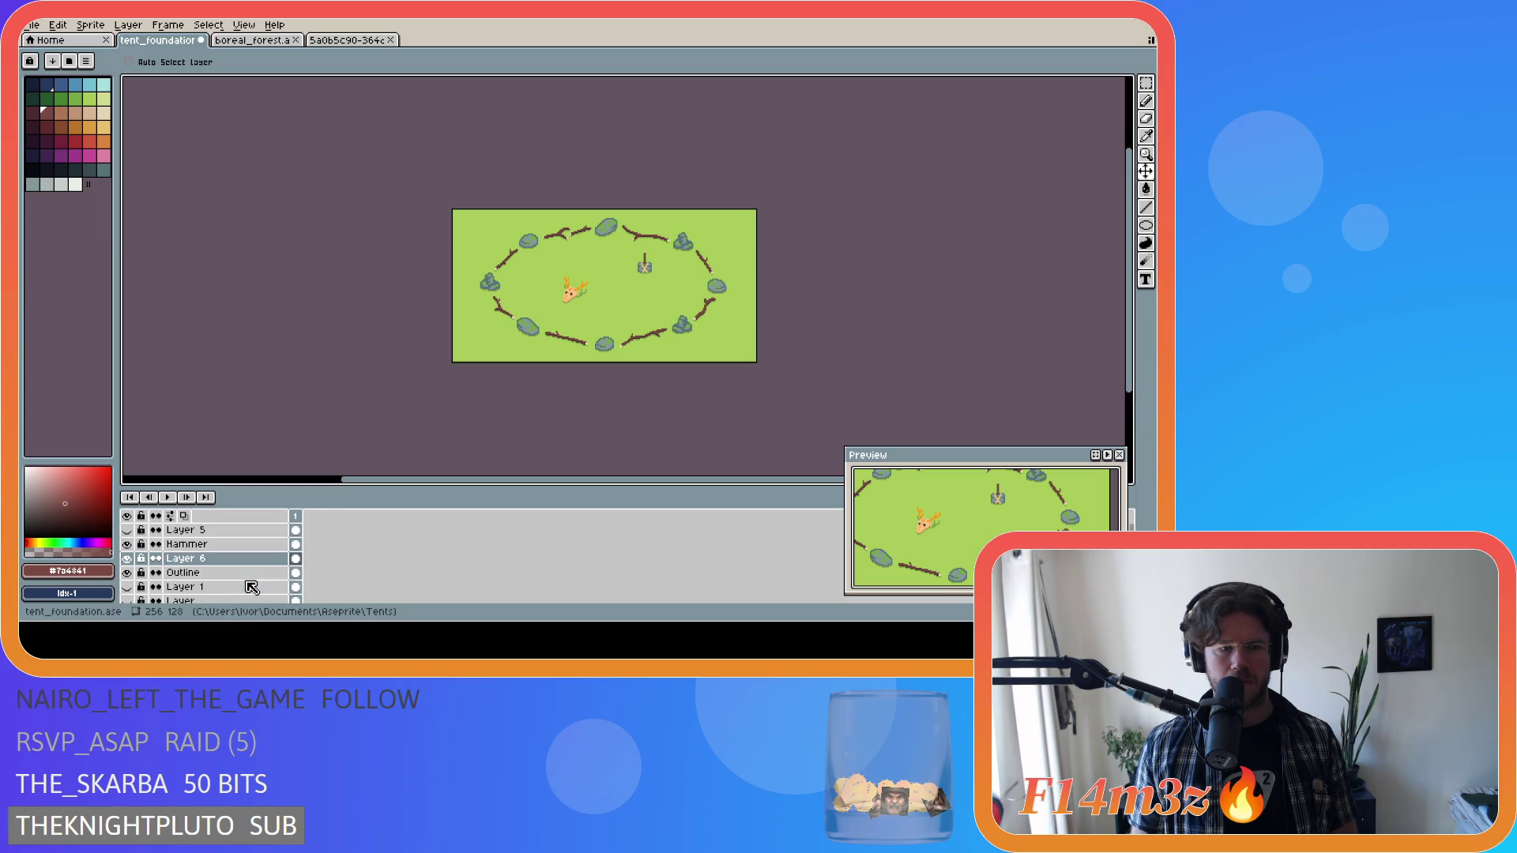
Name the merged layer Skull and toggle the ring layer's visibility to check it.
{"action": "left_click", "coordinate": [225, 565]}
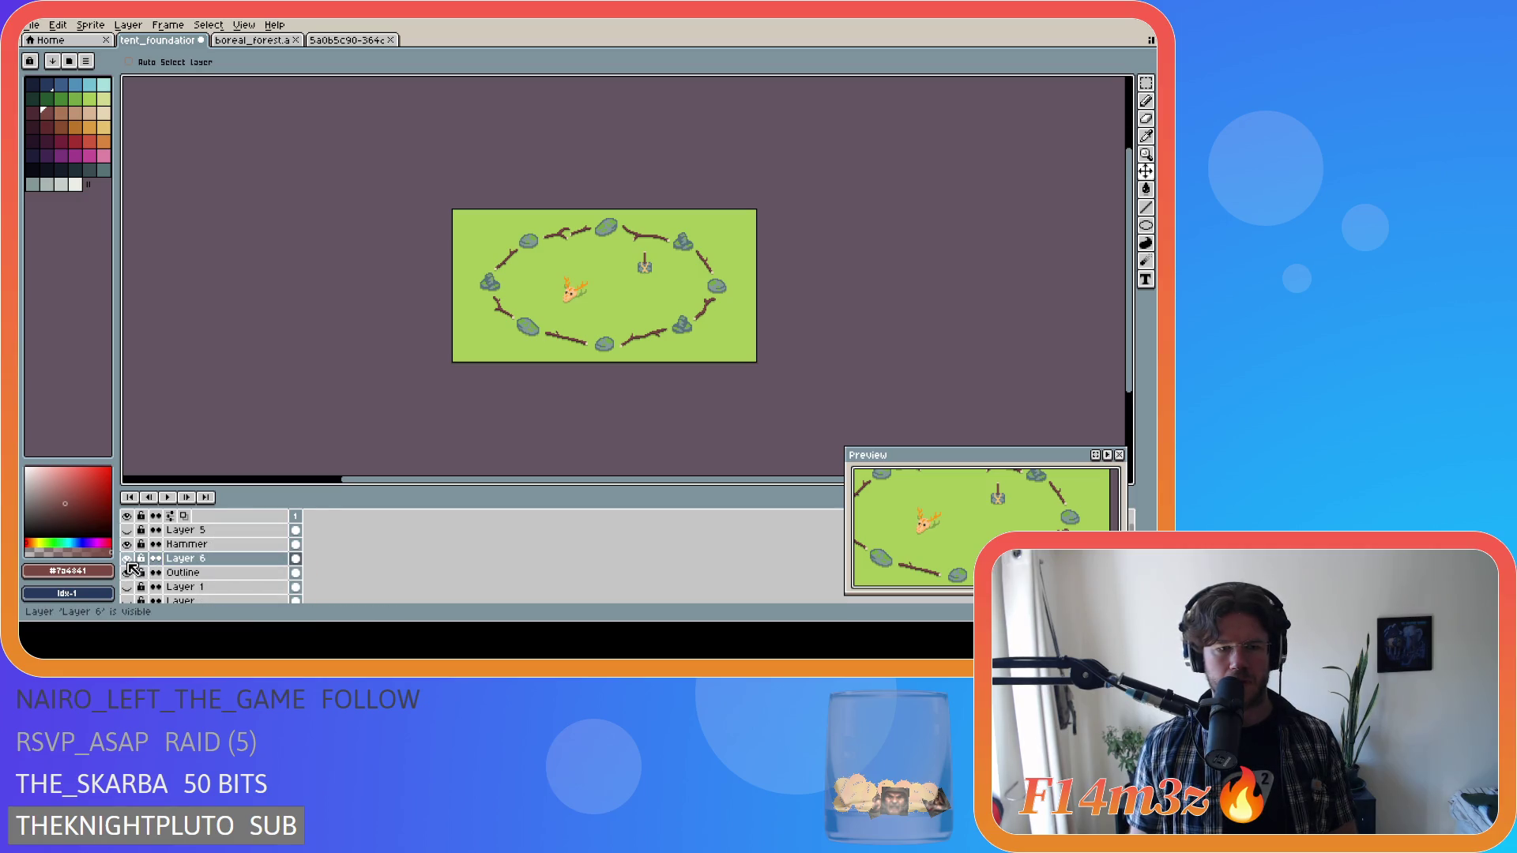
{"action": "double_click", "coordinate": [215, 561]}
{"action": "type", "text": "Skull"}
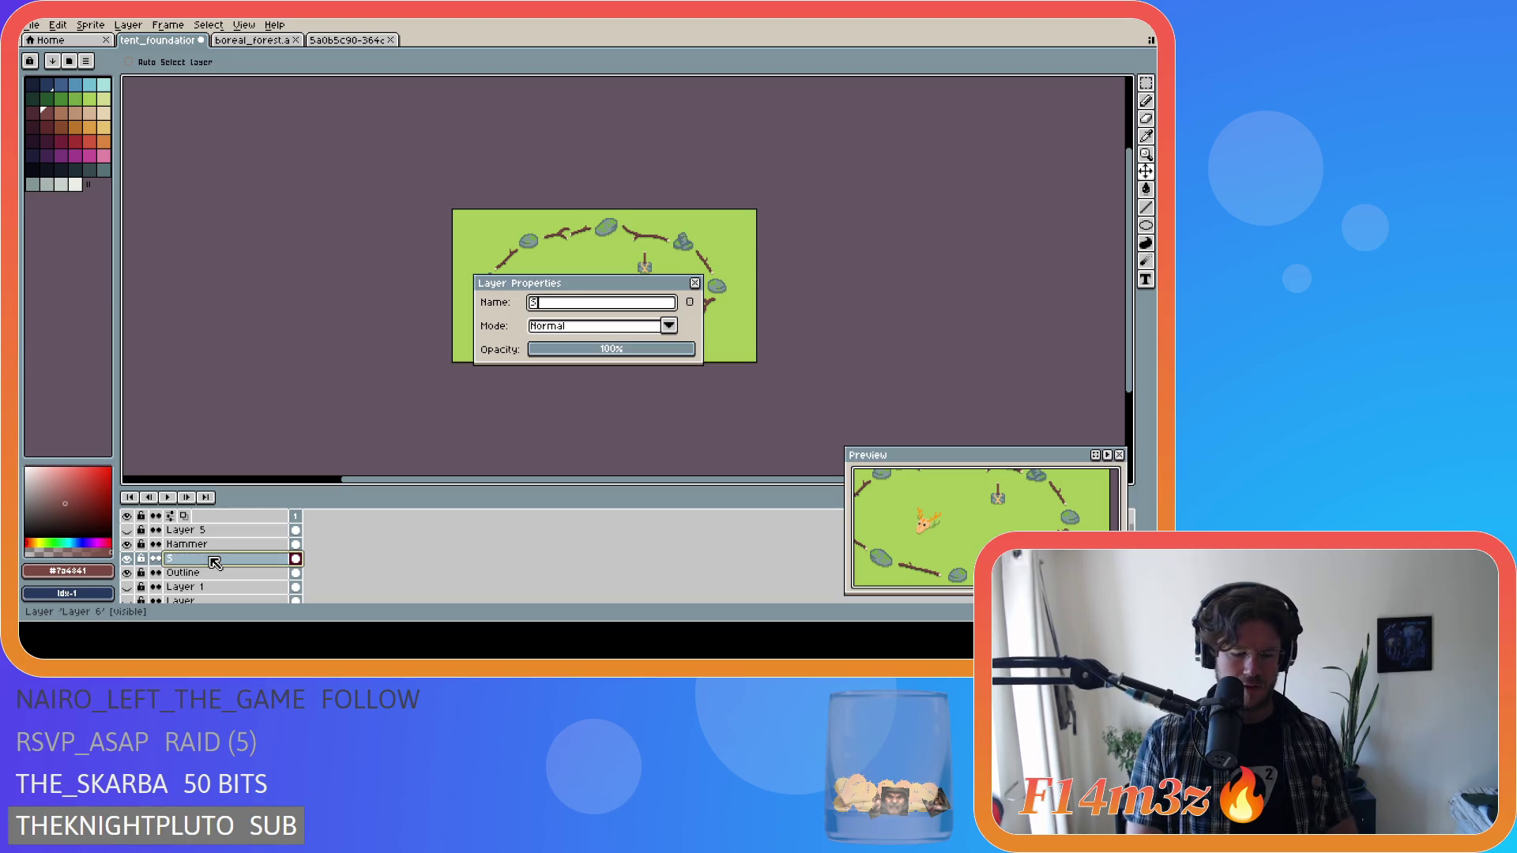
{"action": "key", "text": "Return"}
{"action": "left_click", "coordinate": [127, 572]}
{"action": "left_click", "coordinate": [126, 572]}
{"action": "scroll", "coordinate": [187, 591], "scroll_direction": "down", "scroll_amount": 2}
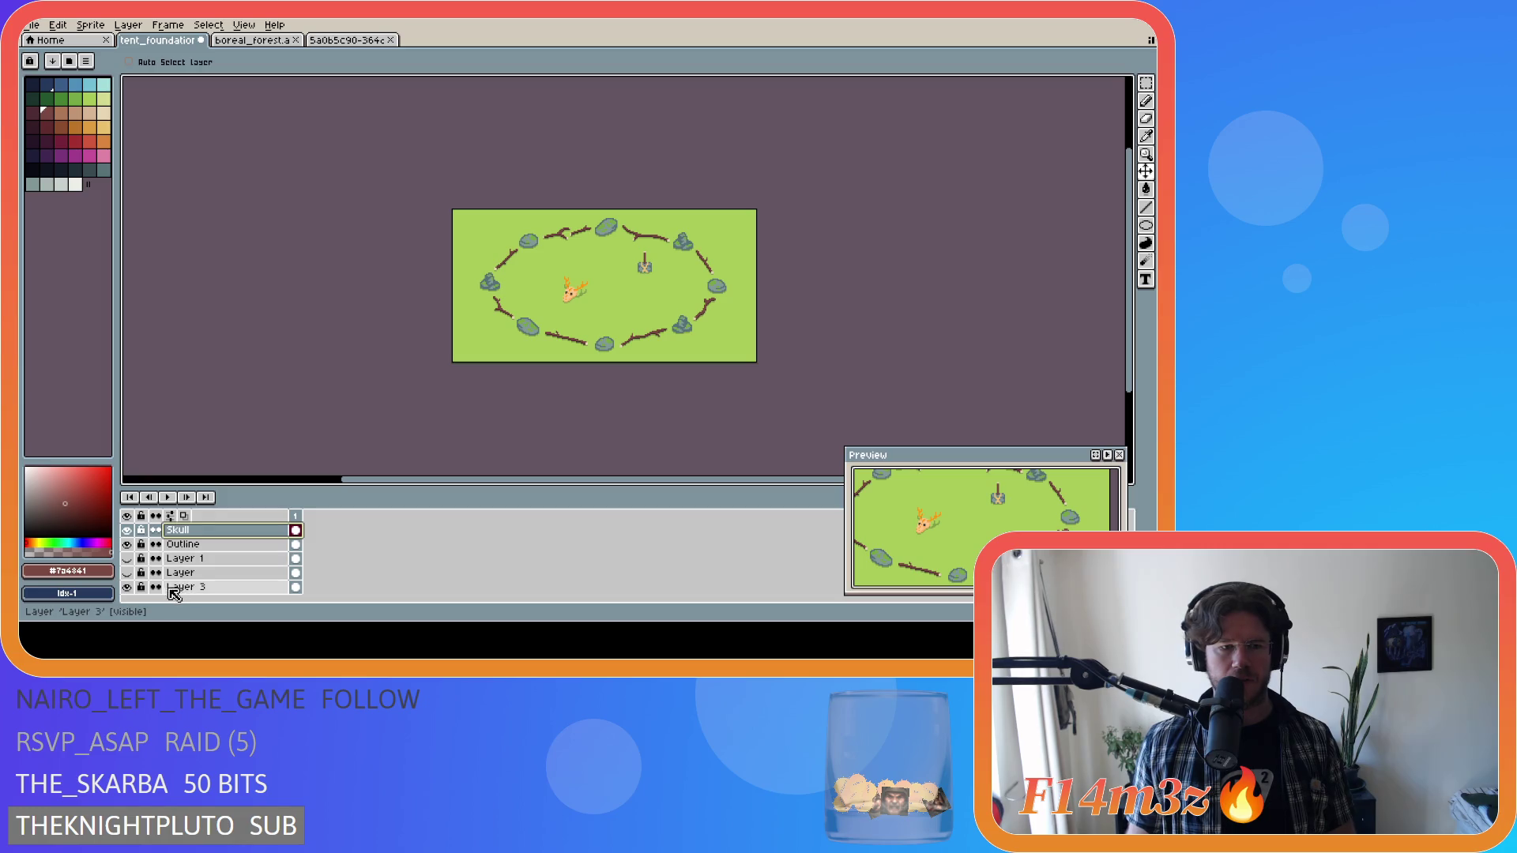
{"action": "scroll", "coordinate": [174, 584], "scroll_direction": "up", "scroll_amount": 1}
{"action": "scroll", "coordinate": [156, 579], "scroll_direction": "up", "scroll_amount": 1}
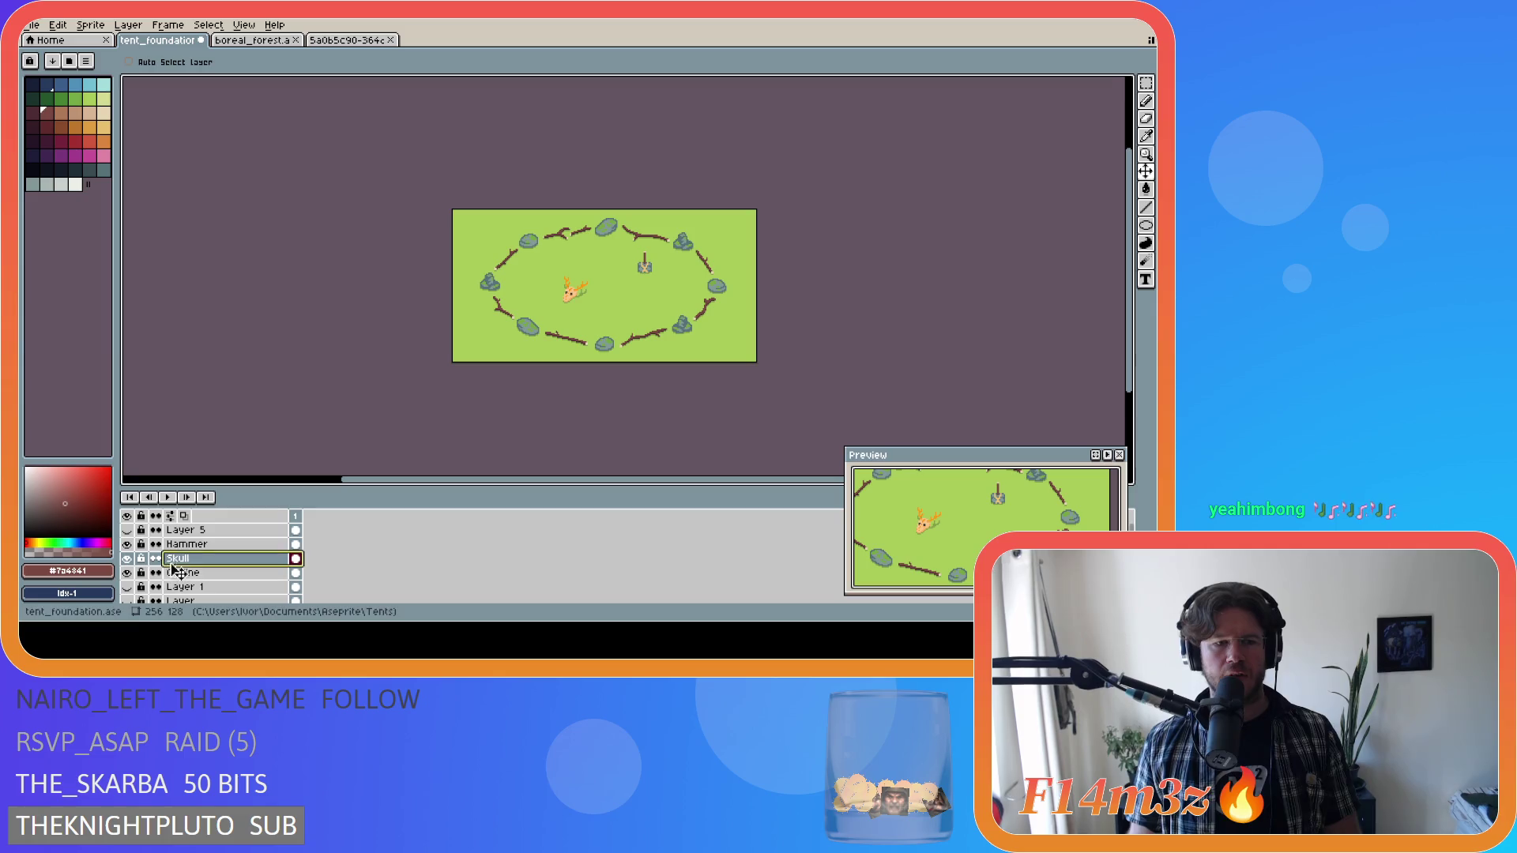
Rename Layer 5 to Door Skull and save tent_foundation.ase.
{"action": "double_click", "coordinate": [198, 532]}
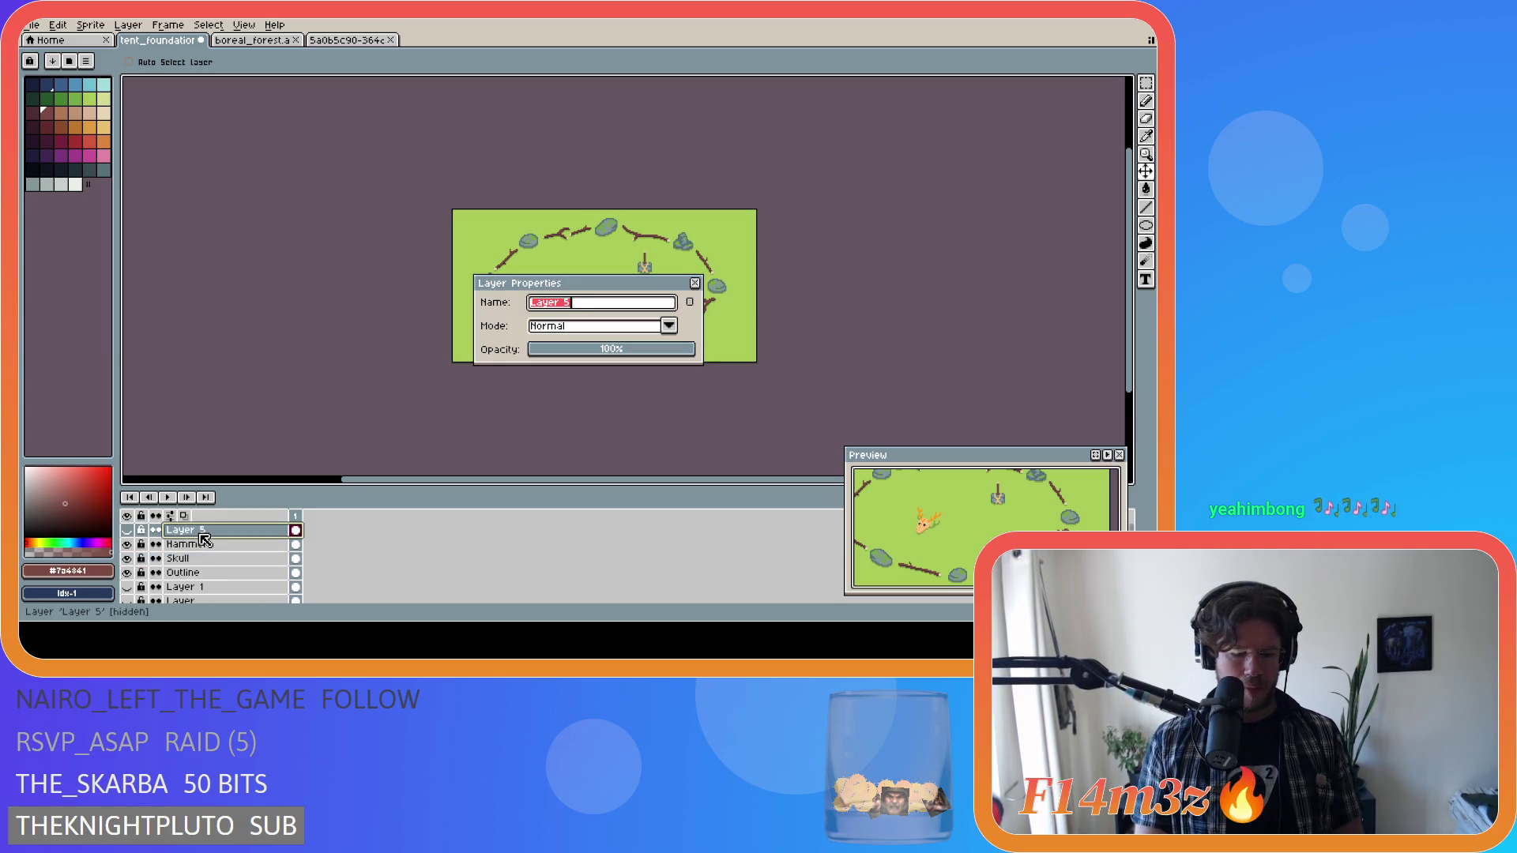
{"action": "type", "text": "O"}
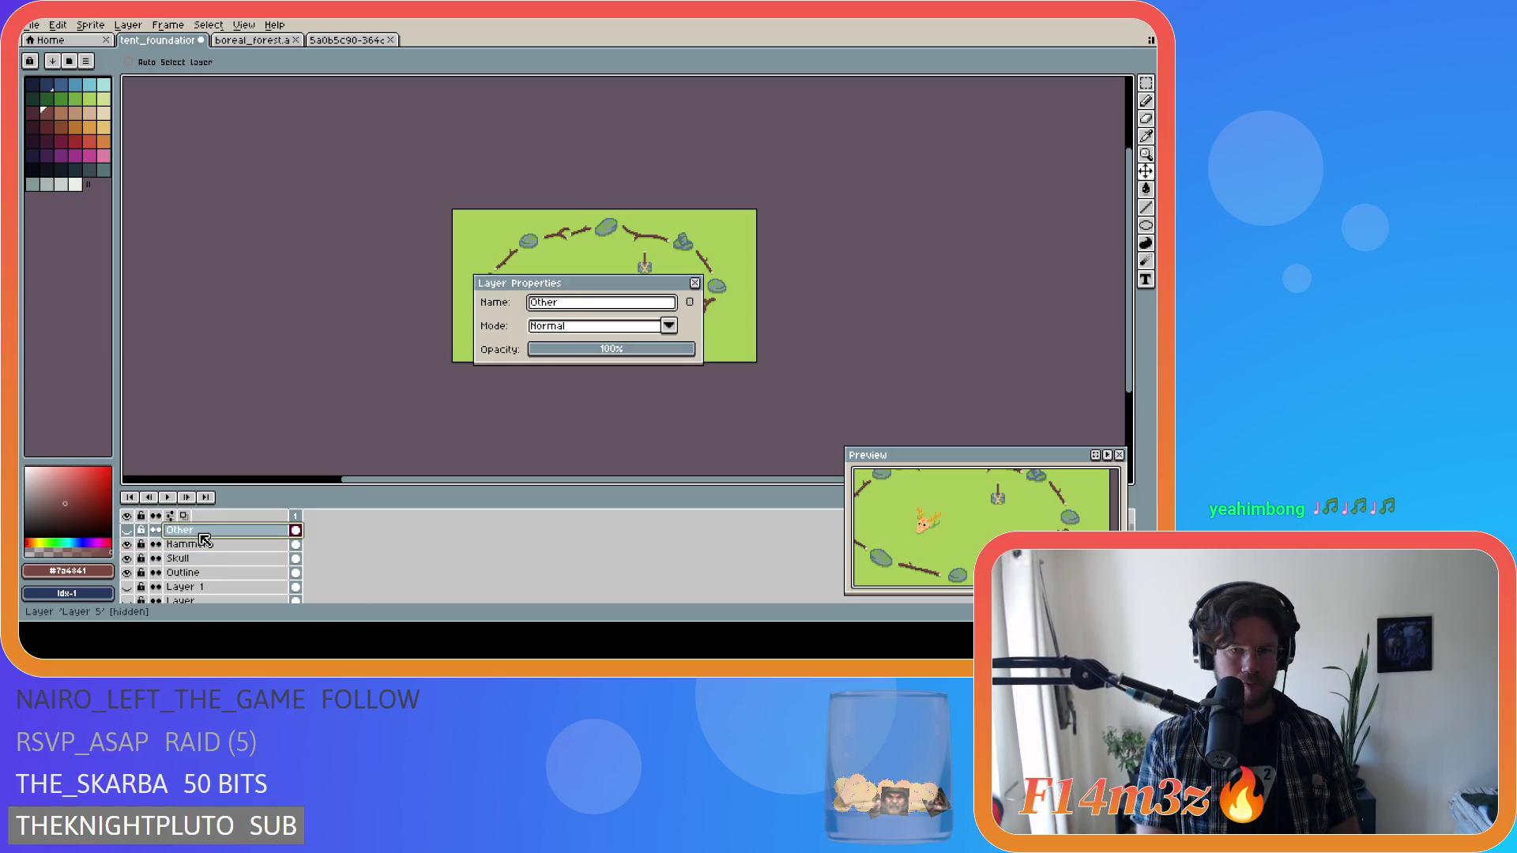
{"action": "type", "text": "or Skull"}
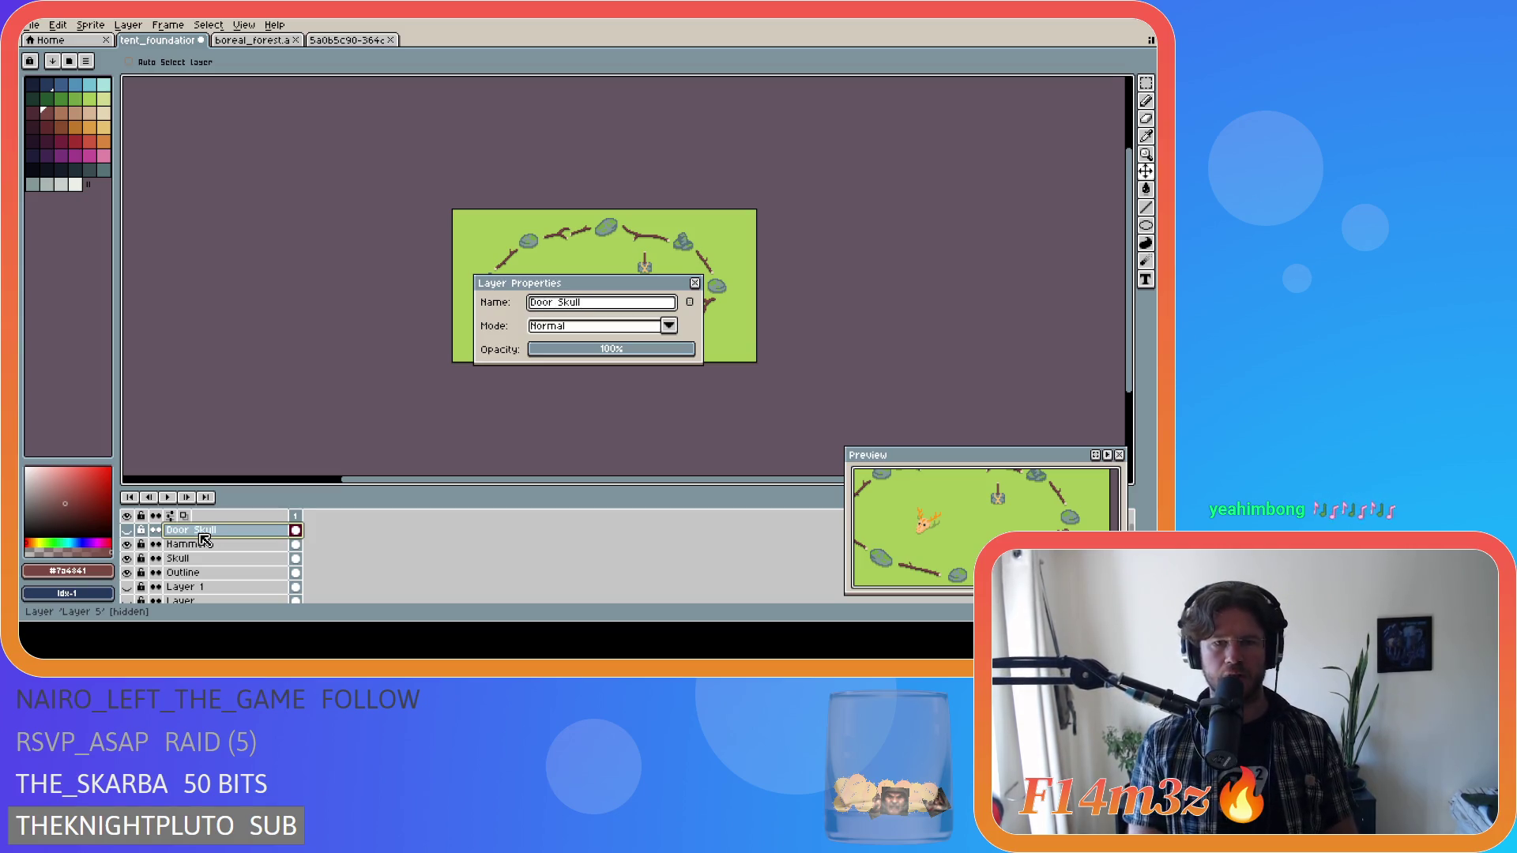
{"action": "key", "text": "Return"}
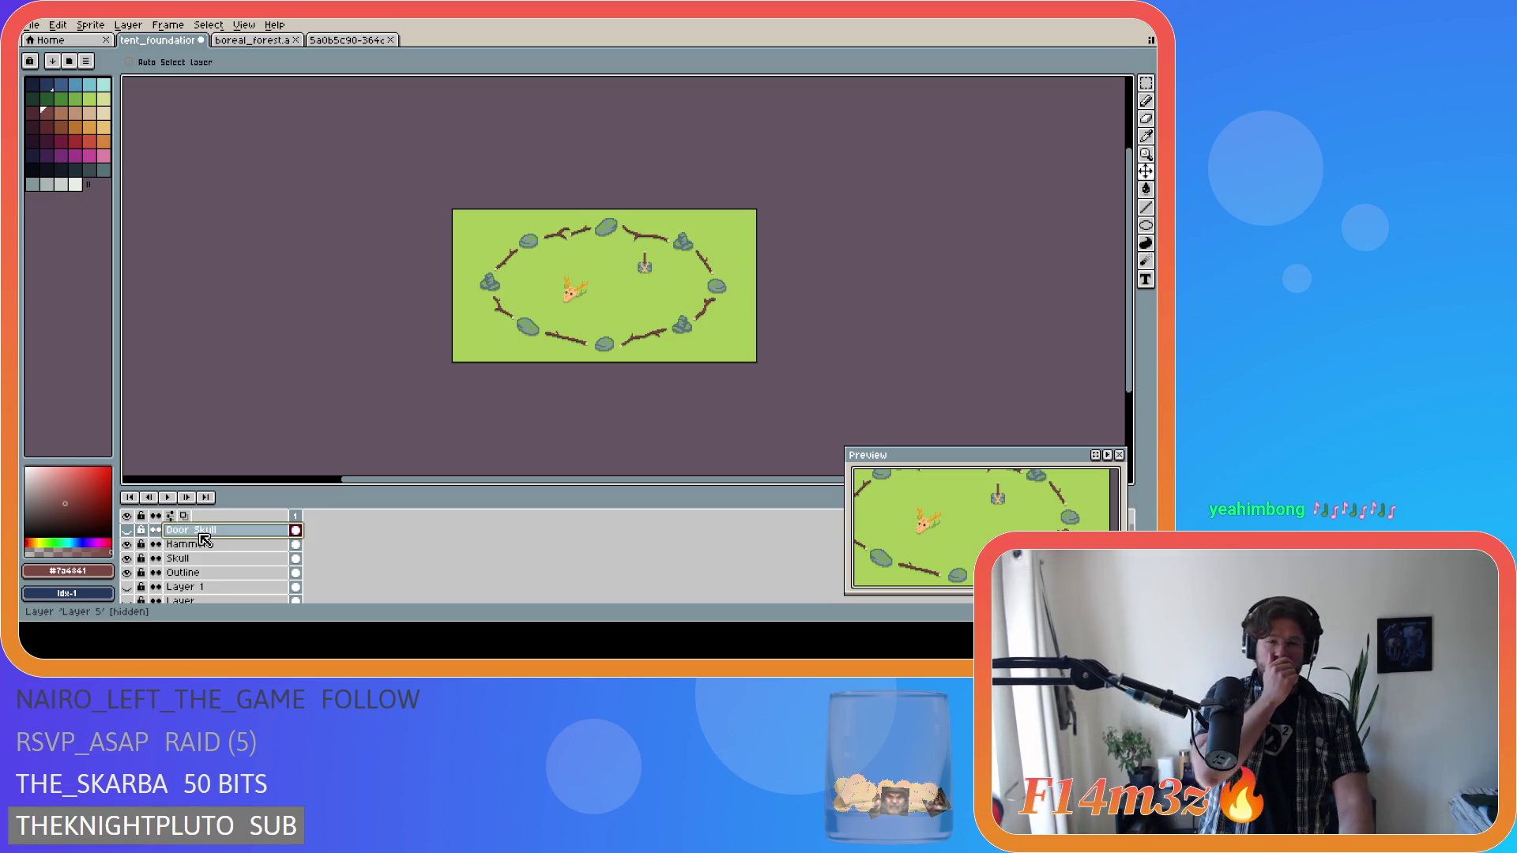
{"action": "key", "text": "ctrl+s"}
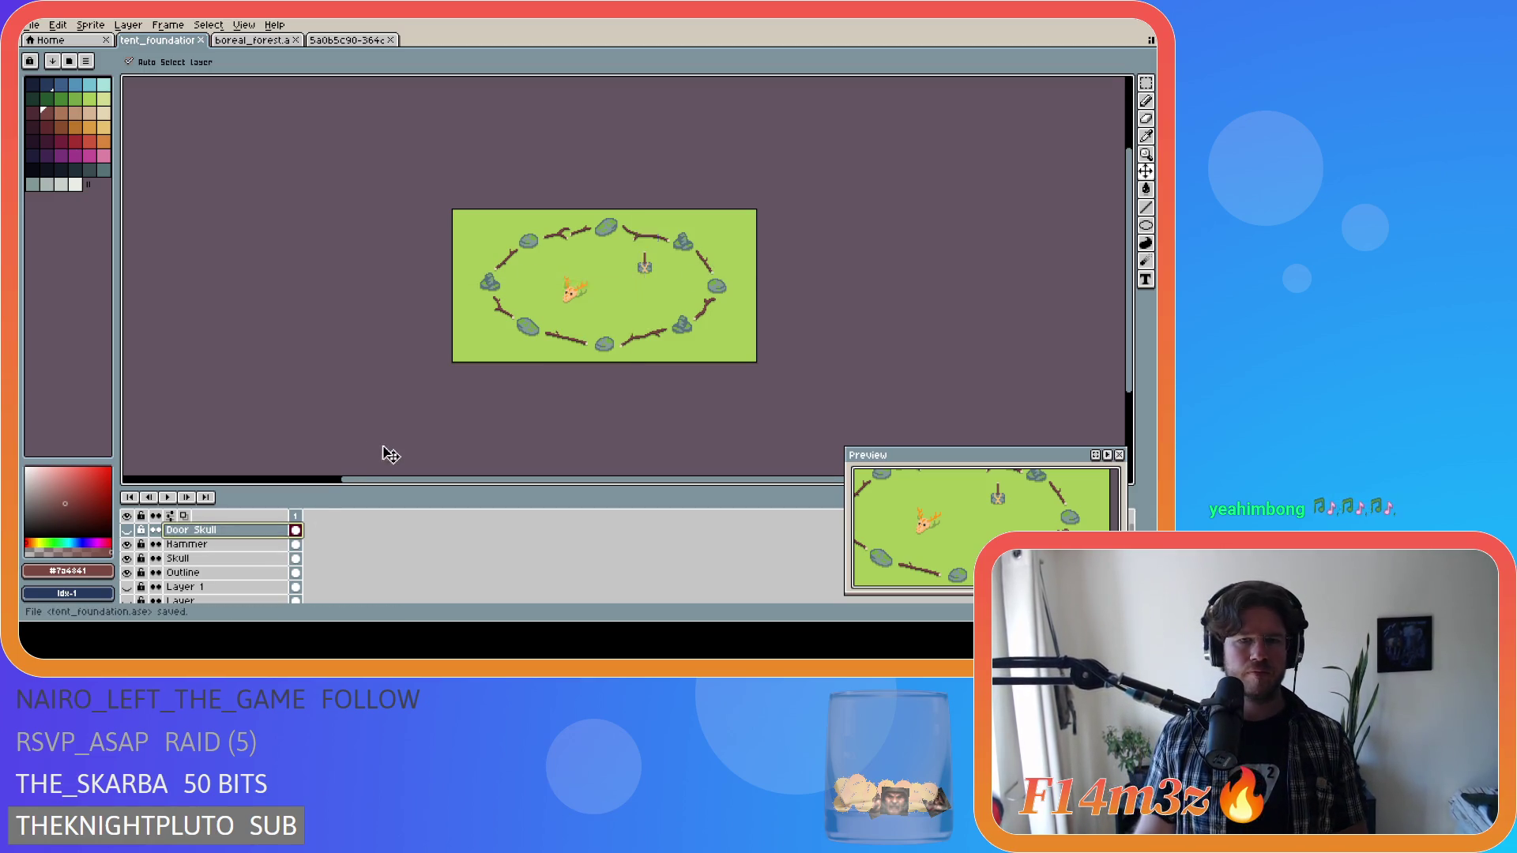
Toggle the Hammer, Skull and Outline layers off and on to check their contents.
{"action": "left_click", "coordinate": [131, 546]}
{"action": "left_click", "coordinate": [131, 545]}
{"action": "left_click", "coordinate": [132, 559]}
{"action": "left_click", "coordinate": [127, 559]}
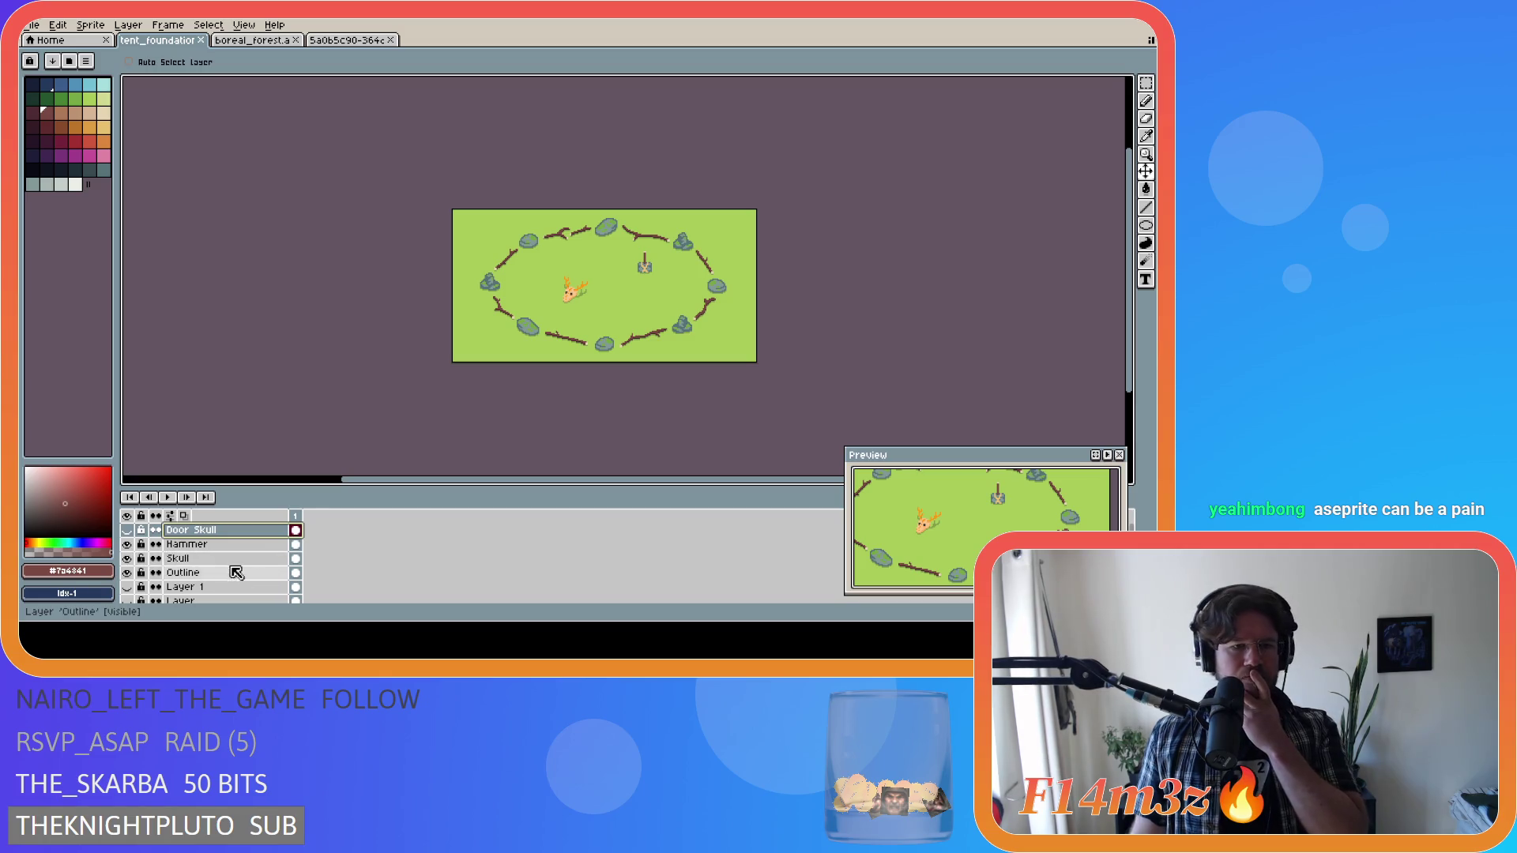
{"action": "left_click", "coordinate": [128, 573]}
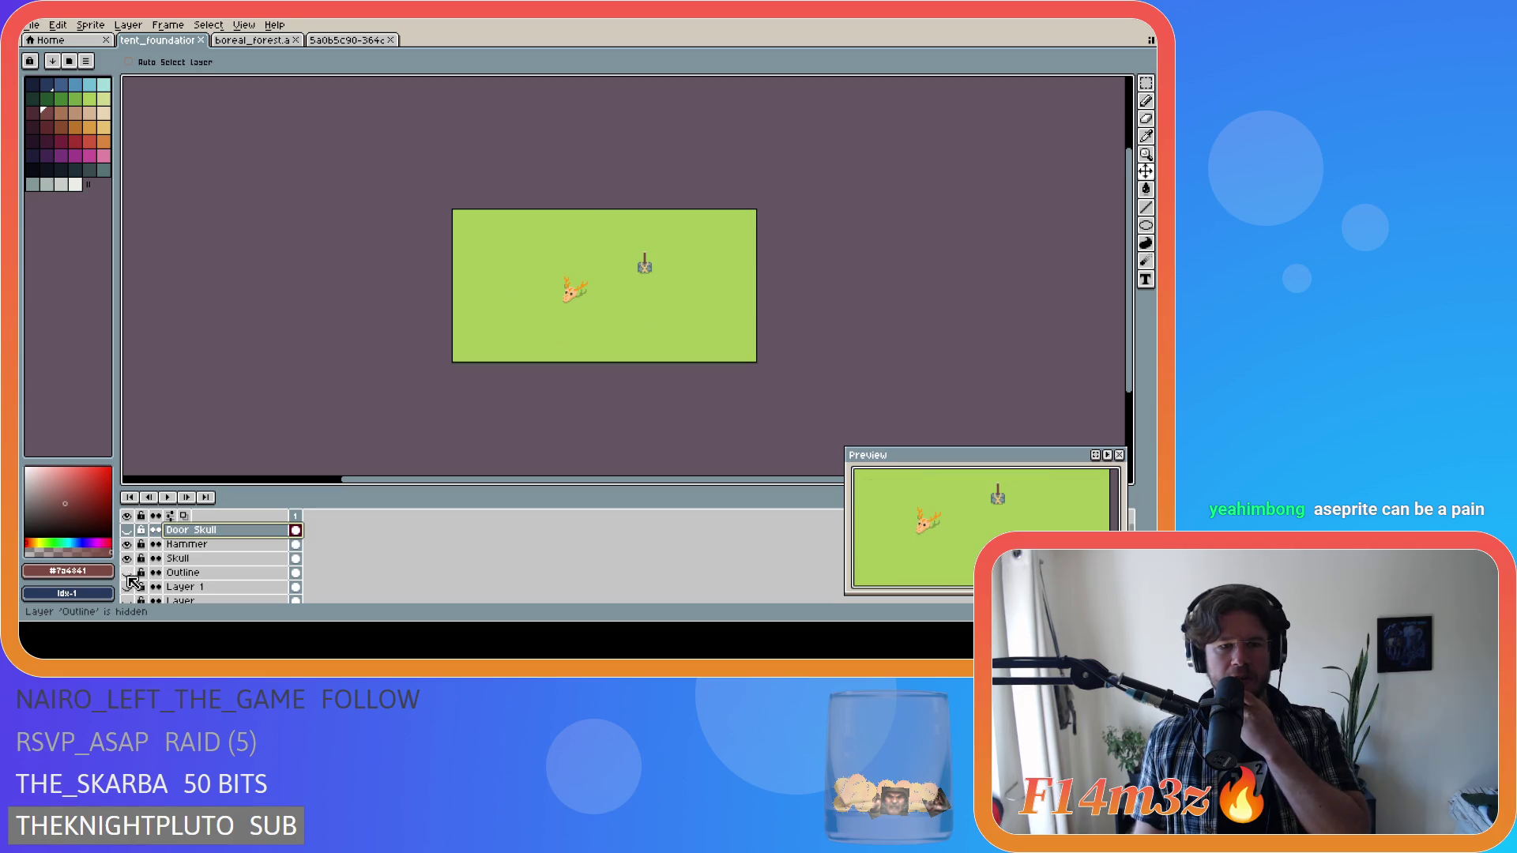
{"action": "left_click", "coordinate": [127, 573]}
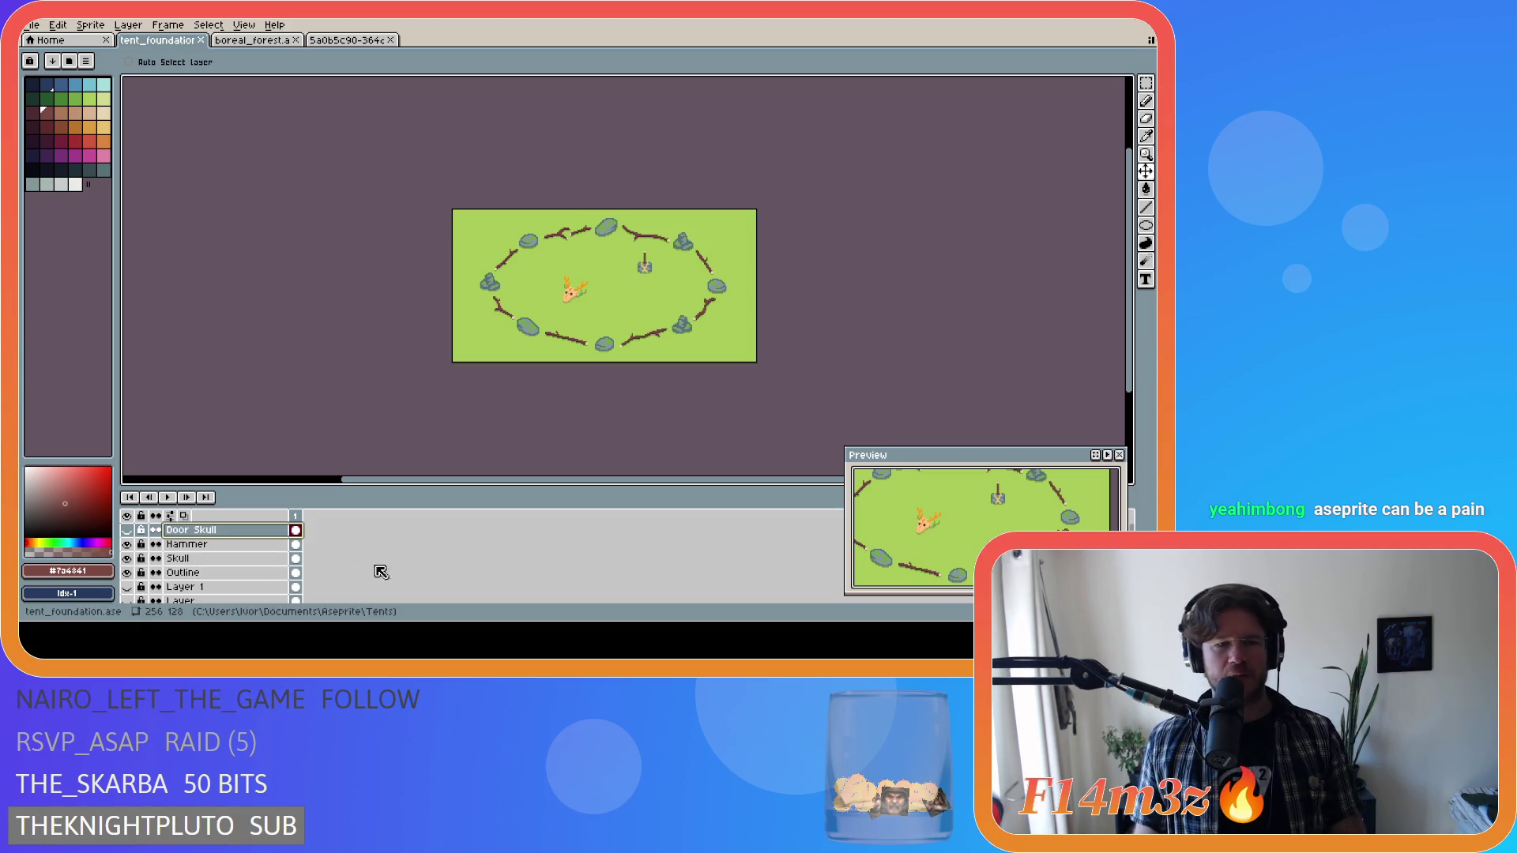
{"action": "scroll", "coordinate": [131, 576], "scroll_direction": "down", "scroll_amount": 2}
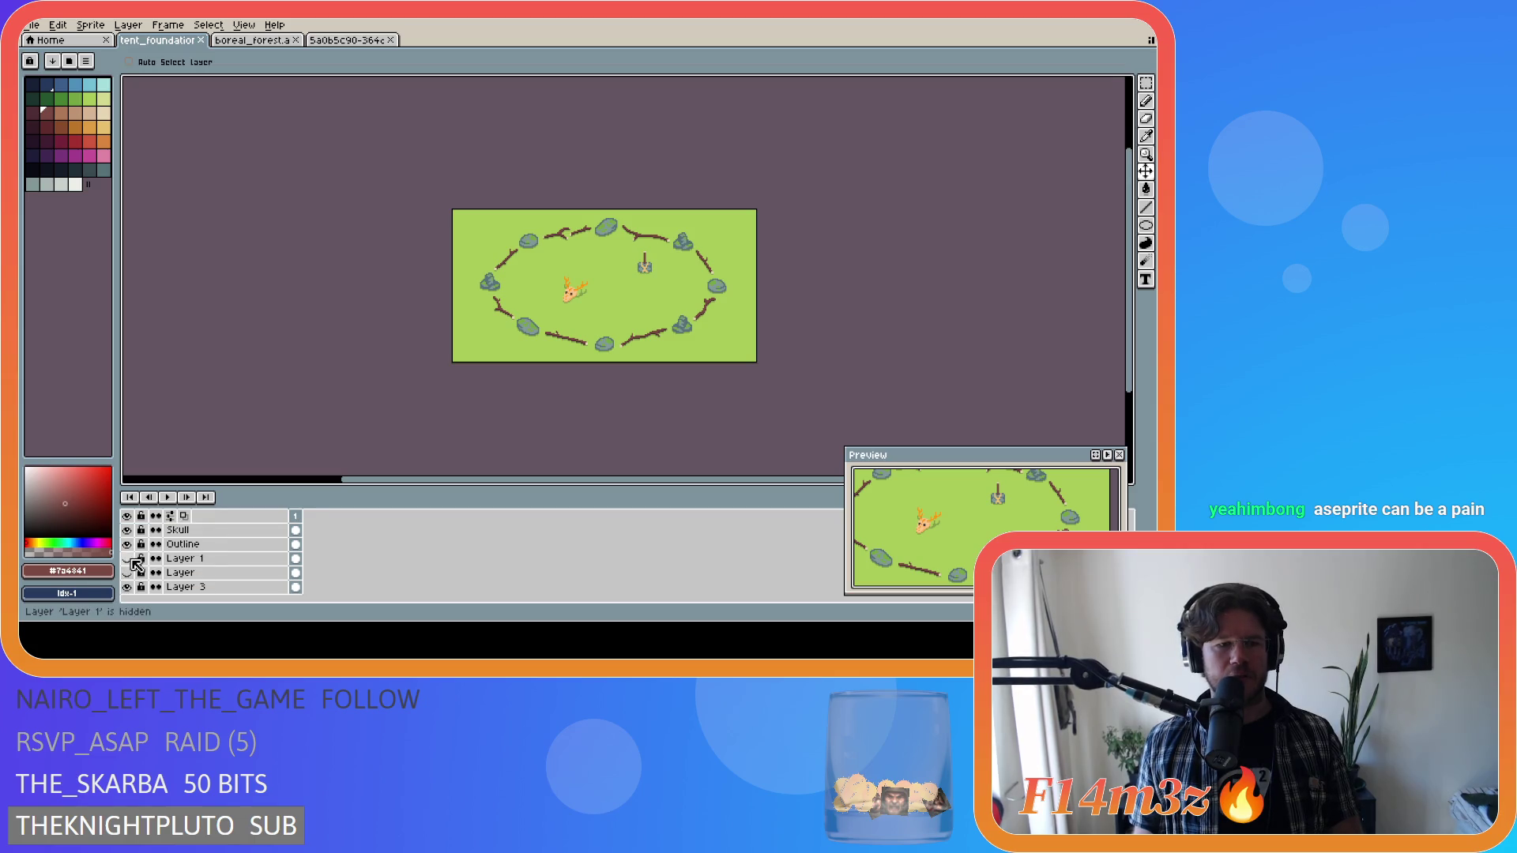